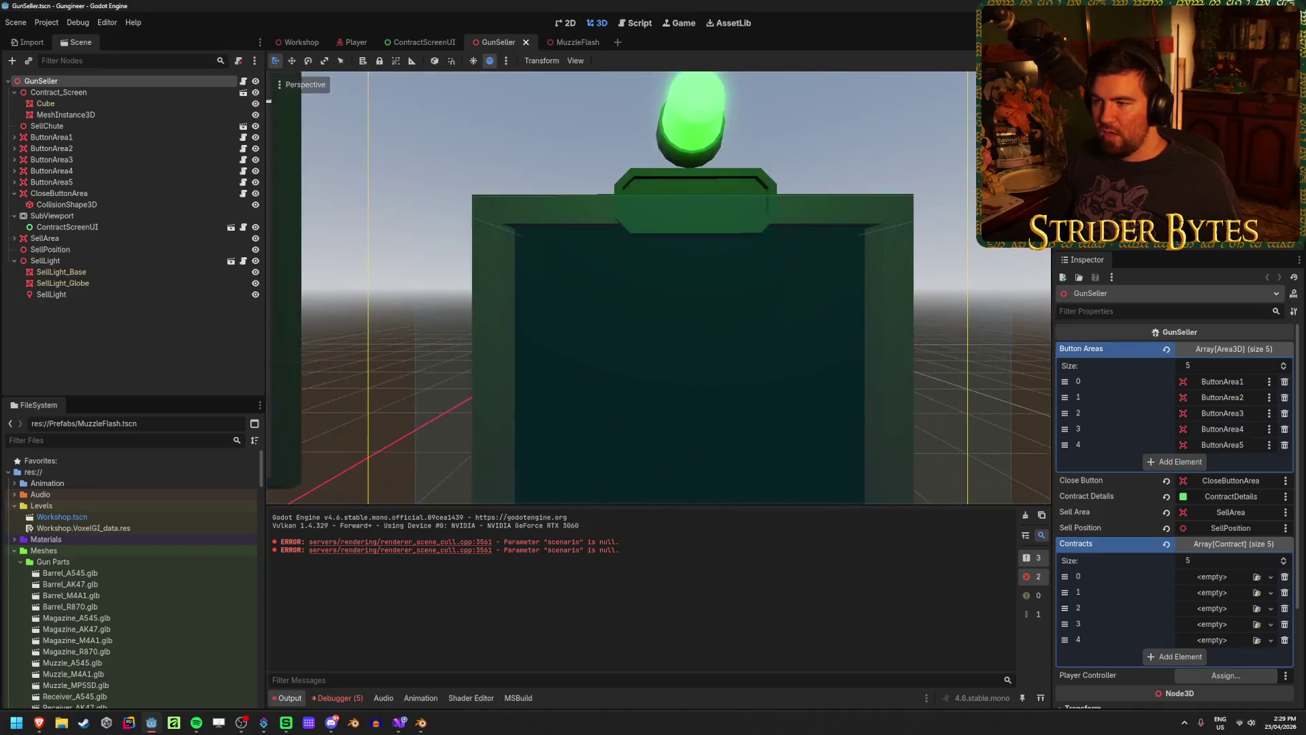
Expand and collapse SellLight in the Scene tree, then bring up Create New Node with Ctrl+A
click(178, 357)
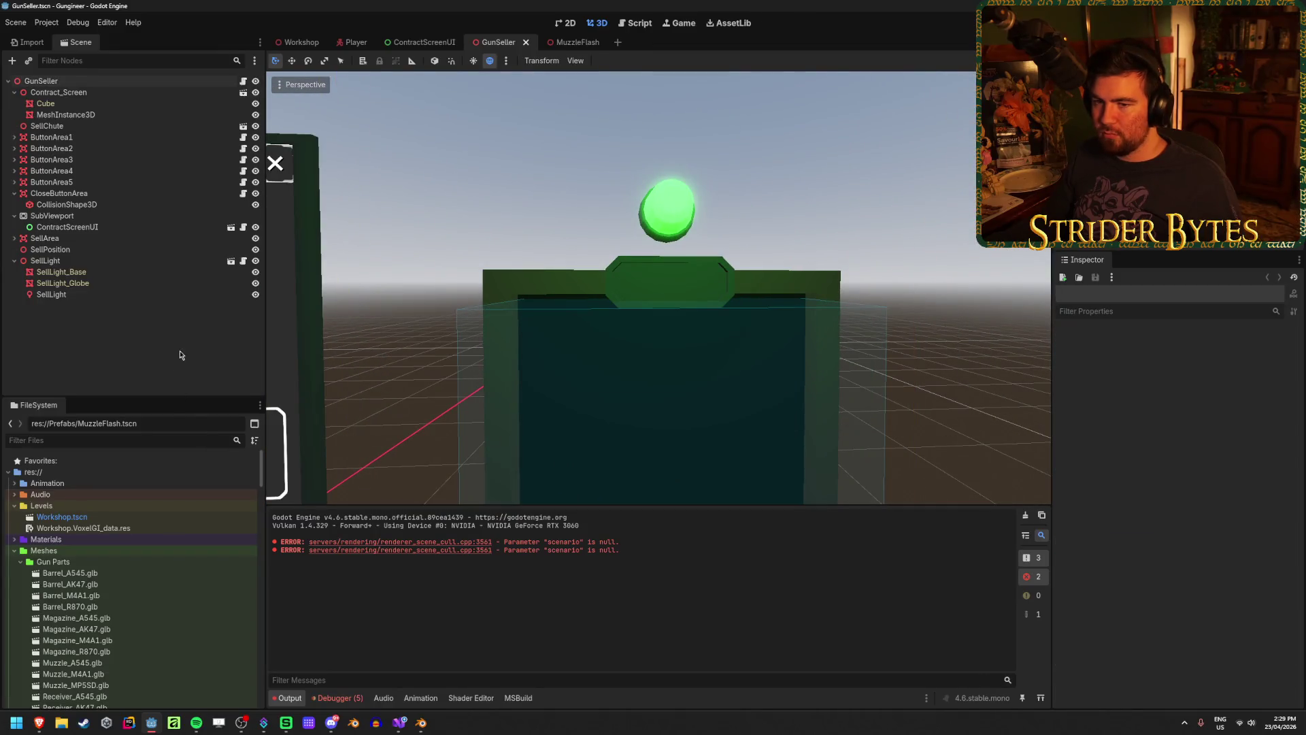
click(14, 261)
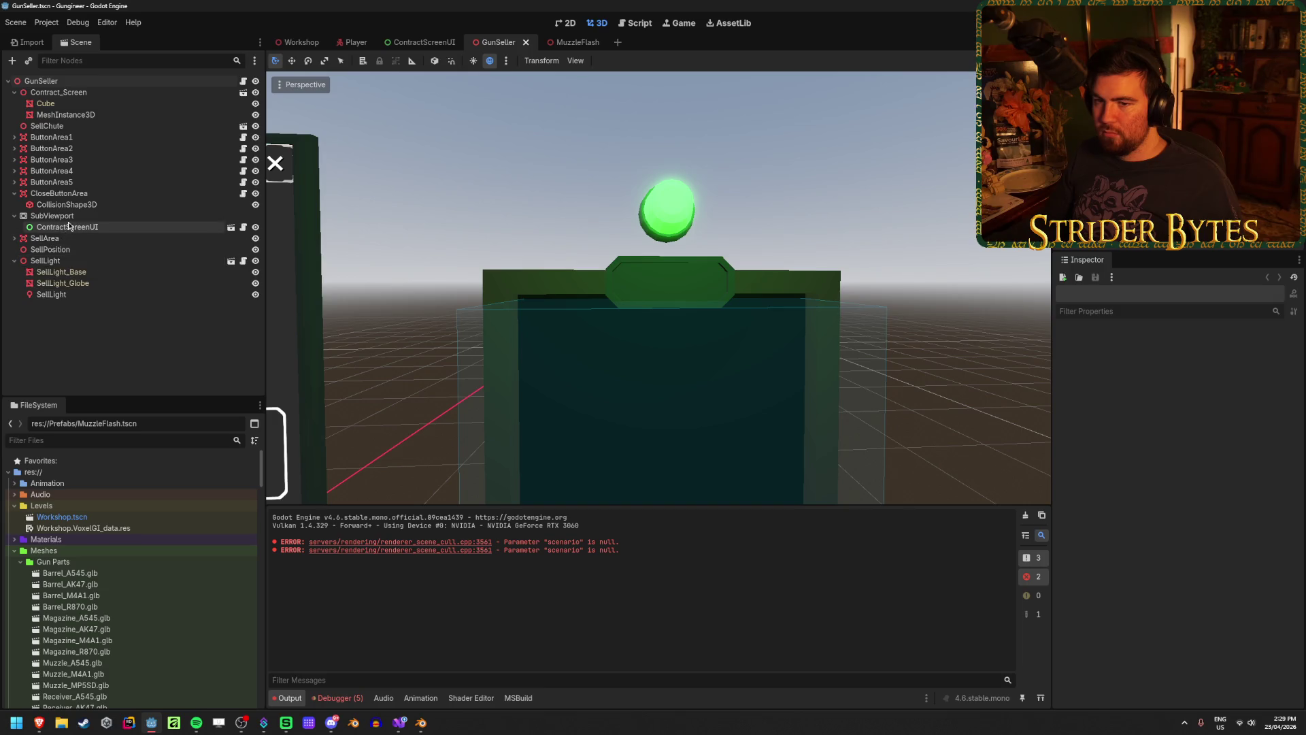
click(15, 261)
key(ctrl+a)
Add a SubViewport node (SubViewport2) to the GunSeller scene and save
text(s)
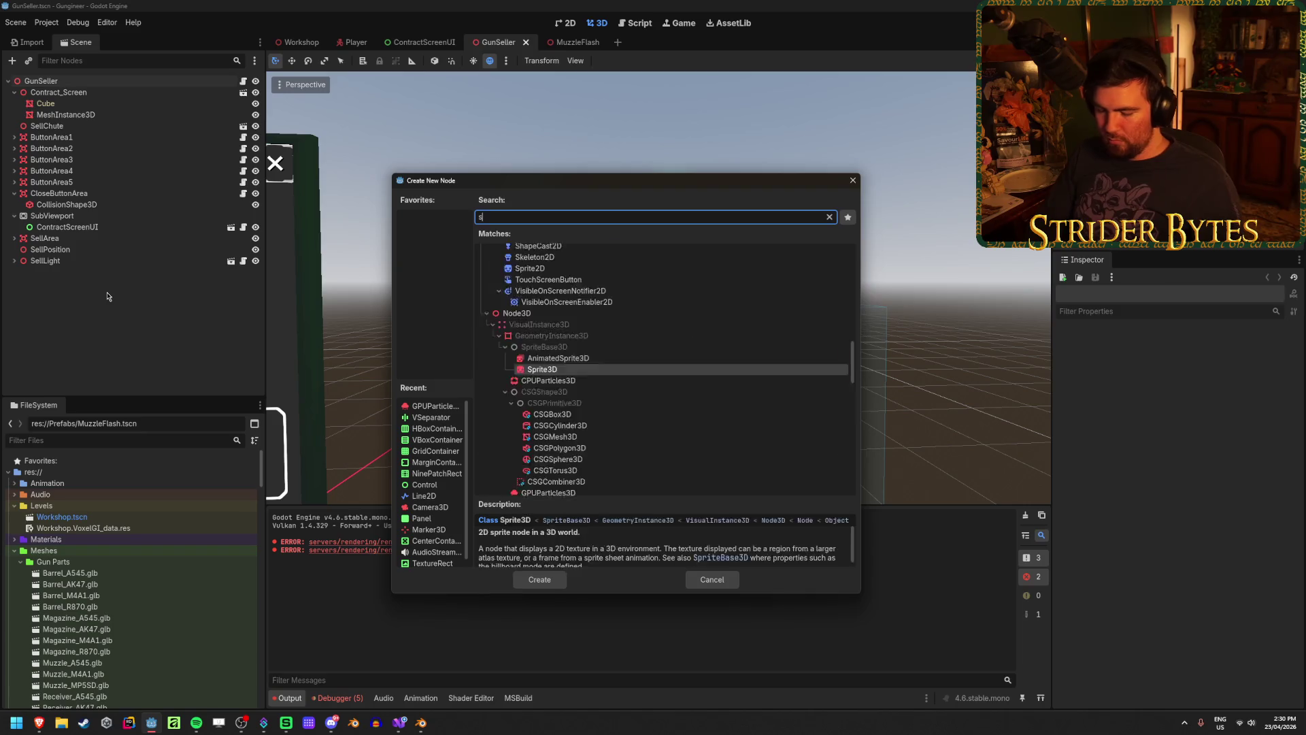
text(ubview)
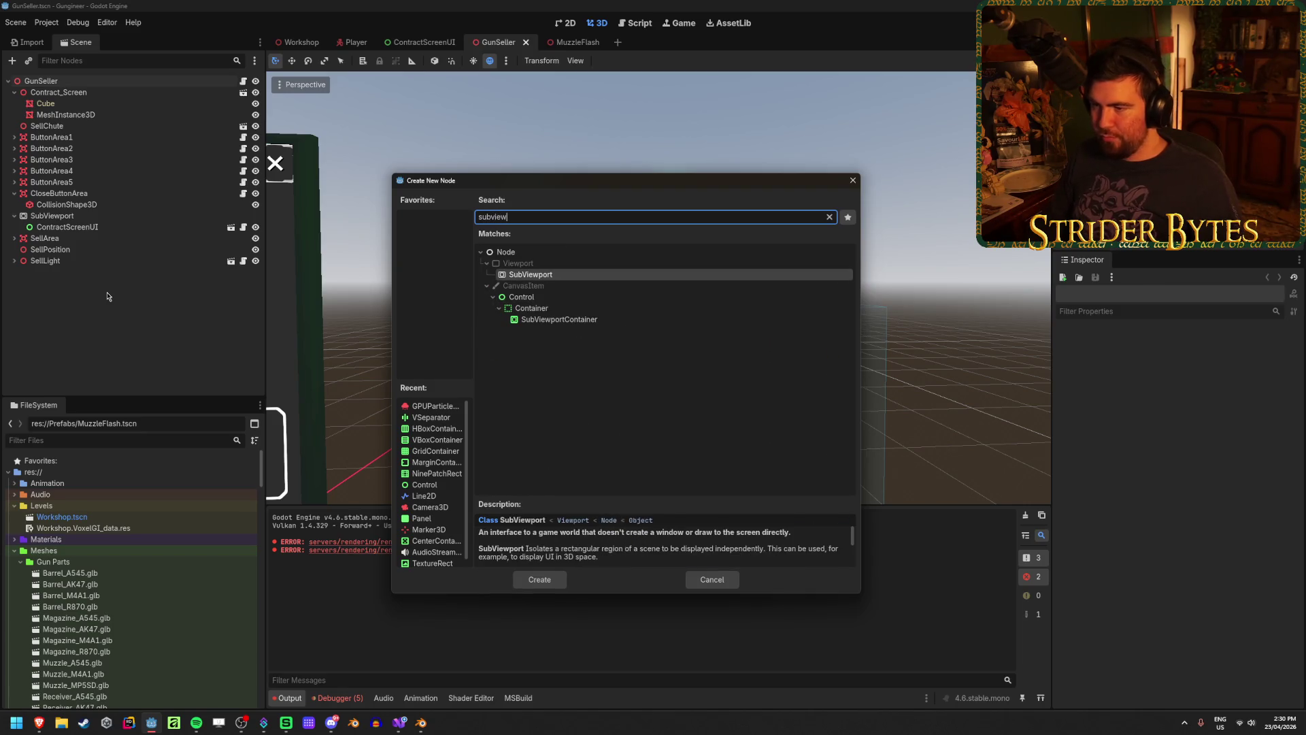
key(Return)
key(ctrl+s)
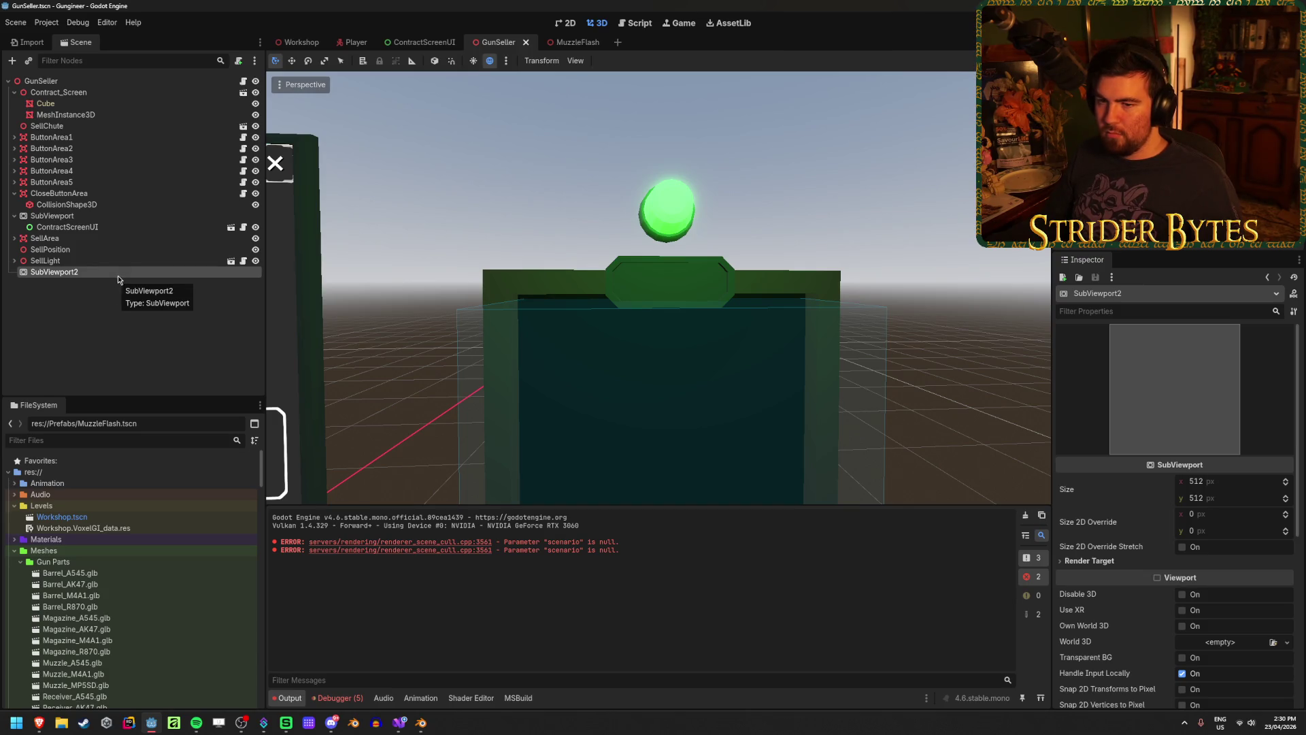
Add a Panel child under SubViewport2, then delete it again
right_click(119, 277)
click(174, 283)
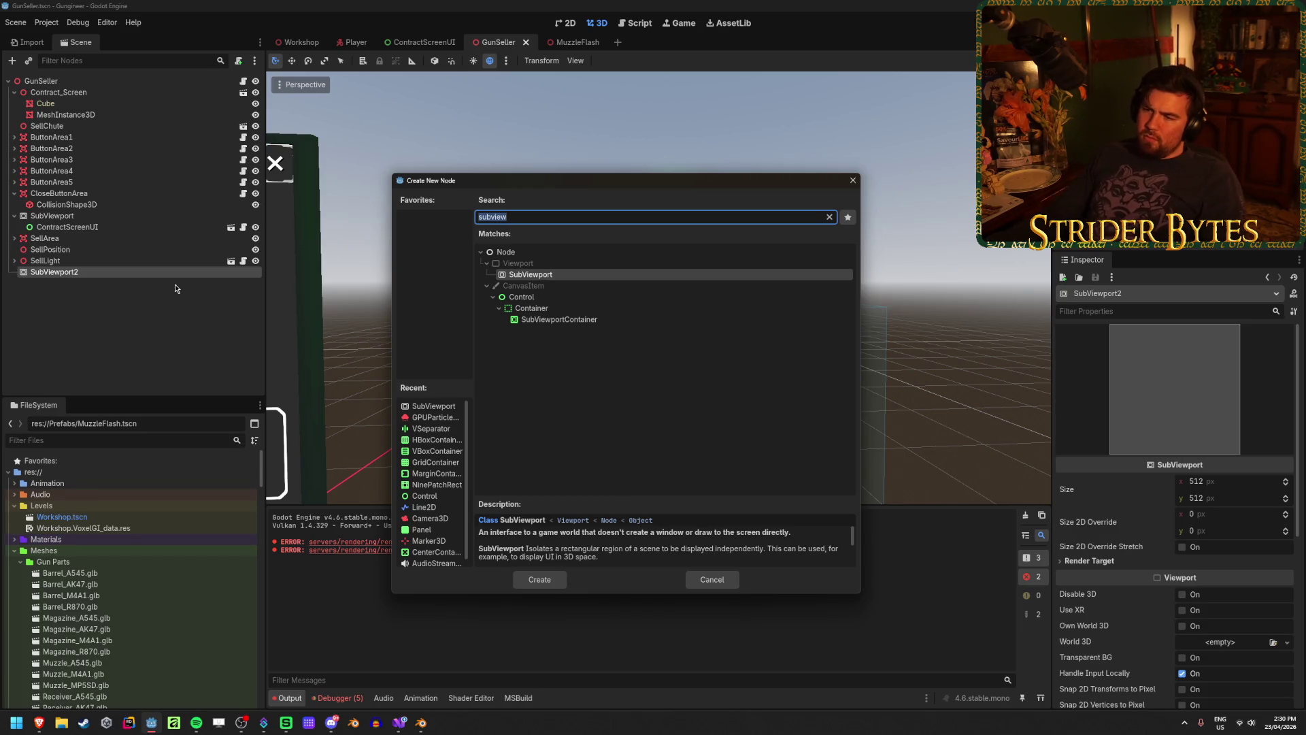
text(panel)
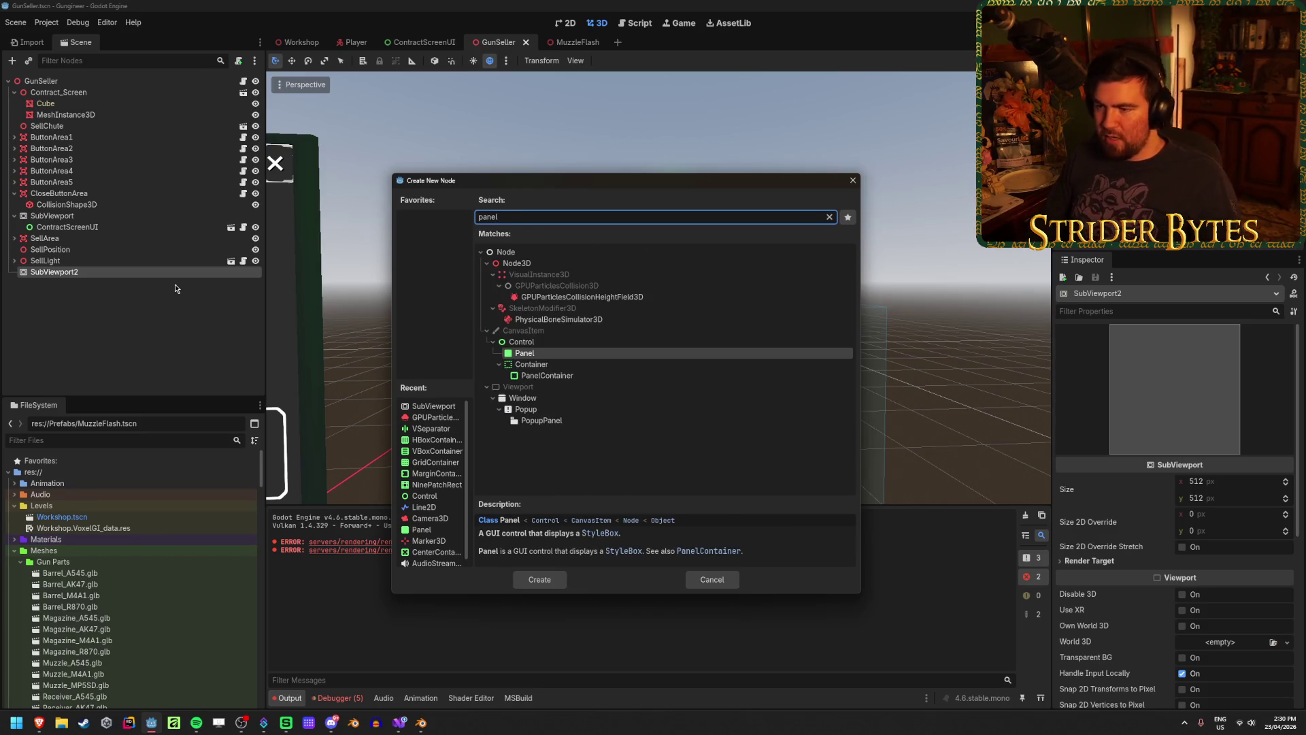
key(Return)
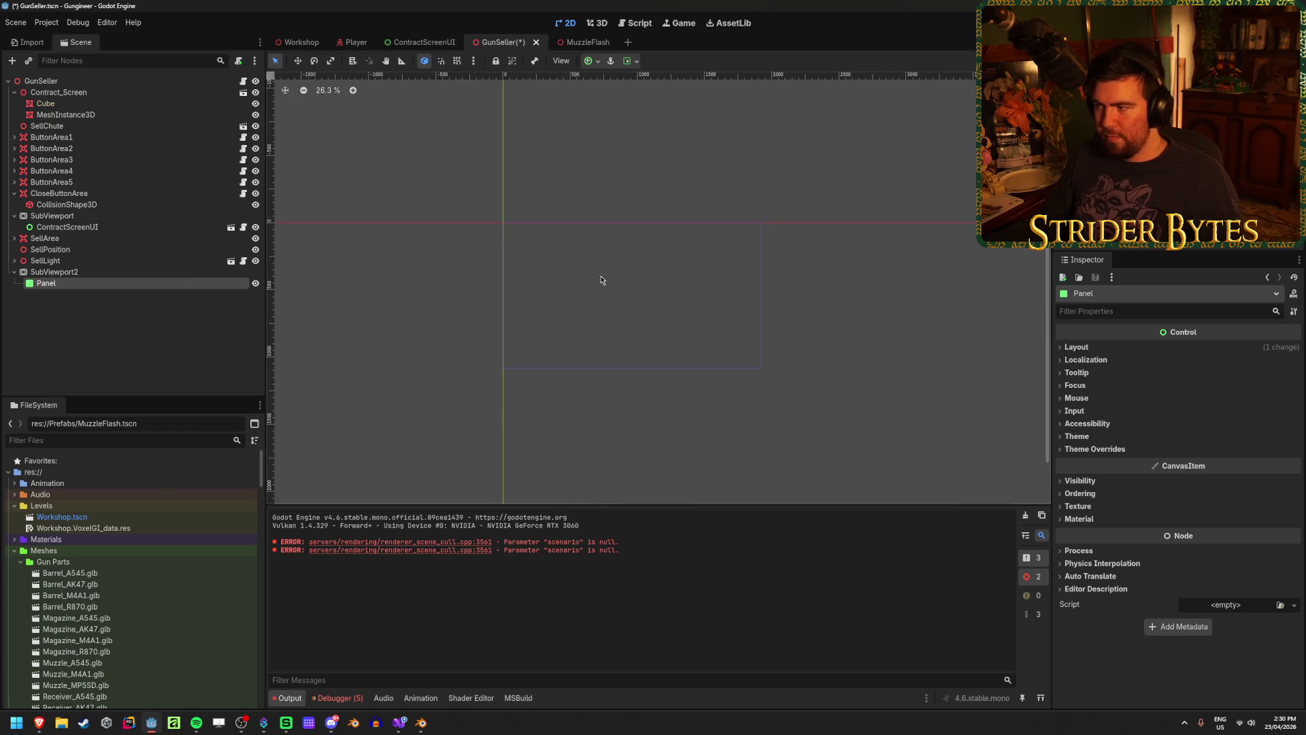
click(125, 272)
click(211, 286)
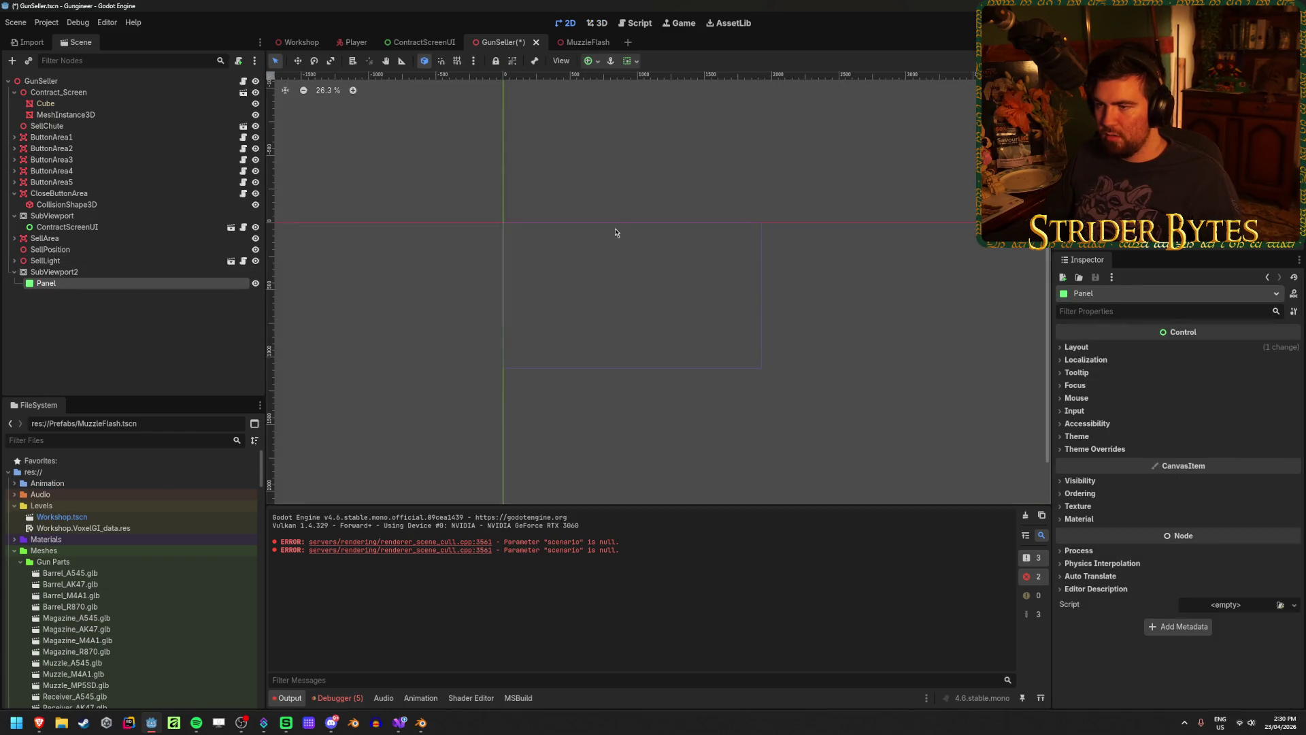
click(137, 325)
click(146, 283)
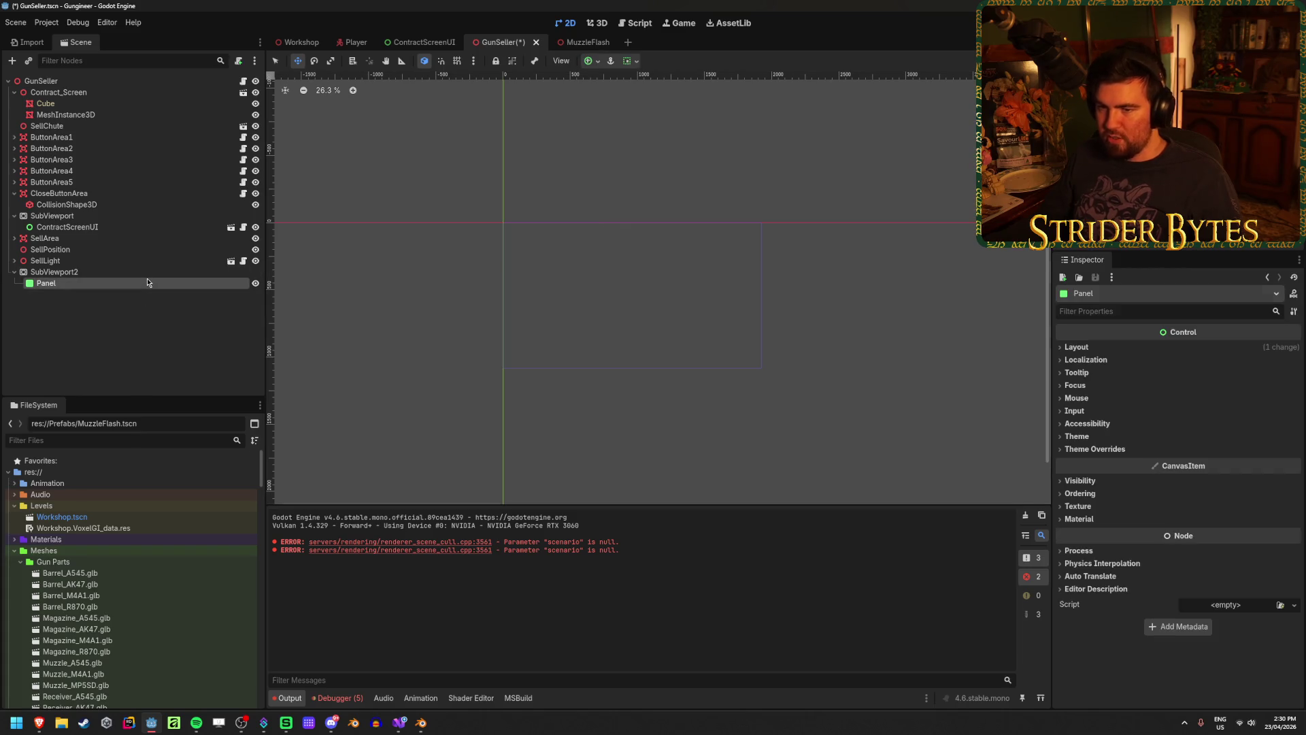
key(Delete)
key(Return)
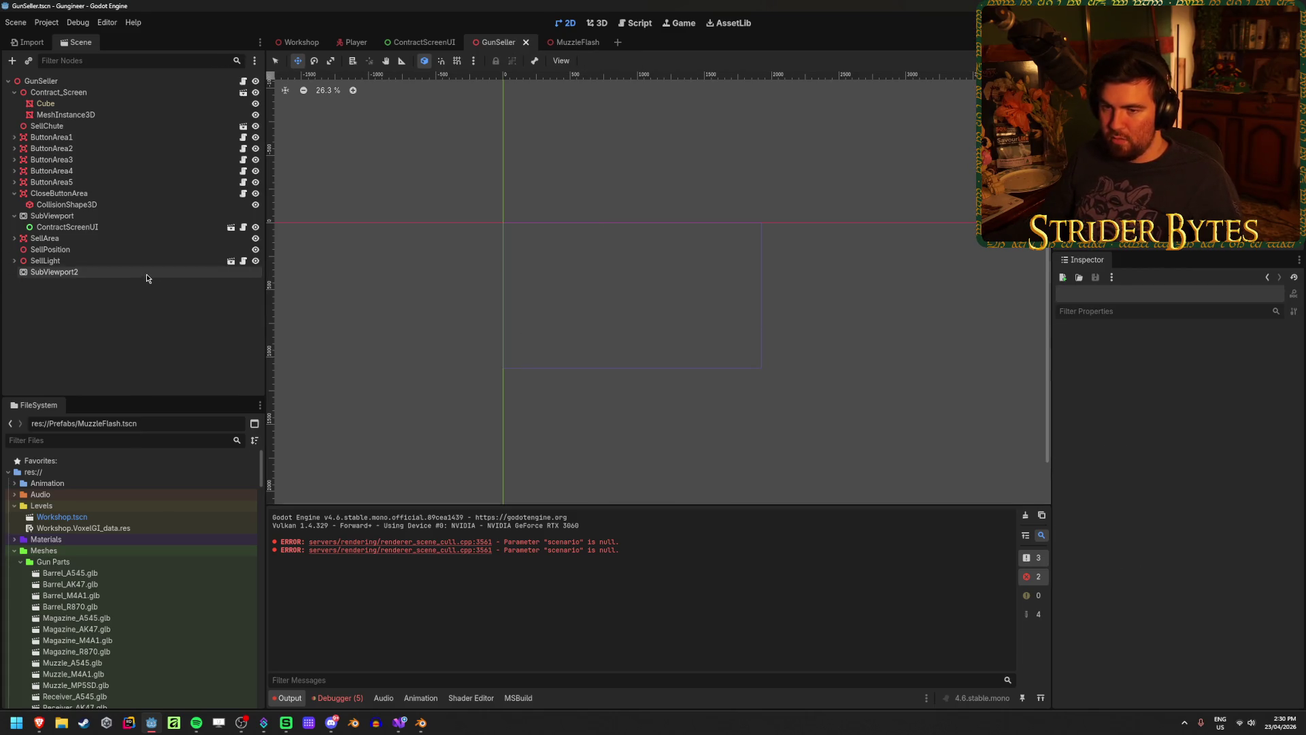
Select SubViewport2 and switch to the MuzzleFlash scene and back to GunSeller
click(146, 273)
scroll(124, 559, down, 10)
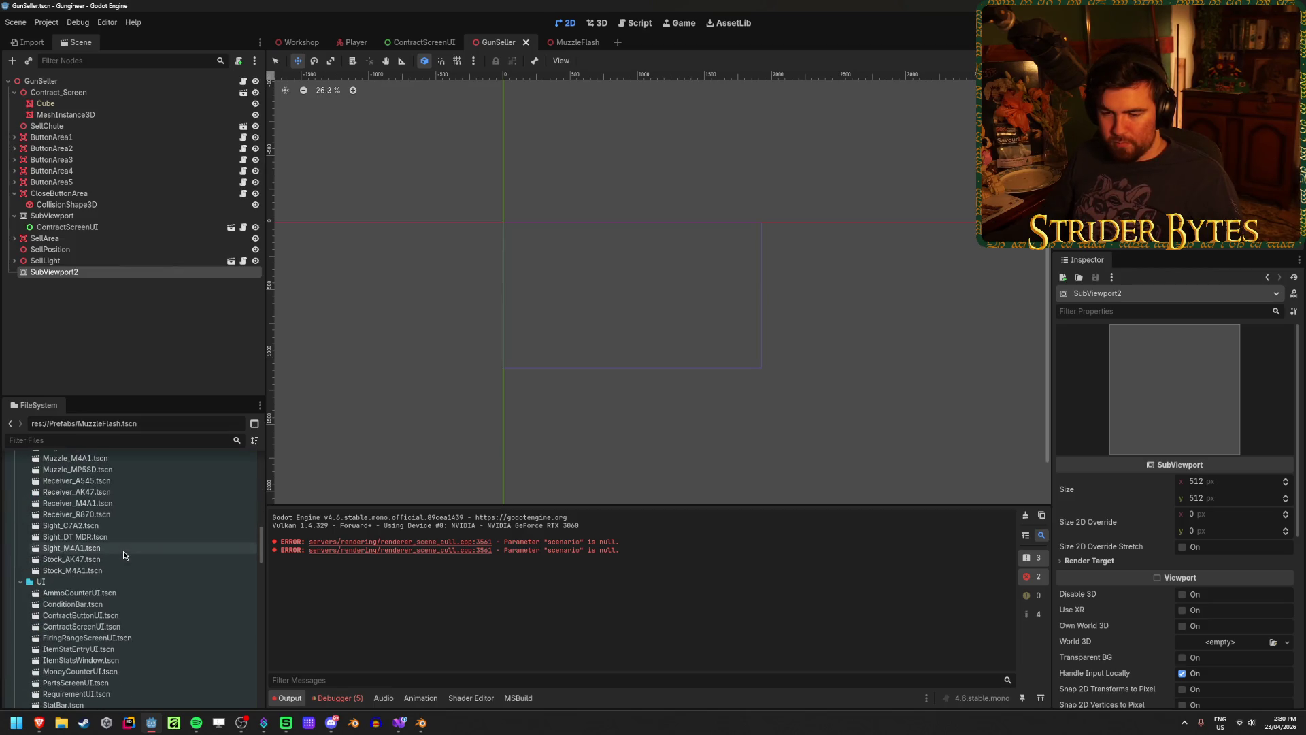
scroll(125, 552, down, 5)
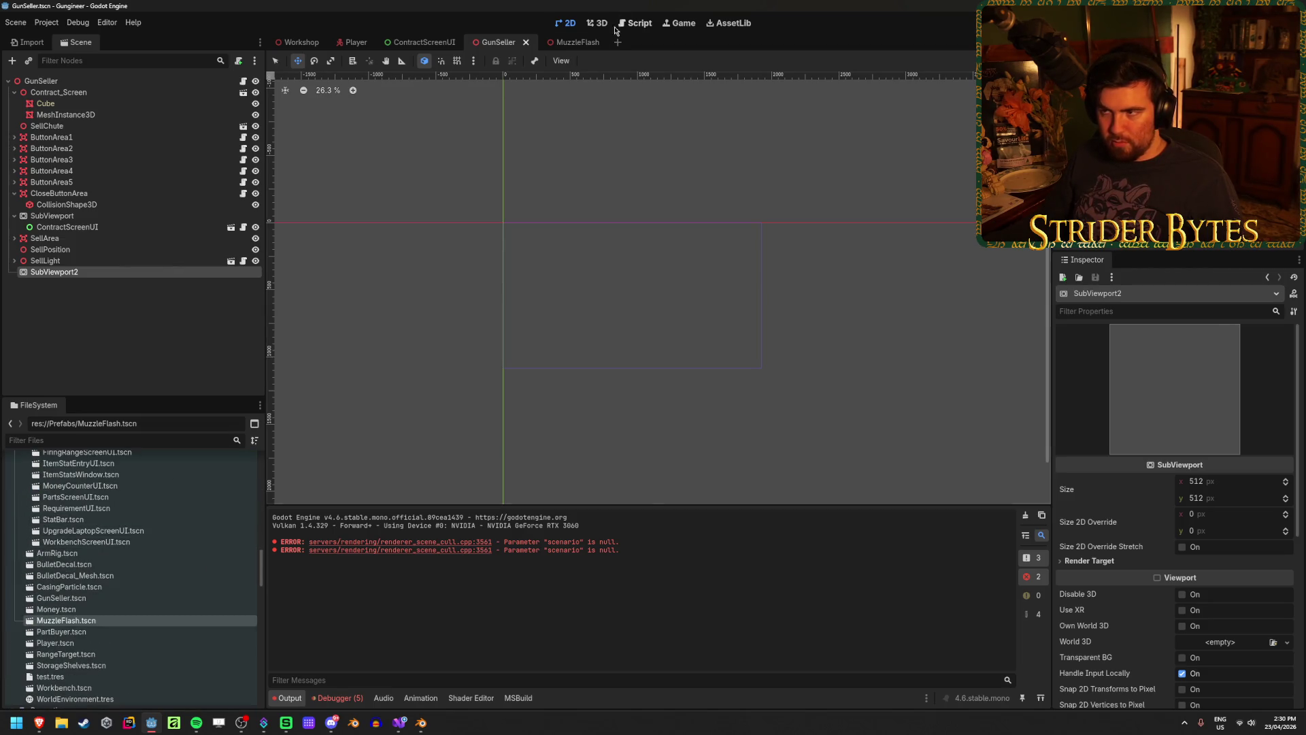
click(573, 45)
click(498, 39)
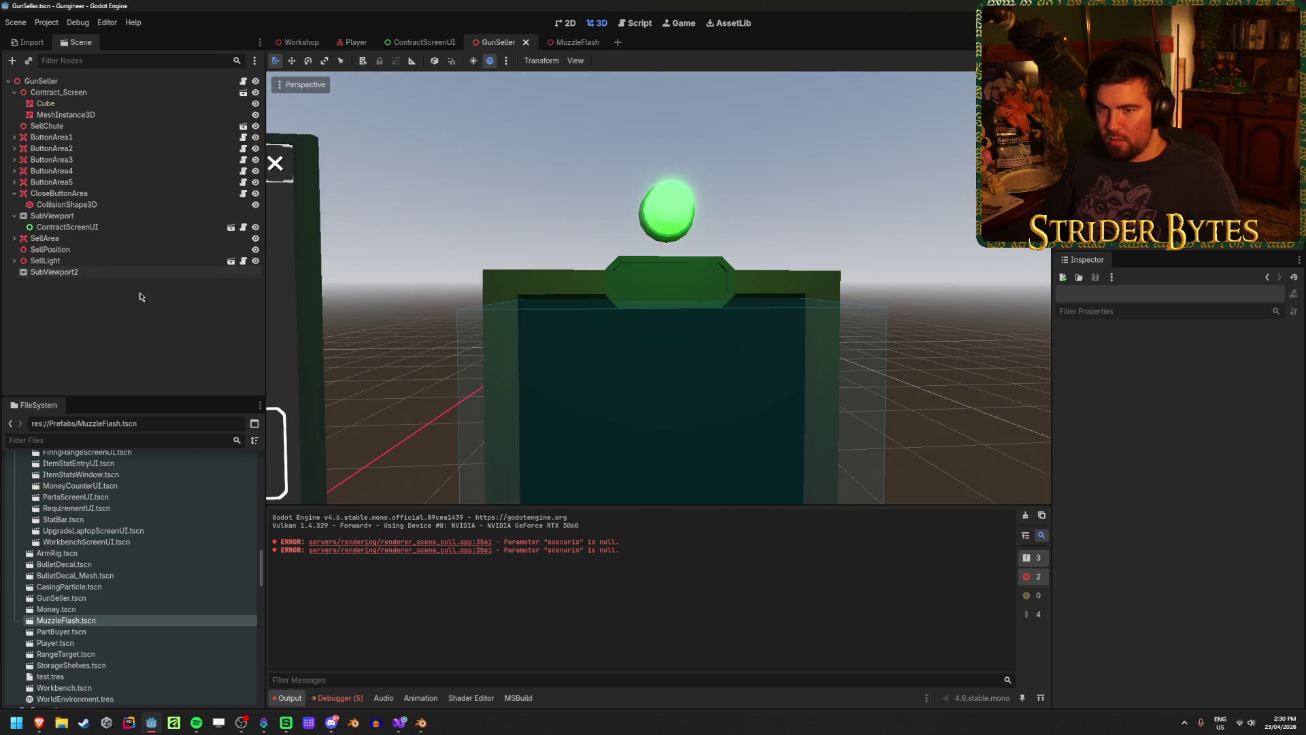
scroll(636, 364, up, 3)
scroll(635, 354, down, 3)
click(118, 216)
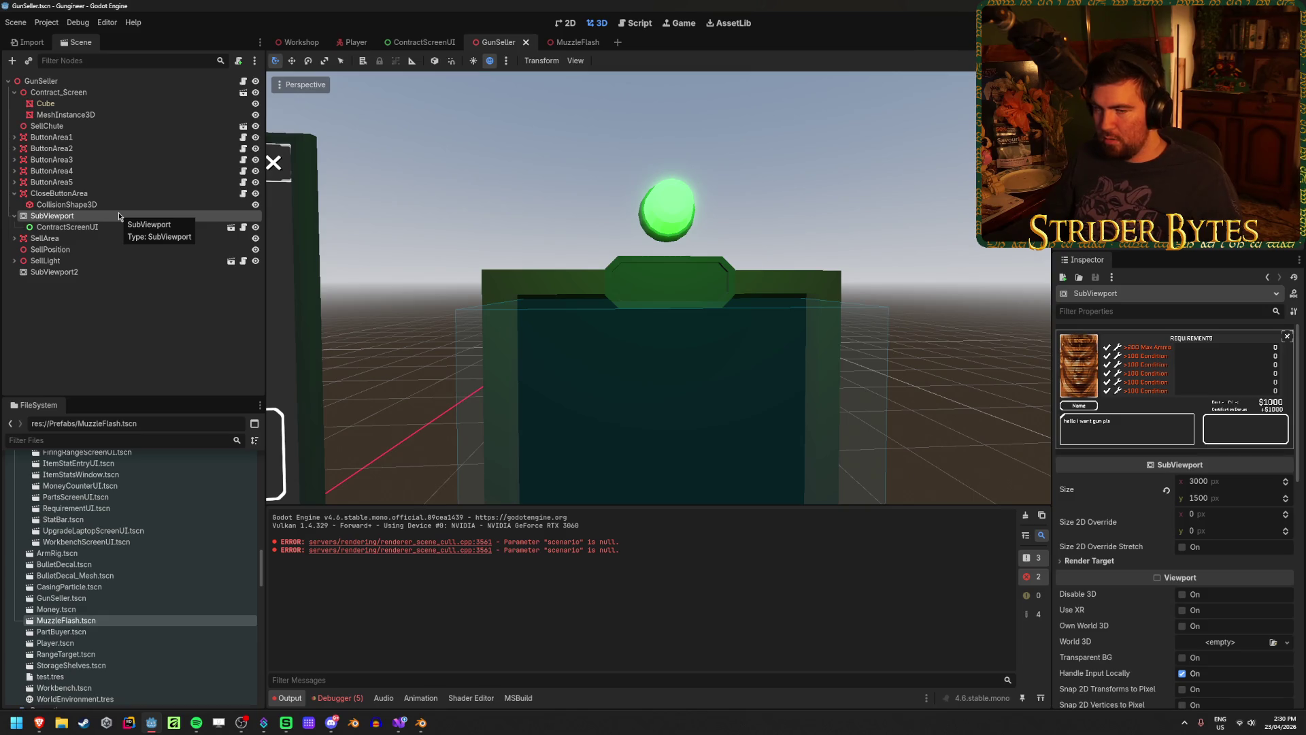
click(75, 272)
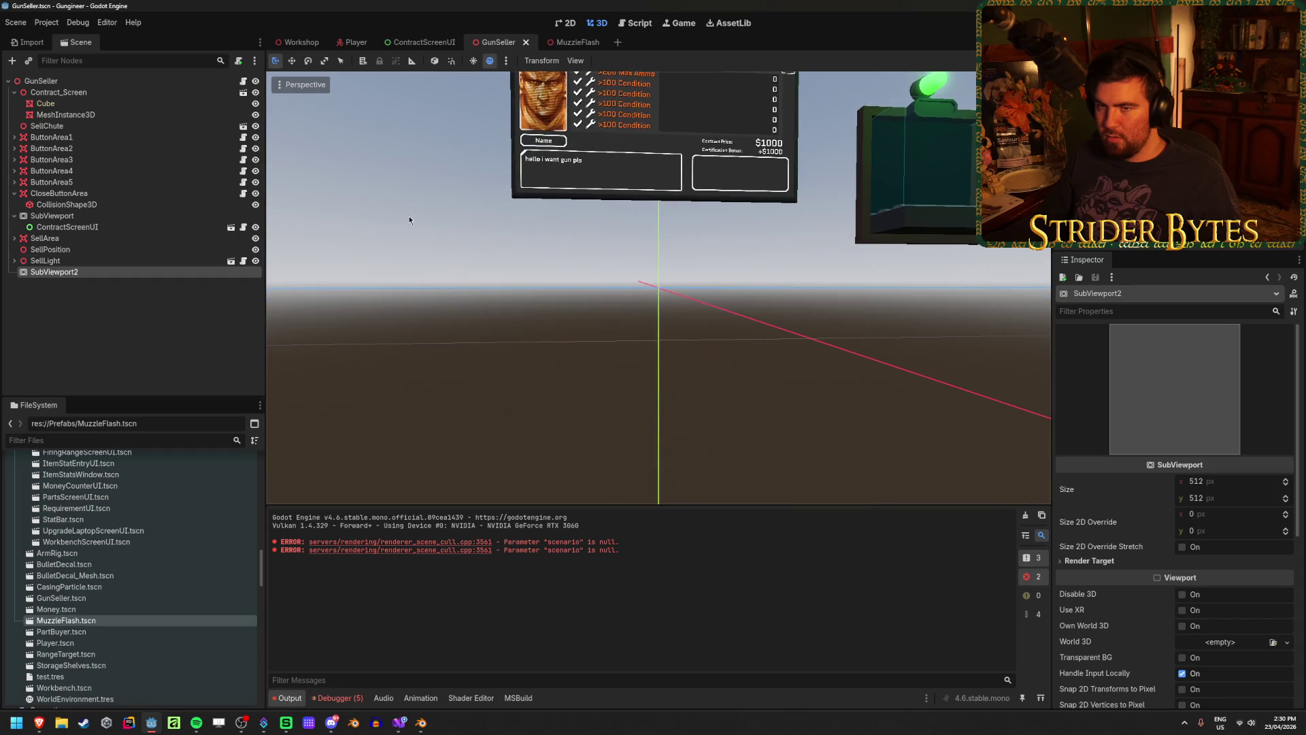
click(42, 126)
key(f)
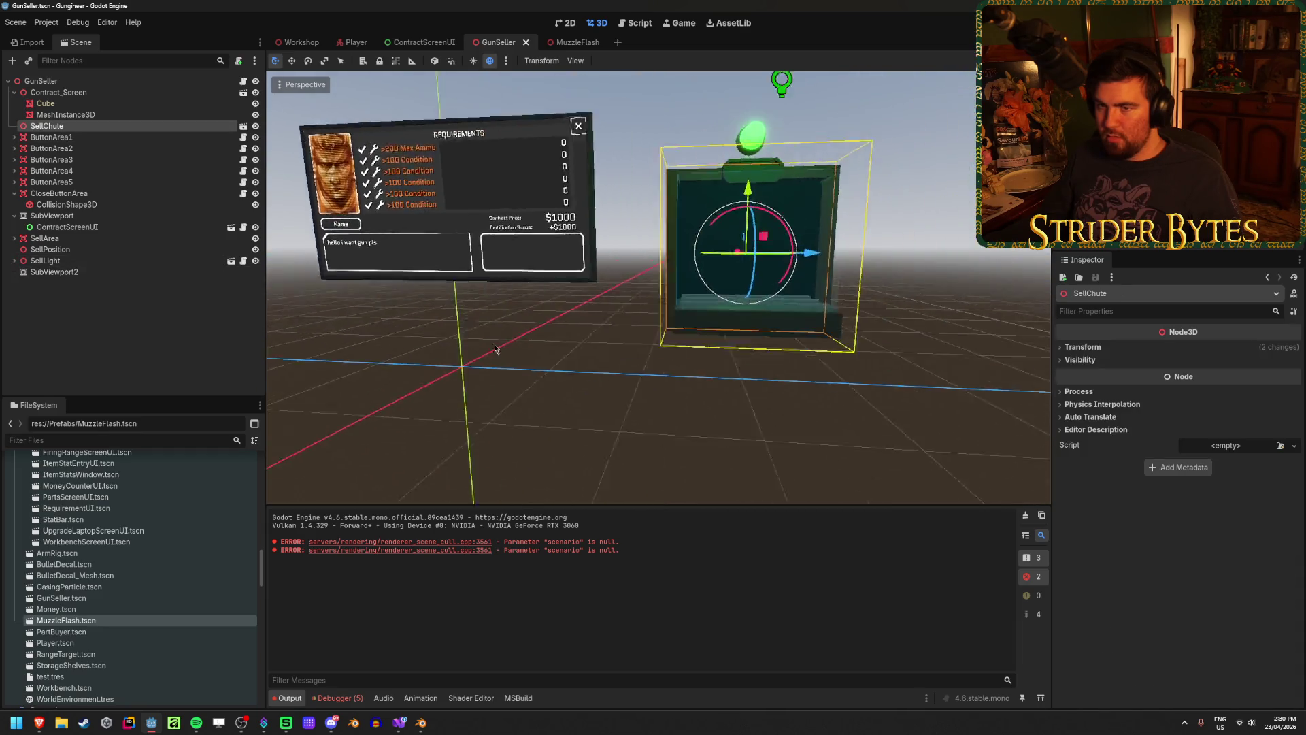
scroll(639, 289, up, 3)
drag(640, 289, 408, 272)
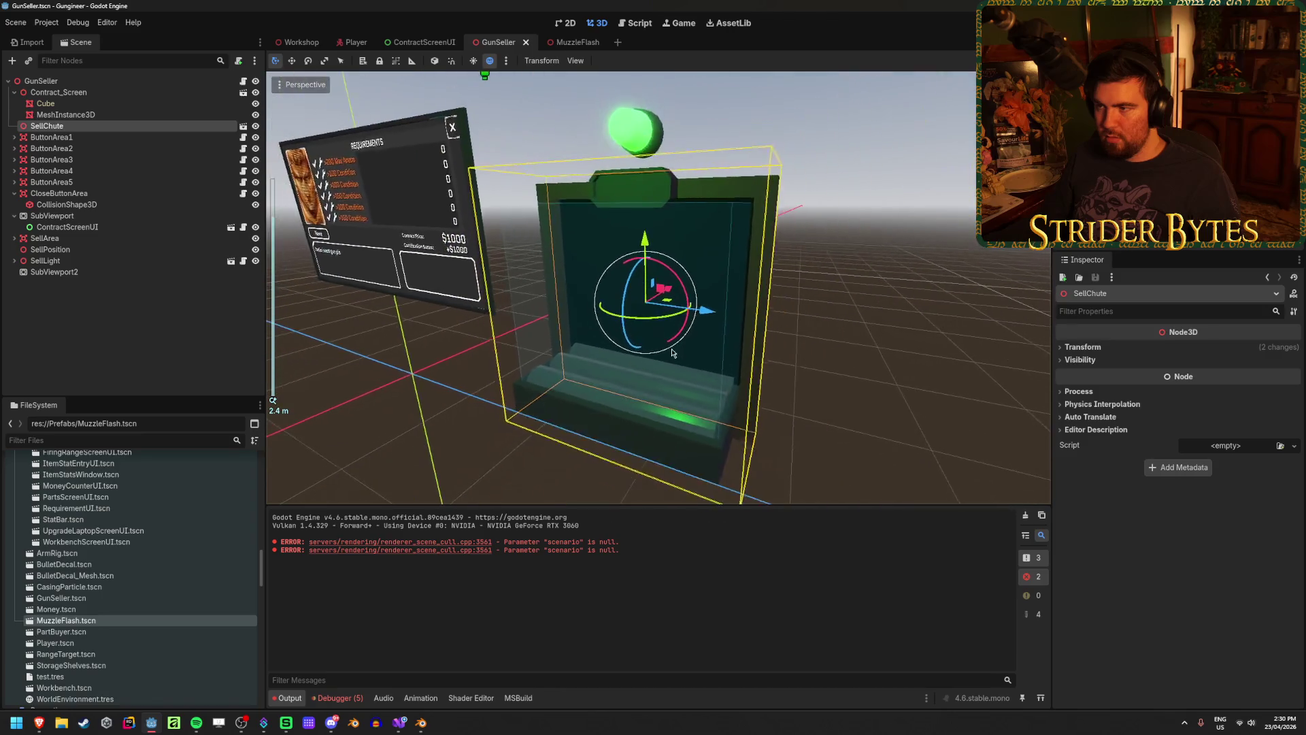
click(136, 306)
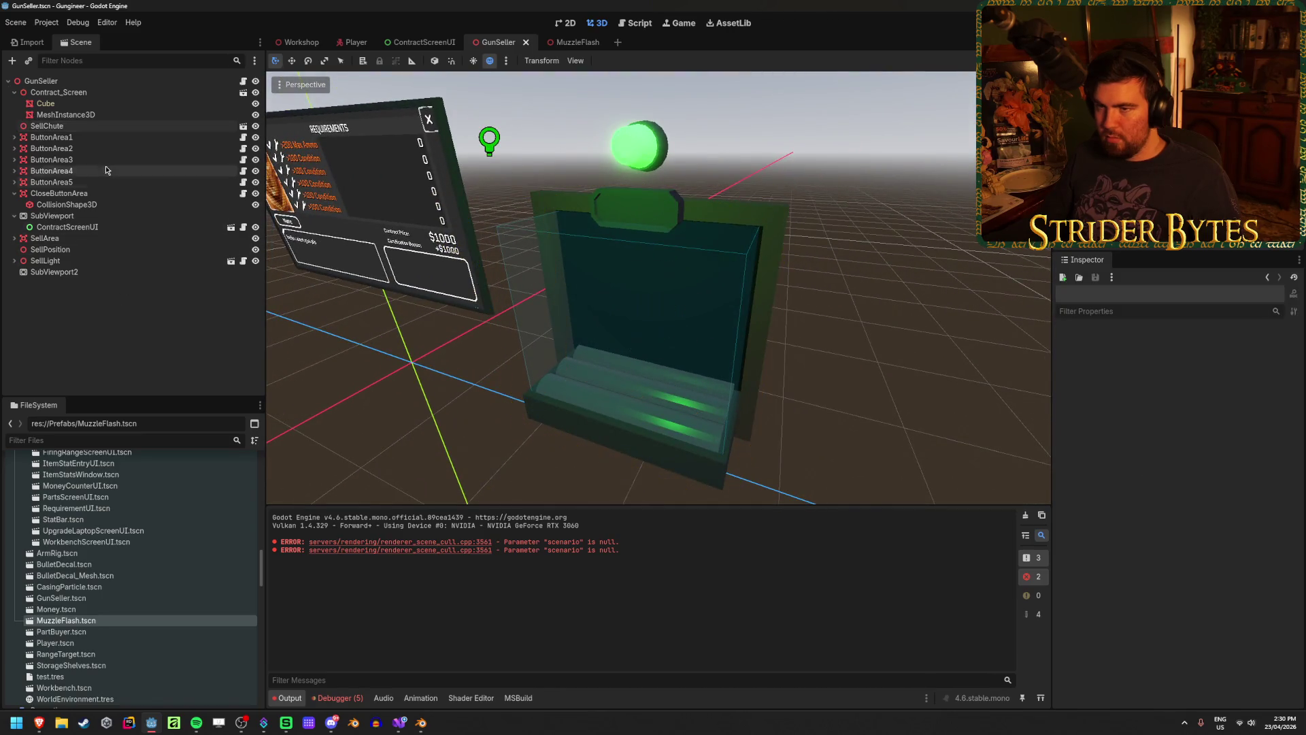
click(195, 126)
right_click(179, 127)
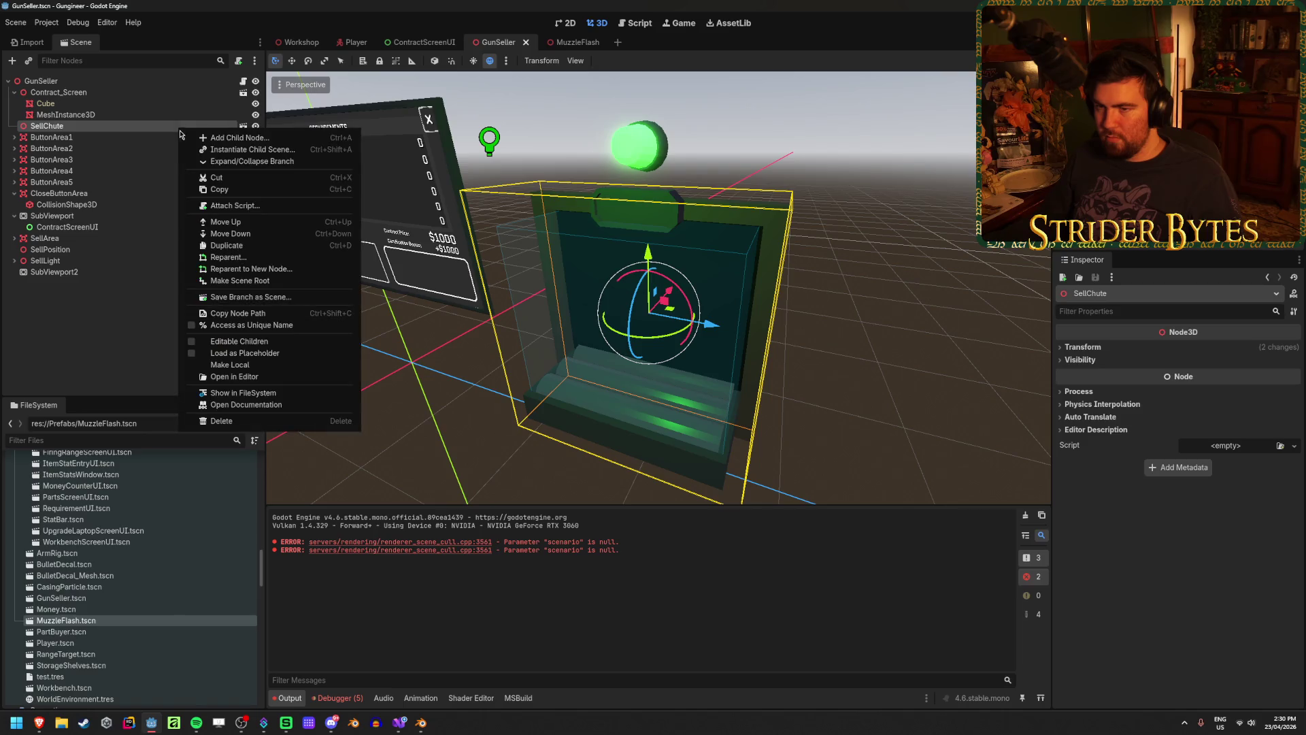
click(217, 341)
click(97, 149)
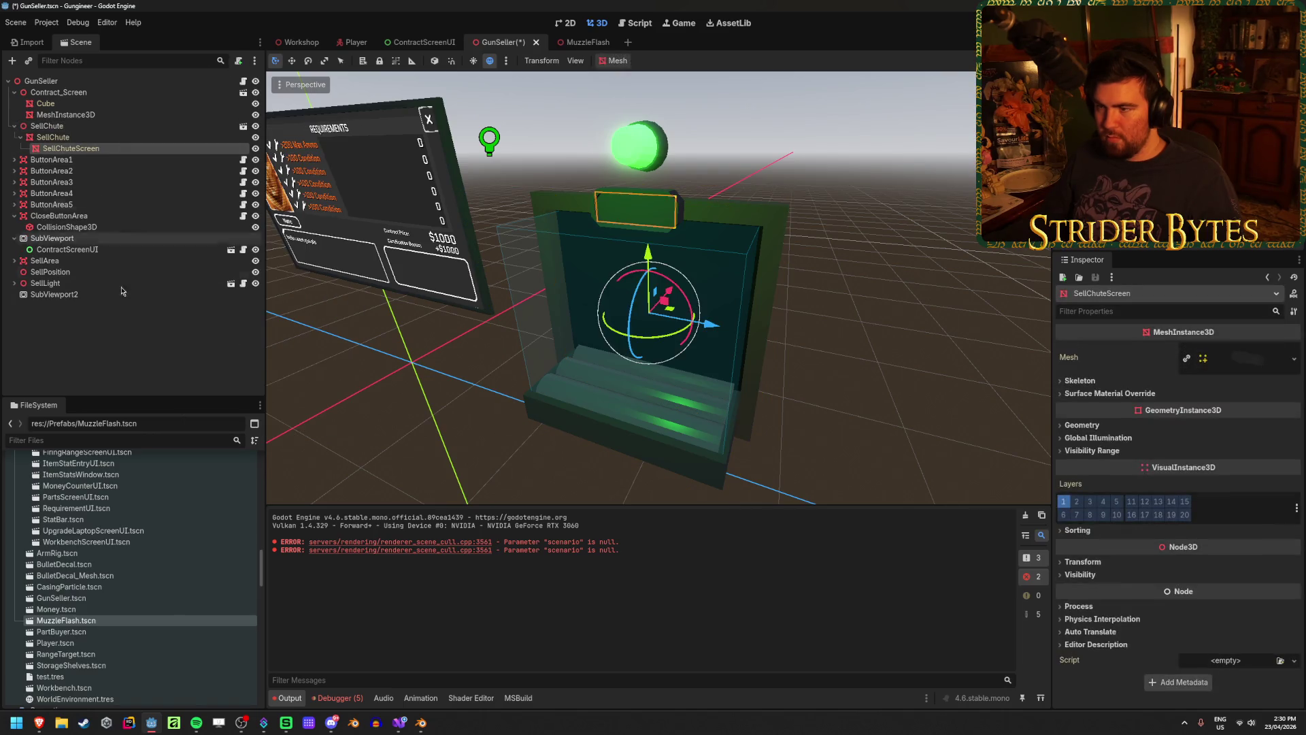
key(ctrl+z)
click(243, 127)
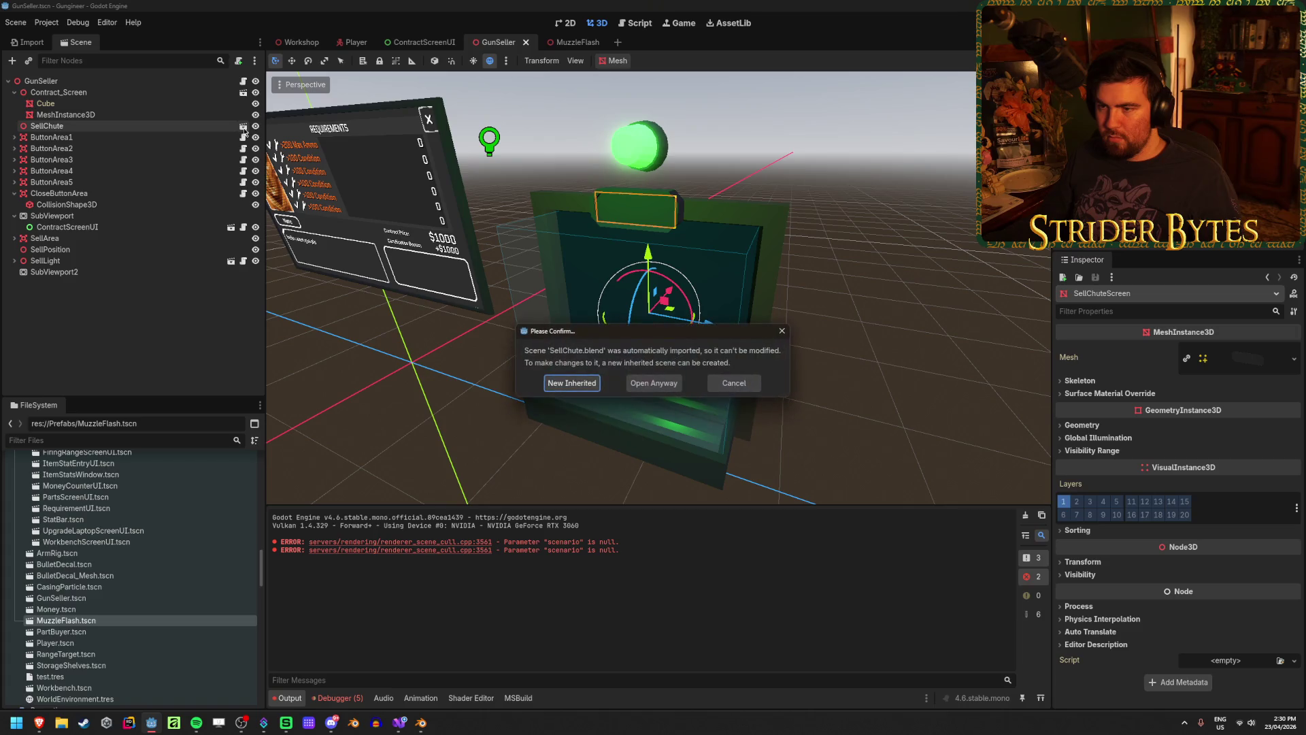
click(572, 381)
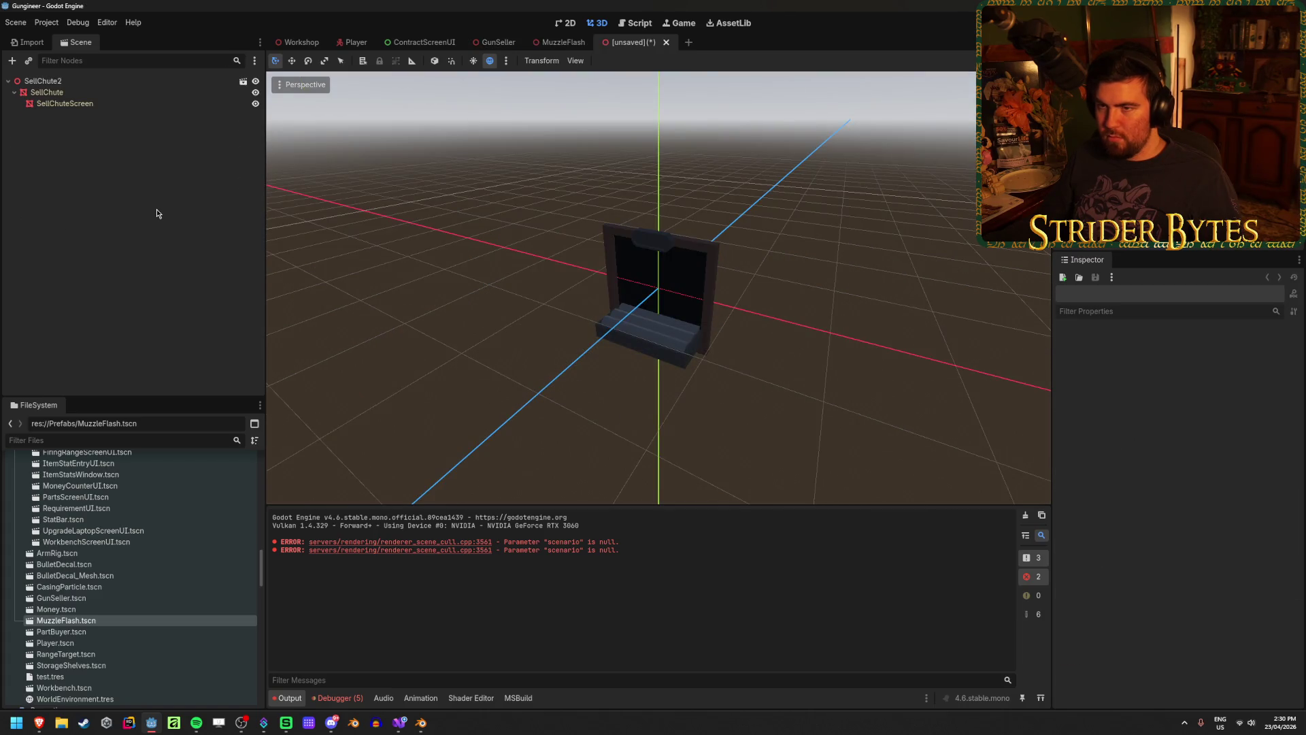
click(667, 43)
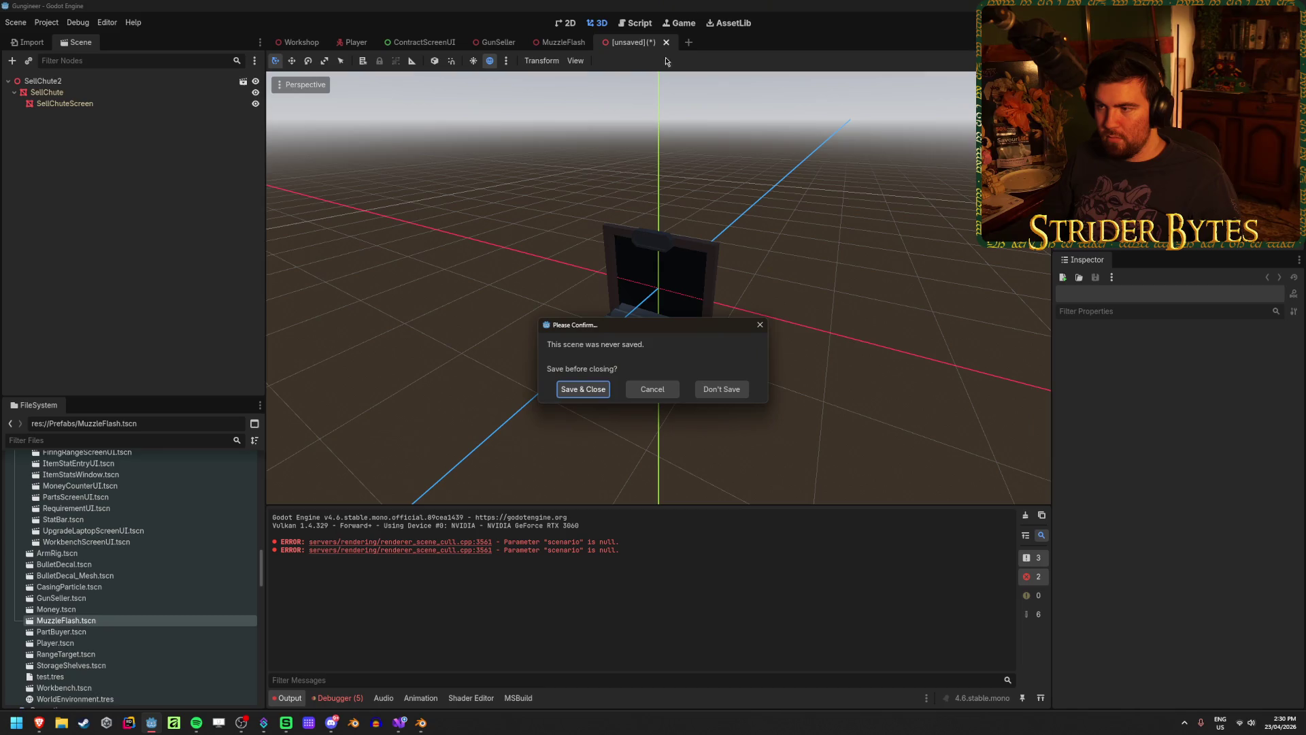
click(734, 391)
click(290, 43)
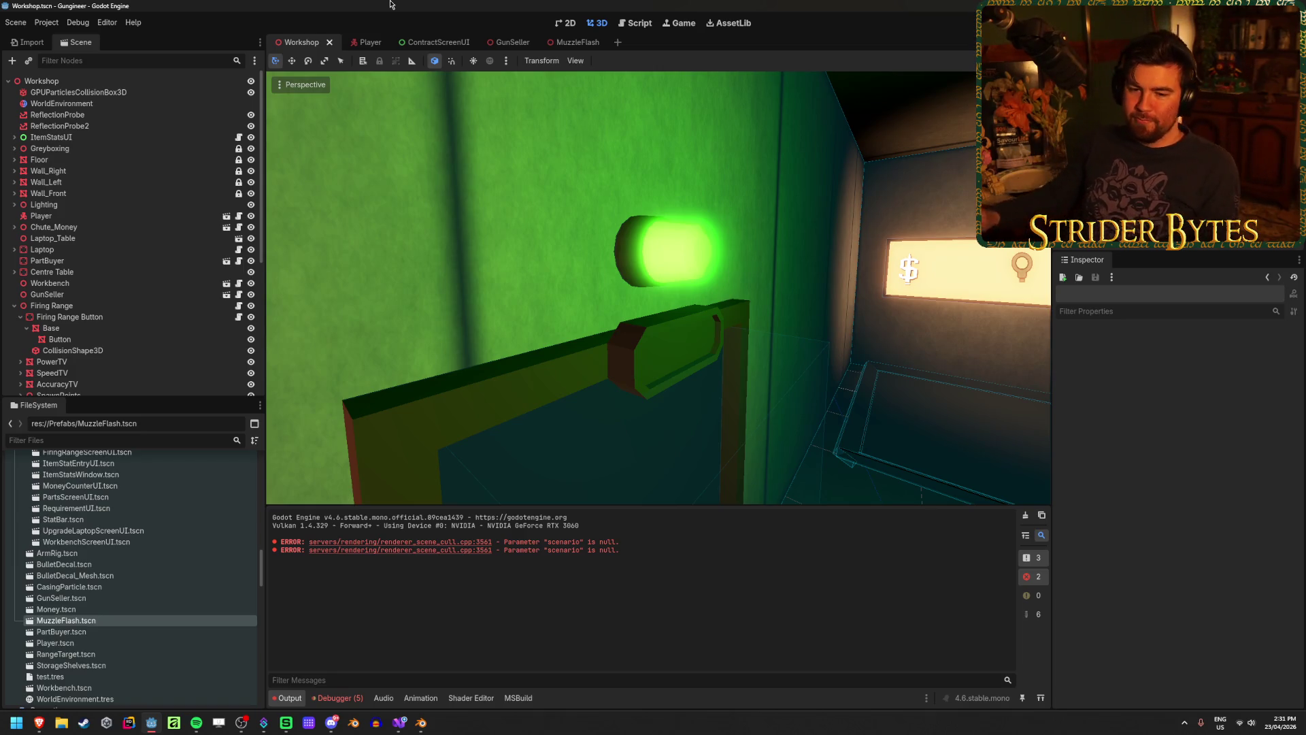
Save GunSeller and make SellChute's children editable to expose the SellChuteScreen mesh
click(510, 42)
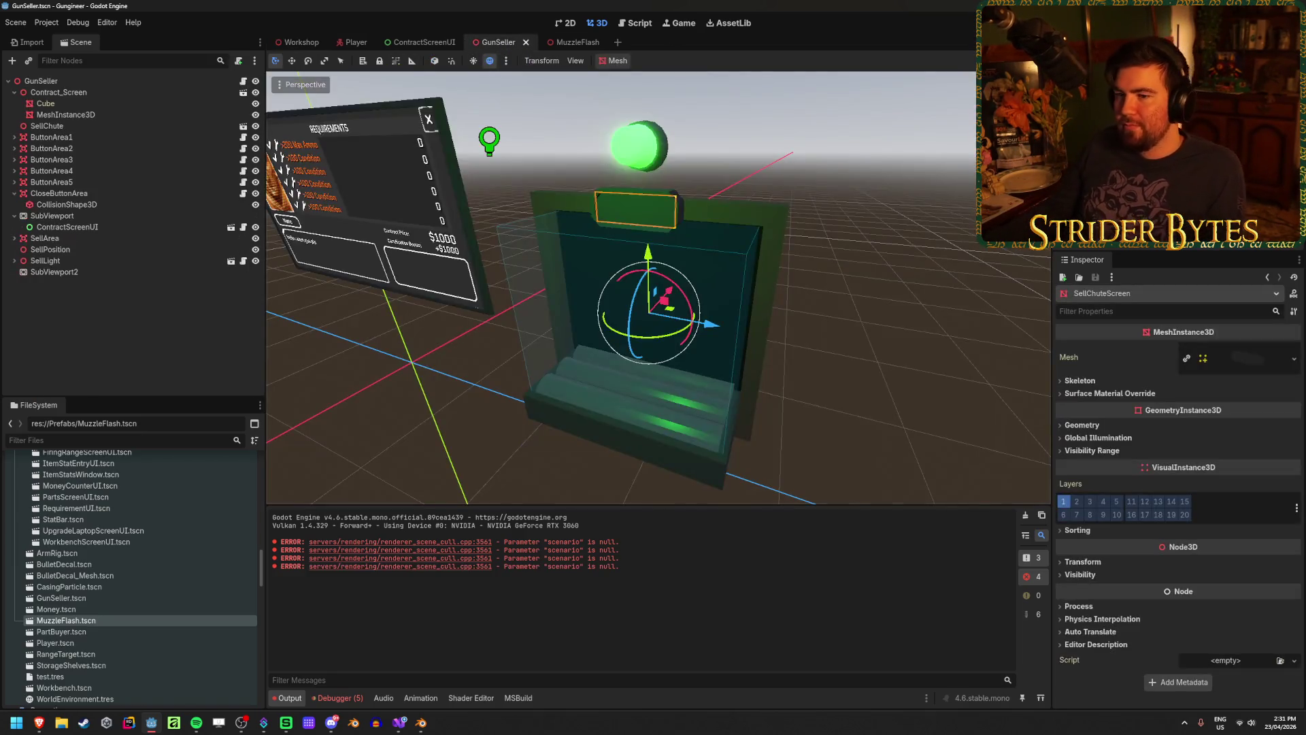
click(145, 293)
key(ctrl+s)
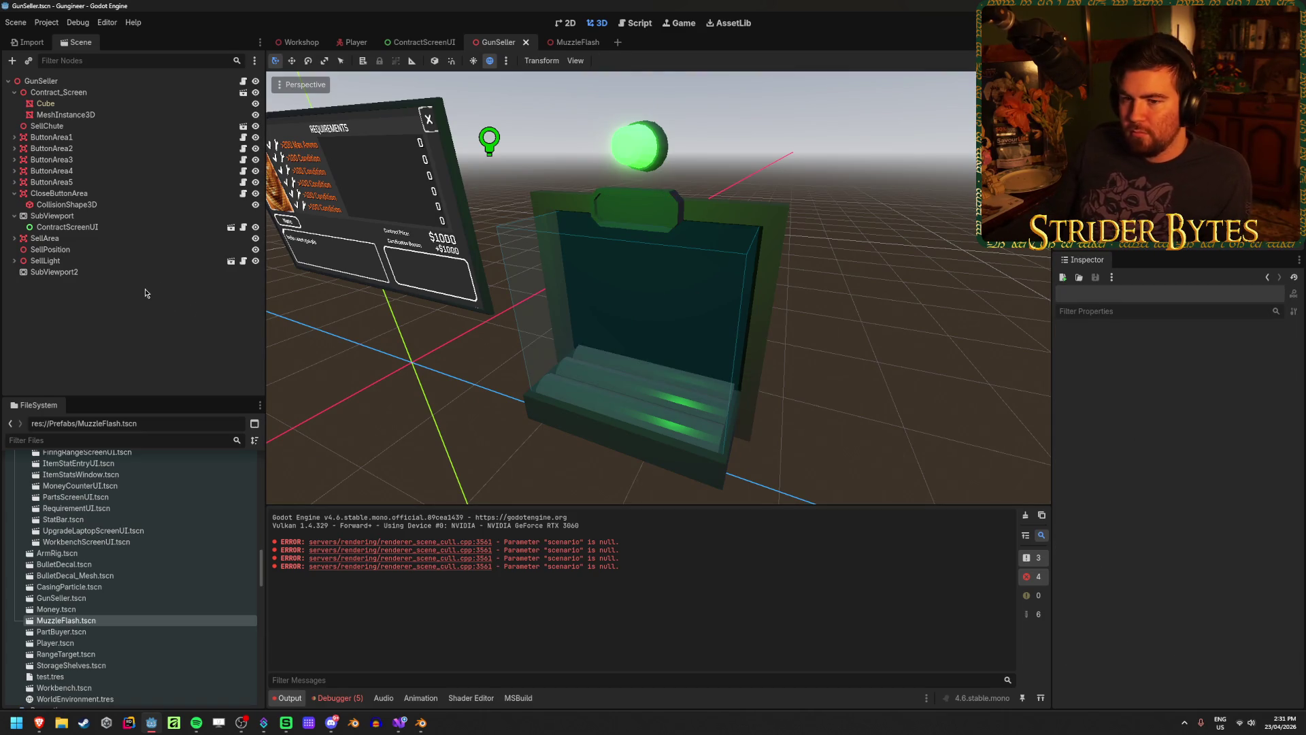
right_click(79, 128)
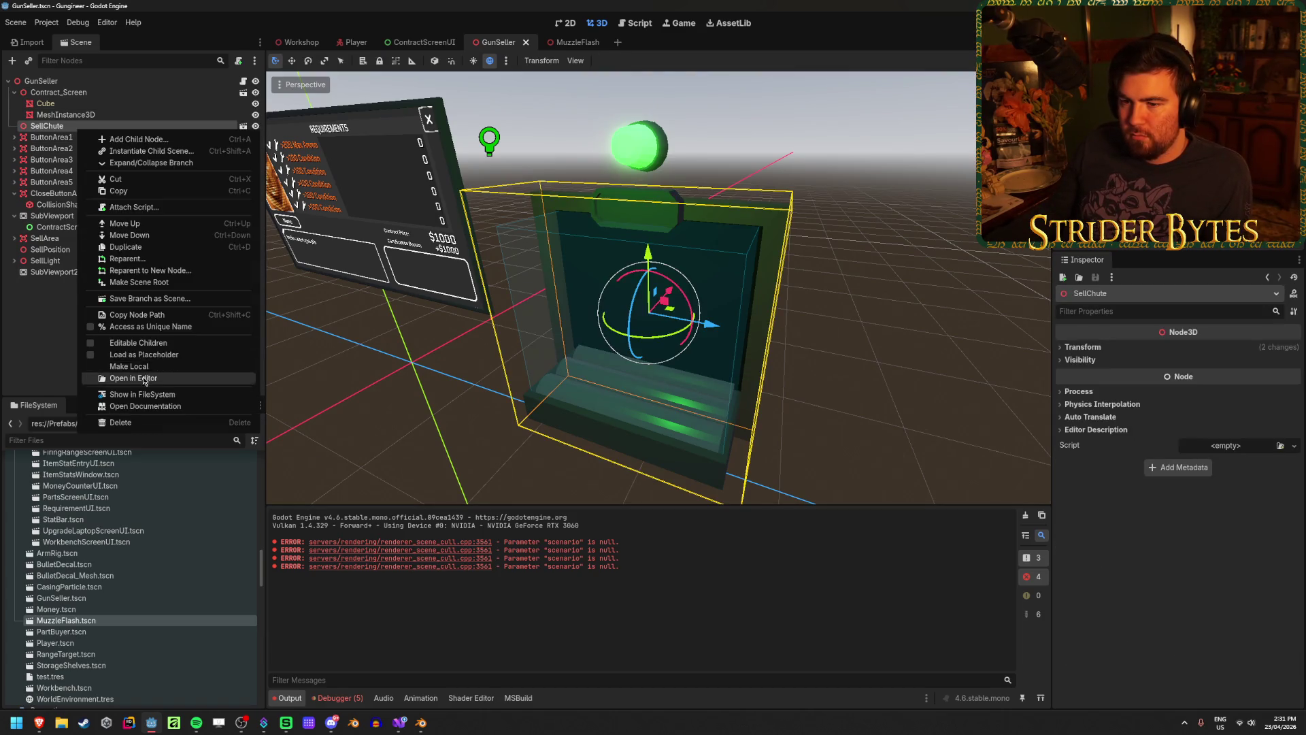
click(138, 343)
click(102, 149)
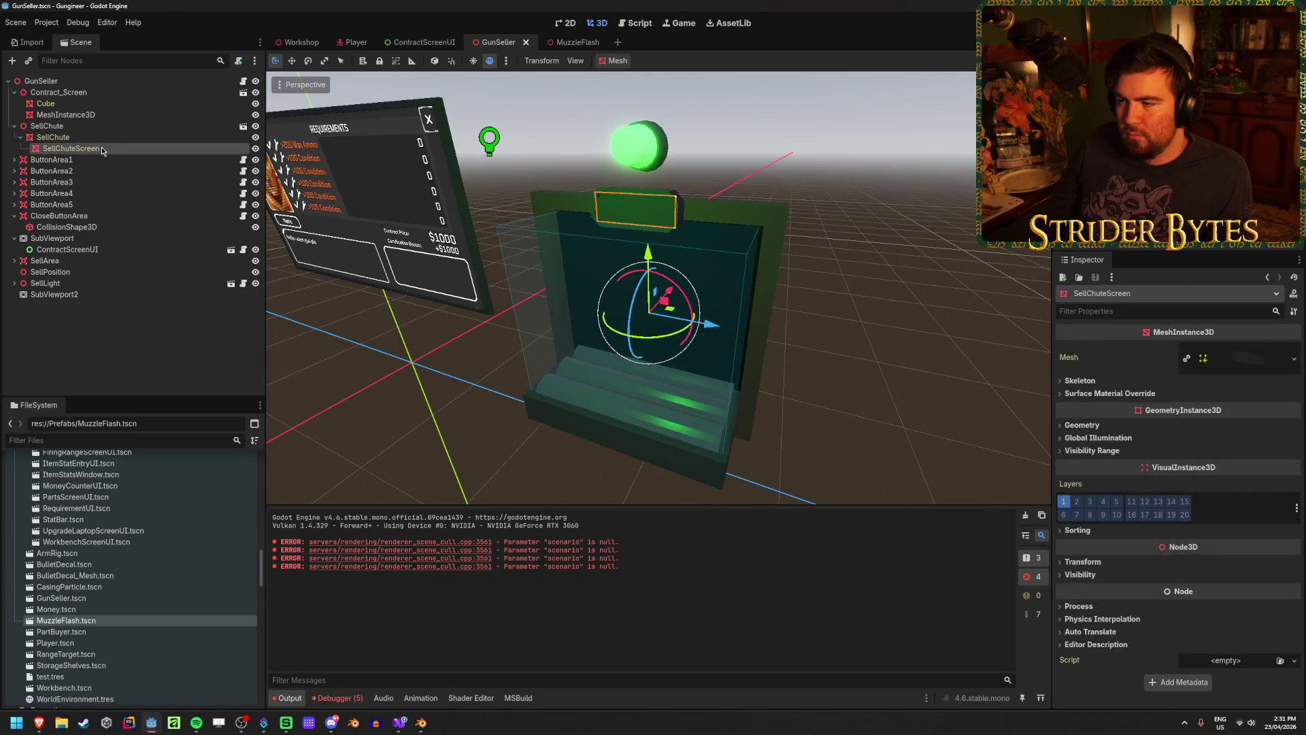
scroll(659, 338, down, 5)
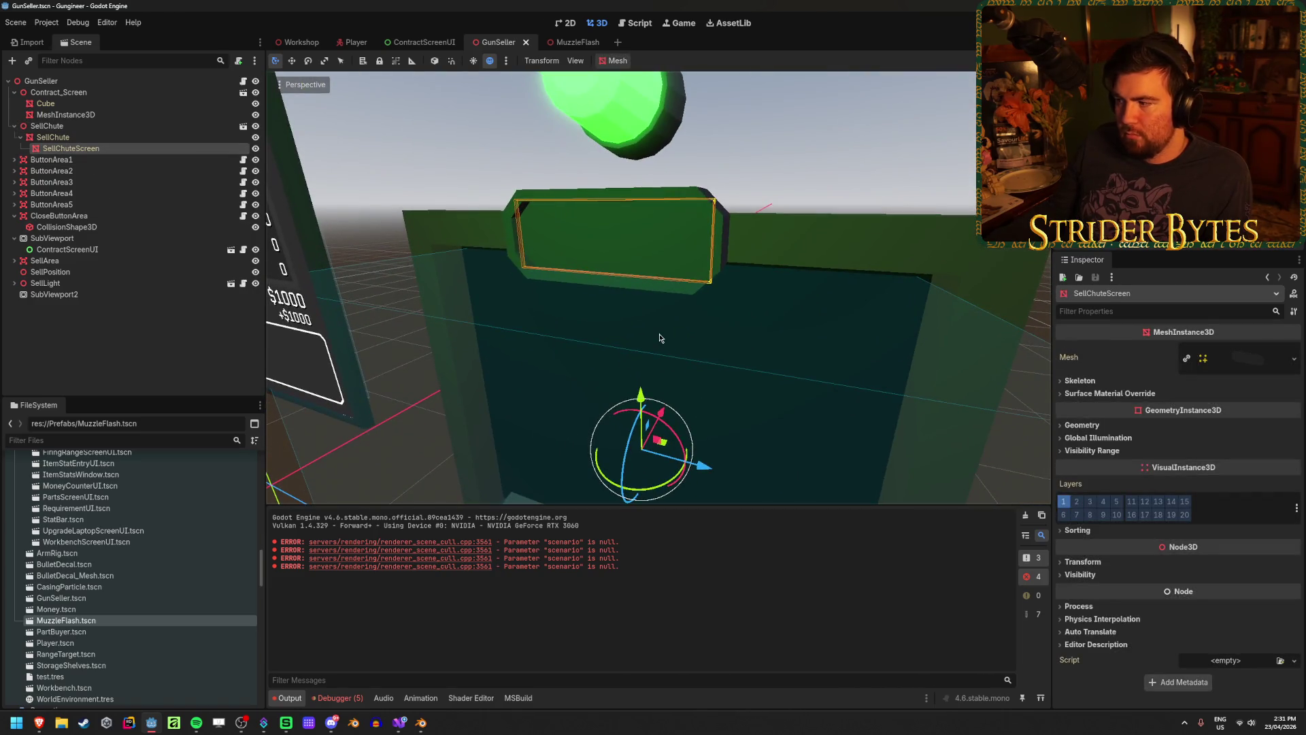
Try loading a material into Surface Material Override slot 0, then cancel
click(1188, 397)
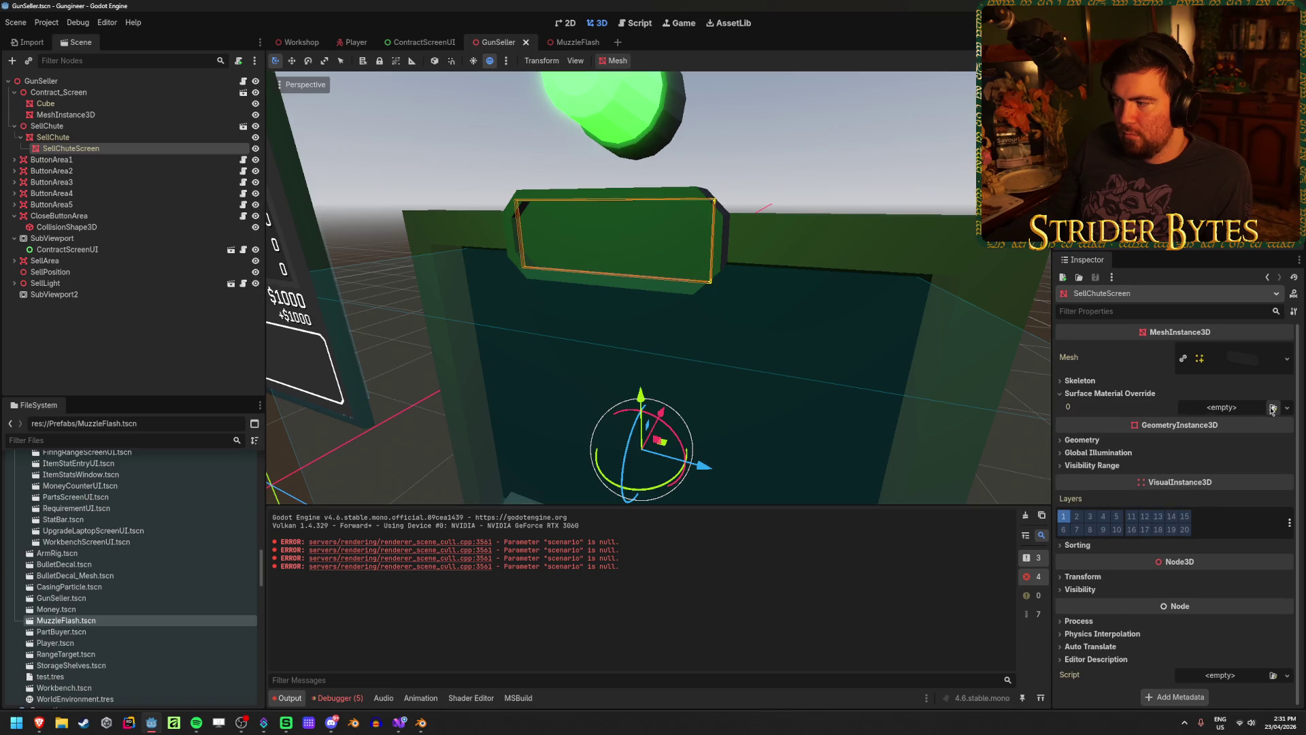
click(1282, 410)
click(1284, 440)
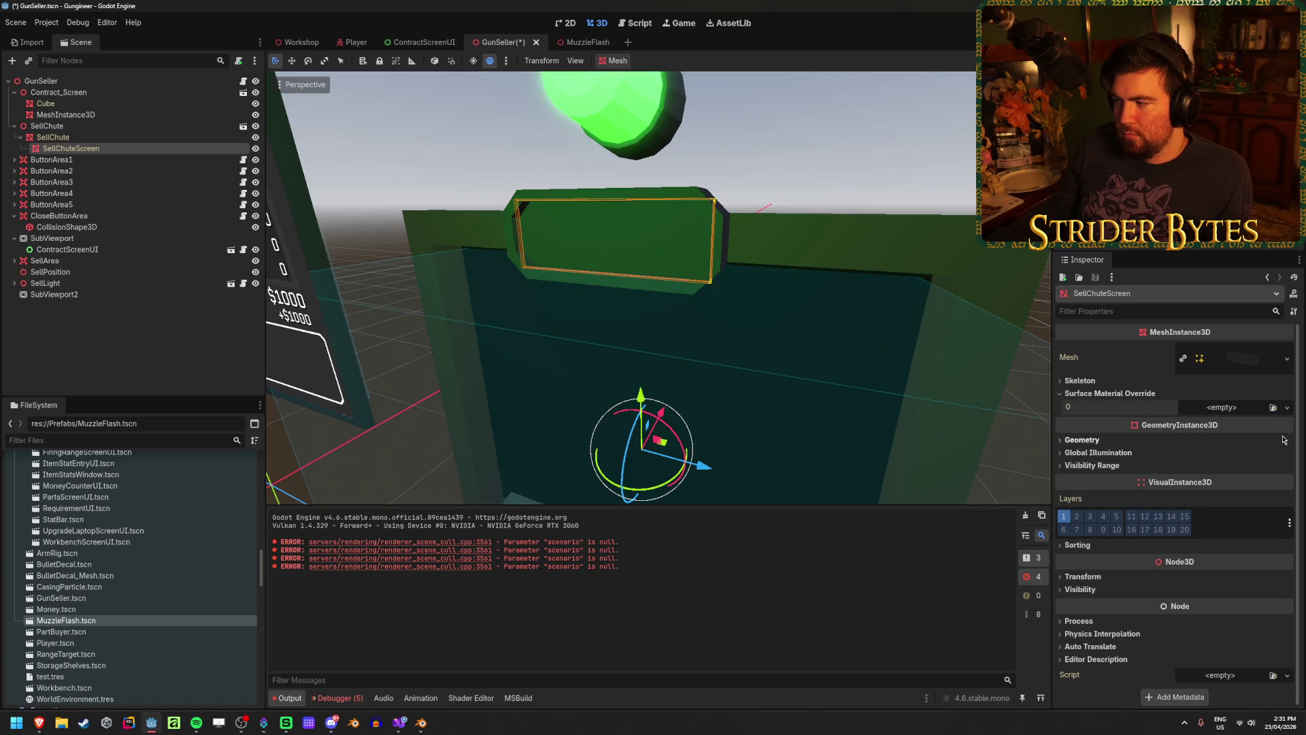
click(1279, 408)
click(1259, 438)
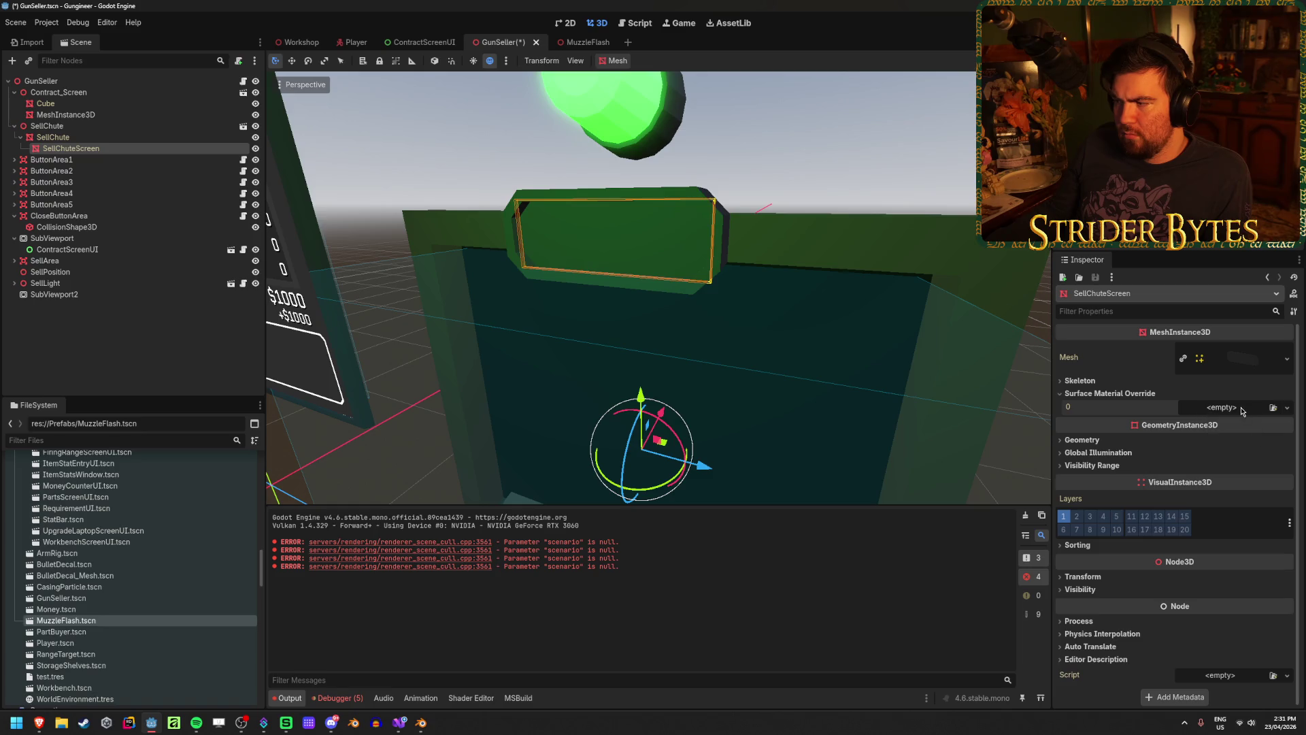
click(1287, 408)
click(1273, 408)
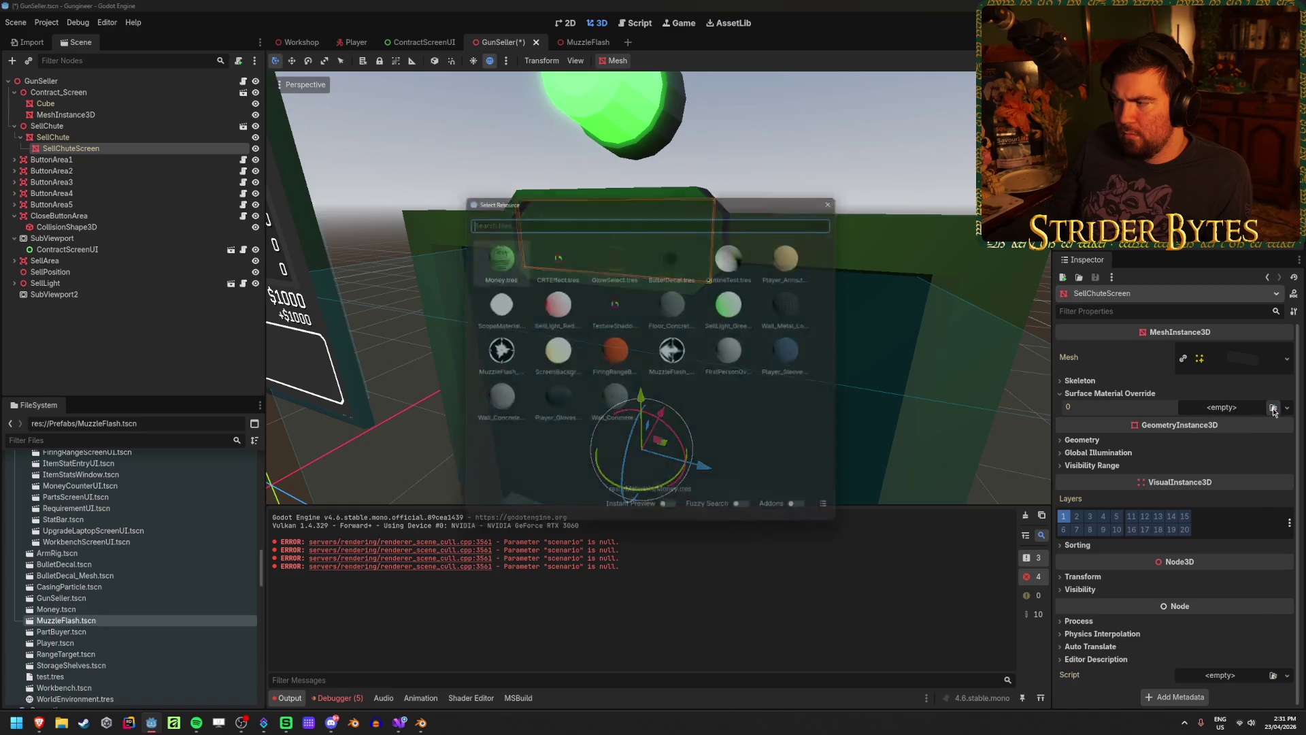
key(Escape)
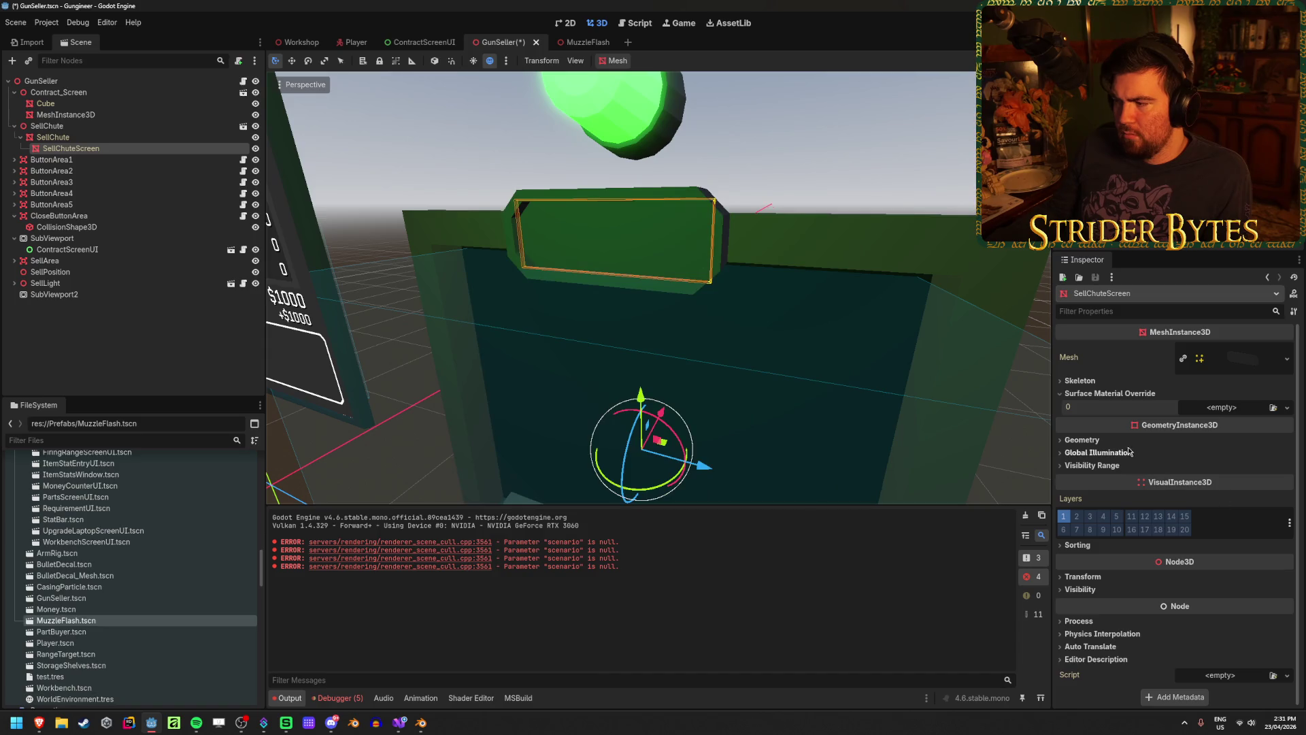
click(1126, 442)
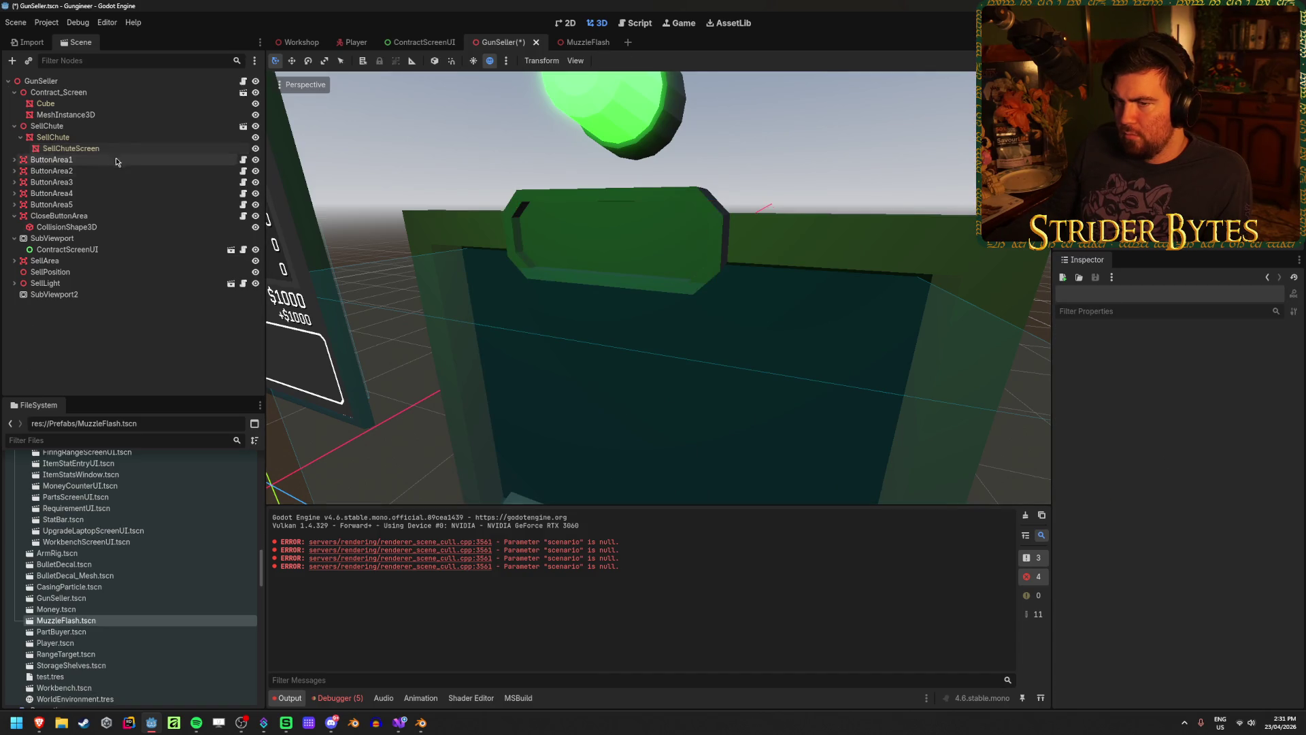
Select SellChute, save the scene, and glance at ContractScreenUI before returning to GunSeller
click(125, 128)
key(ctrl+s)
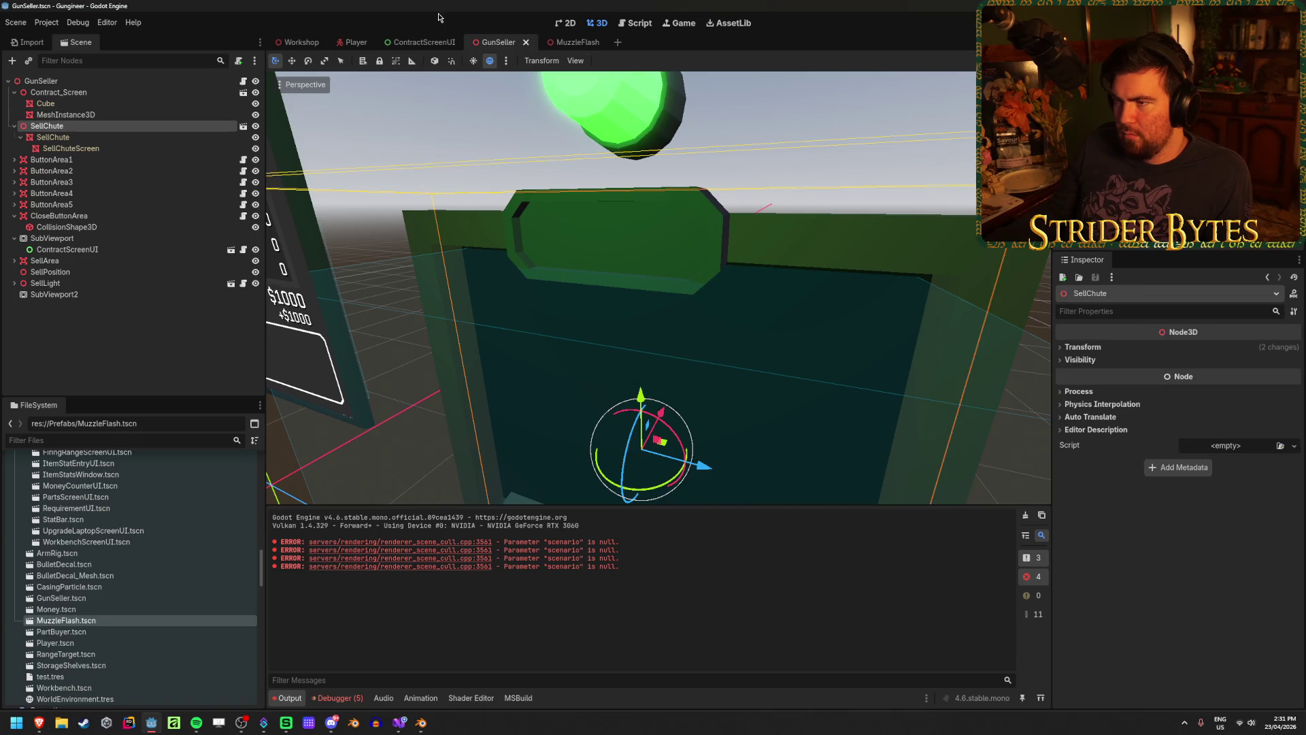
click(428, 43)
click(499, 42)
click(98, 342)
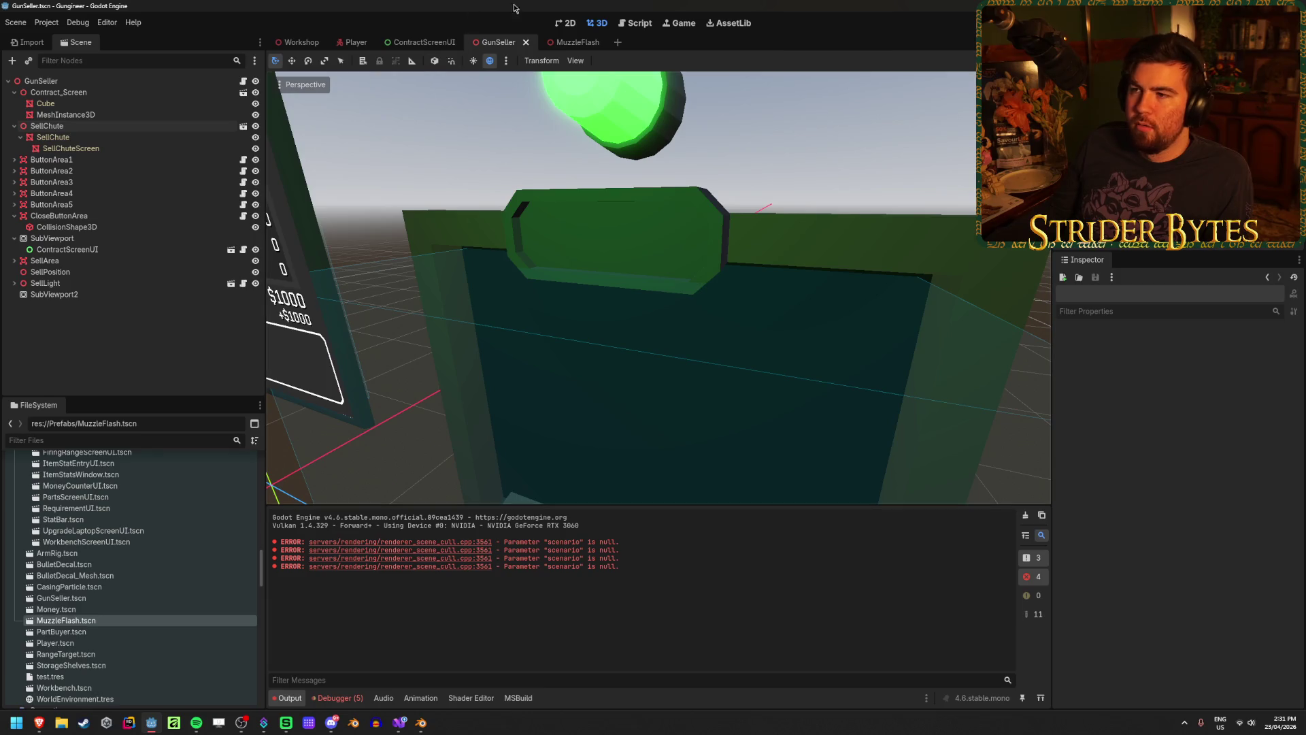
click(95, 114)
click(61, 136)
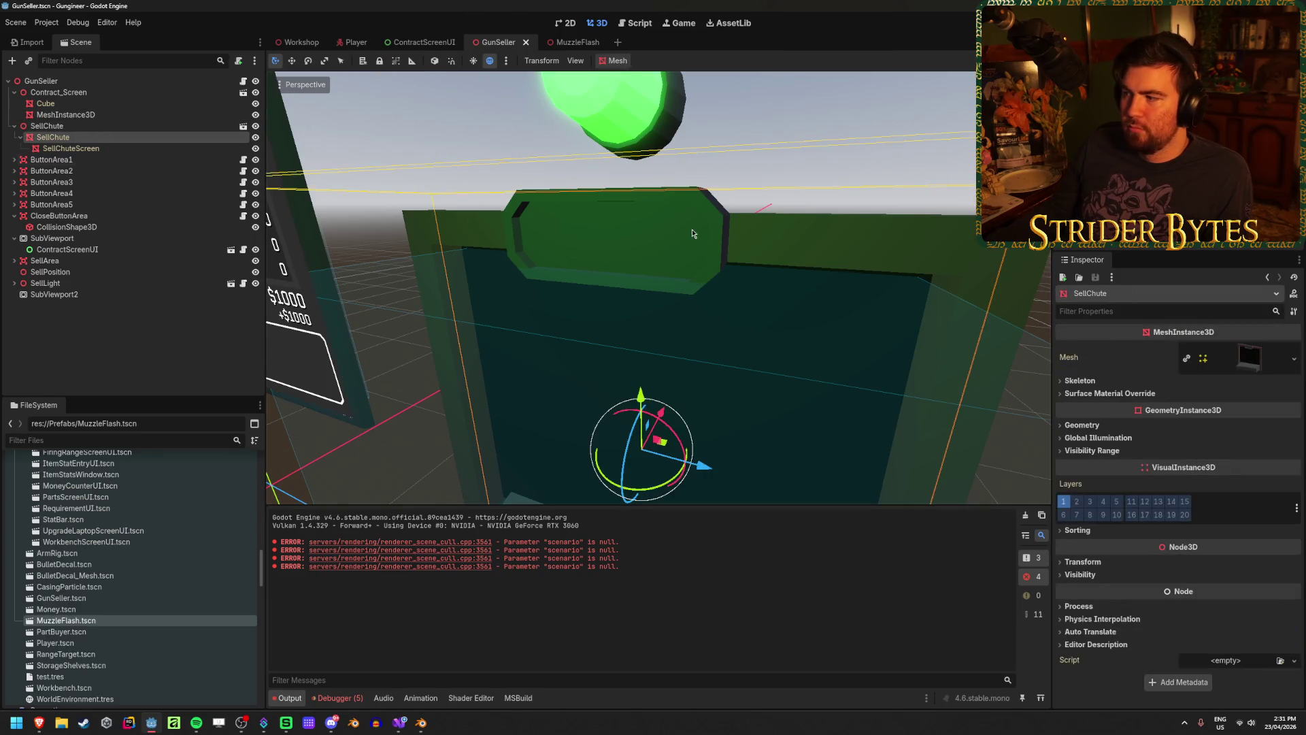
Give SellChuteScreen a new StandardMaterial3D as its Material Override and save
click(1208, 393)
click(1273, 406)
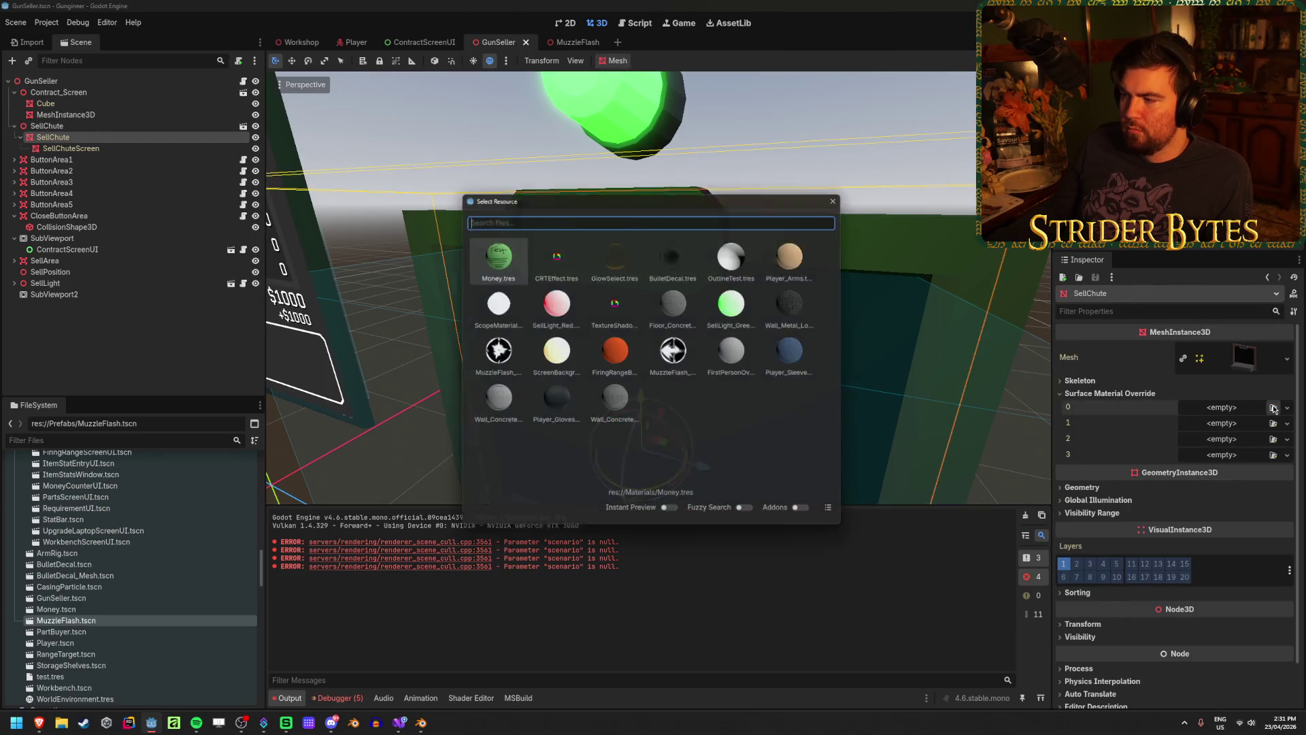
double_click(678, 301)
click(95, 148)
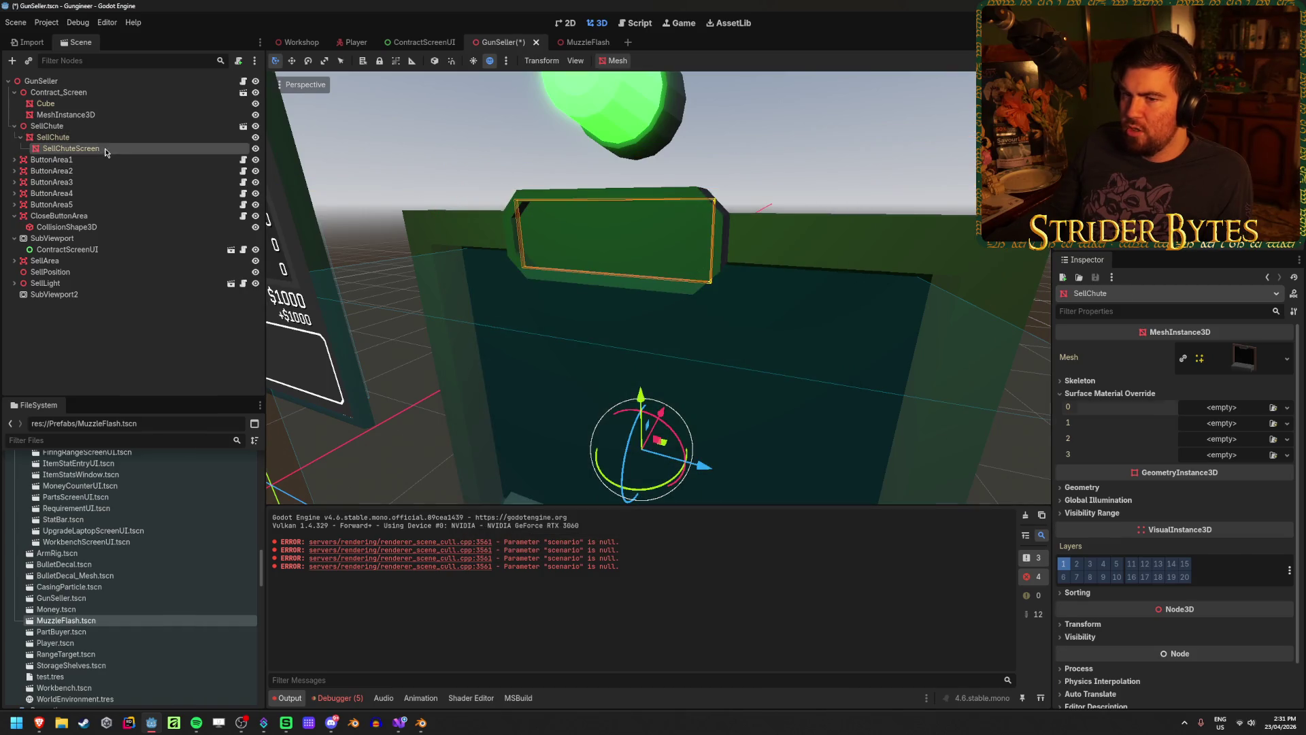
click(1287, 453)
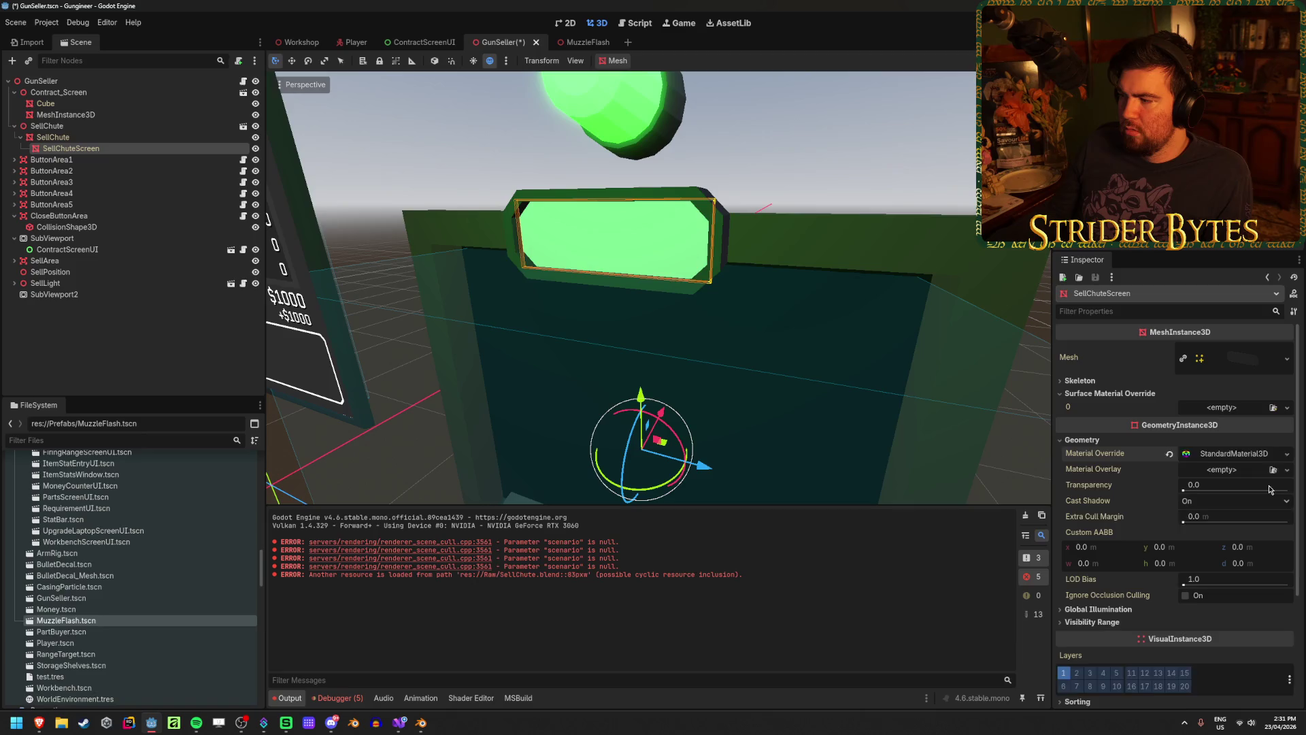
click(1224, 531)
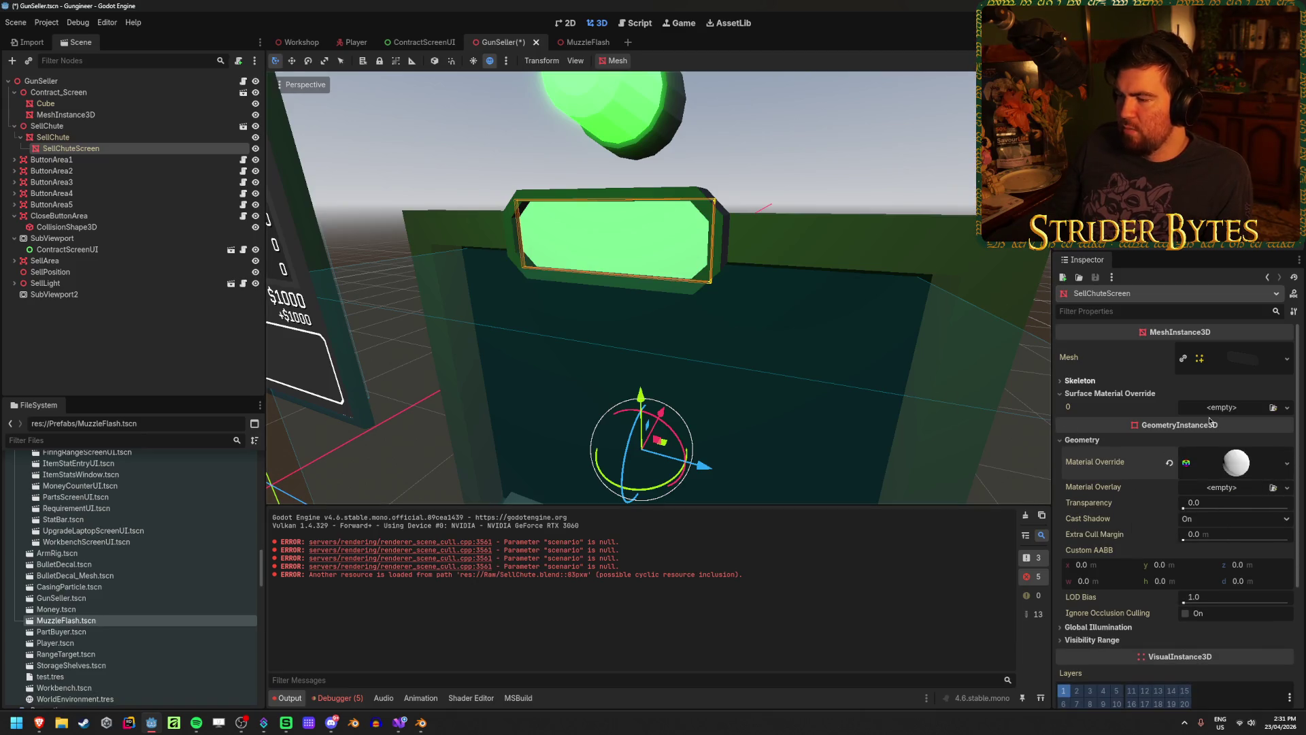
click(1236, 463)
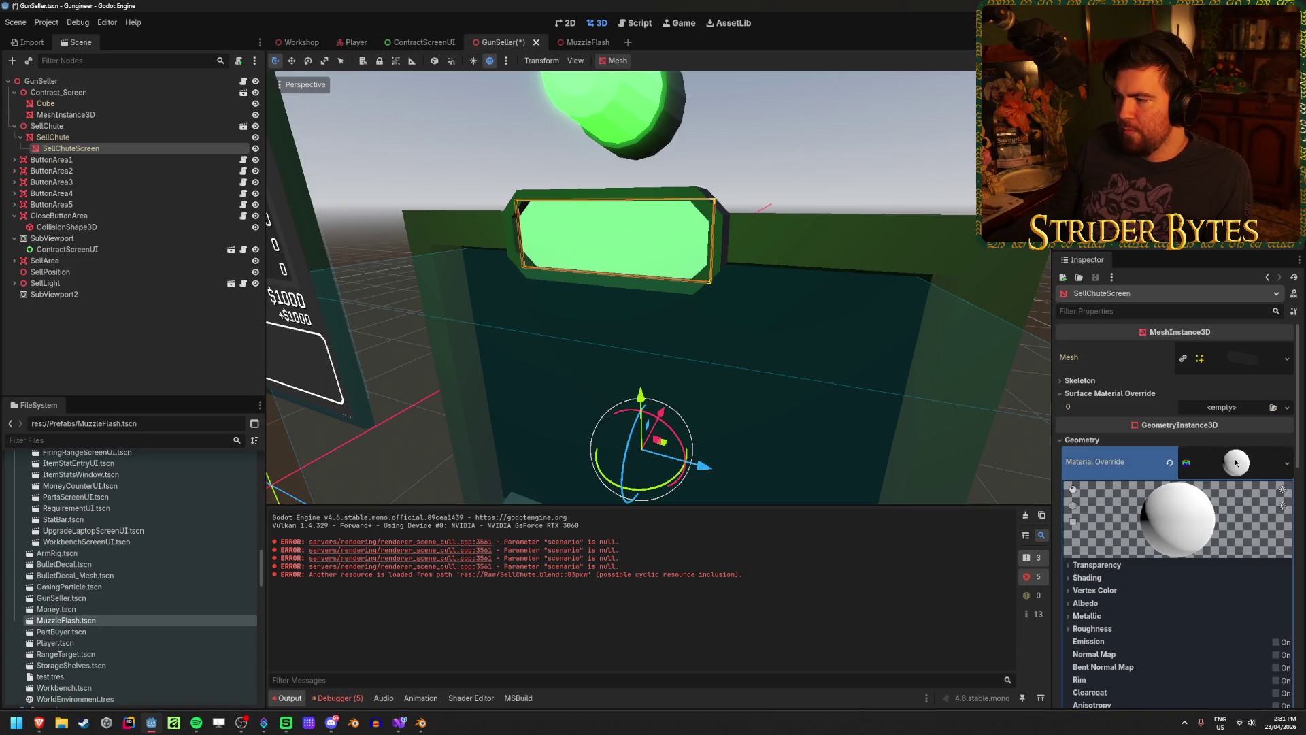
scroll(1236, 463, down, 5)
key(ctrl+s)
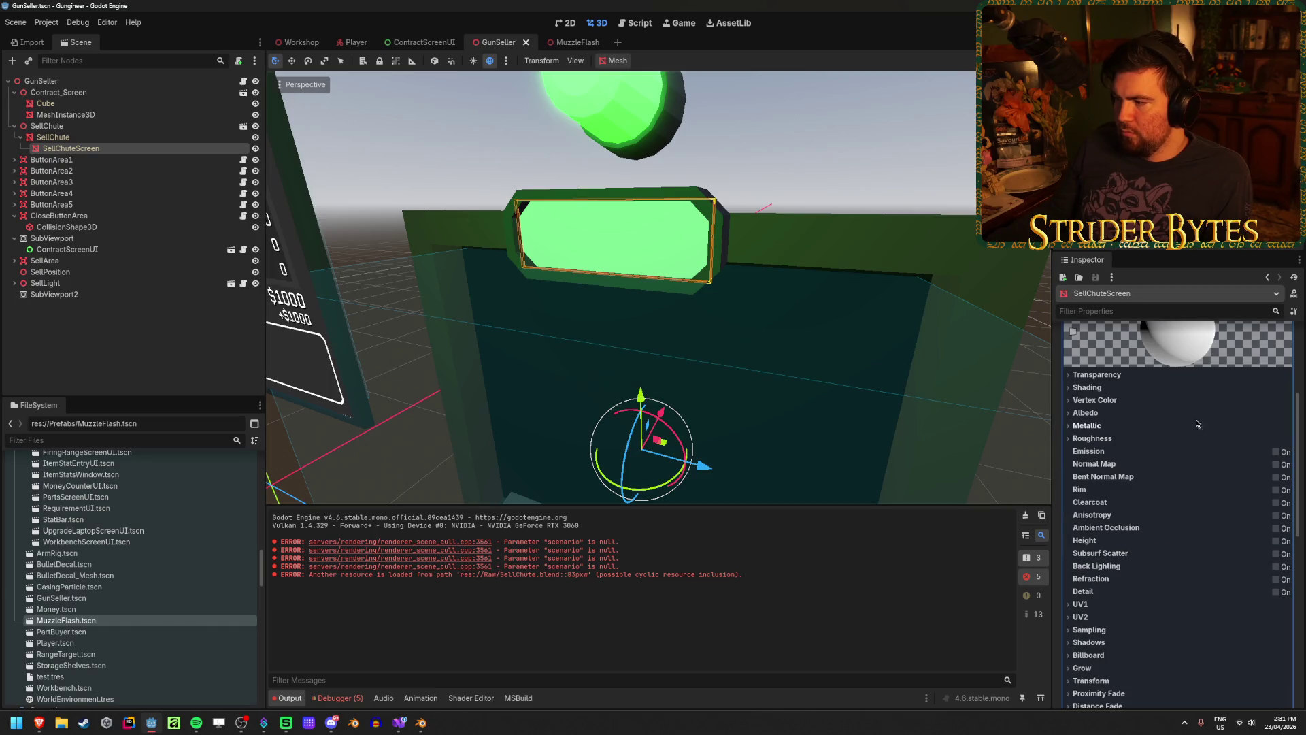
Expand the new material's Albedo section and list its texture options
click(1105, 388)
click(1102, 388)
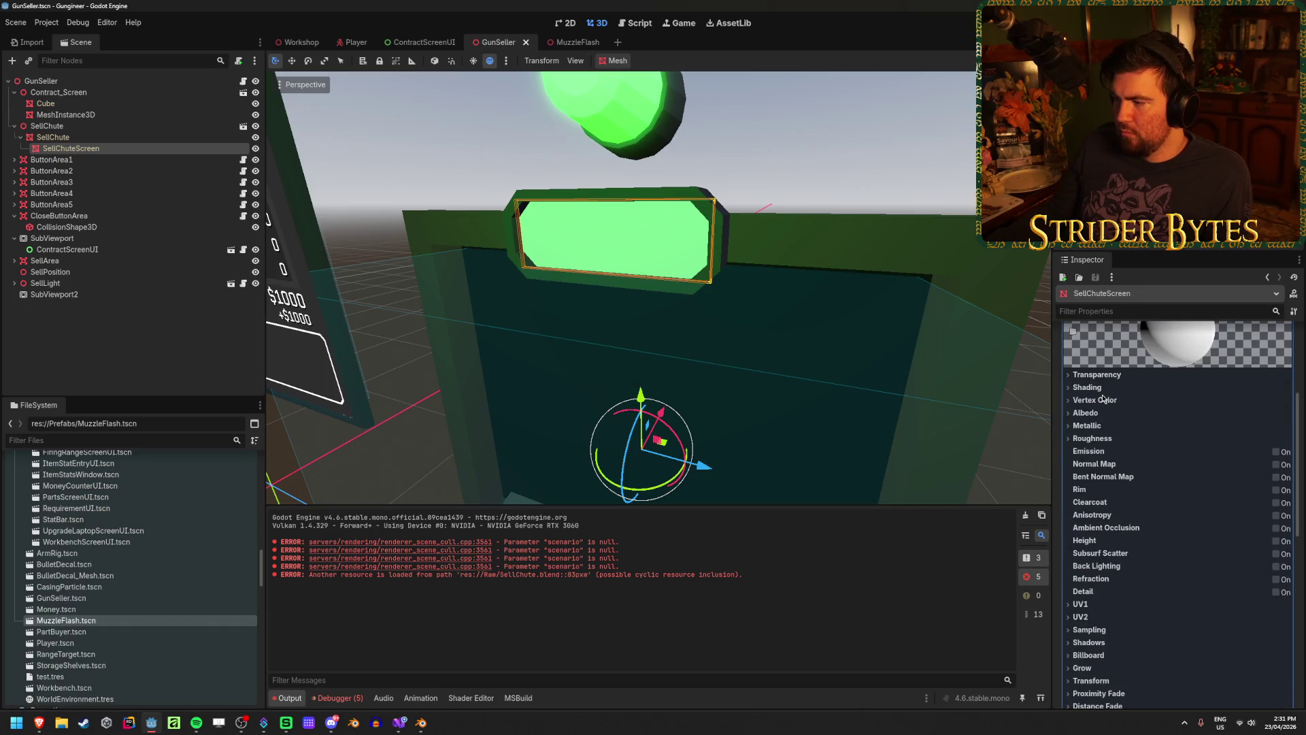
click(1101, 388)
click(1103, 387)
click(1099, 400)
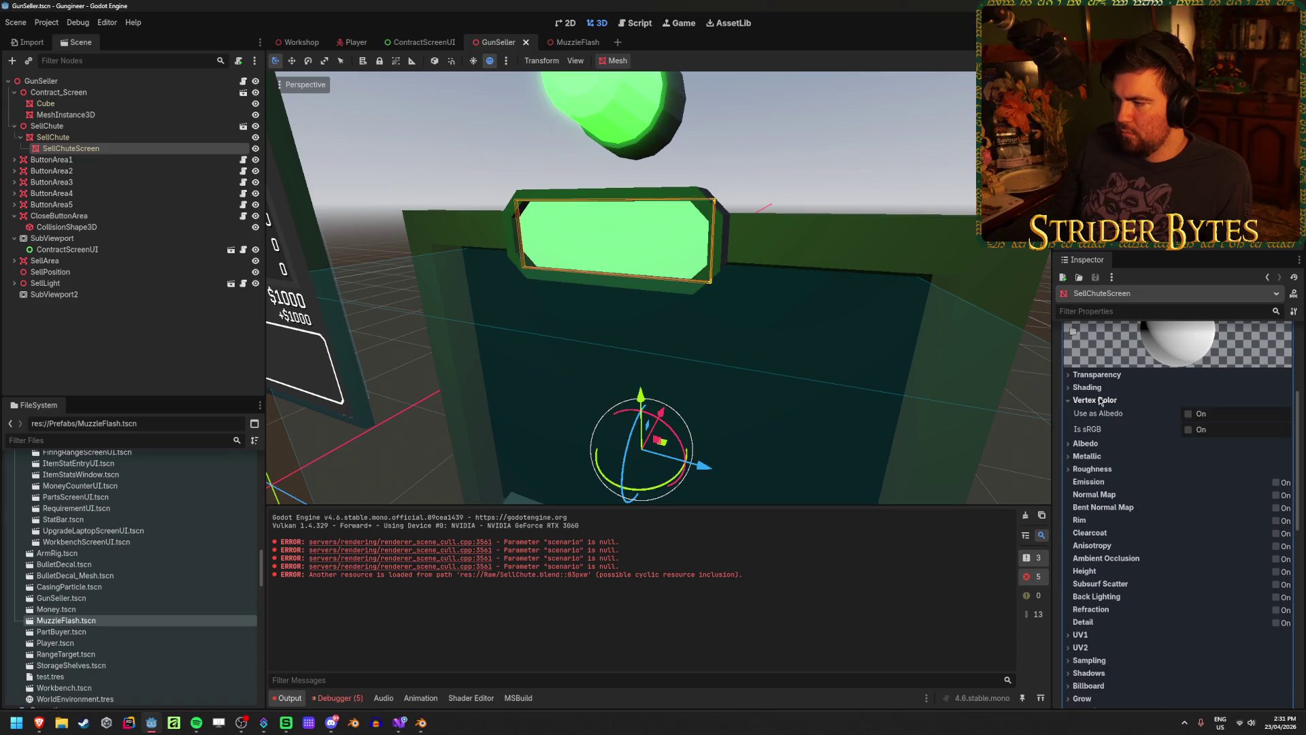
click(1092, 443)
click(1091, 402)
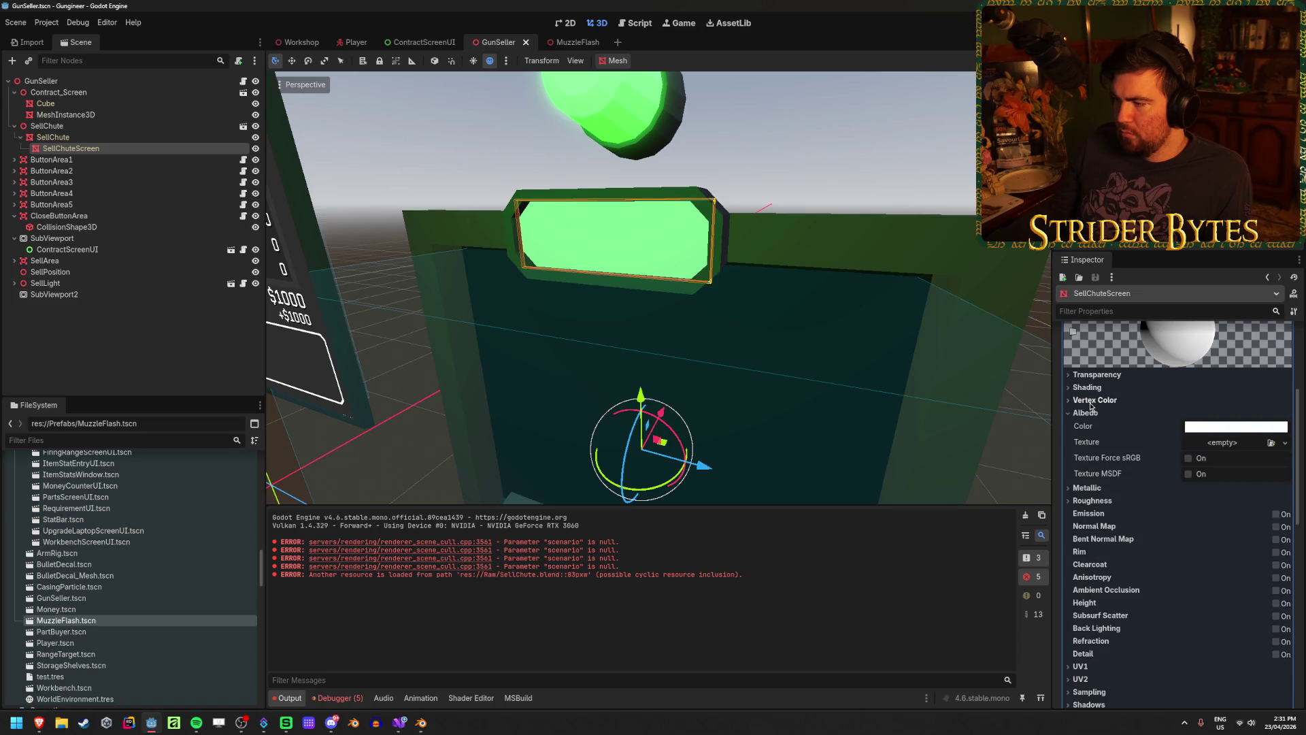
click(1286, 443)
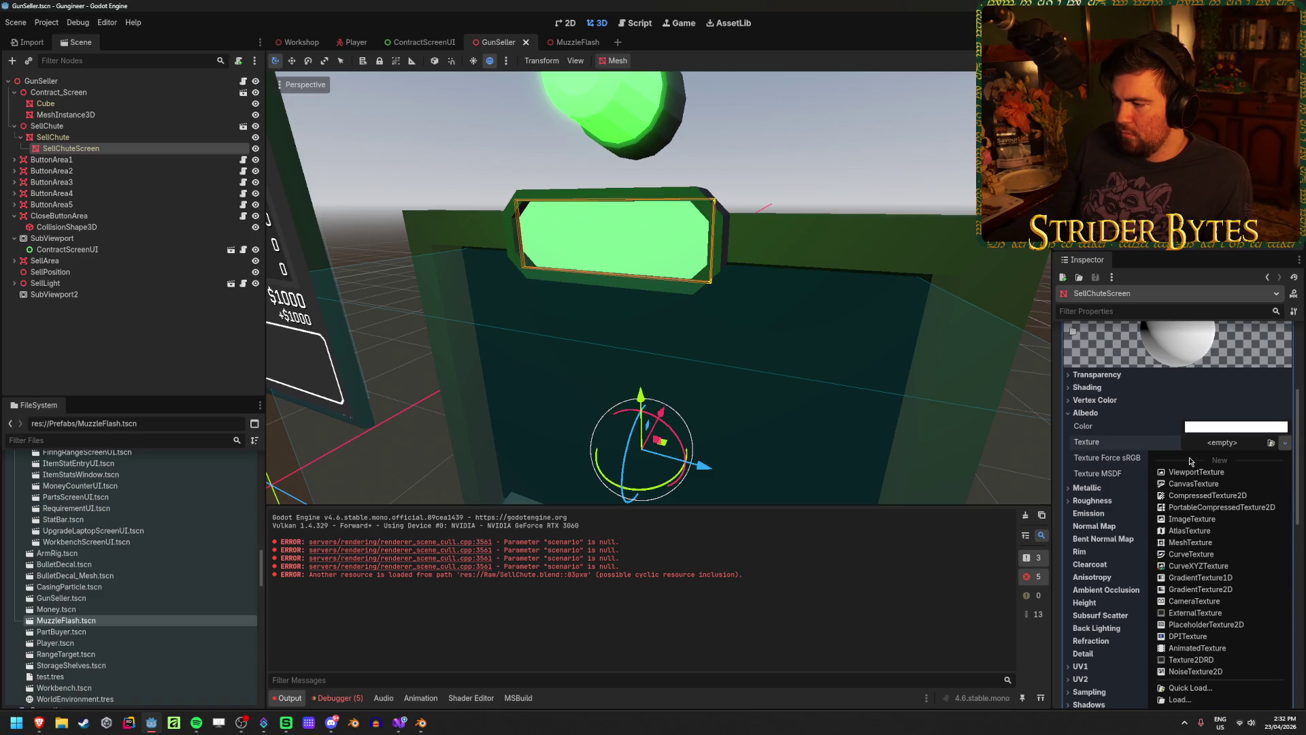
Set the albedo texture to a new ViewportTexture, handling the local-to-scene warning, and save
click(1205, 474)
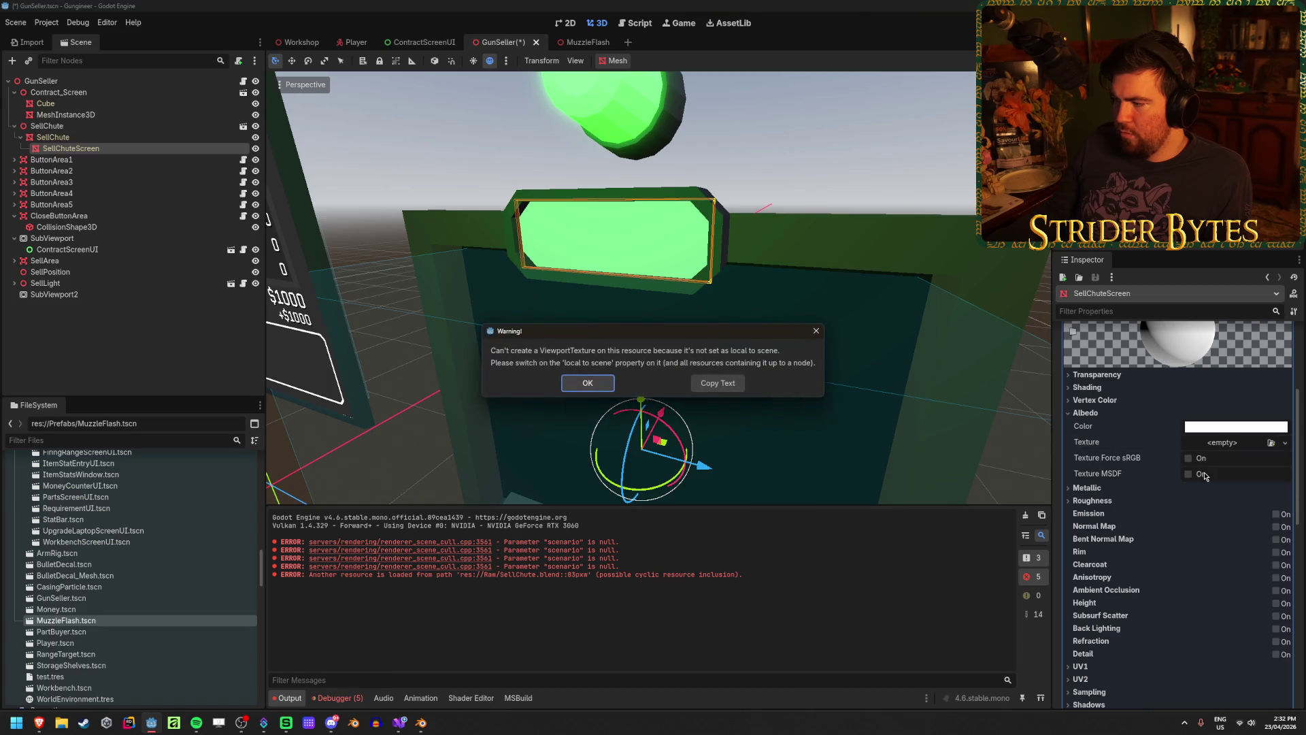
click(588, 383)
scroll(1089, 619, down, 5)
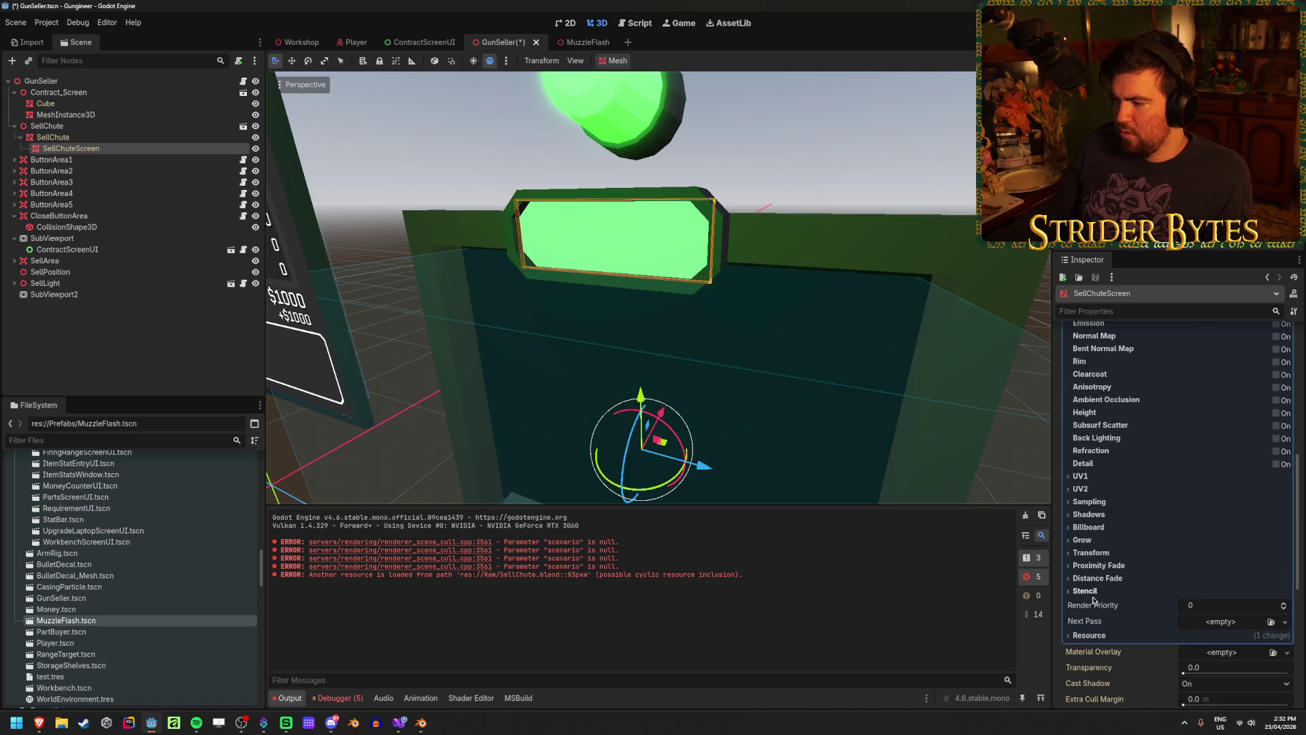
click(1089, 635)
scroll(1185, 648, up, 3)
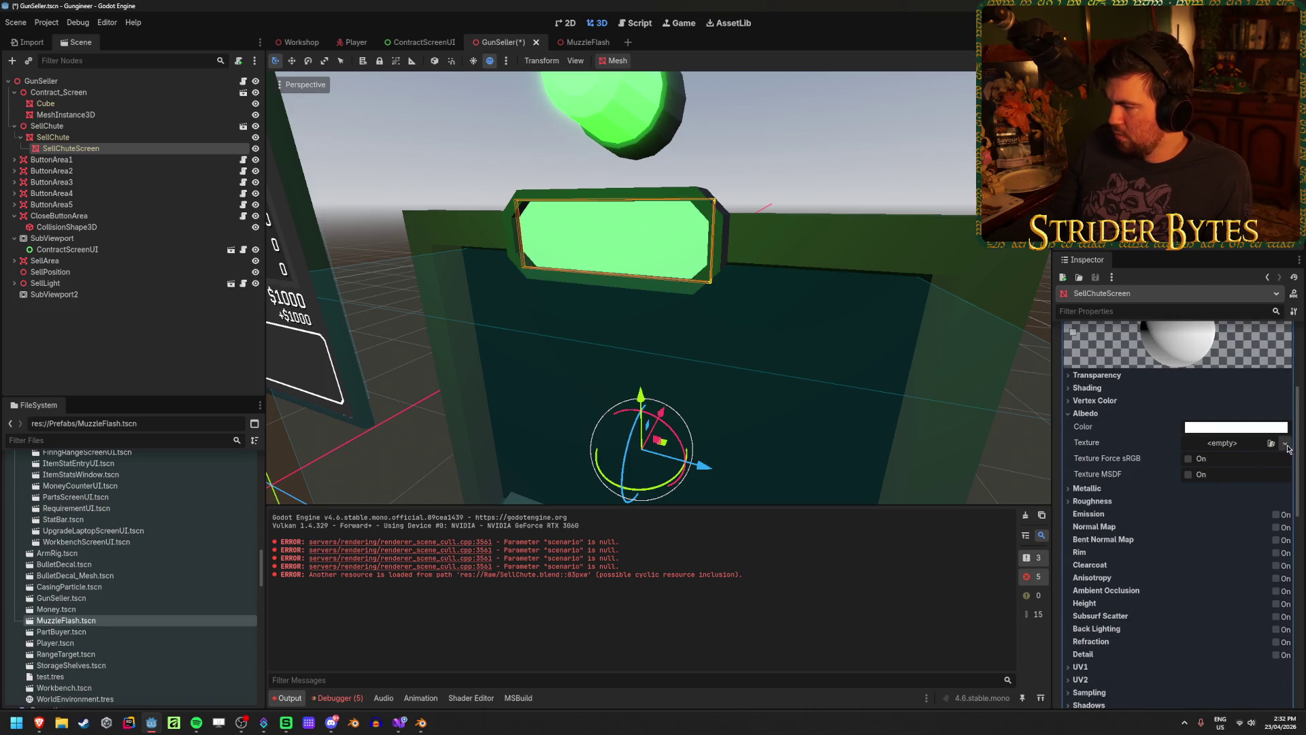
click(1285, 443)
click(1218, 474)
double_click(598, 381)
key(ctrl+s)
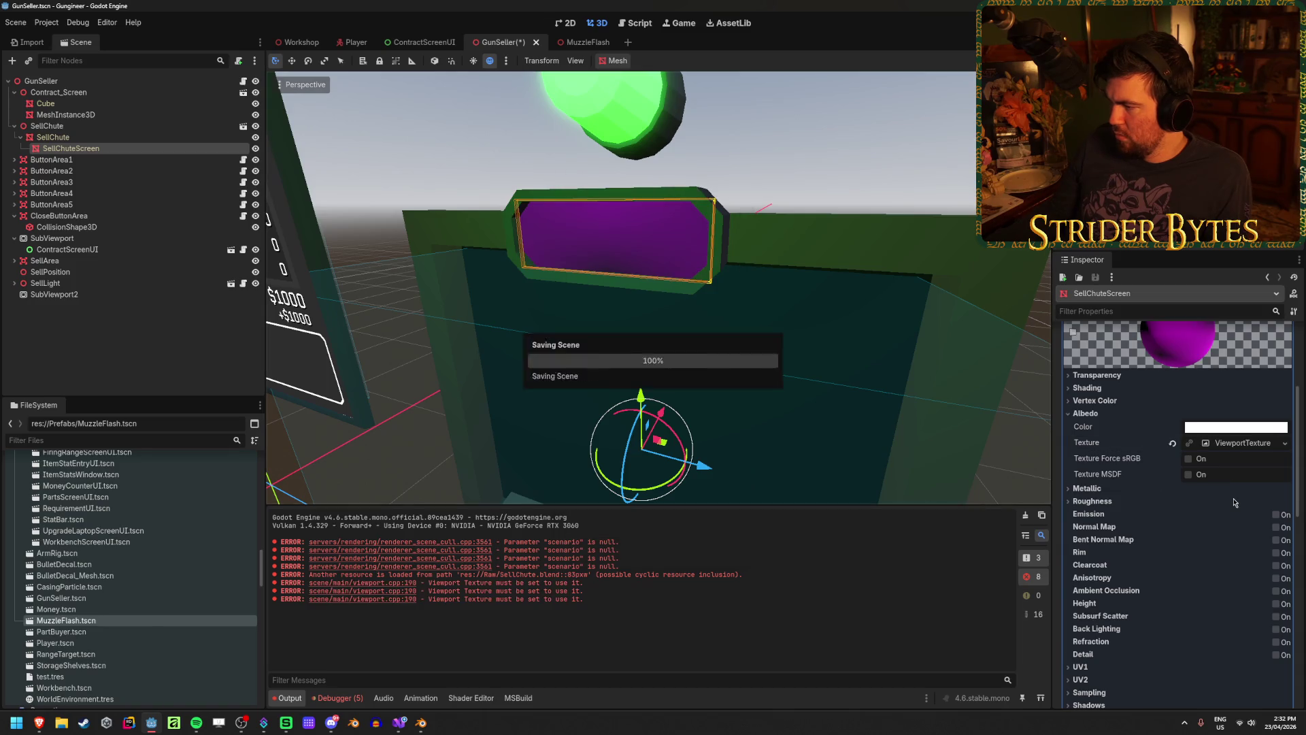
click(1243, 443)
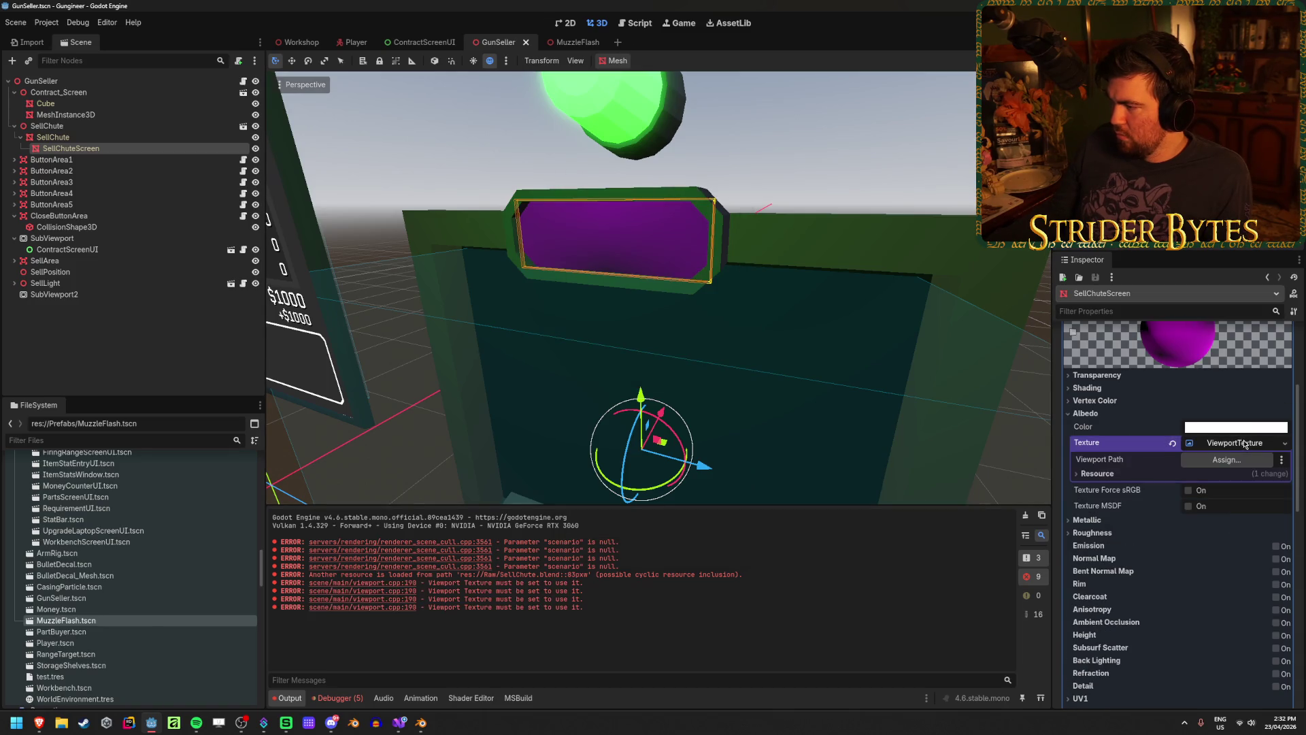
key(Escape)
Assign SubViewport2 as the ViewportTexture's viewport path
click(71, 148)
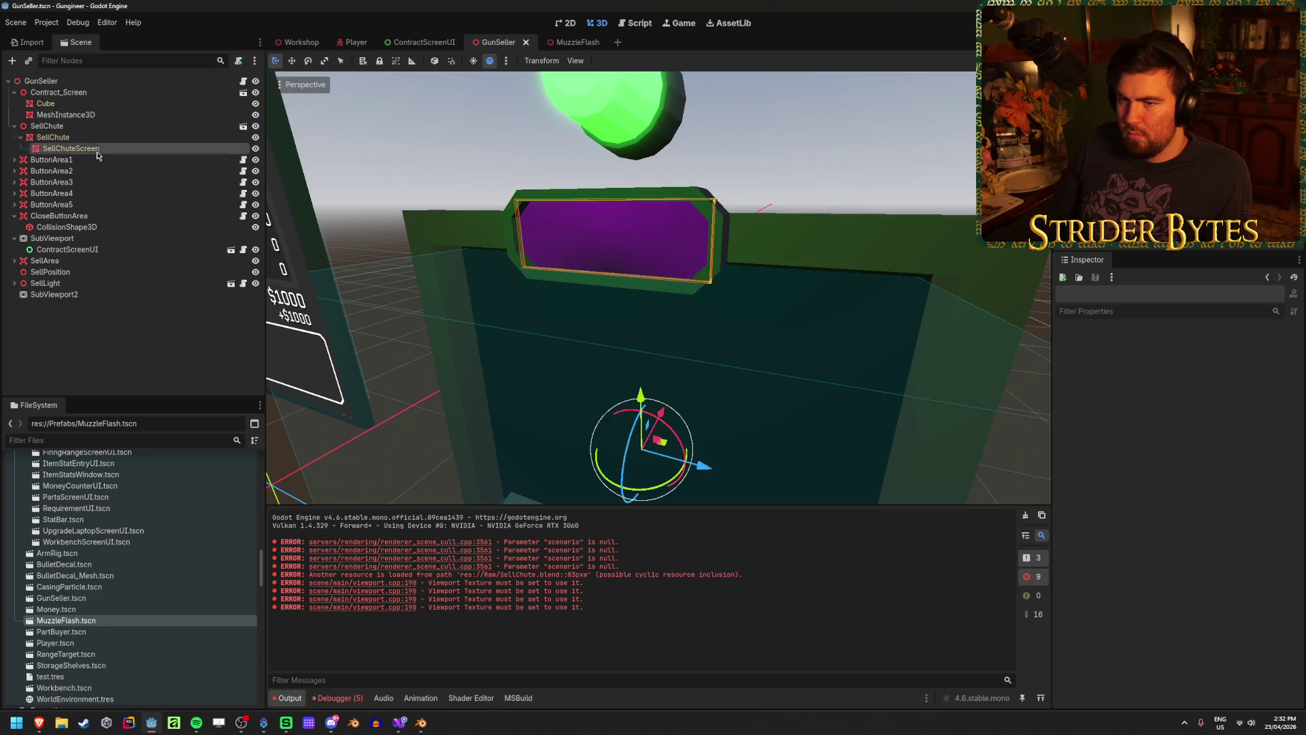
click(1226, 459)
click(632, 263)
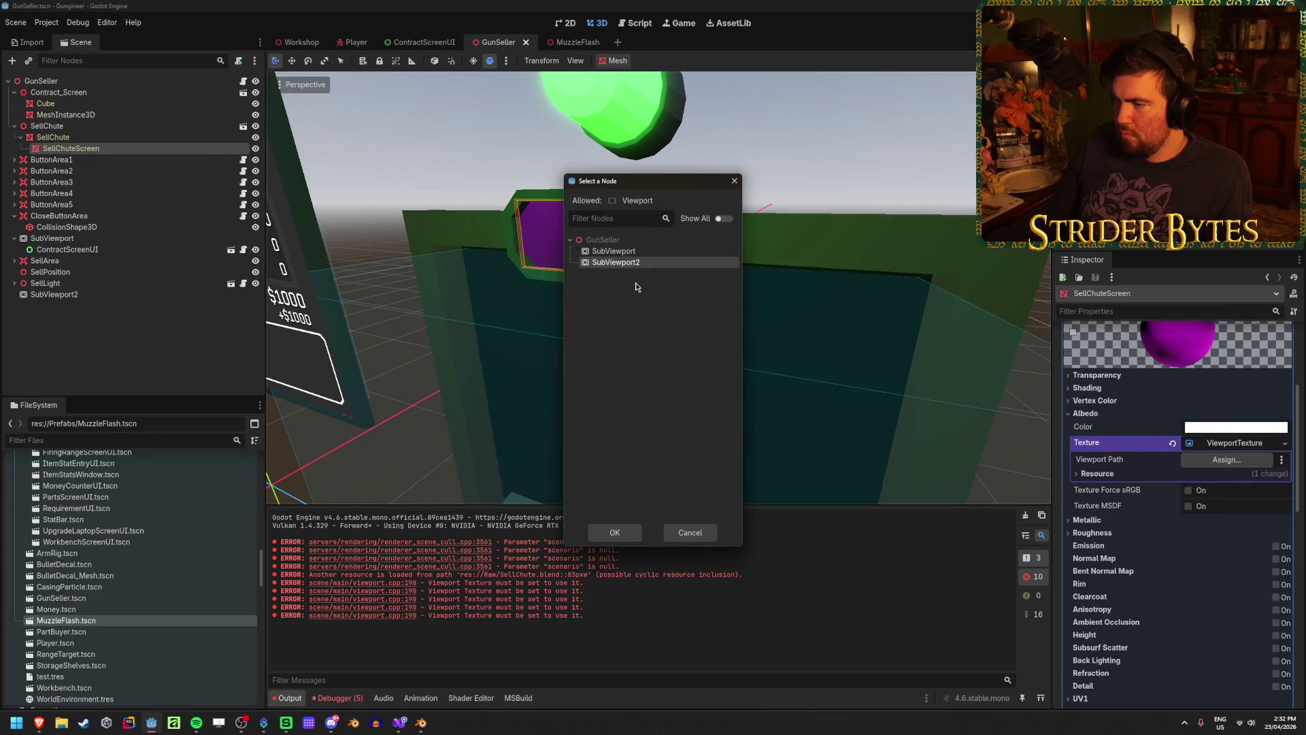
click(614, 532)
click(383, 203)
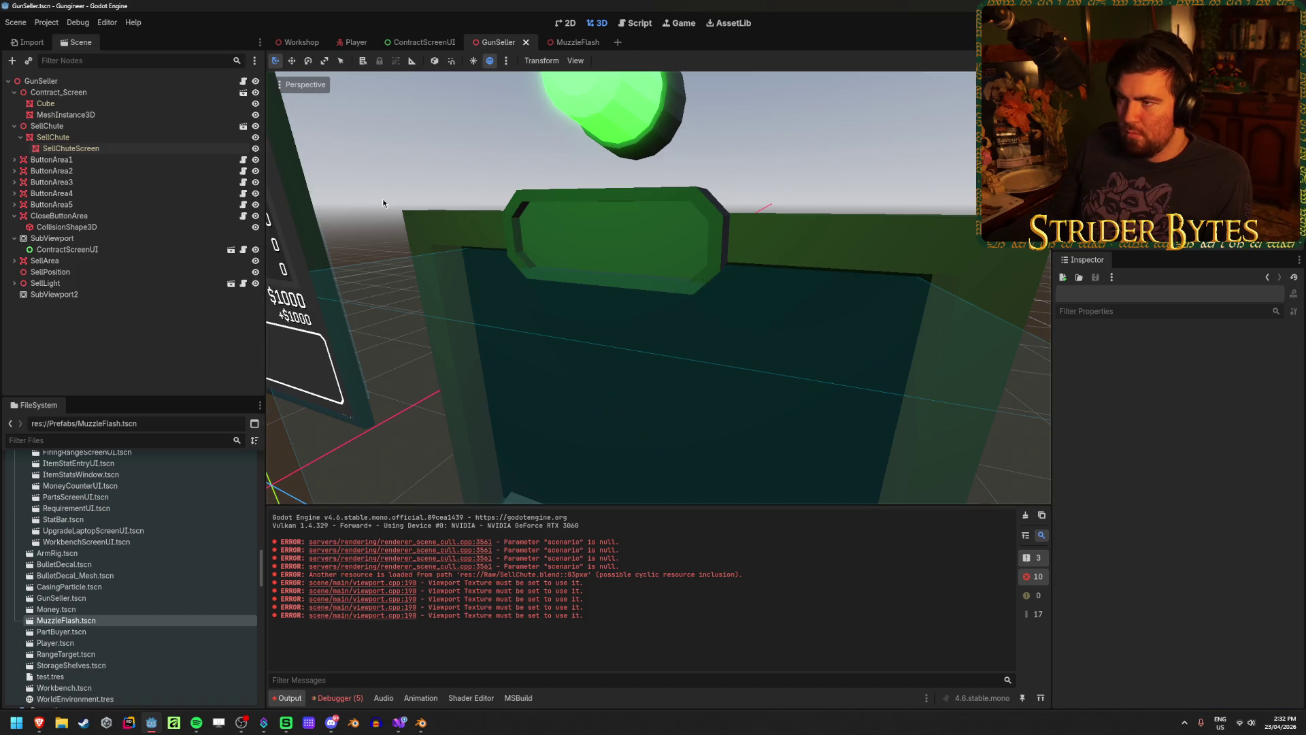
Start a new scene with a User Interface Control root and save it as Prefabs/UI/SellChuteScreen.tscn
click(617, 42)
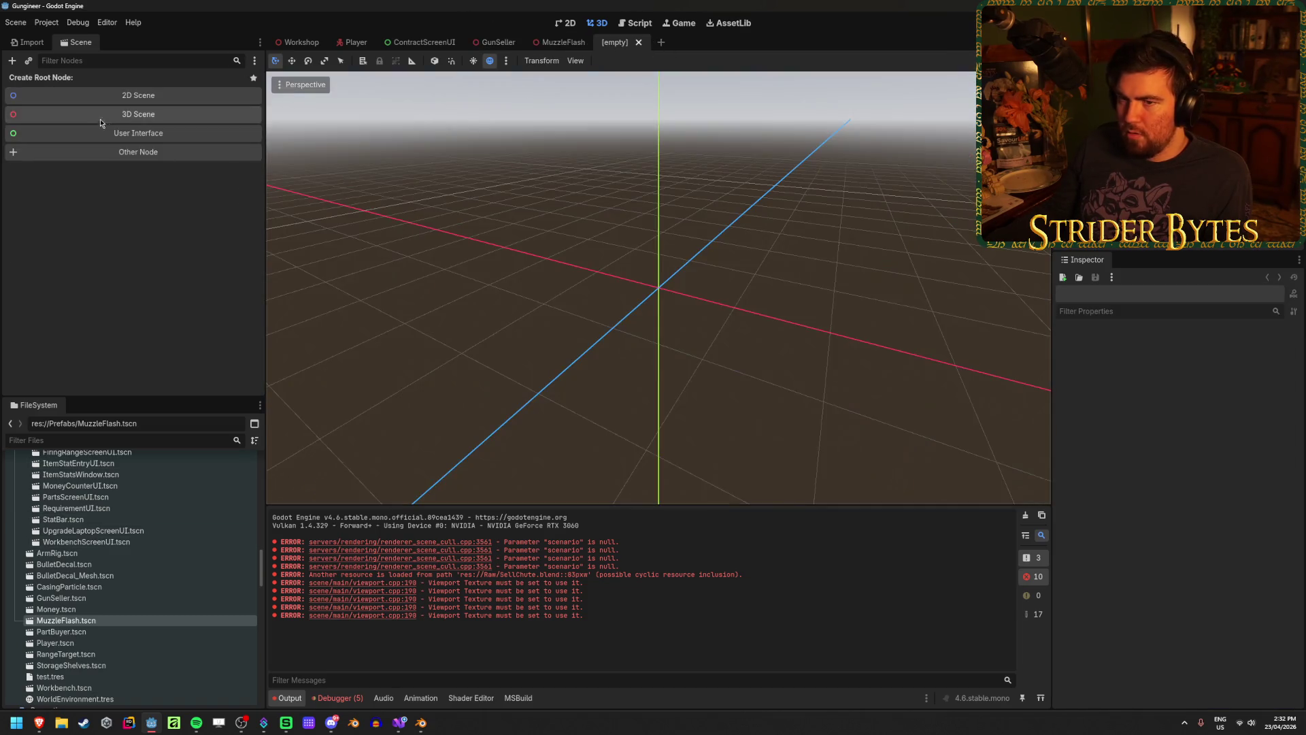
click(201, 132)
click(165, 291)
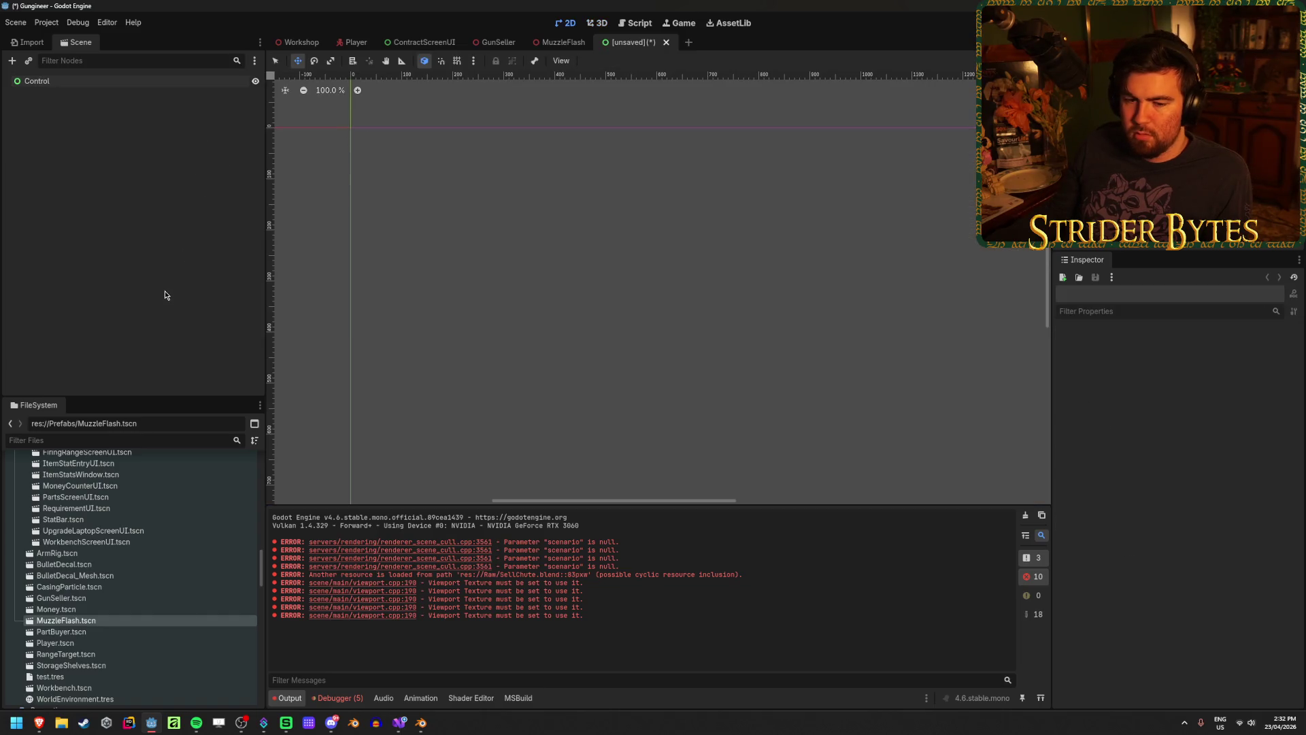
key(ctrl+s)
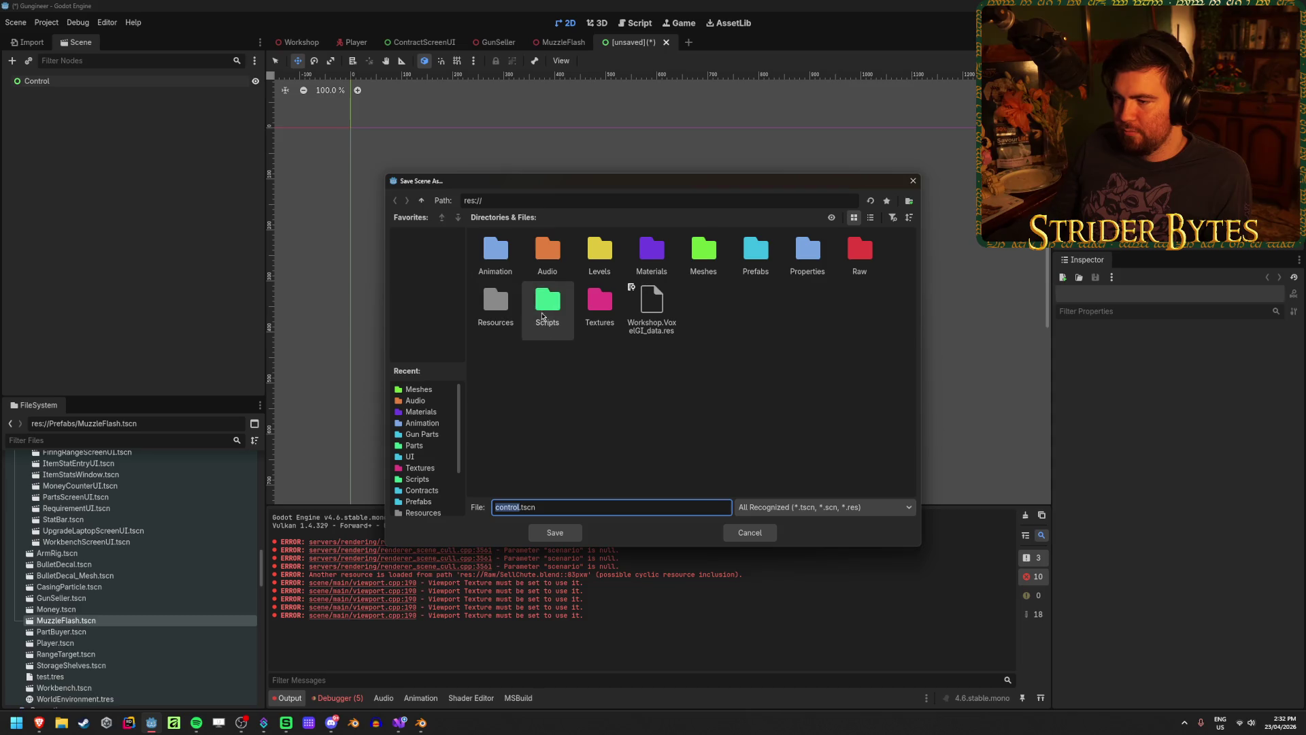
double_click(755, 253)
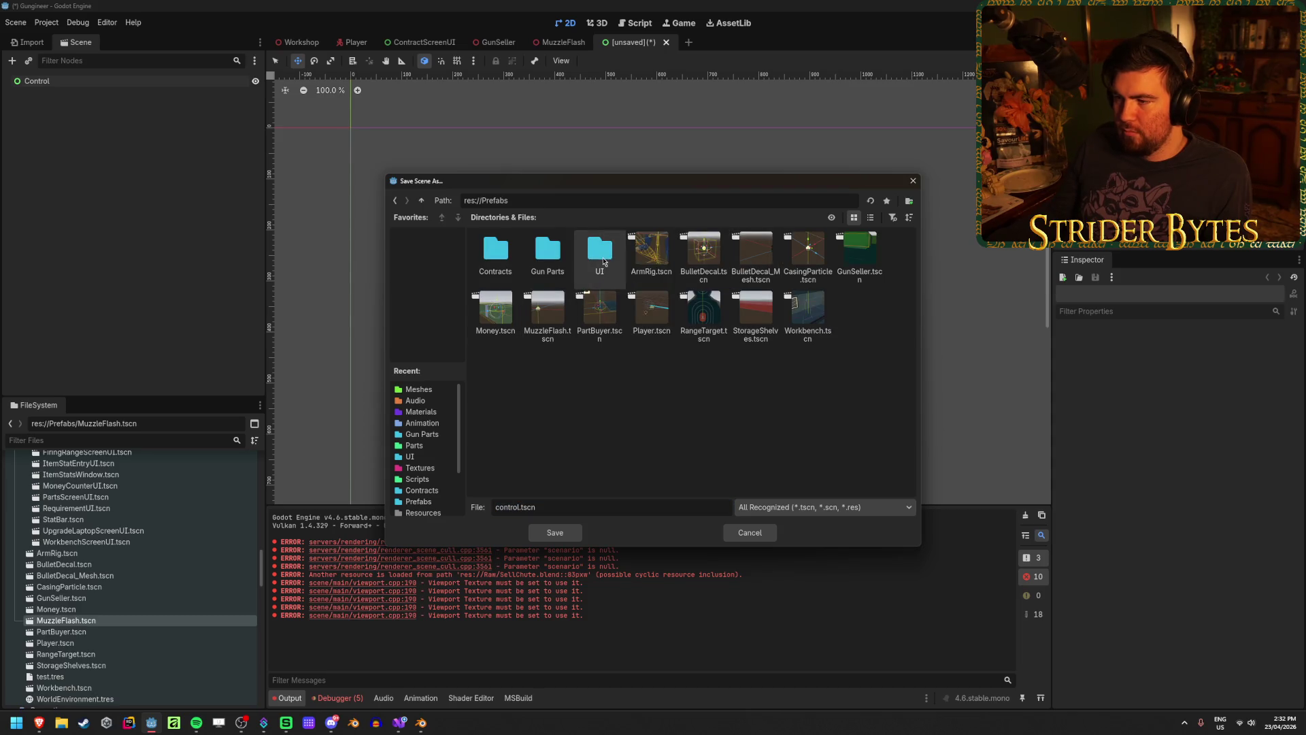
double_click(597, 262)
text(SellChuteS)
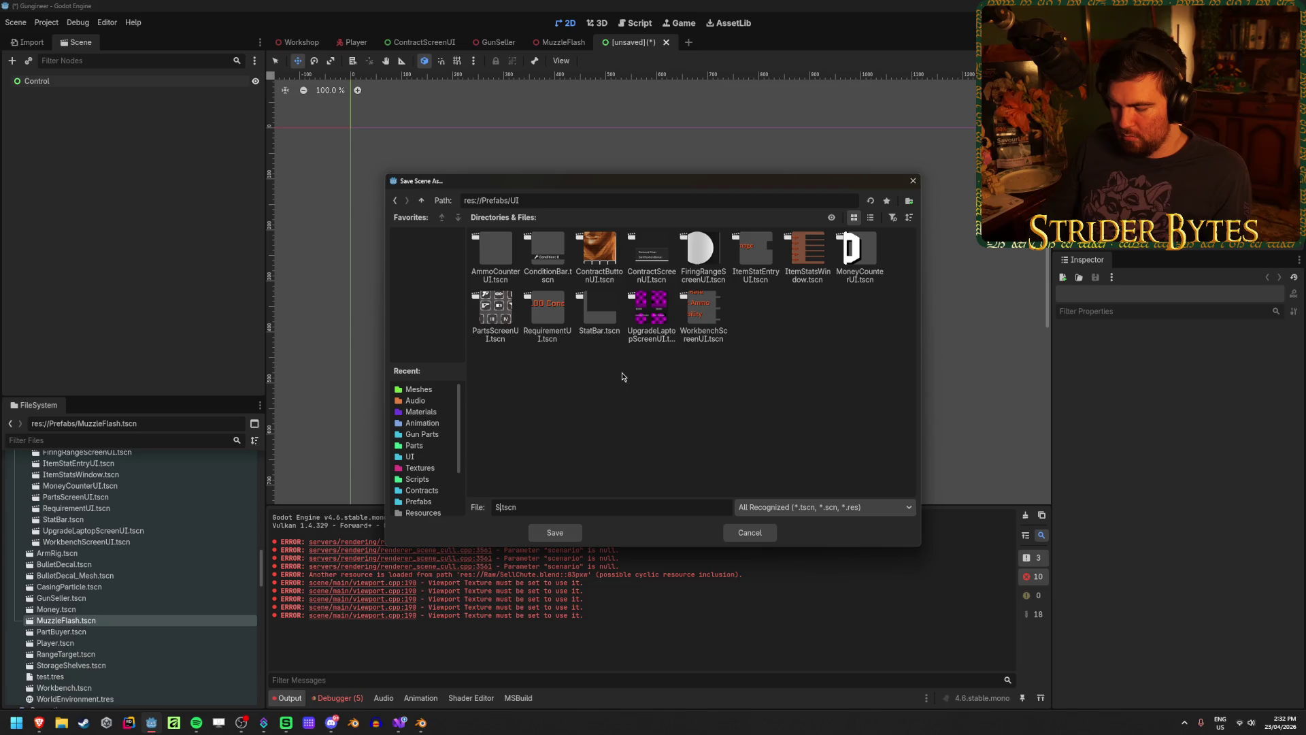
text(creen)
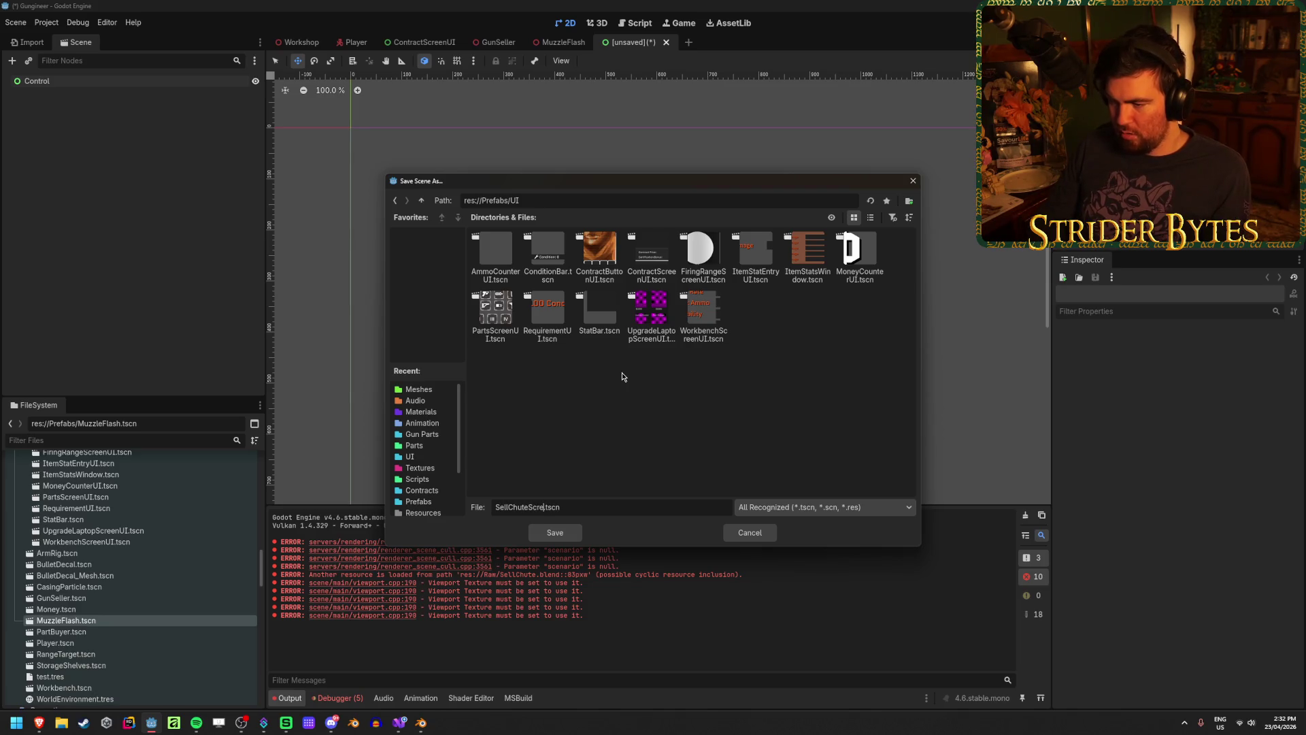
key(Return)
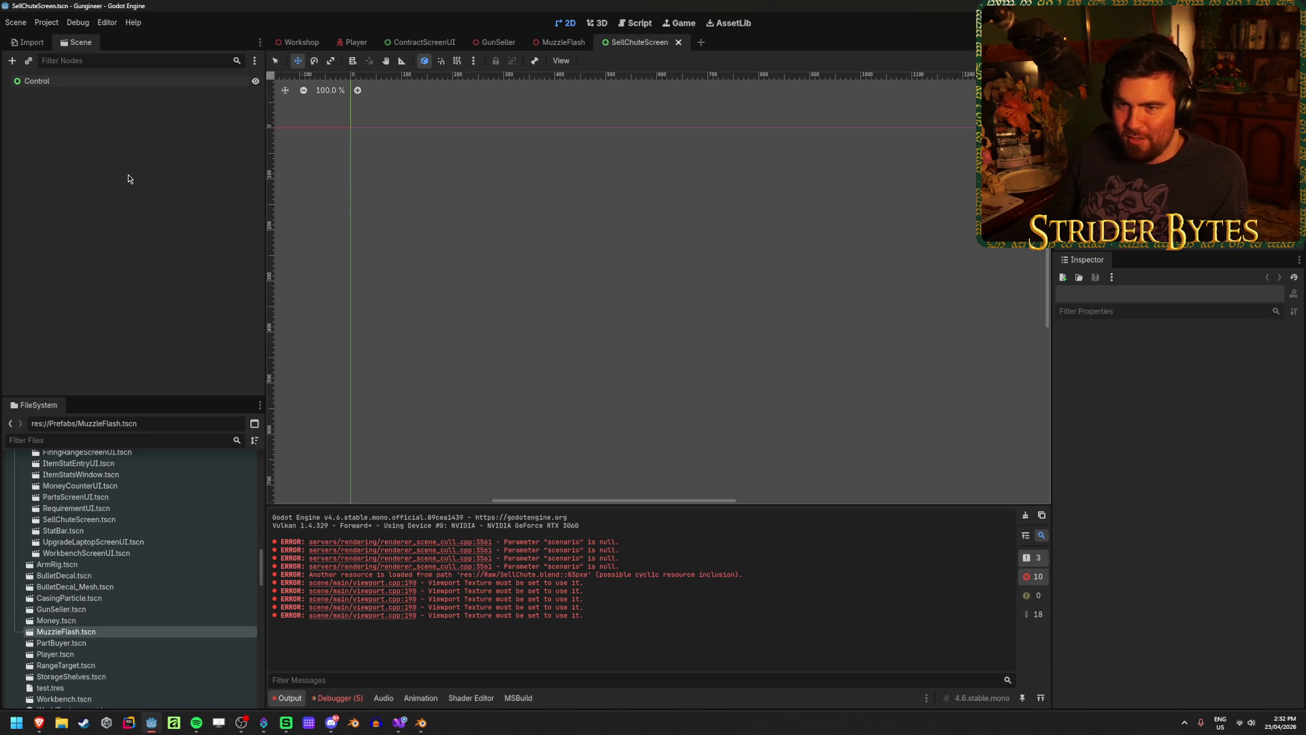
Select the Control root and expand its Layout properties
click(139, 82)
scroll(488, 325, down, 8)
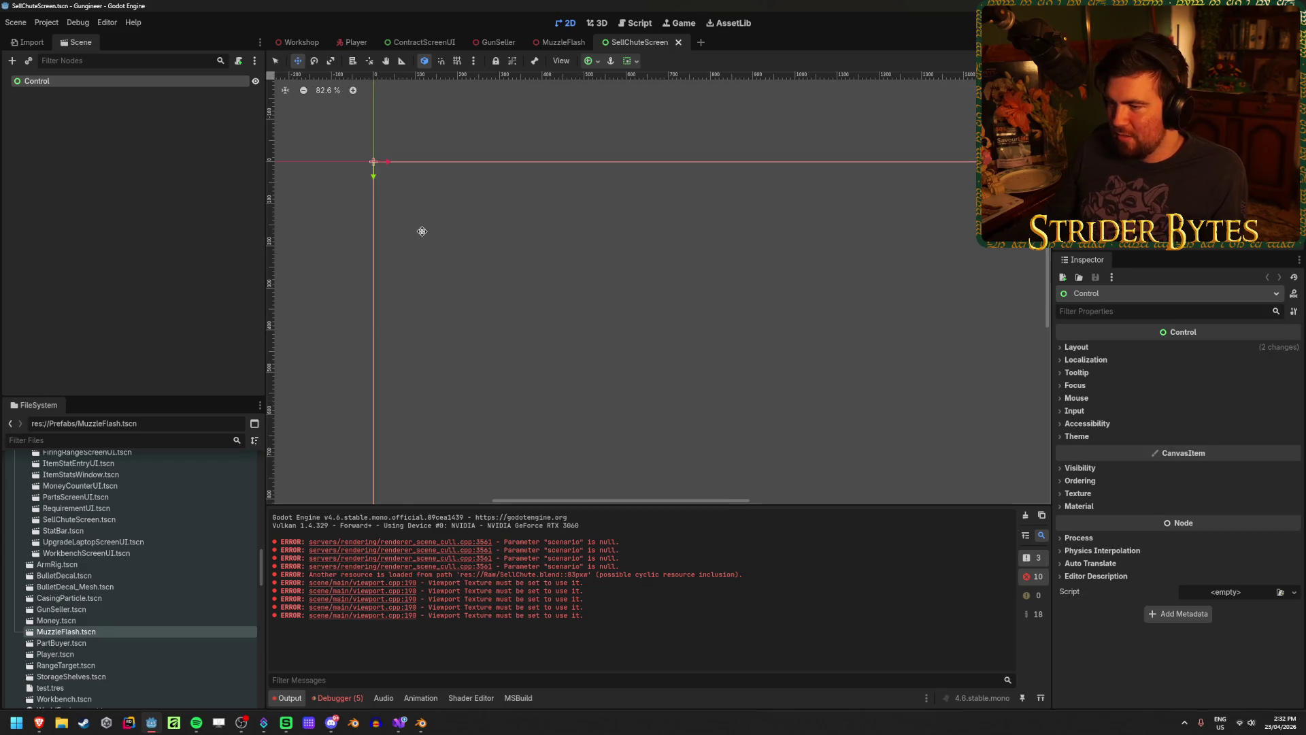
scroll(495, 256, up, 6)
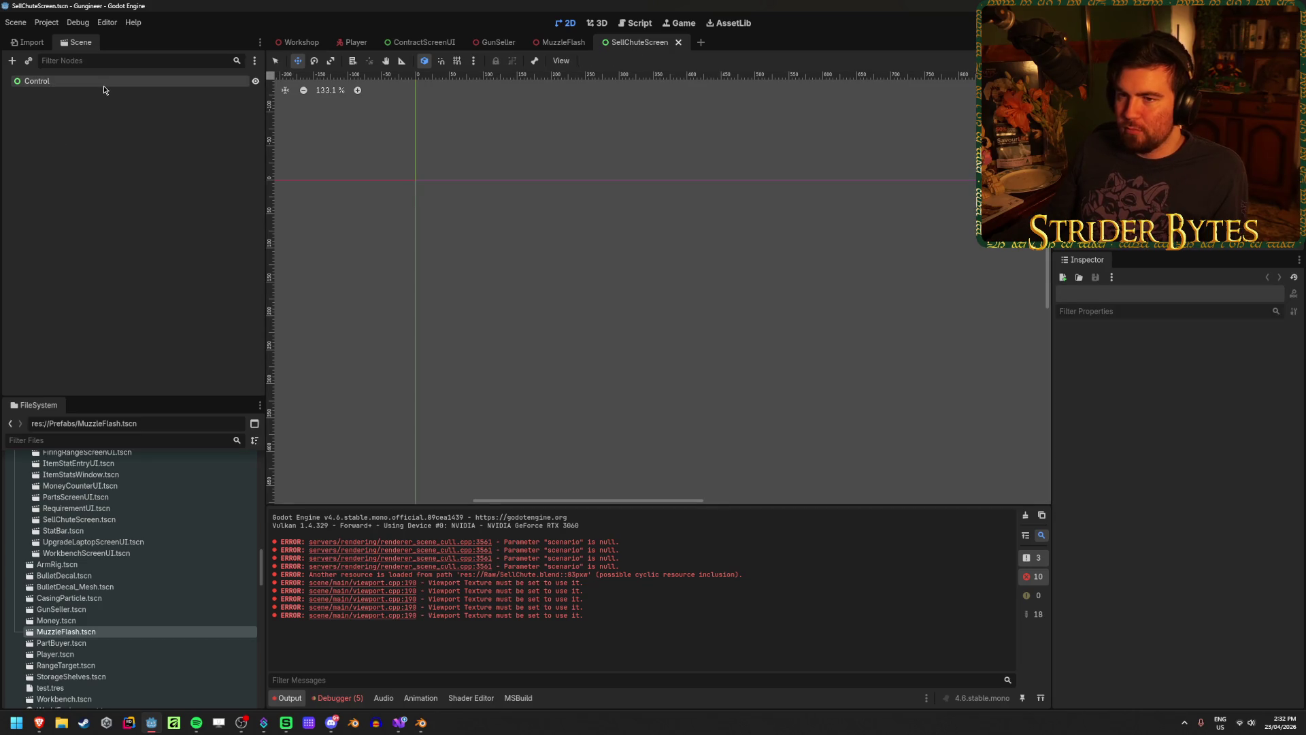
click(1077, 347)
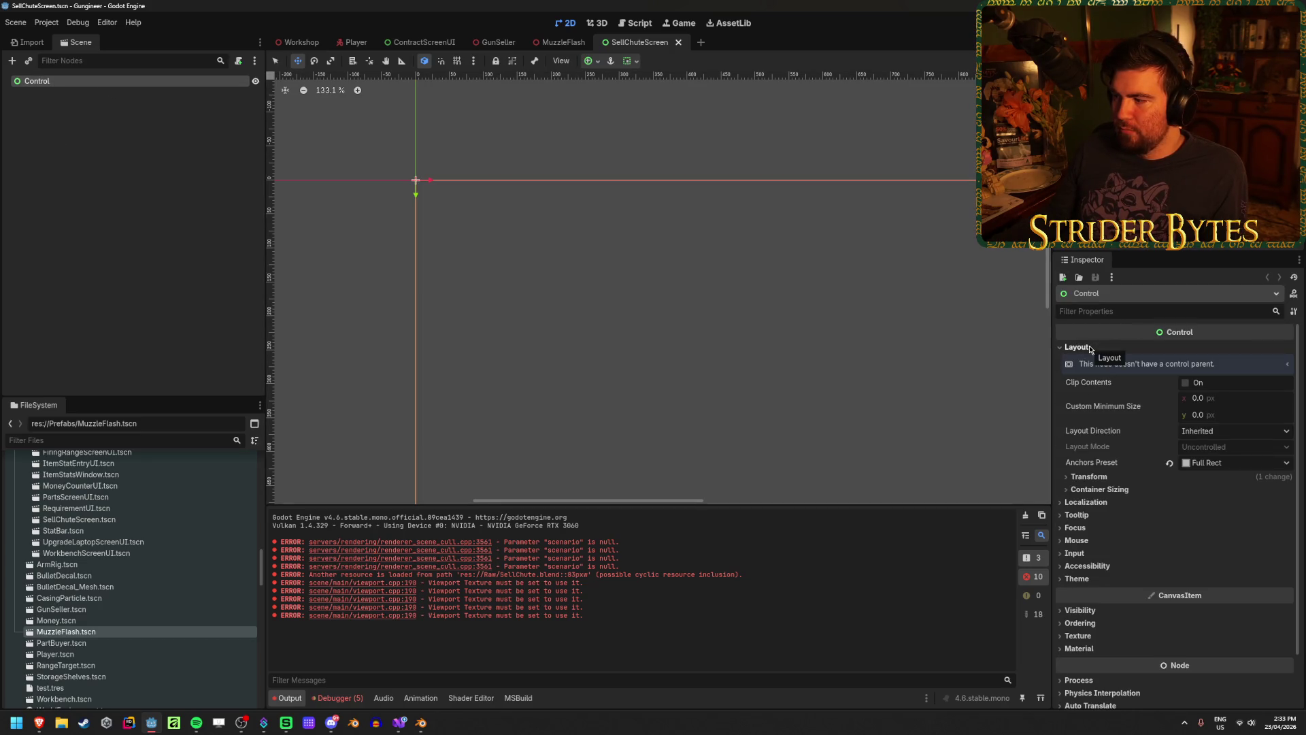
scroll(490, 177, up, 5)
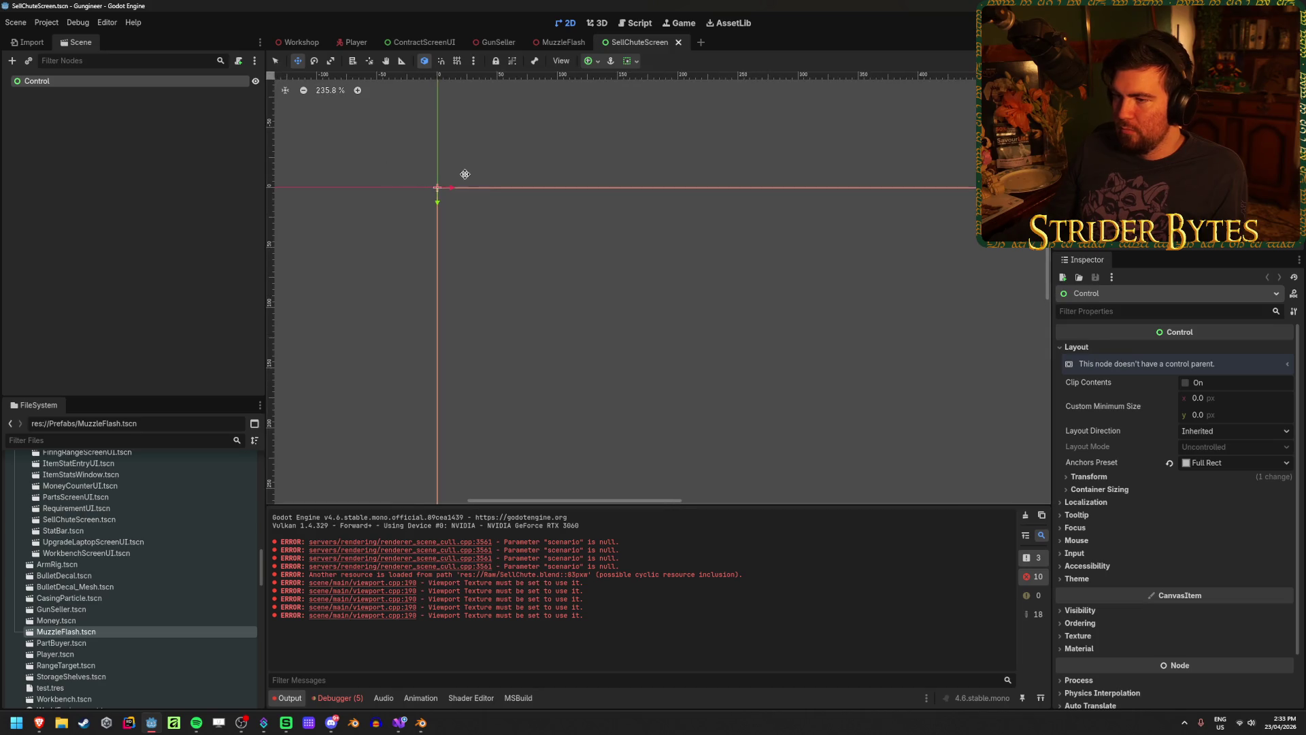
Open and cancel Add Child Node, click the minimum width field, then switch to Blender
right_click(137, 82)
click(202, 97)
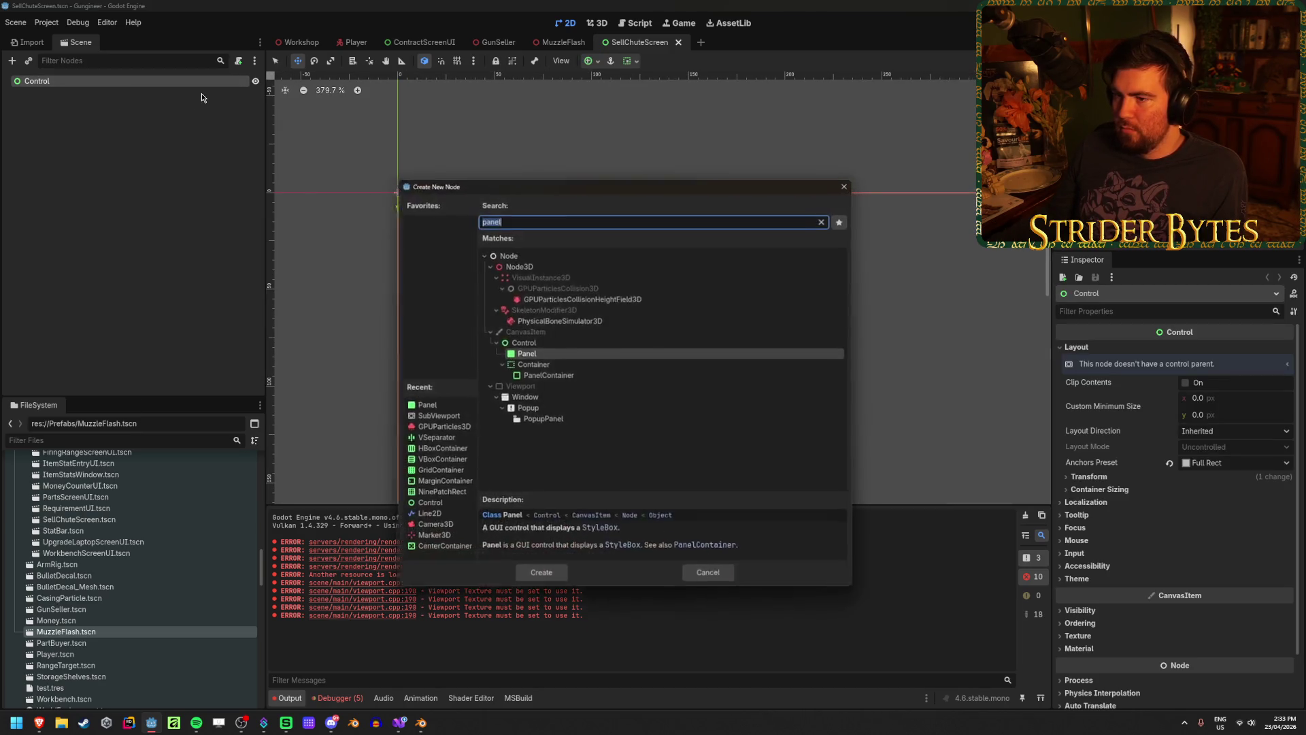
click(847, 182)
click(1235, 402)
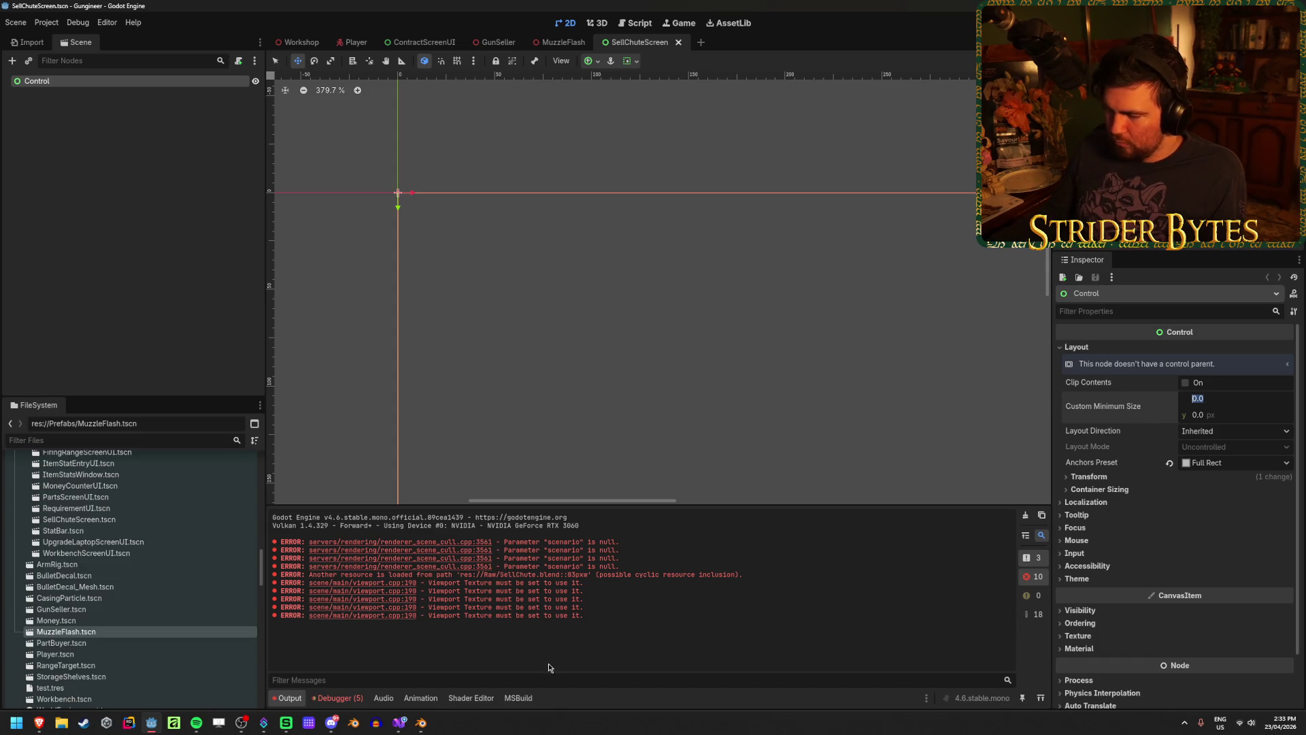
click(423, 723)
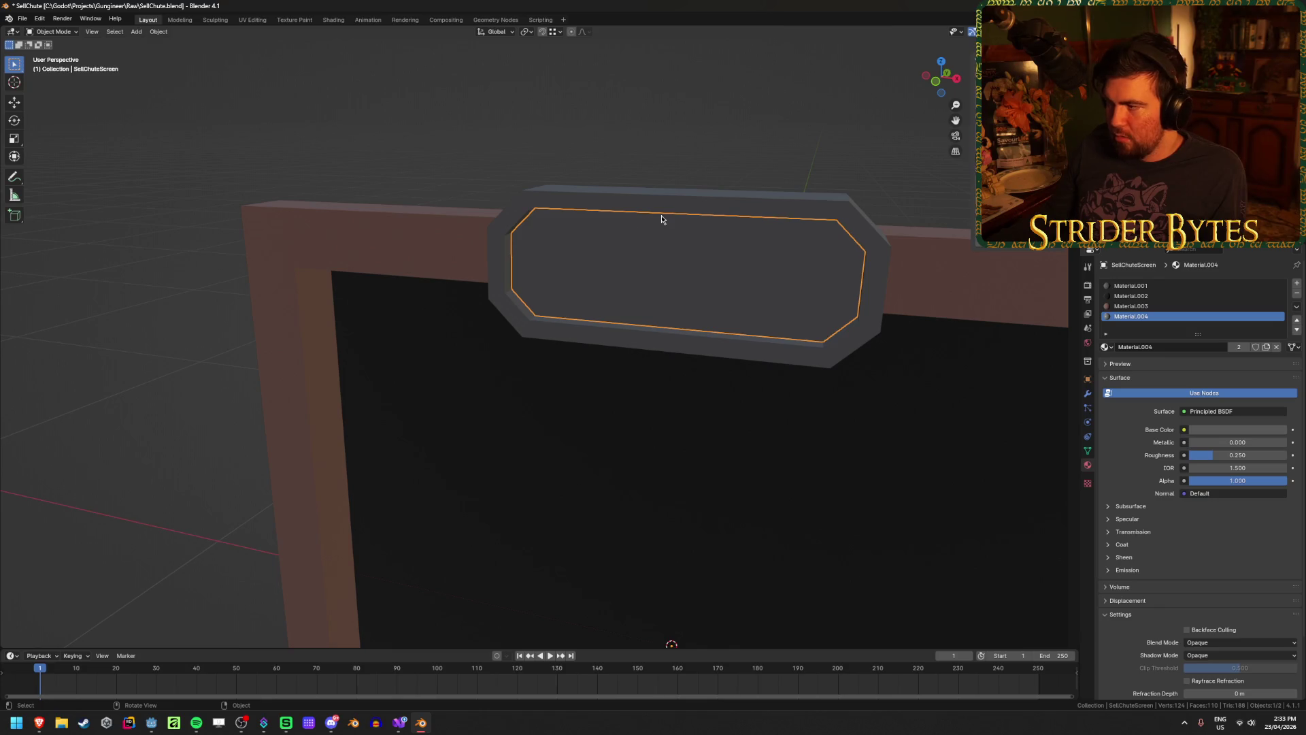
click(685, 209)
click(674, 249)
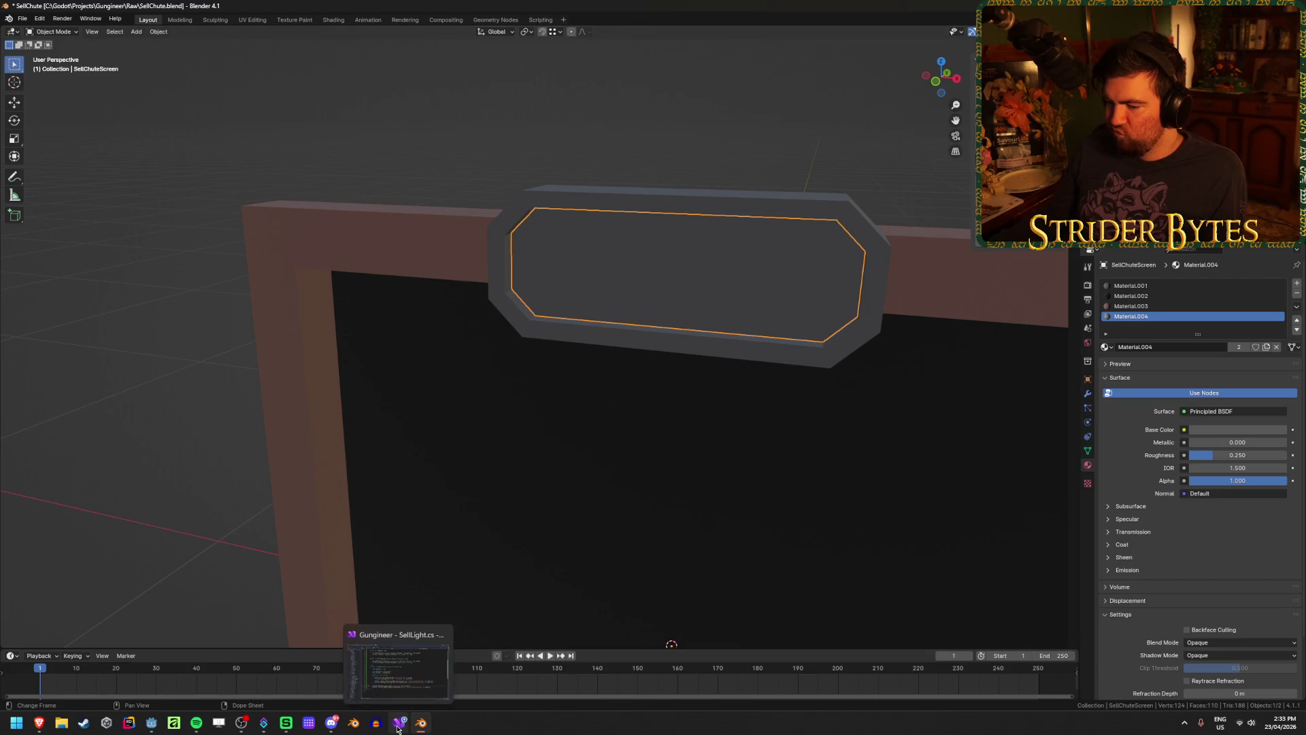
Back in Godot, set the Control's Custom Minimum Size to 300 x 100 and save
click(421, 722)
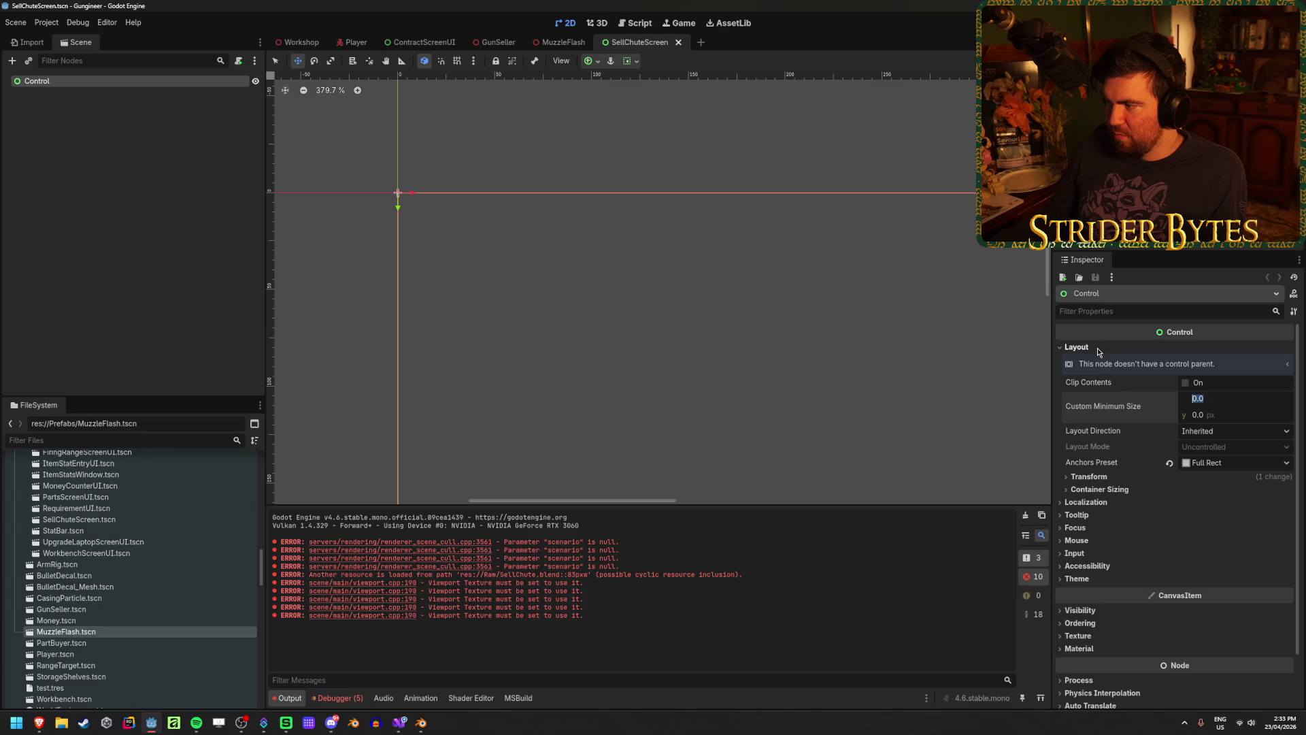
text(00)
key(Tab)
text(100)
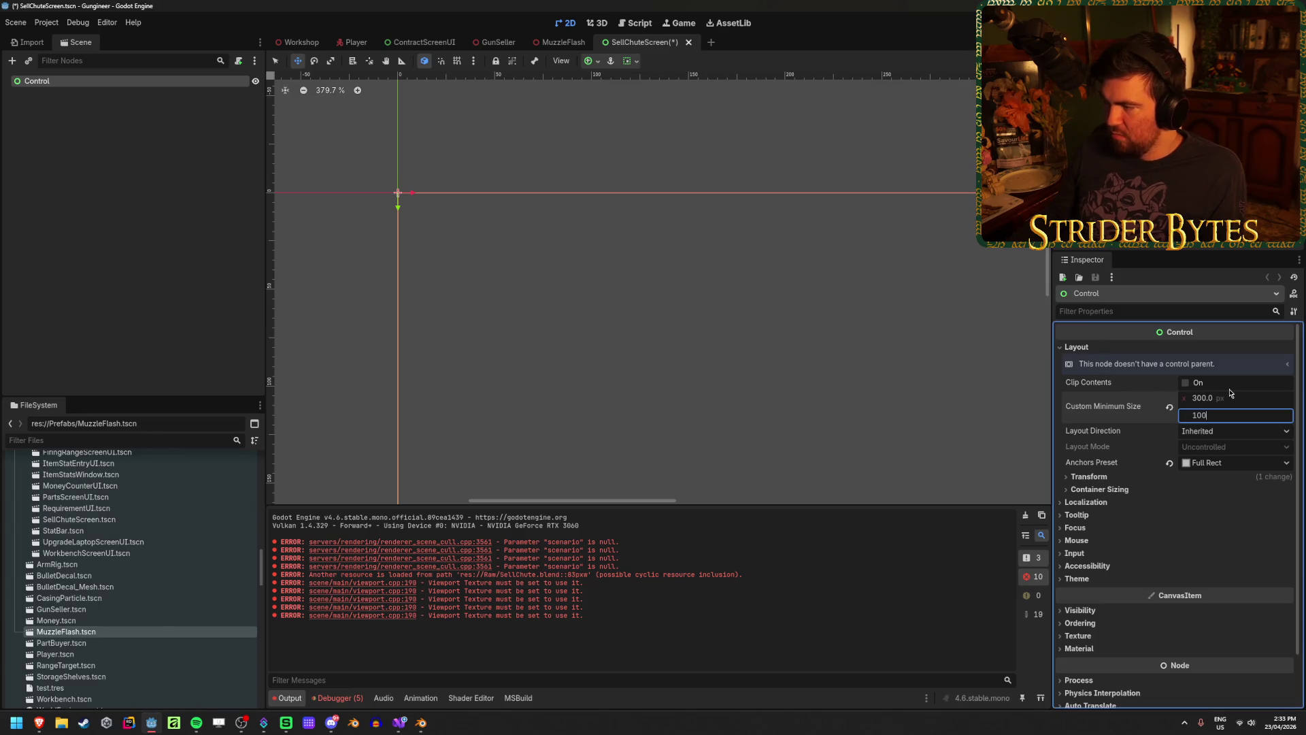
key(Return)
key(ctrl+s)
Set the Control's anchor preset to Top Left
right_click(189, 84)
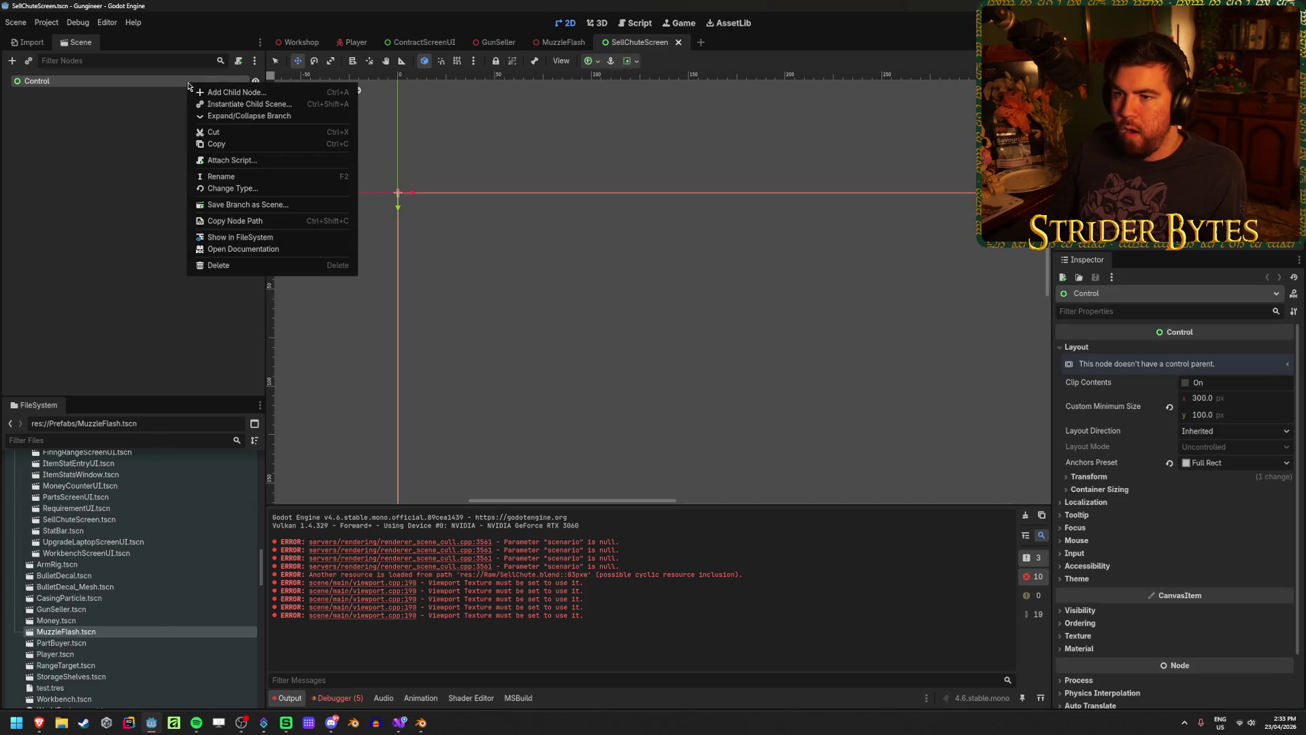
key(Escape)
scroll(390, 164, down, 10)
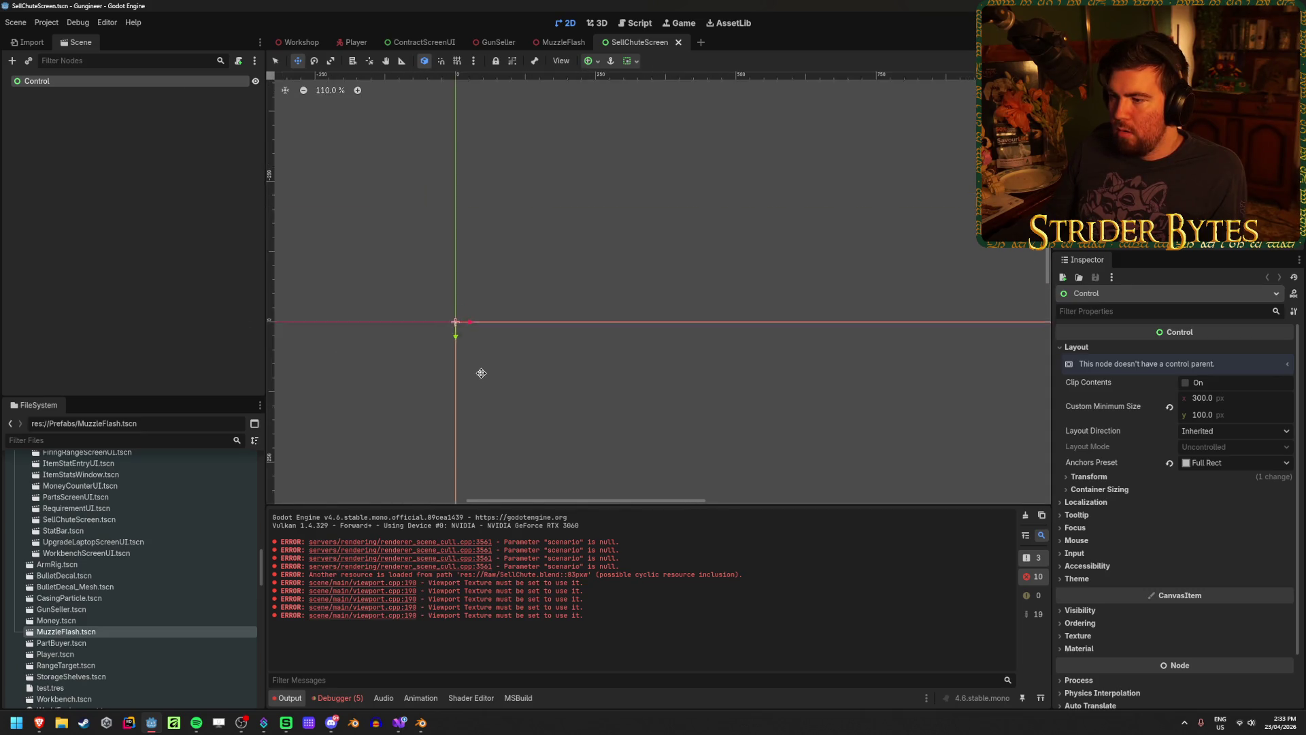
click(385, 174)
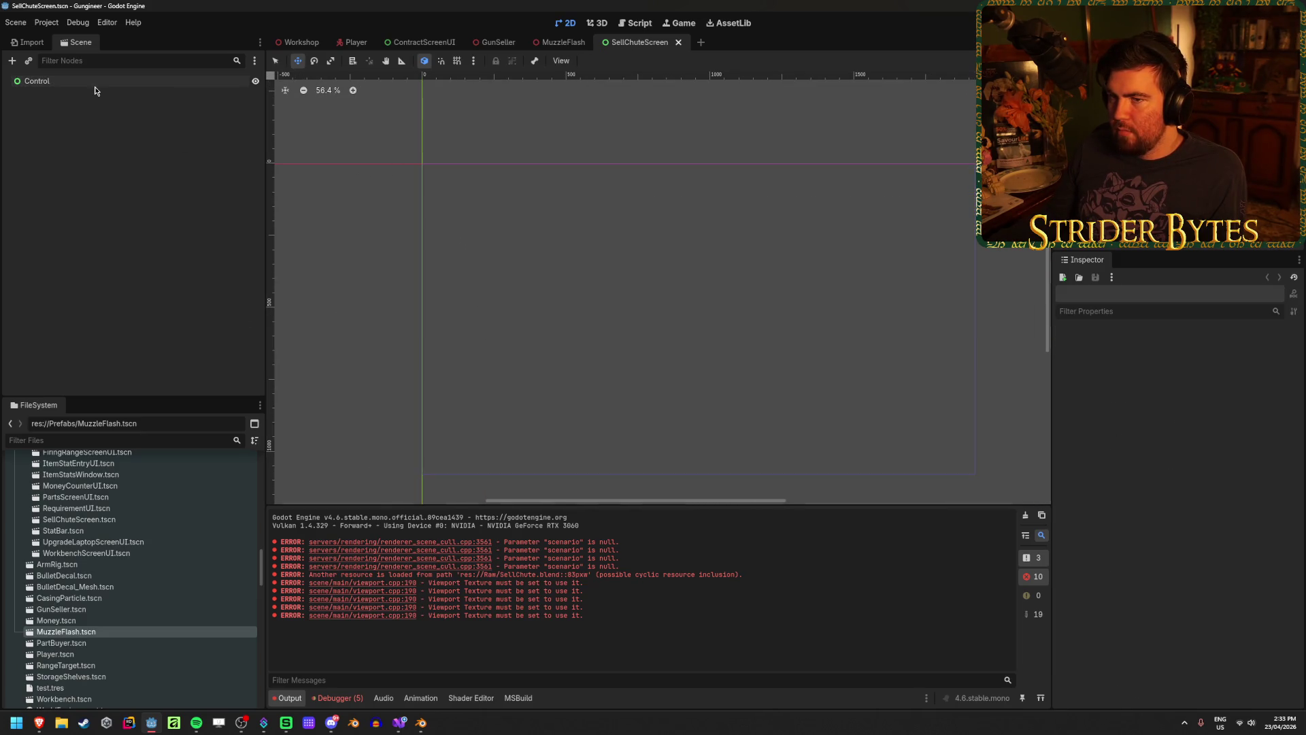
click(95, 83)
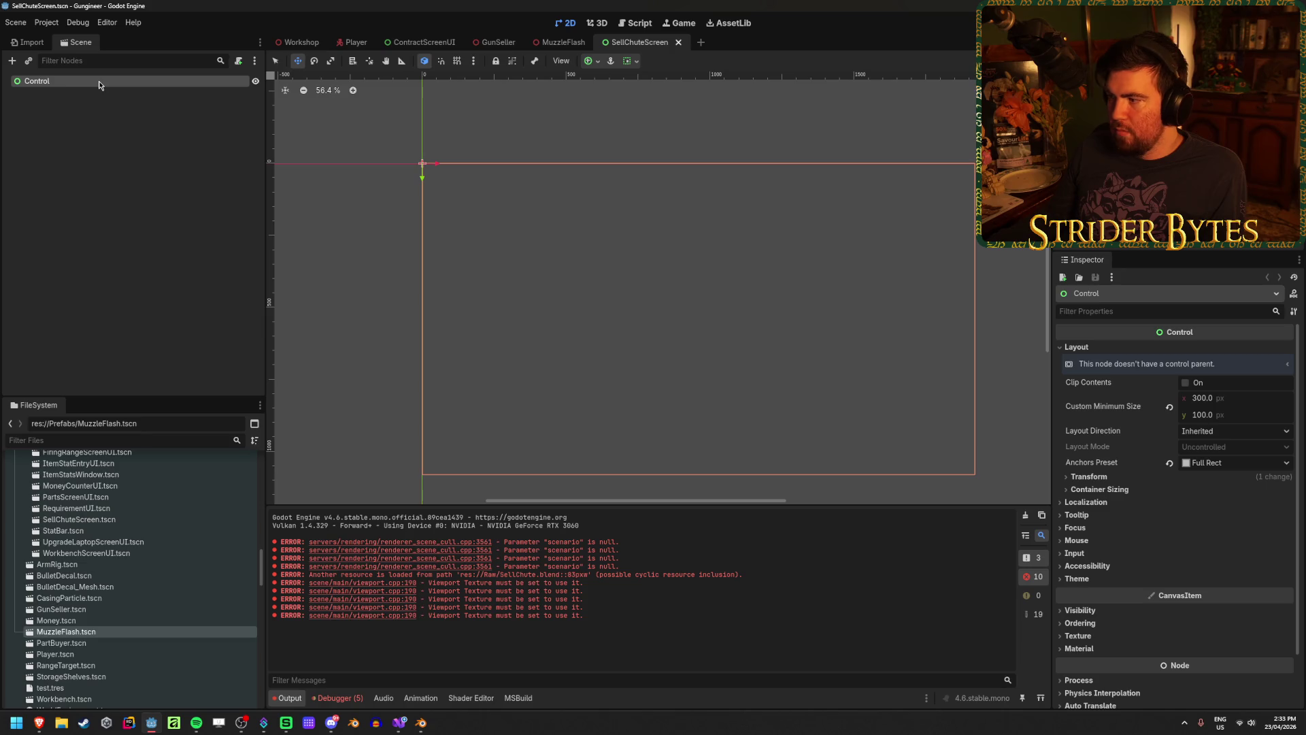
click(596, 61)
click(594, 99)
scroll(359, 236, up, 5)
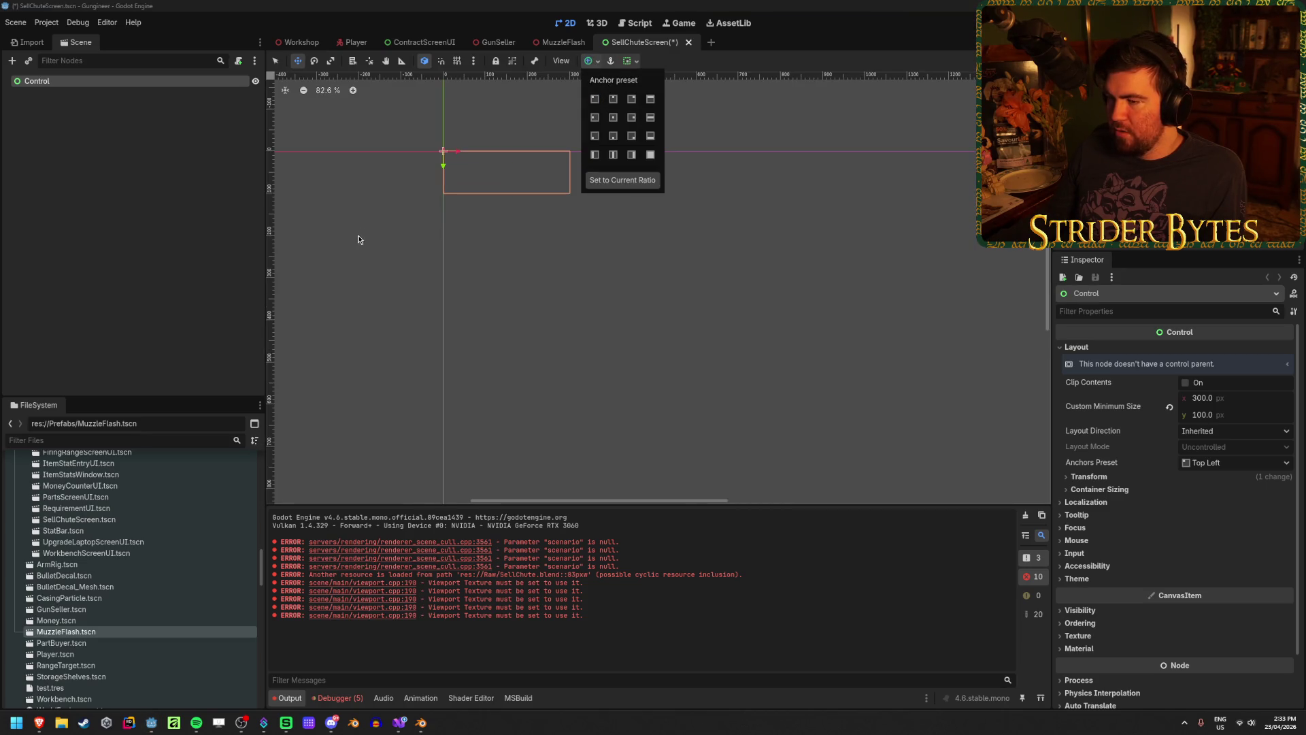
click(466, 188)
Start adding a child node under the Control root
scroll(487, 312, up, 4)
click(76, 111)
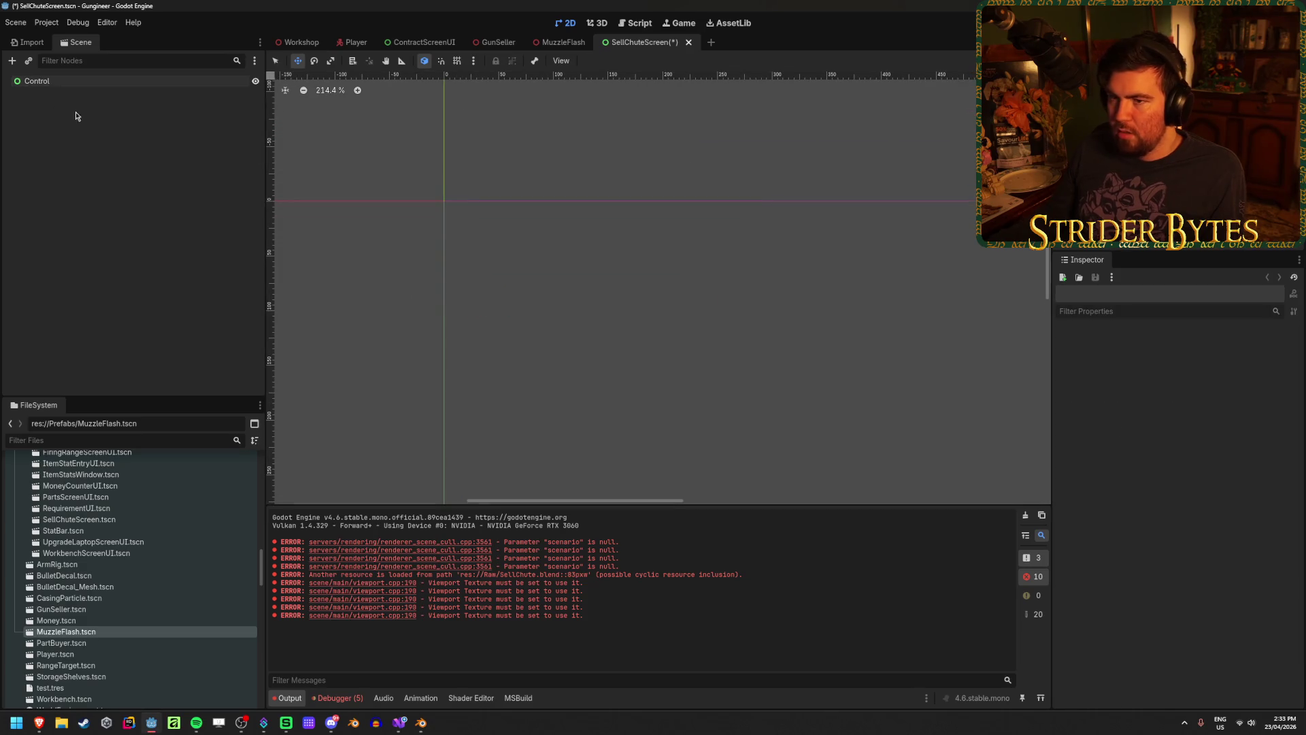
click(143, 85)
right_click(143, 87)
click(216, 95)
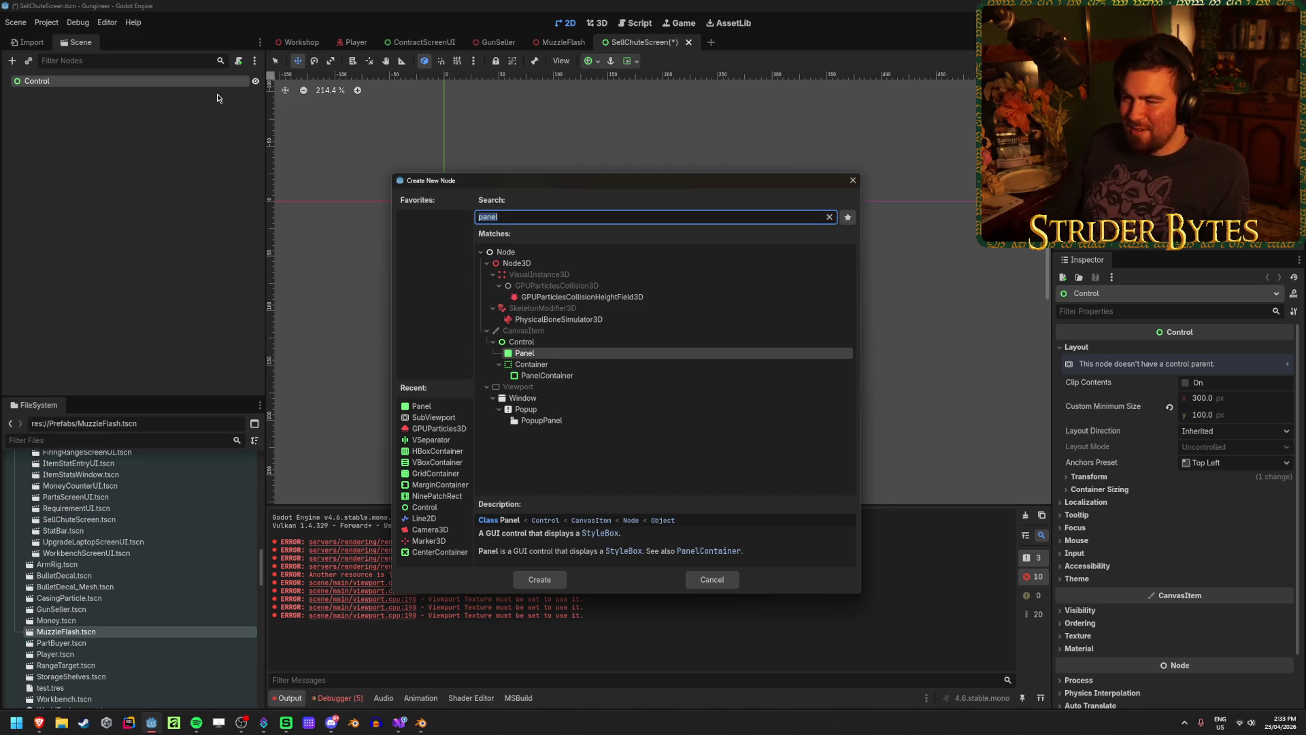
Add a Panel under Control and stretch it to the Full Rect anchor preset
key(Return)
click(589, 60)
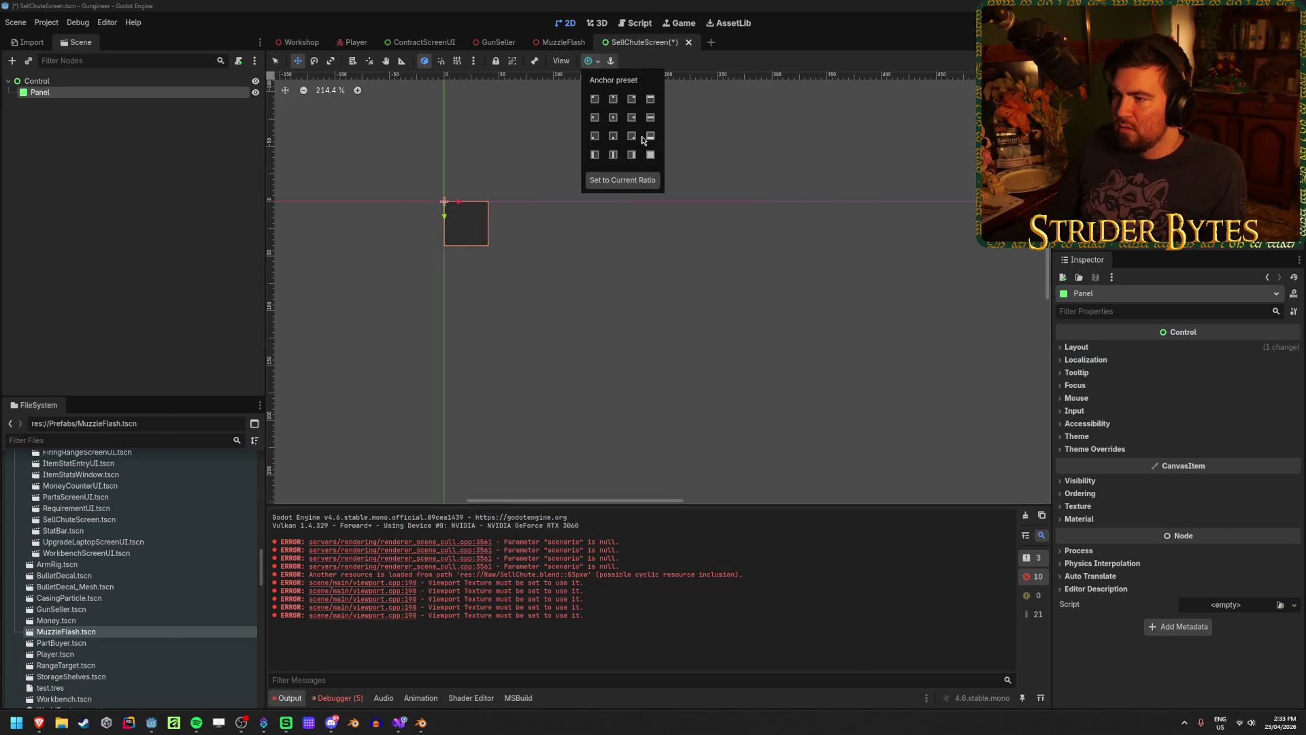
click(650, 155)
click(75, 277)
click(87, 116)
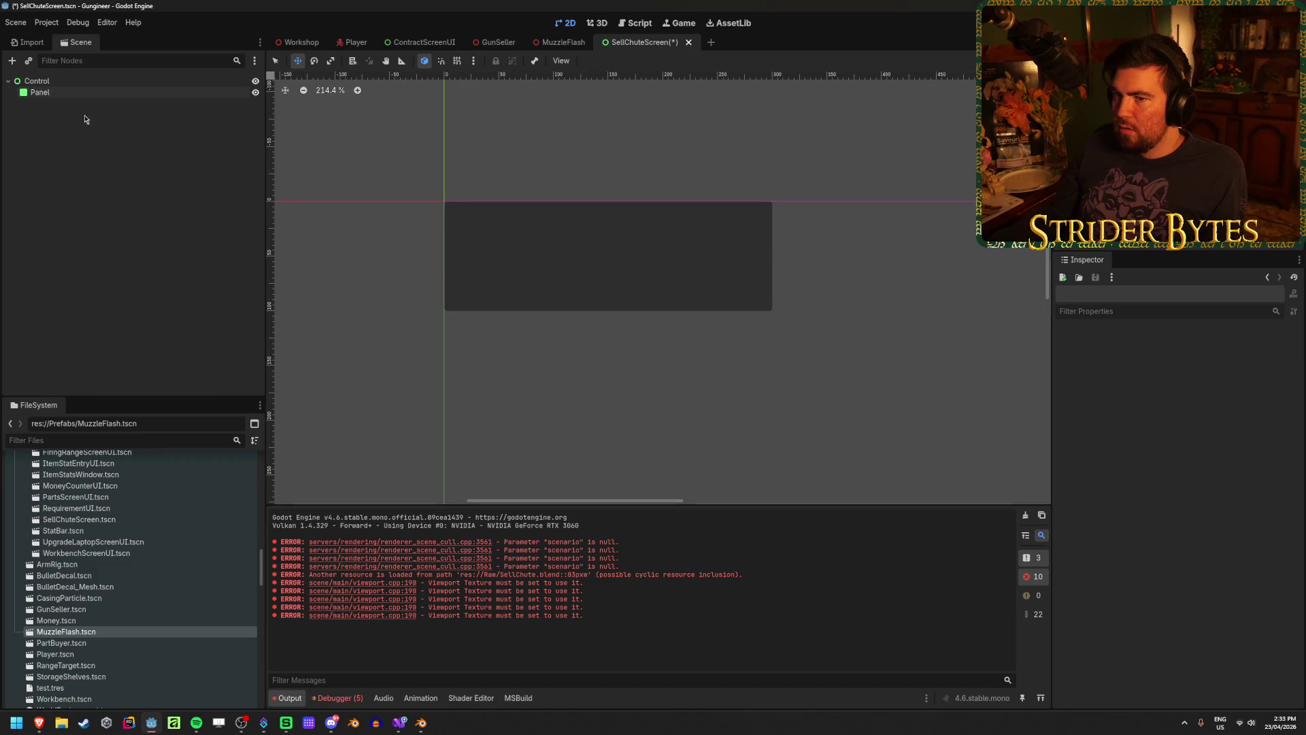
click(95, 96)
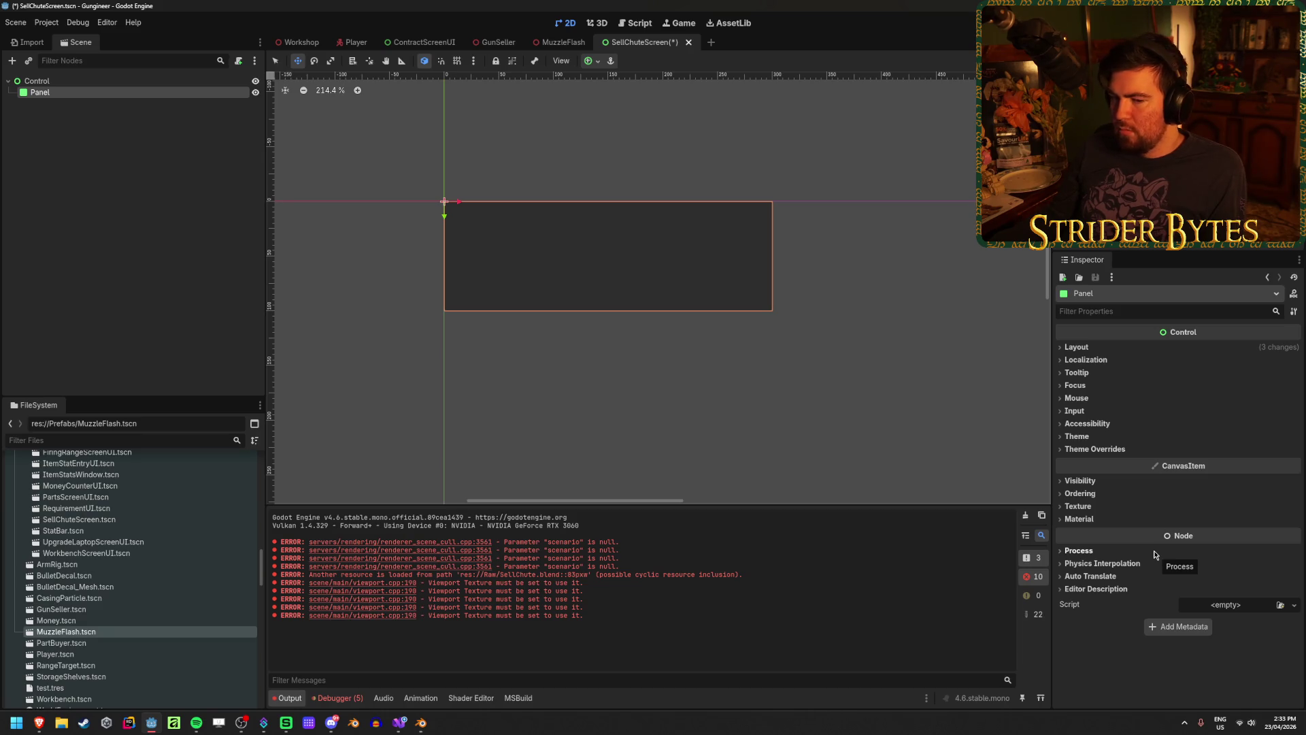
Give the Panel a new StyleBoxFlat panel style override
click(1093, 450)
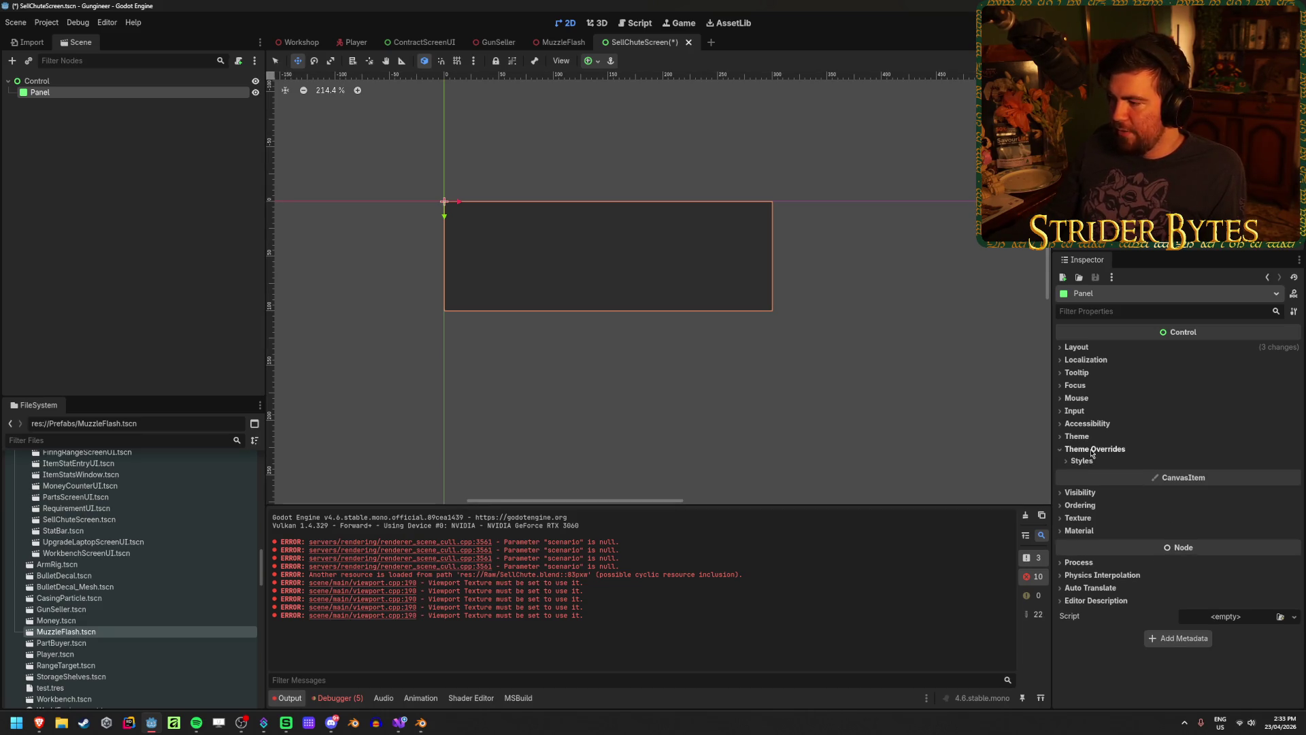
click(1093, 449)
click(1093, 449)
click(1081, 460)
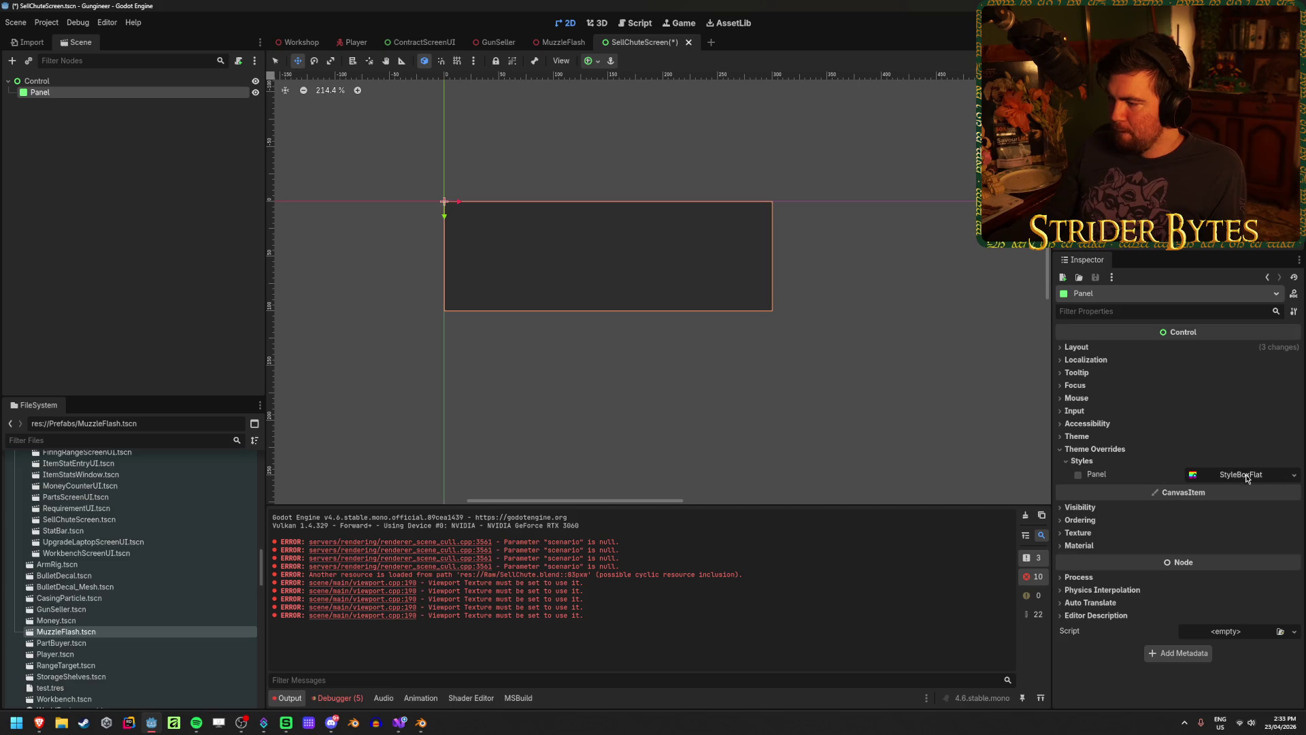
click(1293, 475)
click(1250, 527)
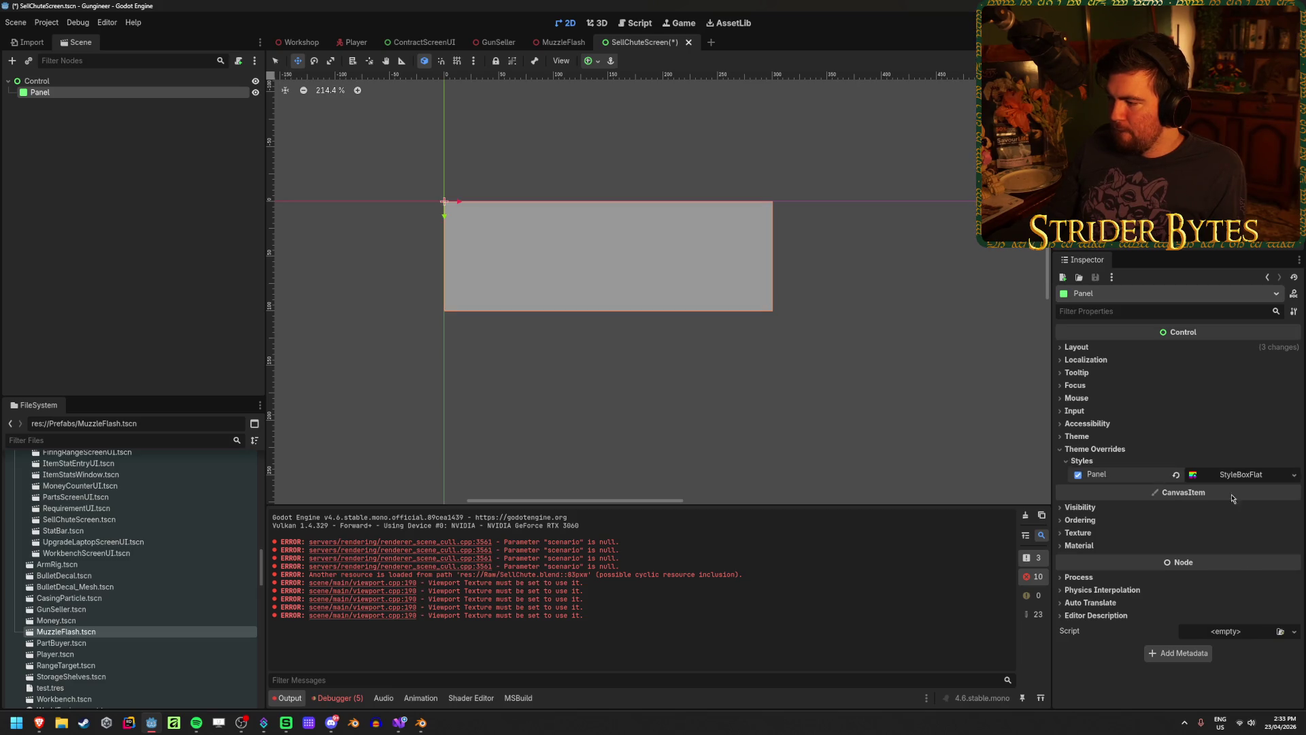
click(1235, 474)
Pick a green background colour for the style box and darken it to brightness 30
click(1239, 571)
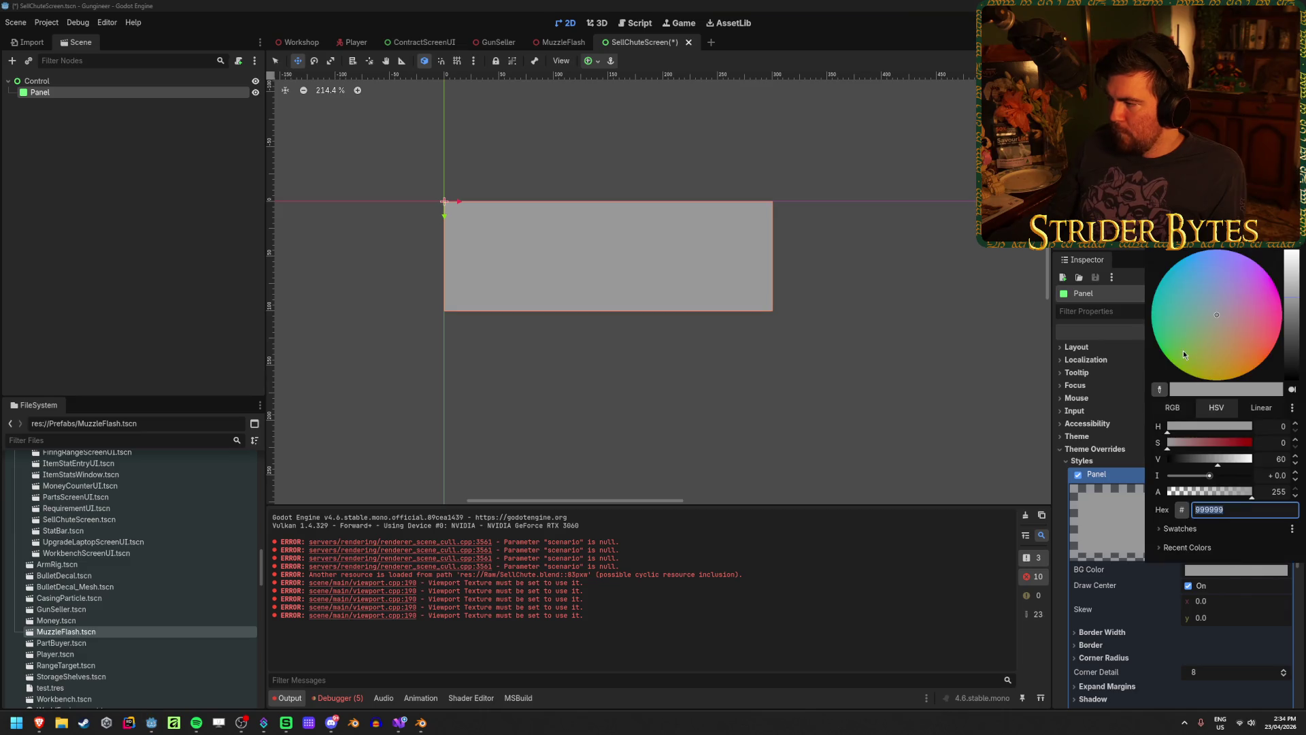
click(1162, 354)
mouse_move(1228, 458)
mouse_down()
mouse_move(1183, 459)
mouse_move(1208, 446)
mouse_move(1189, 456)
mouse_up()
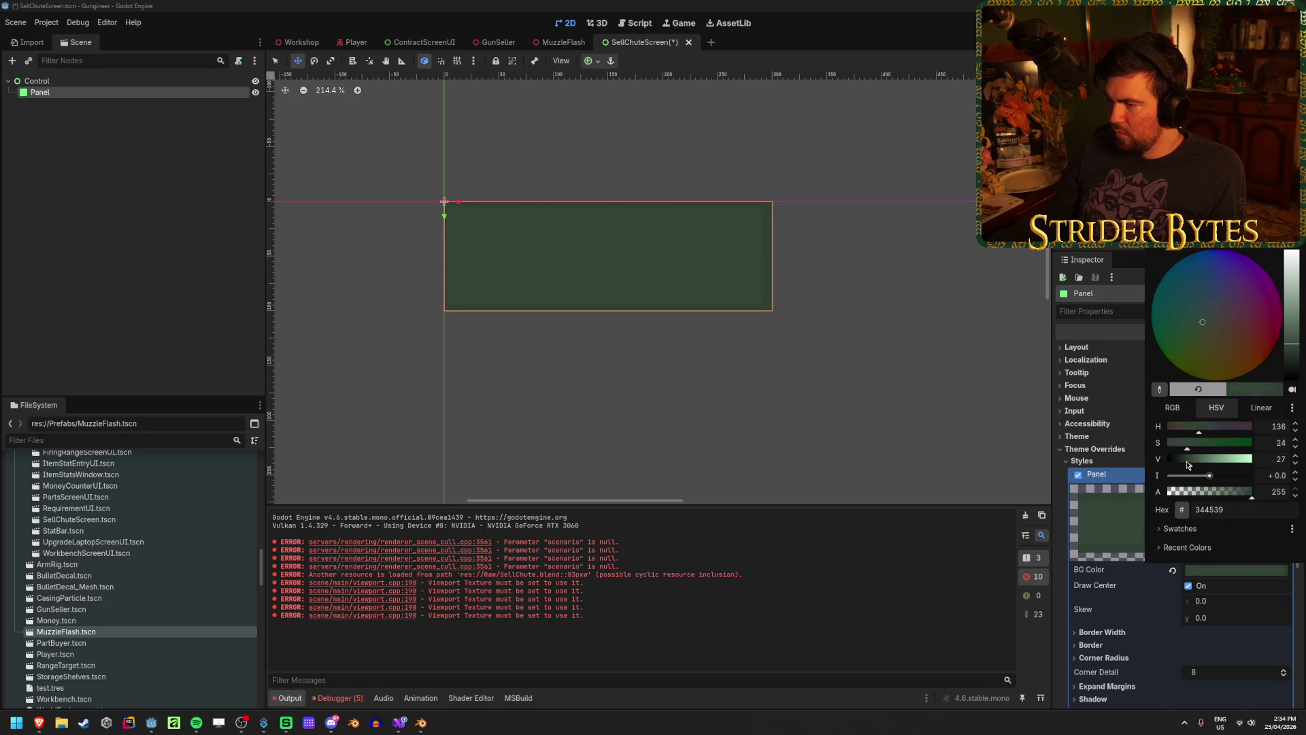
click(1182, 461)
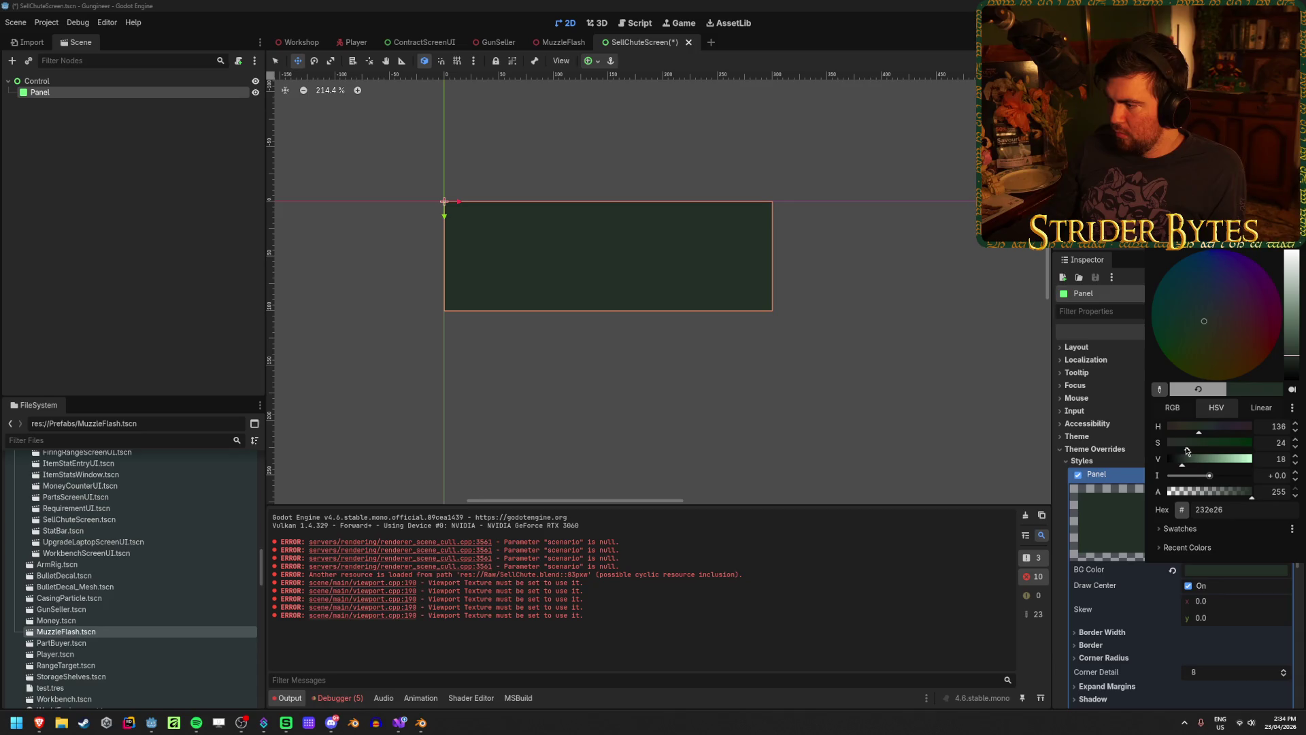
click(1196, 450)
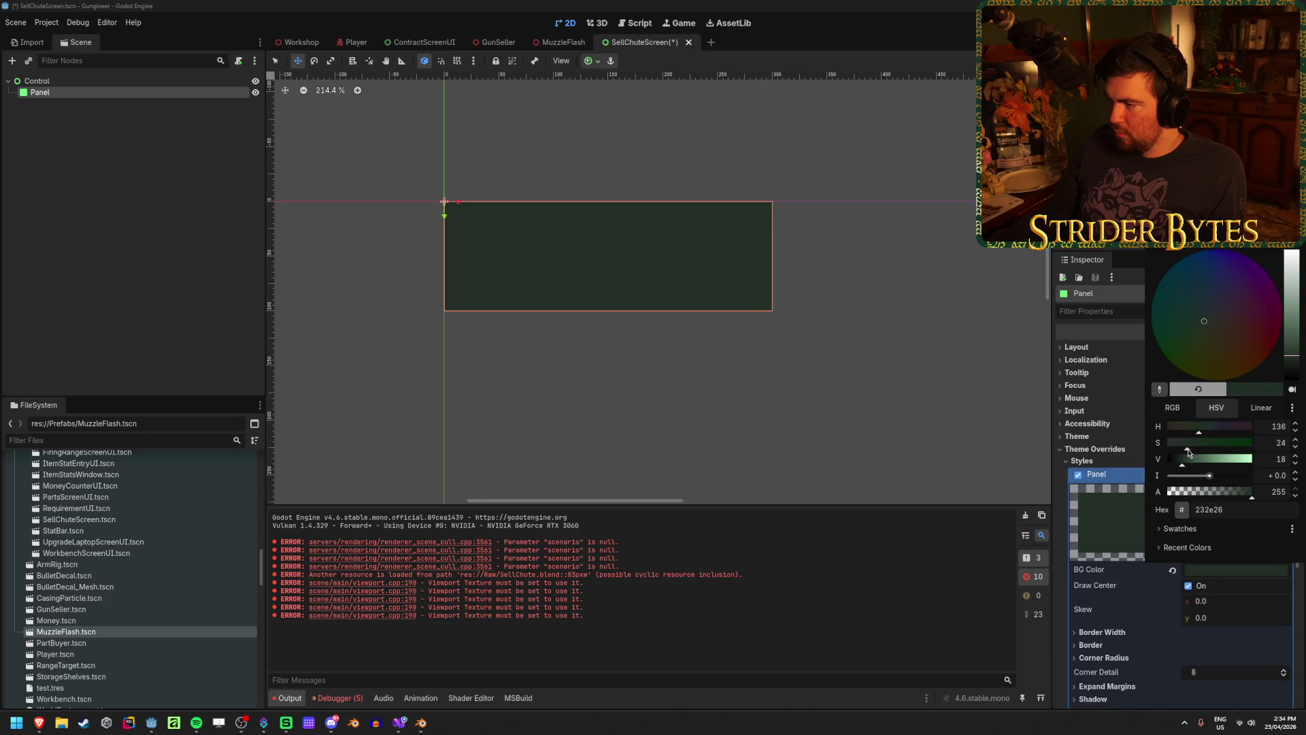
click(1267, 458)
text(30)
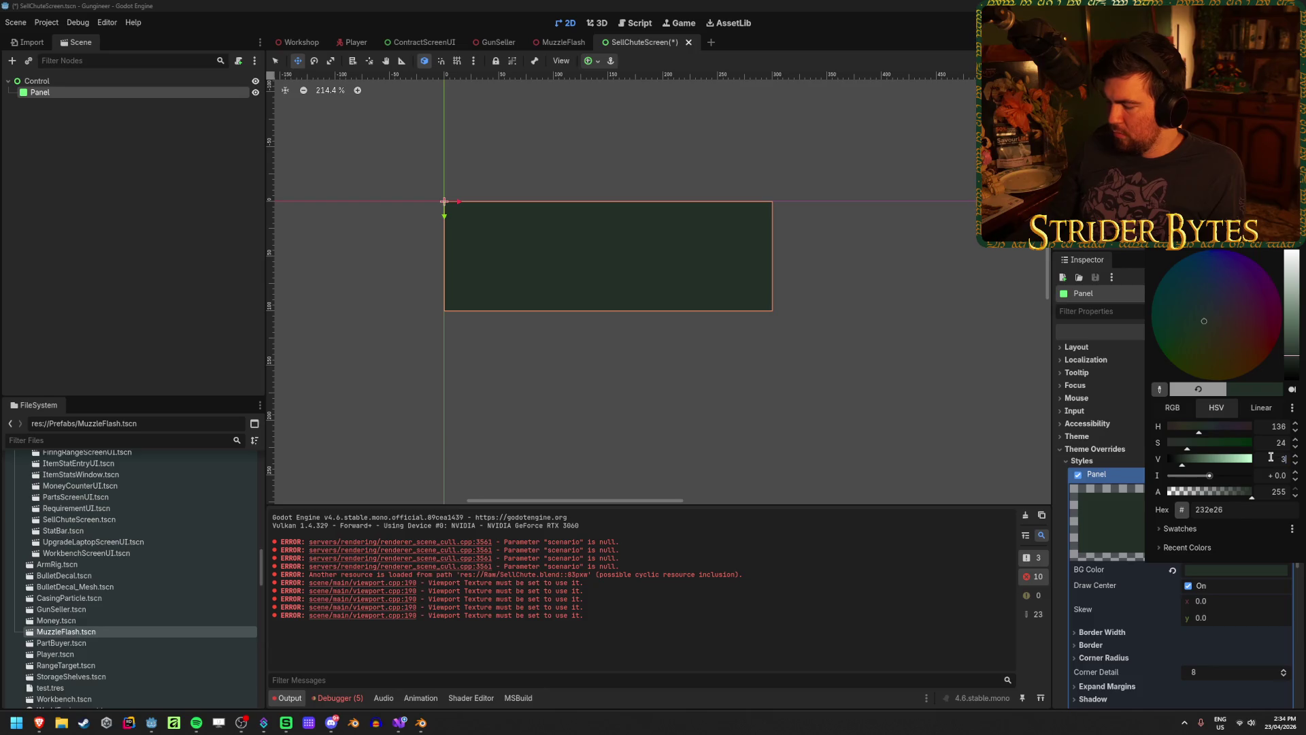
key(Tab)
Settle the background colour at brightness 25 and saturation 20
click(1270, 457)
text(20)
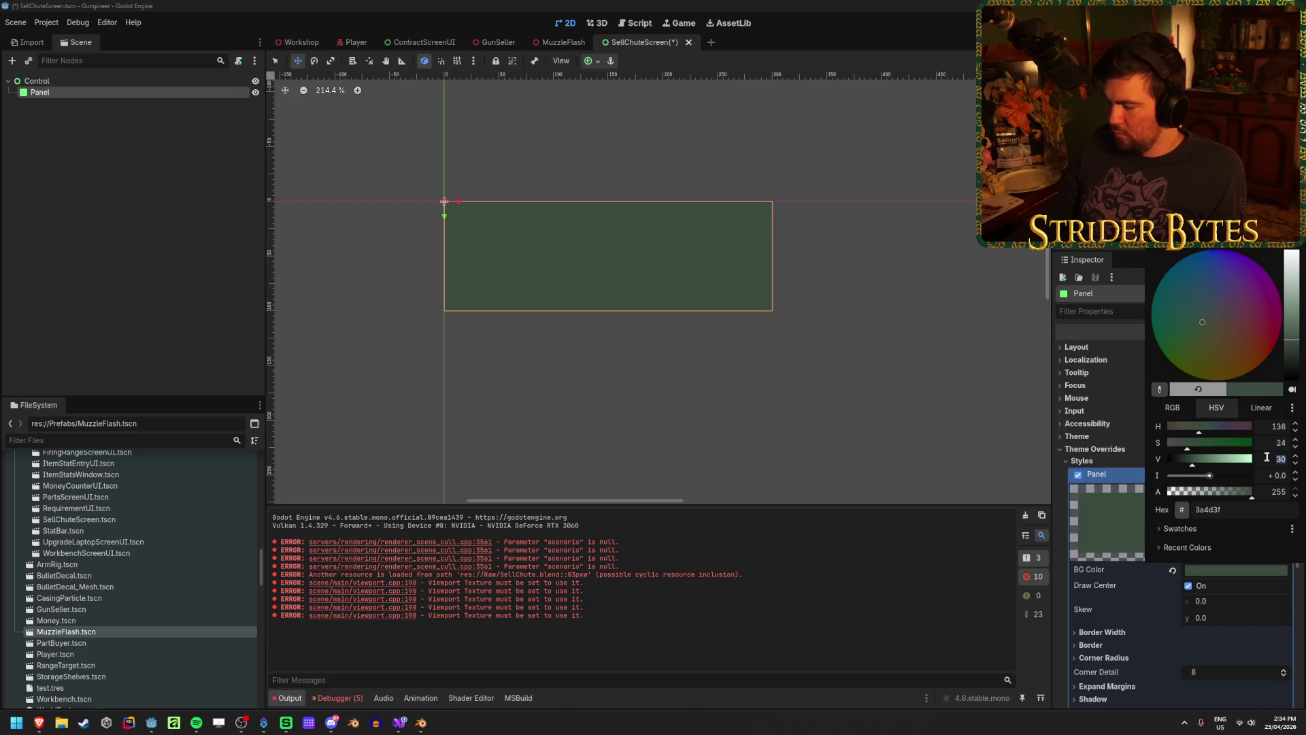
key(Tab)
click(1267, 458)
text(25)
key(Tab)
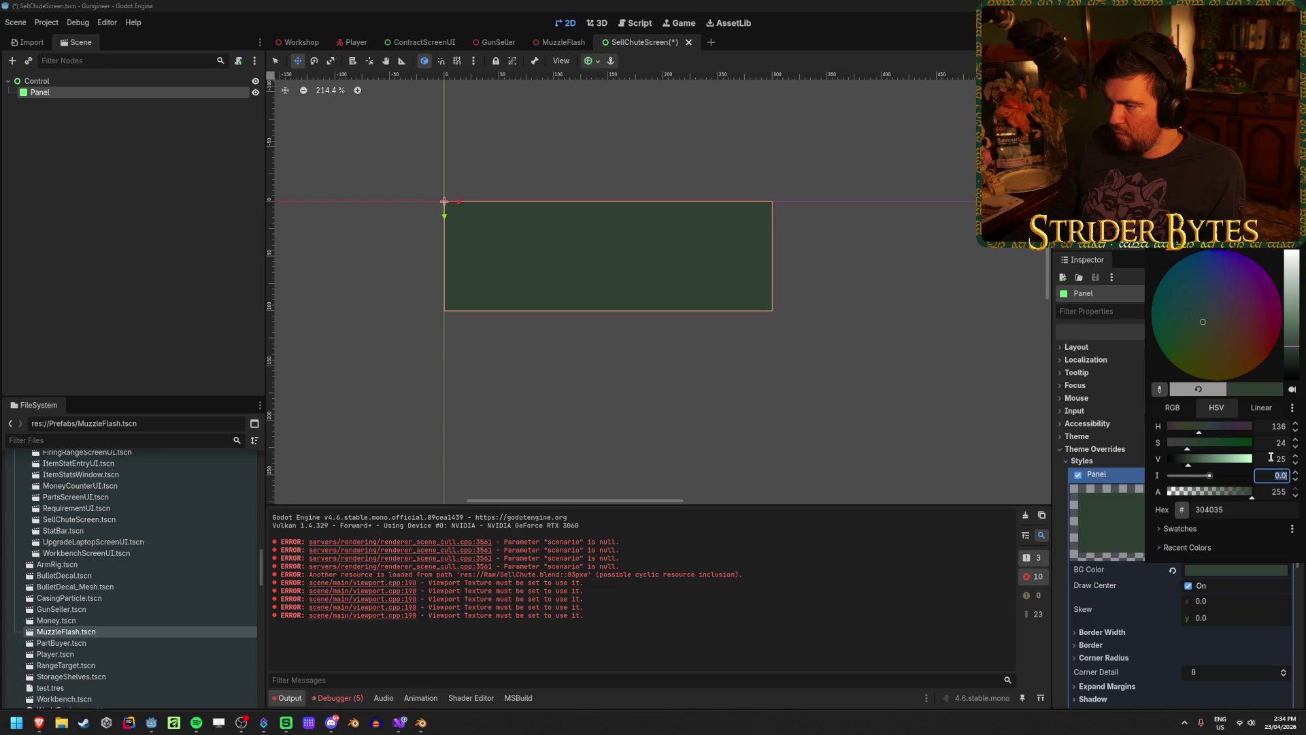
click(1272, 443)
text(20)
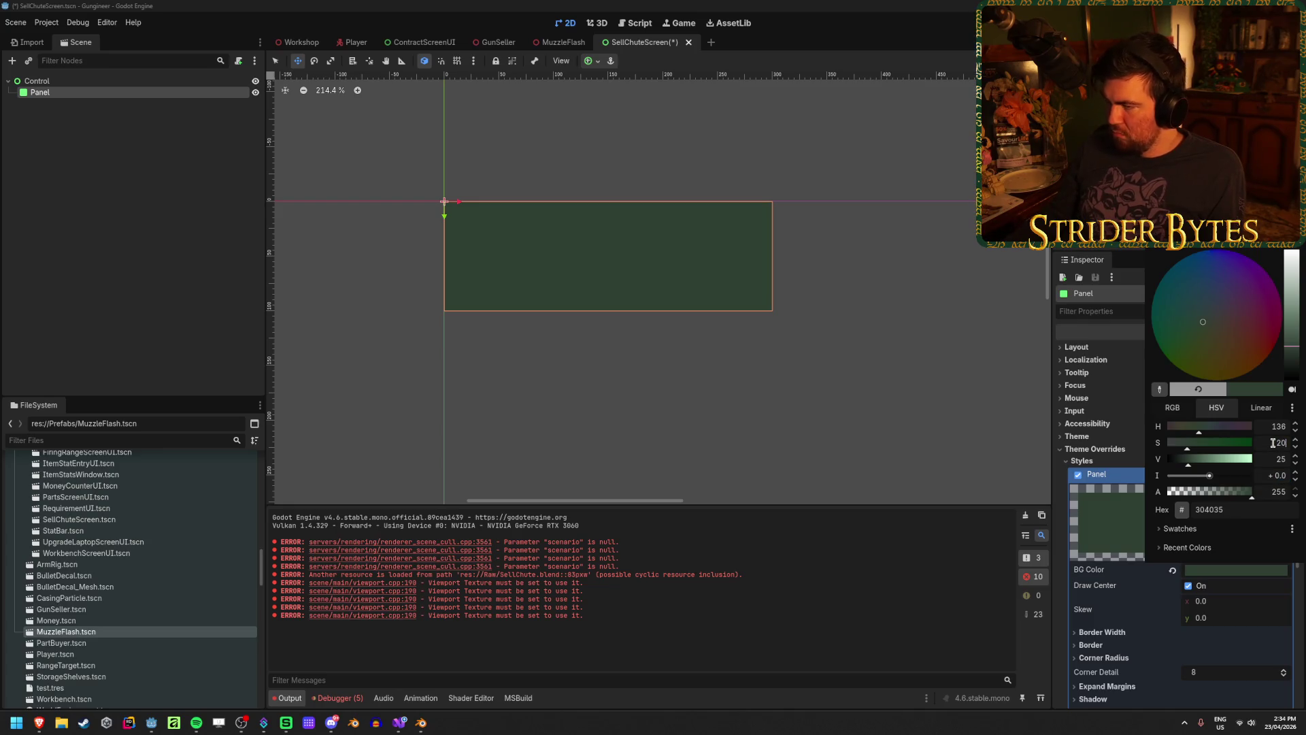
key(Tab)
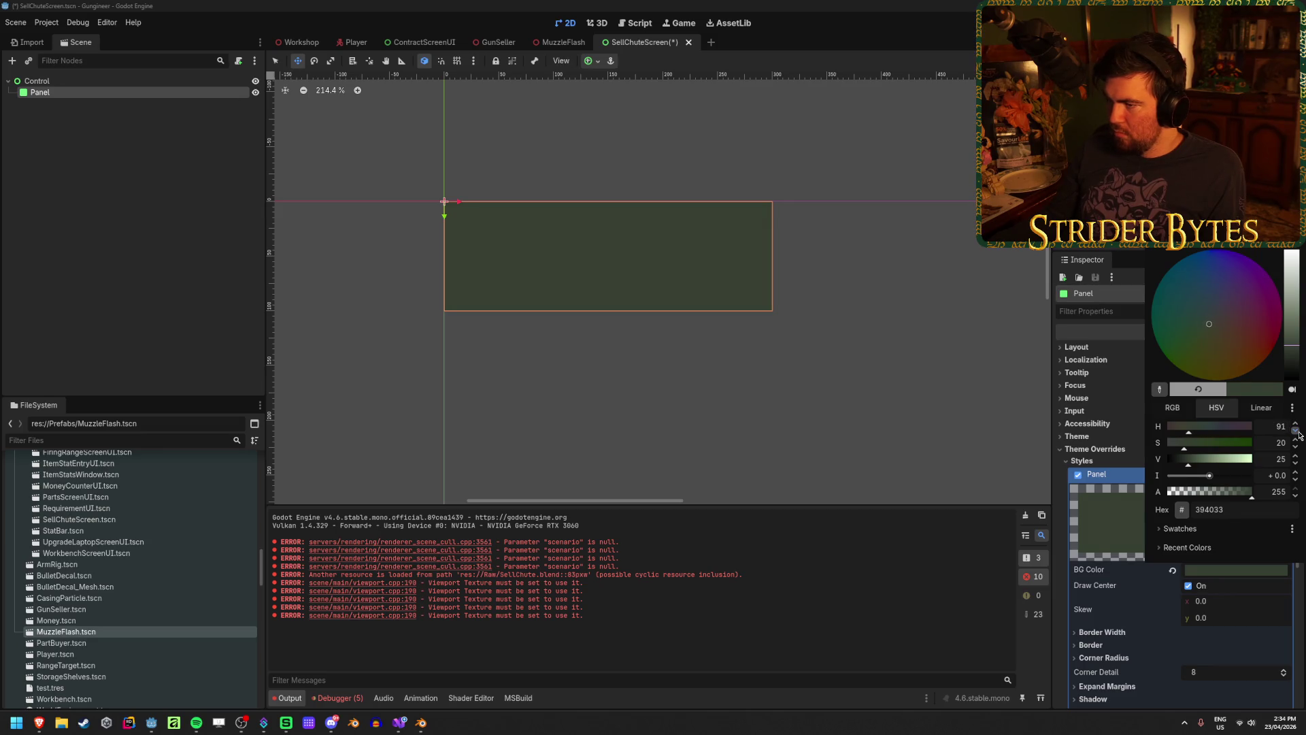
Set the background hue to 100, giving dark green 334039, and save the scene
scroll(1296, 430, down, 4)
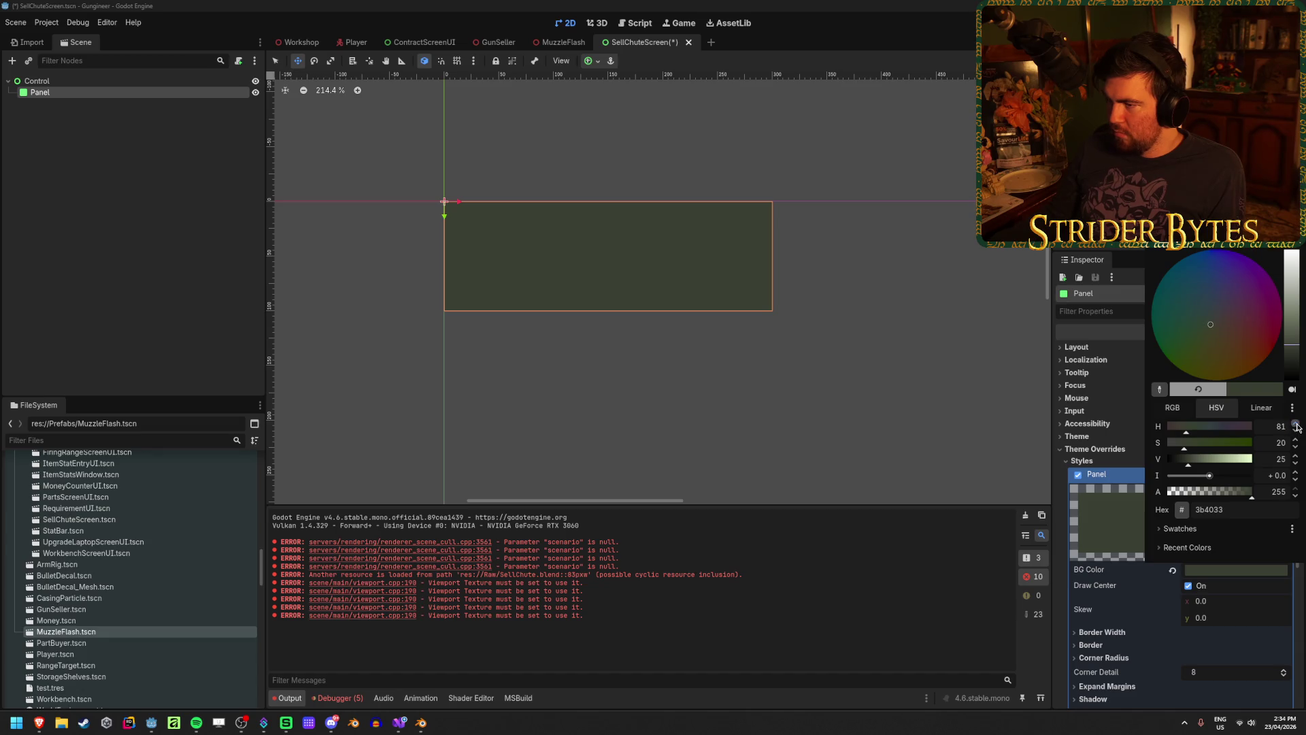
click(1270, 426)
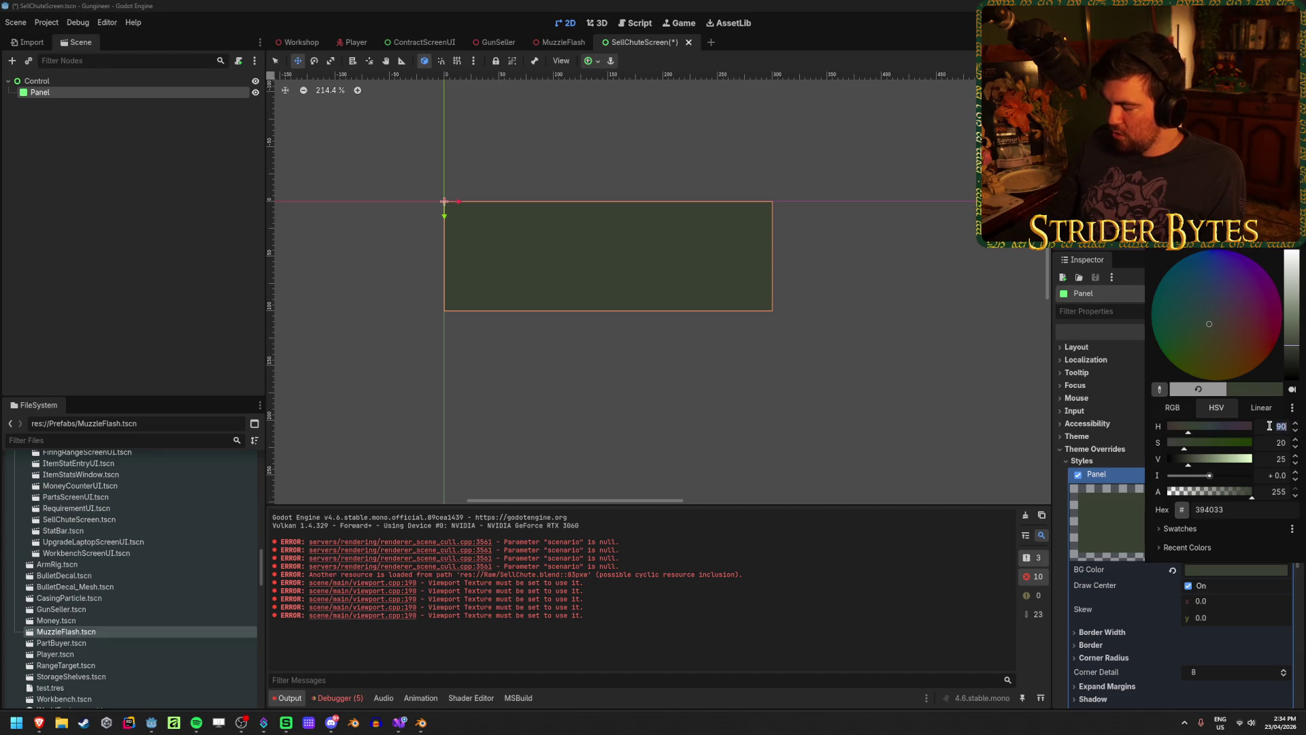
text(0)
key(Tab)
click(1269, 425)
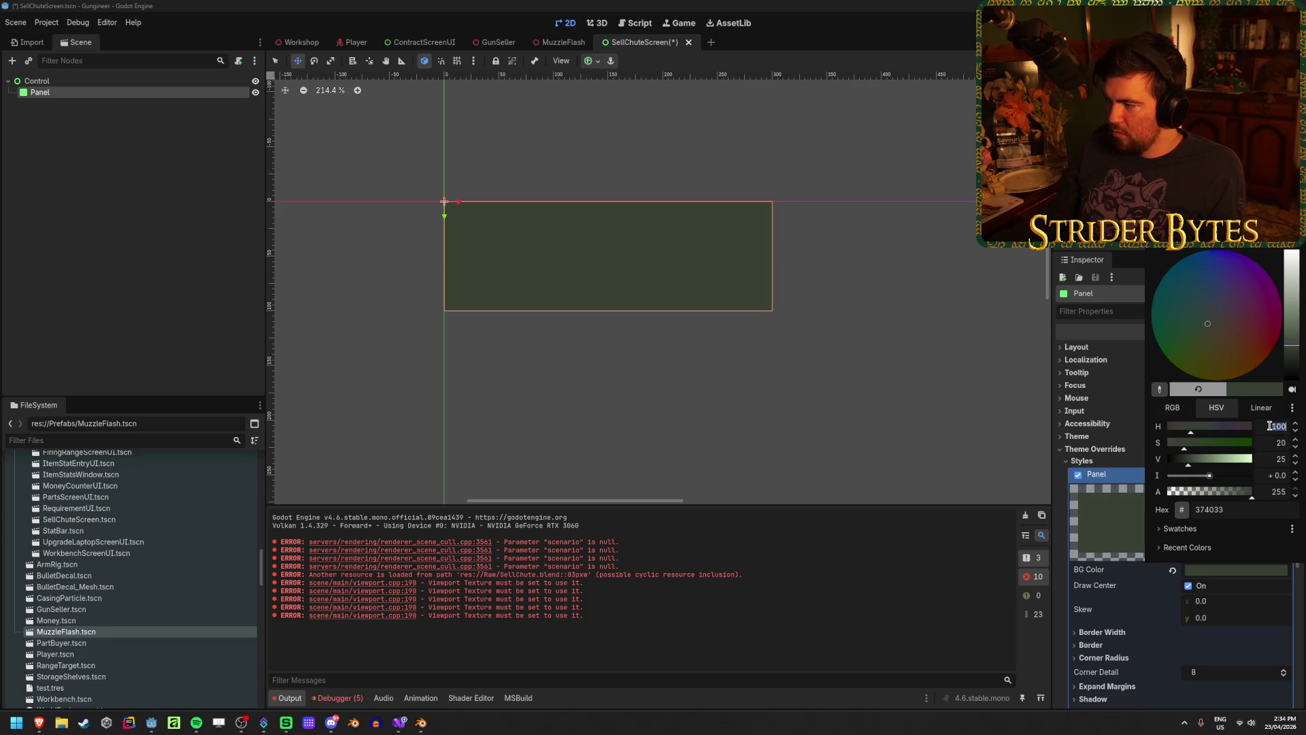
text(50)
key(Tab)
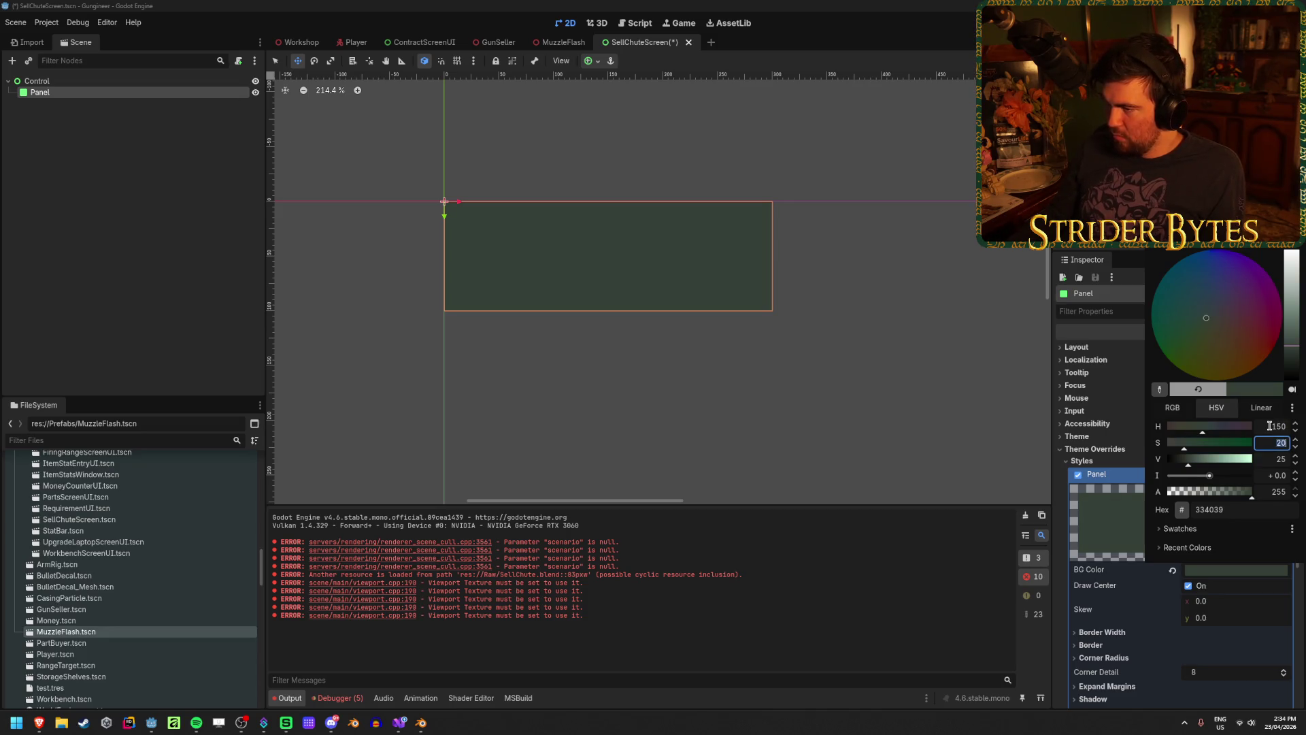
click(1269, 426)
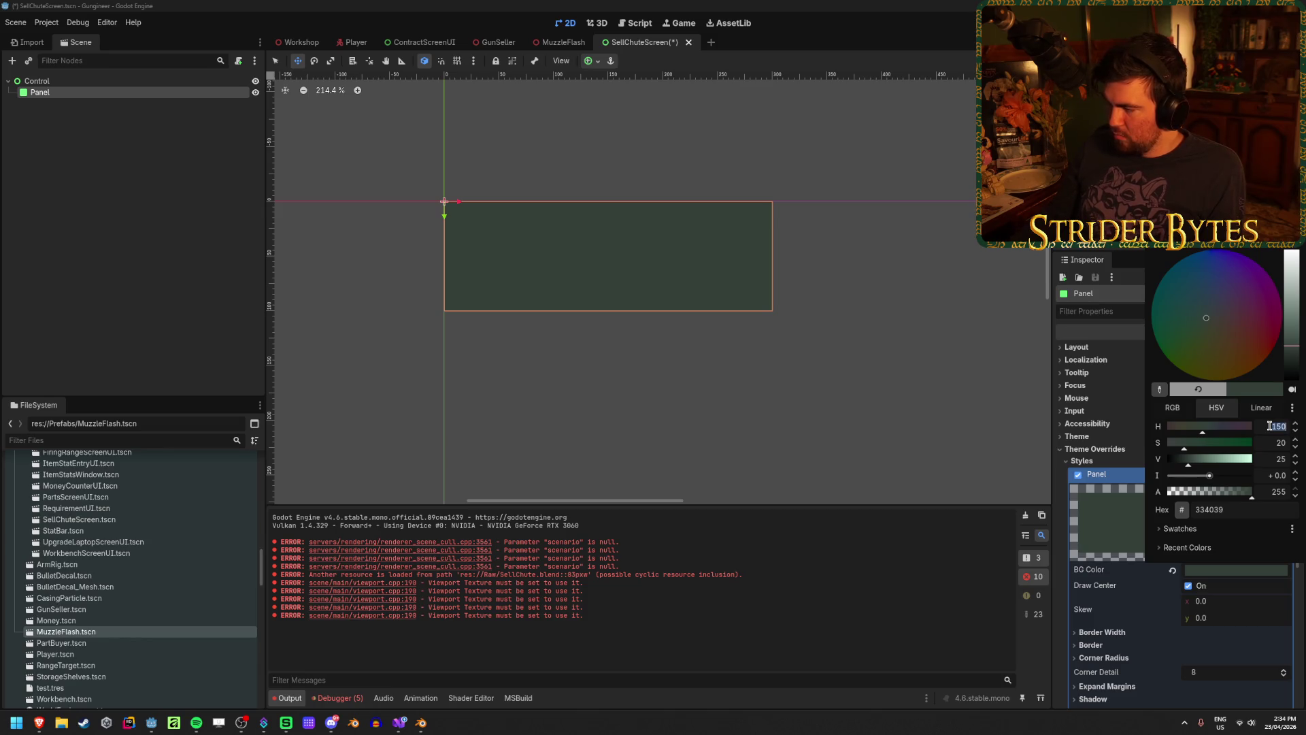
text(100)
key(Tab)
click(136, 183)
key(ctrl+s)
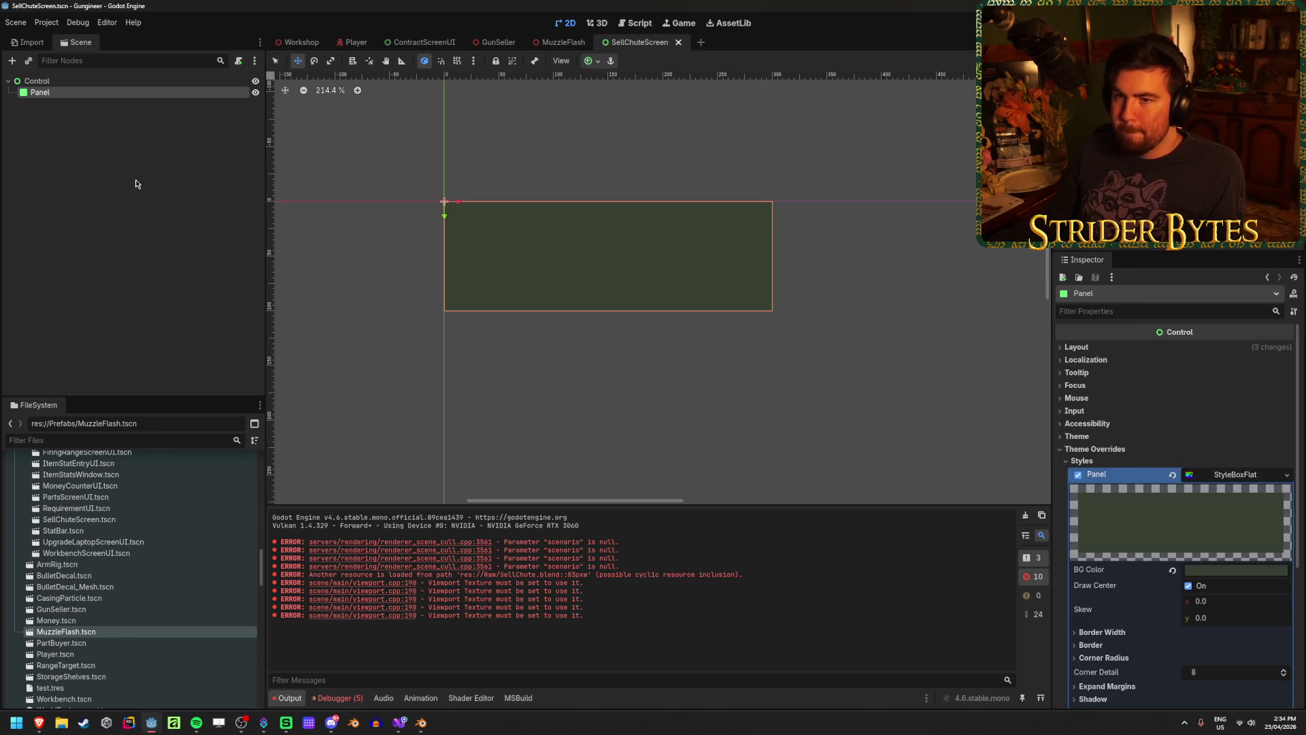
Add a Label as a child of the Panel and make it fill the Panel with Full Rect
right_click(95, 95)
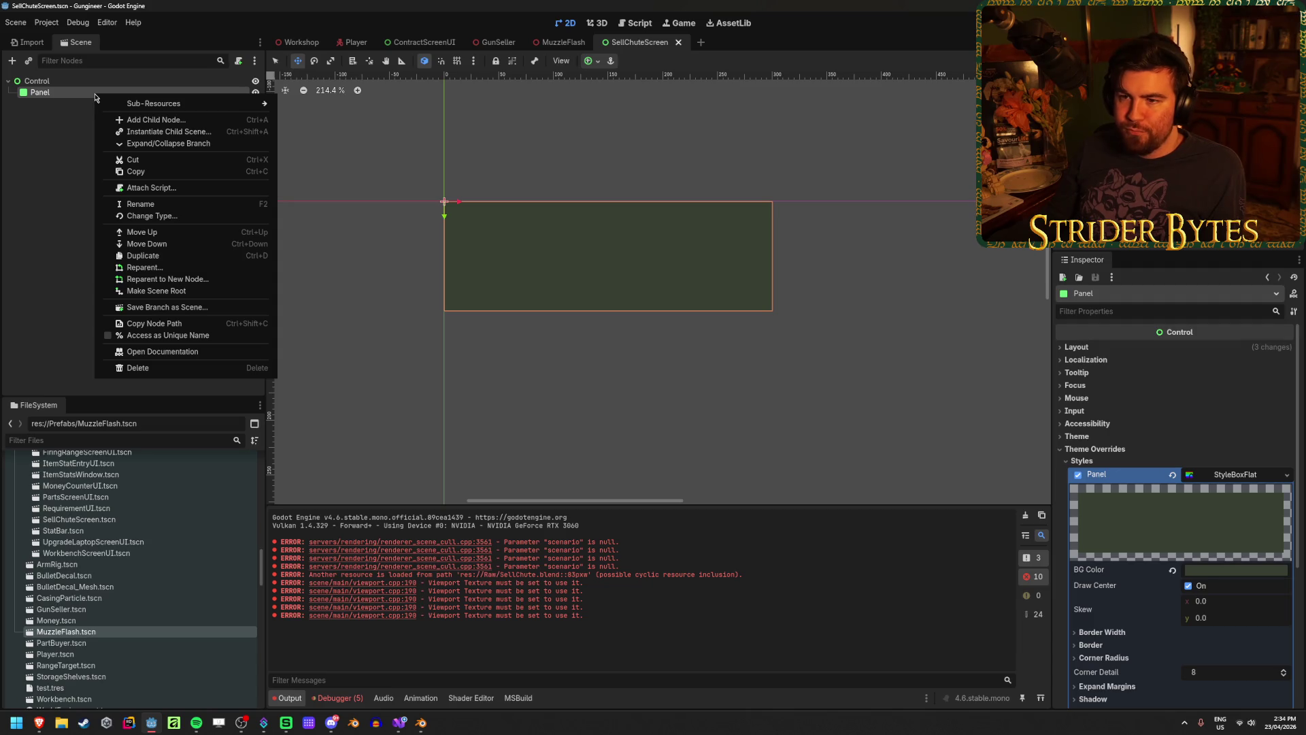
click(146, 120)
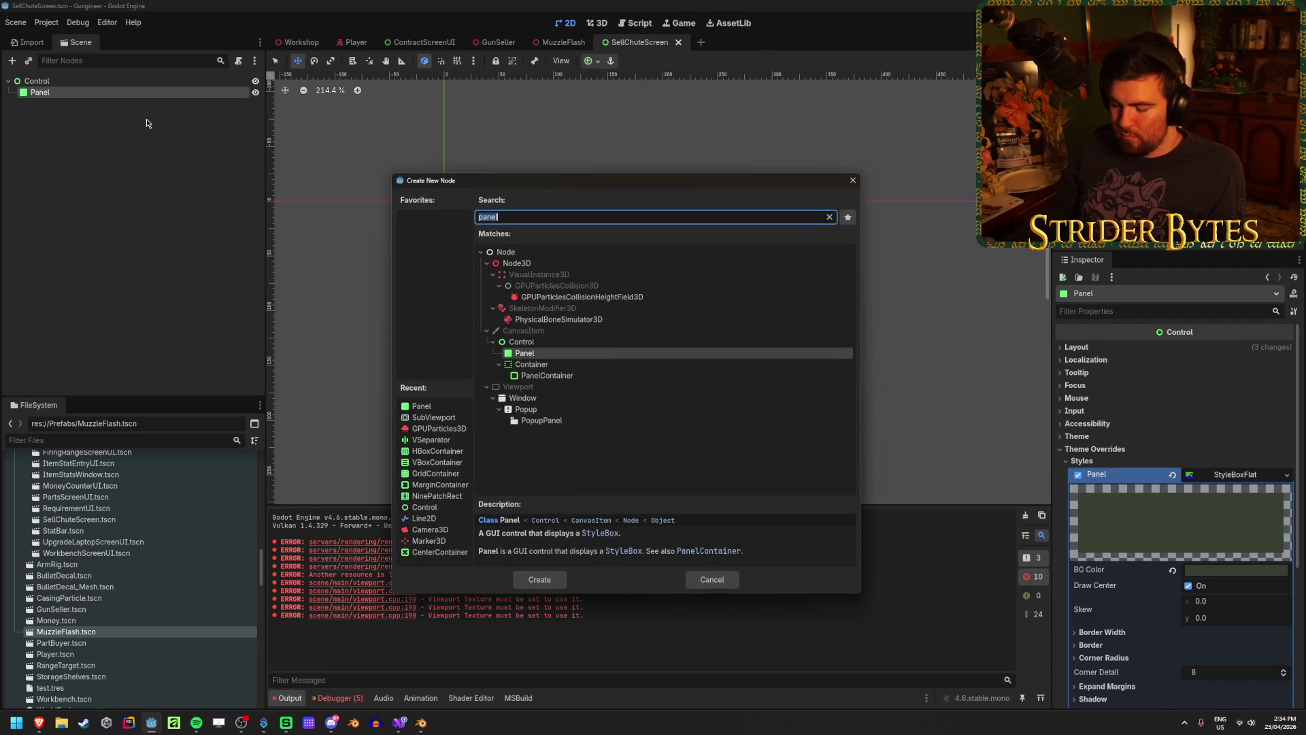
text(label)
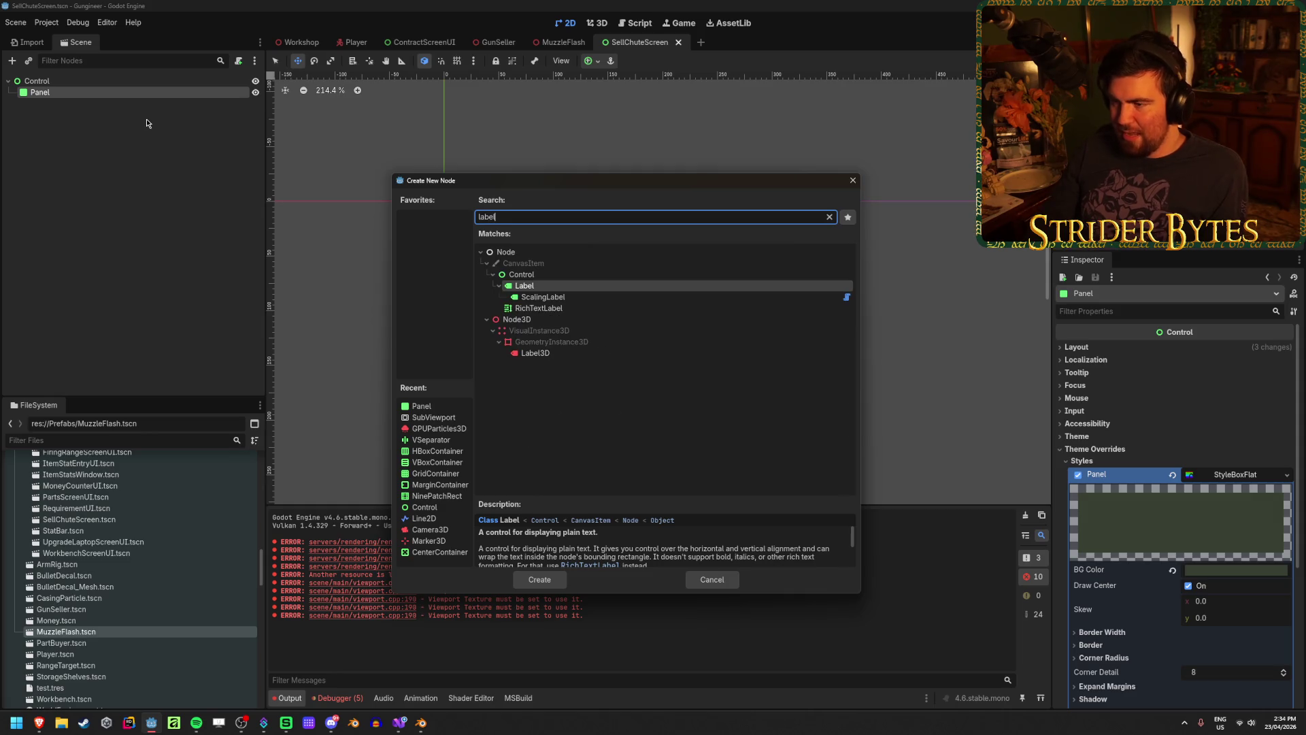
key(Return)
click(590, 61)
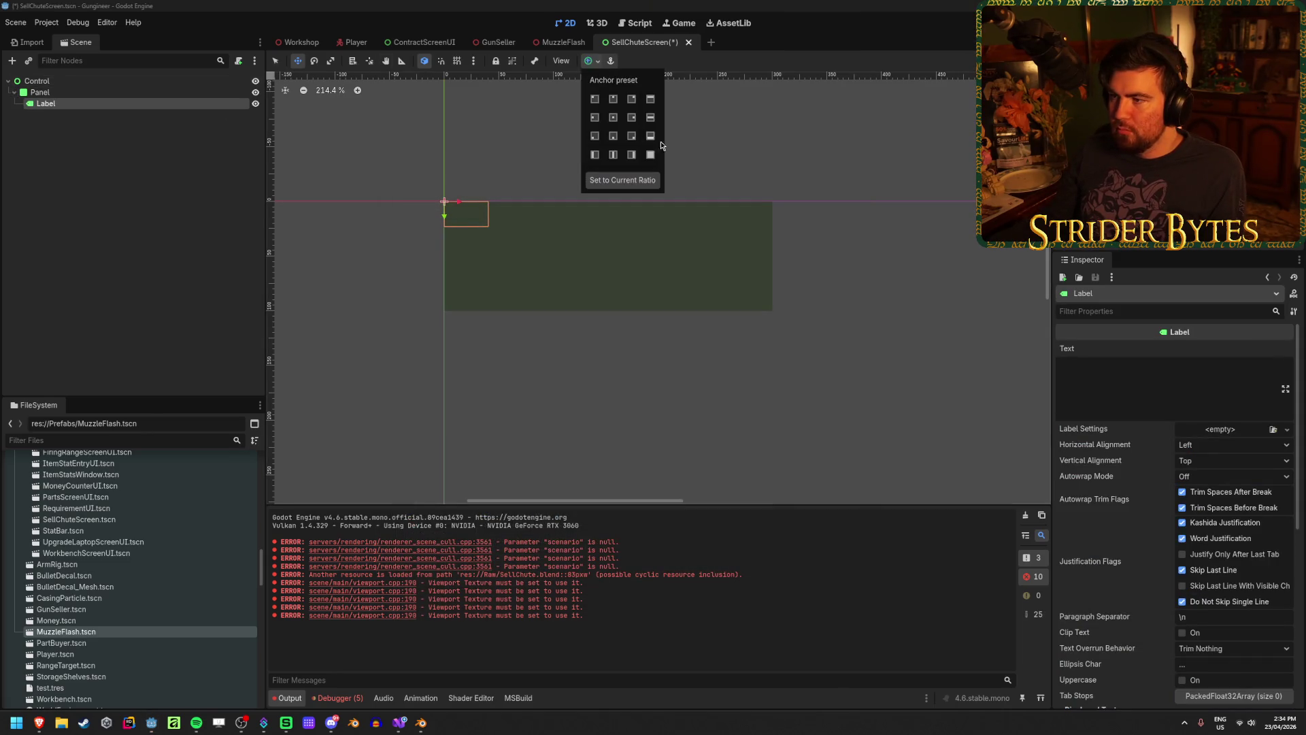
click(653, 159)
Set the label text to $1000 with horizontal and vertical alignment both Center
click(1141, 366)
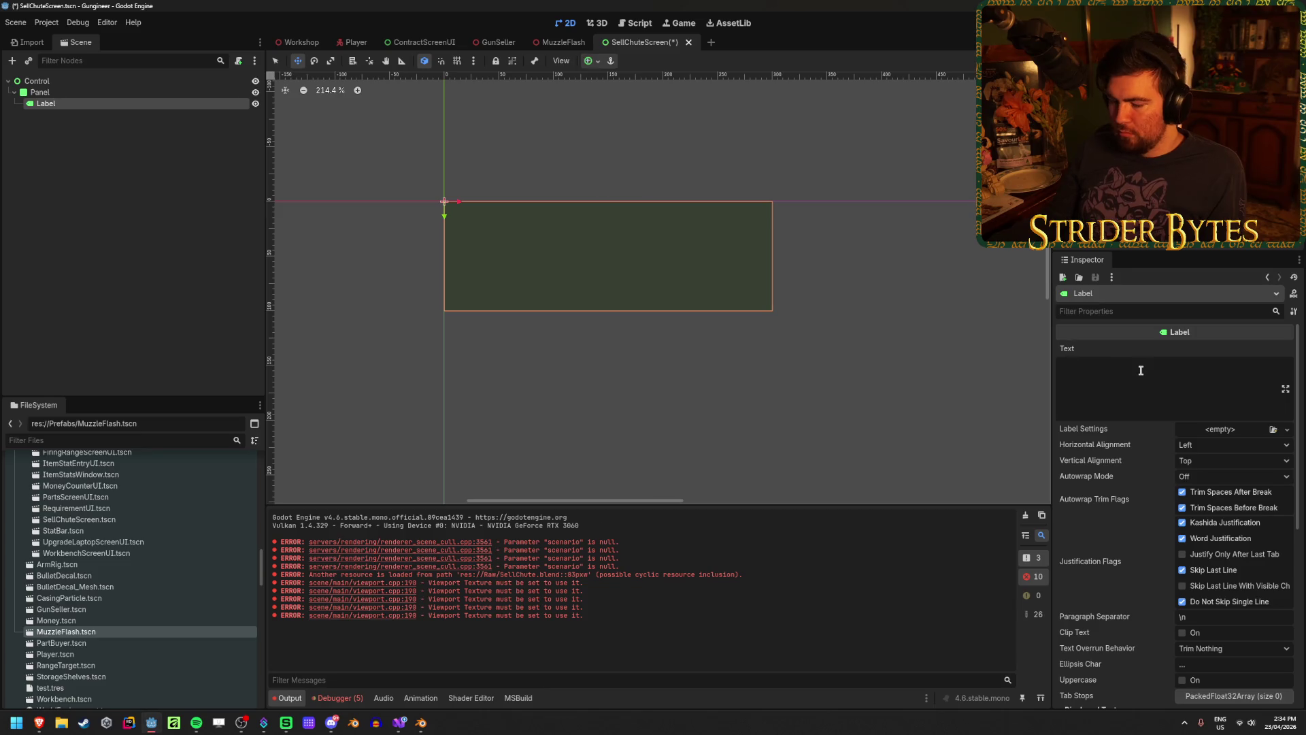
text($1000)
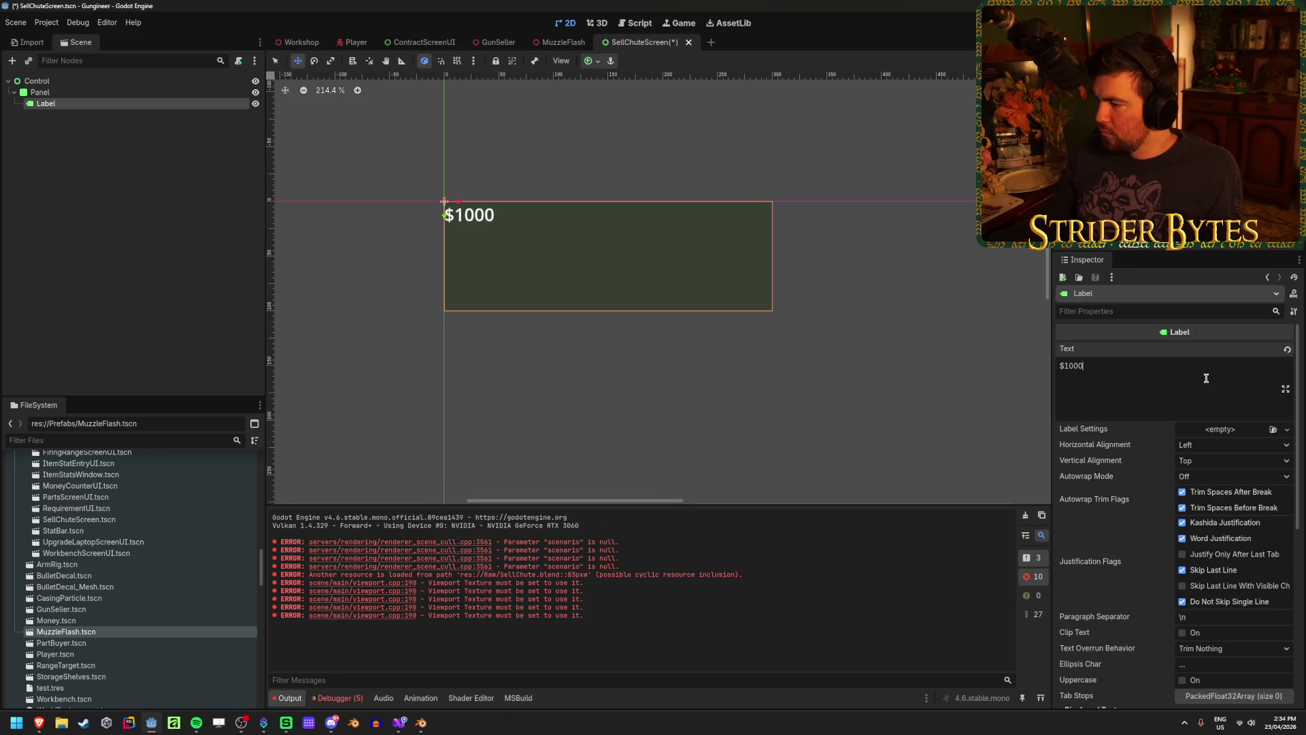
scroll(1144, 456, down, 3)
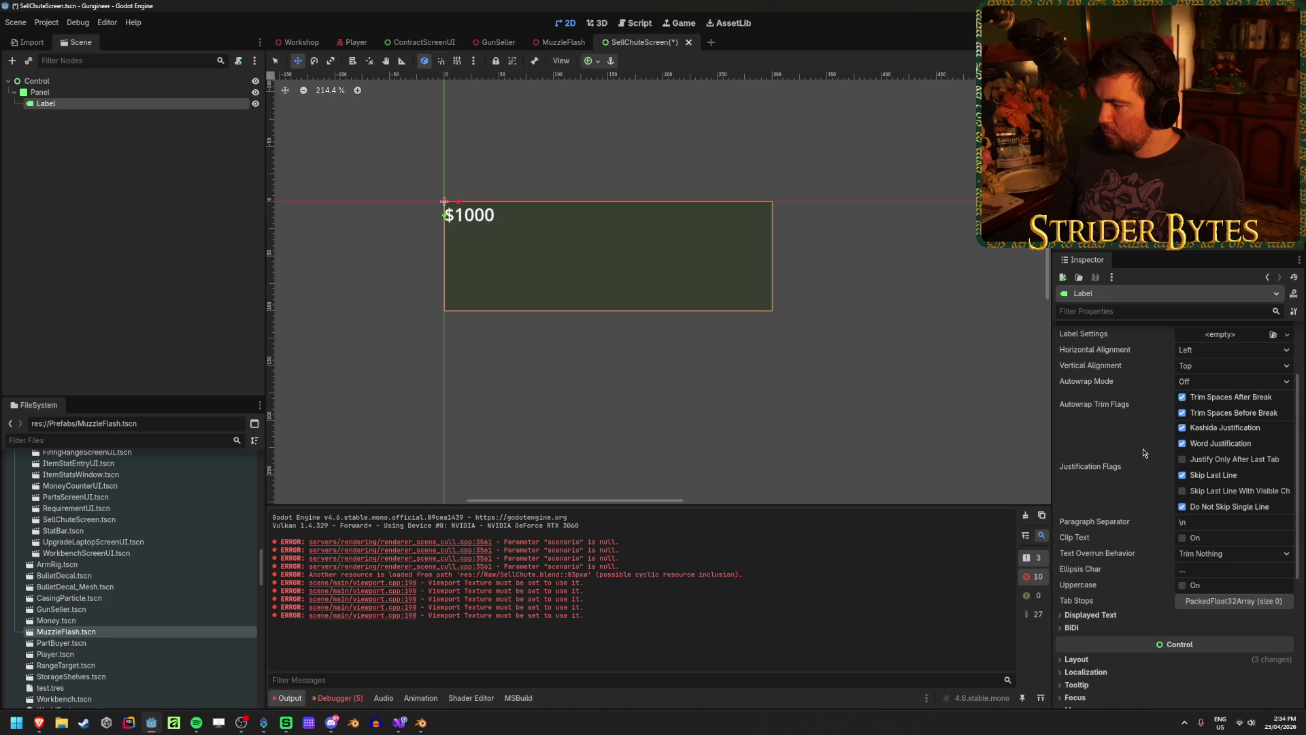
scroll(1143, 452, up, 2)
click(1231, 397)
click(1207, 426)
click(1231, 413)
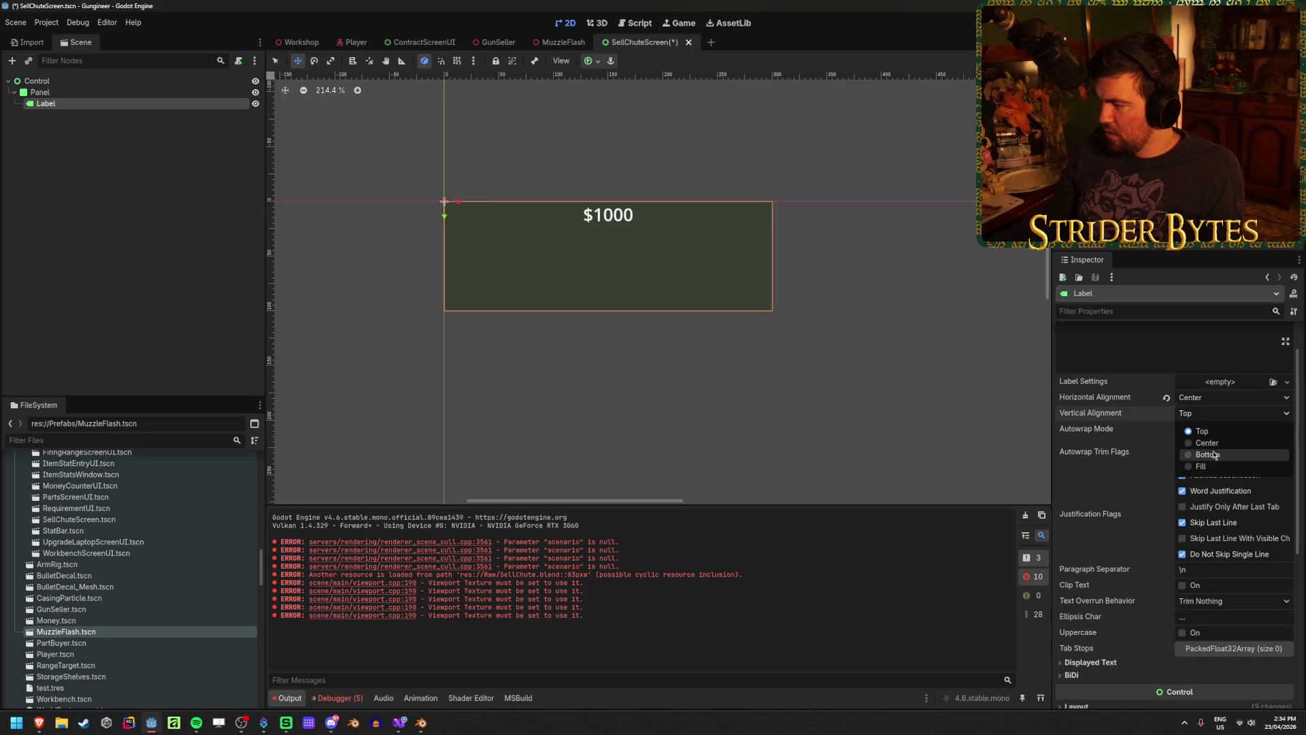
click(1208, 443)
scroll(1157, 476, down, 5)
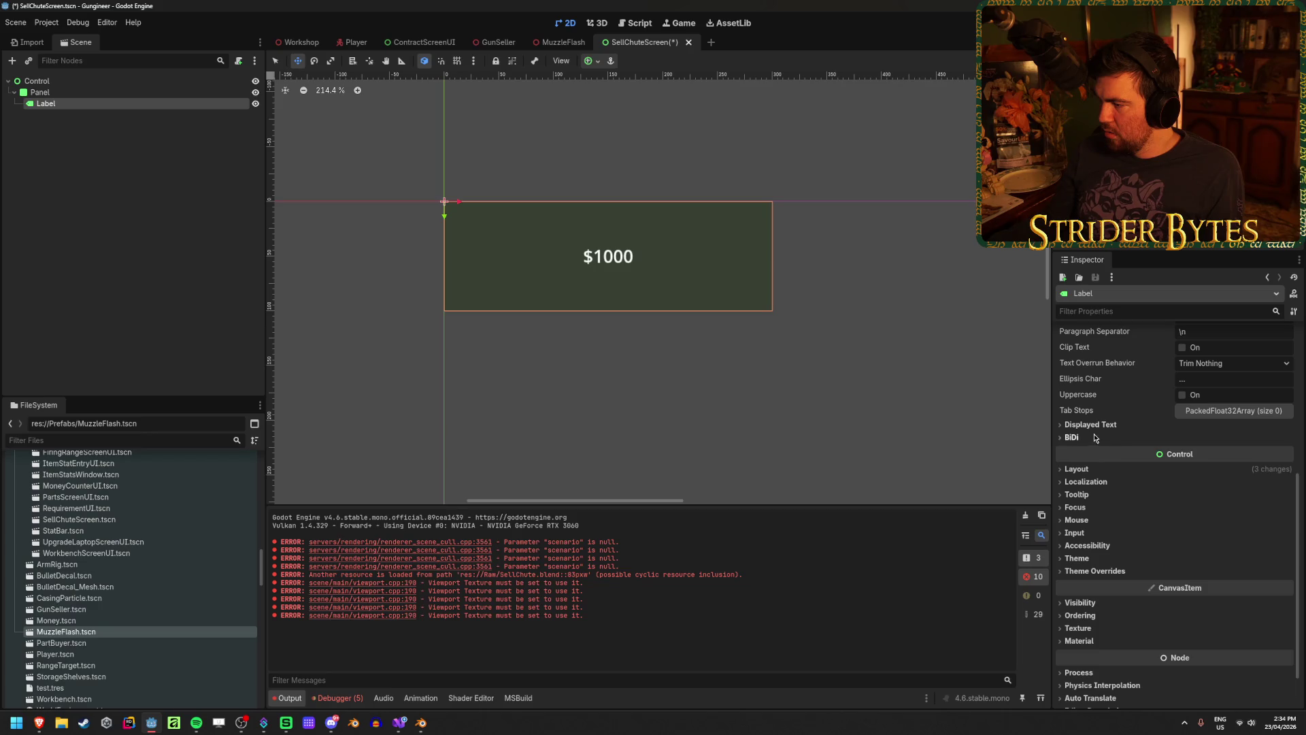
Load Font.tres as the label's theme and save the scene
click(1095, 571)
click(1077, 557)
click(1286, 572)
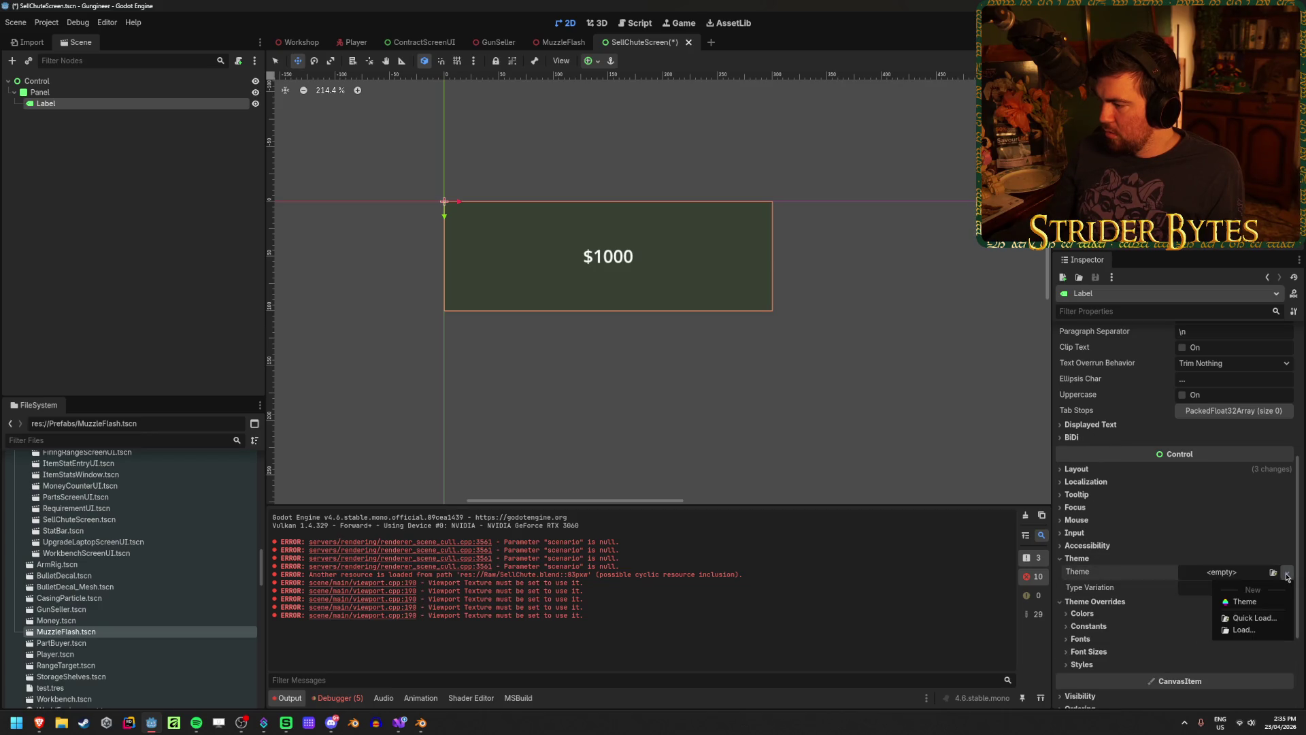
click(1254, 618)
double_click(553, 245)
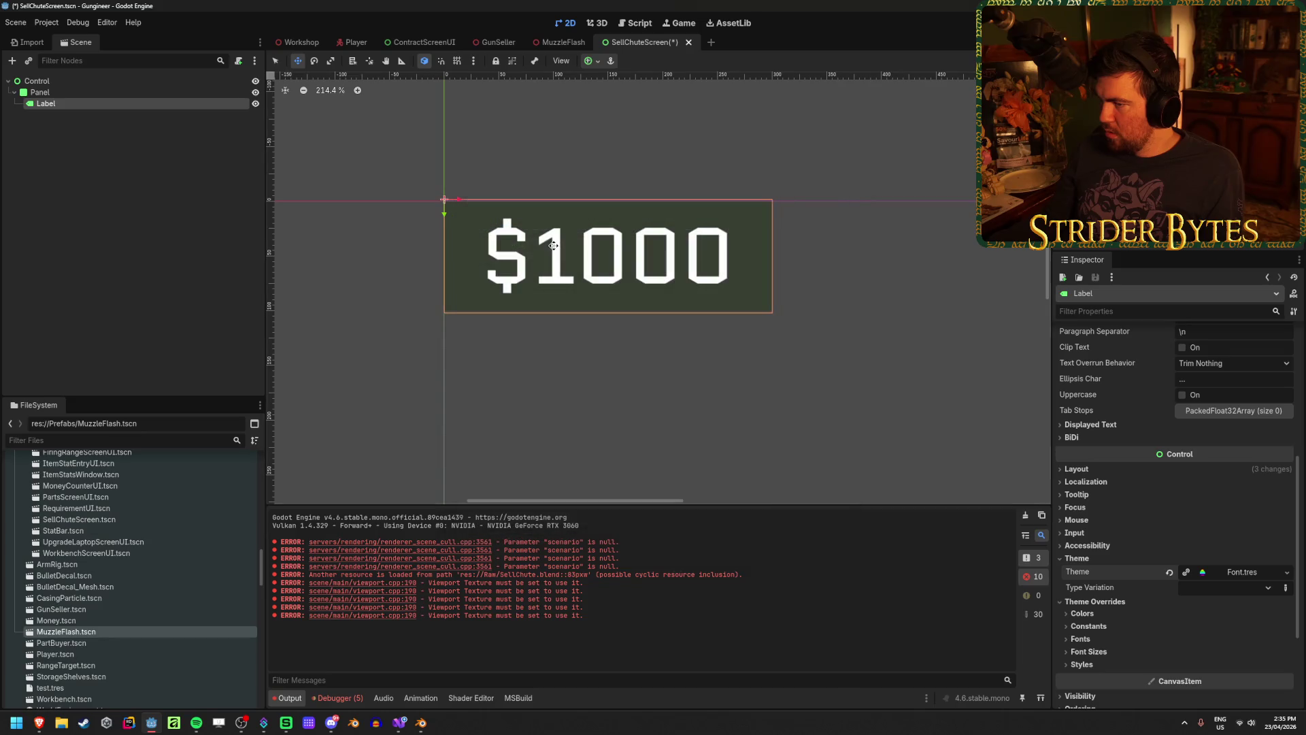
key(ctrl+s)
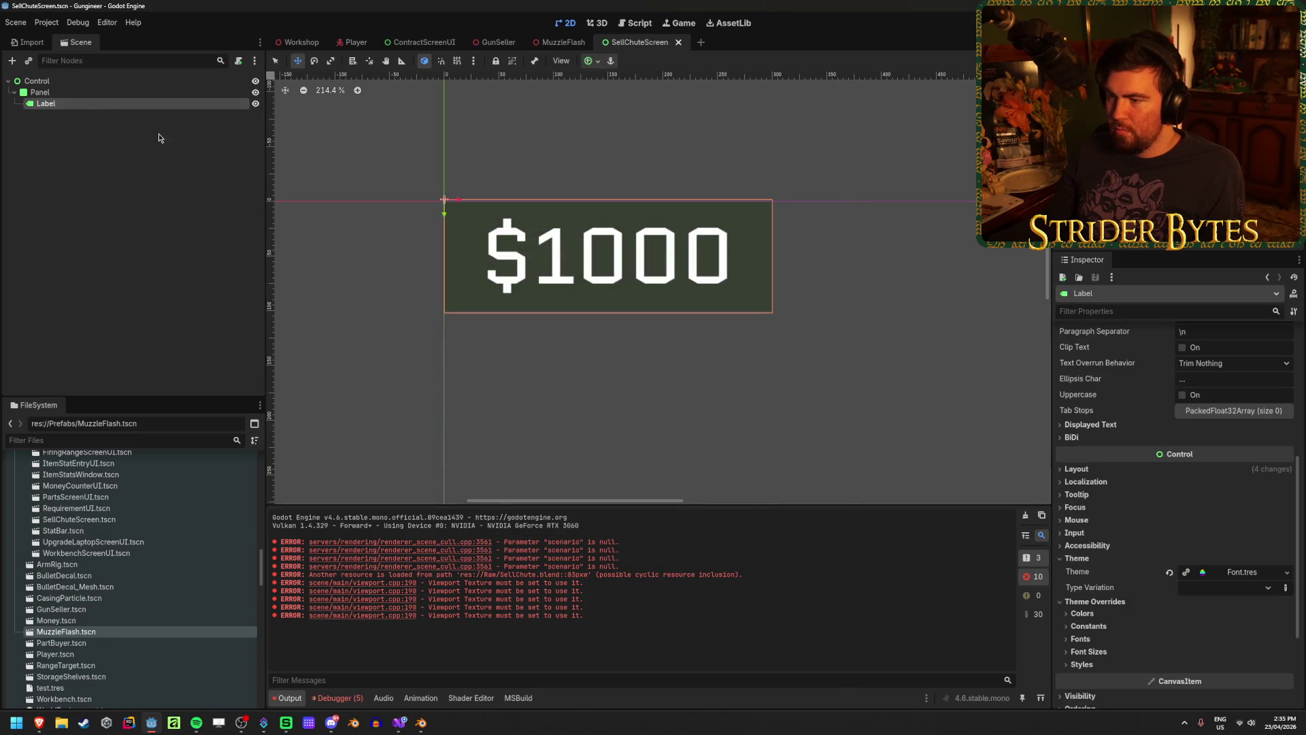
Set the label's shadow offset X and Y to 5
scroll(645, 351, up, 3)
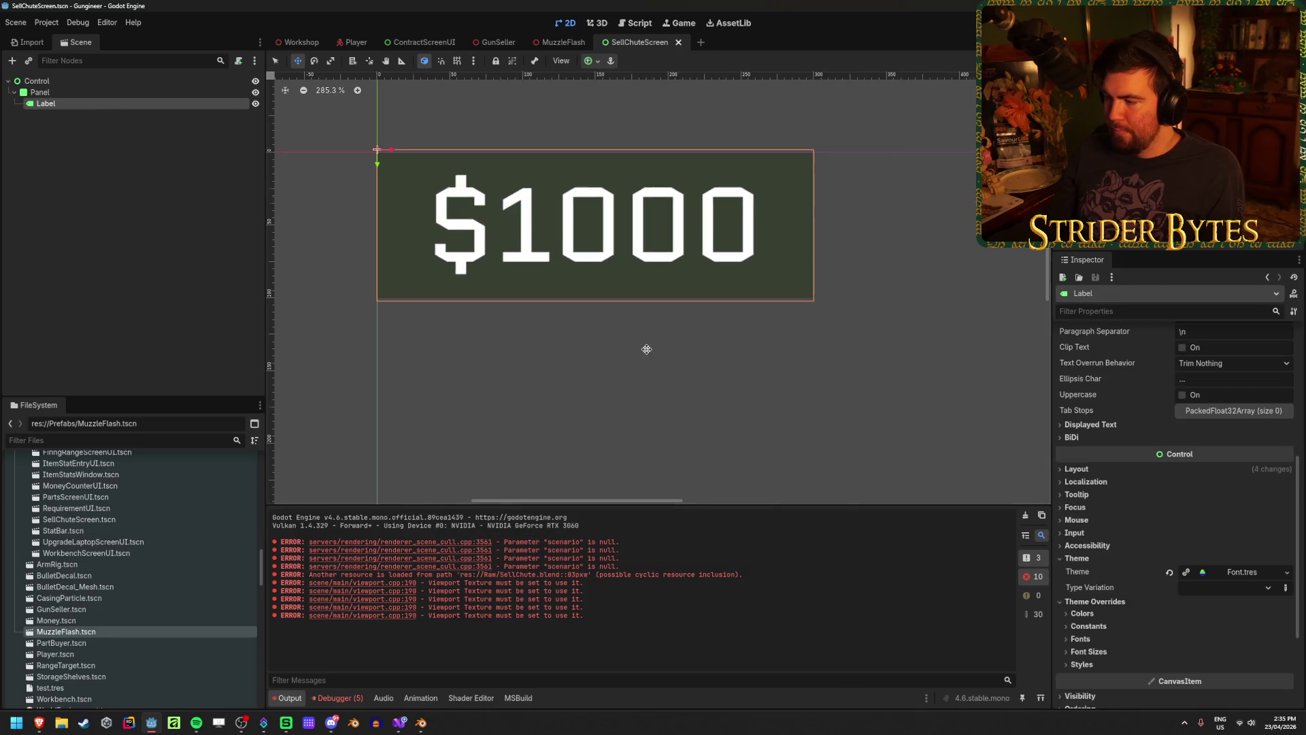
click(1081, 639)
click(1088, 625)
scroll(1156, 578, down, 3)
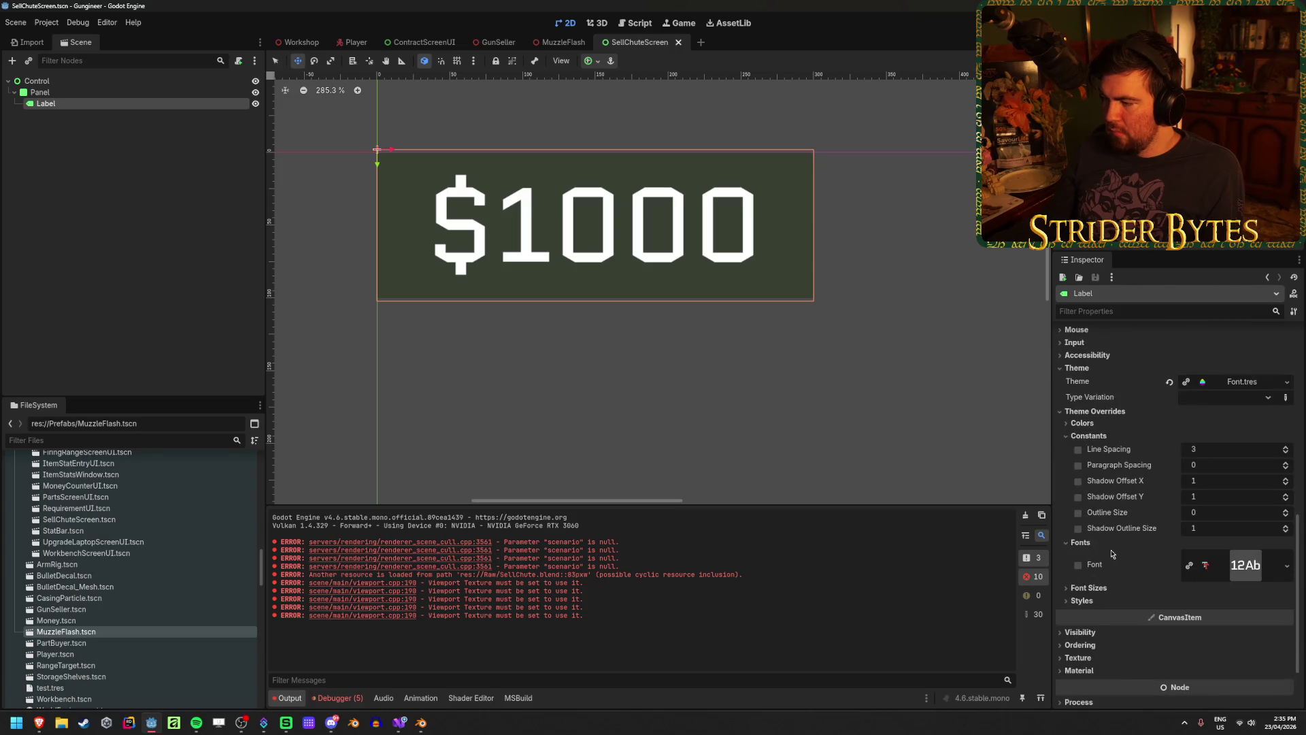
click(1218, 481)
text(5)
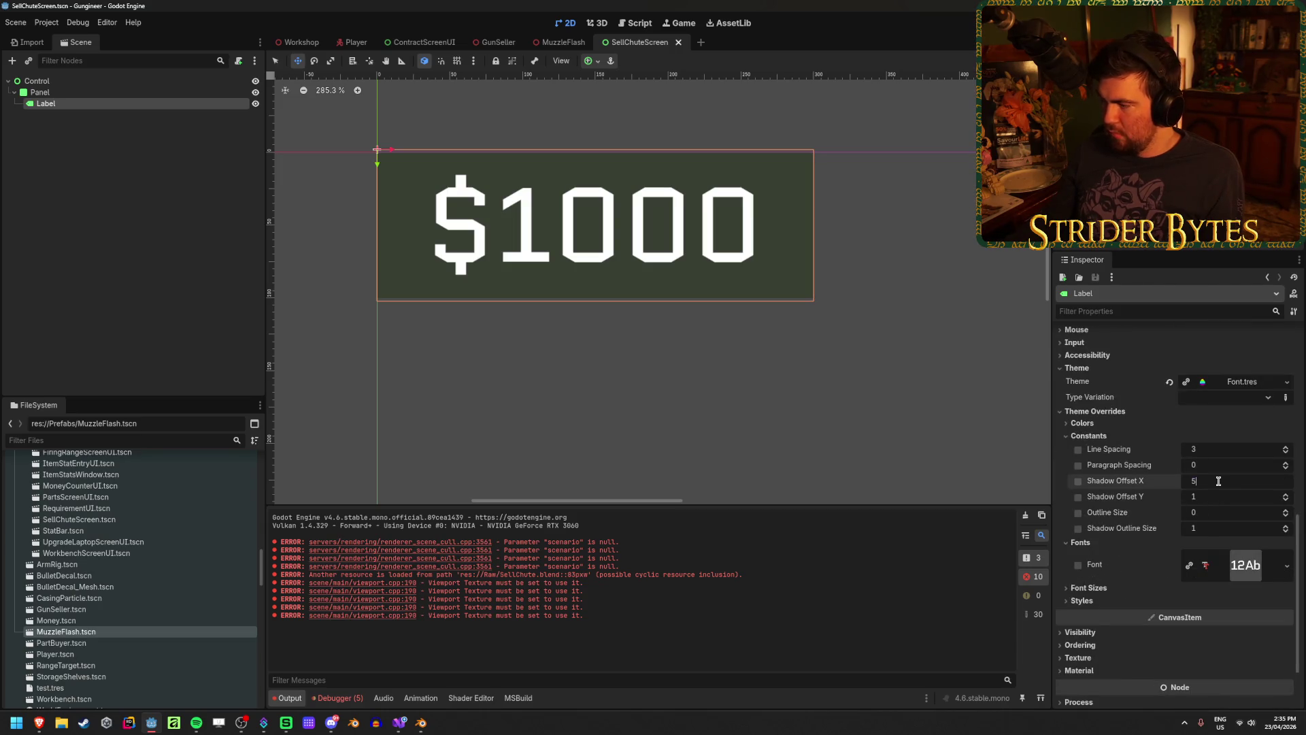
key(Tab)
text(5)
key(Return)
Make the font shadow colour opaque black (alpha 255) and save the scene
click(1083, 424)
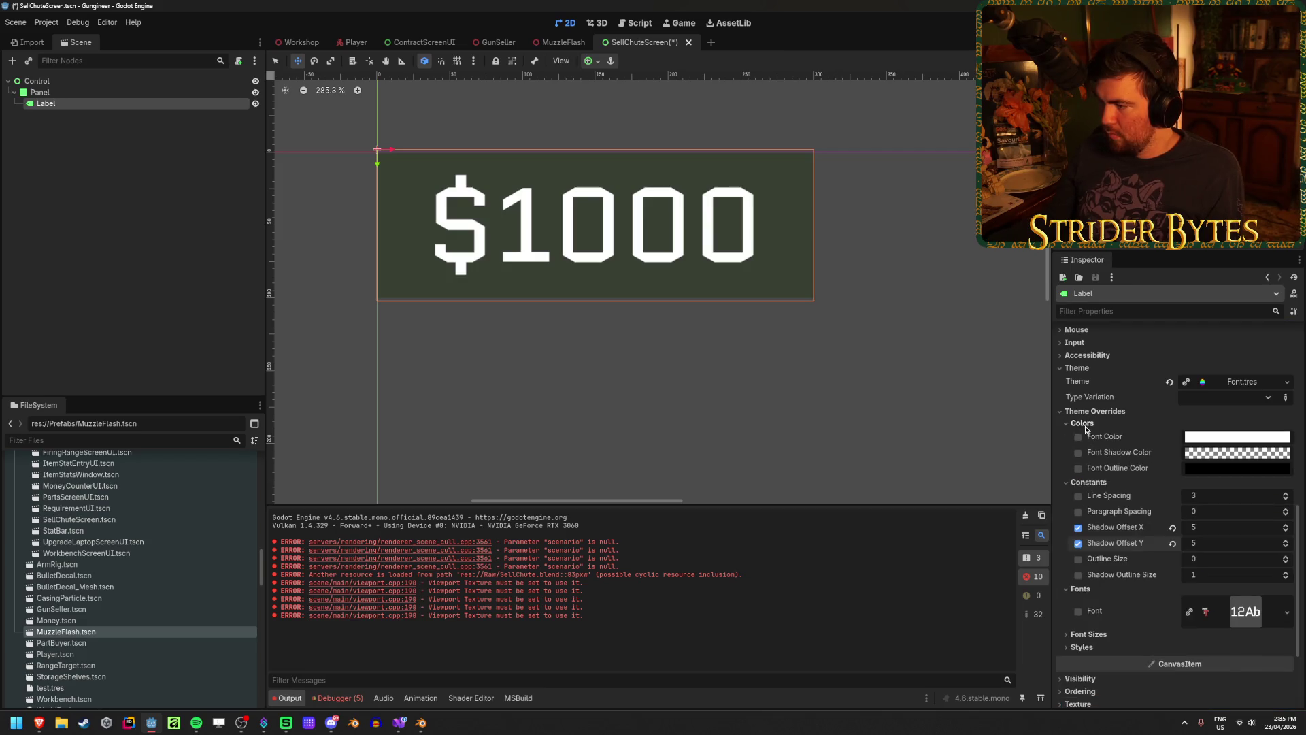
click(1237, 452)
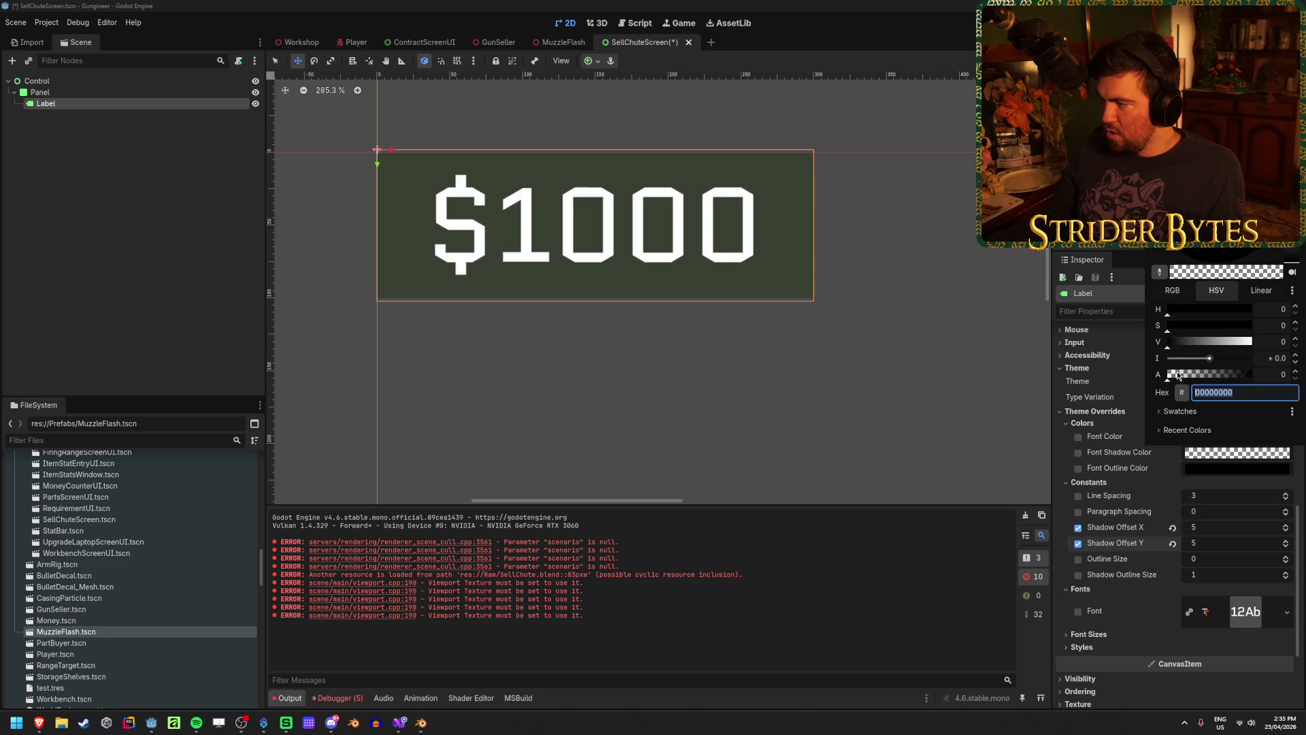
drag(1179, 376, 1296, 375)
key(ctrl+s)
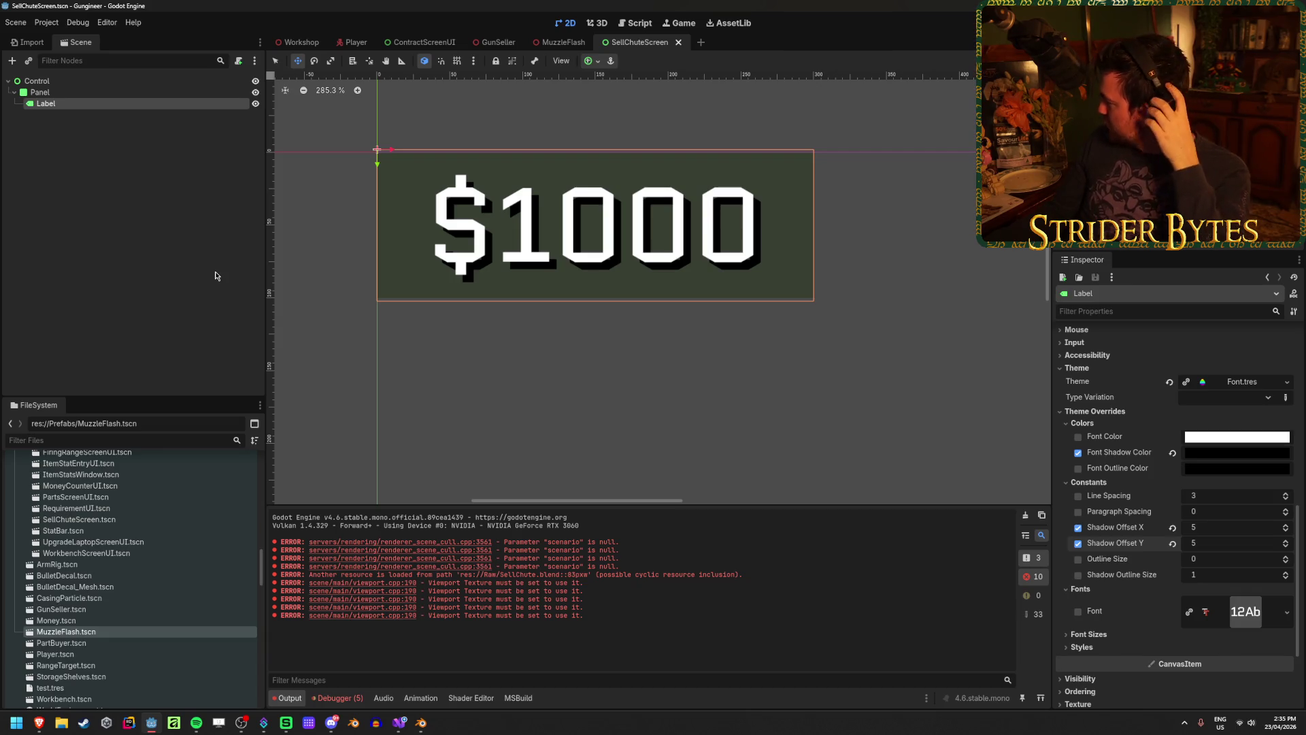
click(179, 182)
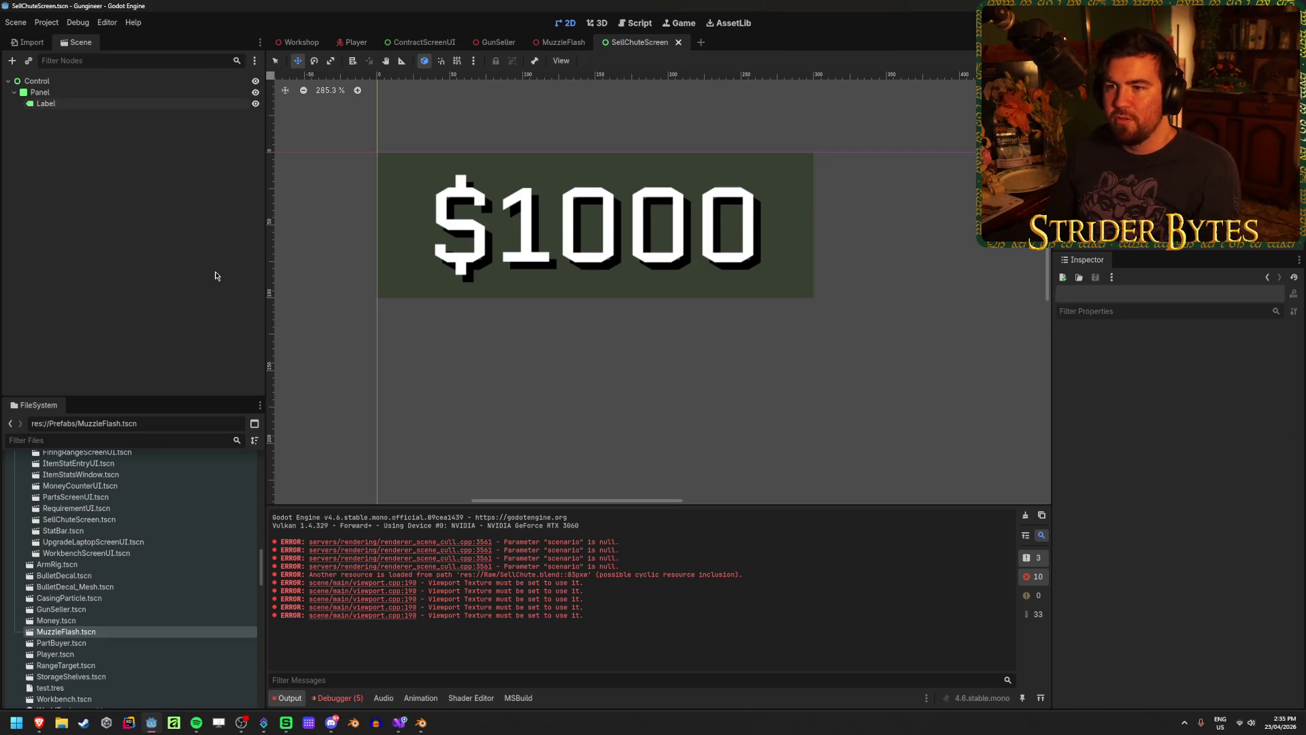
click(179, 105)
scroll(615, 329, down, 1)
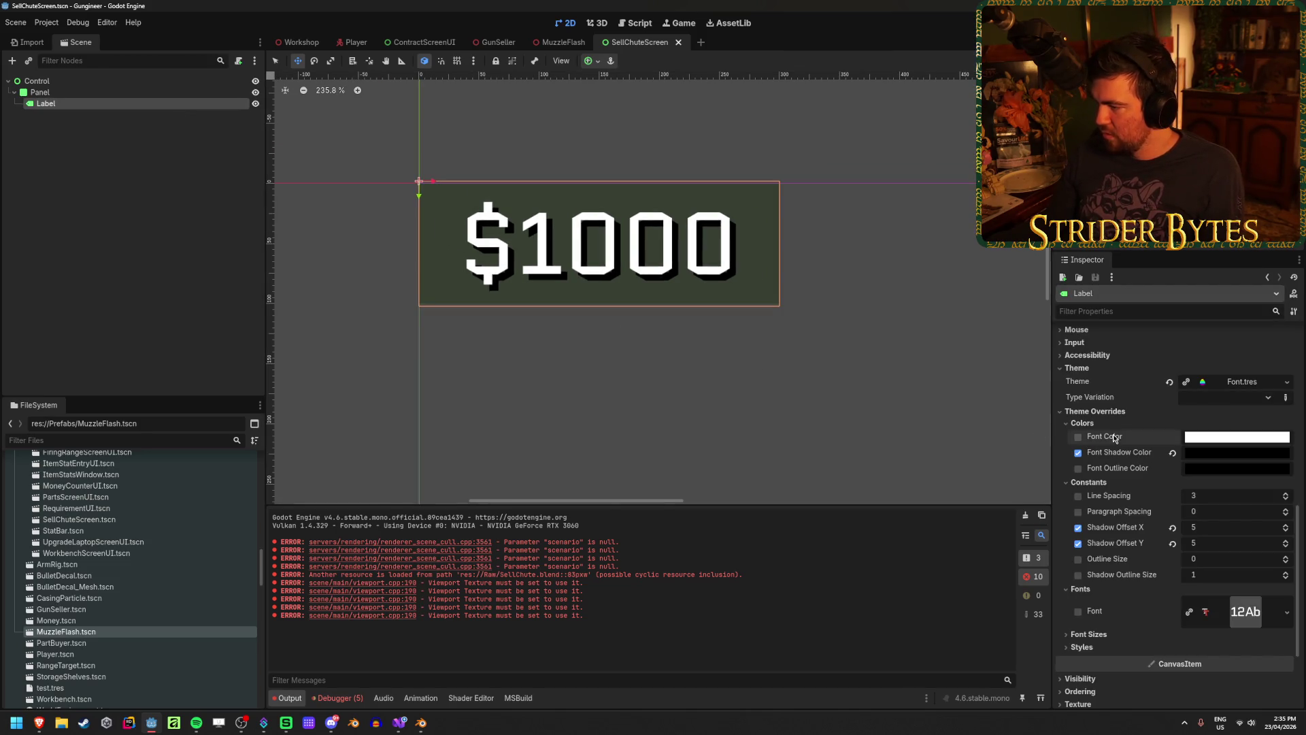
Enable the label's Font Color override and set hue 100, saturation 20
click(1093, 440)
click(1229, 445)
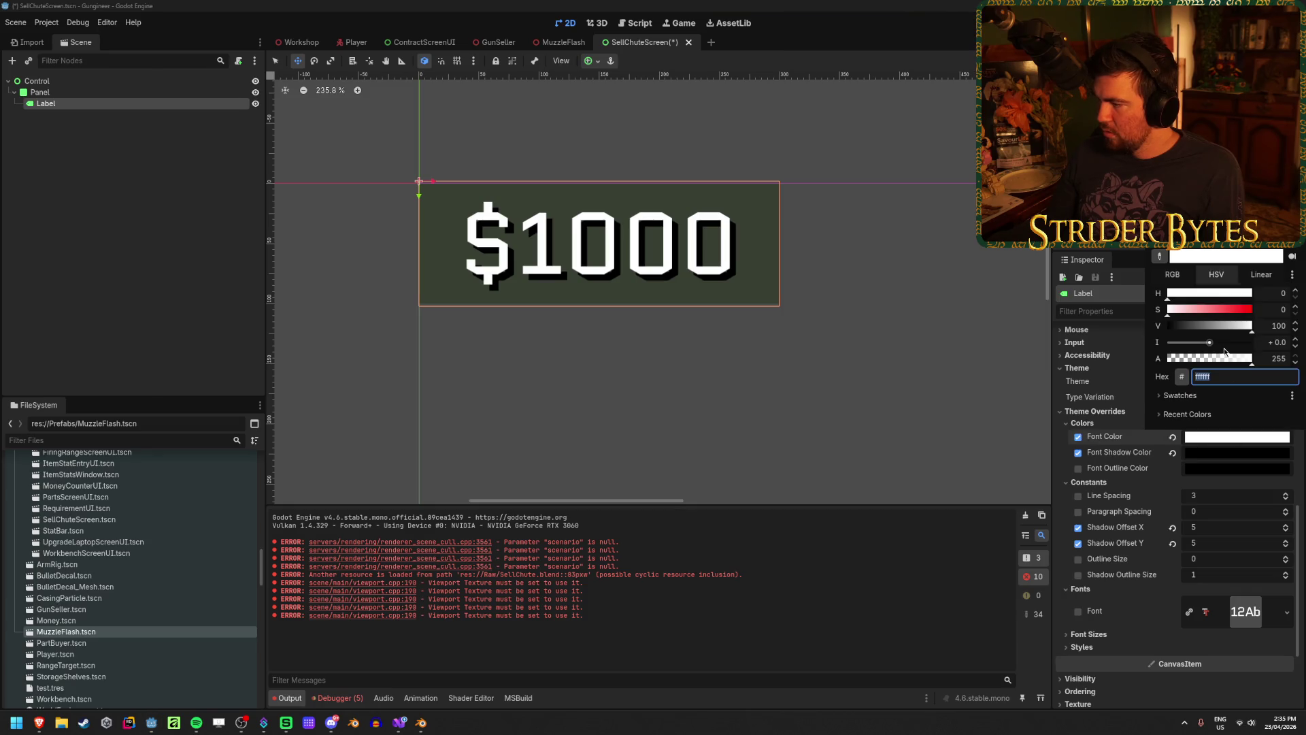
click(1266, 292)
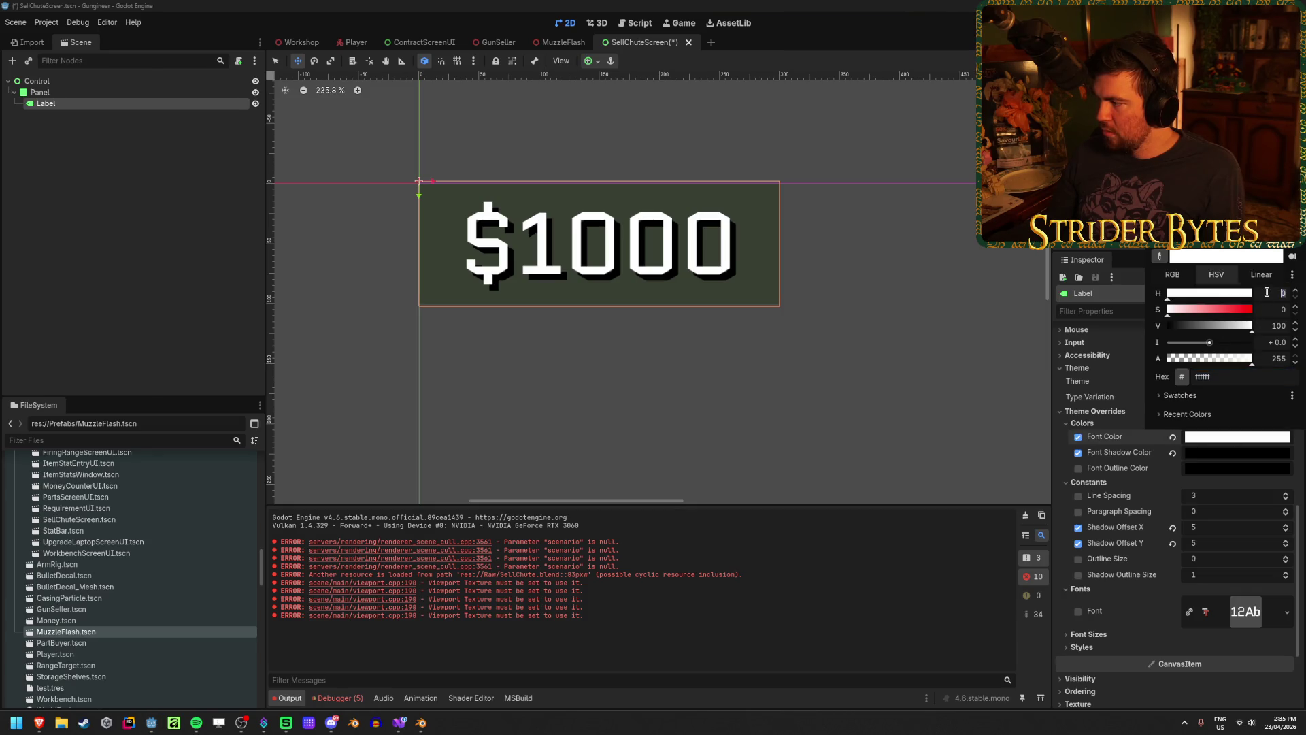
text(10)
key(Tab)
text(20)
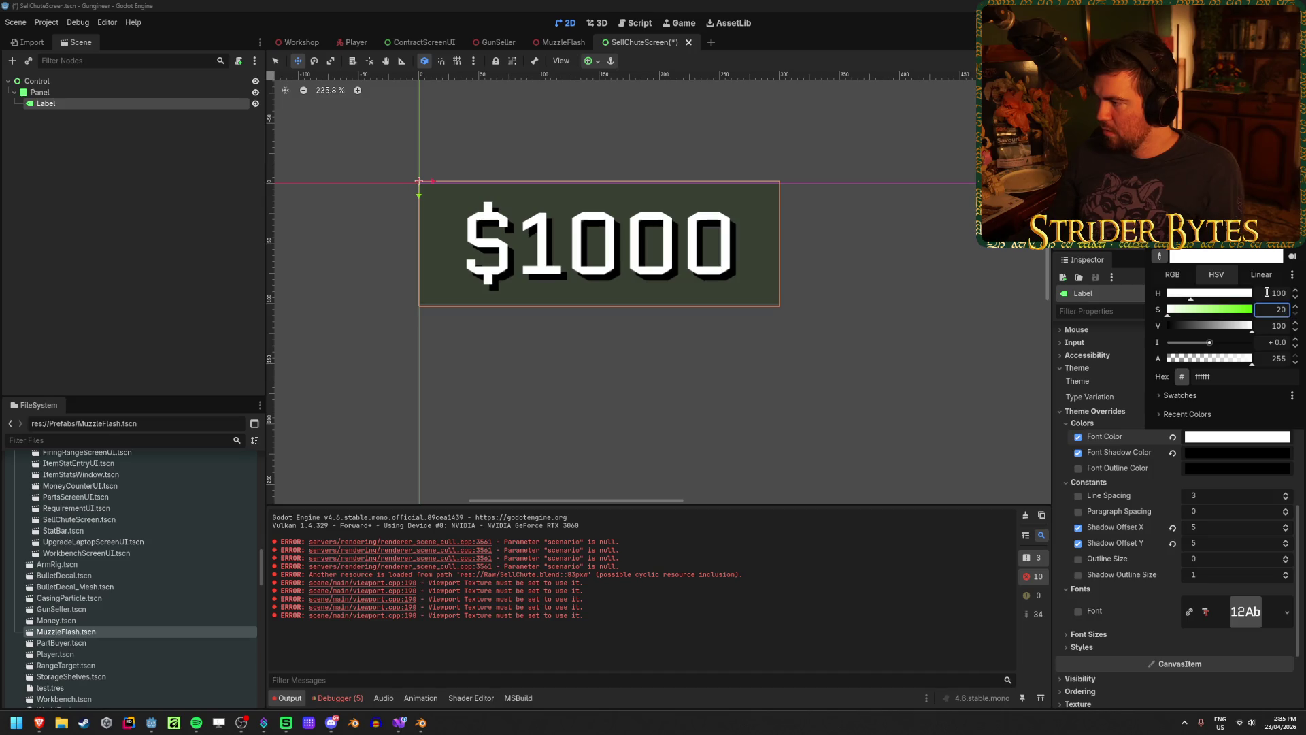
key(Tab)
text(20)
key(Tab)
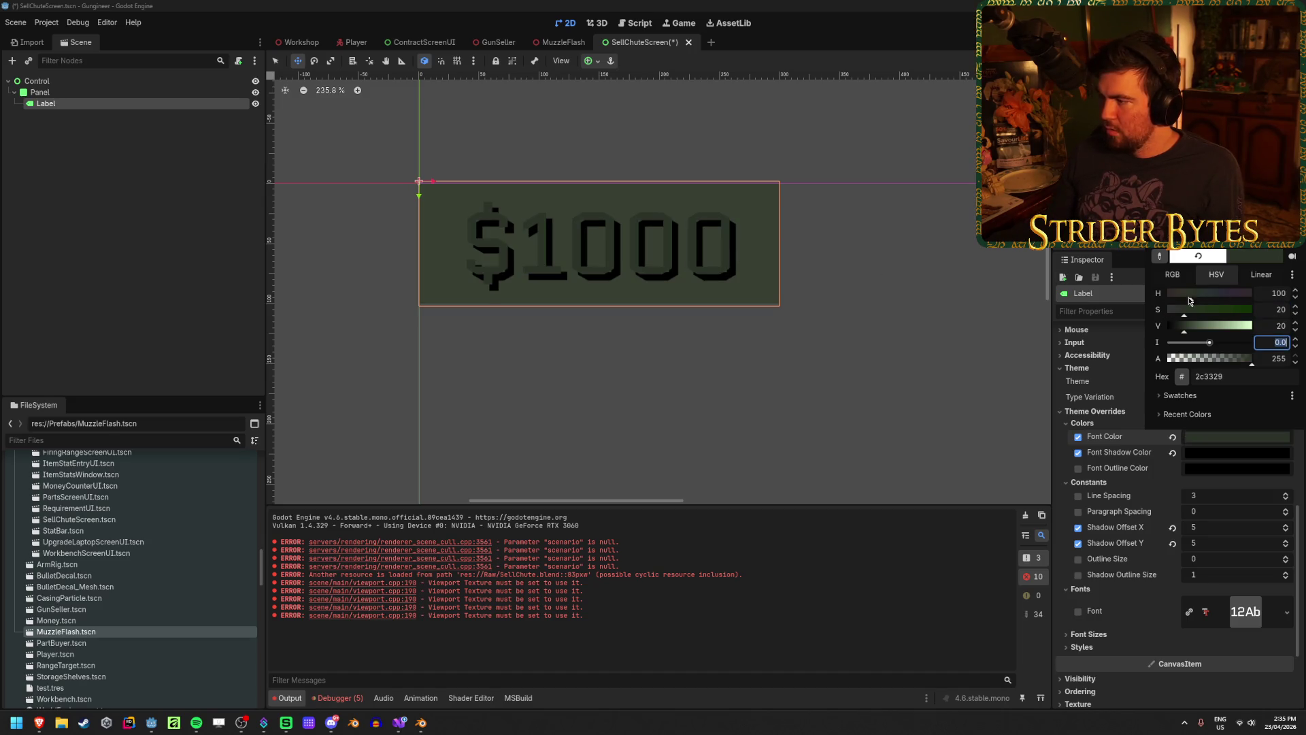
key(shift+Tab)
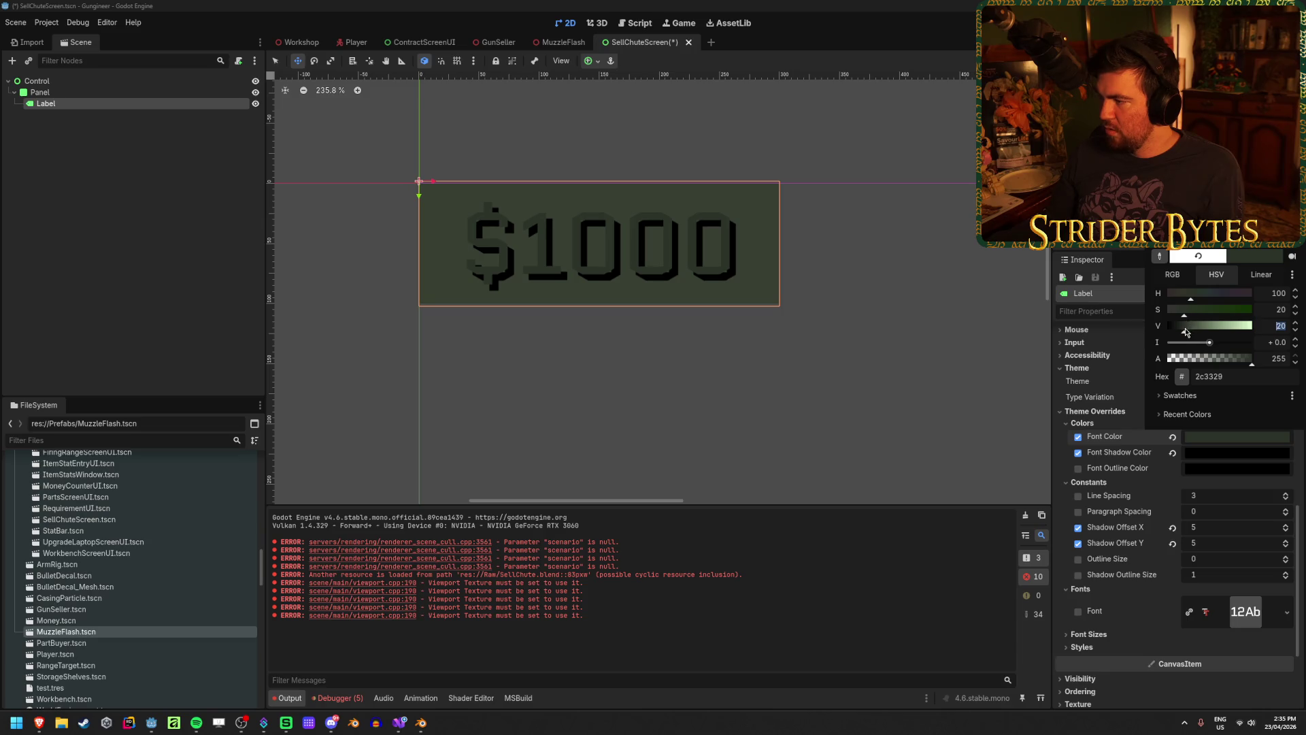
Brighten the font colour to pale green a6bf99 and save the scene
drag(1186, 331, 1201, 333)
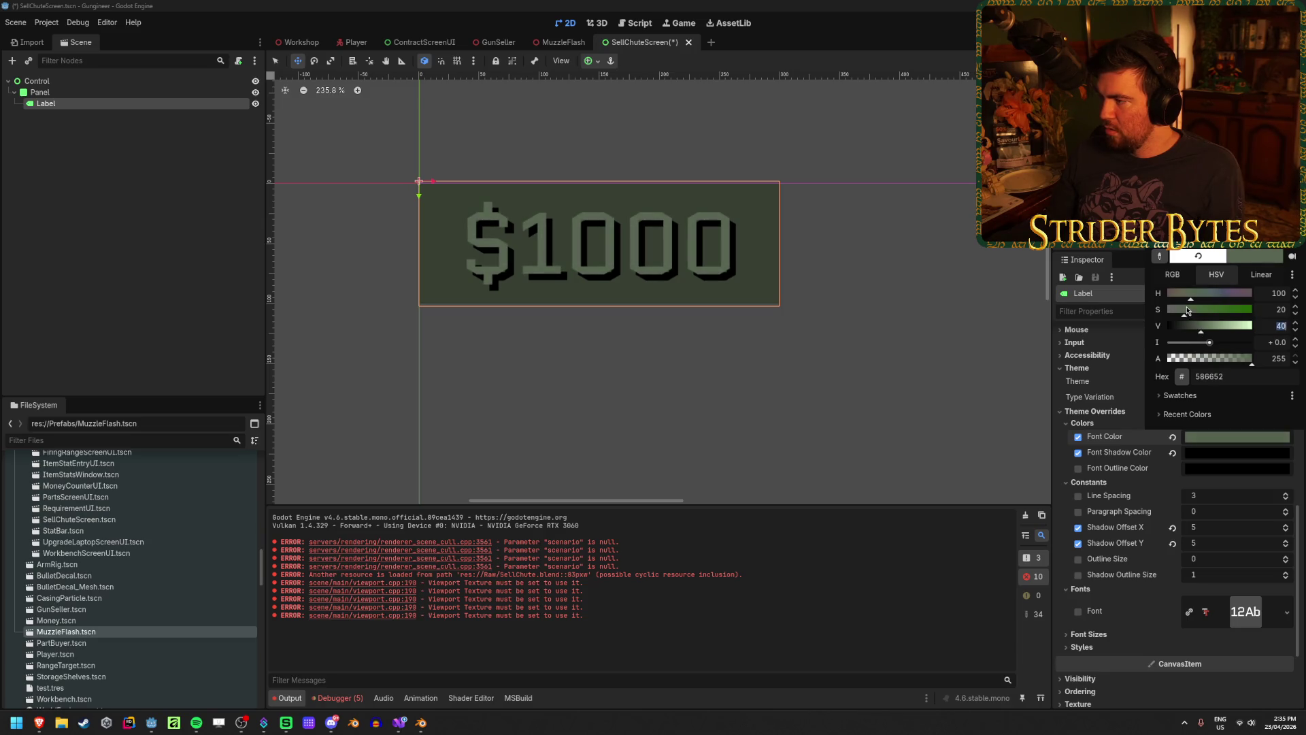
click(1187, 311)
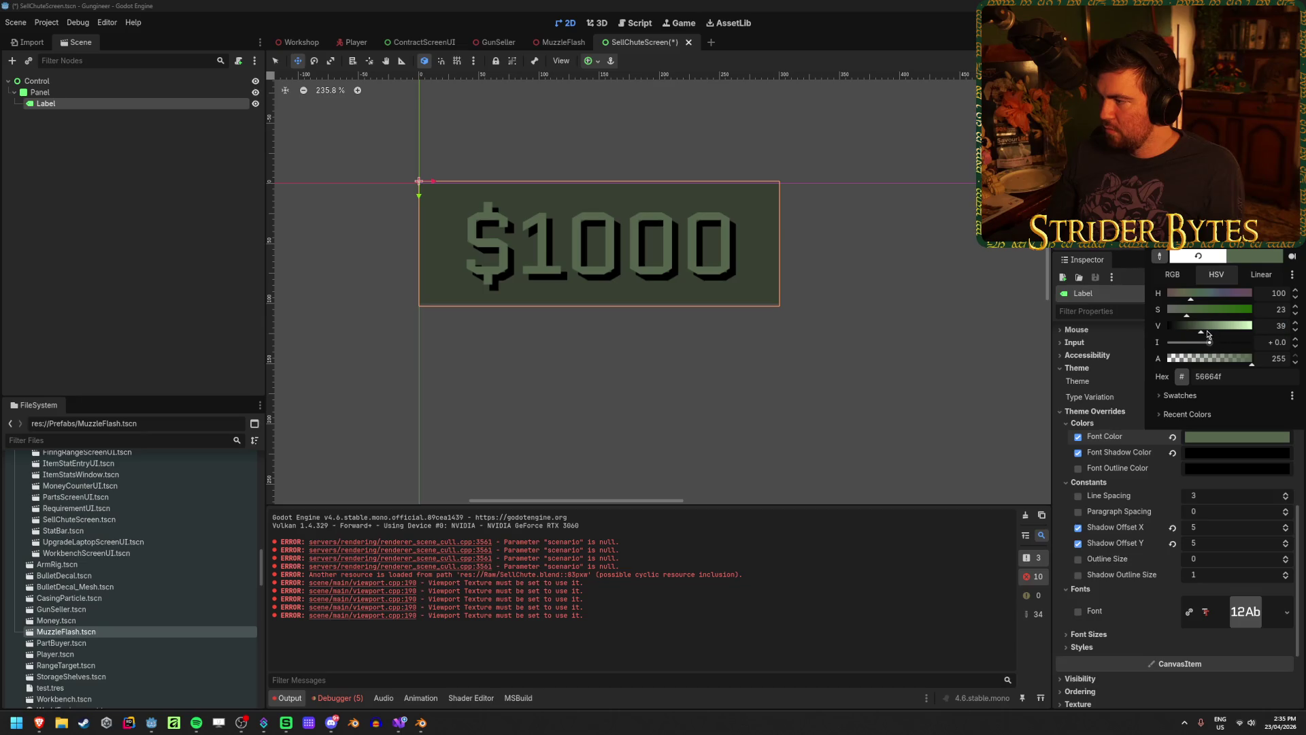
drag(1208, 334, 1232, 331)
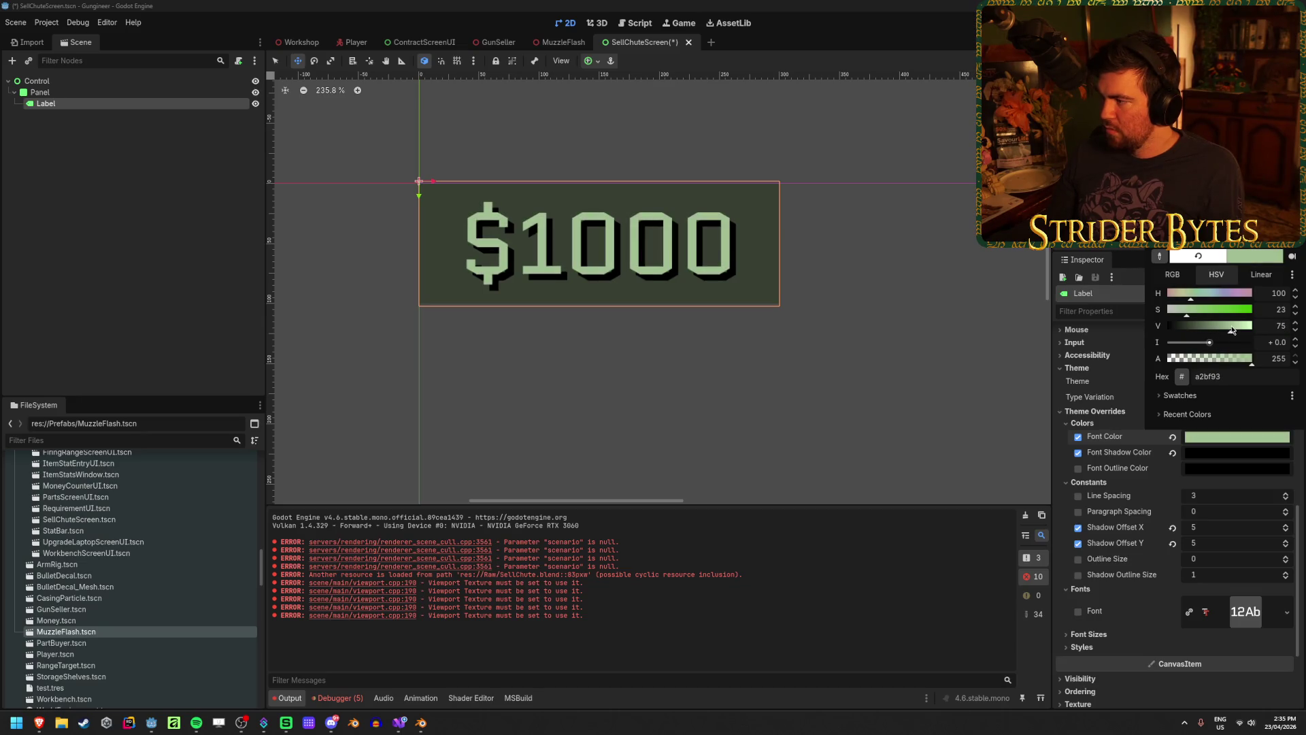
text(30)
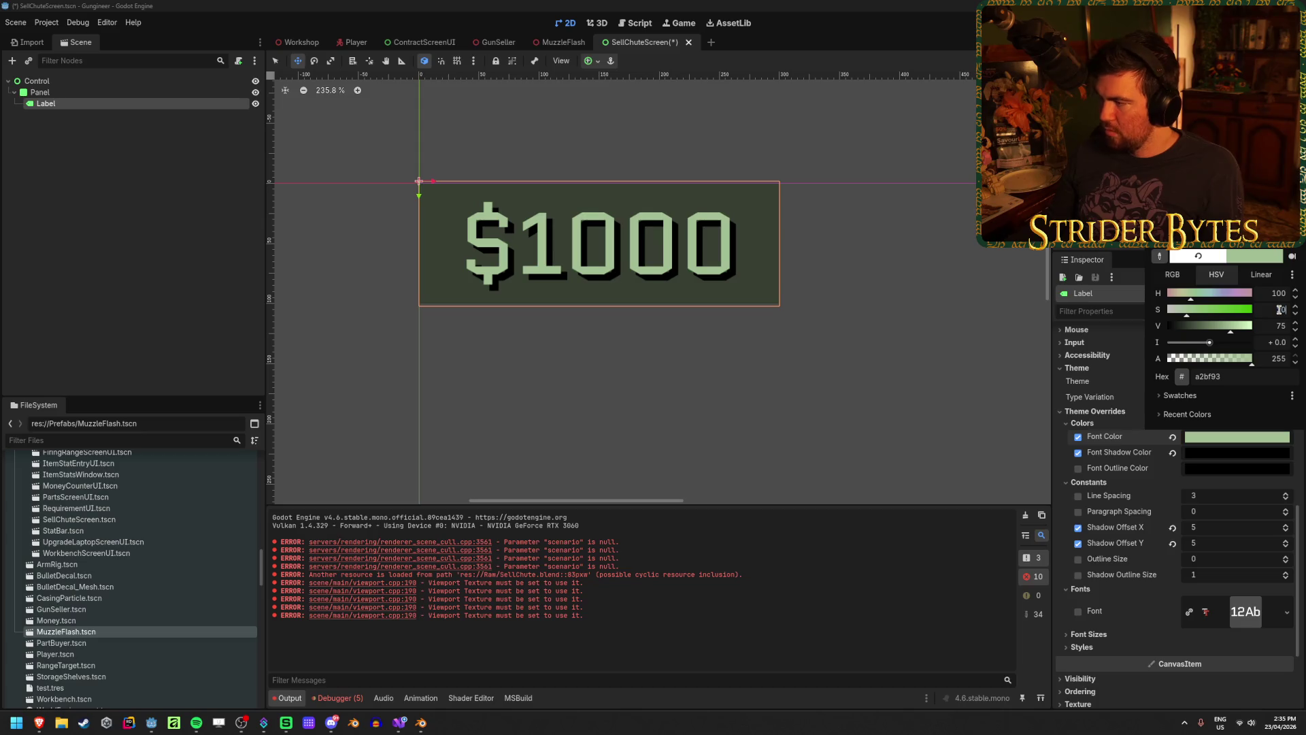
click(1279, 309)
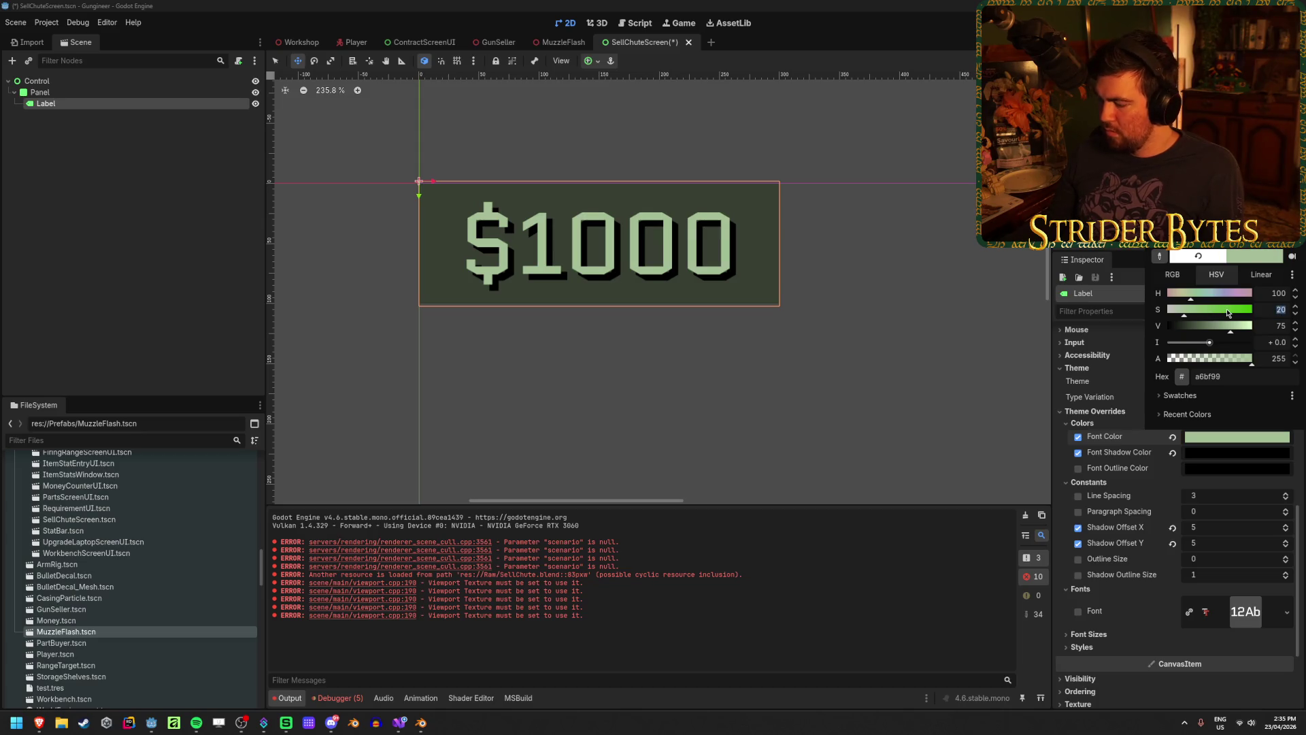
key(Tab)
click(139, 208)
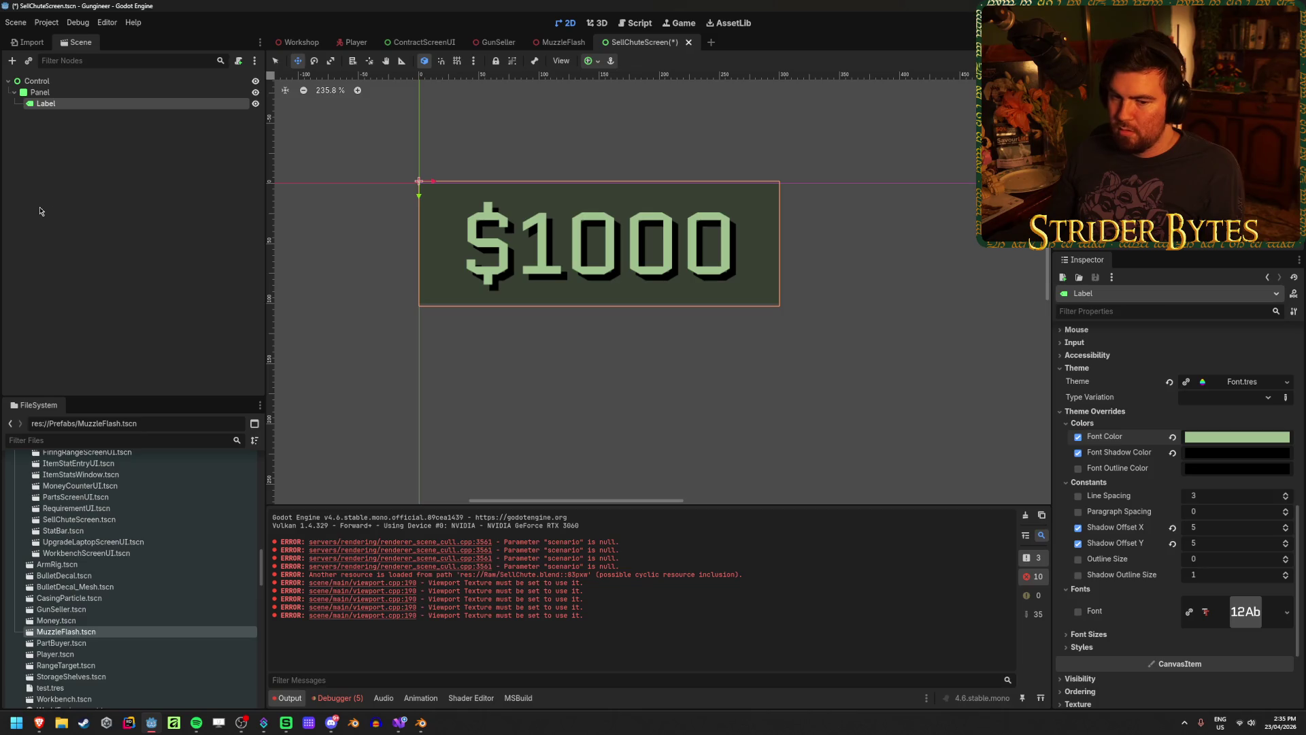
key(ctrl+s)
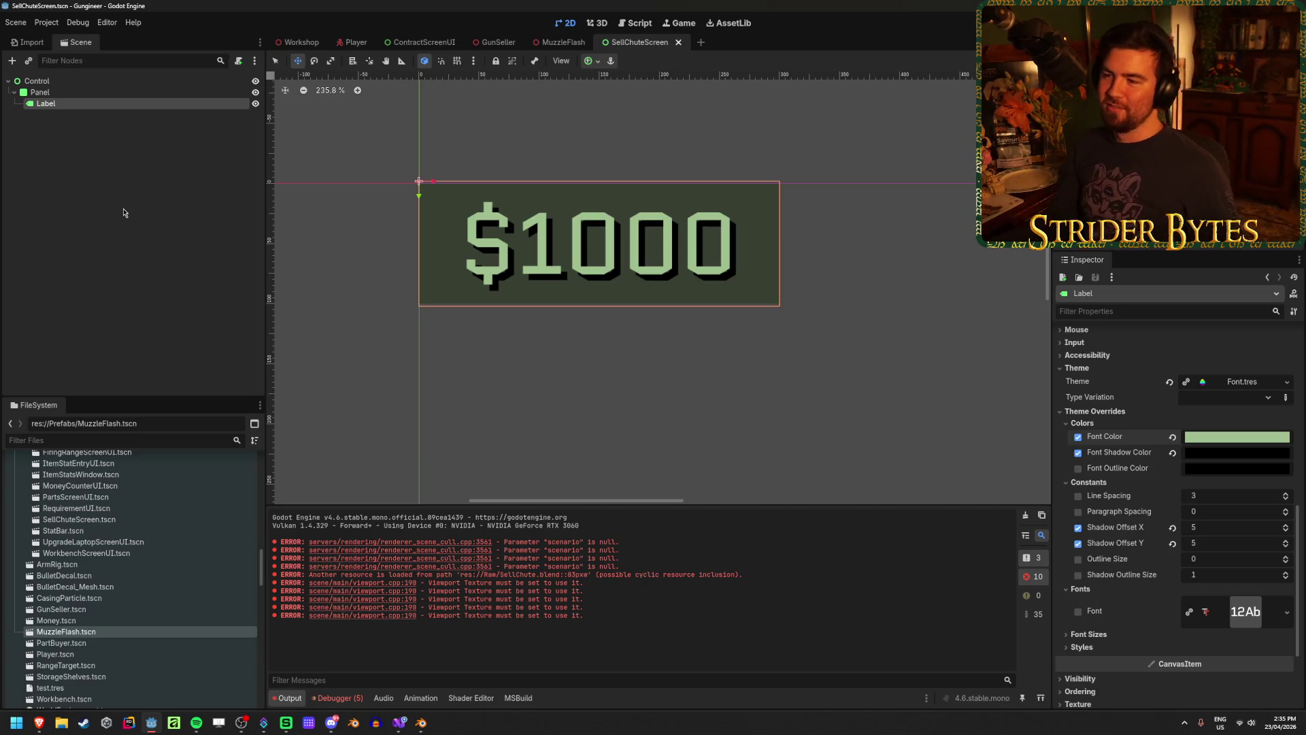
click(124, 212)
click(138, 106)
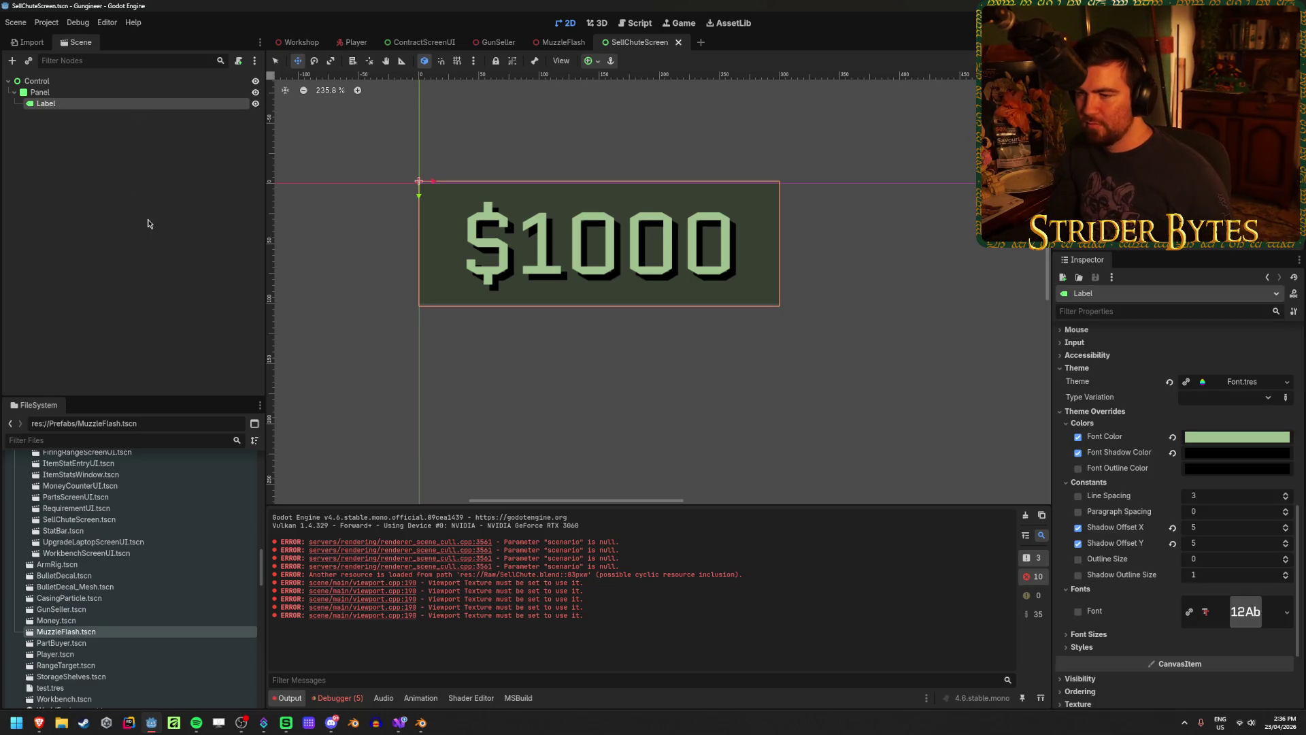
Set the label's shadow offsets X and Y to 4 and save the scene
click(1219, 527)
text(2)
key(Tab)
text(2)
click(1219, 527)
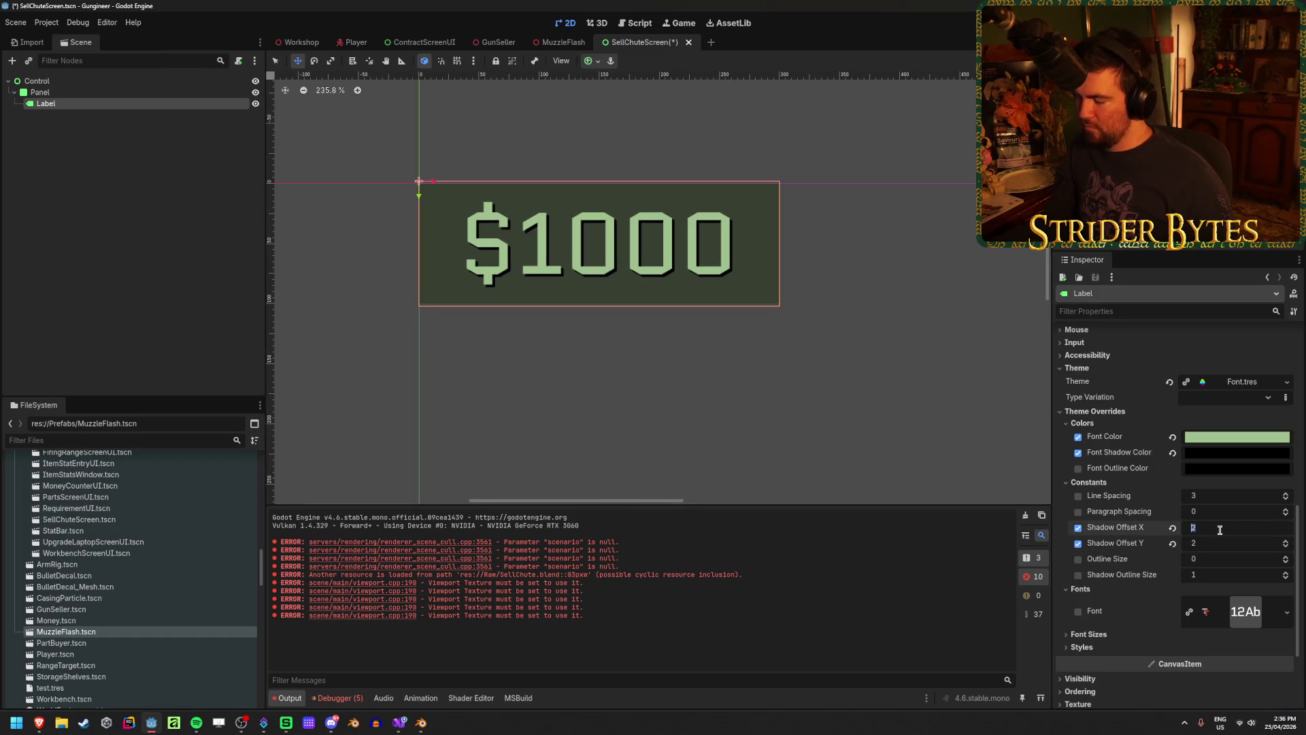
text(4)
key(Return)
key(ctrl+s)
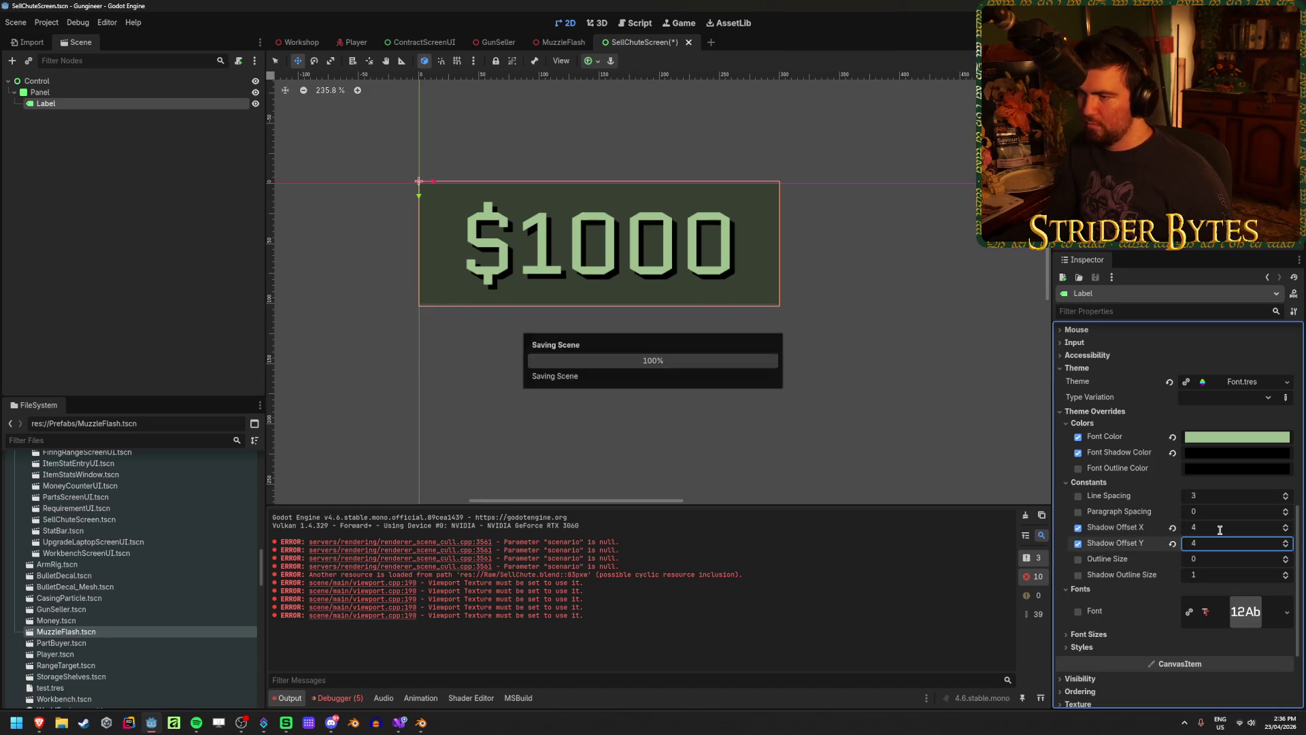
Rename the root Control node to SellChuteScreen
click(542, 417)
scroll(542, 417, down, 4)
scroll(542, 415, down, 1)
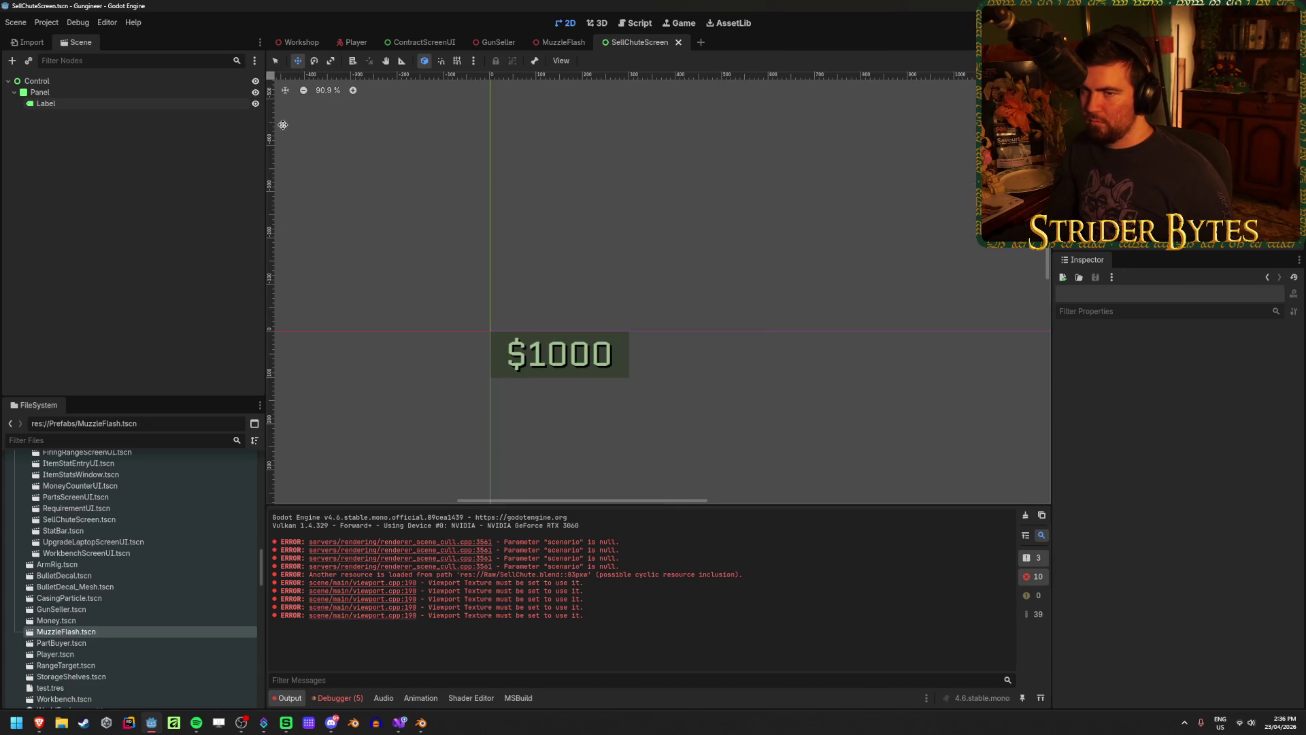
click(119, 81)
click(119, 81)
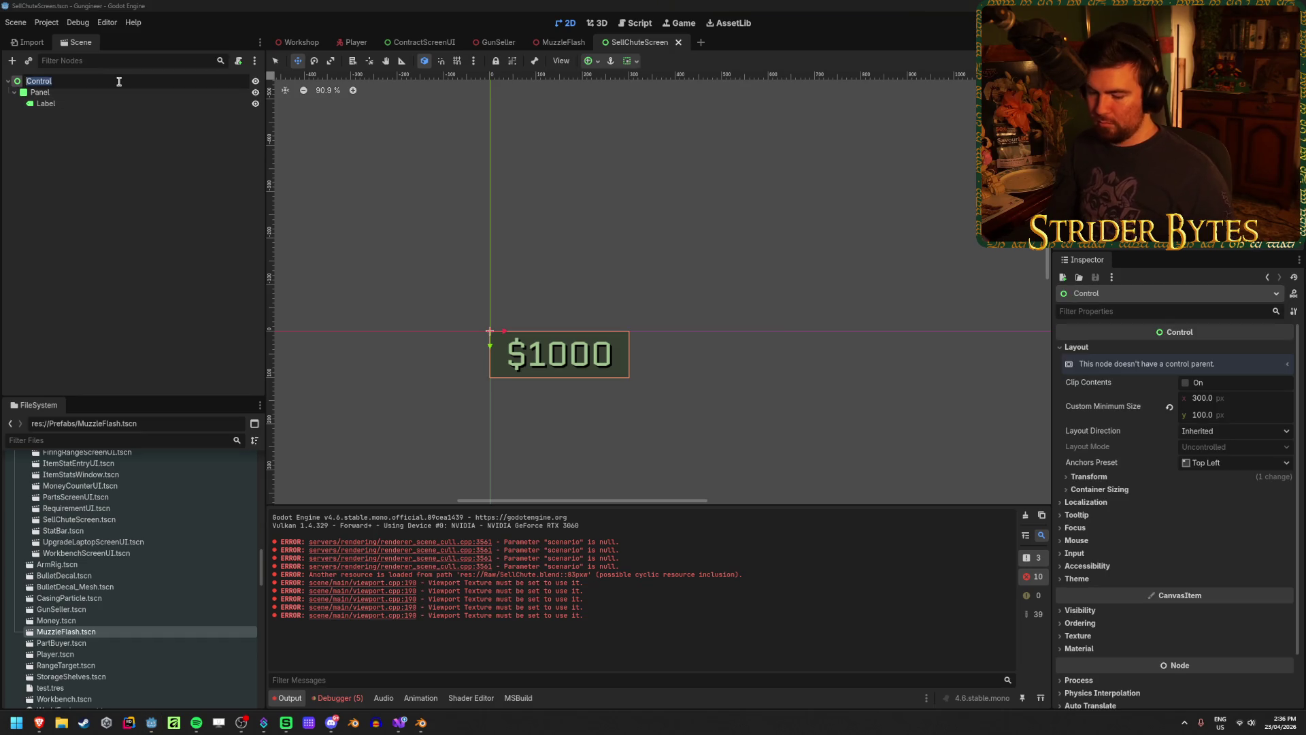
text(SellChuteSc)
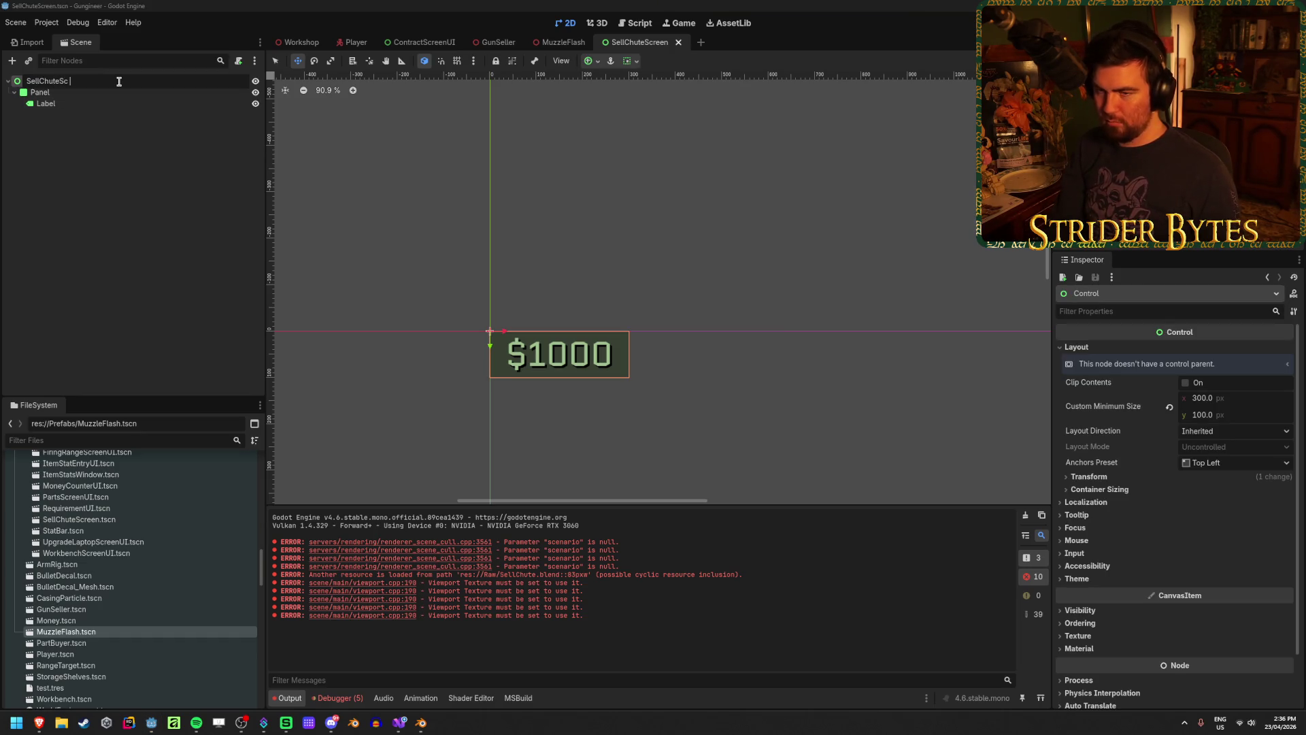
text(reen)
key(Return)
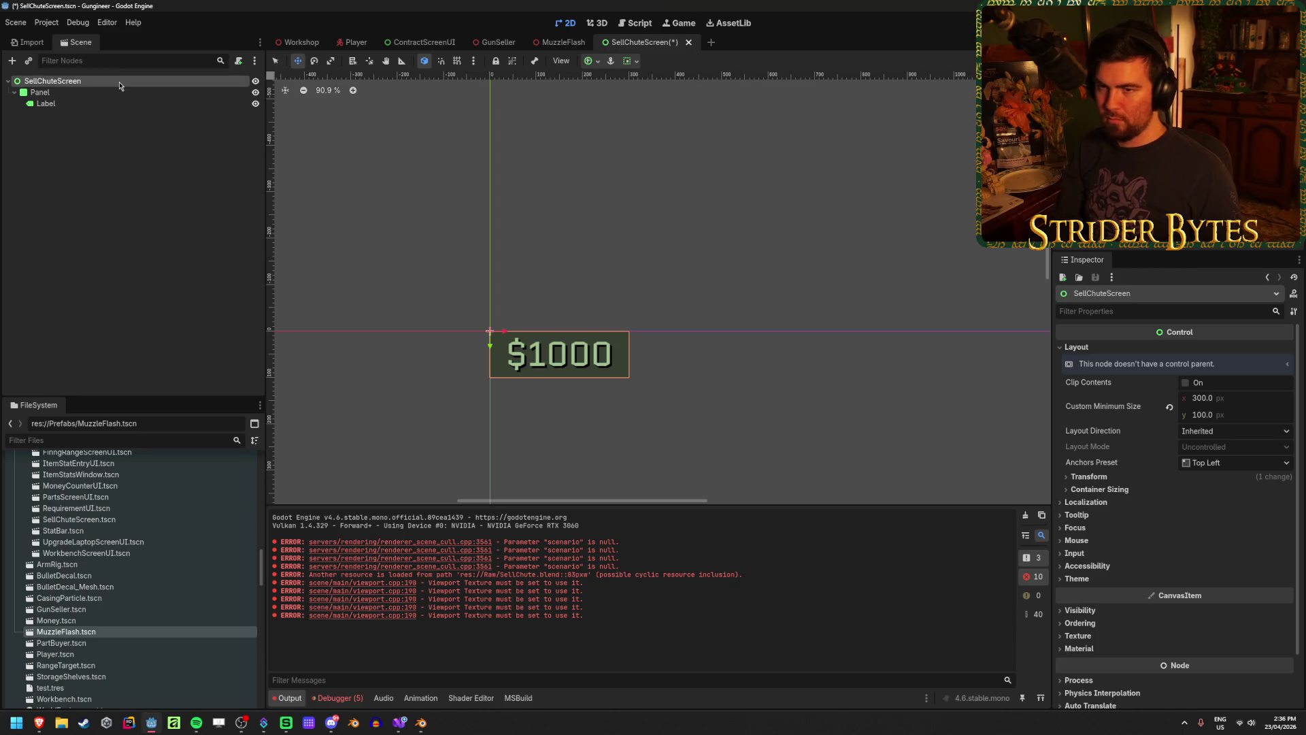
click(108, 144)
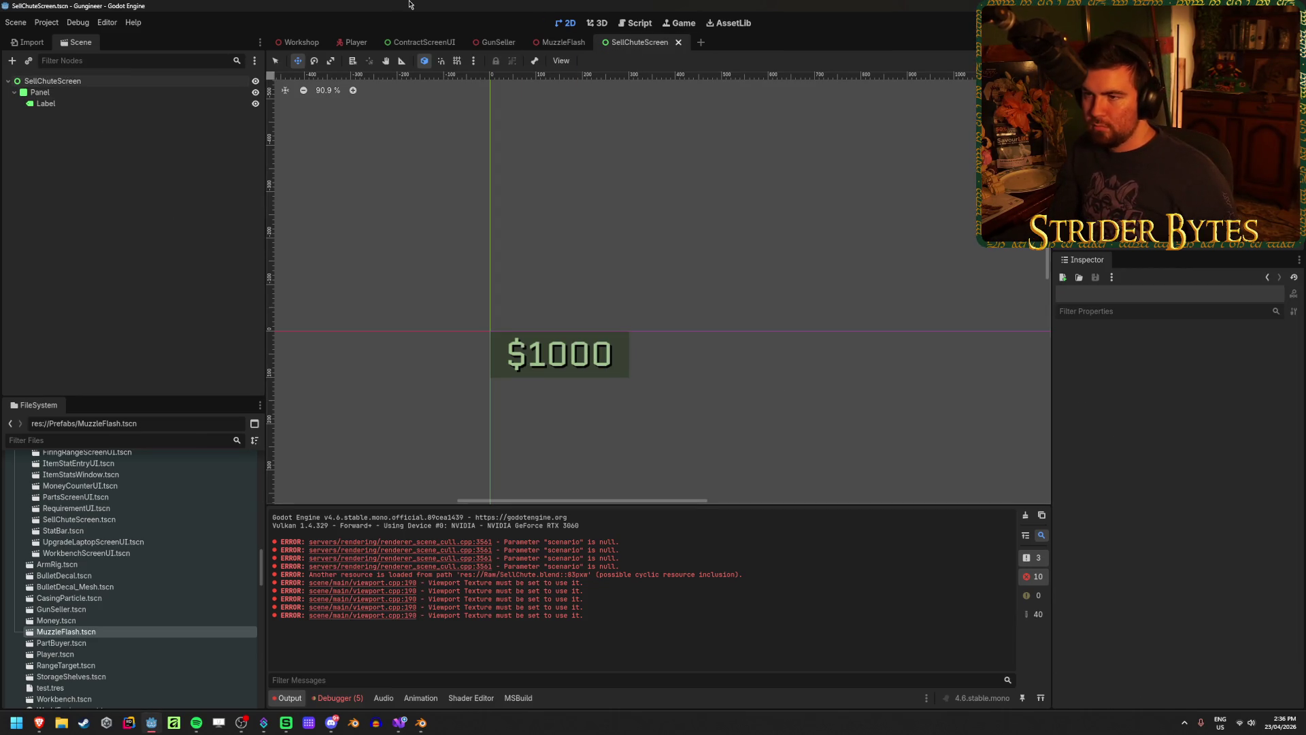
In GunSeller, instance SellChuteScreen.tscn as a child of SubViewport2 and save
click(499, 42)
click(108, 296)
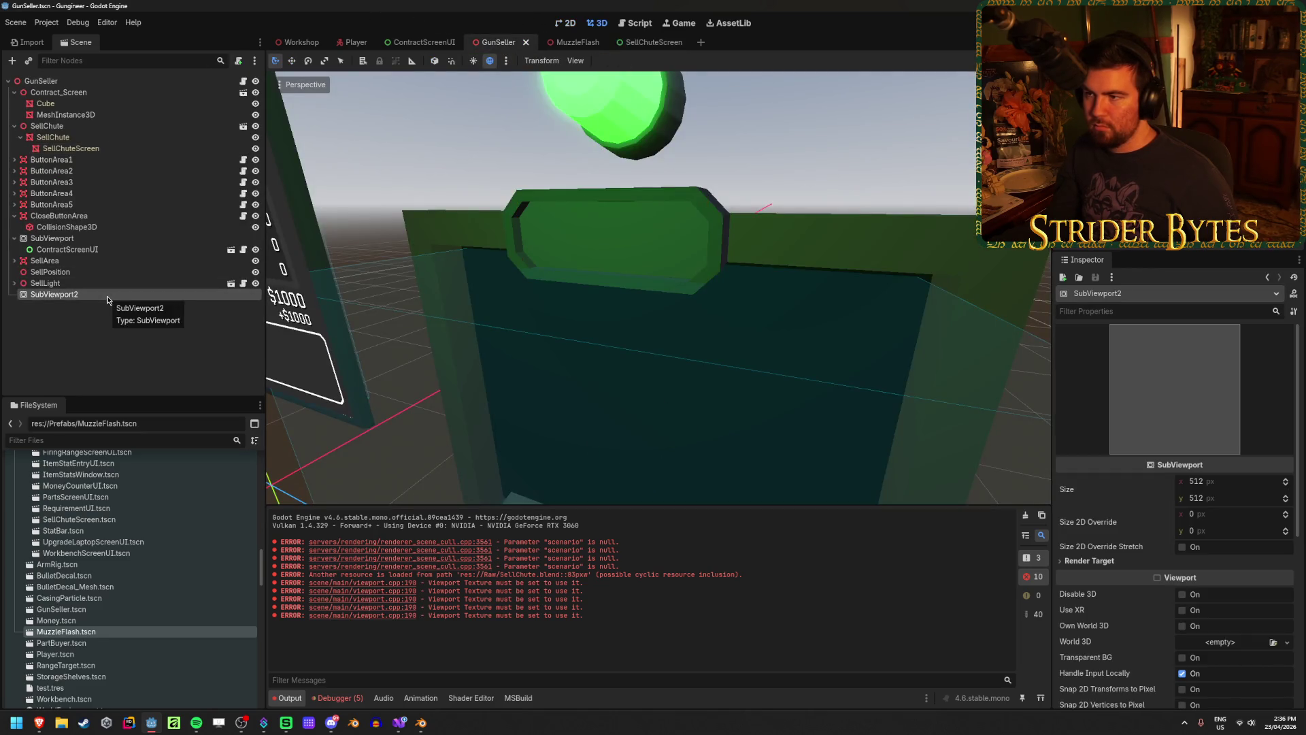
scroll(133, 527, down, 4)
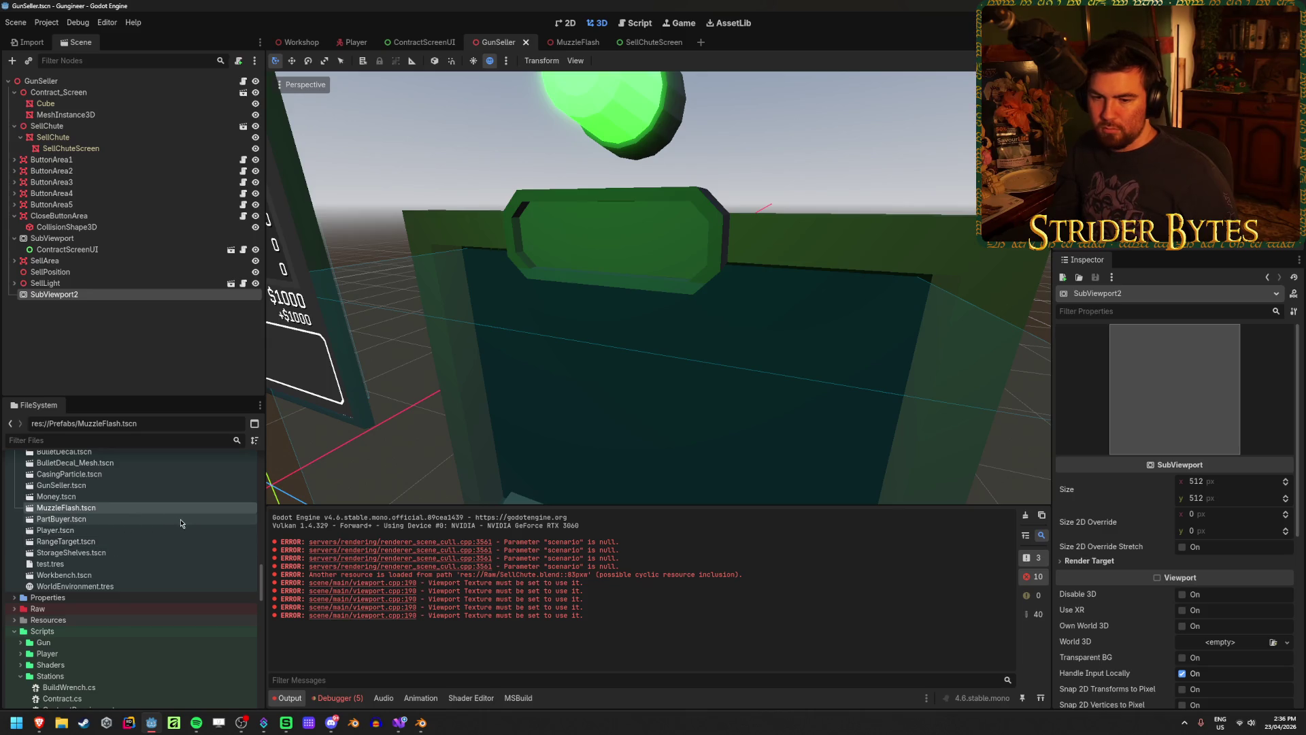
scroll(104, 555, up, 6)
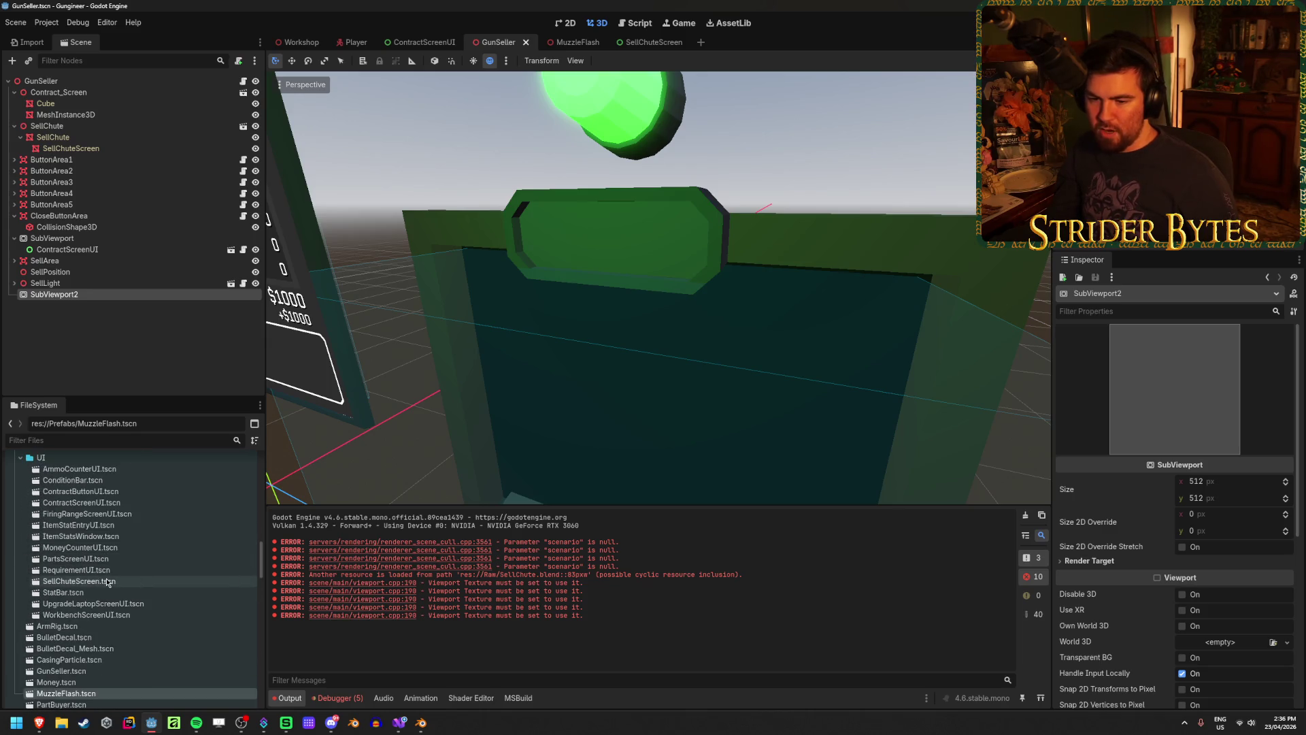
mouse_move(96, 581)
mouse_down()
mouse_move(105, 401)
mouse_move(87, 294)
mouse_up()
key(ctrl+s)
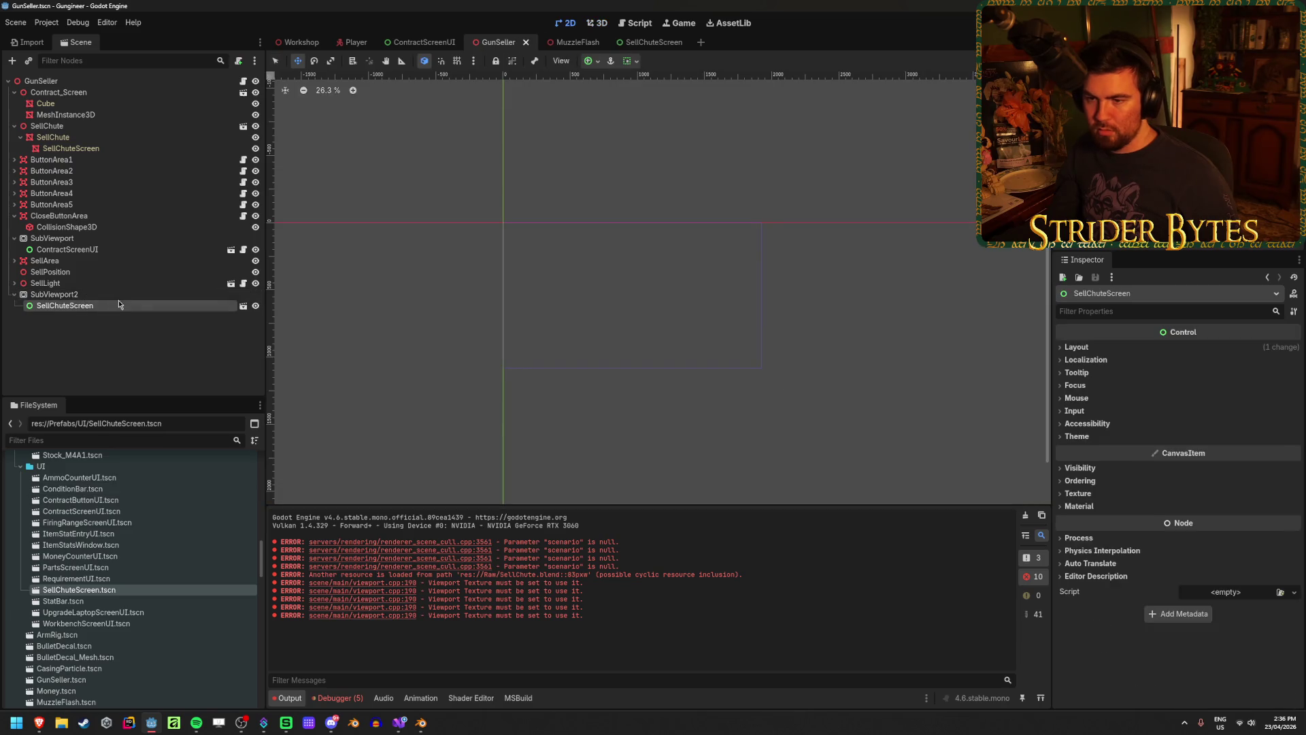
Set SubViewport2's size to 300 by 100 and save the GunSeller scene
click(117, 295)
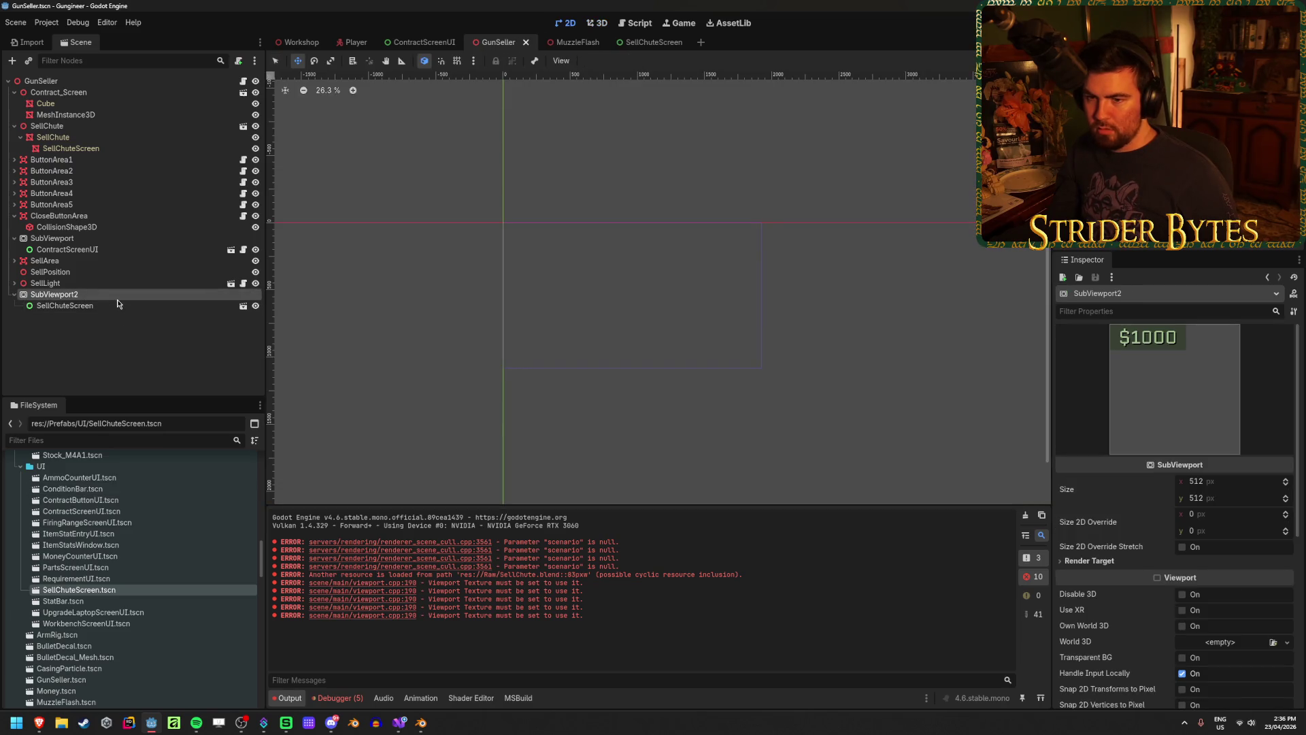
click(1209, 481)
text(300)
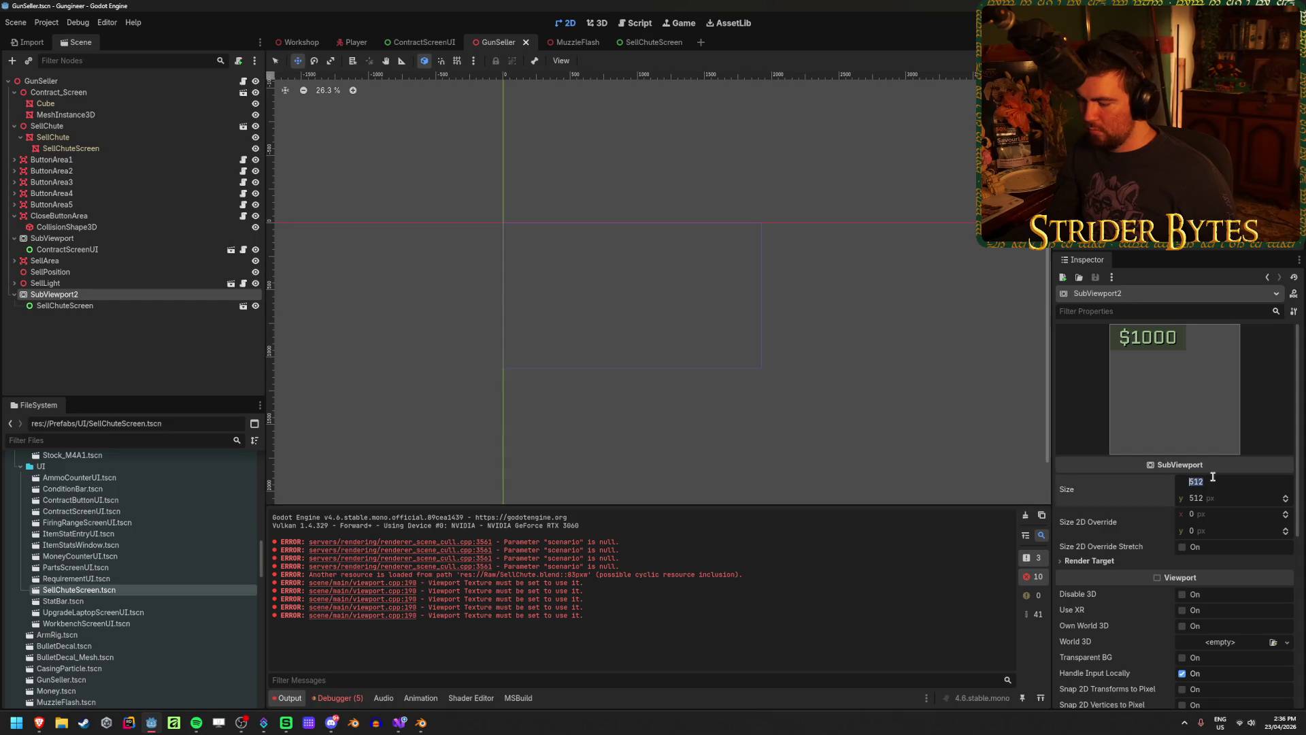
key(Tab)
text(100)
key(Return)
key(ctrl+s)
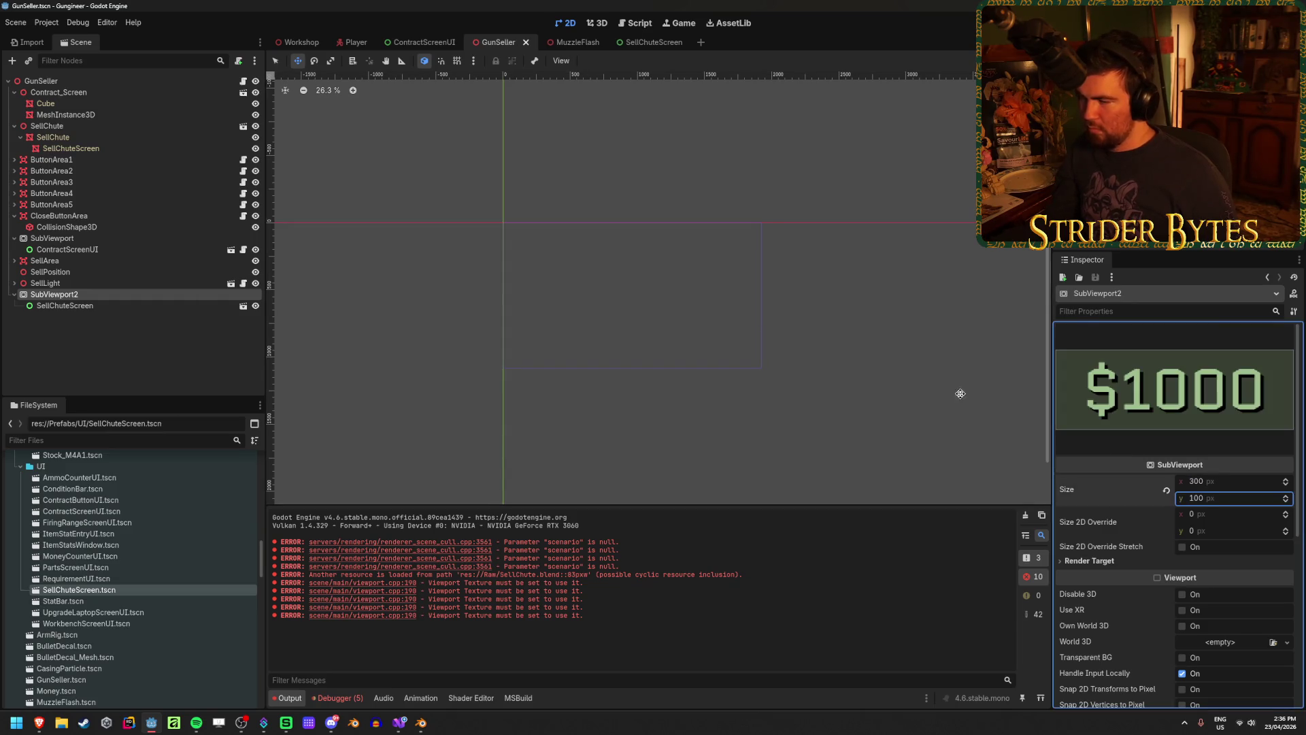
click(96, 344)
click(80, 148)
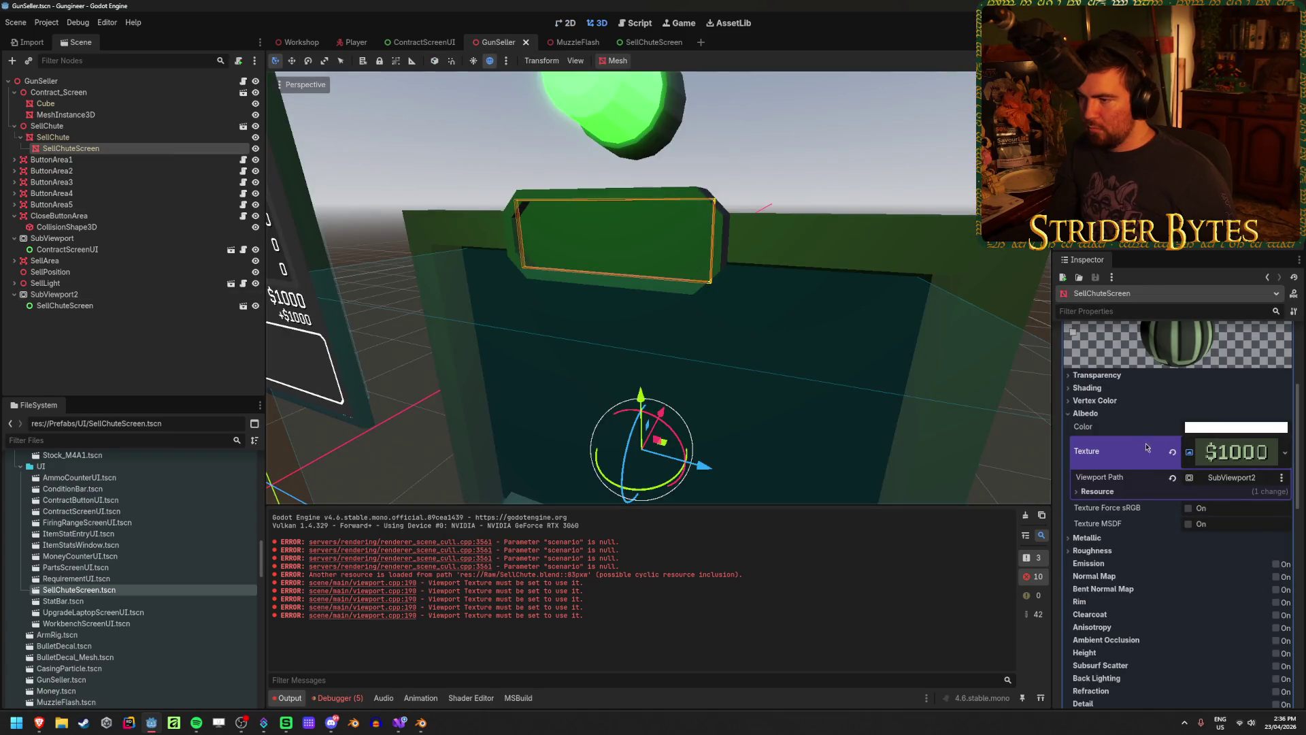
mouse_move(770, 316)
mouse_down()
mouse_move(612, 323)
mouse_move(536, 310)
mouse_up()
click(1085, 413)
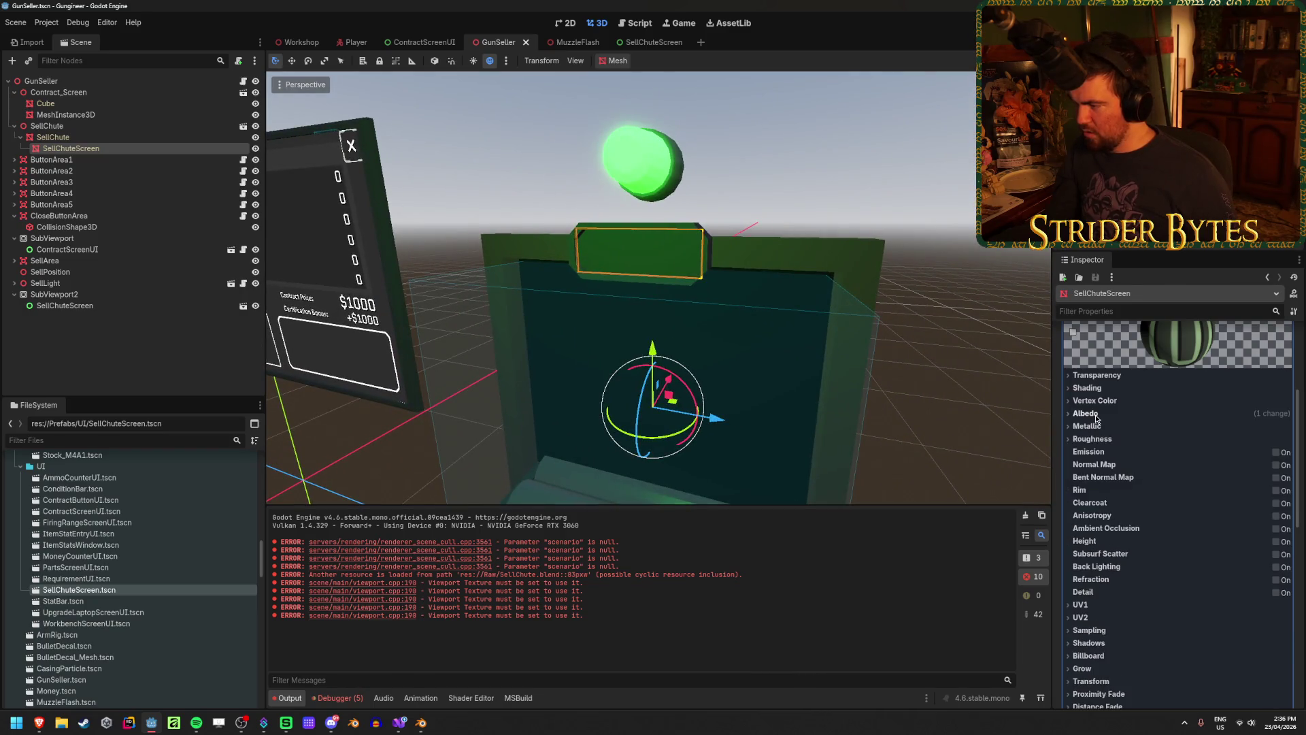
click(1085, 413)
click(1085, 413)
click(67, 296)
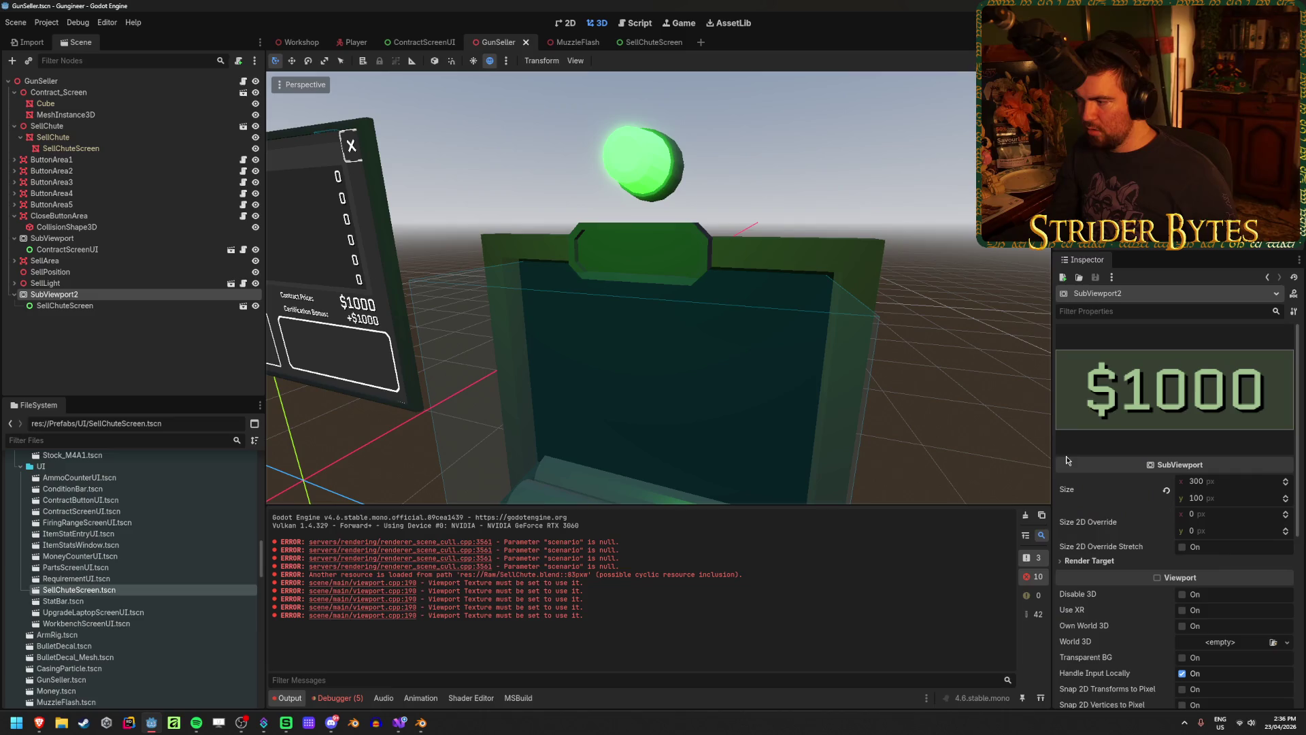
scroll(1112, 515, down, 3)
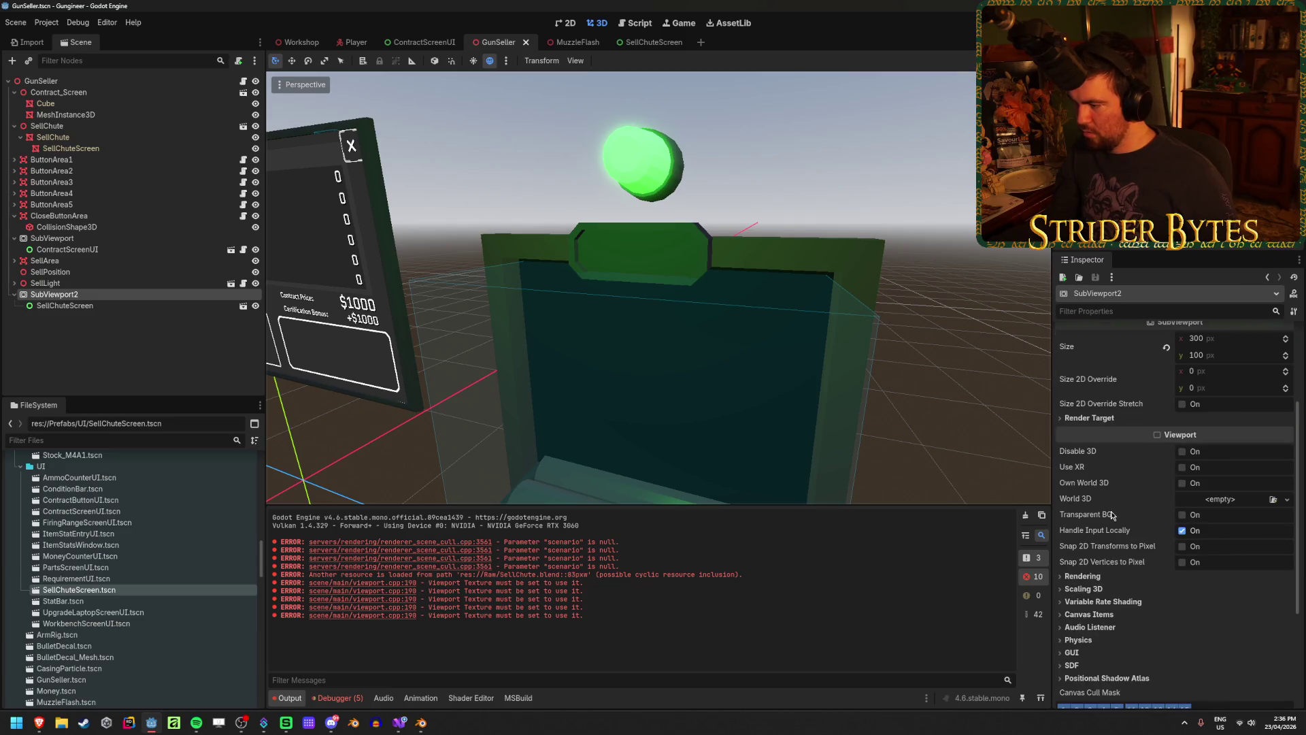
click(1182, 515)
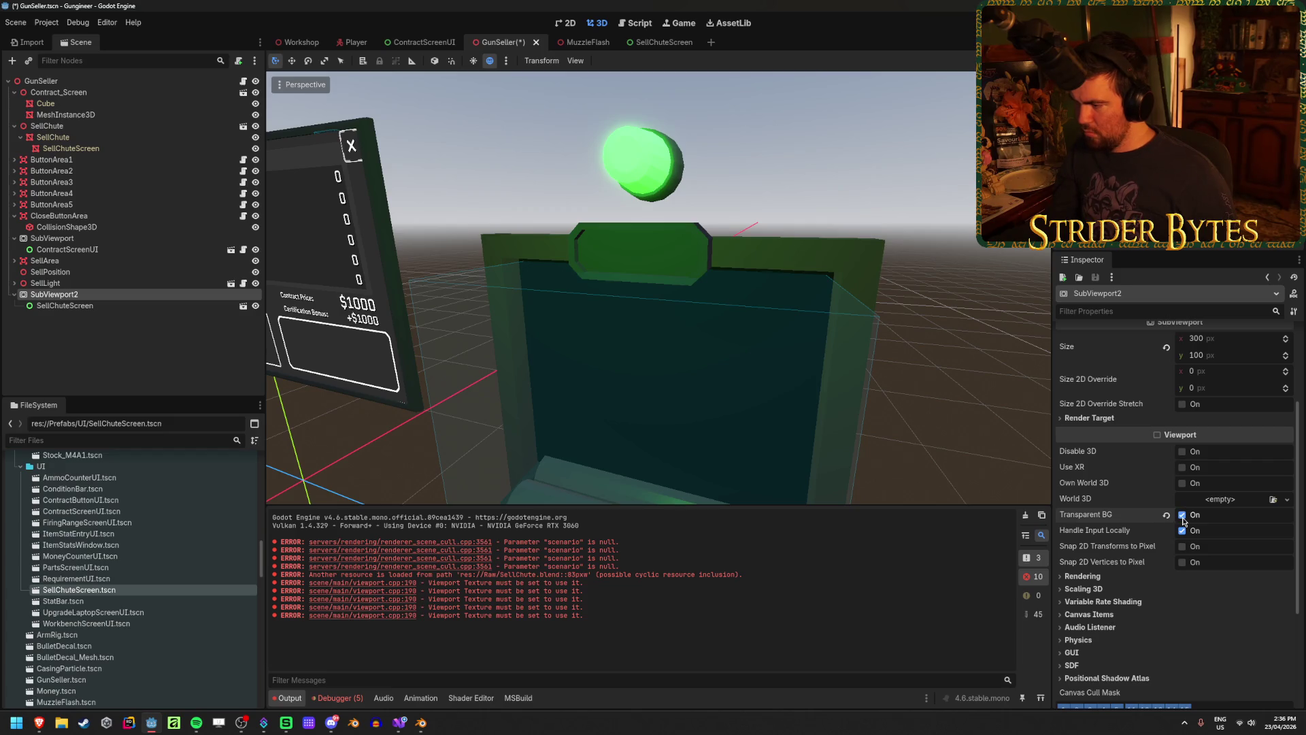
click(1087, 576)
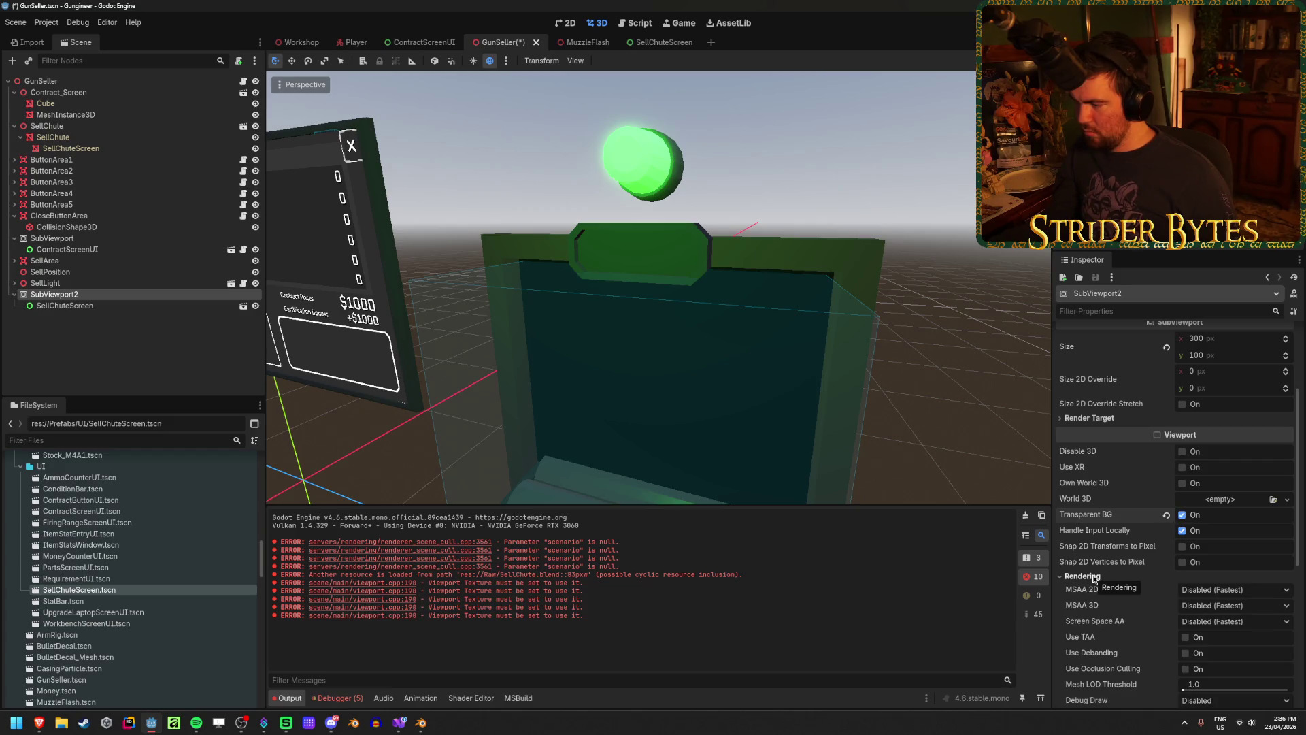
click(1094, 577)
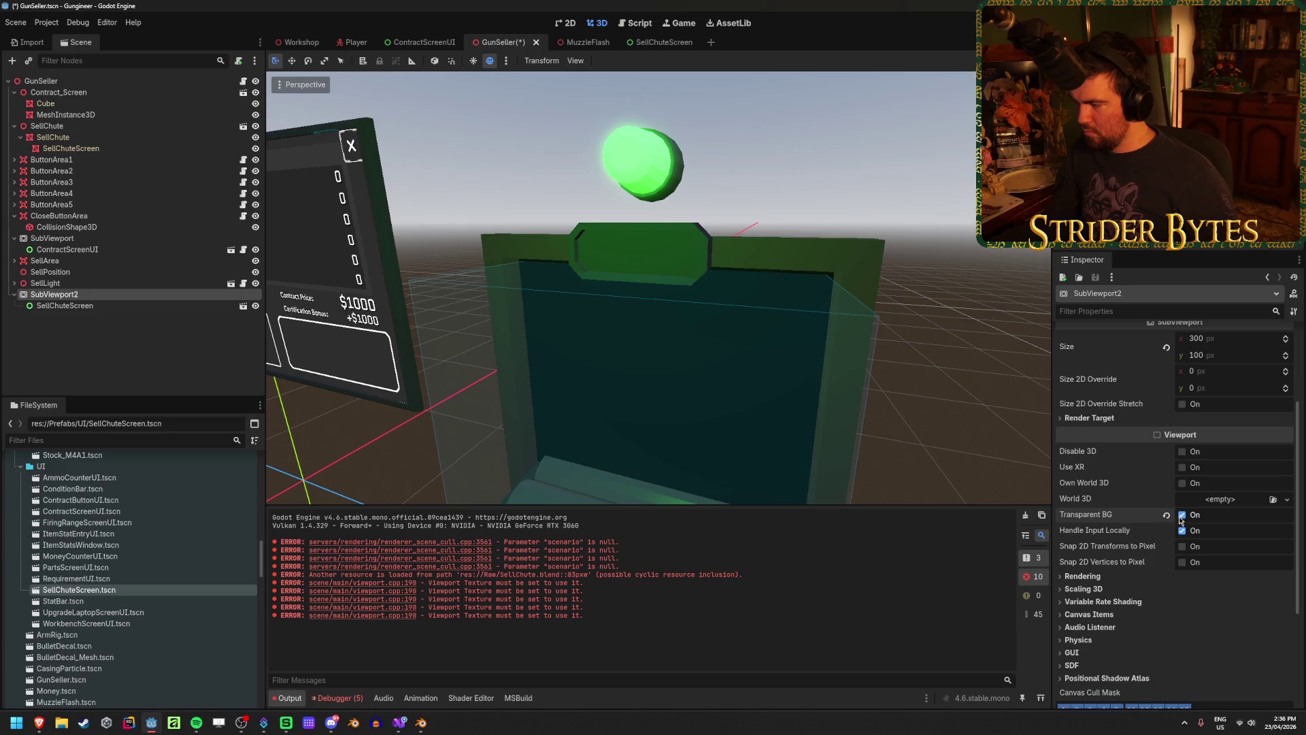
key(ctrl+z)
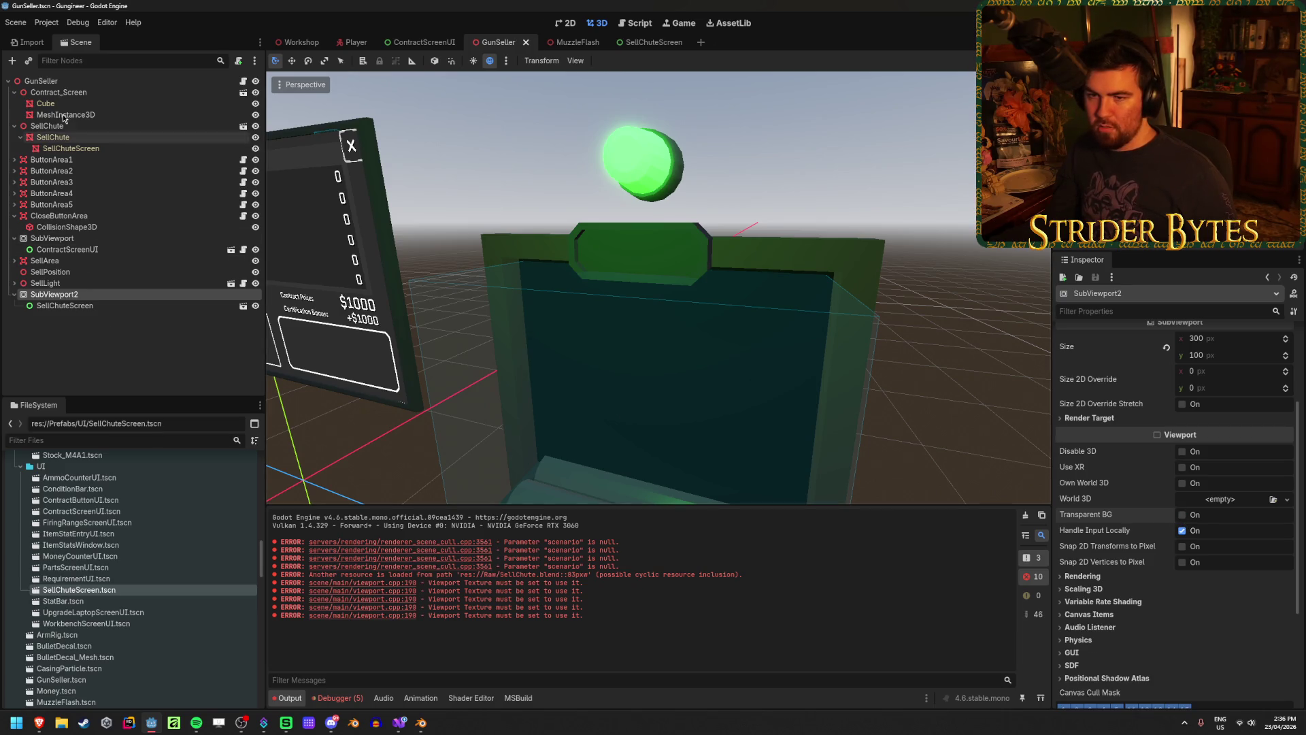
click(68, 148)
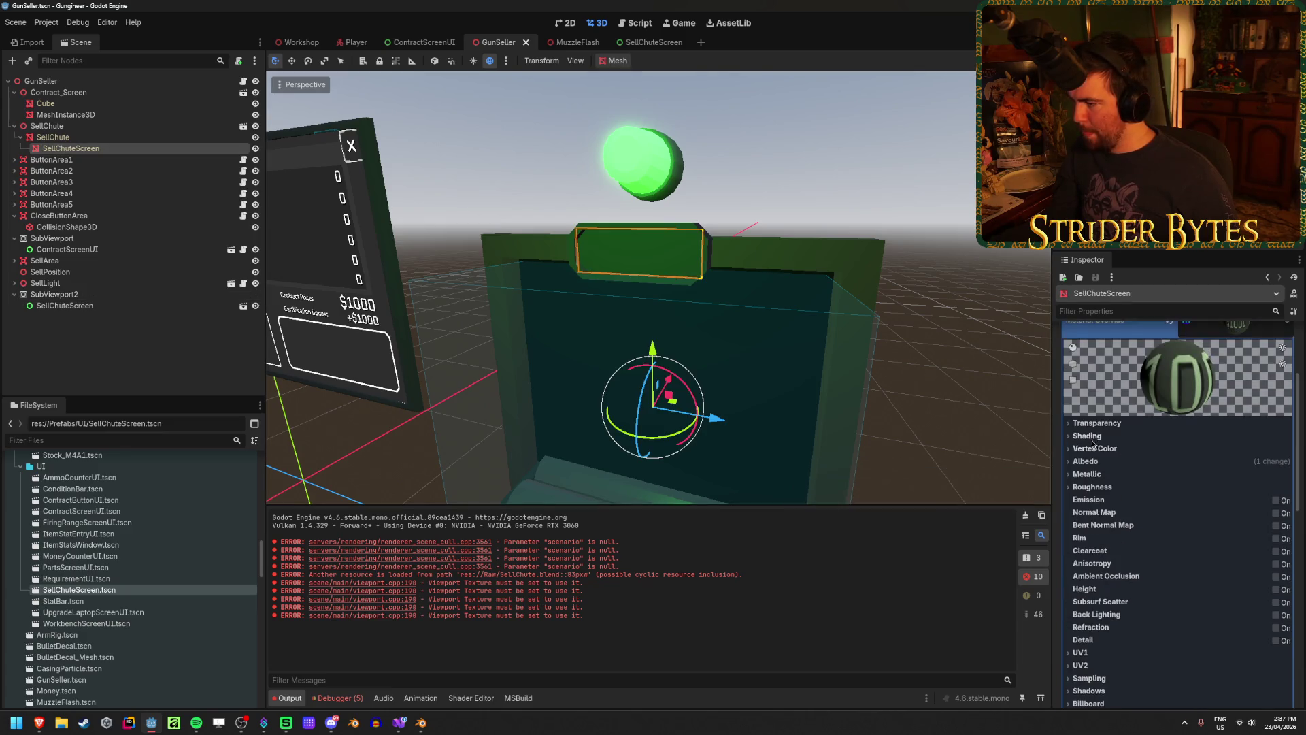
Try Alpha transparency on the SellChuteScreen material, then revert it to Disabled
click(1096, 423)
click(1224, 437)
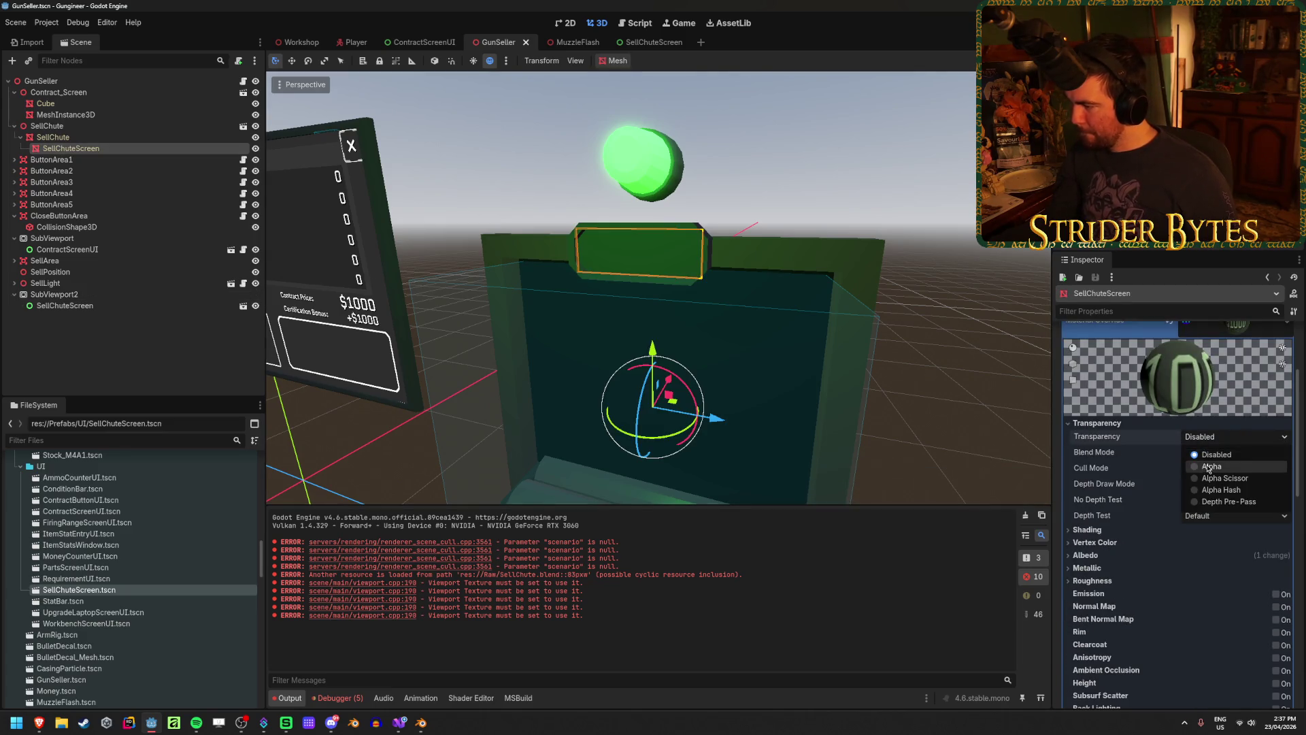
click(1209, 467)
click(1205, 436)
click(1206, 443)
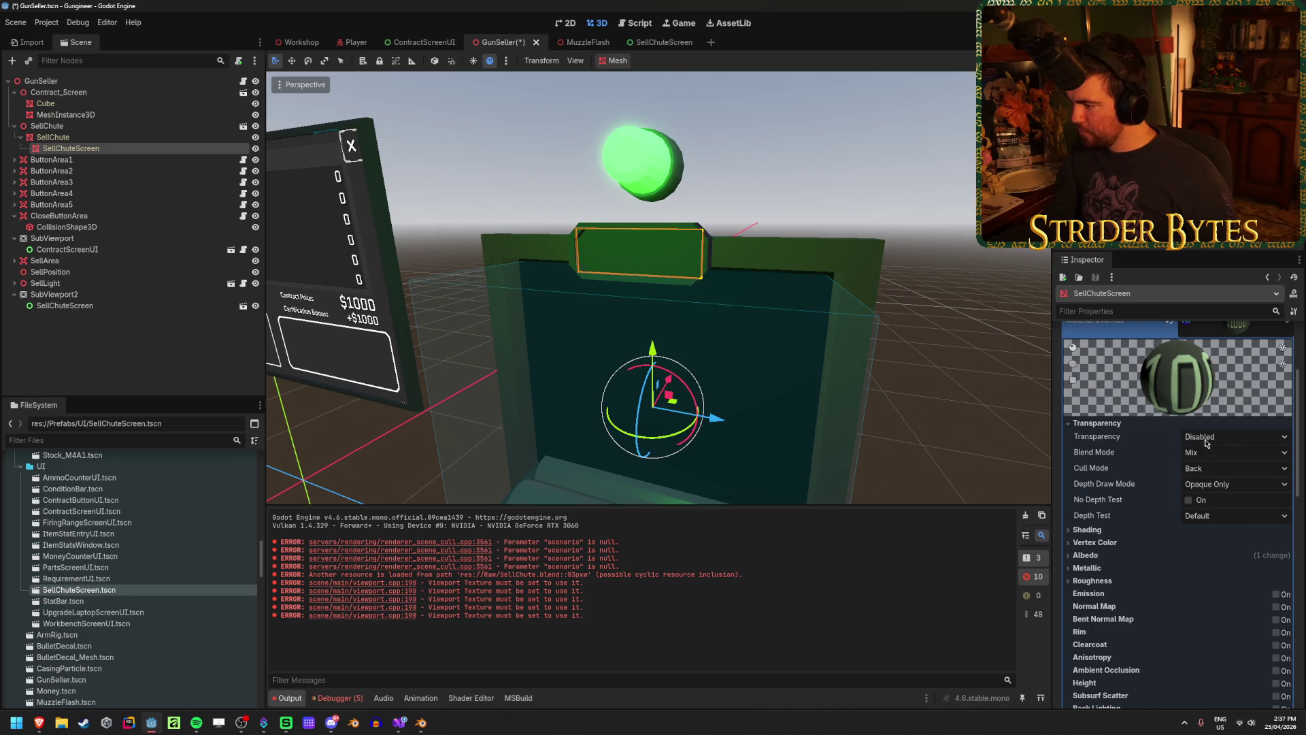
Reveal the material's Albedo texture from SubViewport2 and save the GunSeller scene
click(1091, 530)
click(1092, 530)
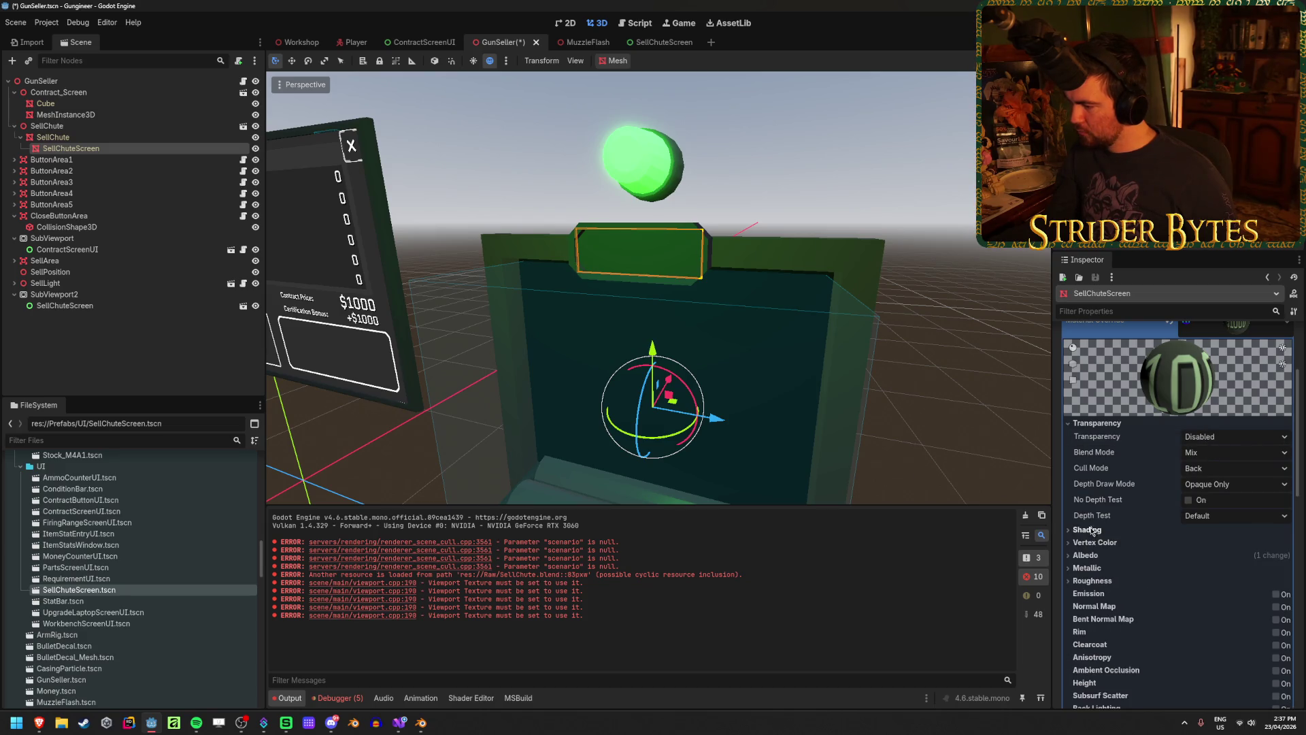
click(1103, 543)
click(1103, 542)
click(1089, 556)
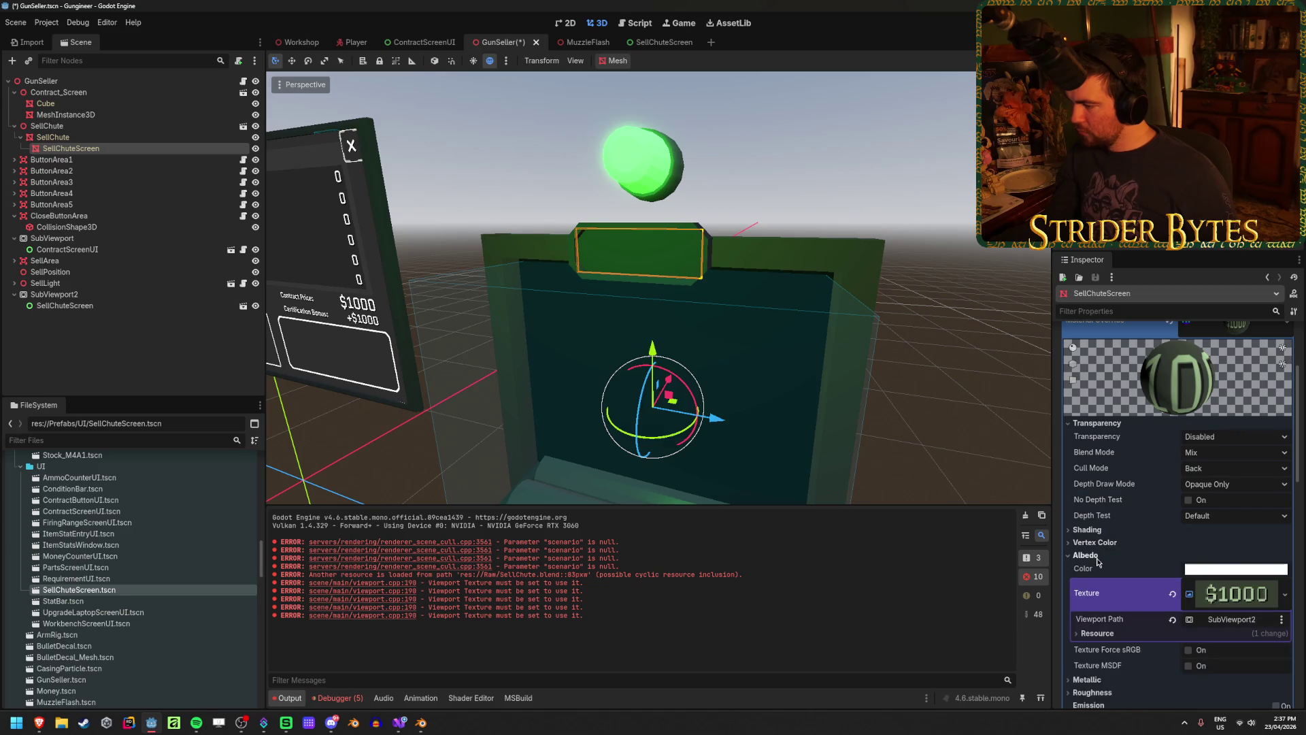
scroll(1109, 517, down, 3)
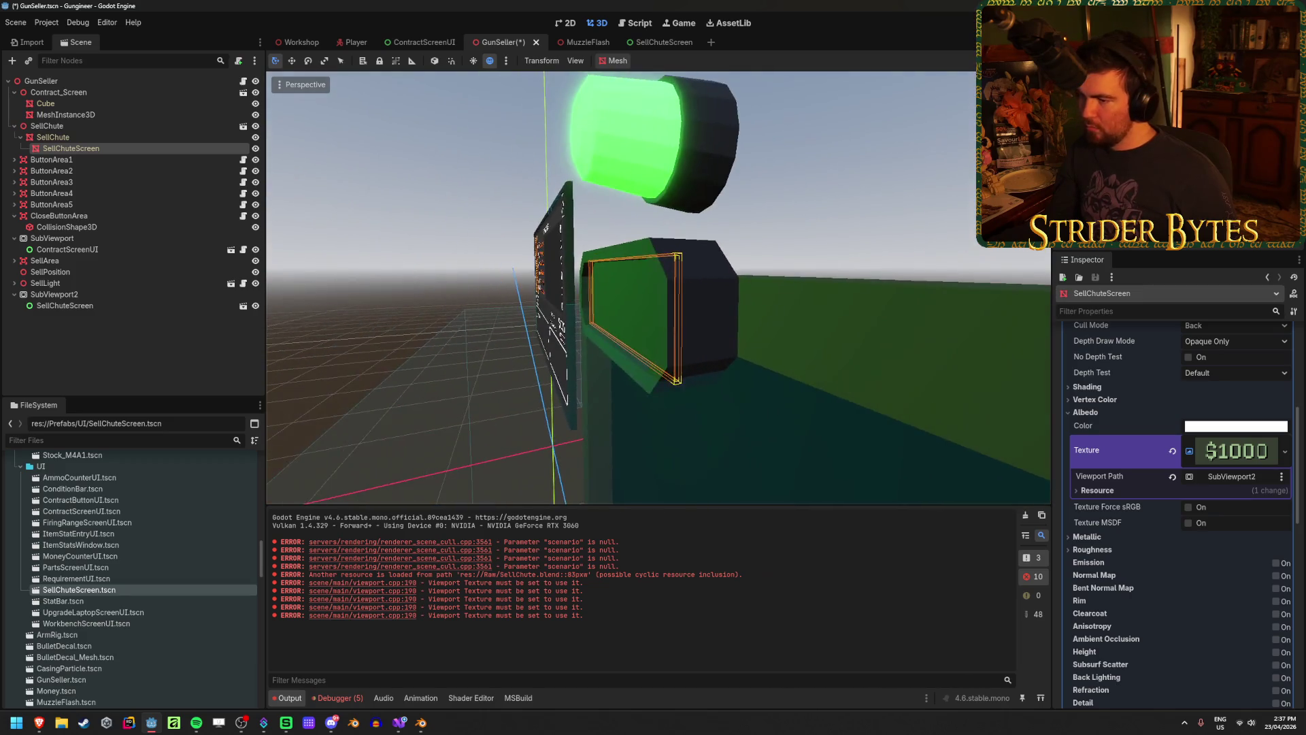
key(ctrl+s)
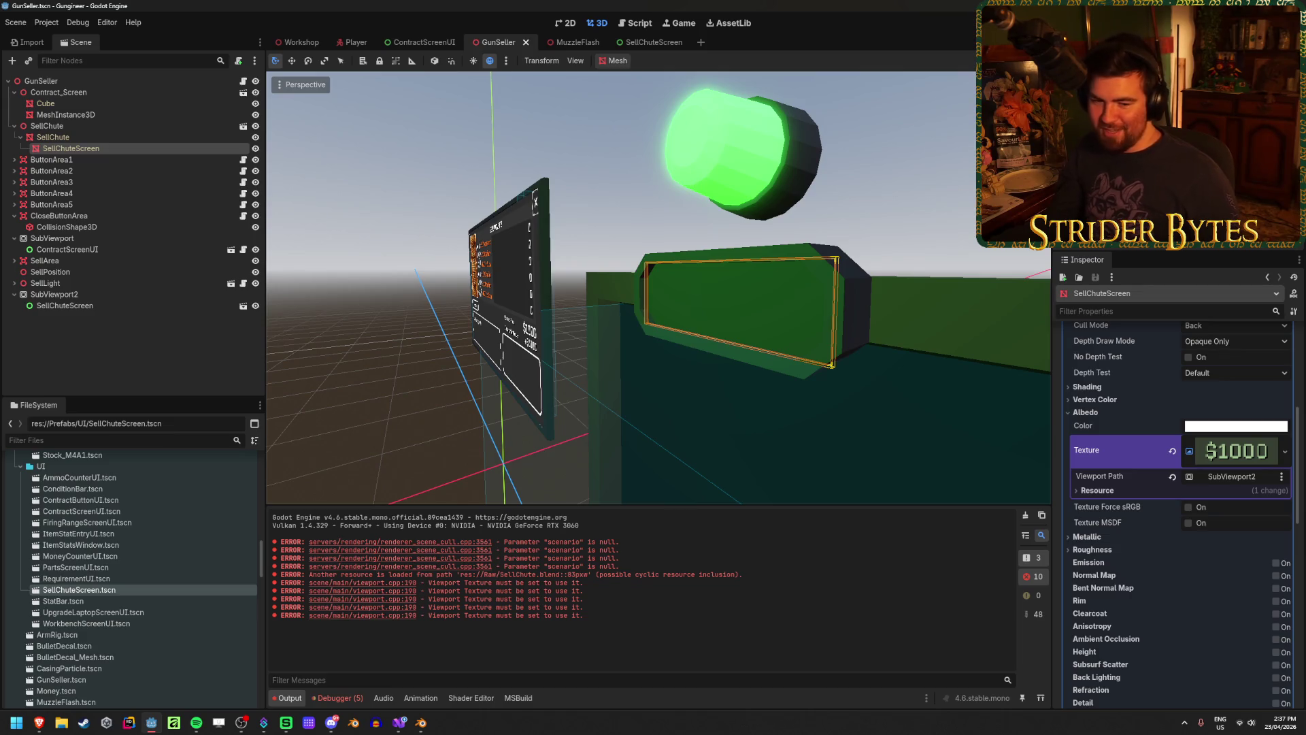
Point the sign's screen texture Viewport Path at the other SubViewport to test it
mouse_move(734, 358)
mouse_down()
mouse_move(563, 383)
mouse_move(588, 354)
mouse_move(690, 347)
mouse_move(490, 340)
mouse_up()
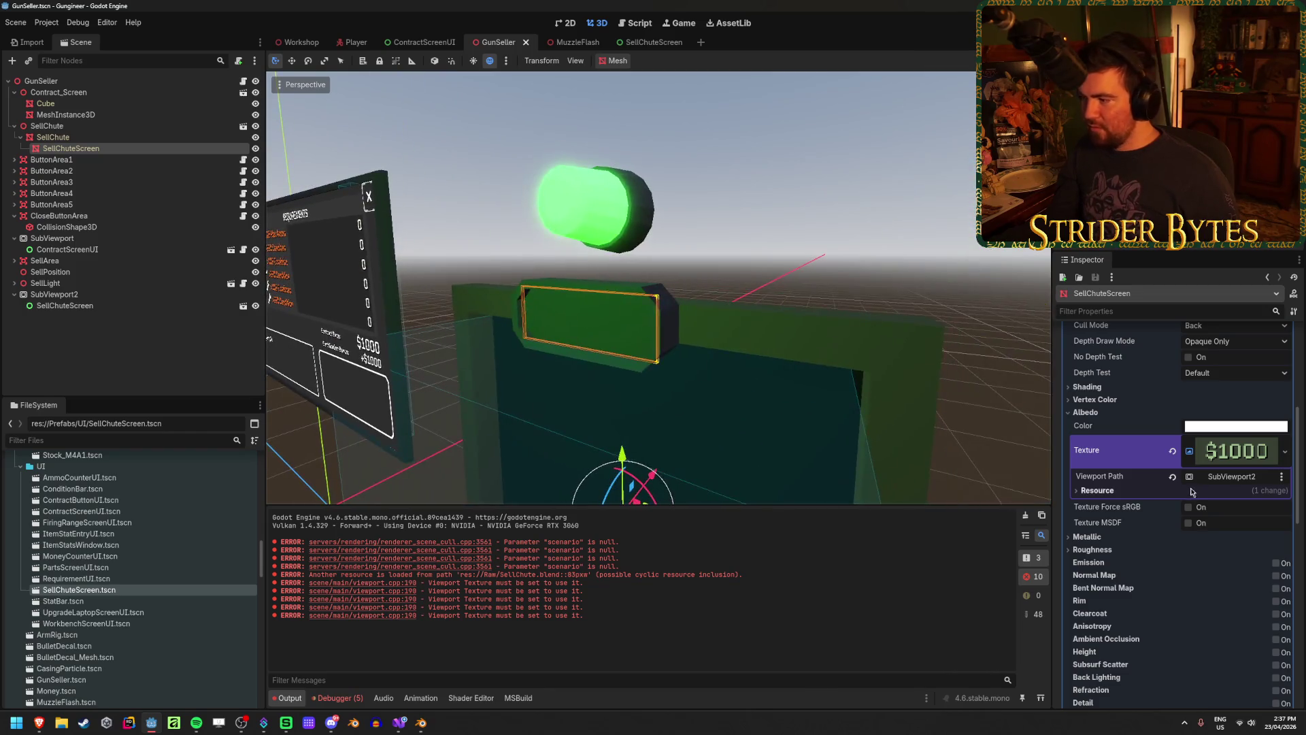
click(1190, 477)
double_click(599, 253)
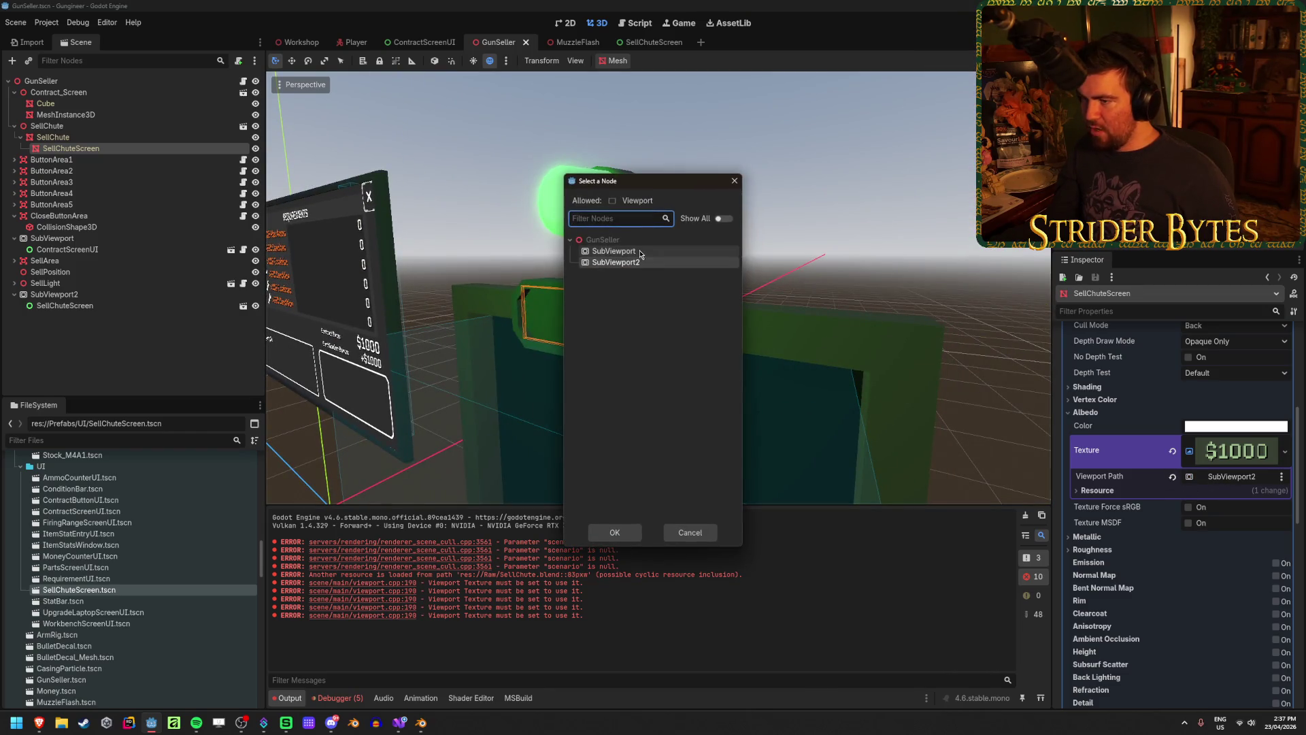
Revert the Viewport Path to SubViewport2 and move to the SellChute model in Blender
drag(571, 367, 787, 393)
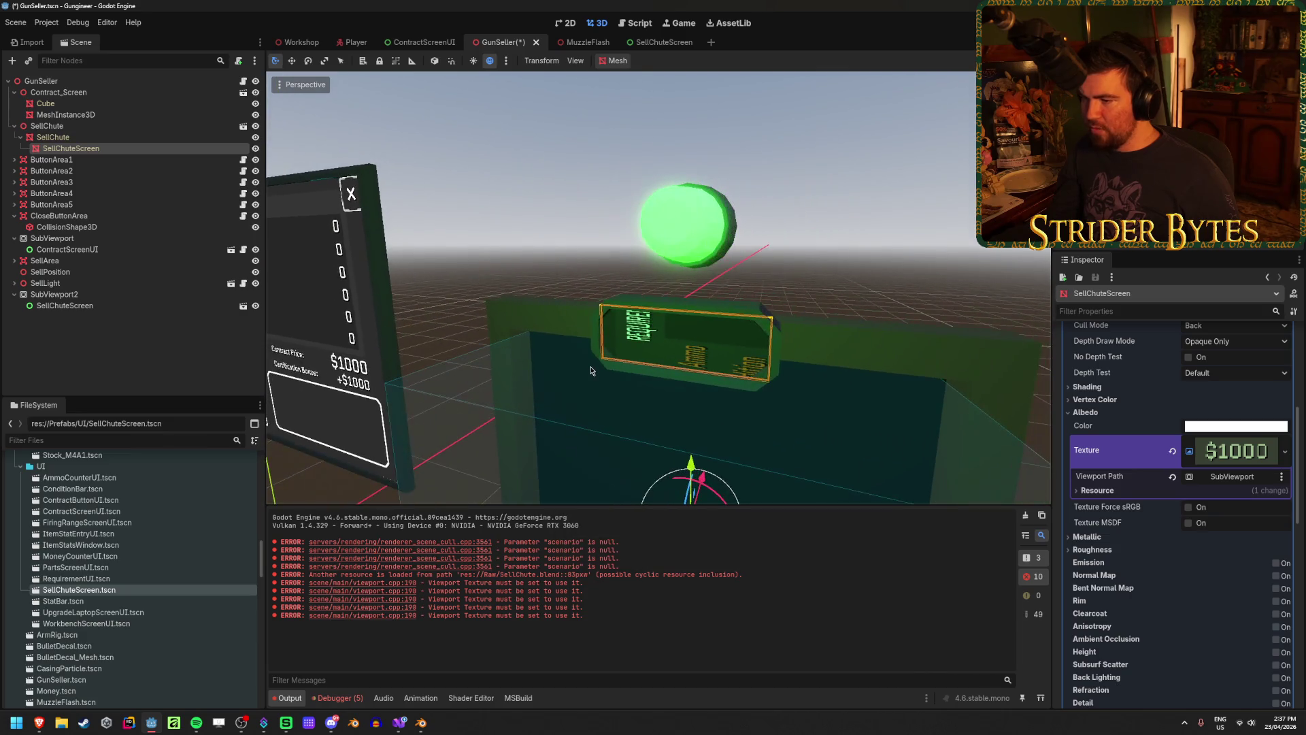
key(ctrl+z)
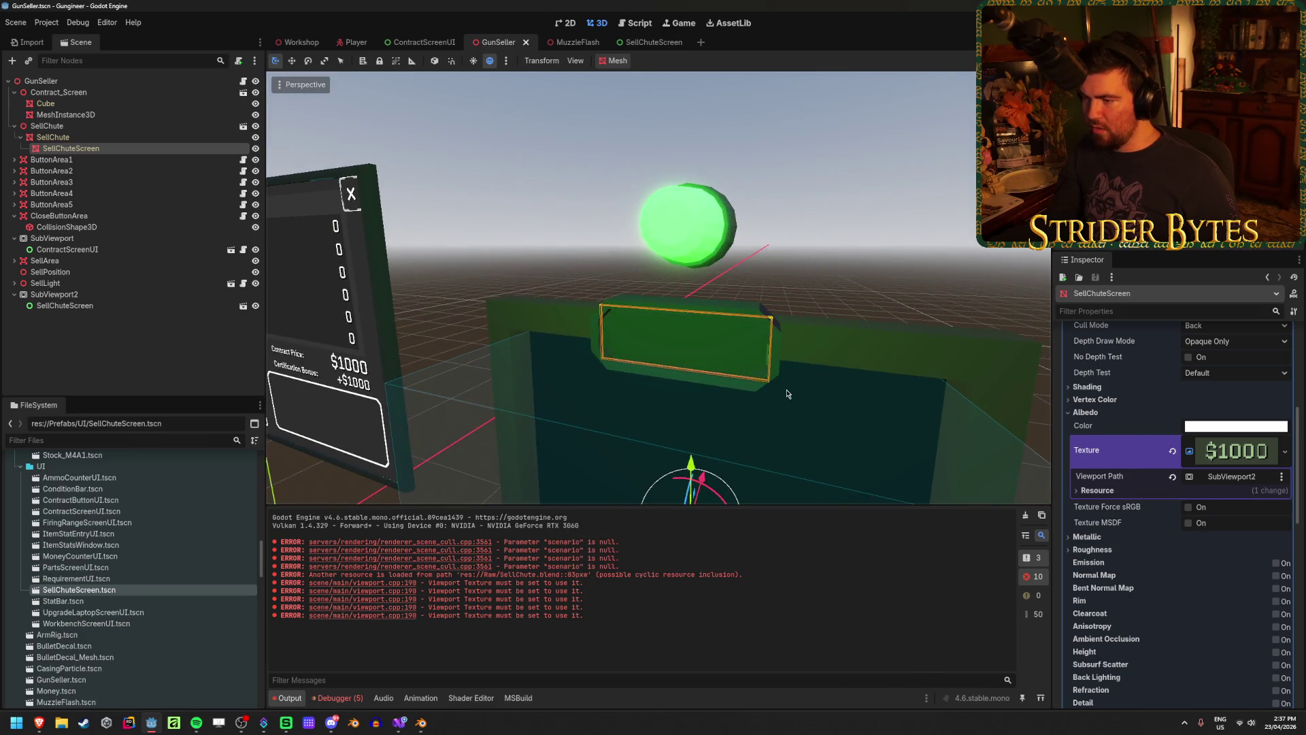
click(421, 722)
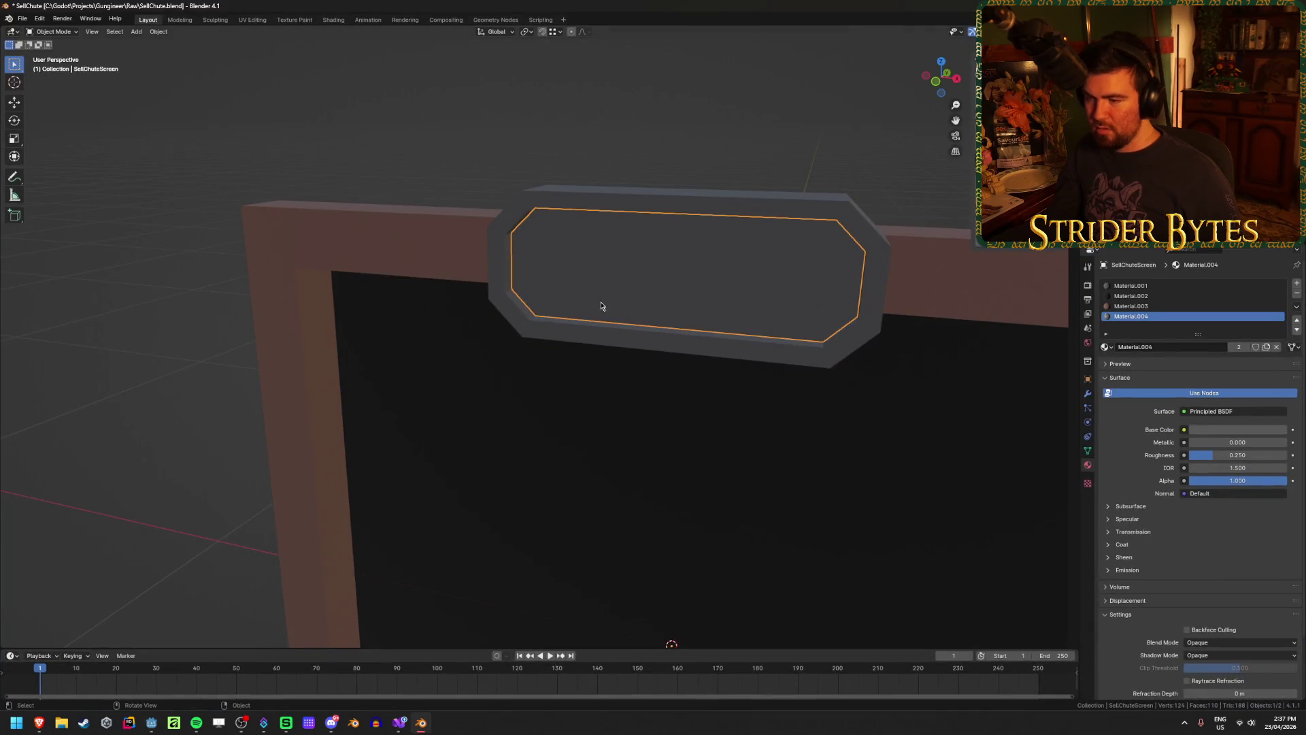
Unwrap the screen face's UVs in UV Editing, save SellChute.blend, and return to Godot
click(251, 19)
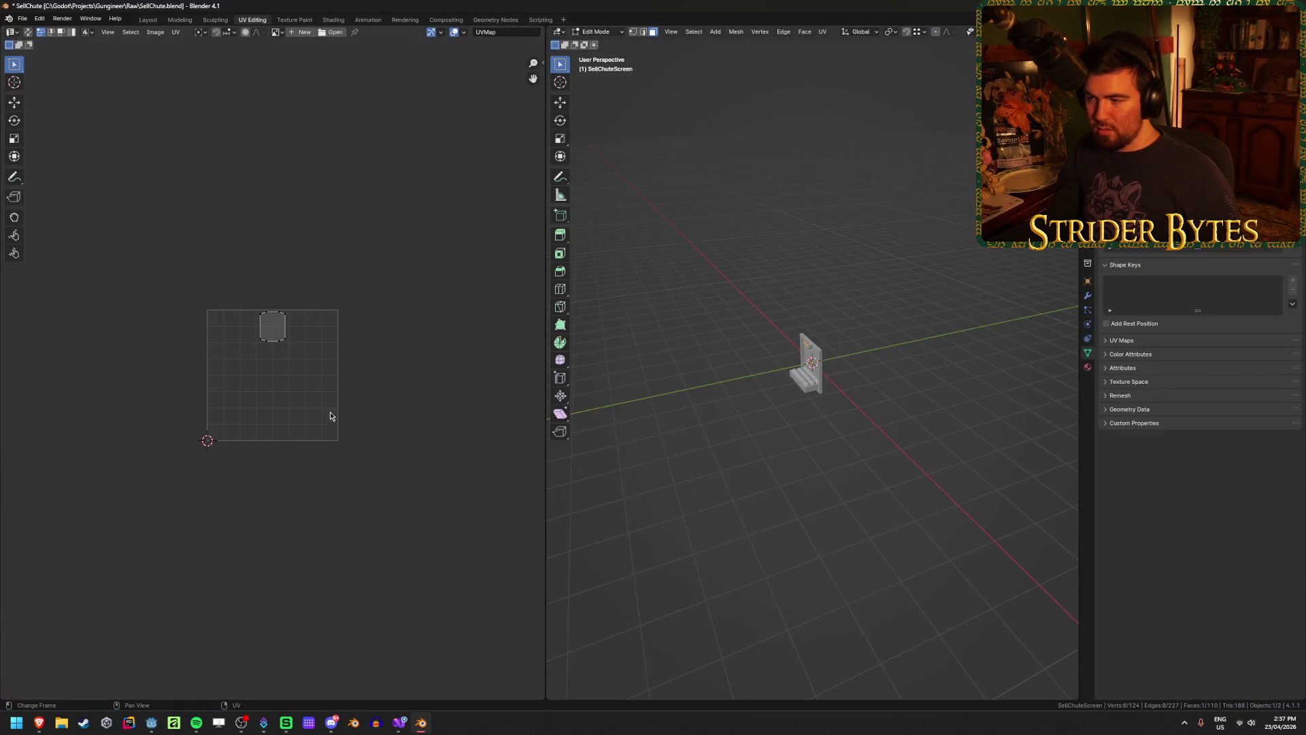
scroll(307, 411, up, 1)
scroll(822, 451, up, 7)
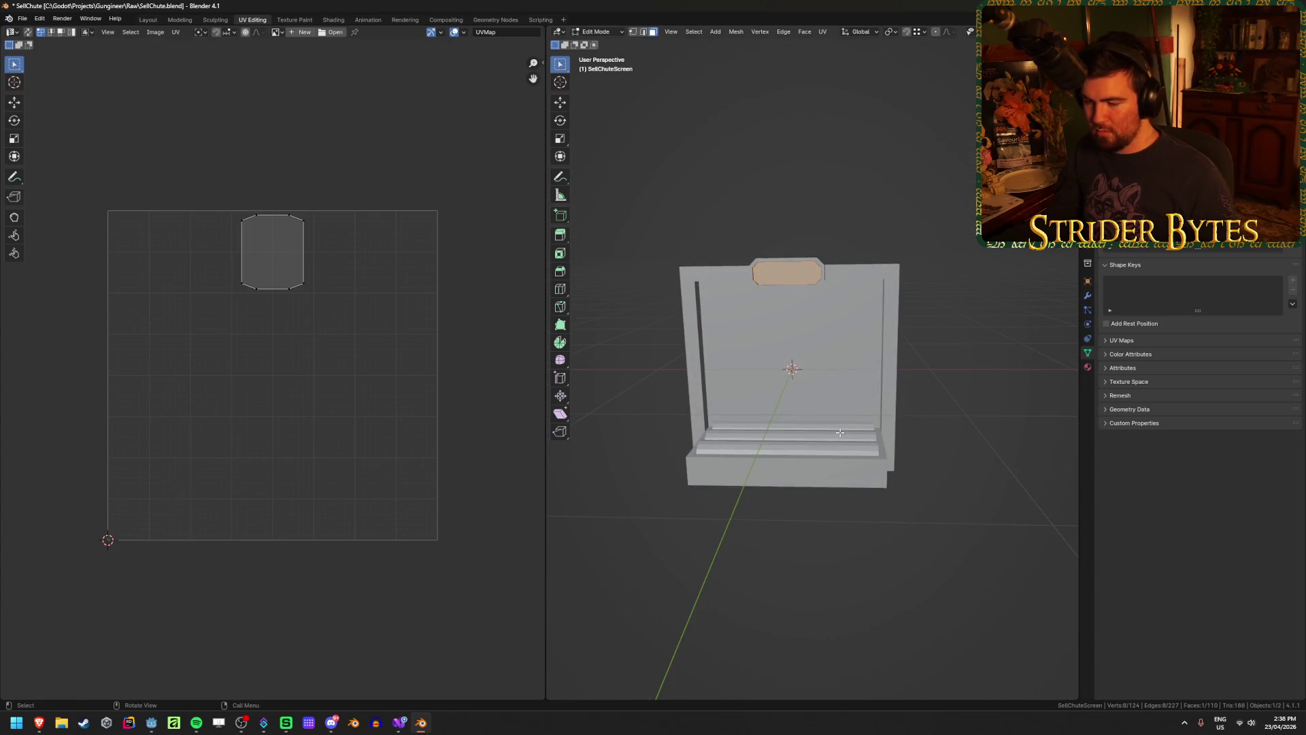
key(u)
click(839, 433)
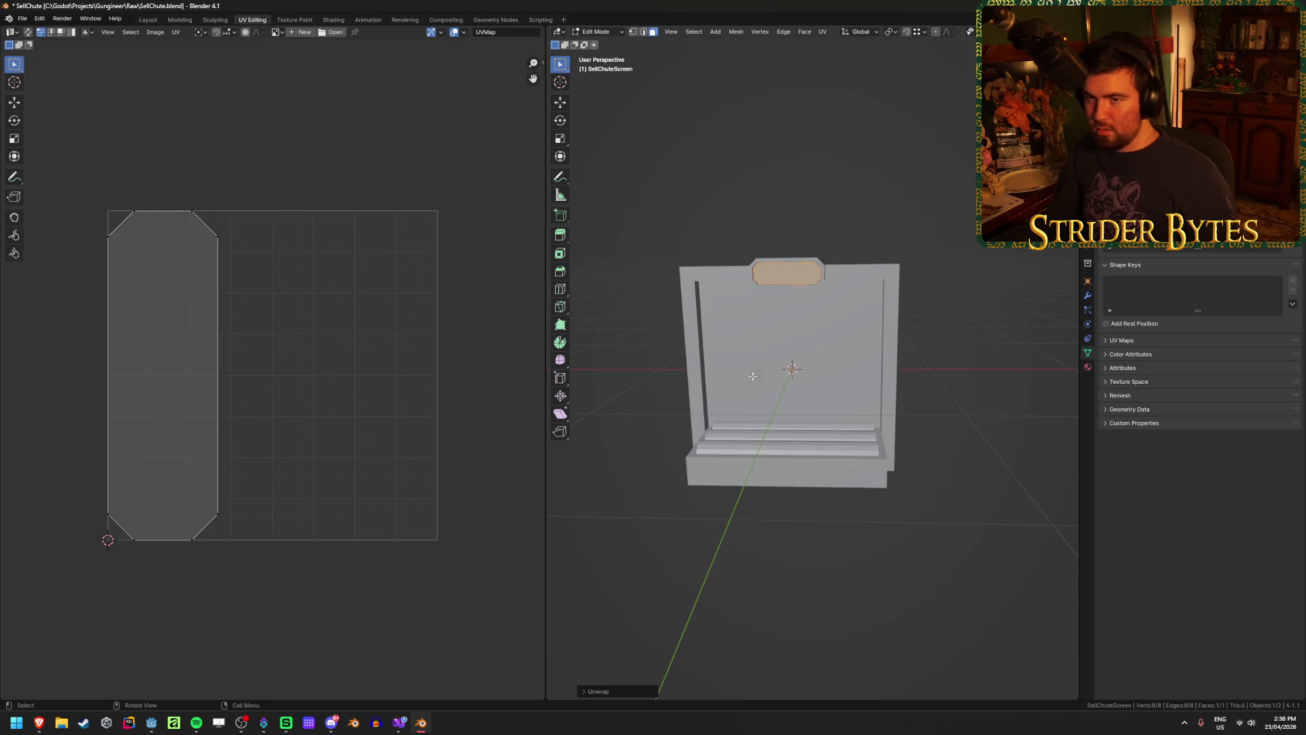
key(ctrl+s)
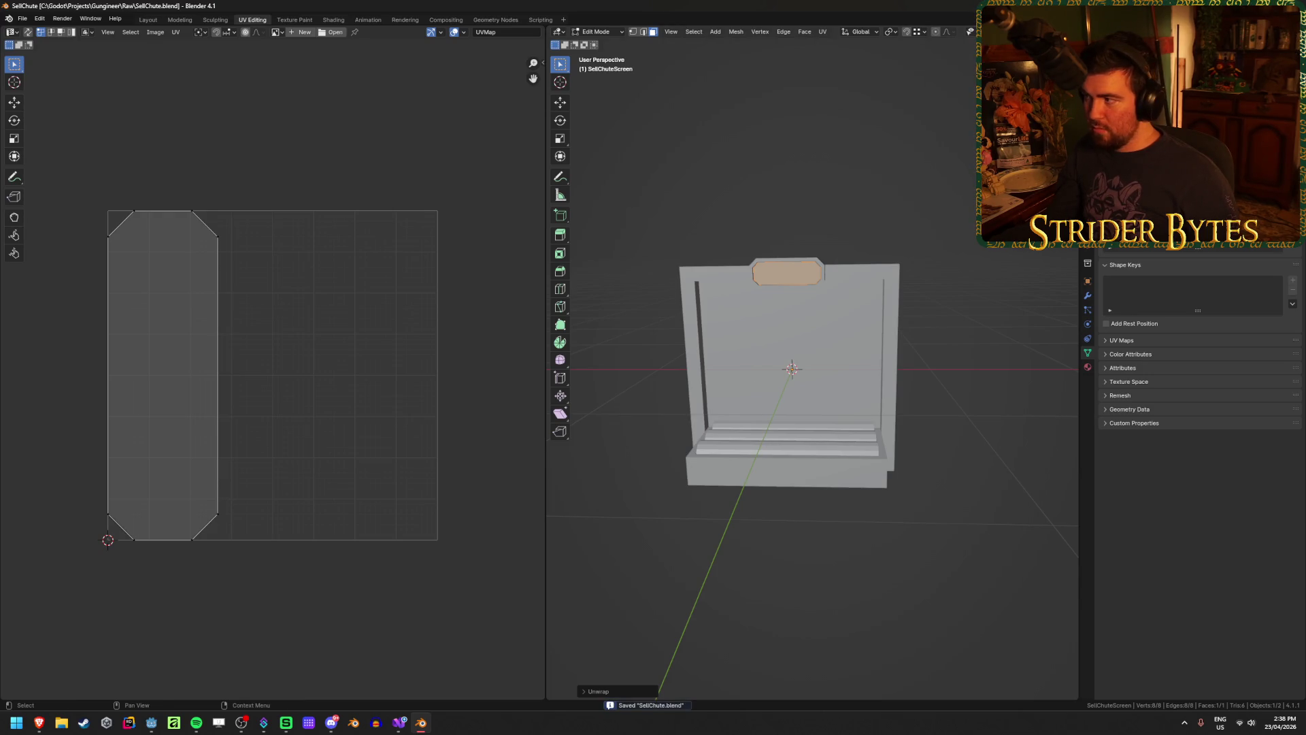
key(alt+Tab)
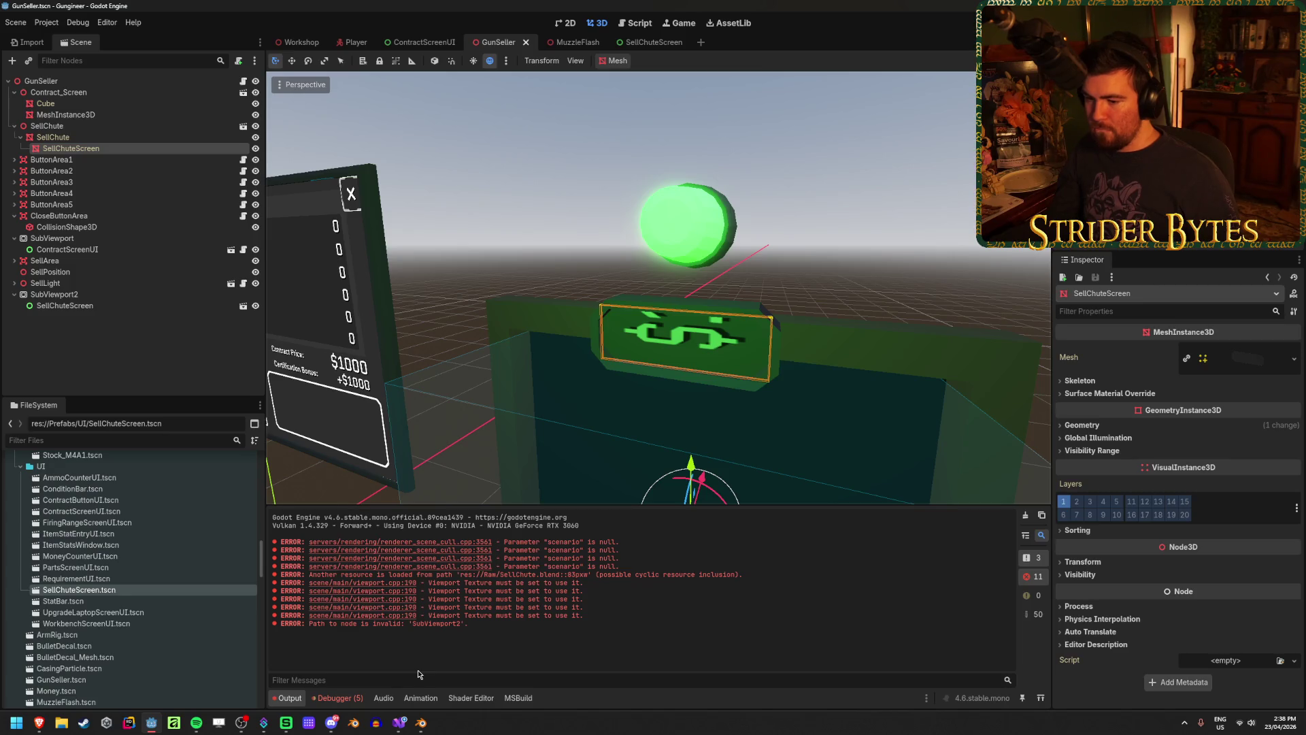
Rotate the screen's UV island 90 degrees and slide it along X, then save and check Godot
click(421, 723)
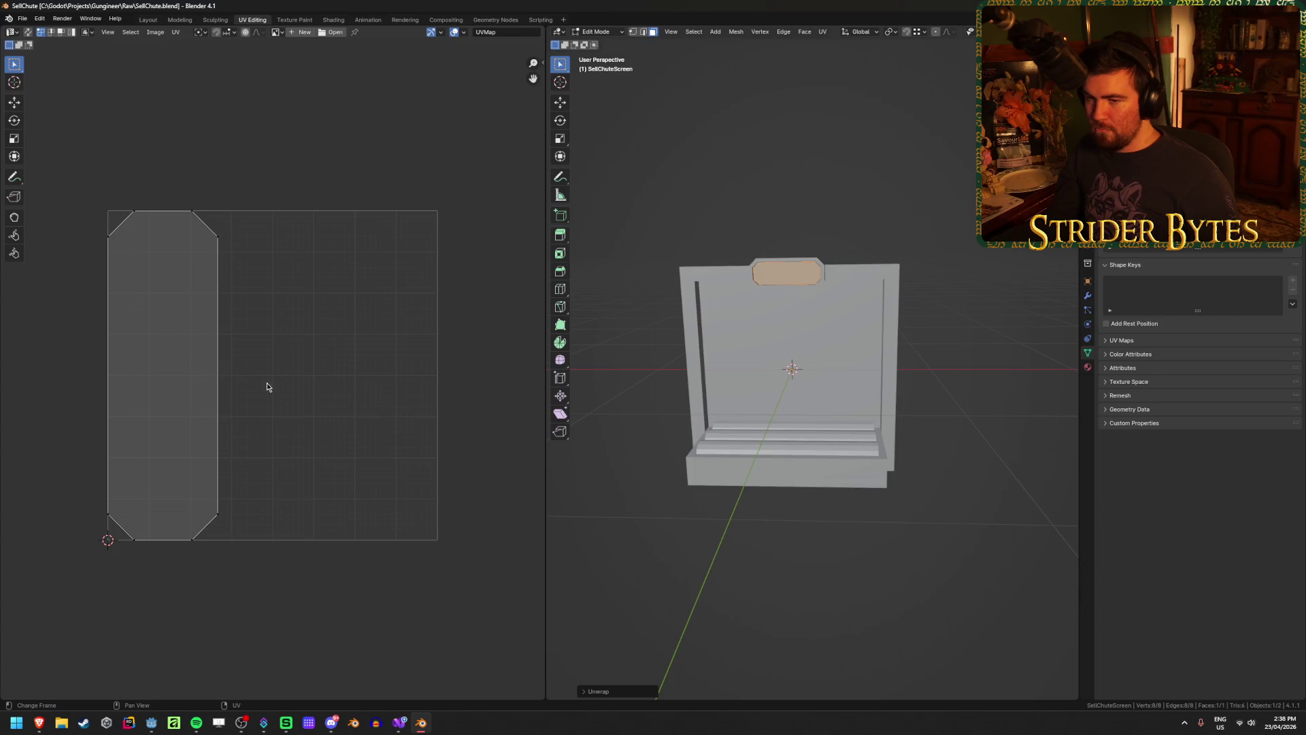
key(a)
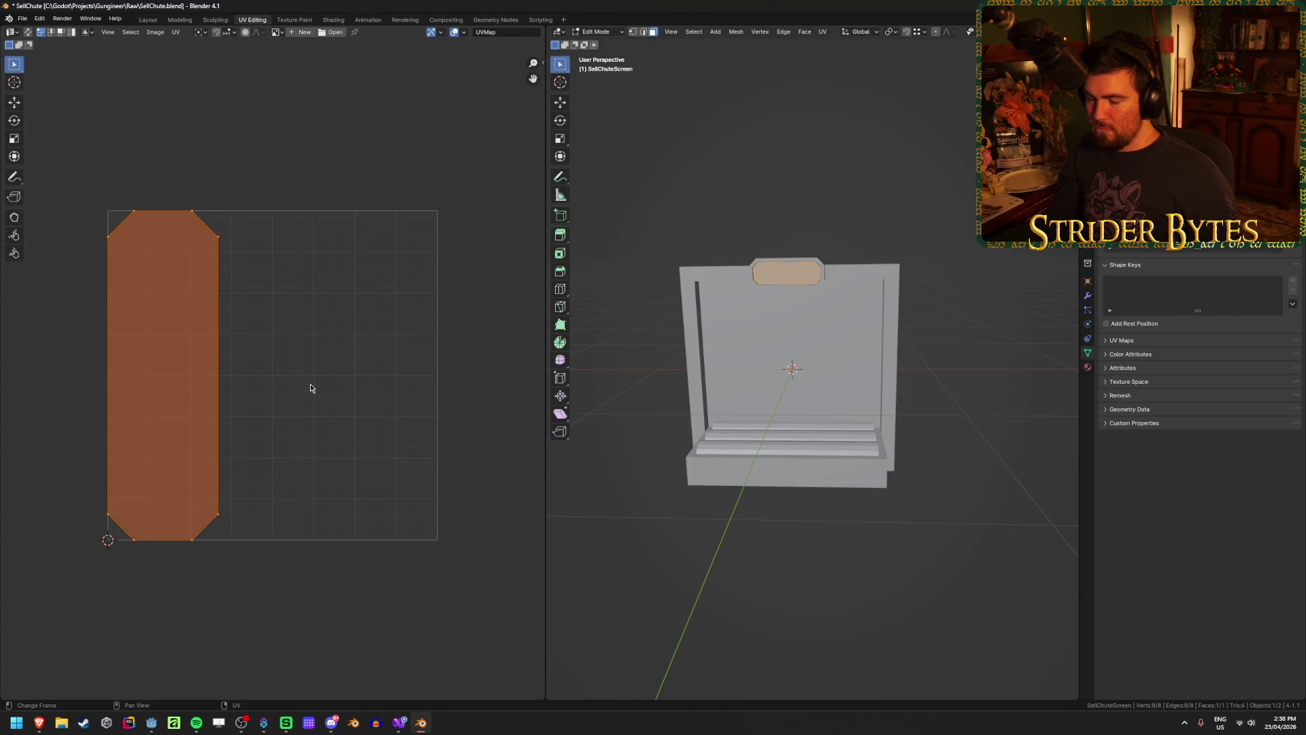
key(alt+a)
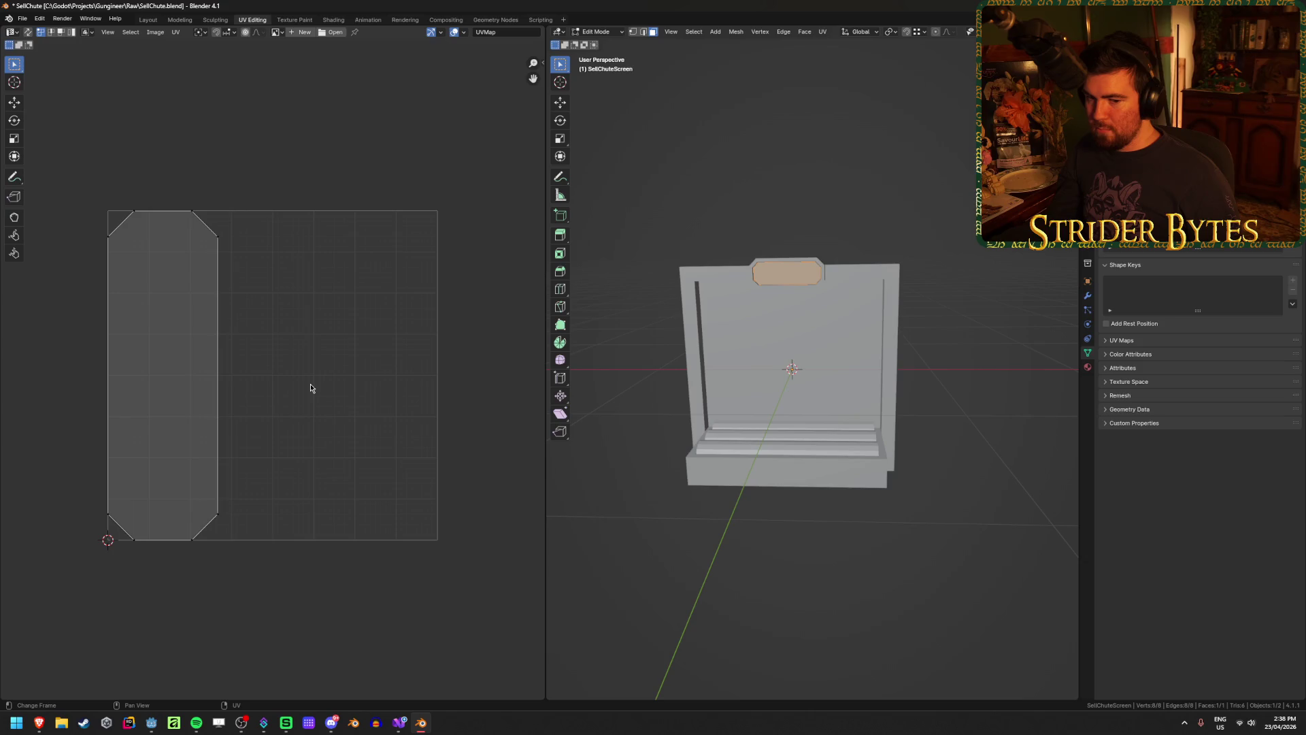
text(a)
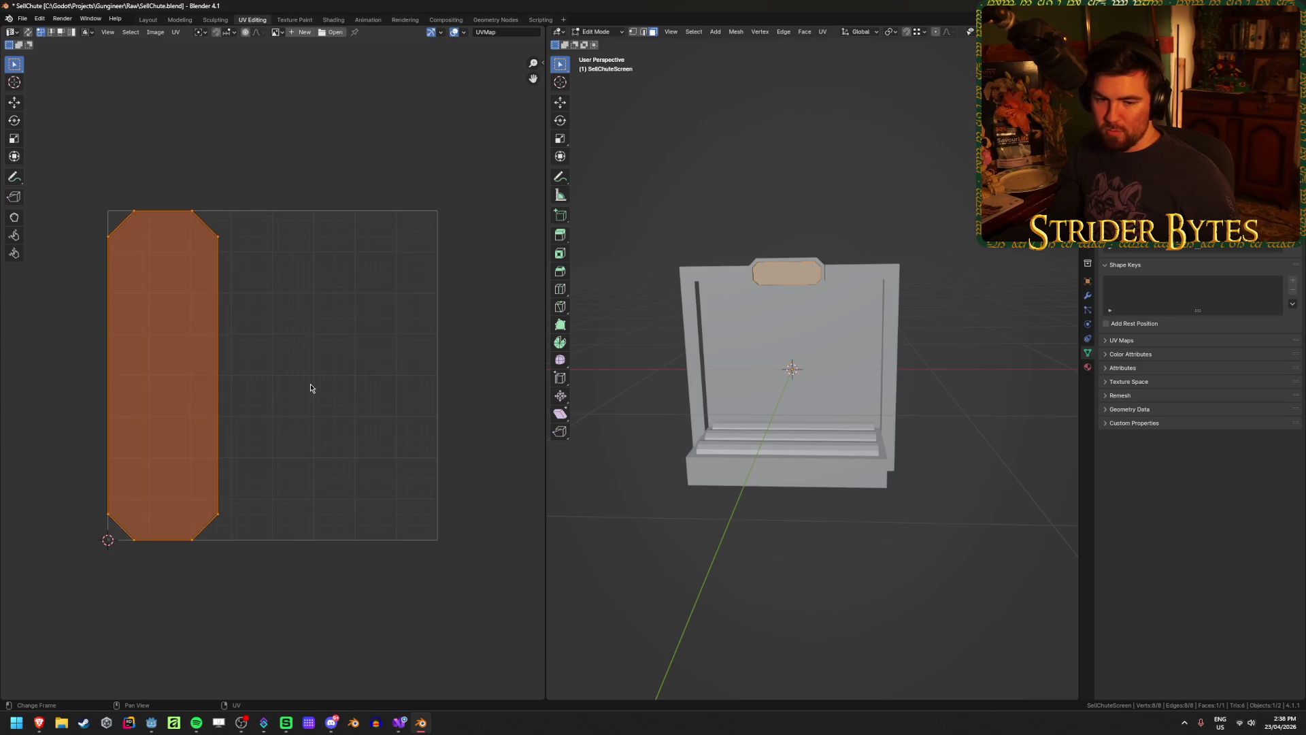
text(r90)
key(Return)
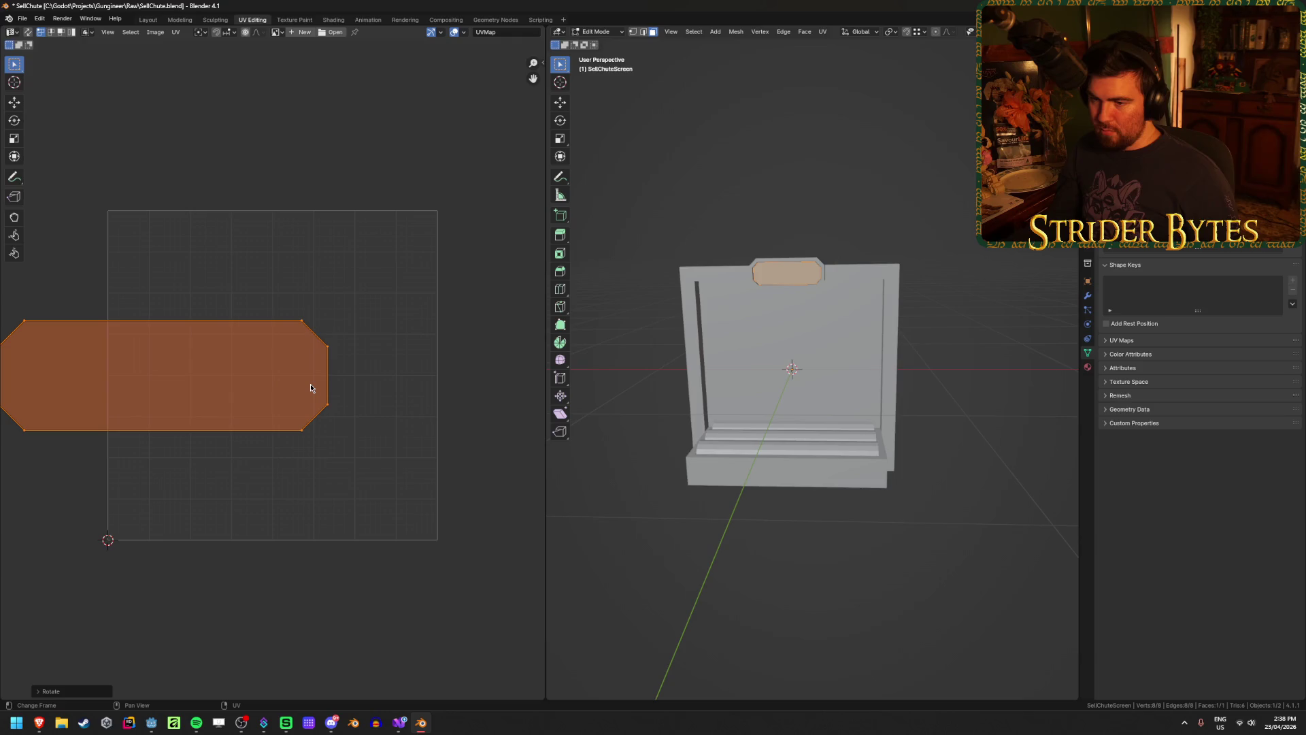
key(g)
key(x)
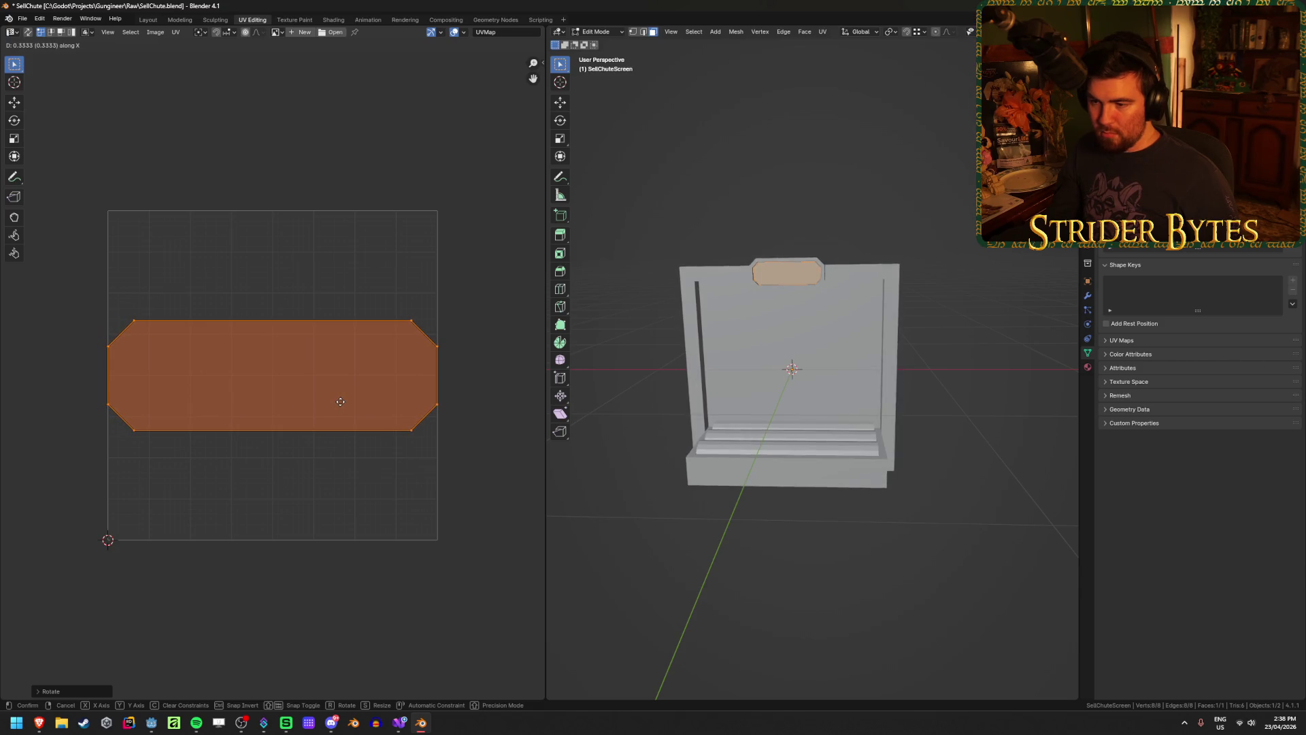
click(344, 404)
key(ctrl+s)
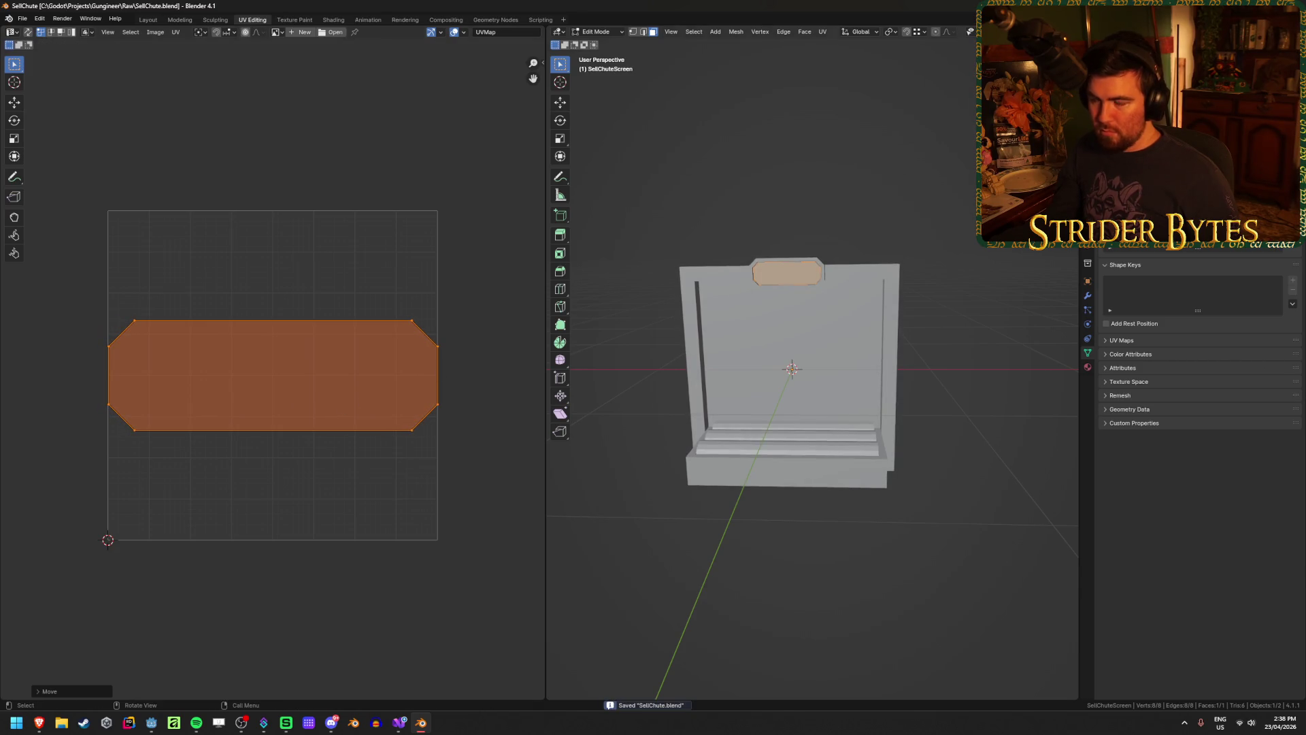
key(alt+Tab)
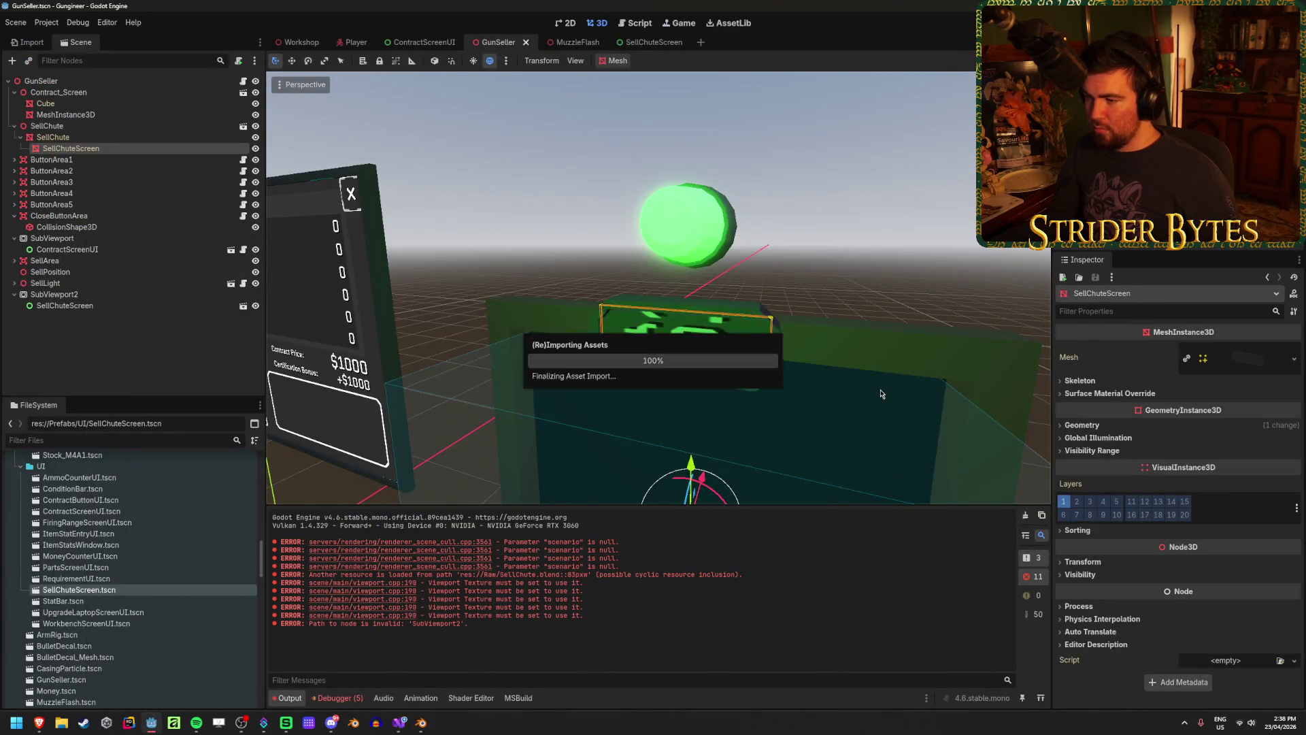
Flip the UV island 180 degrees, save, and check the sign in Godot
click(422, 727)
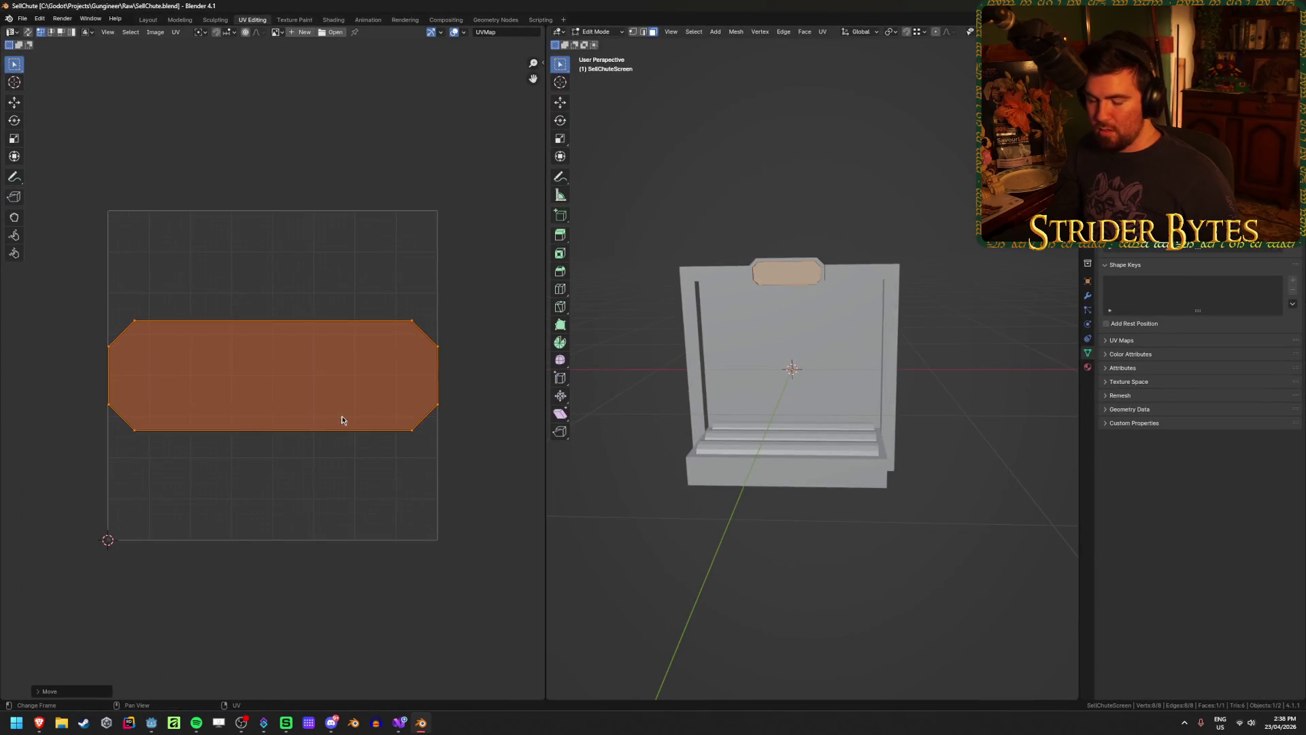
text(r180)
key(Return)
key(ctrl+s)
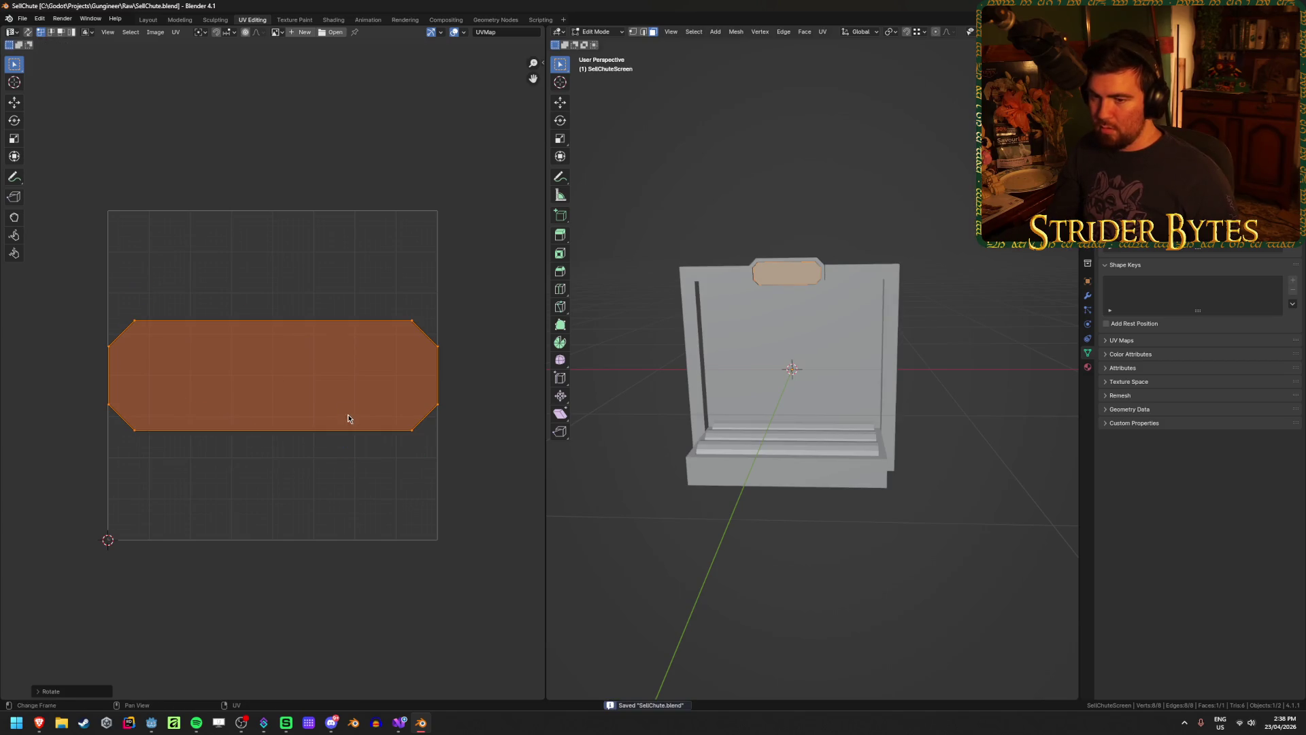
key(alt+Tab)
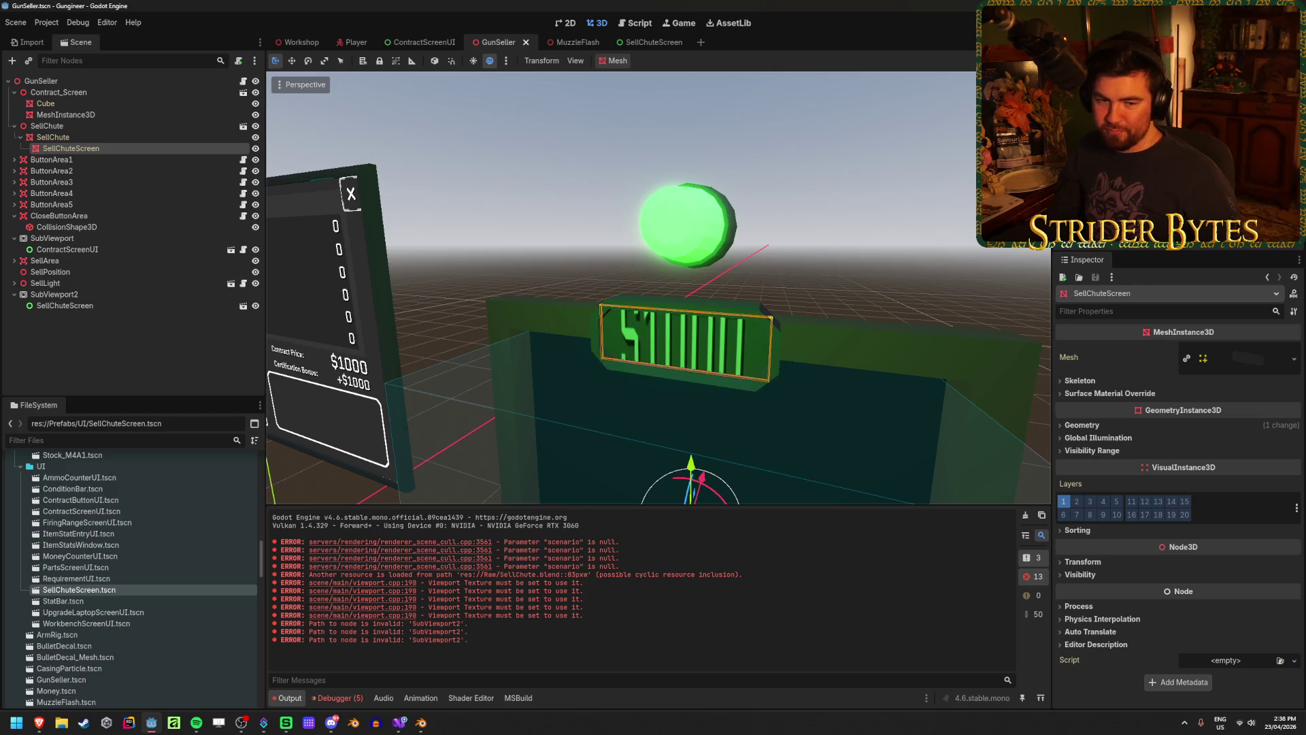
Stretch the UV island vertically to the full texture height, save, and check Godot
mouse_move(673, 285)
mouse_down()
mouse_move(687, 283)
mouse_move(612, 340)
mouse_move(506, 600)
mouse_up()
click(421, 722)
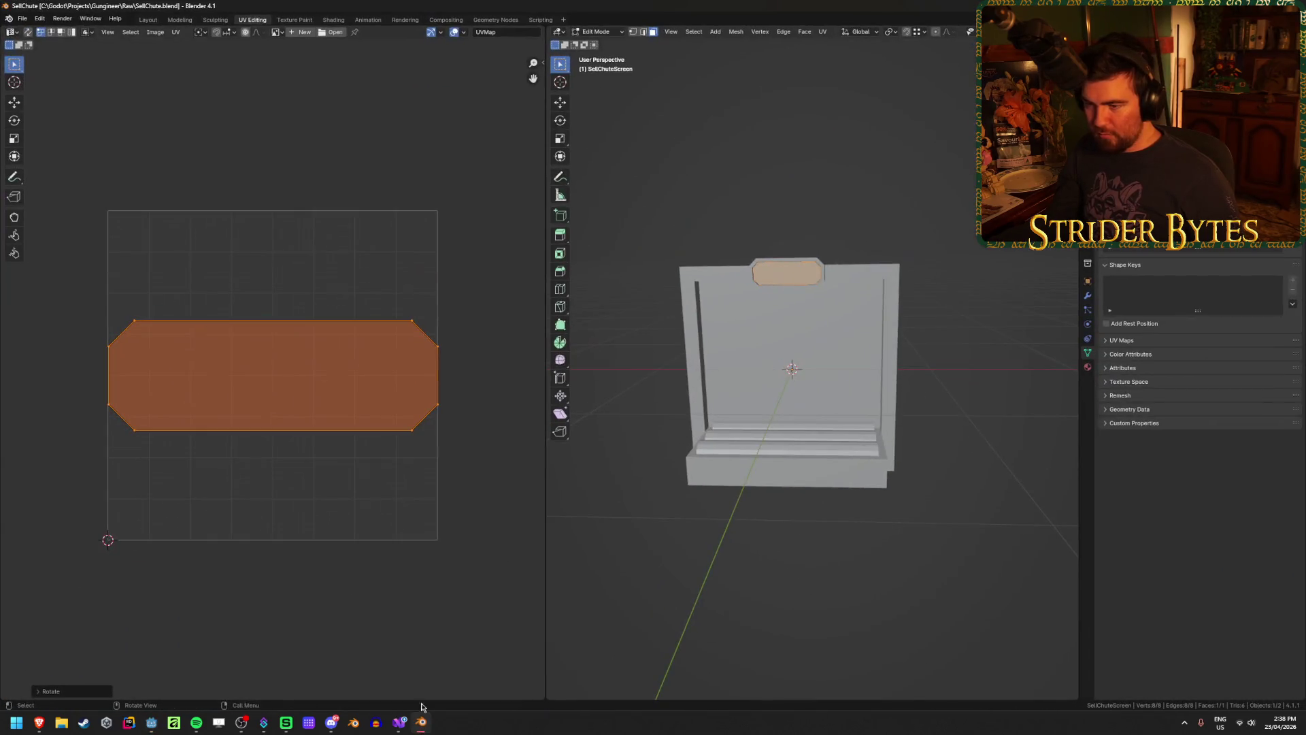
key(s)
key(y)
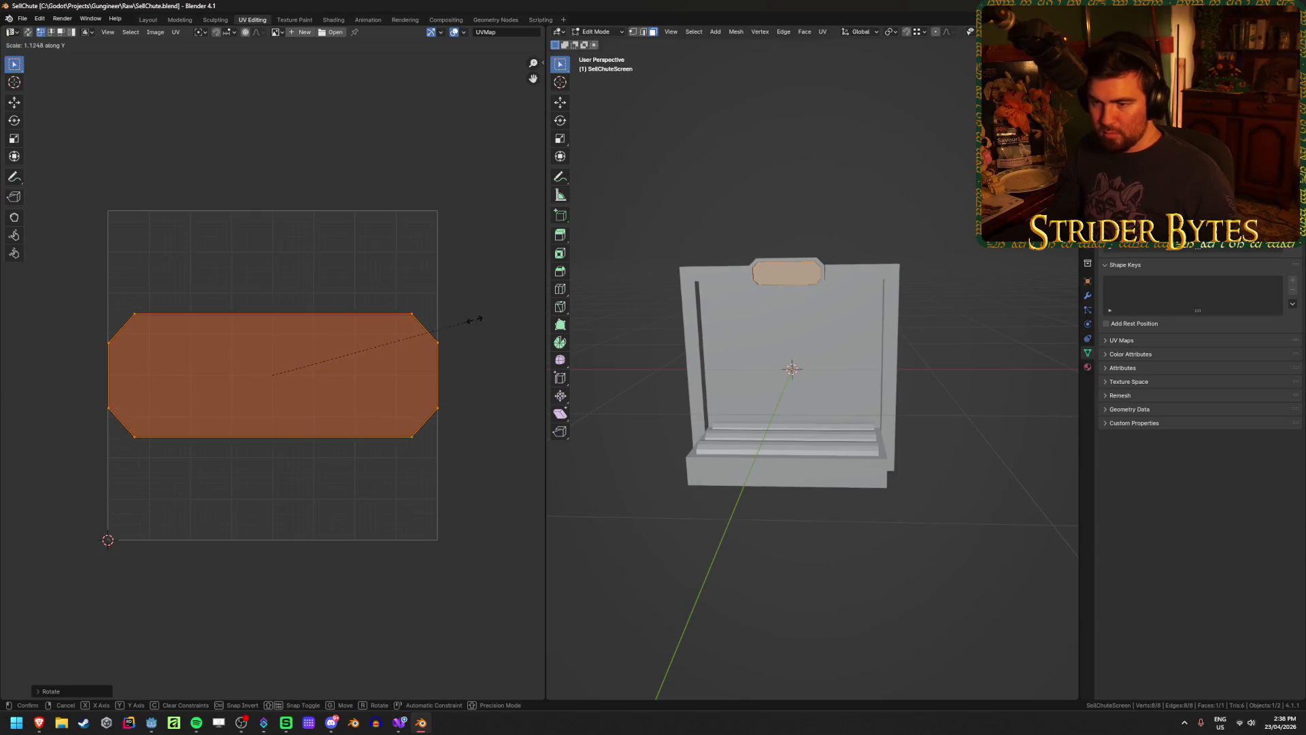
click(285, 417)
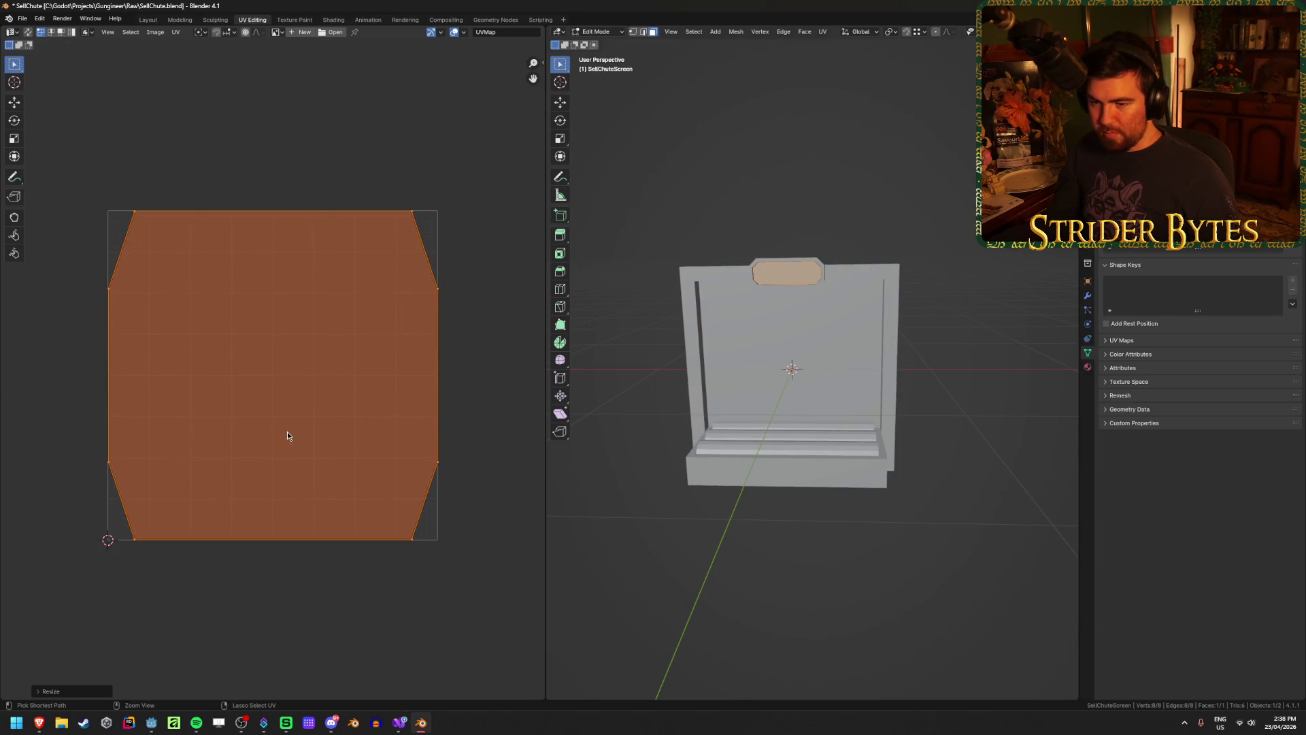
key(ctrl+s)
key(alt+Tab)
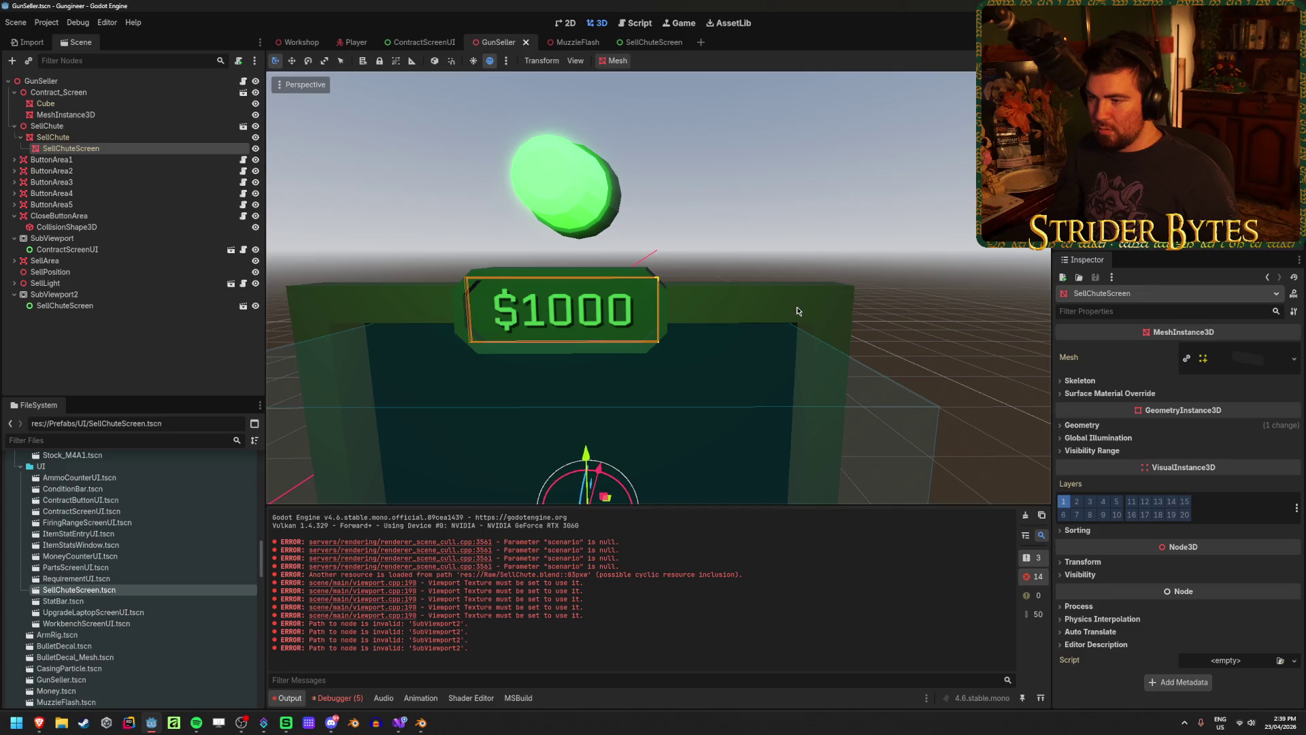
Frame the $1000 sign in the 3D view and clear the selection
key(f)
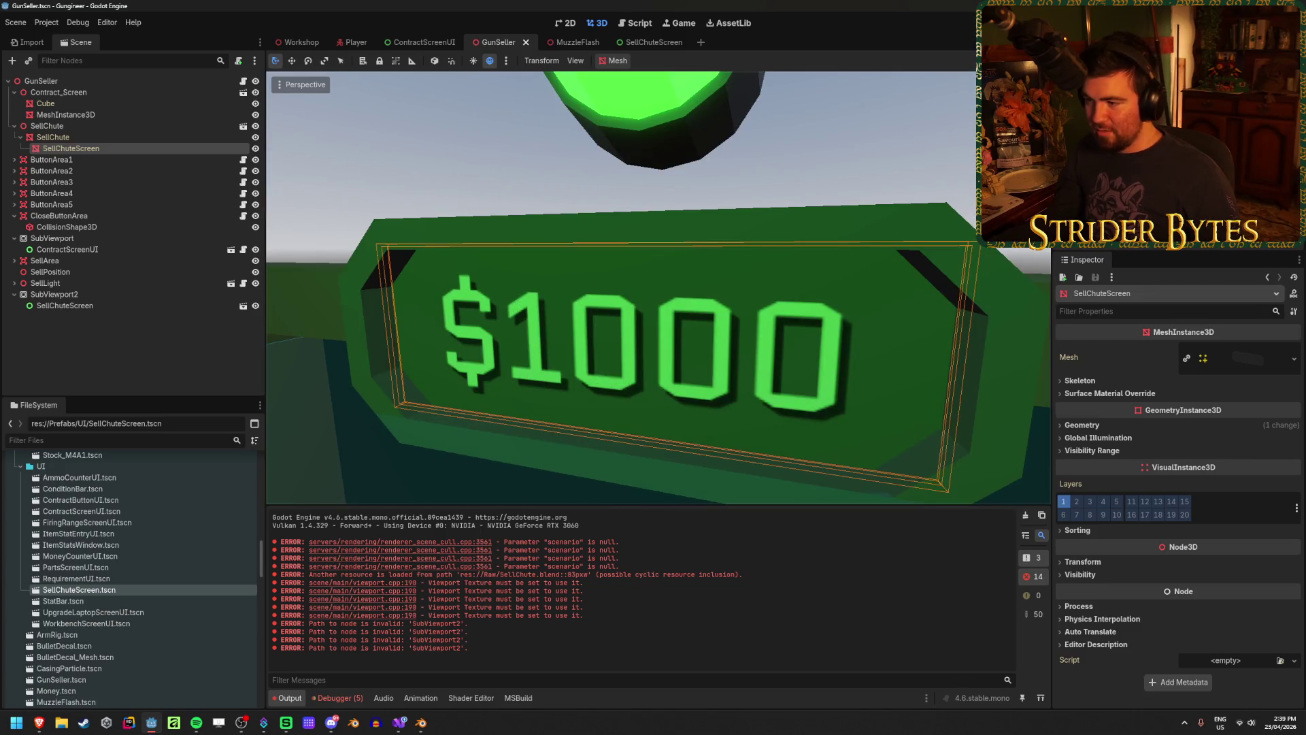
scroll(645, 329, down, 3)
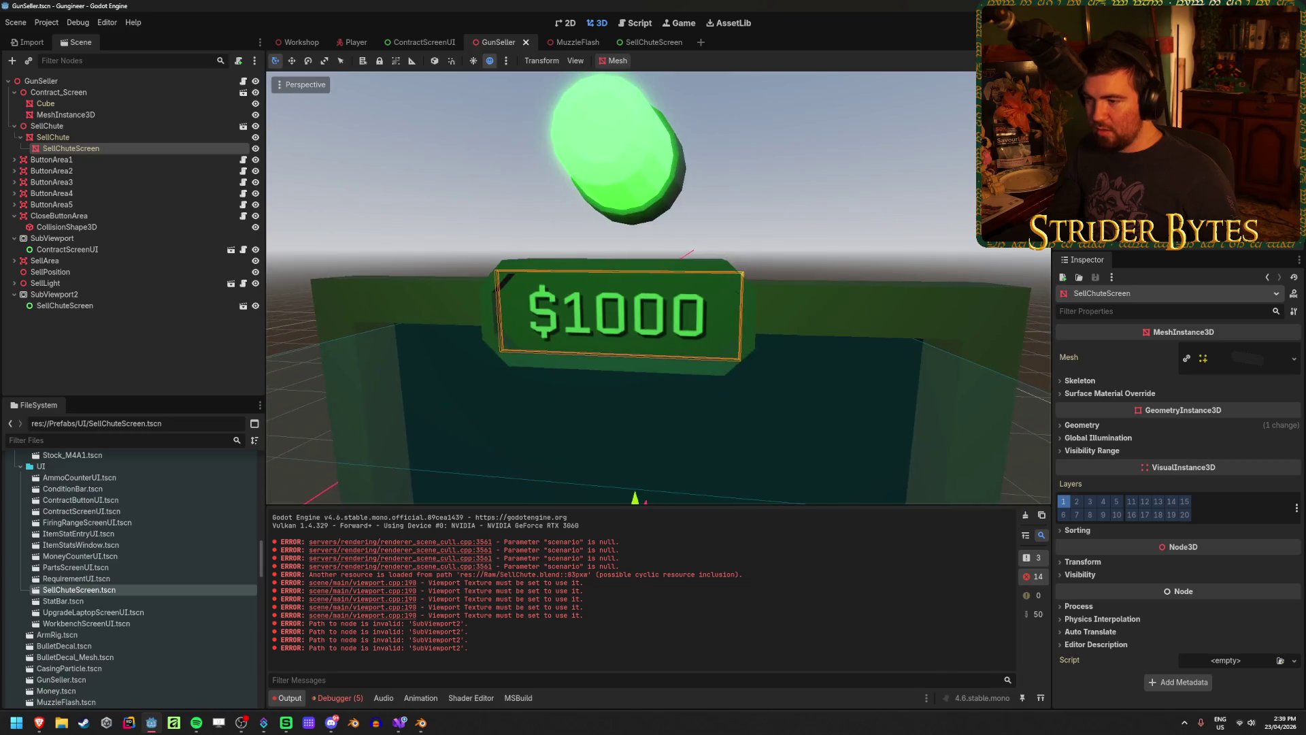
click(867, 145)
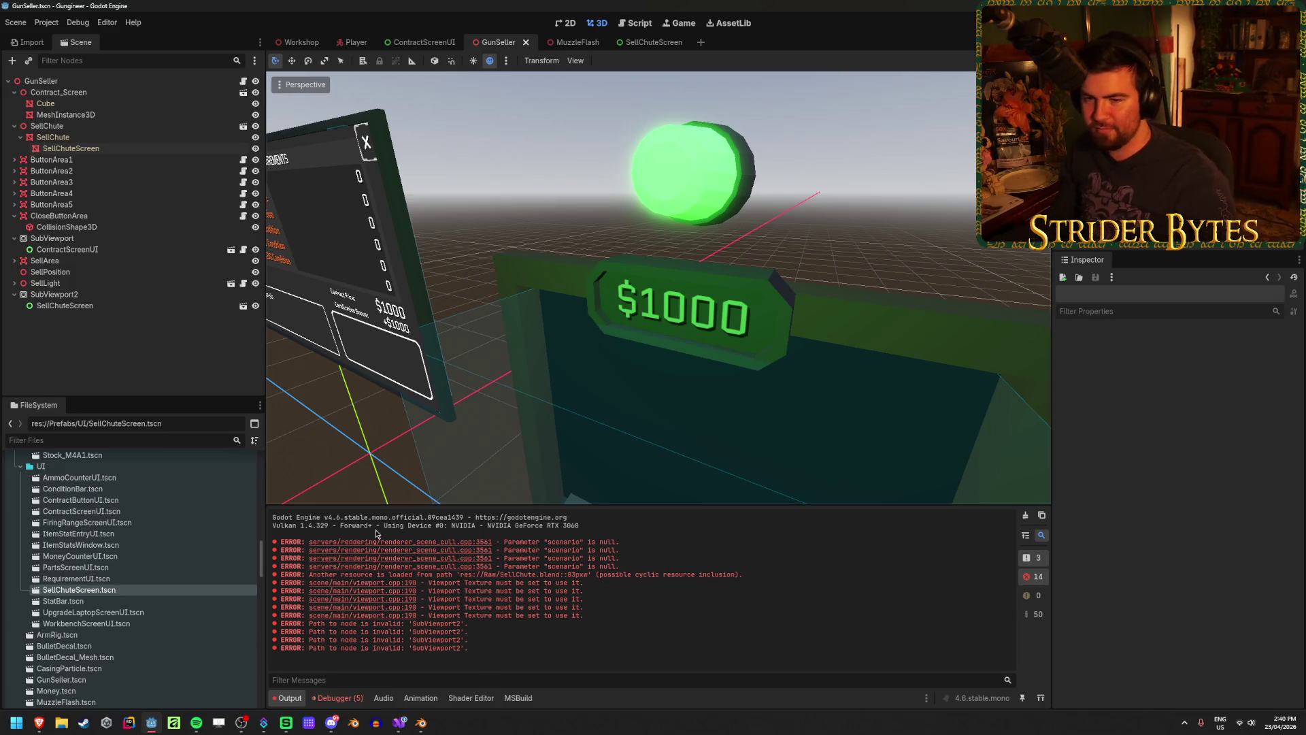
Inspect SubViewport2's $1000 preview in the Inspector, then return to Blender
click(146, 294)
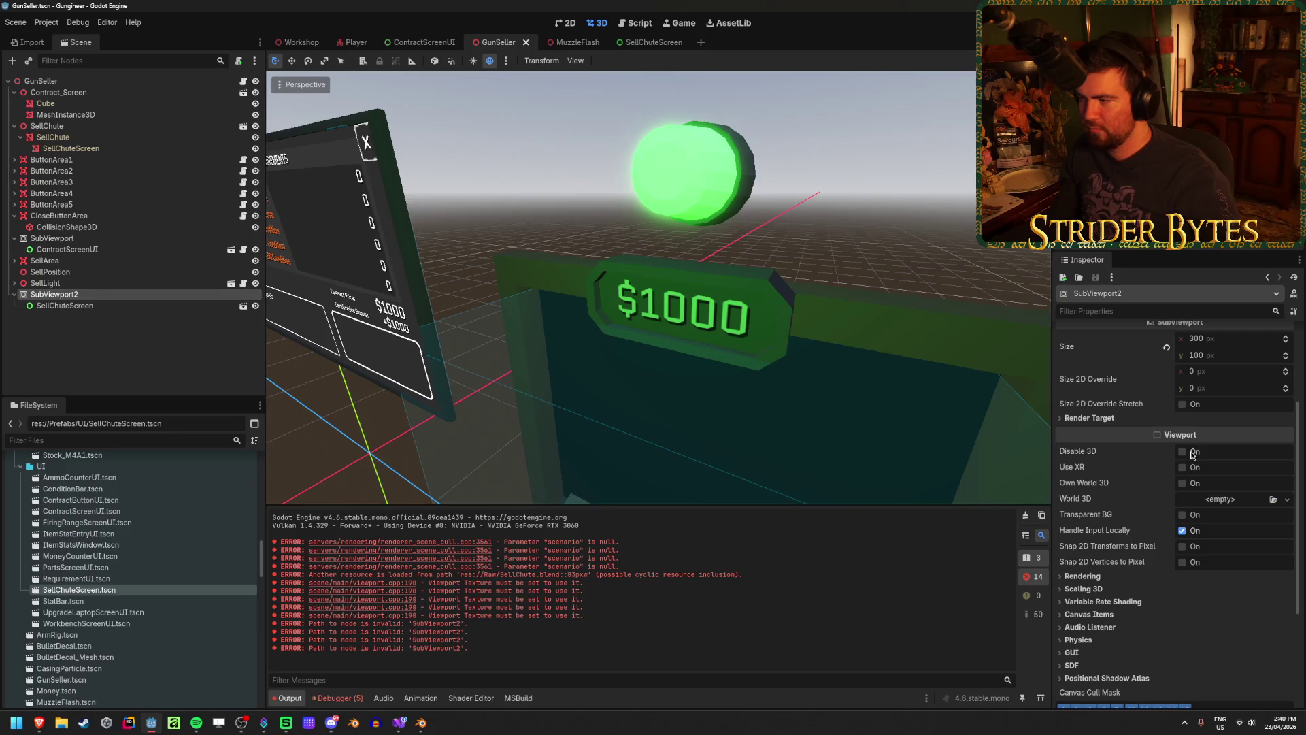
scroll(1115, 476, up, 3)
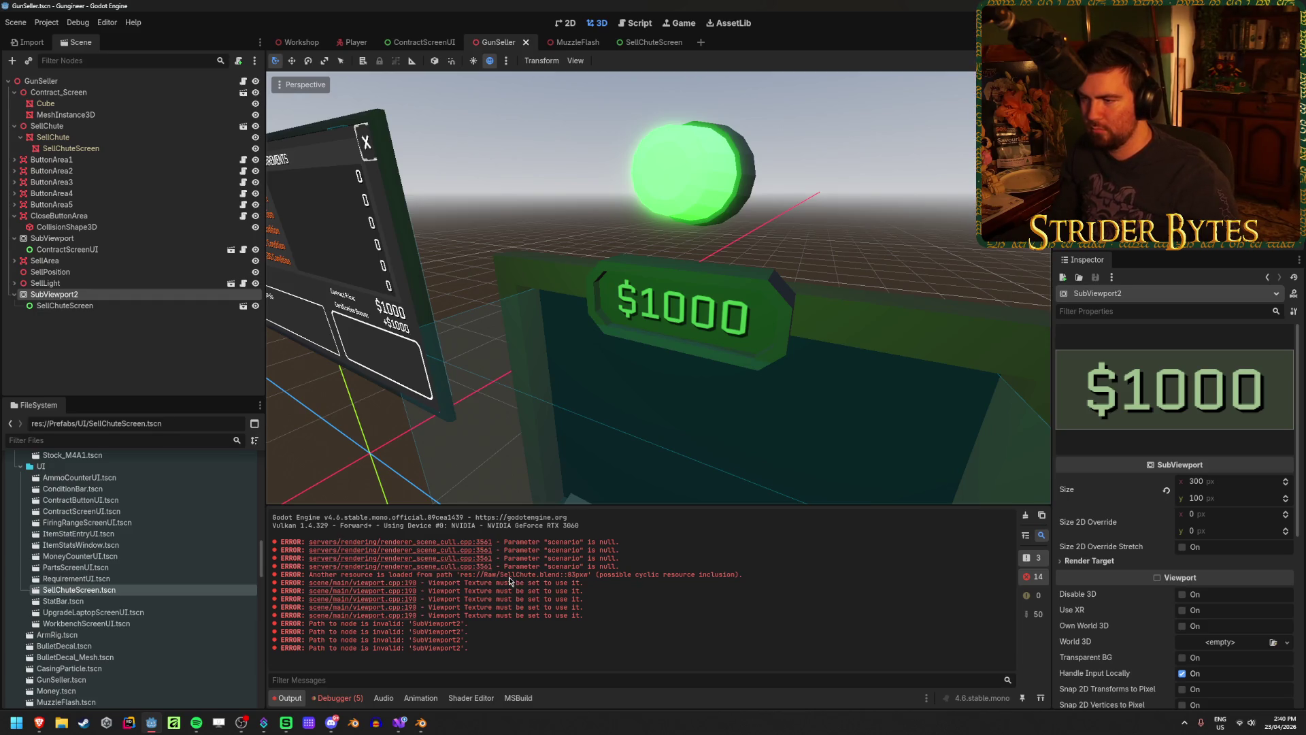
click(428, 732)
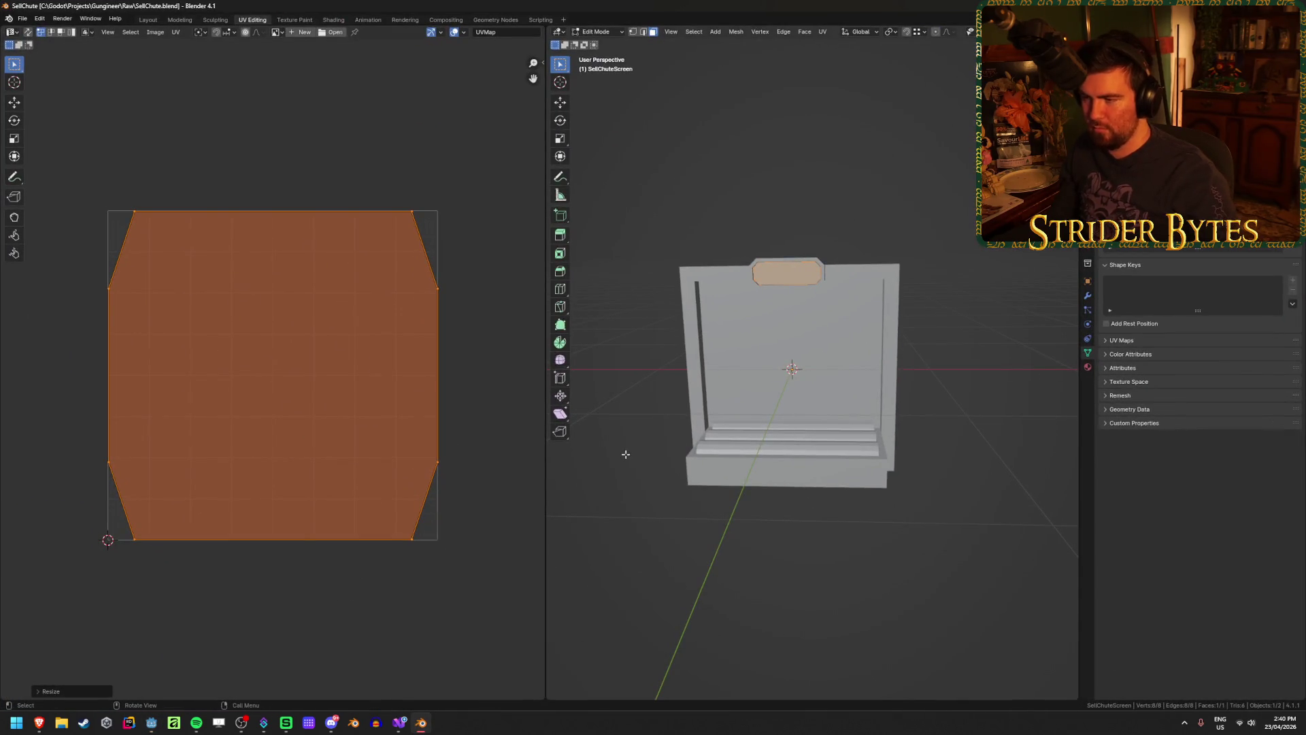
From front ortho view, Project from View the screen UVs until the island fills the square
key(KP_1)
key(u)
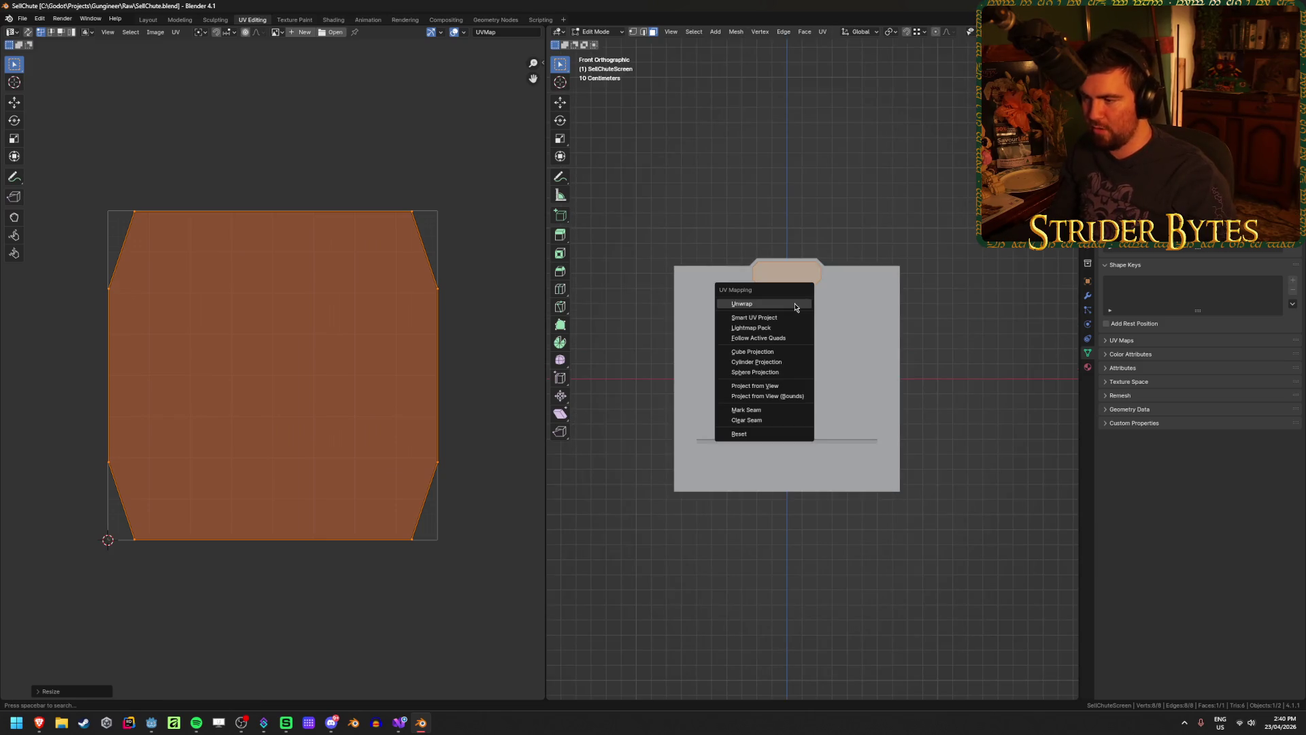
click(789, 384)
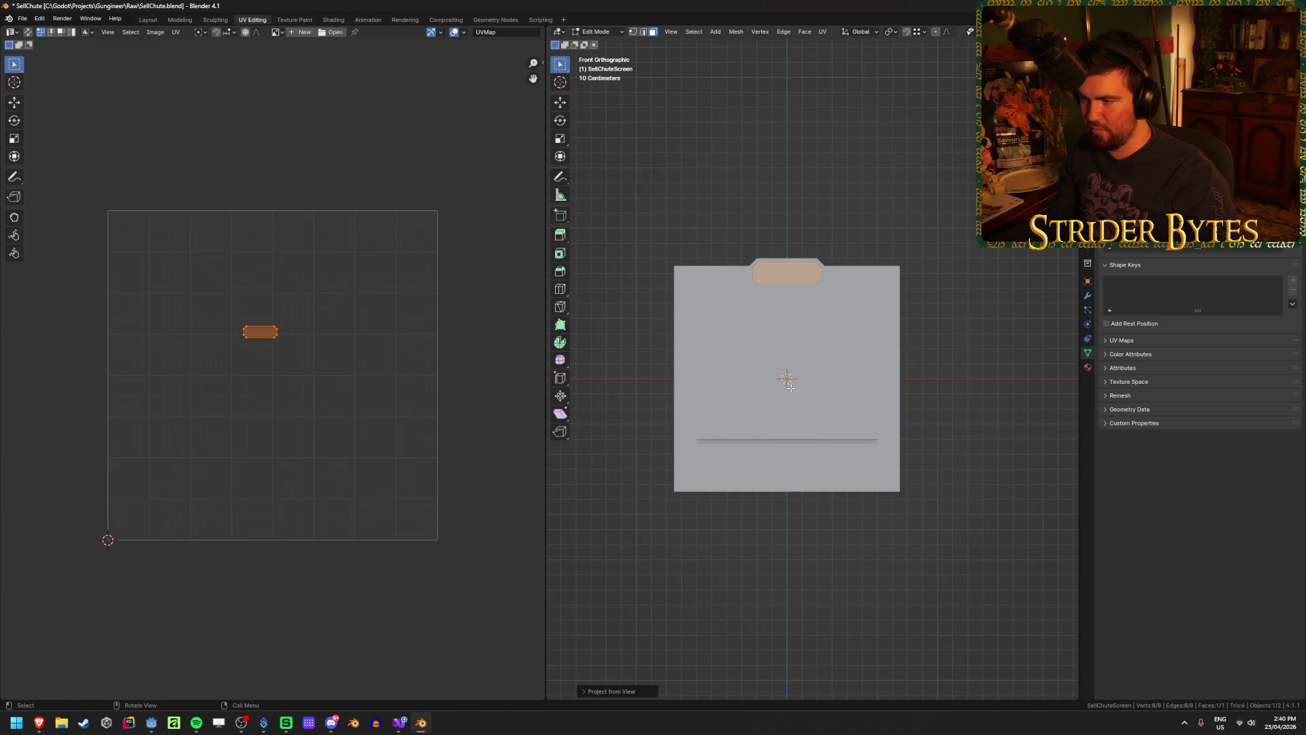
scroll(793, 308, up, 6)
key(u)
click(753, 257)
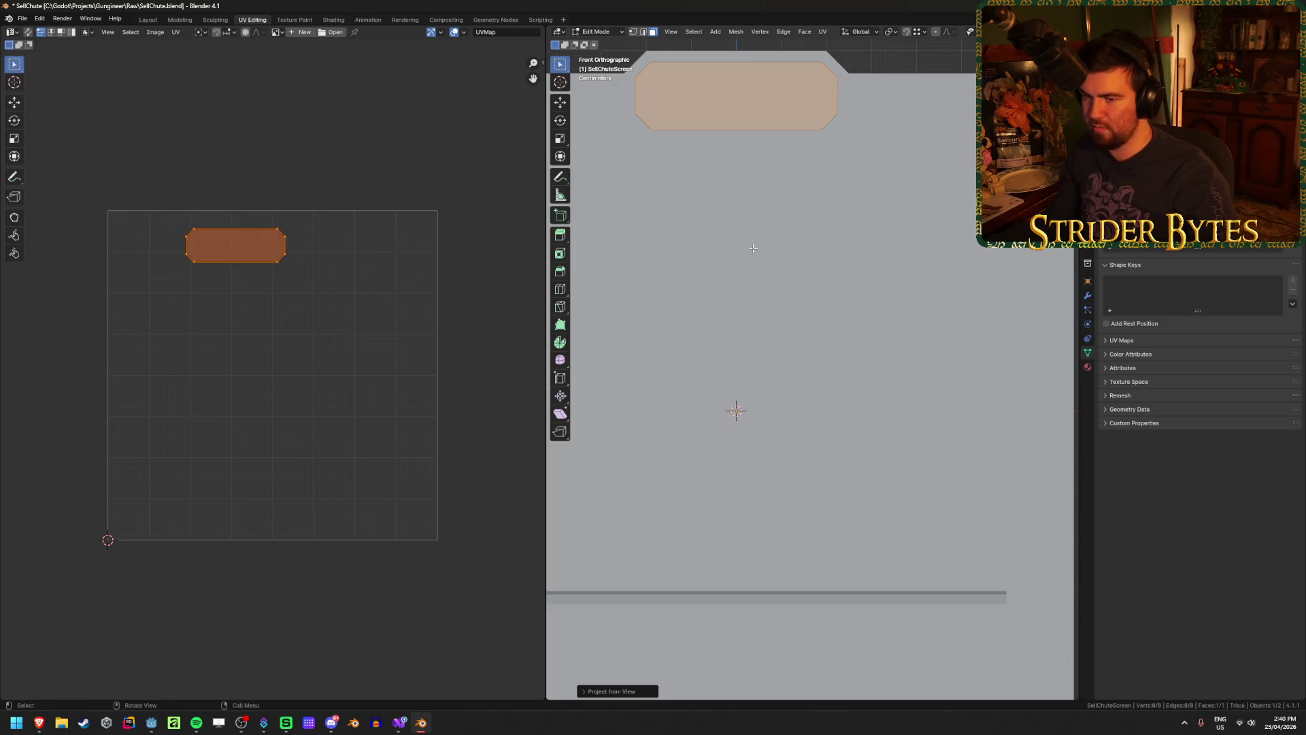
key(u)
click(756, 259)
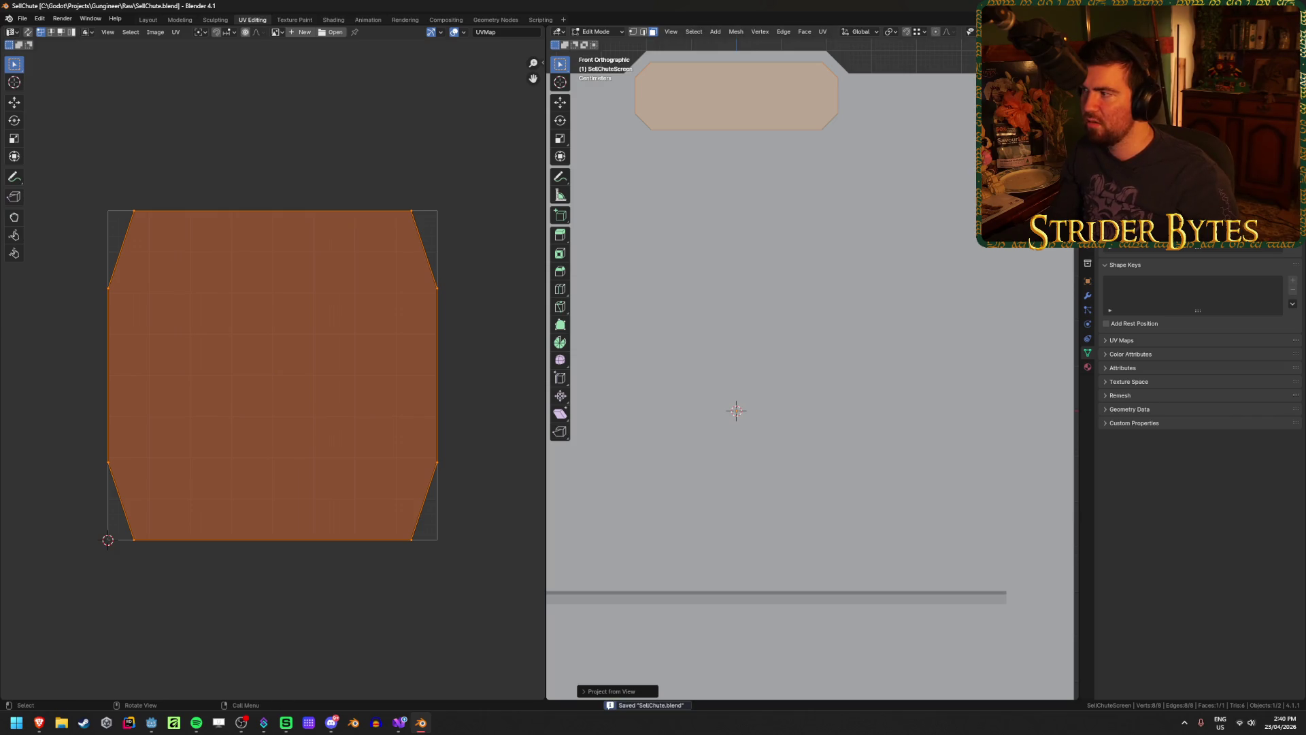
key(alt+Tab)
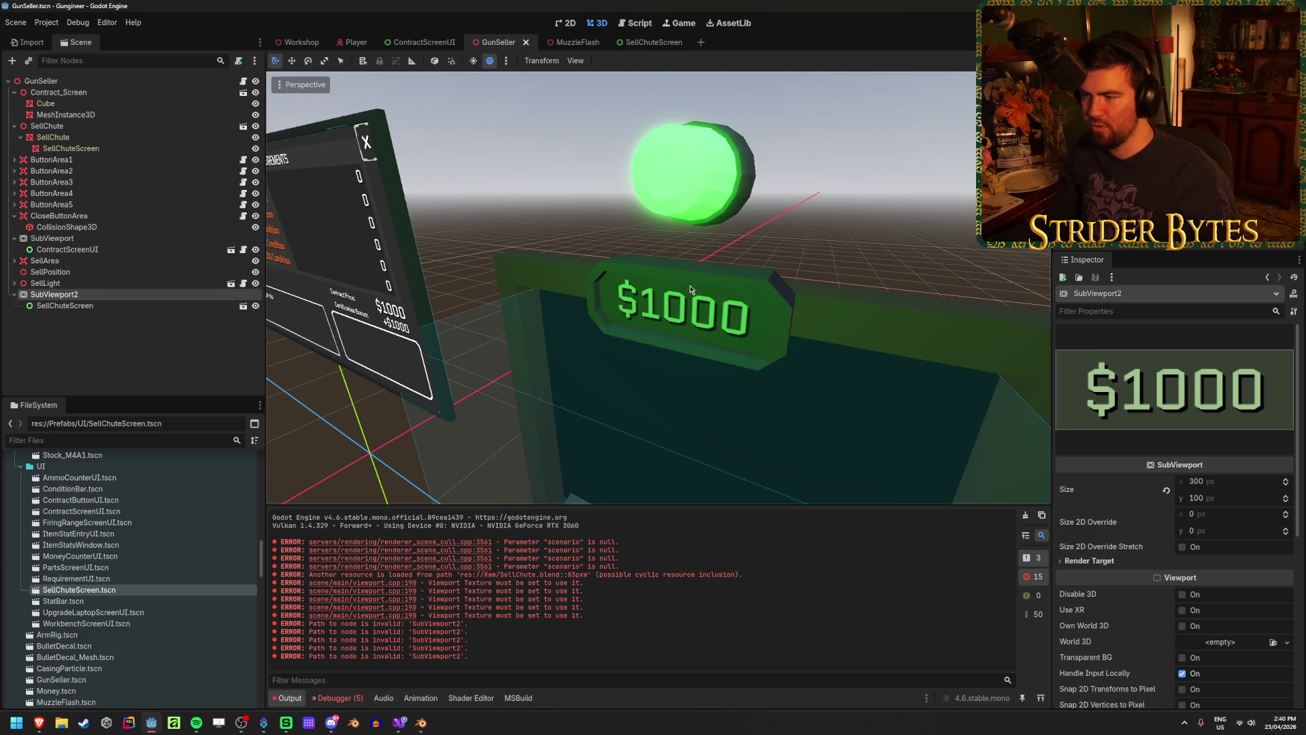
Set SubViewport2's size to 600 × 200
scroll(689, 284, up, 5)
scroll(690, 289, down, 2)
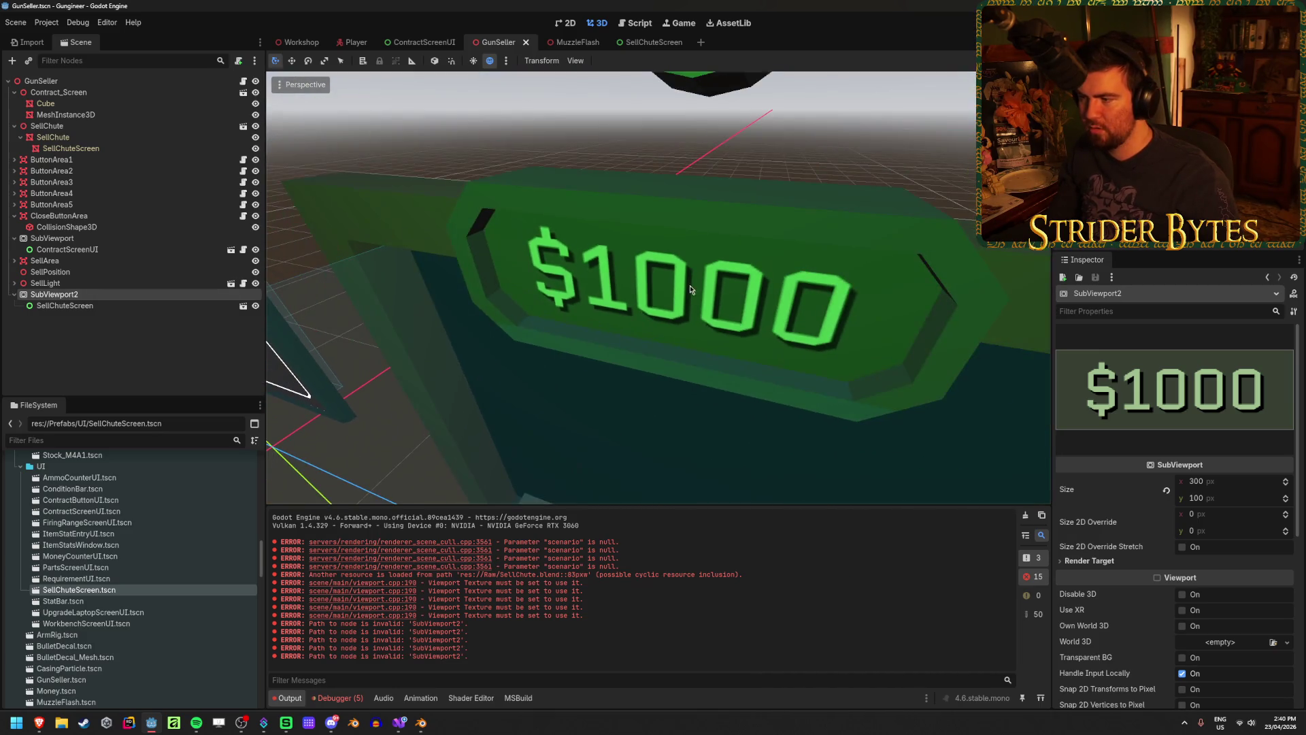
click(1219, 482)
text(600)
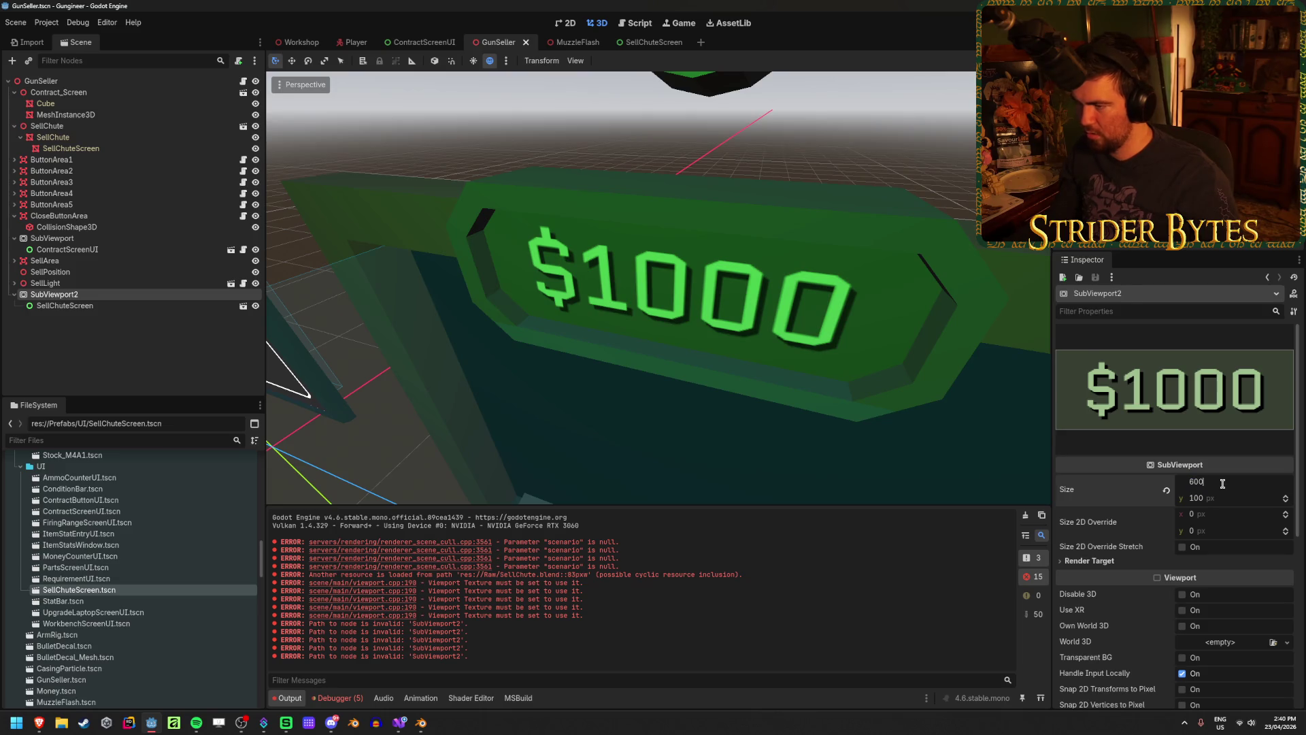
key(Tab)
text(200)
key(Return)
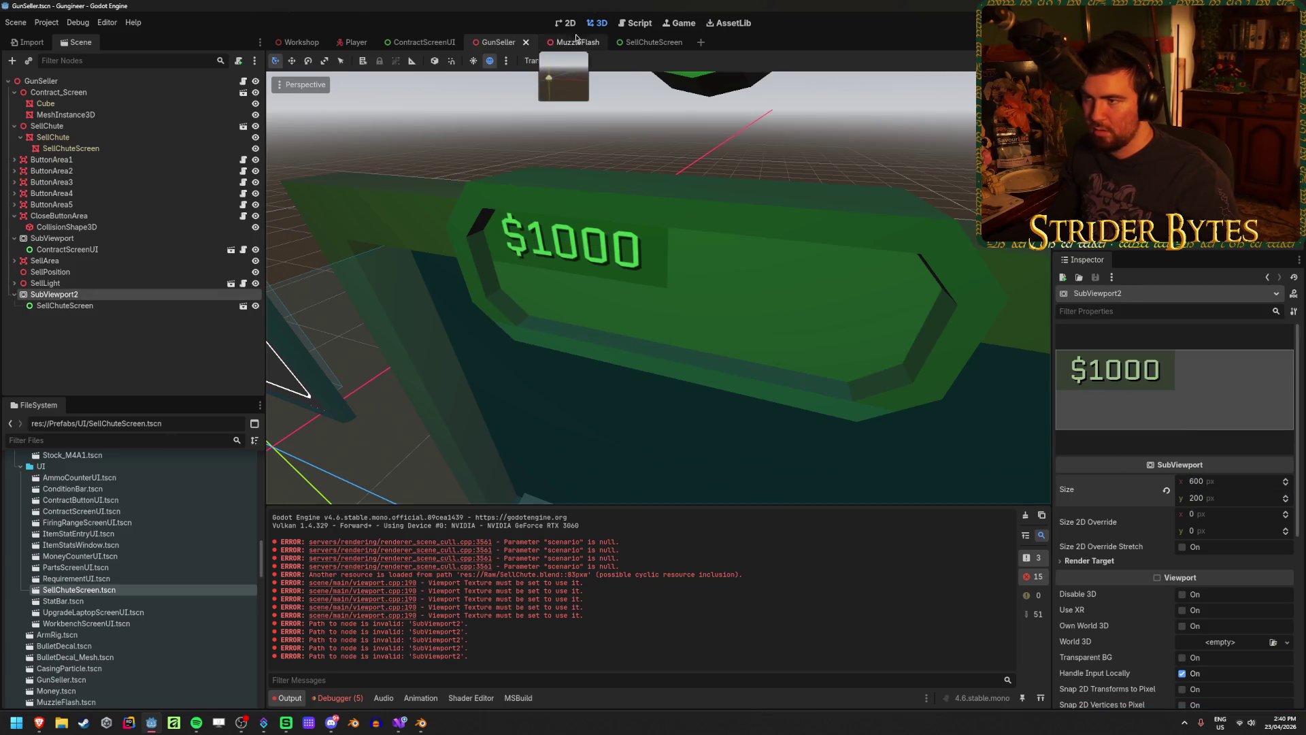
Give the SellChuteScreen root a Custom Minimum Size of 600 × 200
click(651, 42)
click(1213, 400)
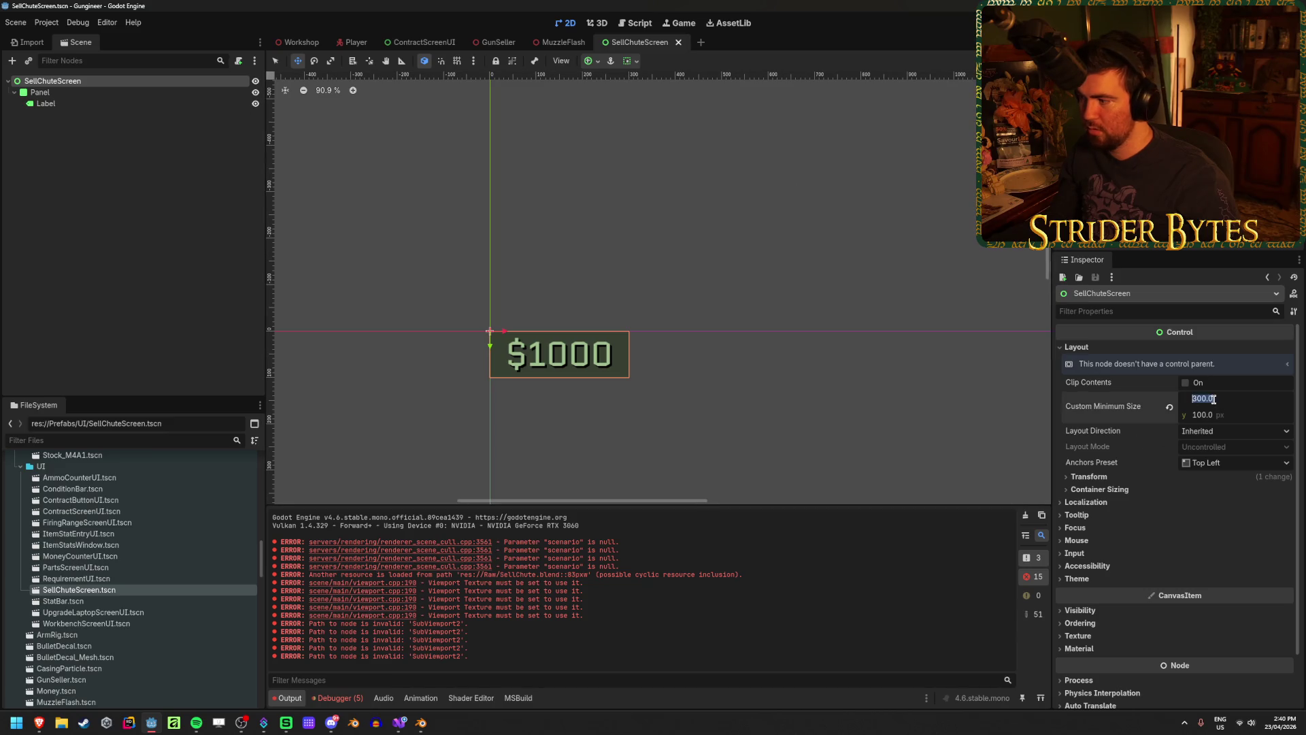
key(Tab)
text(200)
key(Return)
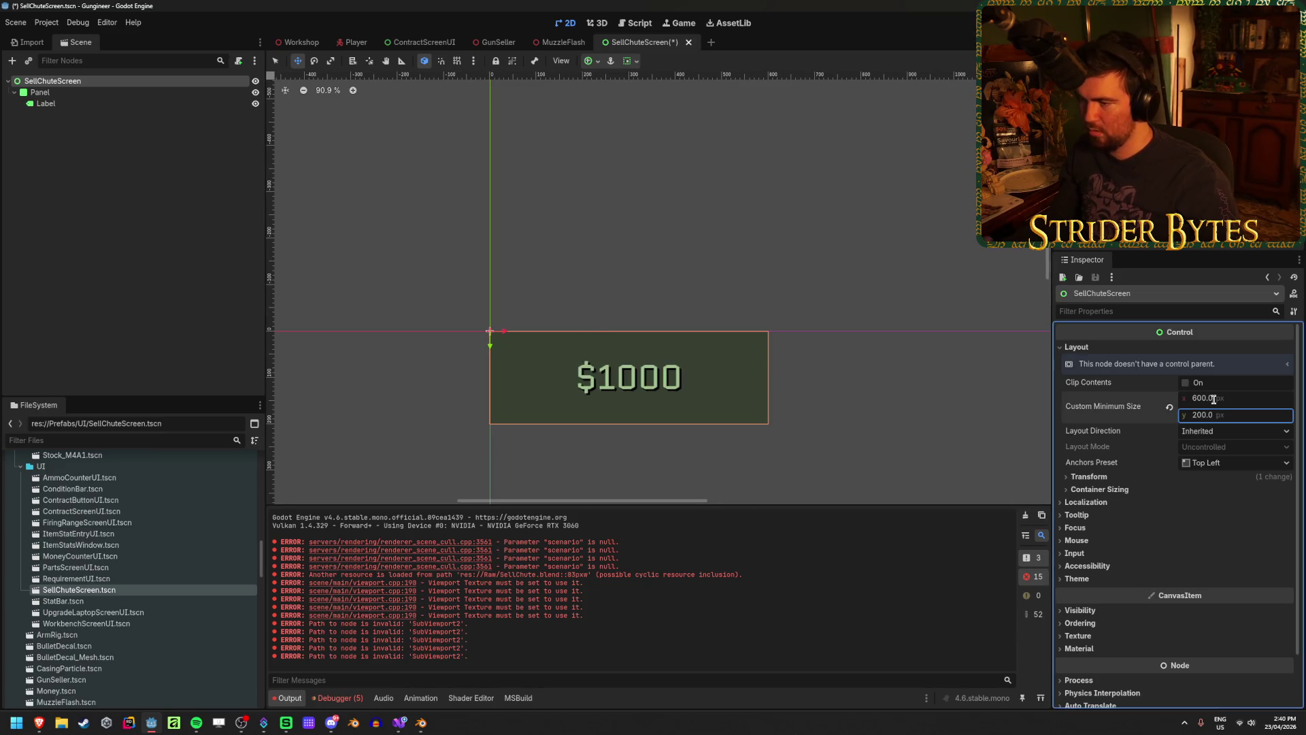
Enlarge the $1000 Label's Font Size theme override and save SellChuteScreen
click(123, 107)
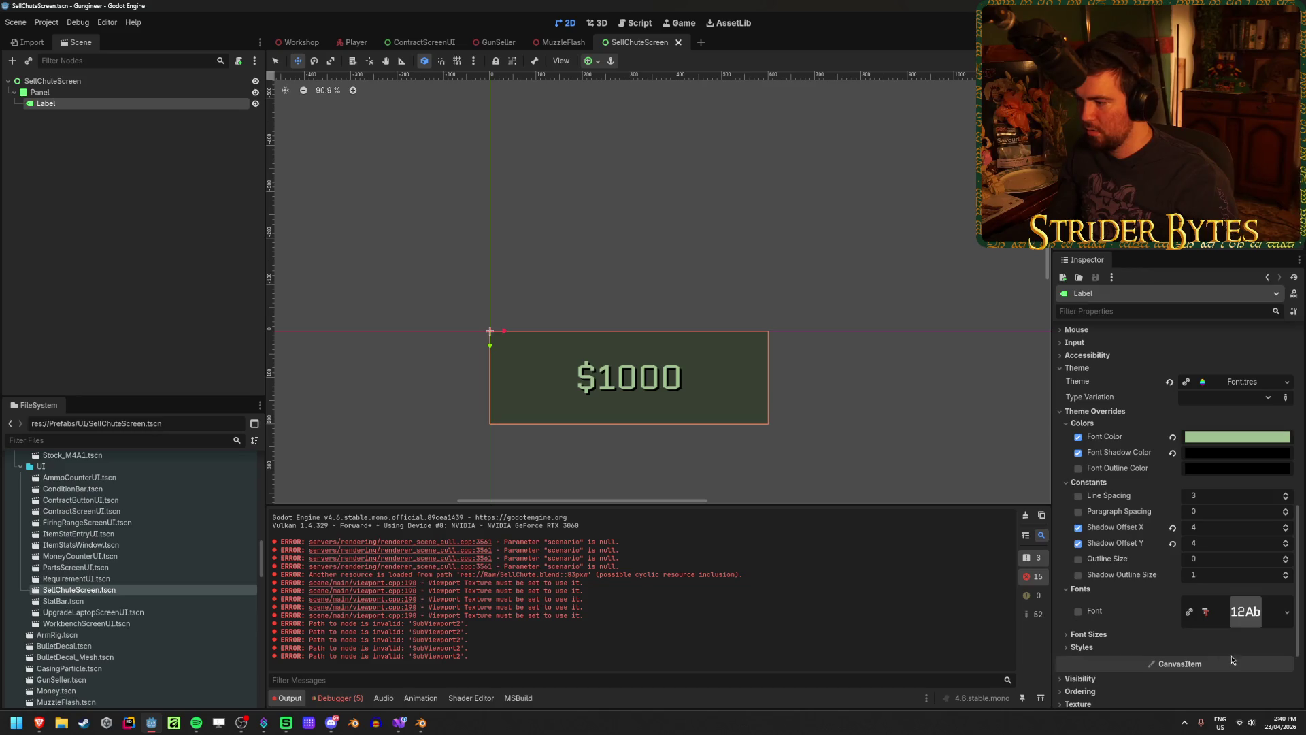
click(1092, 647)
click(1097, 635)
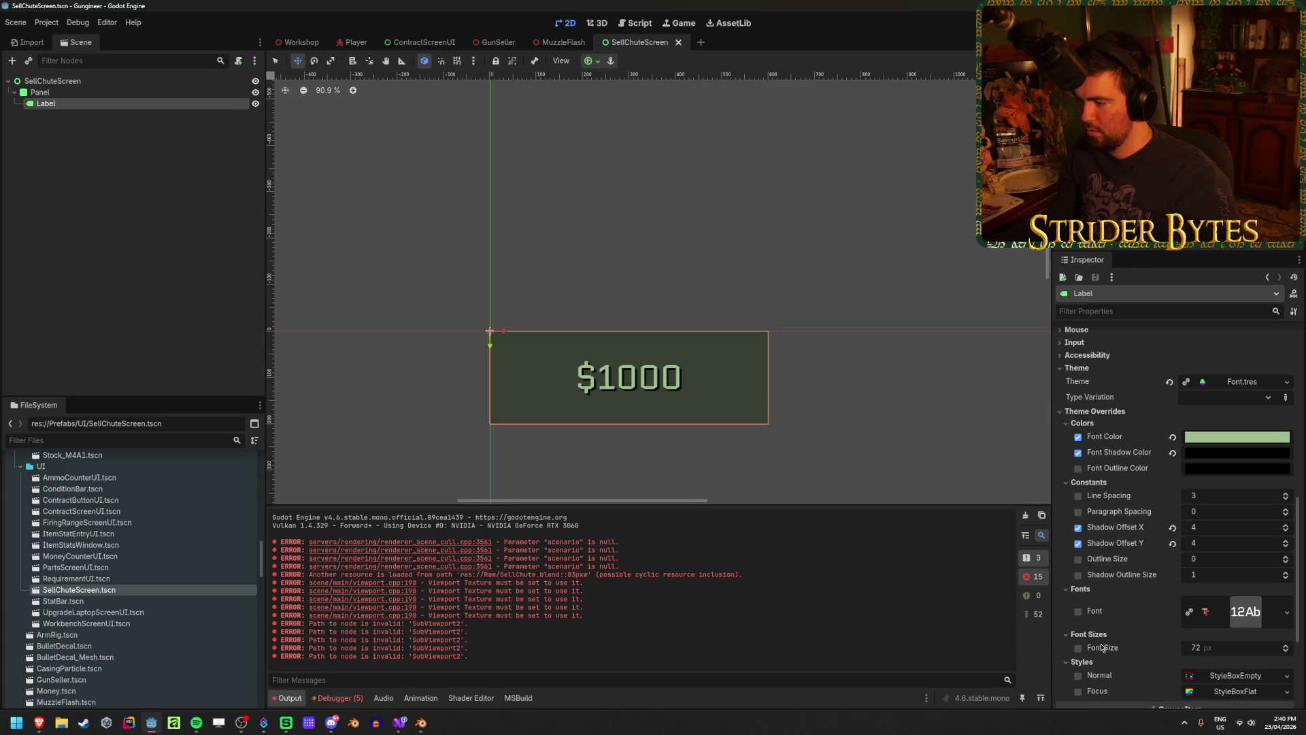
drag(1208, 652, 1252, 652)
click(1217, 648)
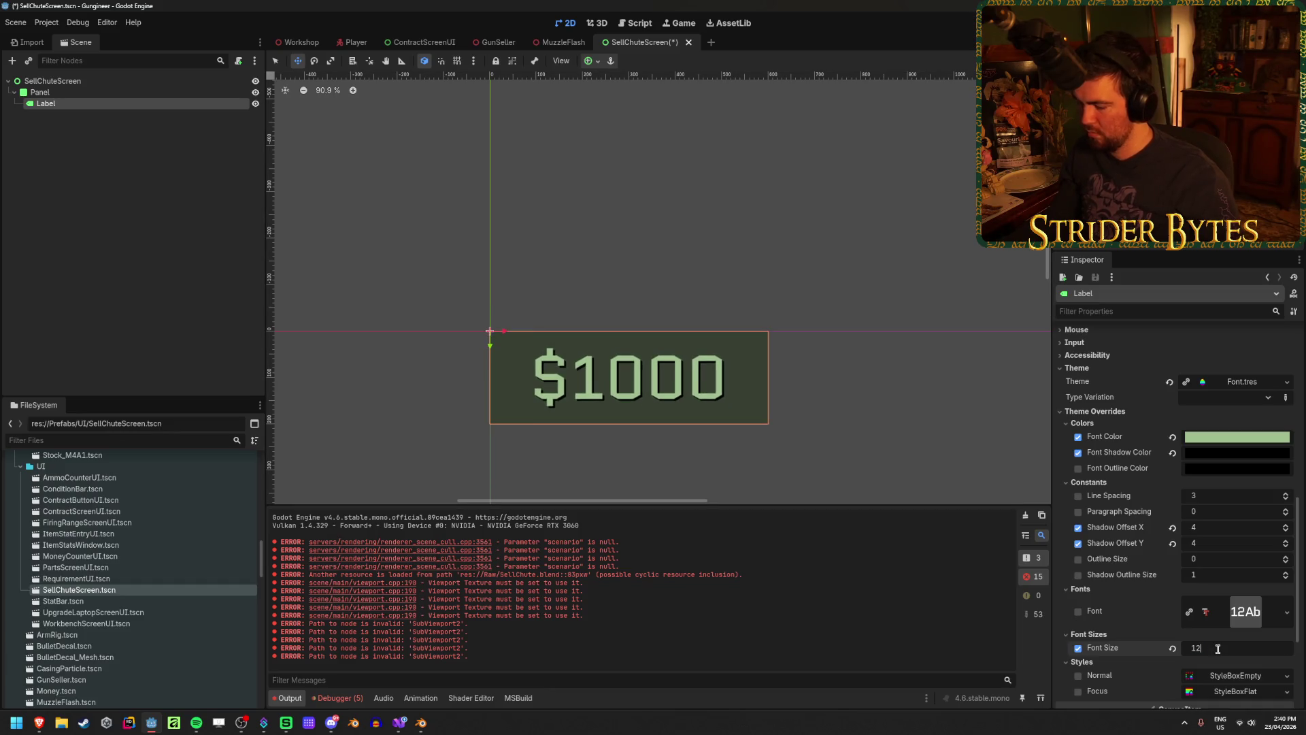
text(0)
key(Return)
key(ctrl+s)
click(46, 207)
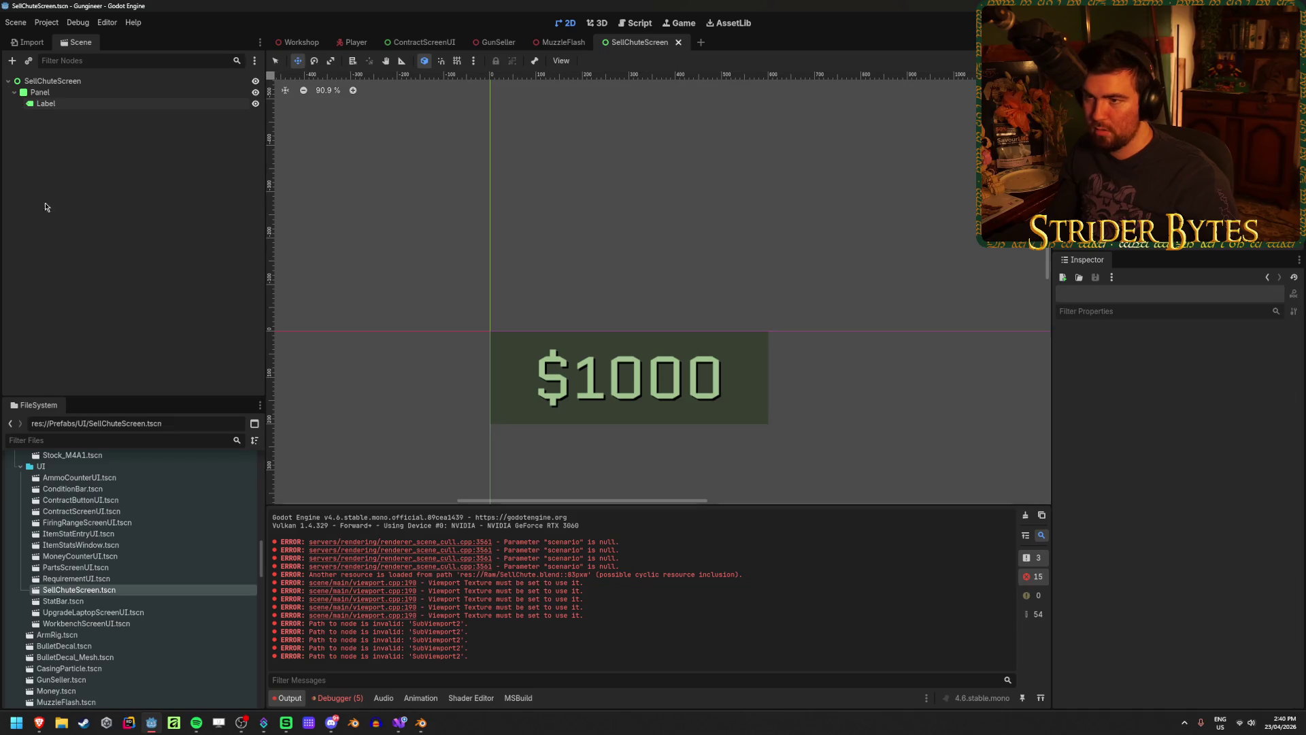
In the GunSeller scene's 3D view, check SubViewport2's preview and select the SellChuteScreen mesh
click(300, 42)
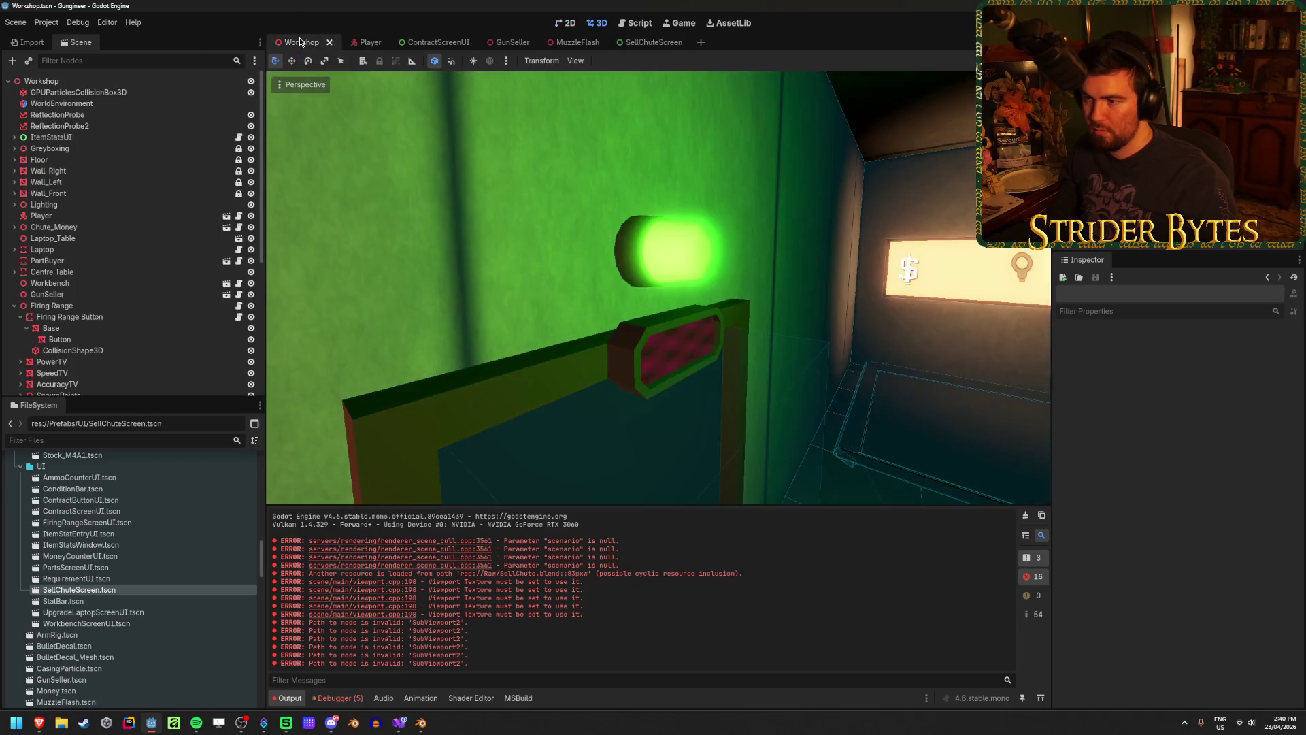
click(499, 42)
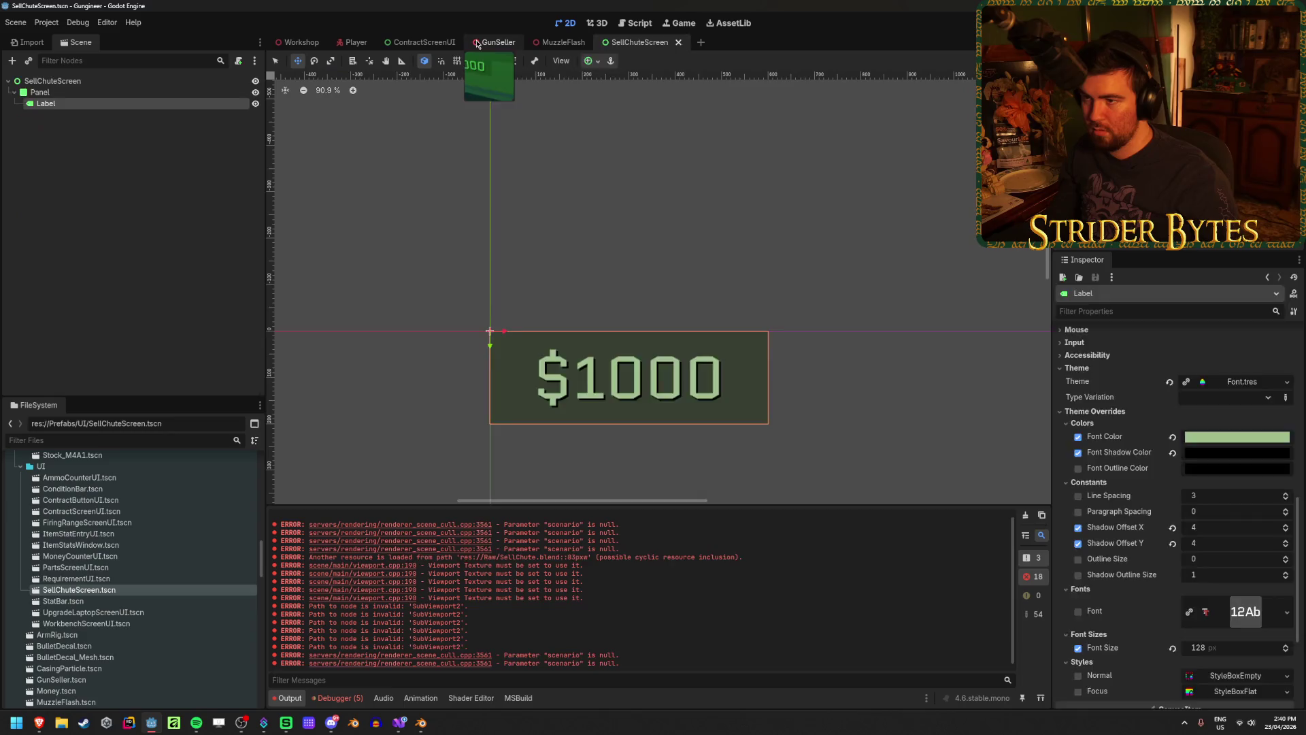
click(150, 356)
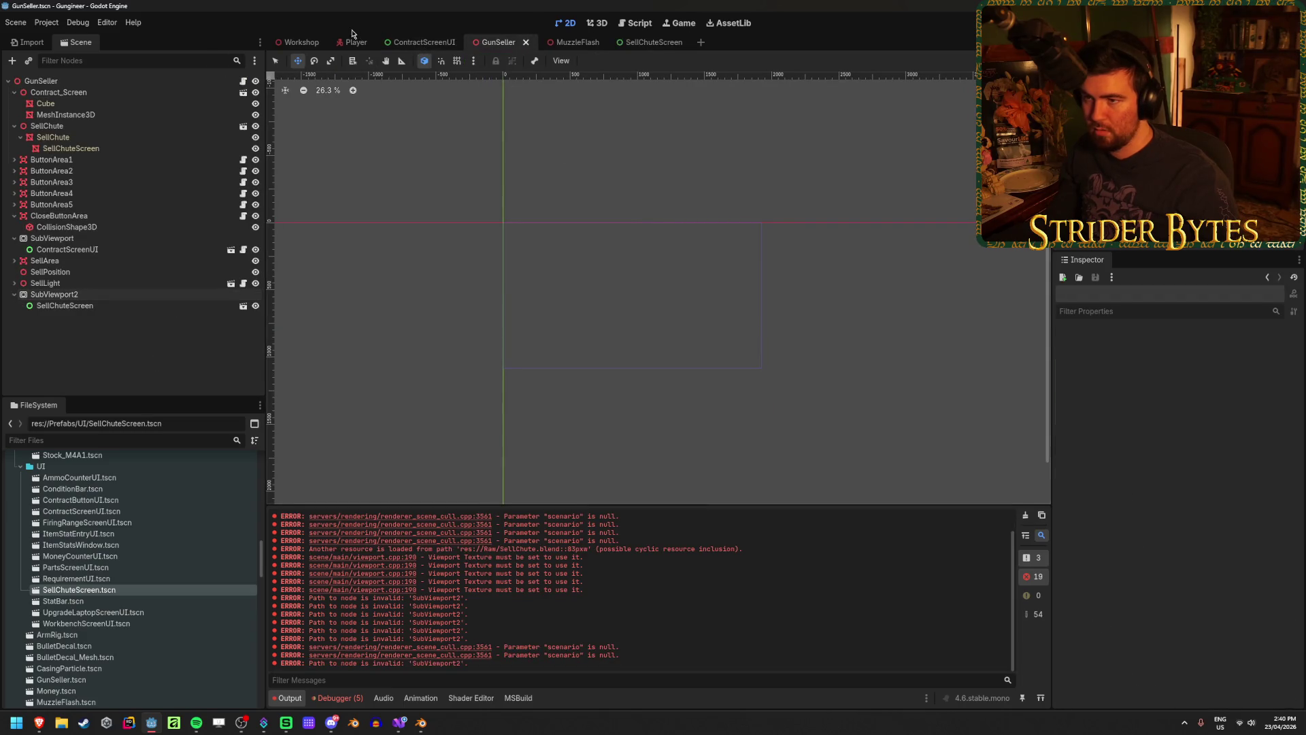
click(41, 81)
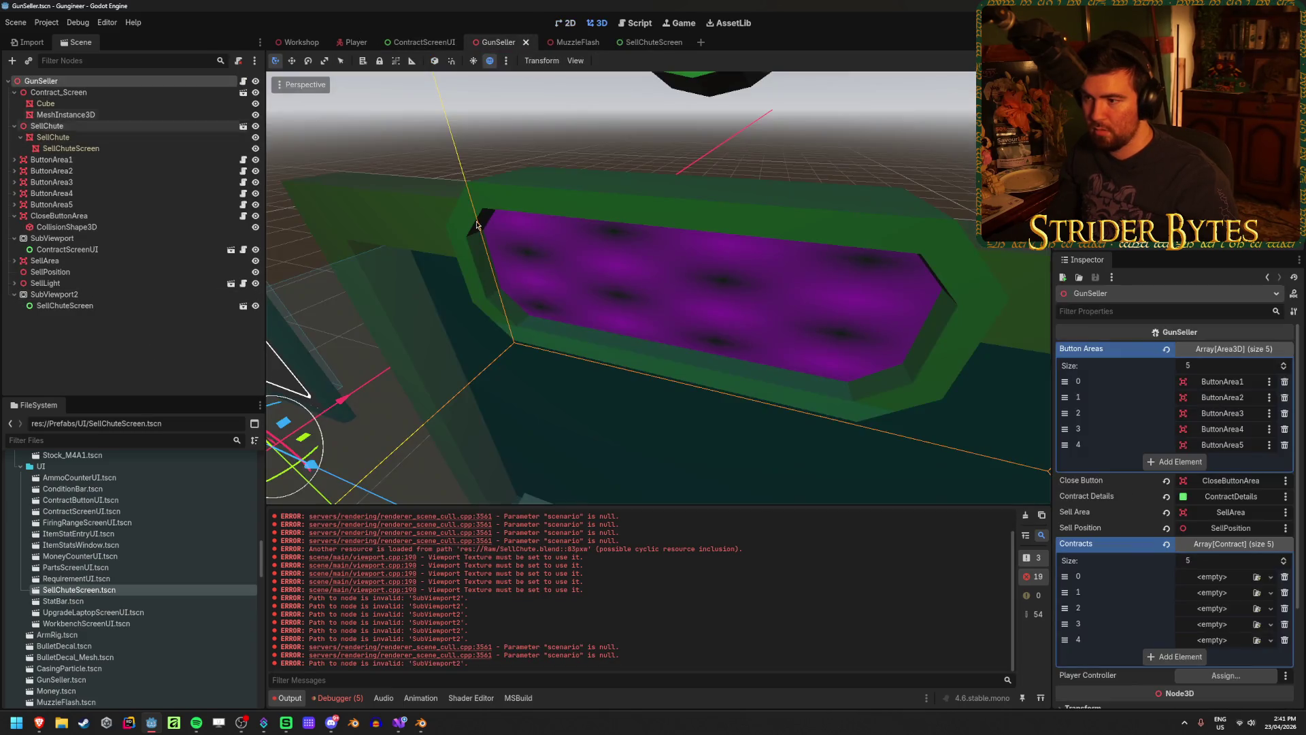
click(62, 295)
click(86, 307)
click(62, 294)
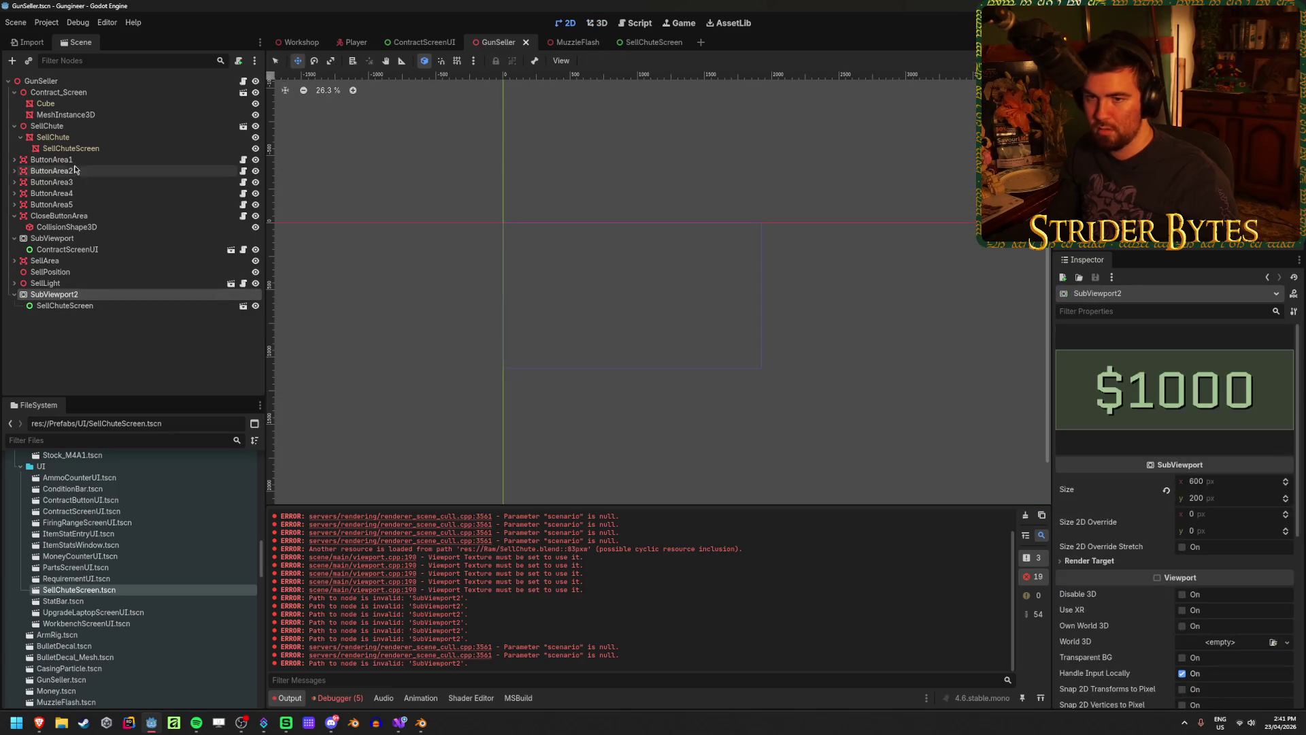
click(68, 148)
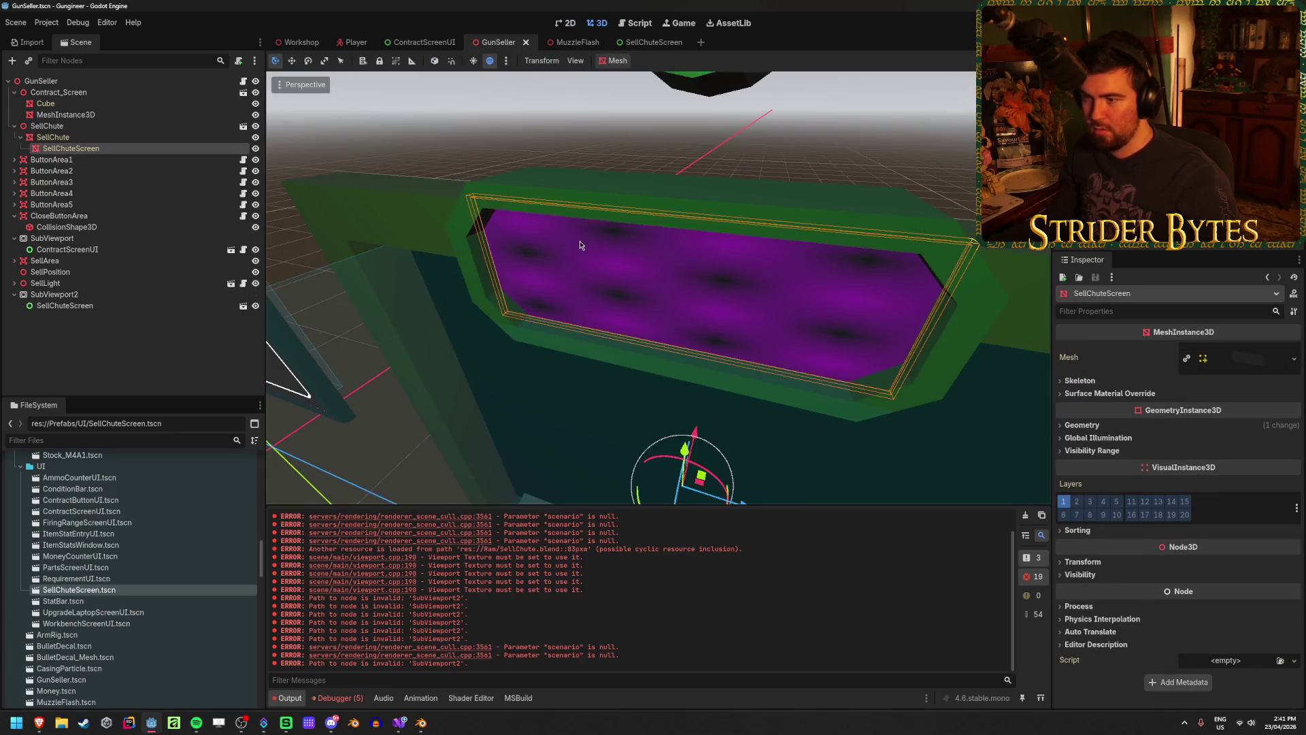
Clear the material override's albedo Viewport Path, assign SubViewport2, and save the scene
click(1095, 425)
click(1254, 457)
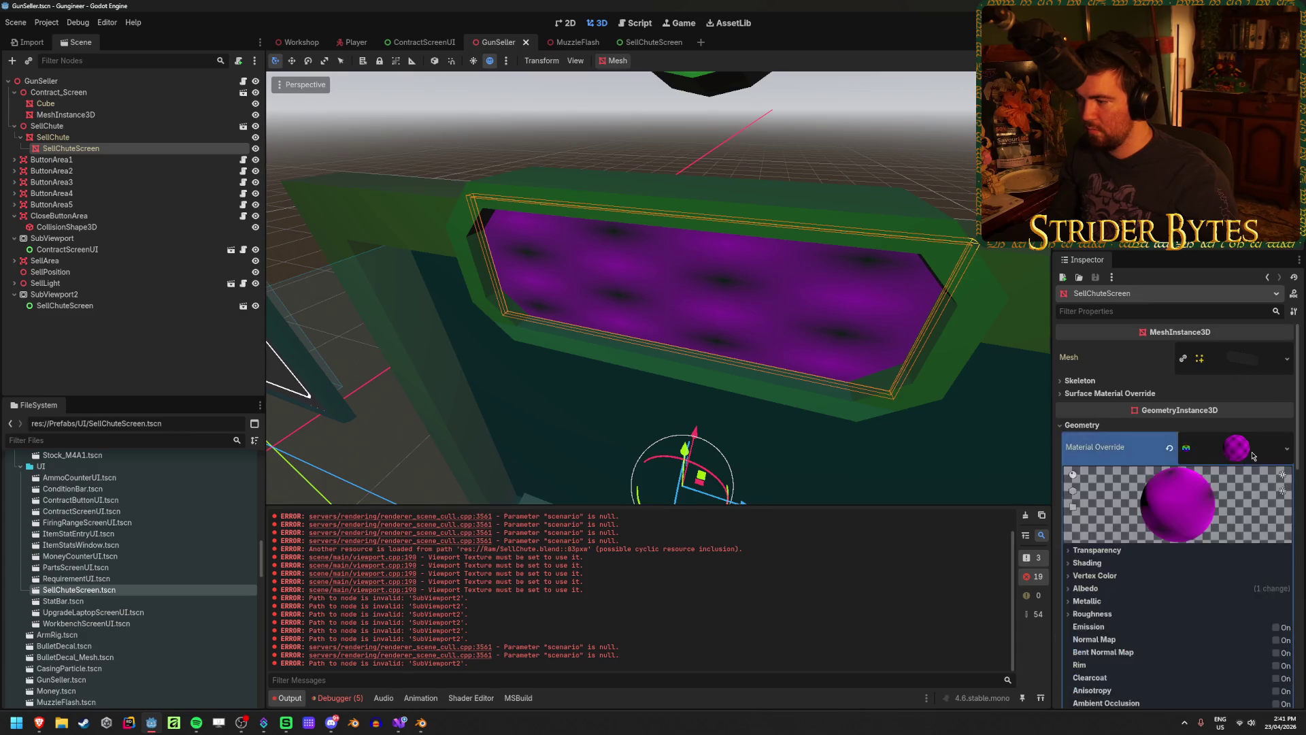
scroll(1253, 455, down, 10)
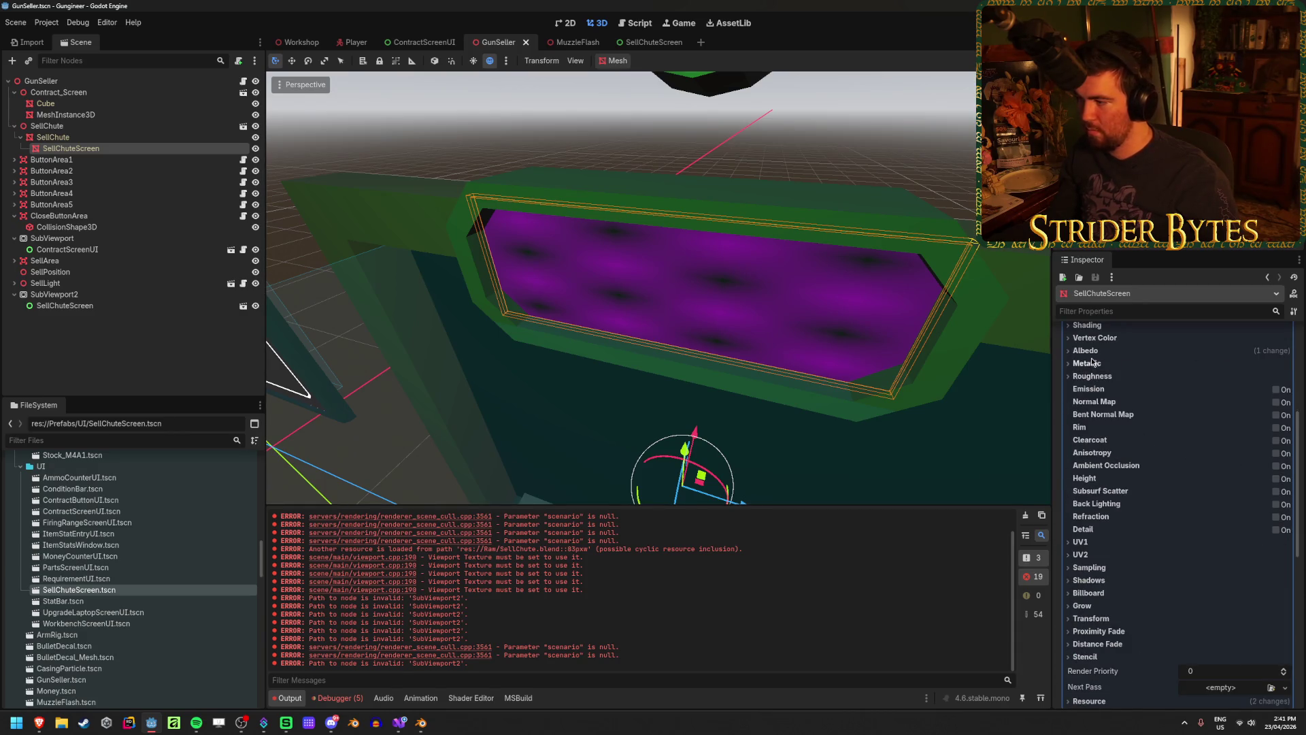
click(1085, 350)
click(1255, 381)
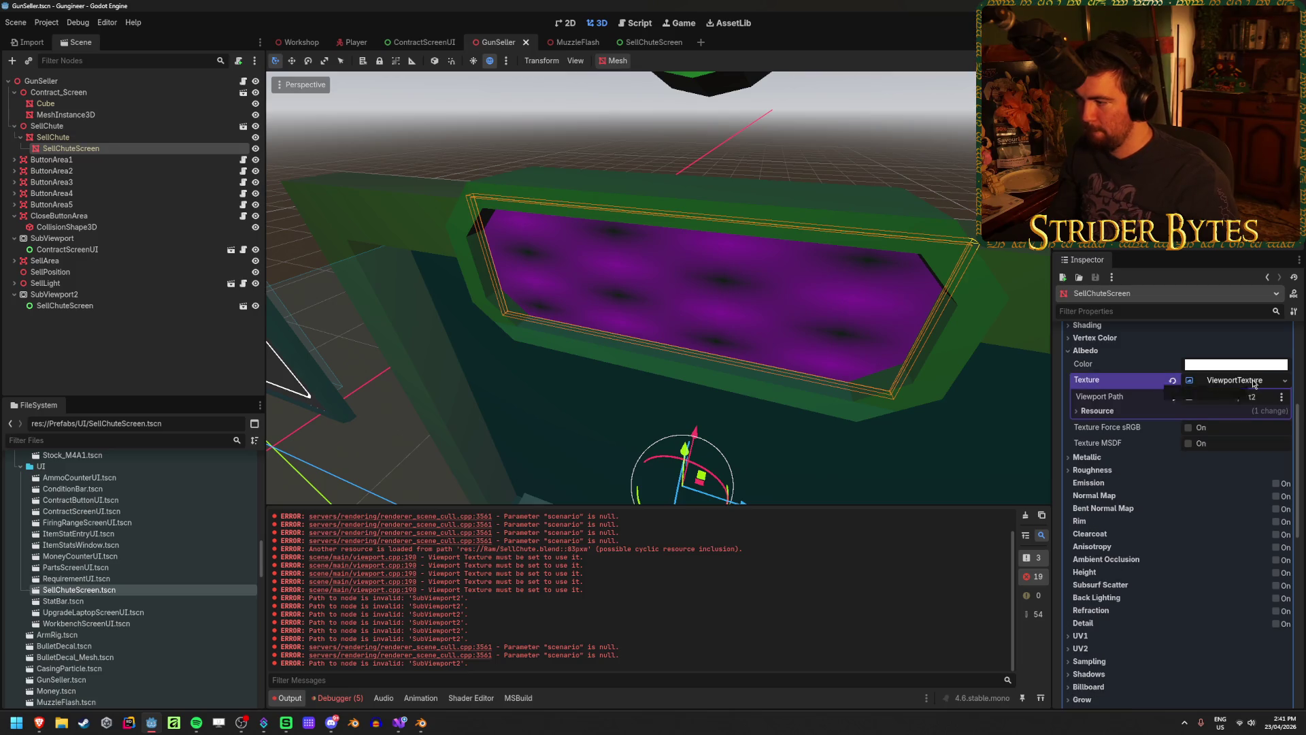
click(1171, 397)
click(1237, 399)
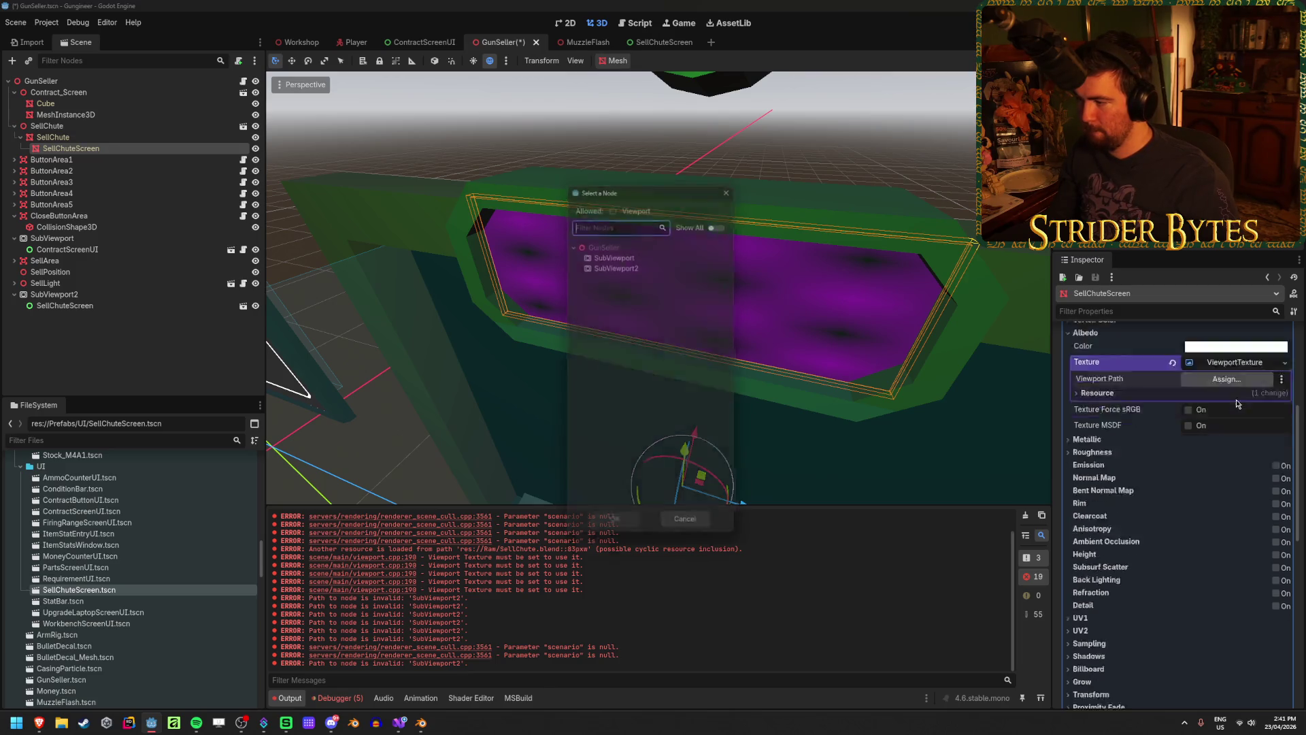
click(640, 268)
click(616, 519)
key(ctrl+s)
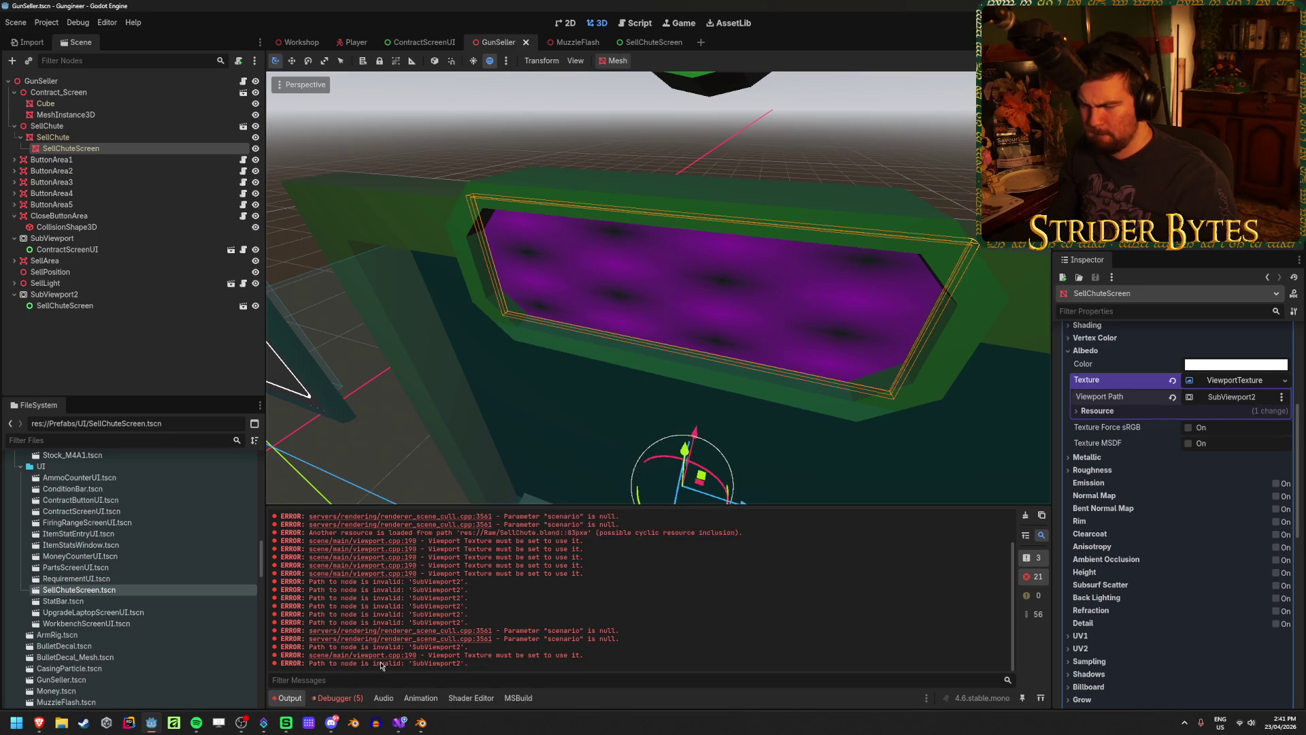
click(93, 293)
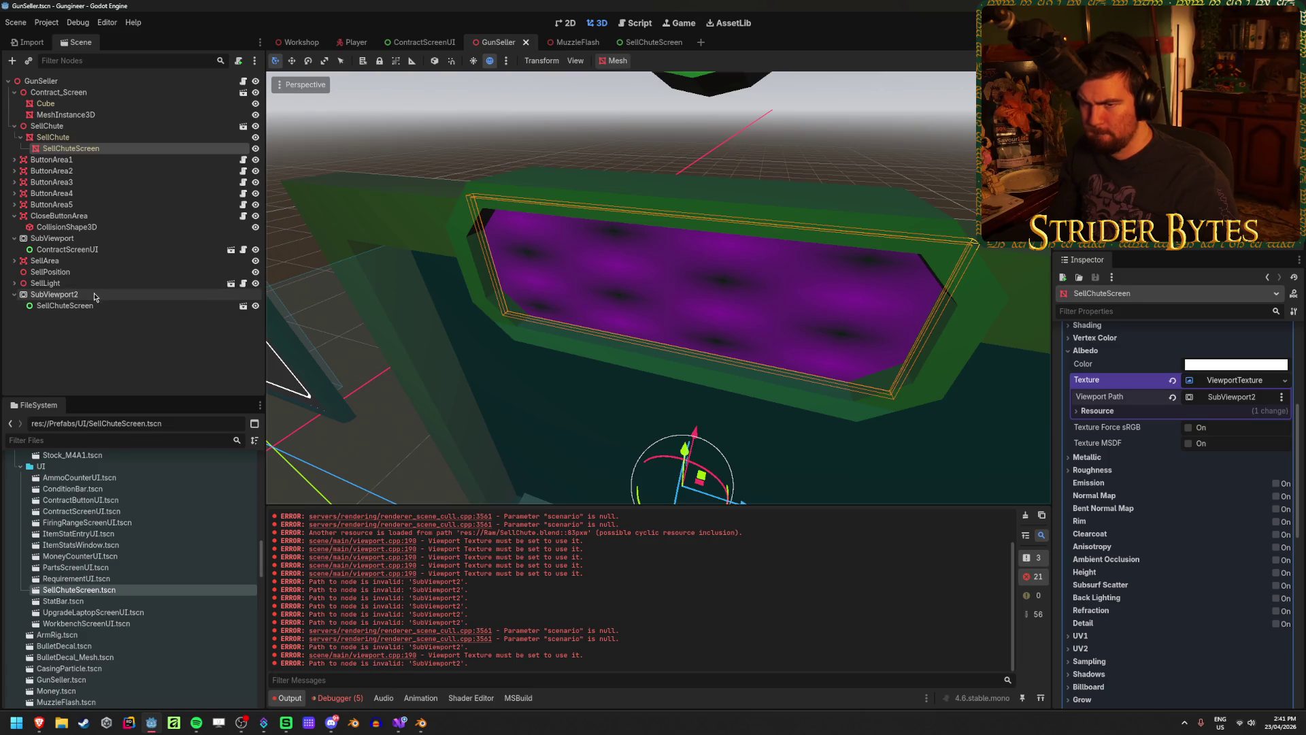
click(87, 148)
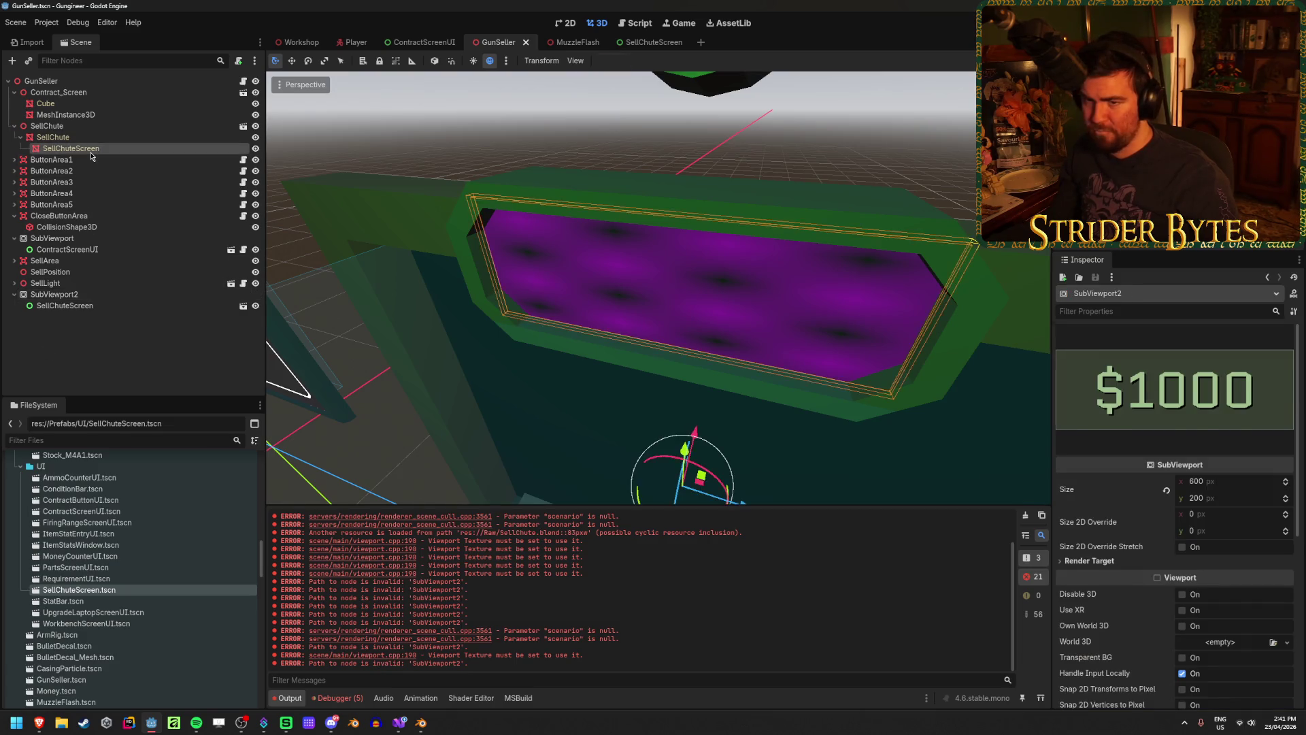
Visit SellChute.blend in Blender and return so Godot reimports the sell chute model
key(alt+Tab)
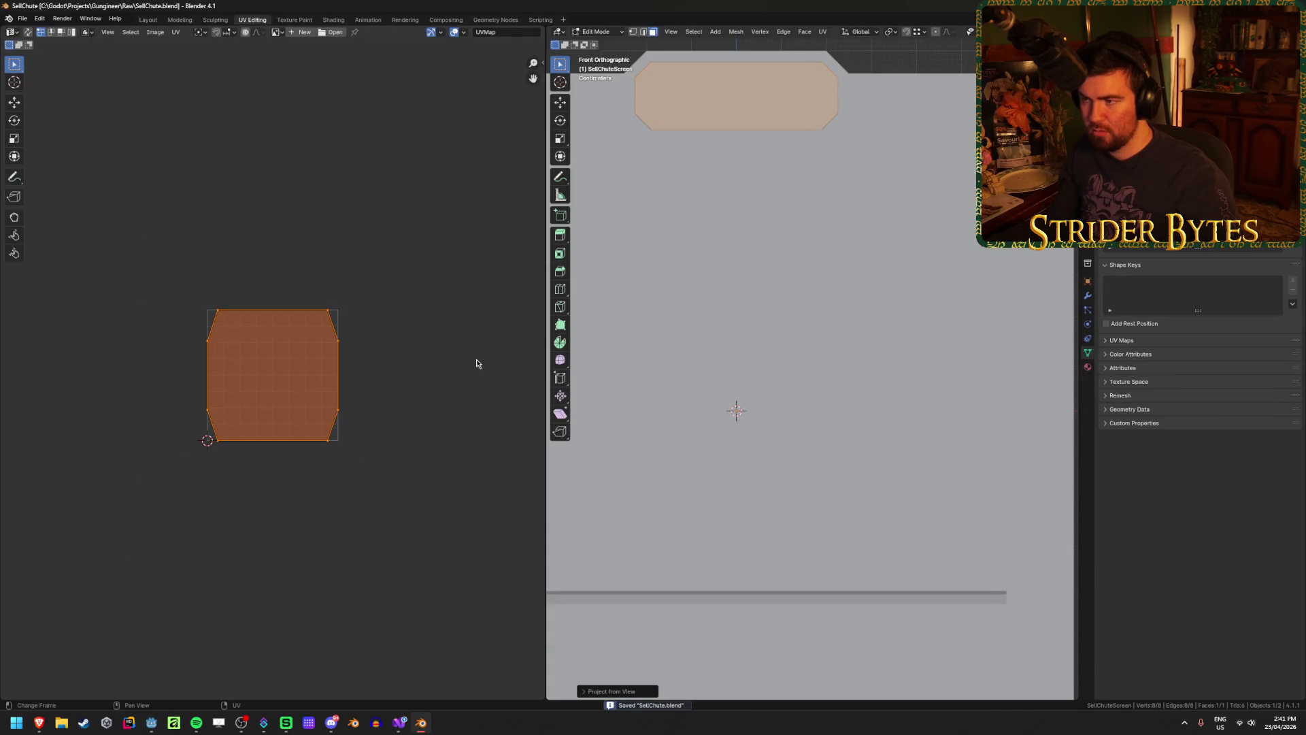
scroll(474, 347, down, 4)
scroll(825, 353, down, 3)
key(alt+Tab)
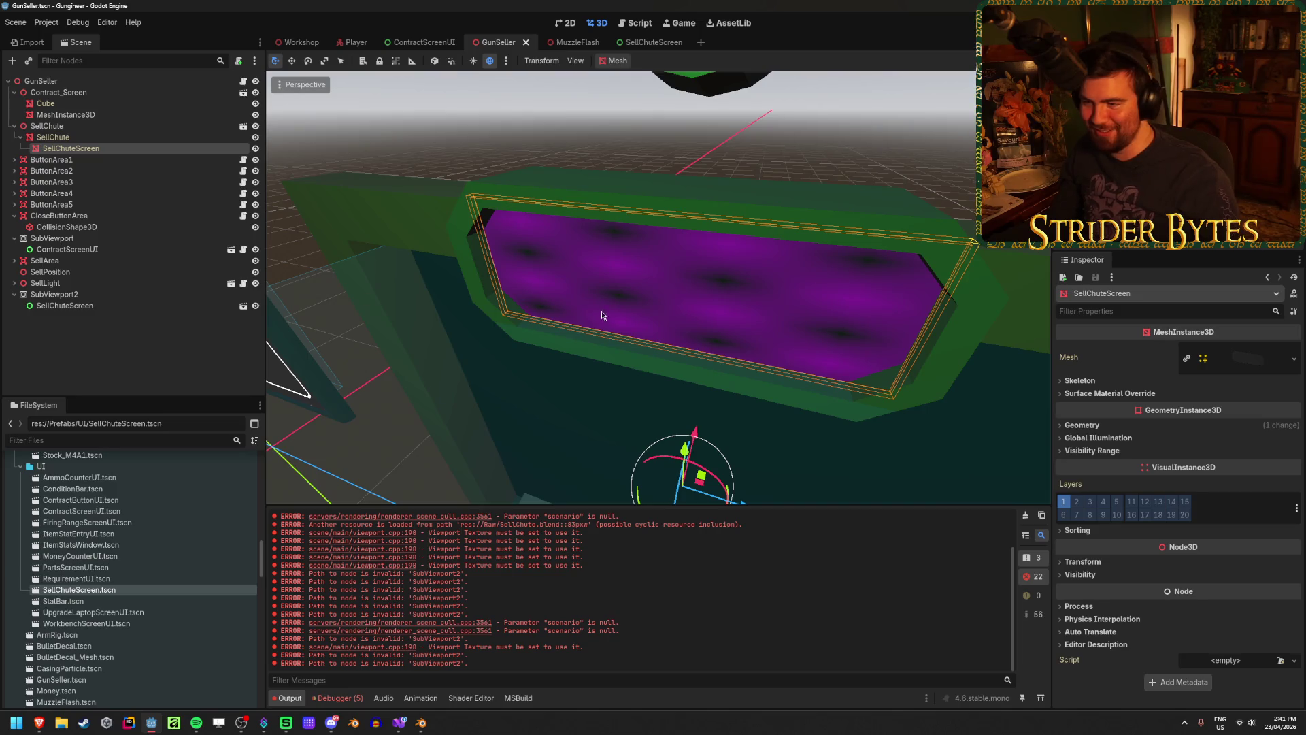
Remove the screen's purple Material Override, try a new StandardMaterial3D, then clear it again
scroll(602, 311, up, 5)
scroll(583, 285, down, 6)
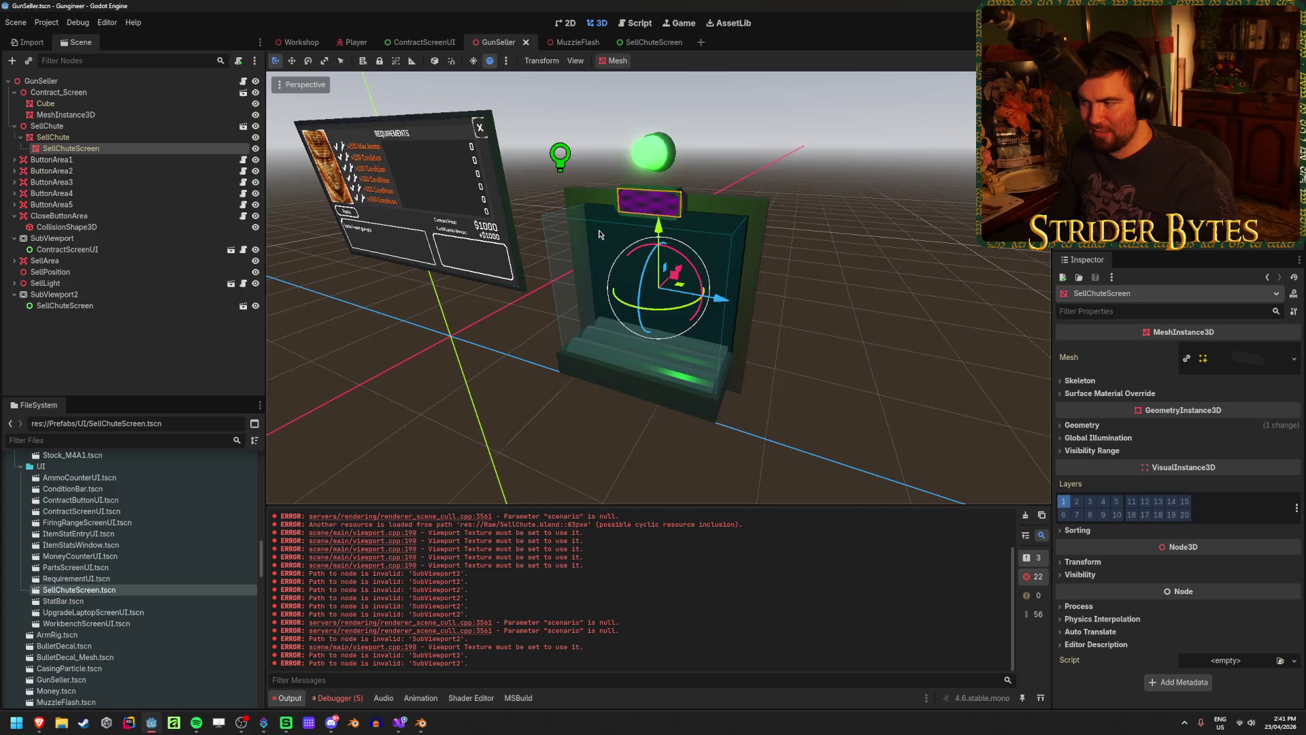
scroll(599, 235, up, 8)
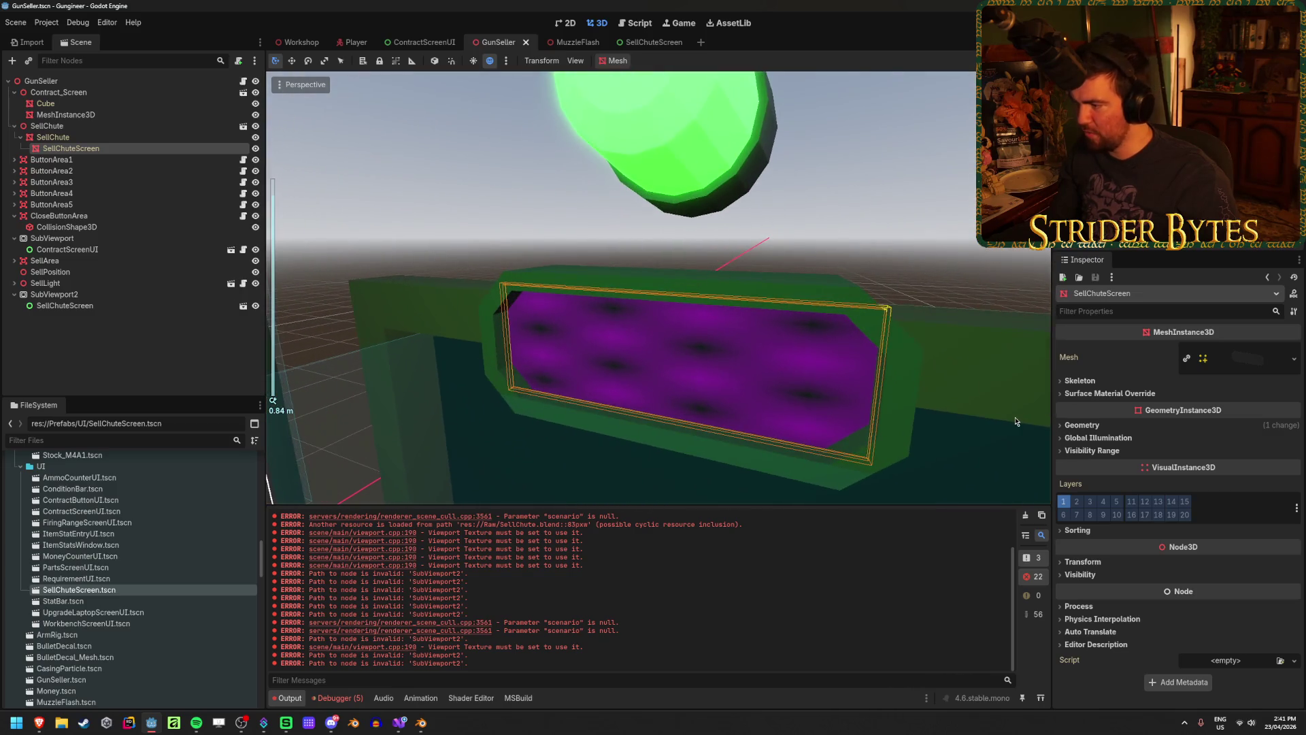
click(1082, 425)
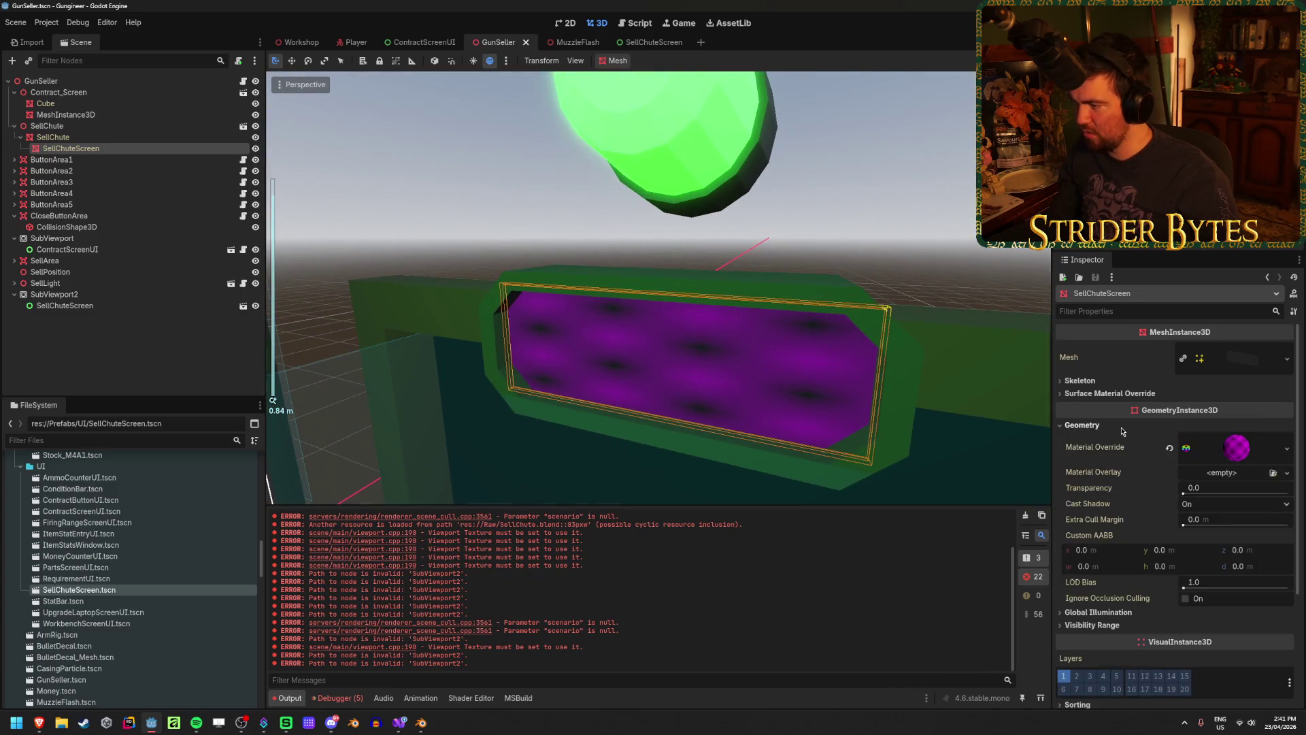
click(1169, 447)
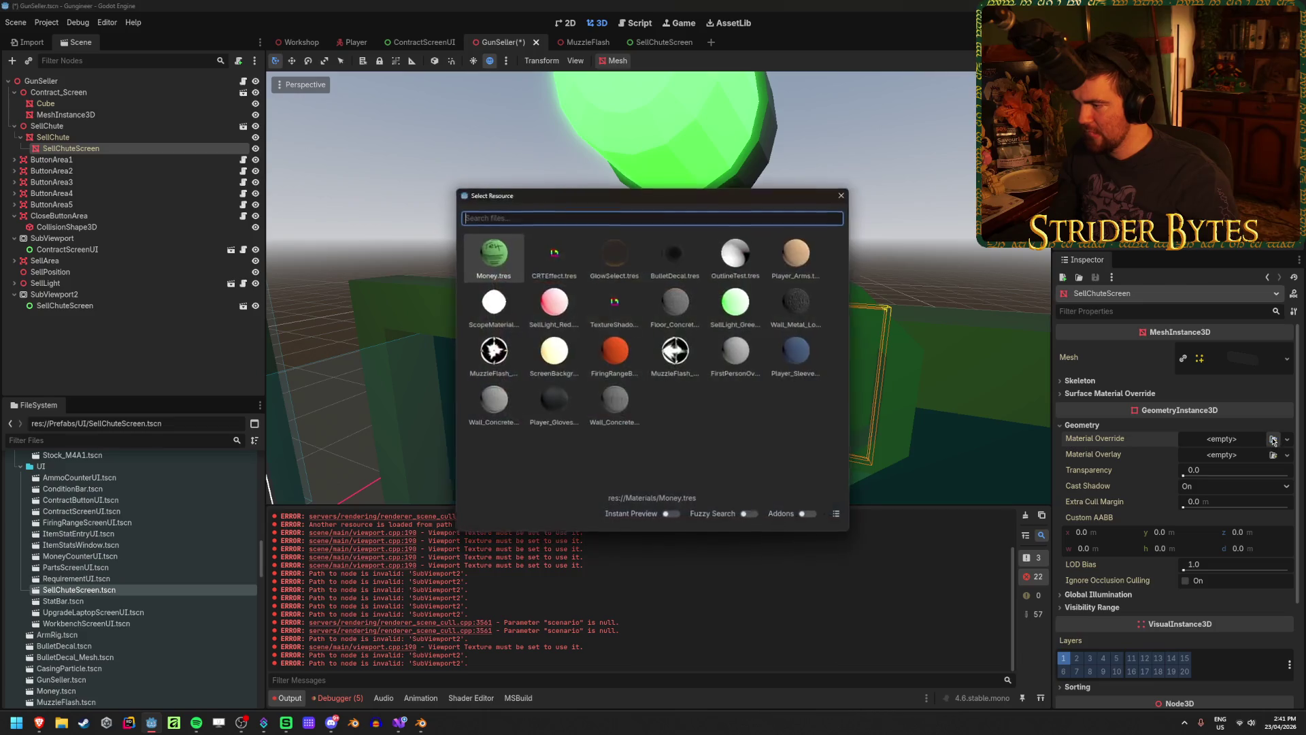
click(1272, 439)
click(843, 194)
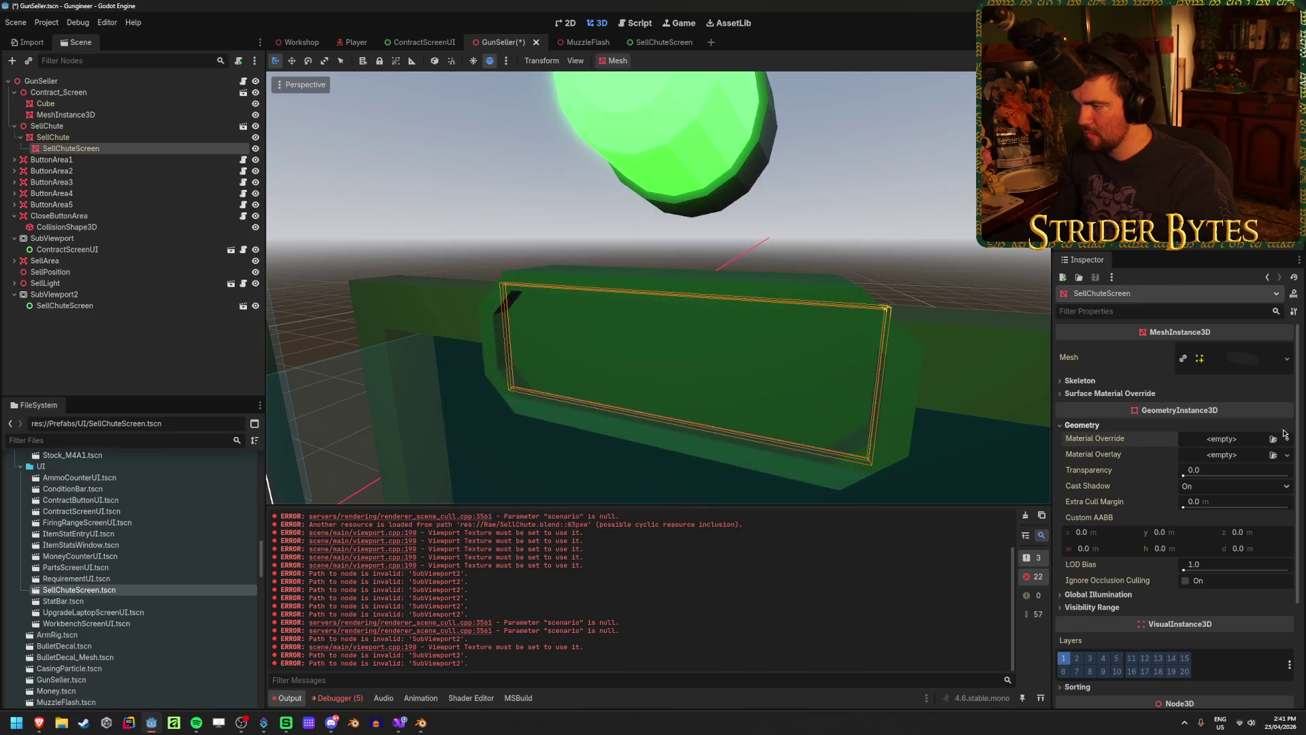
click(1286, 438)
click(1243, 469)
click(1239, 448)
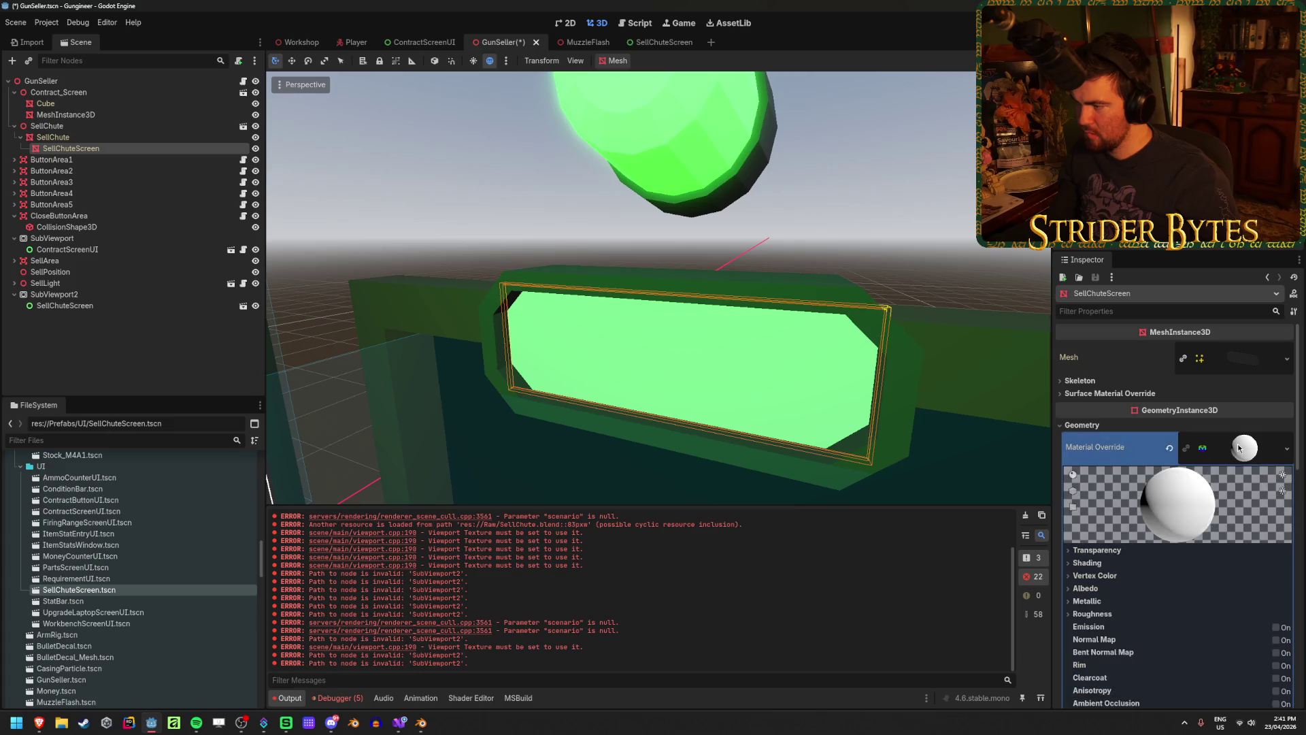
scroll(1231, 473, down, 4)
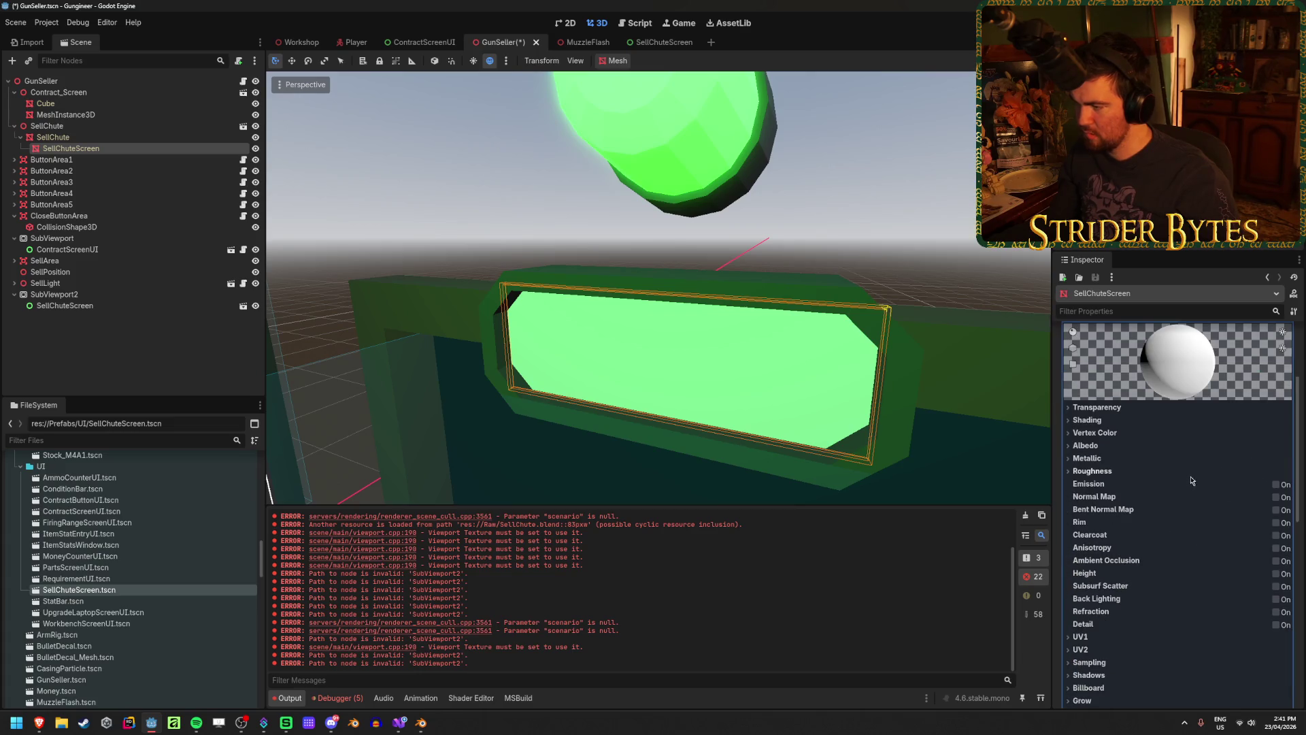
click(1085, 445)
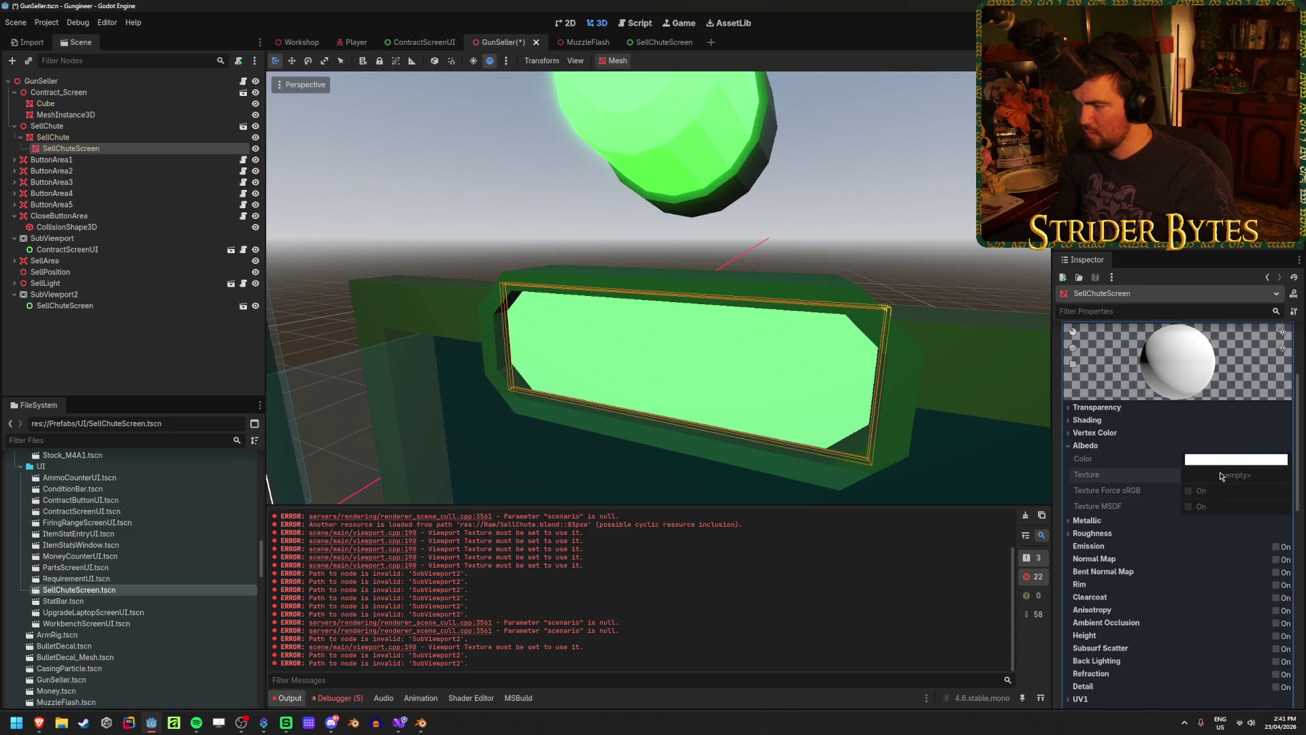
scroll(1165, 522, up, 5)
click(1168, 447)
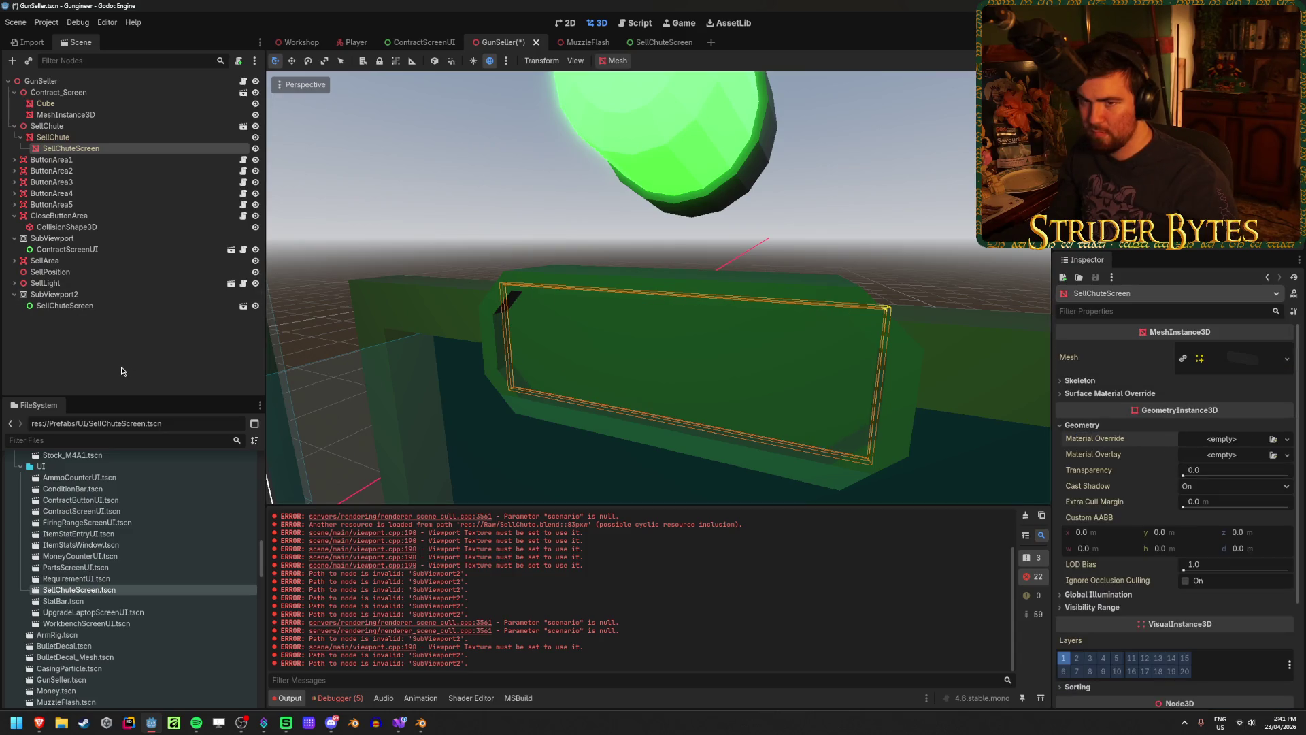
Turn Editable Children off and back on for the SellChute instance
click(85, 130)
click(84, 137)
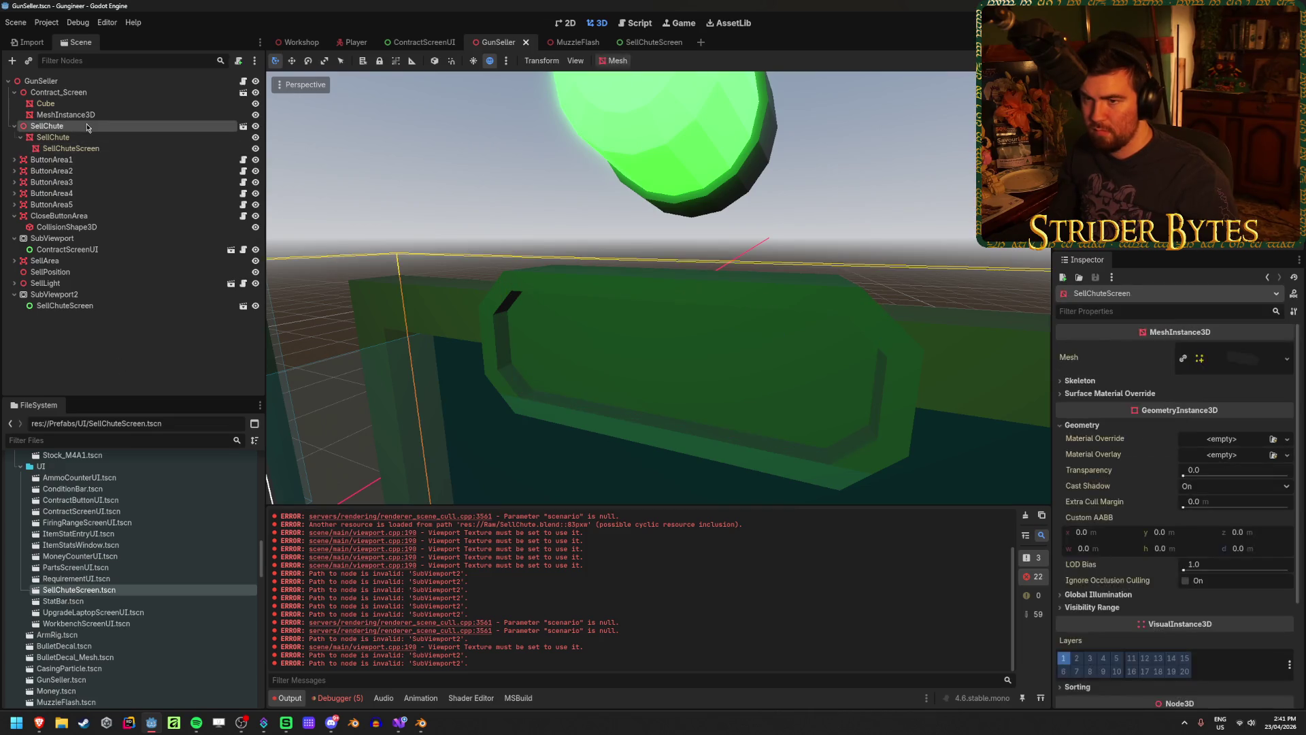
right_click(87, 127)
click(136, 337)
click(575, 380)
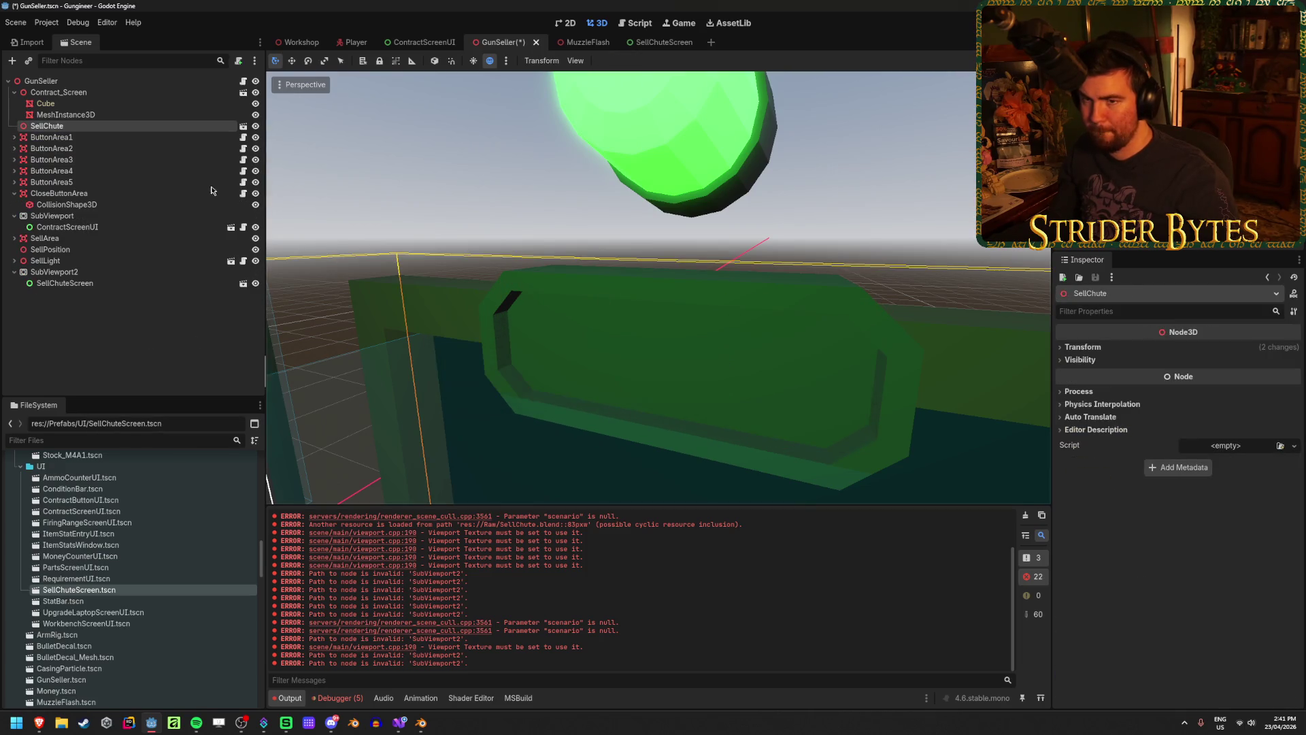
right_click(101, 126)
click(188, 339)
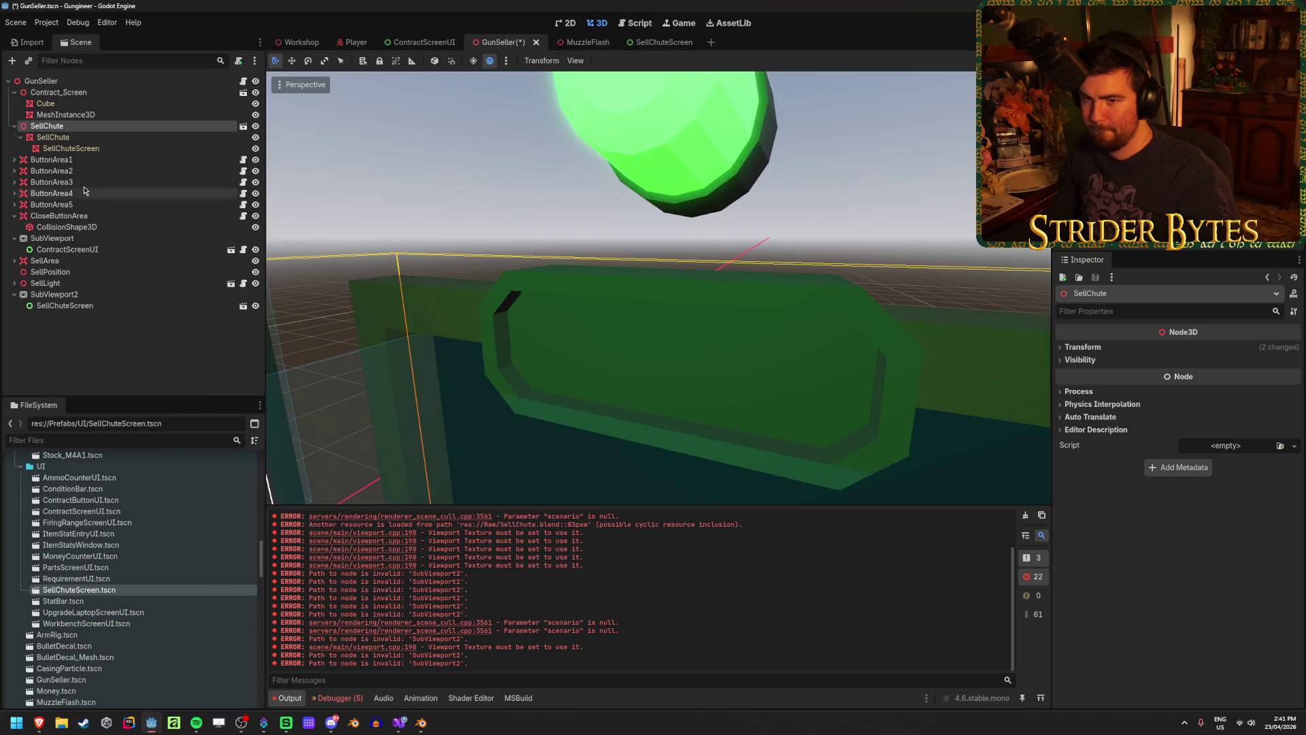
Give SellChuteScreen a new StandardMaterial3D override, save GunSeller, and reload the current project
click(71, 148)
click(1286, 438)
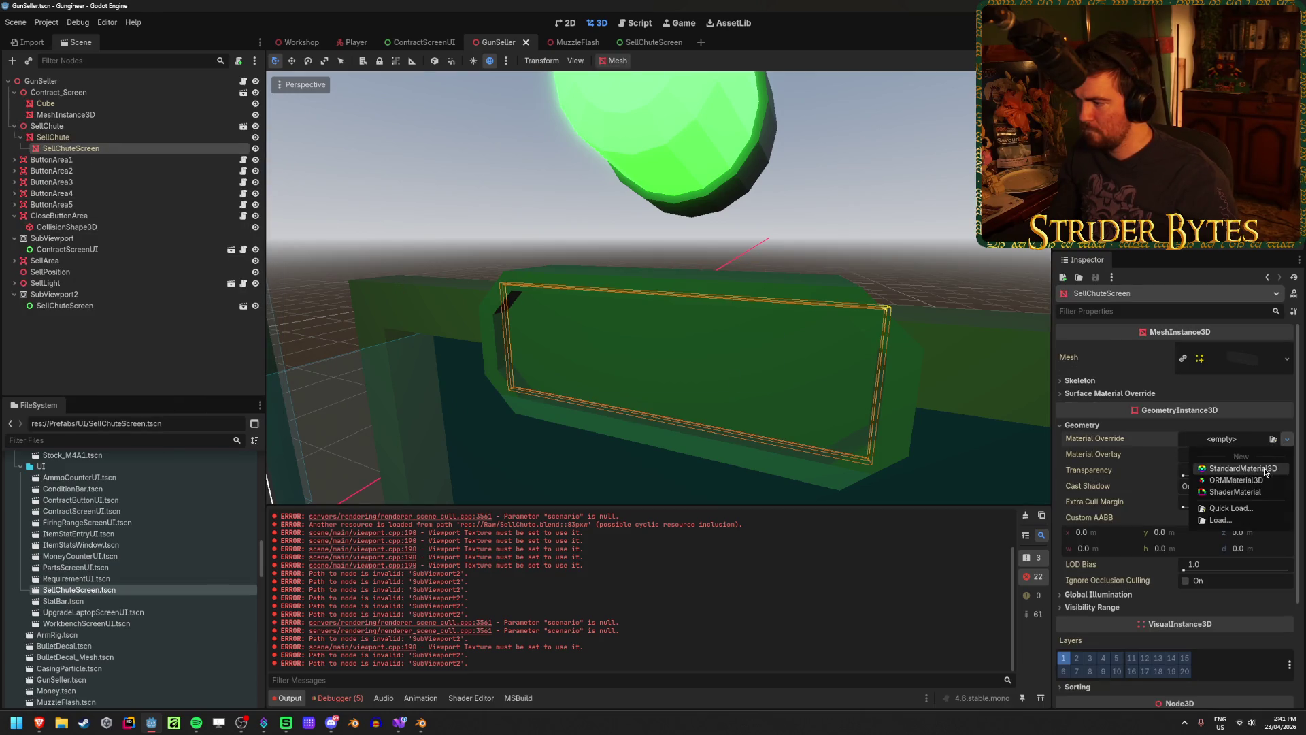
click(1235, 467)
click(1085, 444)
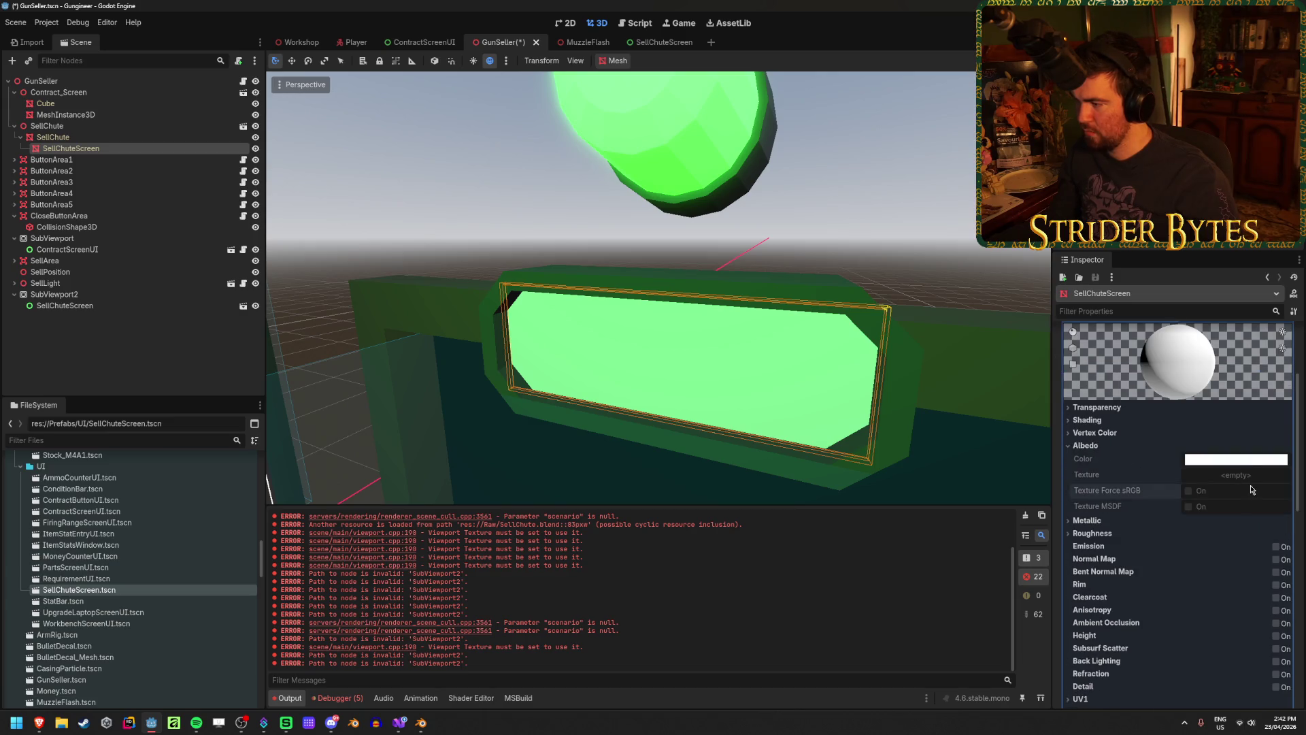
key(ctrl+s)
click(47, 22)
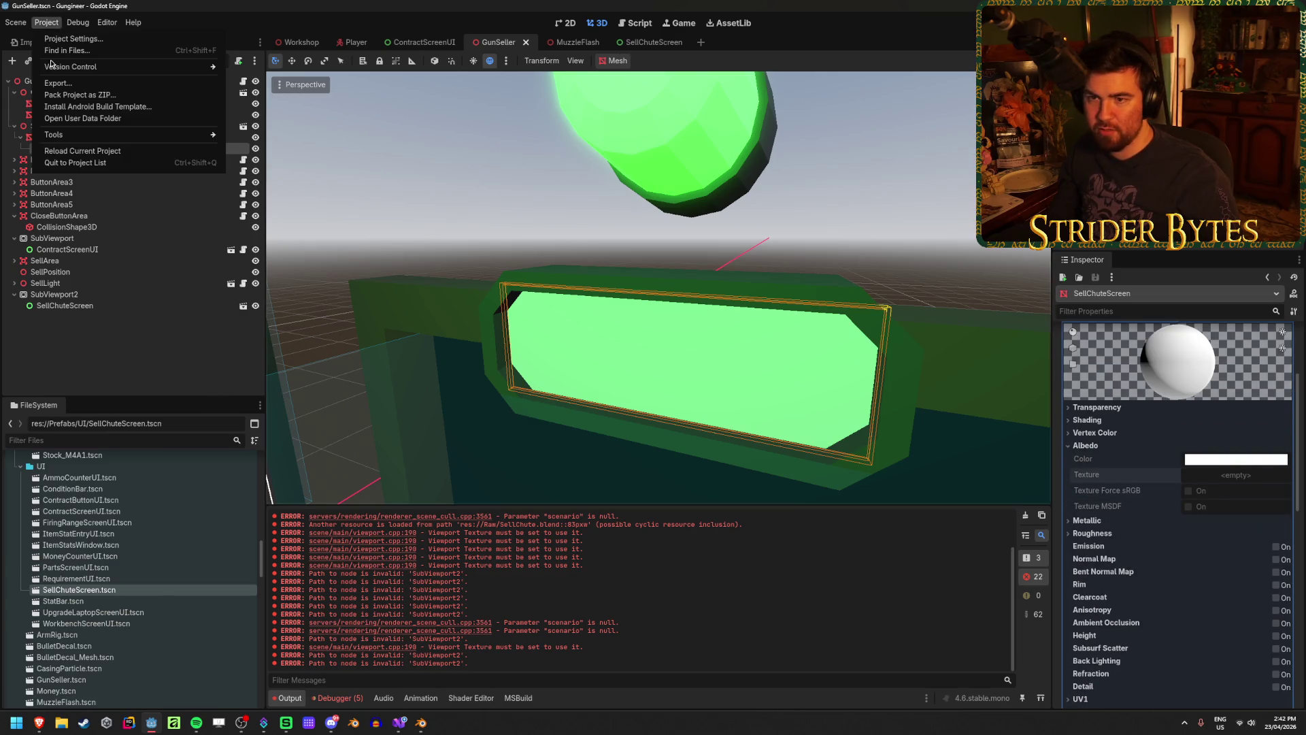
click(72, 155)
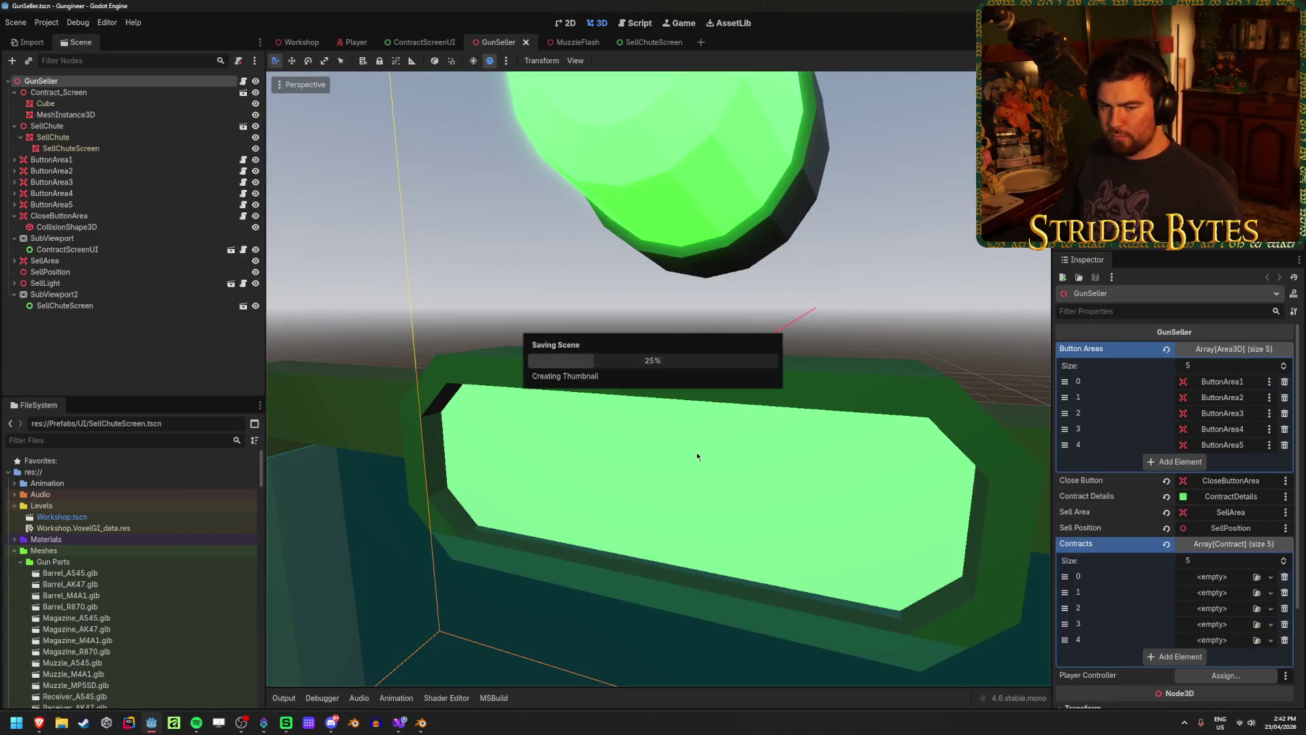
Create a ViewportTexture for the screen material's albedo, dismissing the viewport warning
click(71, 149)
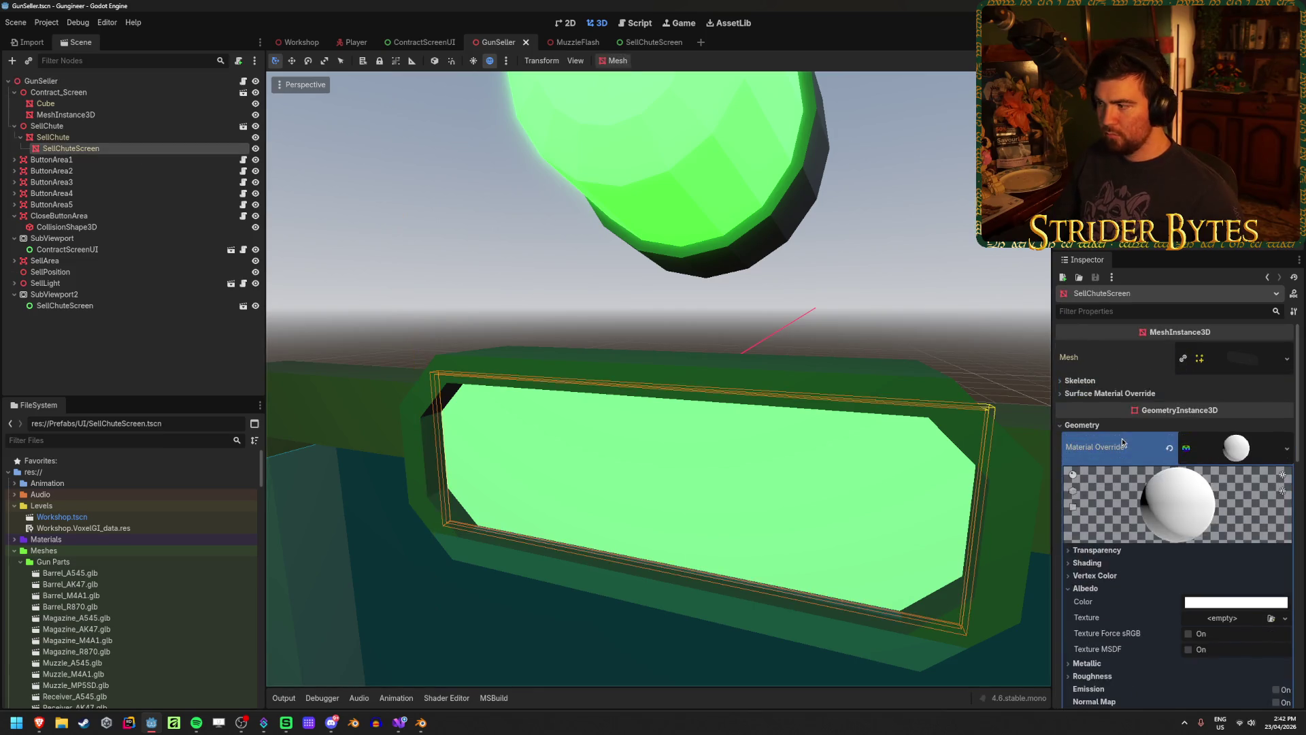
click(1286, 527)
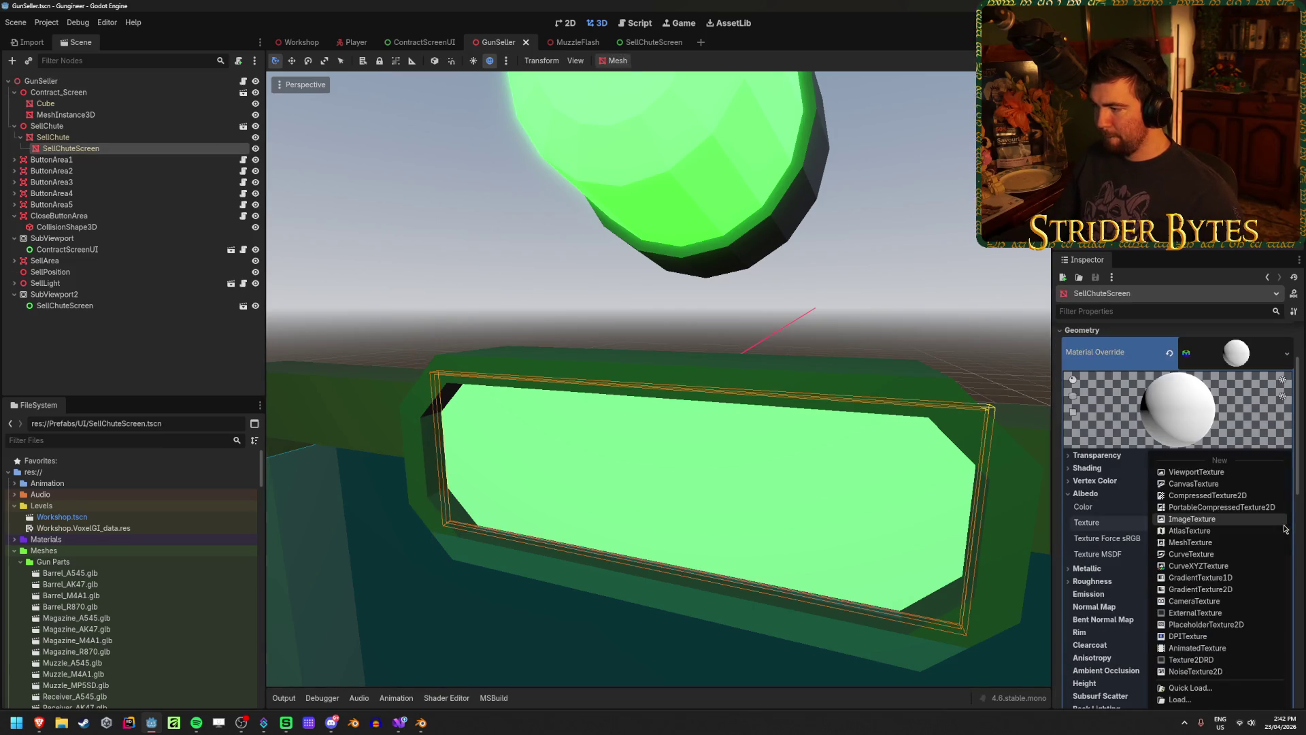
click(1267, 531)
click(589, 385)
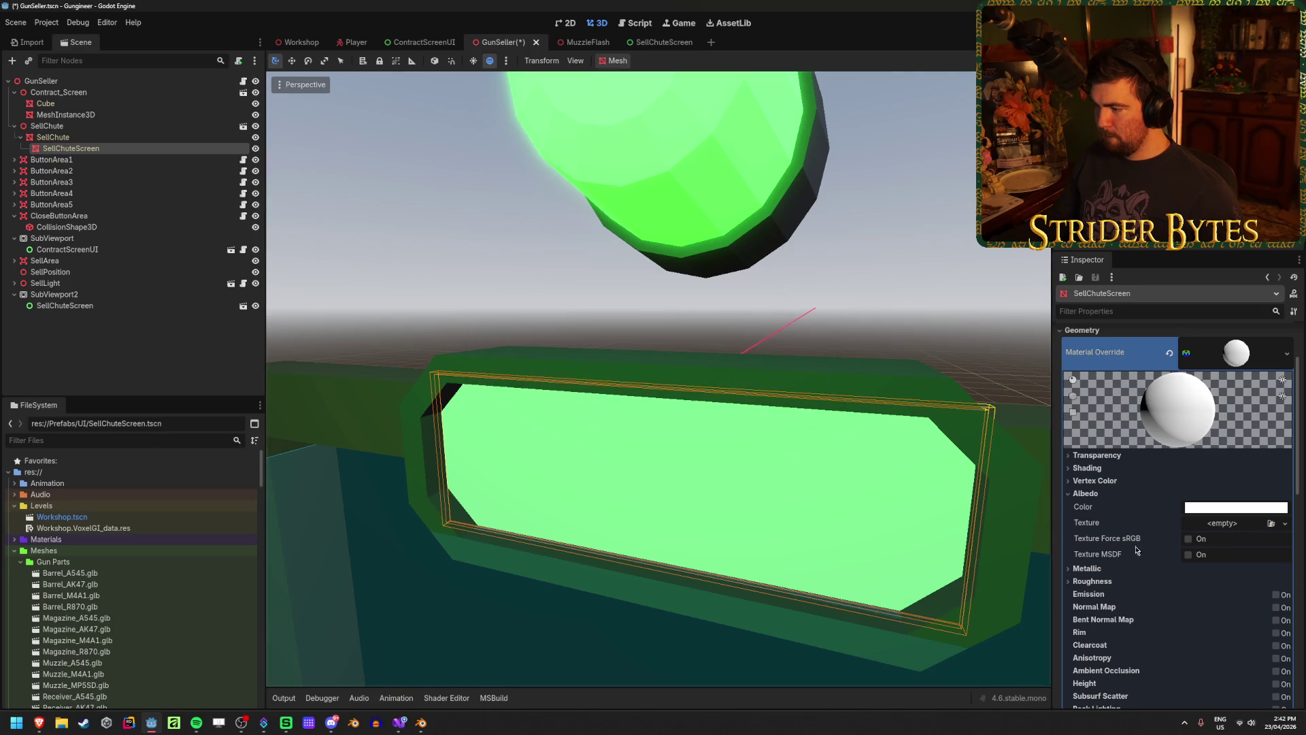
scroll(1123, 614, down, 5)
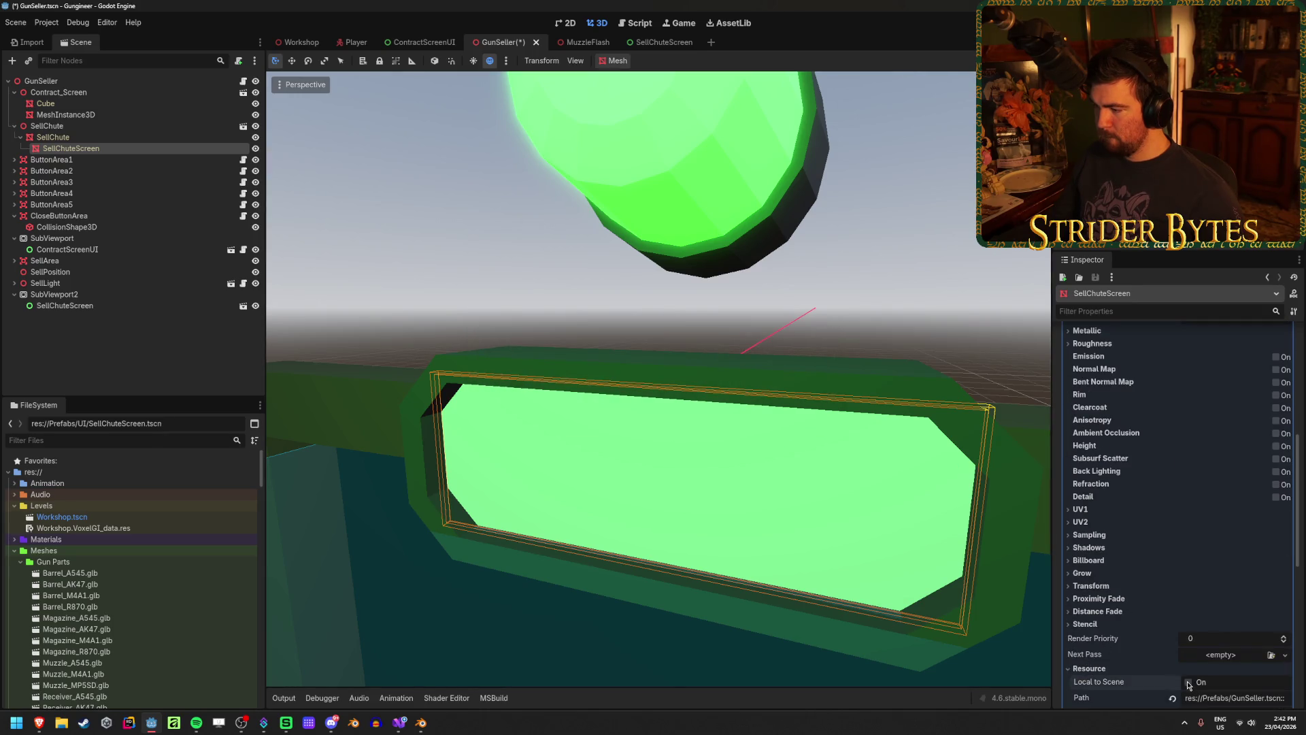
scroll(1230, 549, up, 5)
Recreate the albedo ViewportTexture with Viewport Path SubViewport2 and save the GunSeller scene
click(1283, 575)
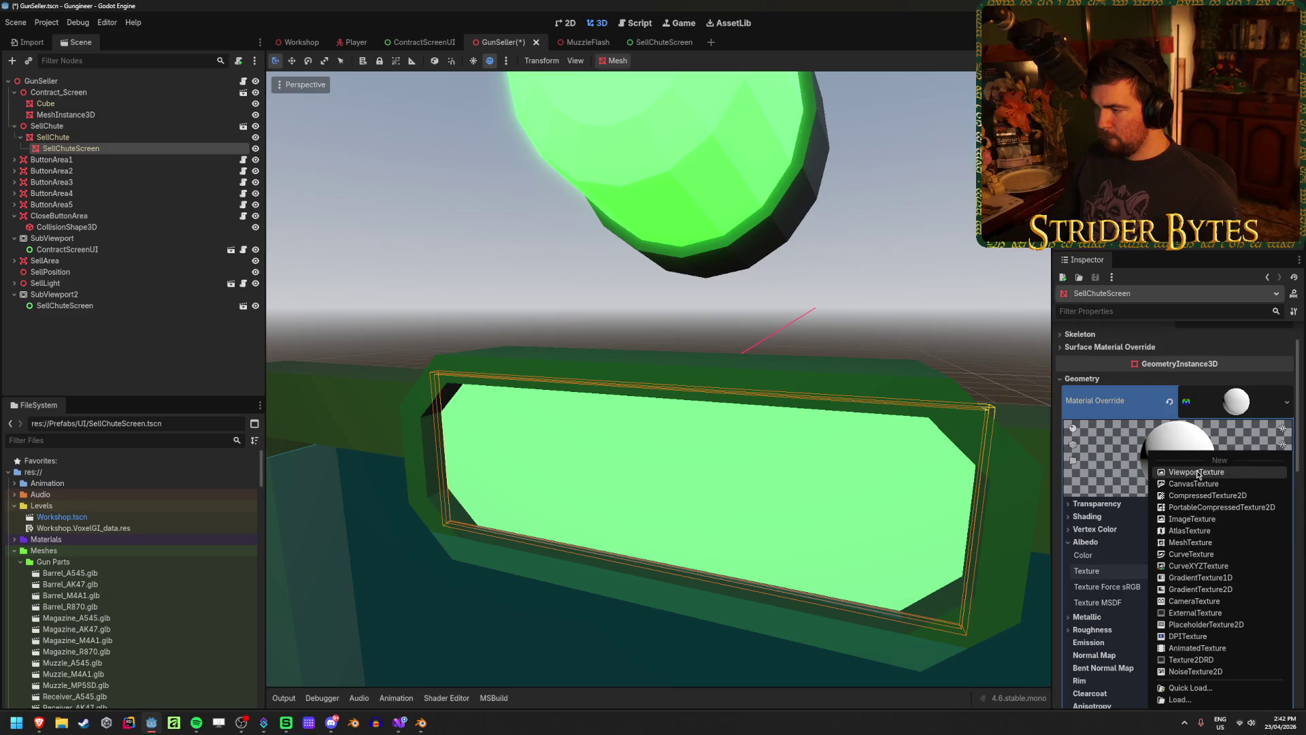
click(1221, 474)
click(1227, 587)
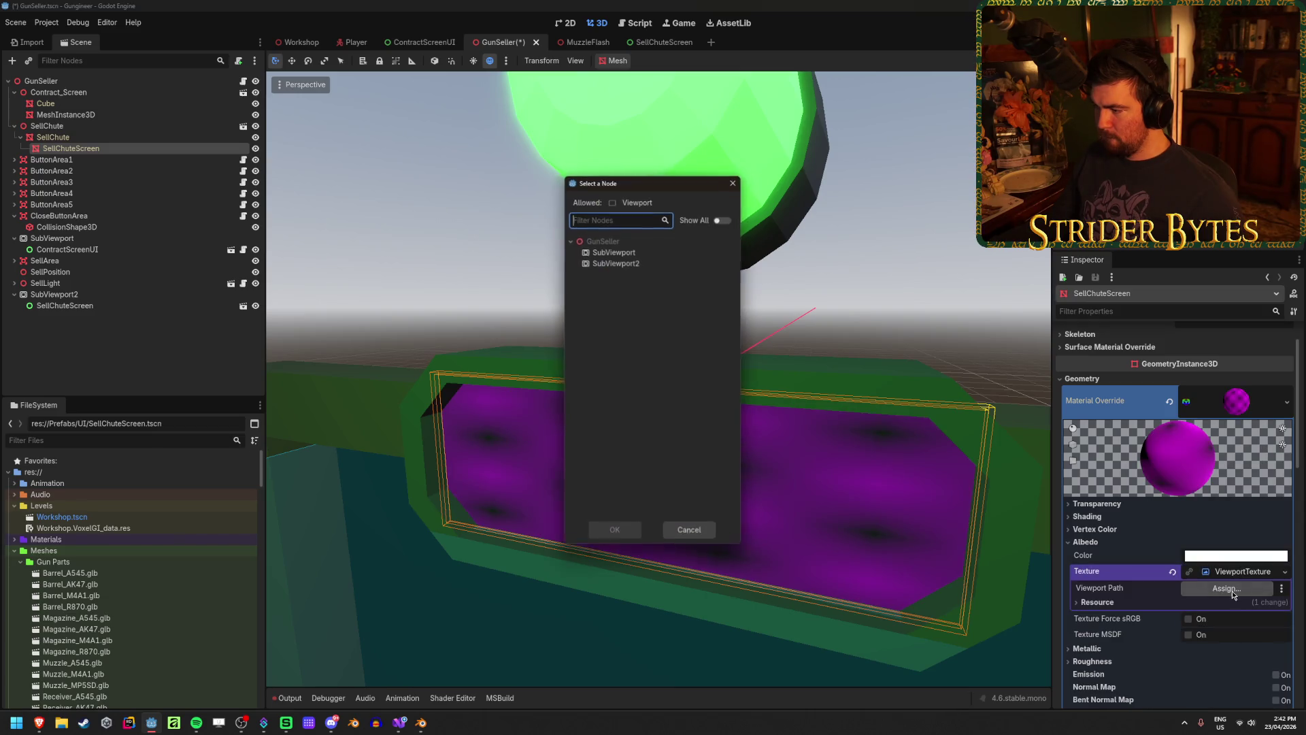
click(615, 264)
click(633, 528)
key(ctrl+s)
click(166, 364)
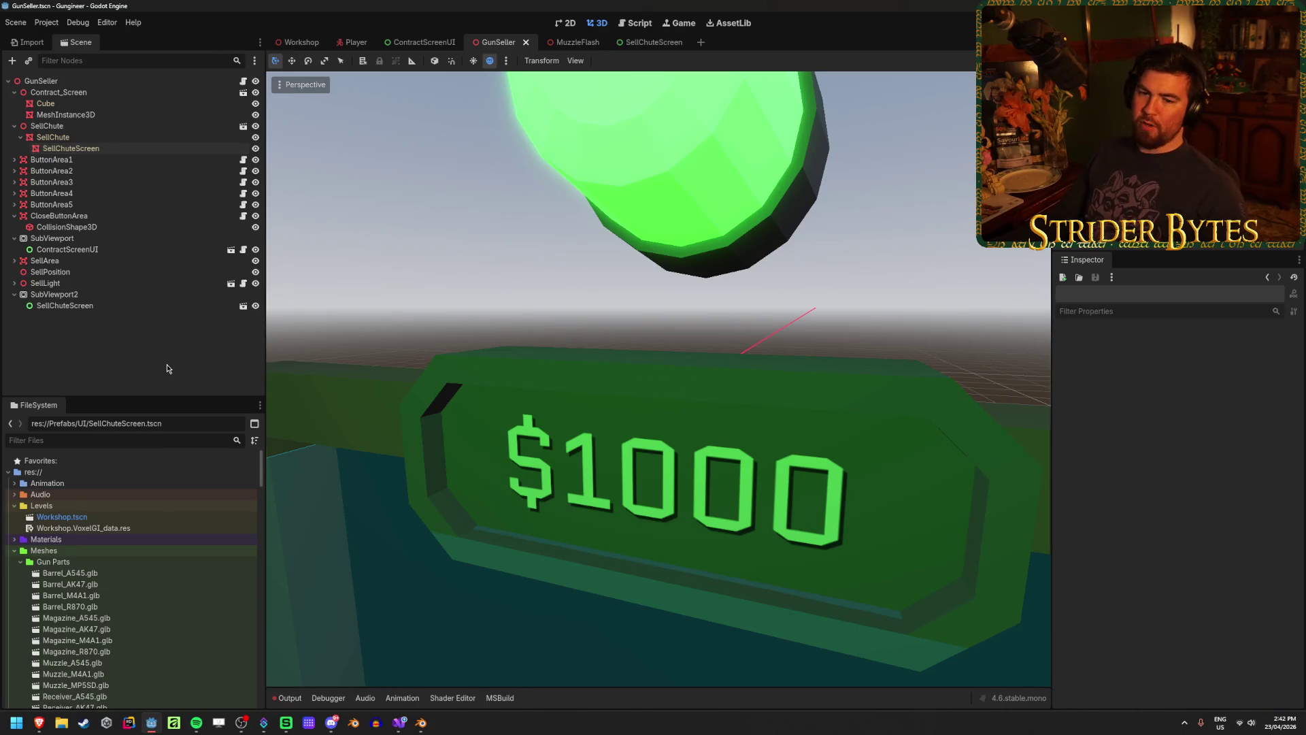
Save the scene, then playtest the game, walking to the sell chute to check its $1000 sign
key(ctrl+s)
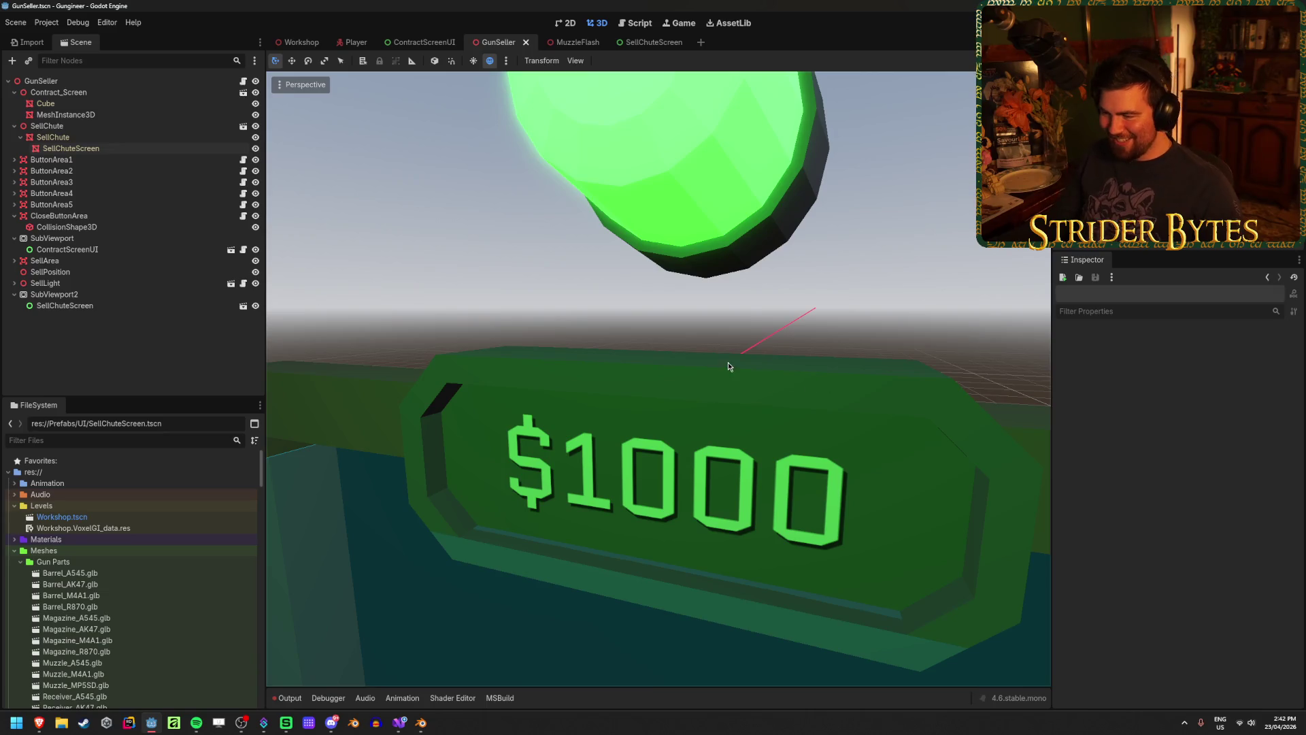
mouse_move(727, 362)
mouse_down()
mouse_move(752, 347)
mouse_move(667, 353)
mouse_move(708, 358)
mouse_up()
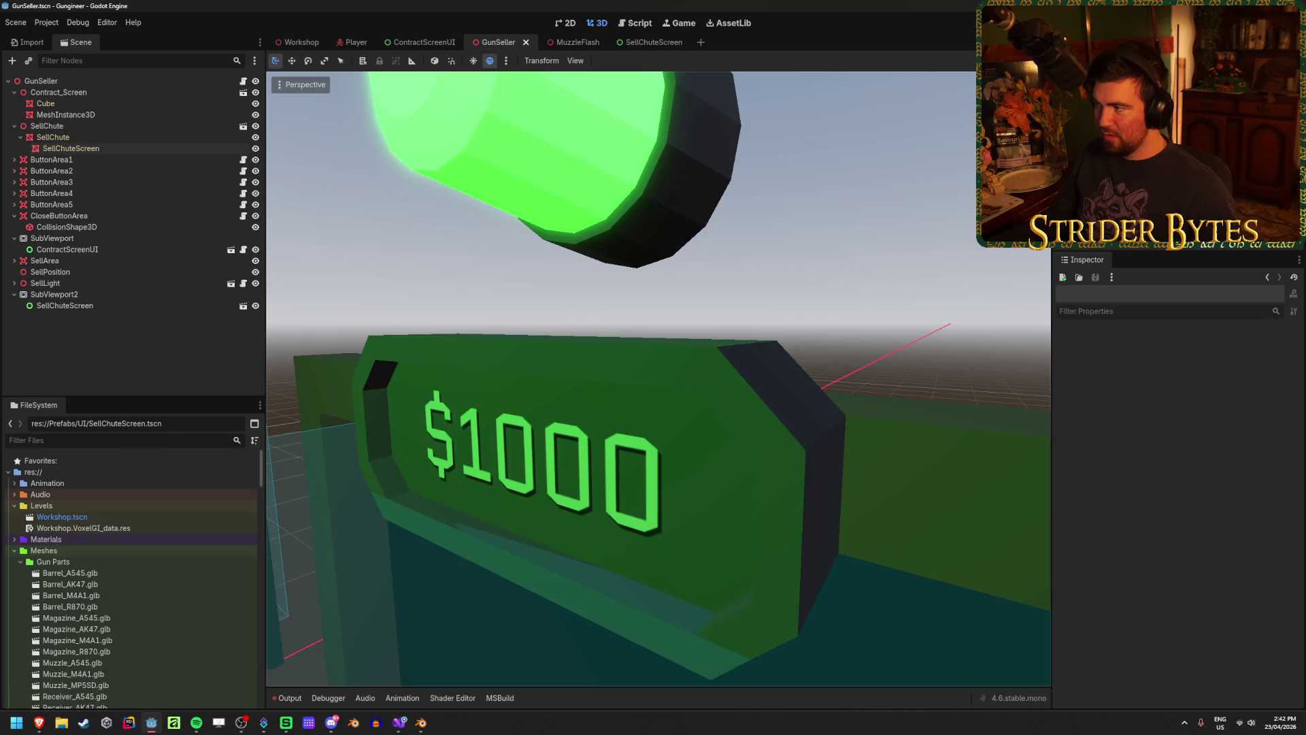
key(F5)
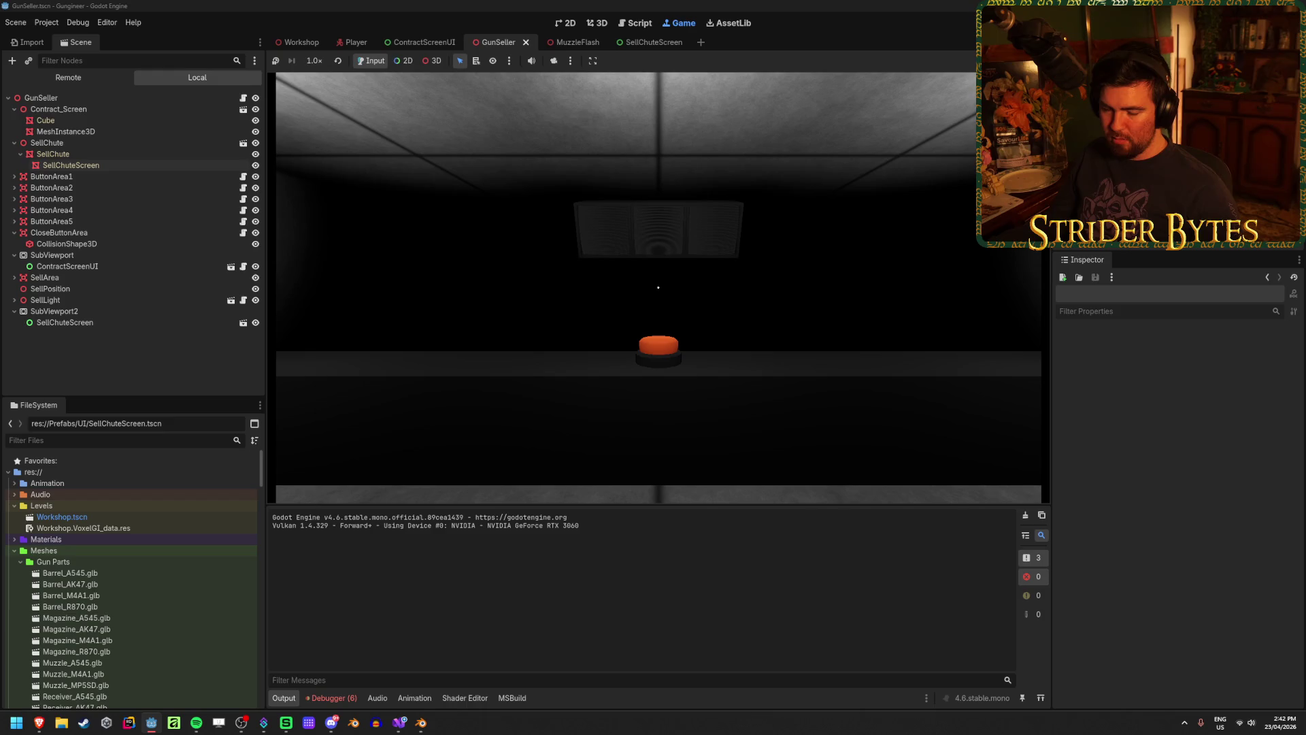
key(w)
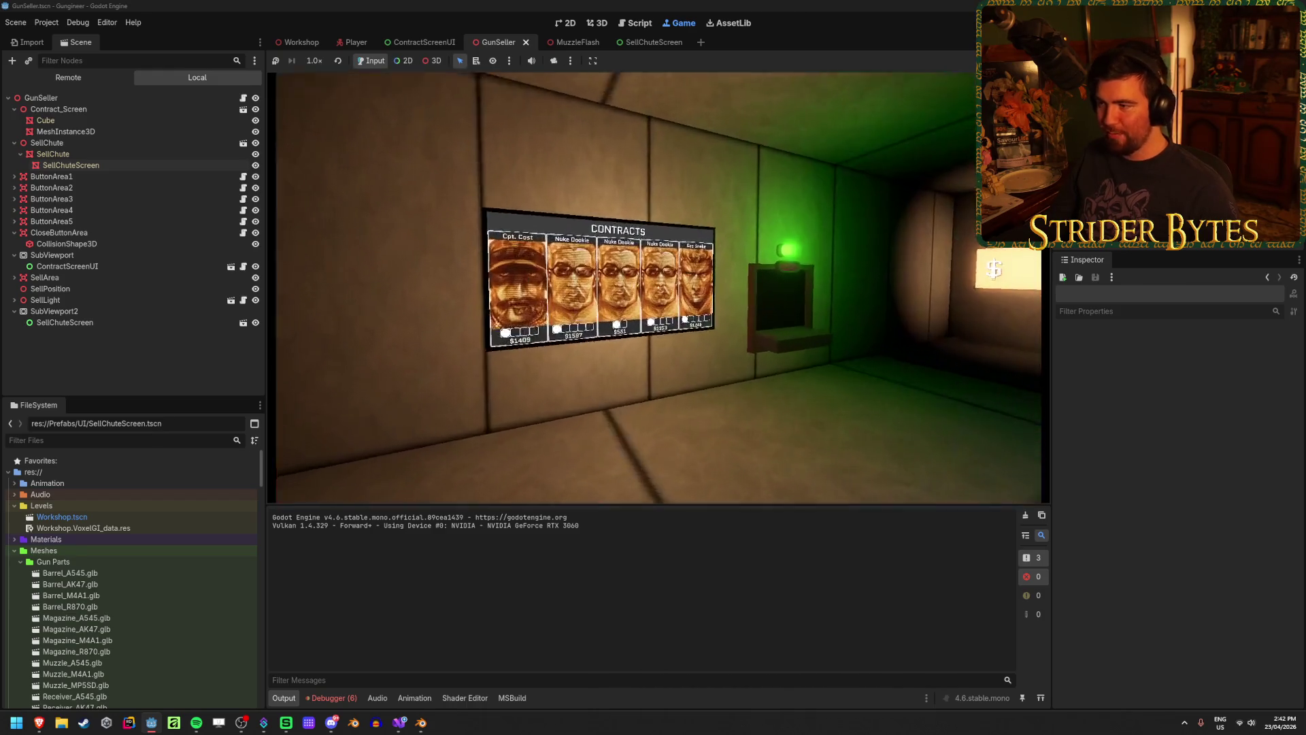
key(w)
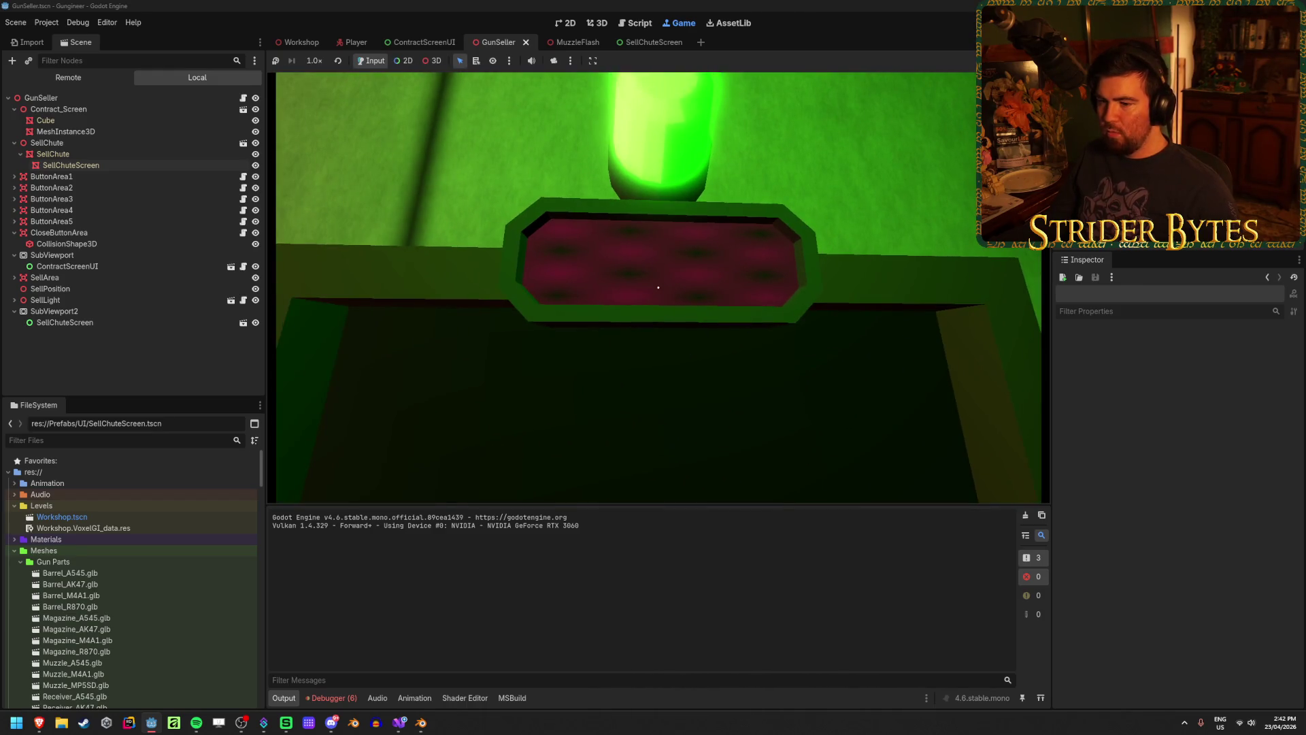
key(F8)
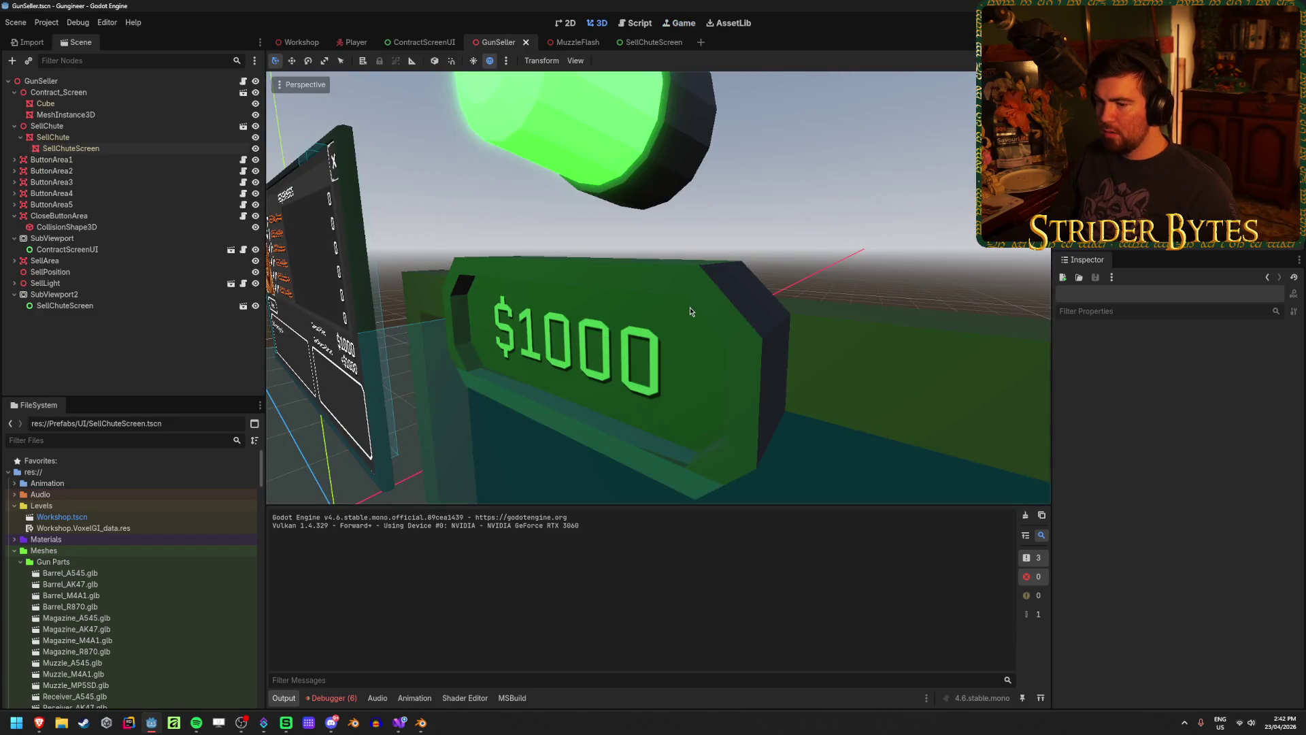
Cycle through the Workshop, SellChuteScreen and MuzzleFlash scenes, ending back on GunSeller
click(302, 42)
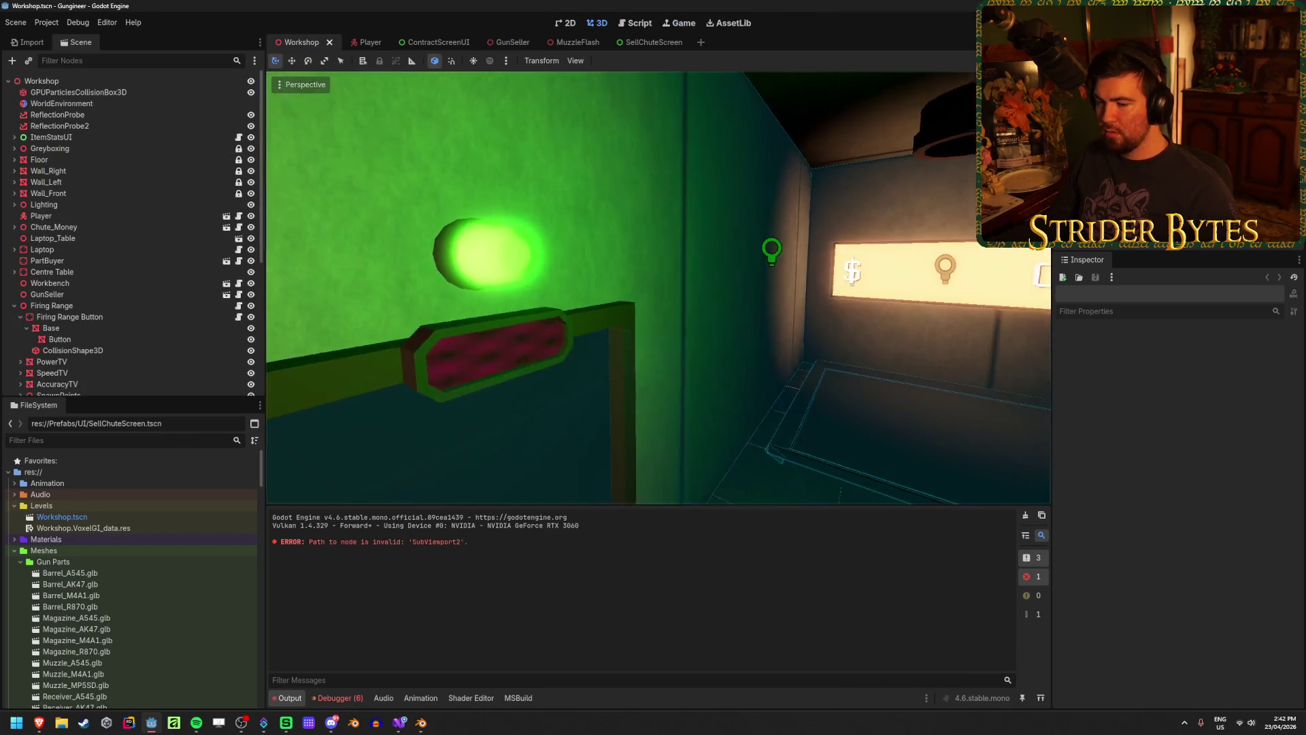
drag(585, 292, 530, 289)
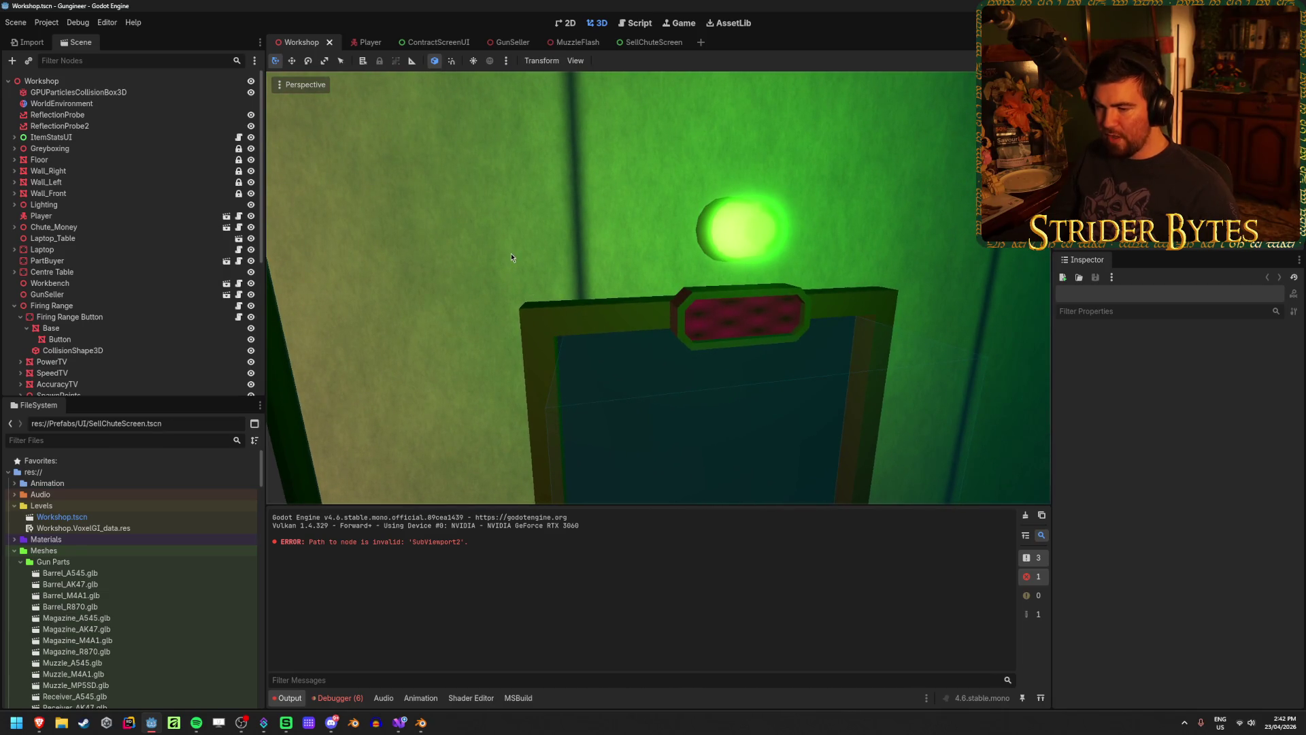
click(650, 42)
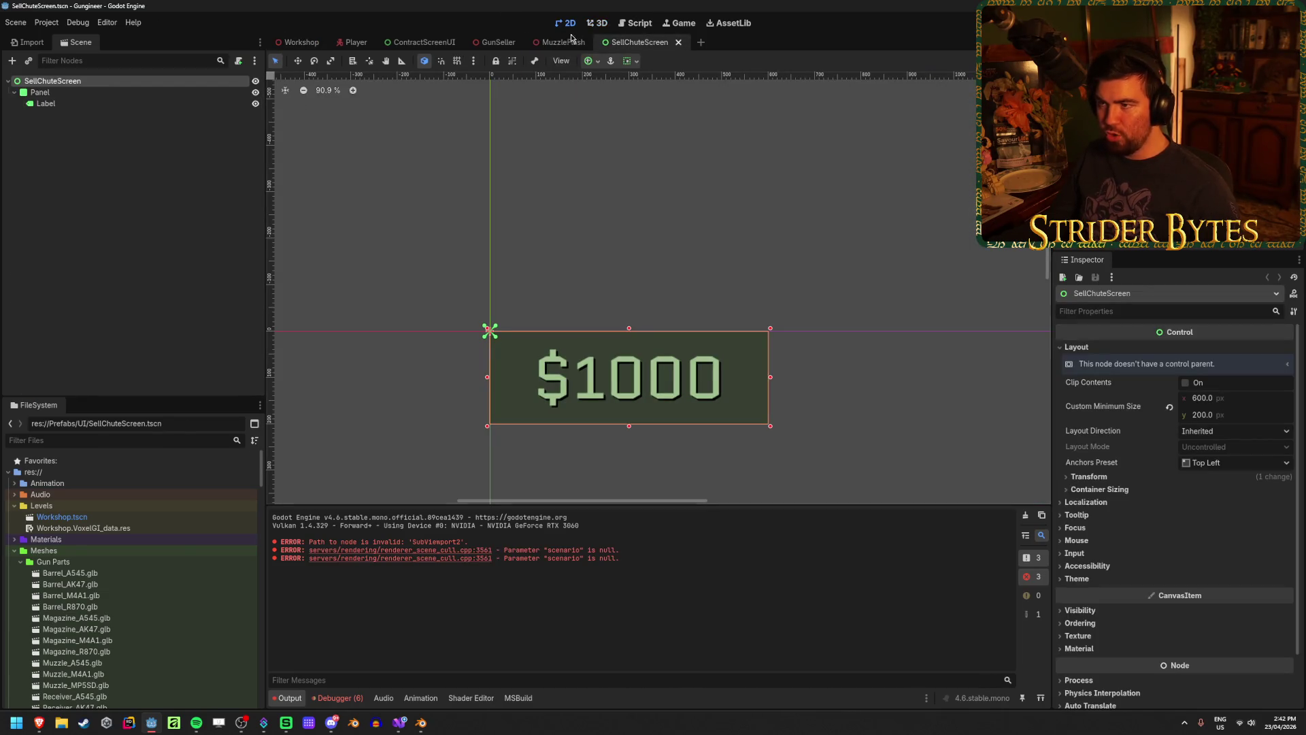
click(559, 42)
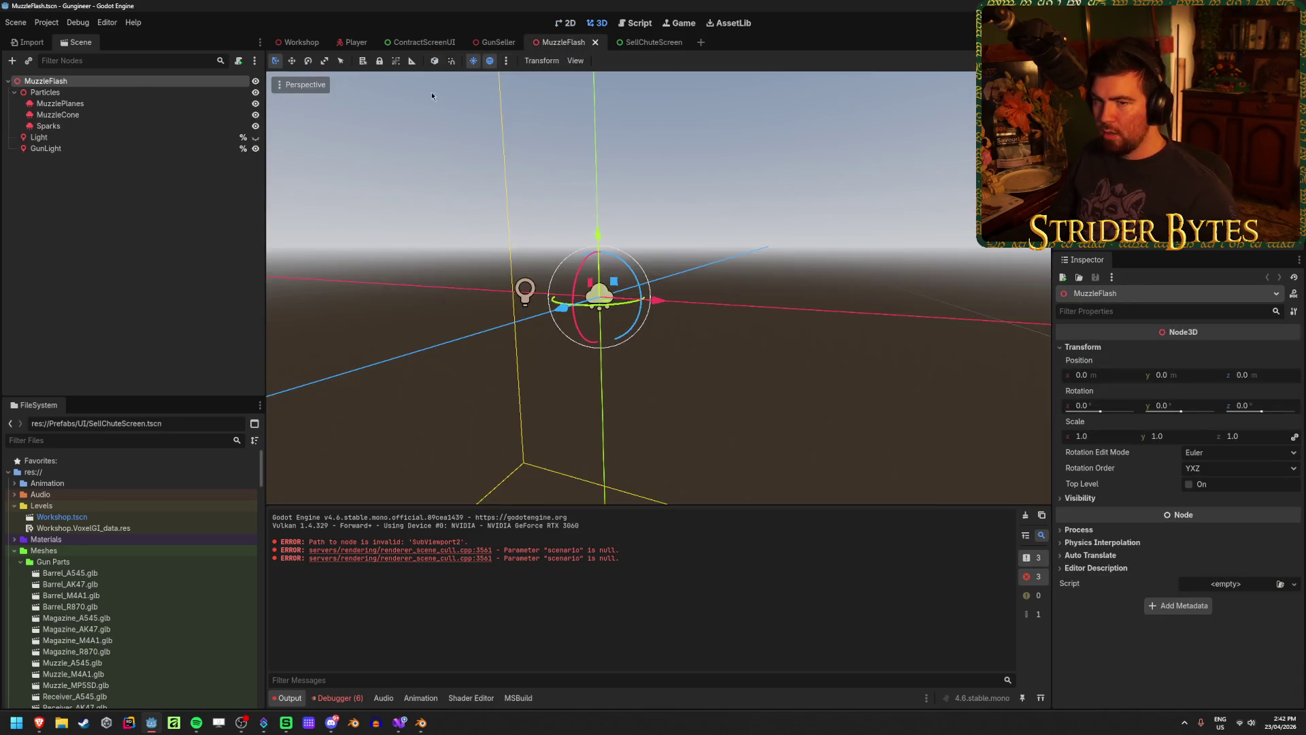
click(479, 42)
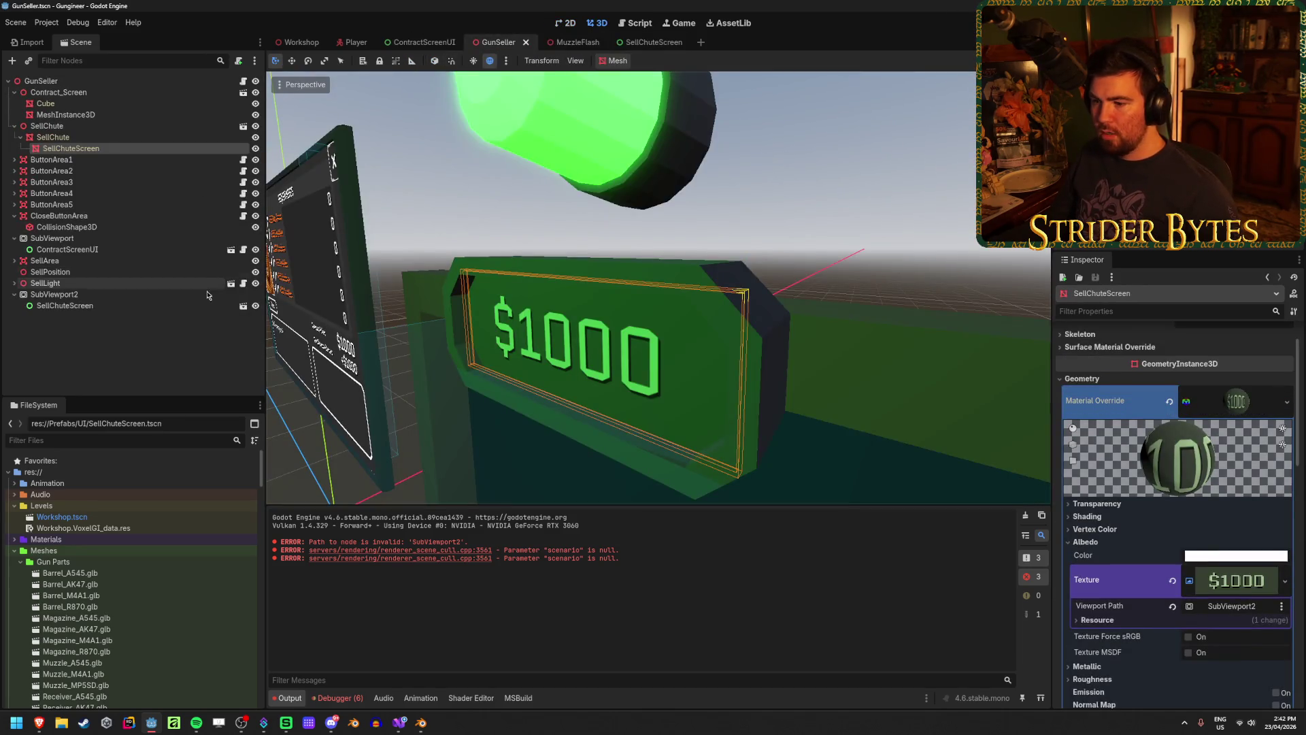
Clear the output log and select SubViewport2 to see its $1000 render settings
click(1024, 519)
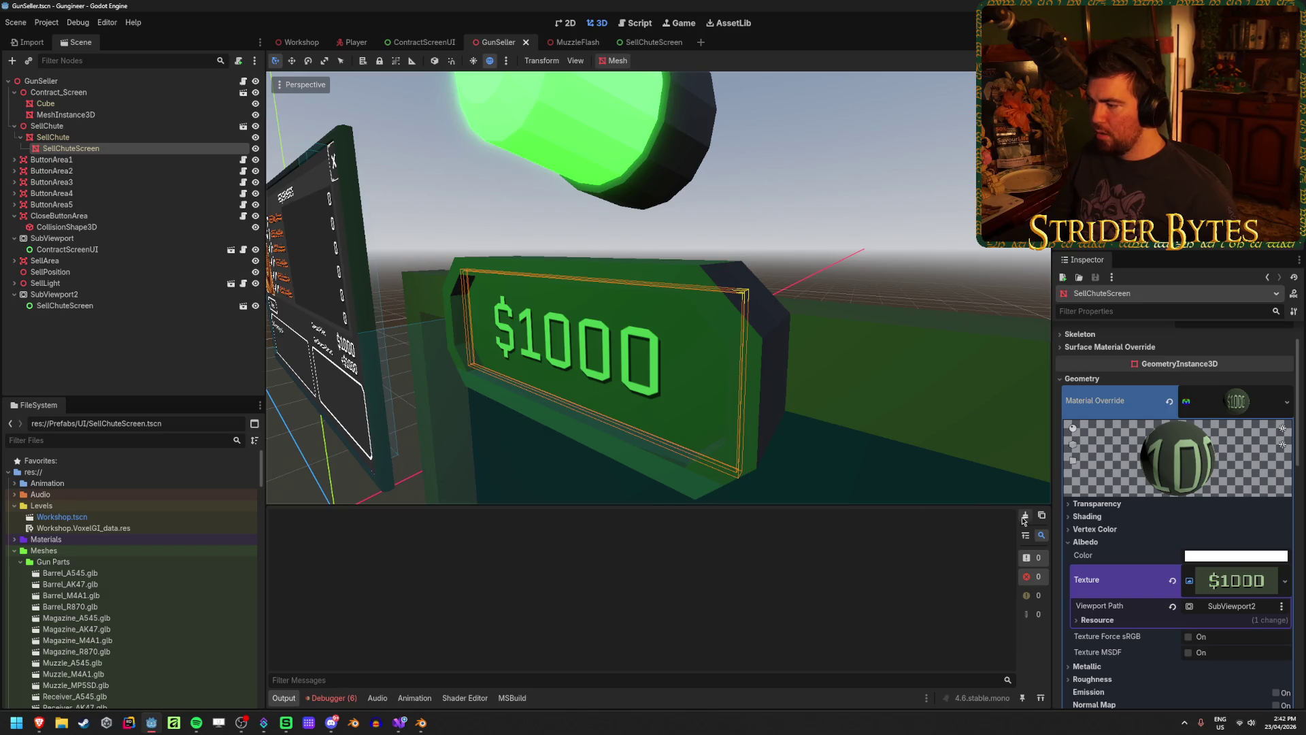
scroll(1139, 500, down, 3)
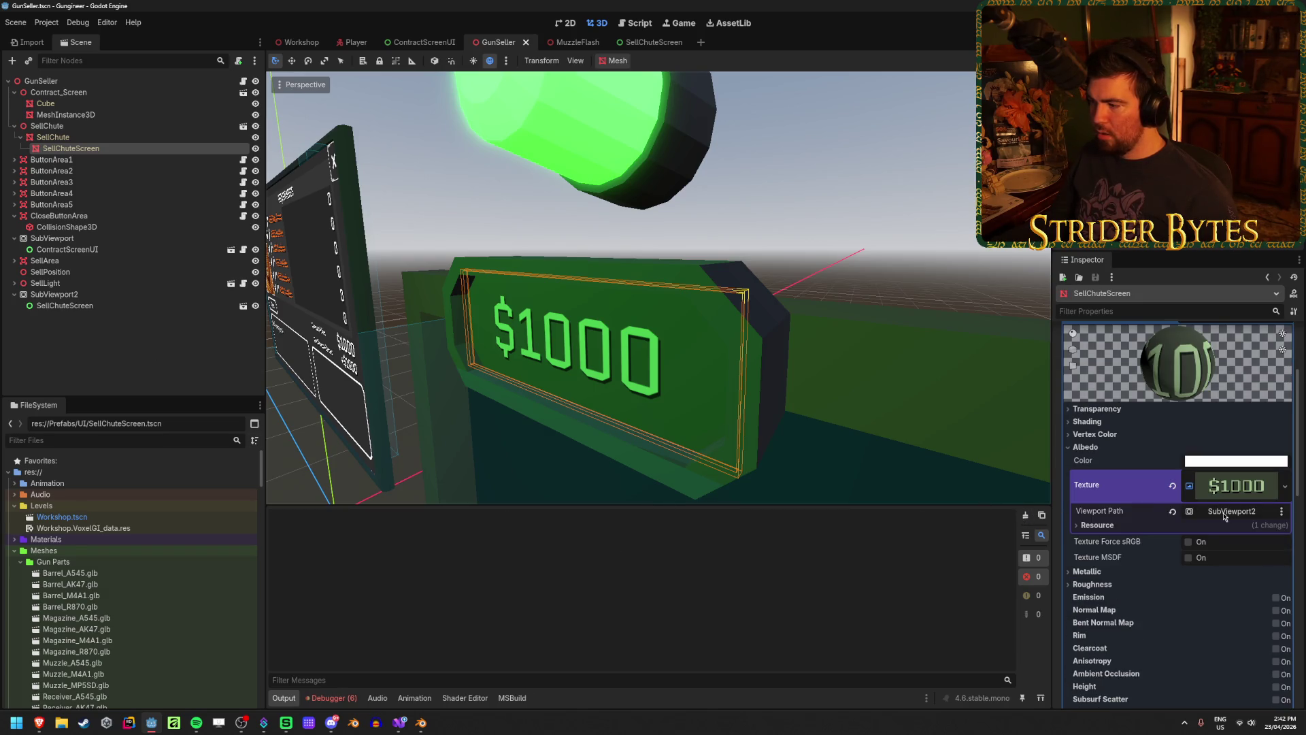
click(140, 295)
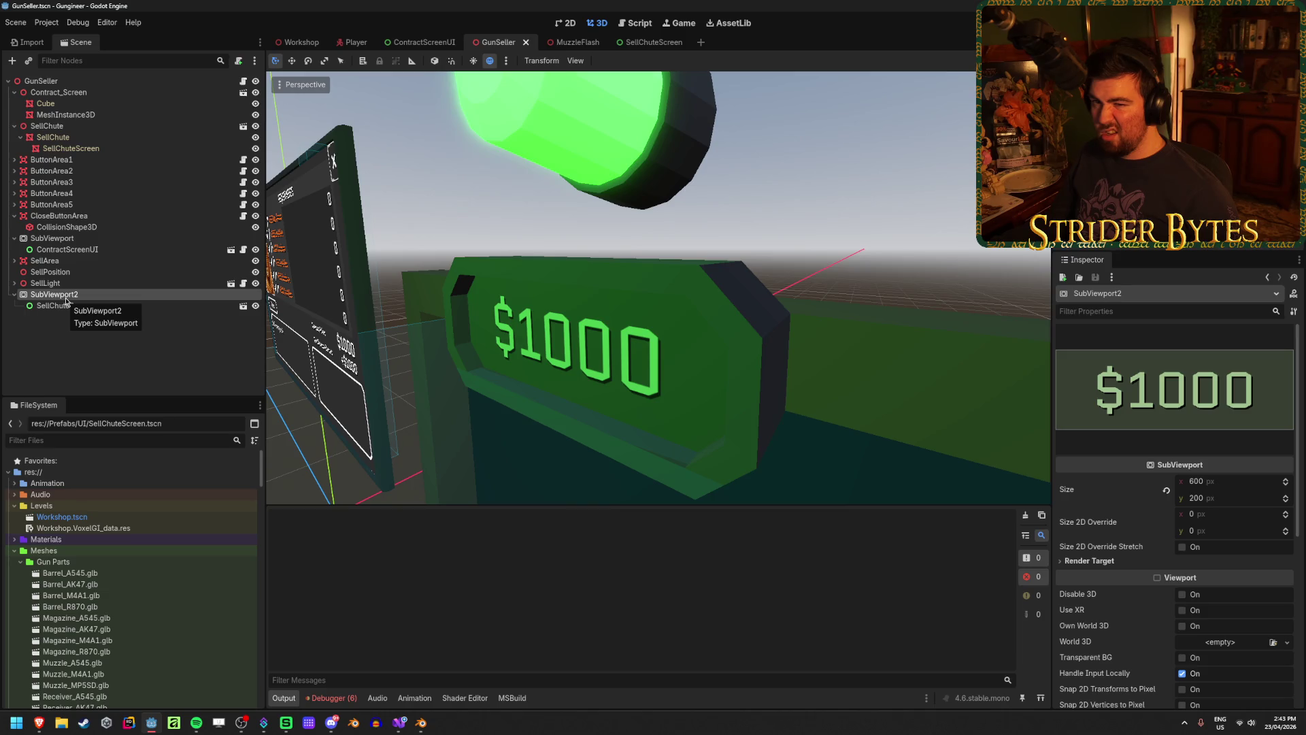
Expand the SellLight node's children and select the SellChuteScreen mesh
click(96, 355)
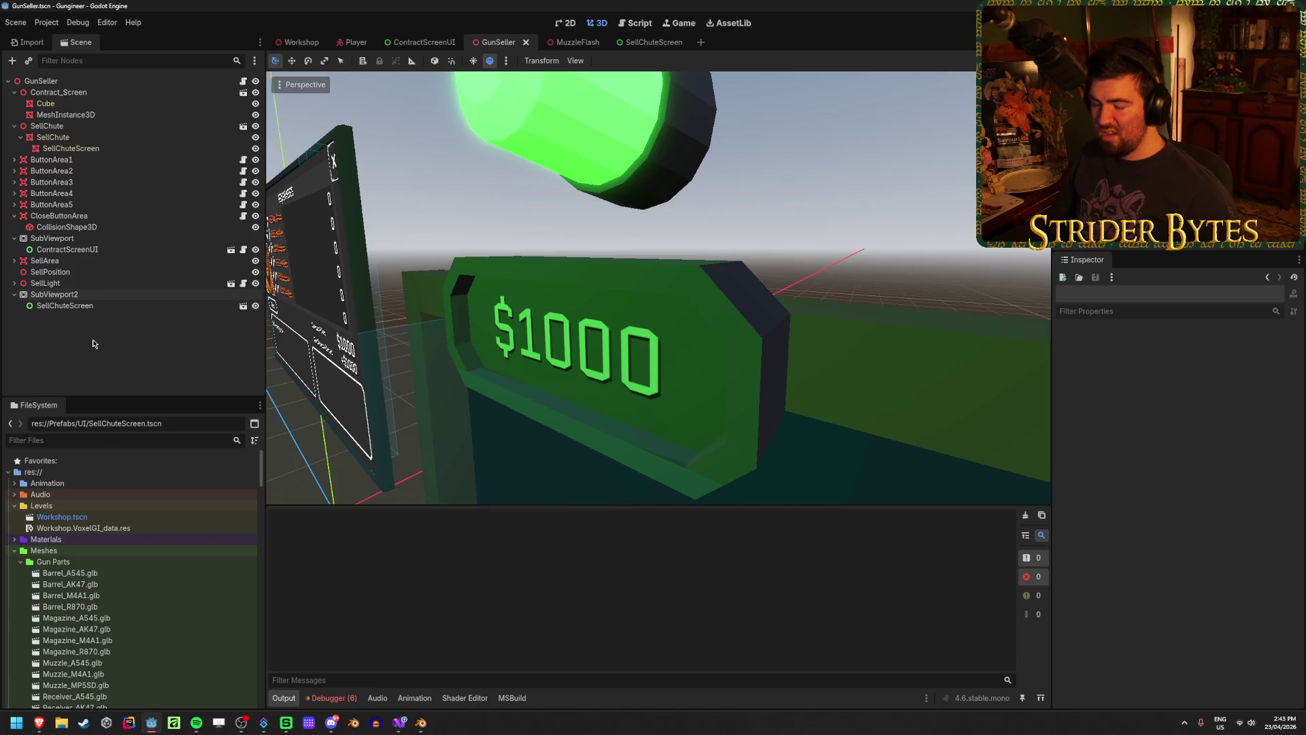
click(45, 283)
click(14, 283)
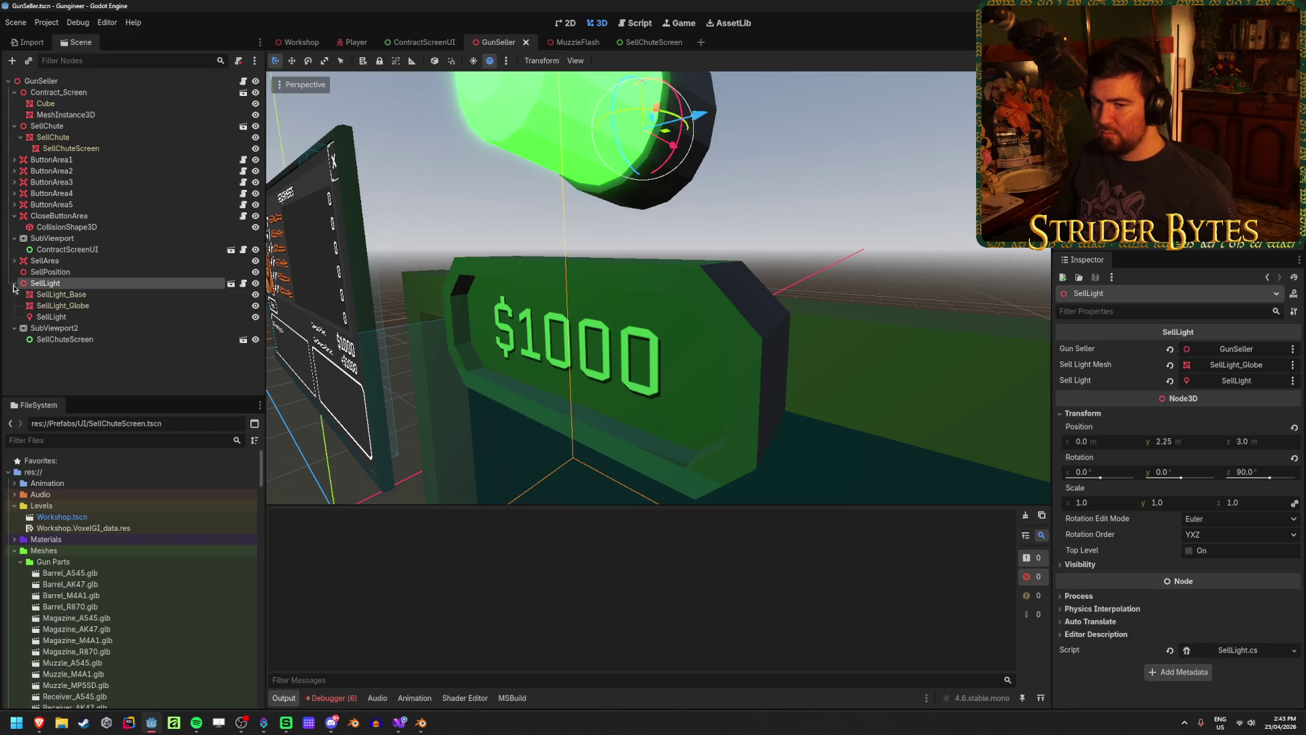
click(130, 364)
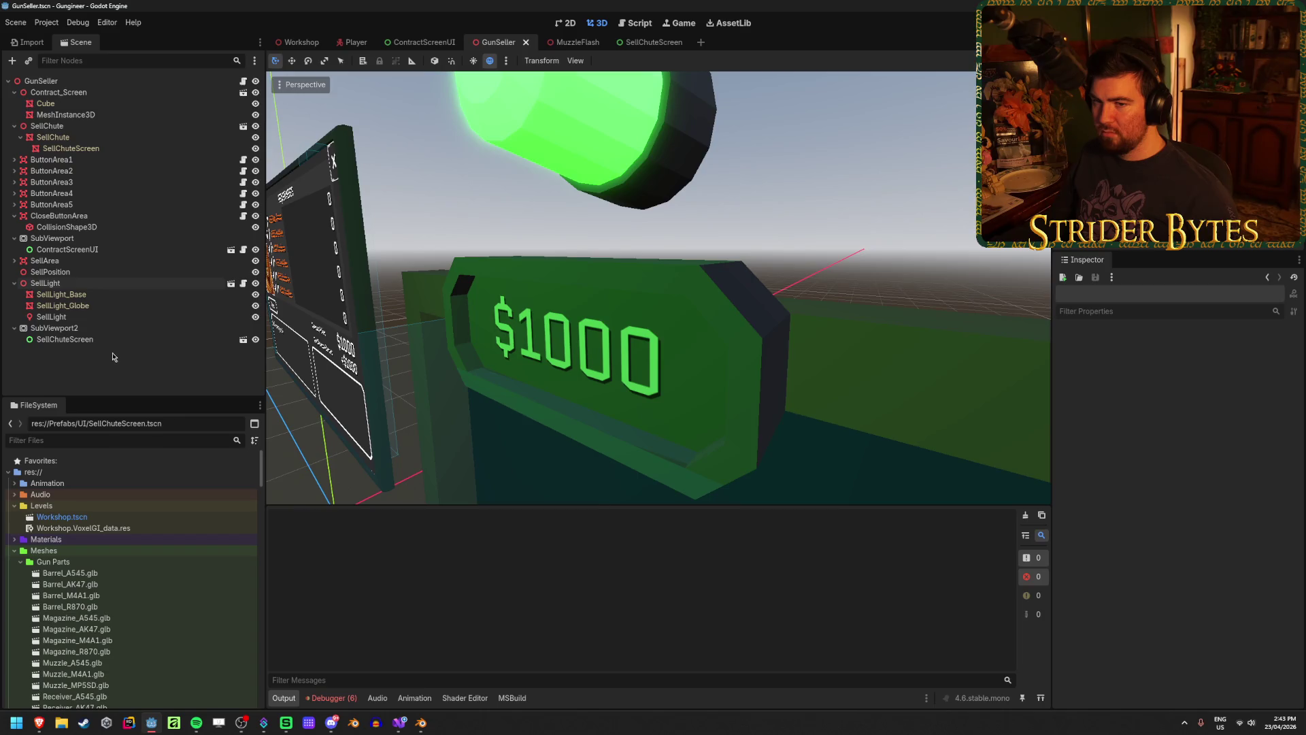
click(71, 148)
Rename SubViewport2 to SellChuteScreenViewport, check the sign material's viewport path, then view Workshop
click(87, 328)
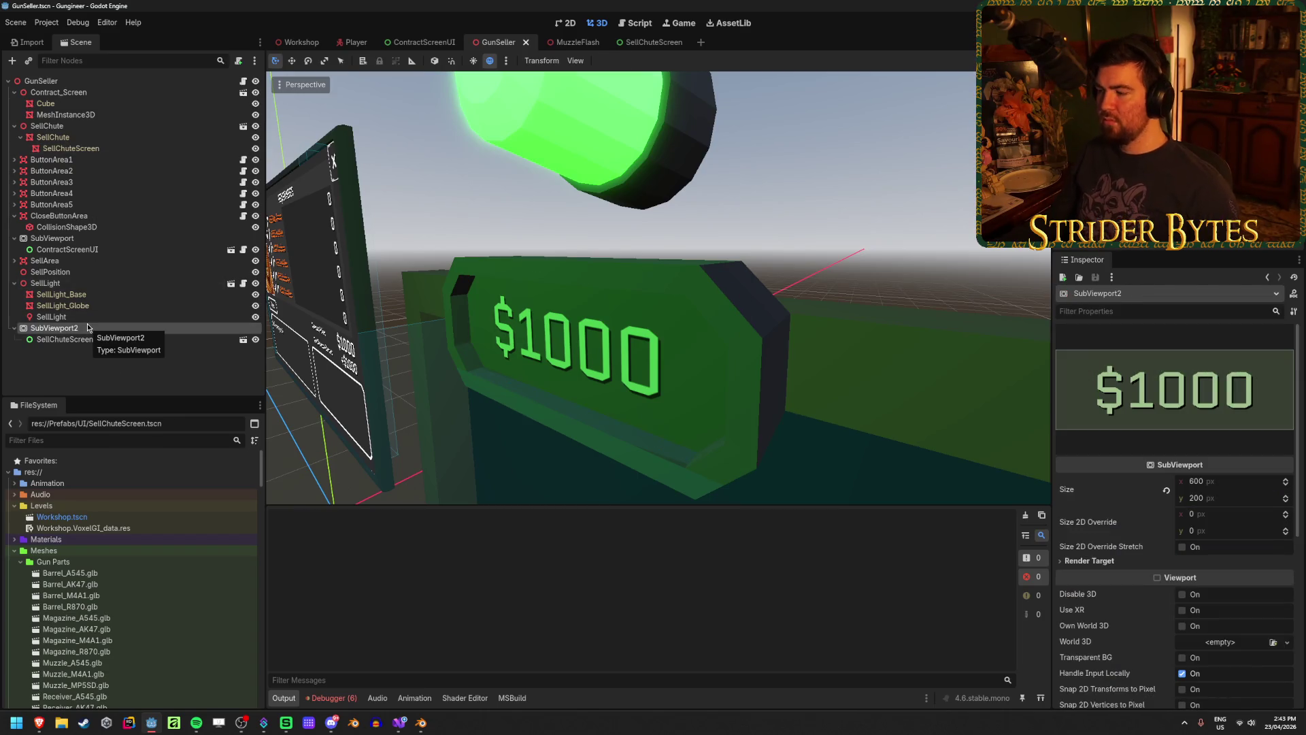
click(87, 328)
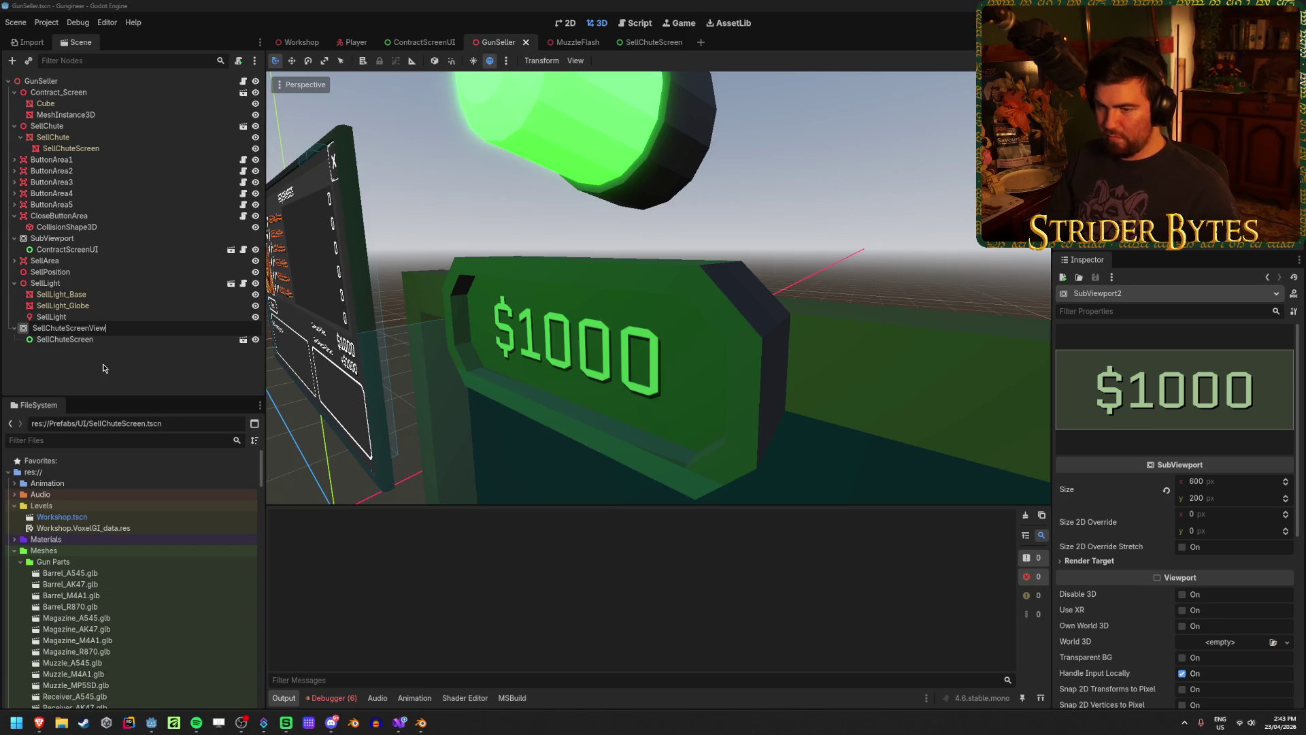
key(Return)
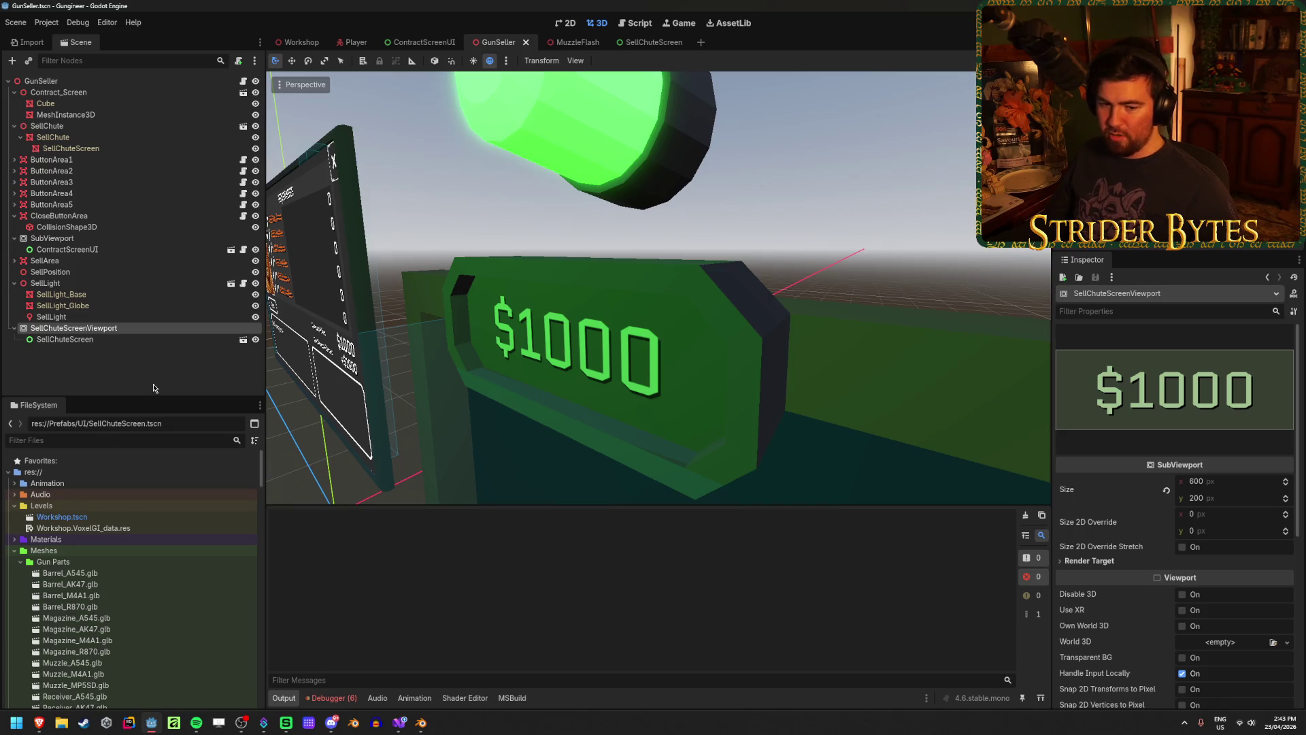
scroll(568, 408, down, 5)
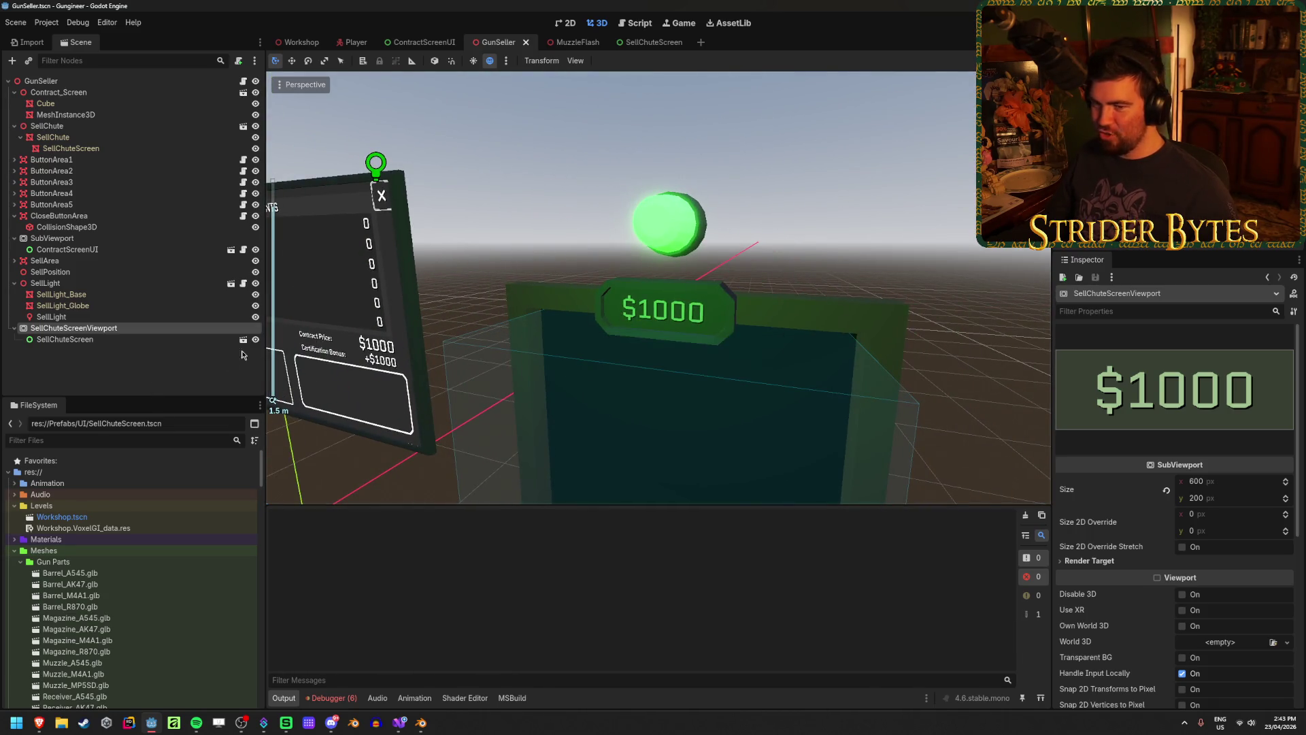
click(102, 149)
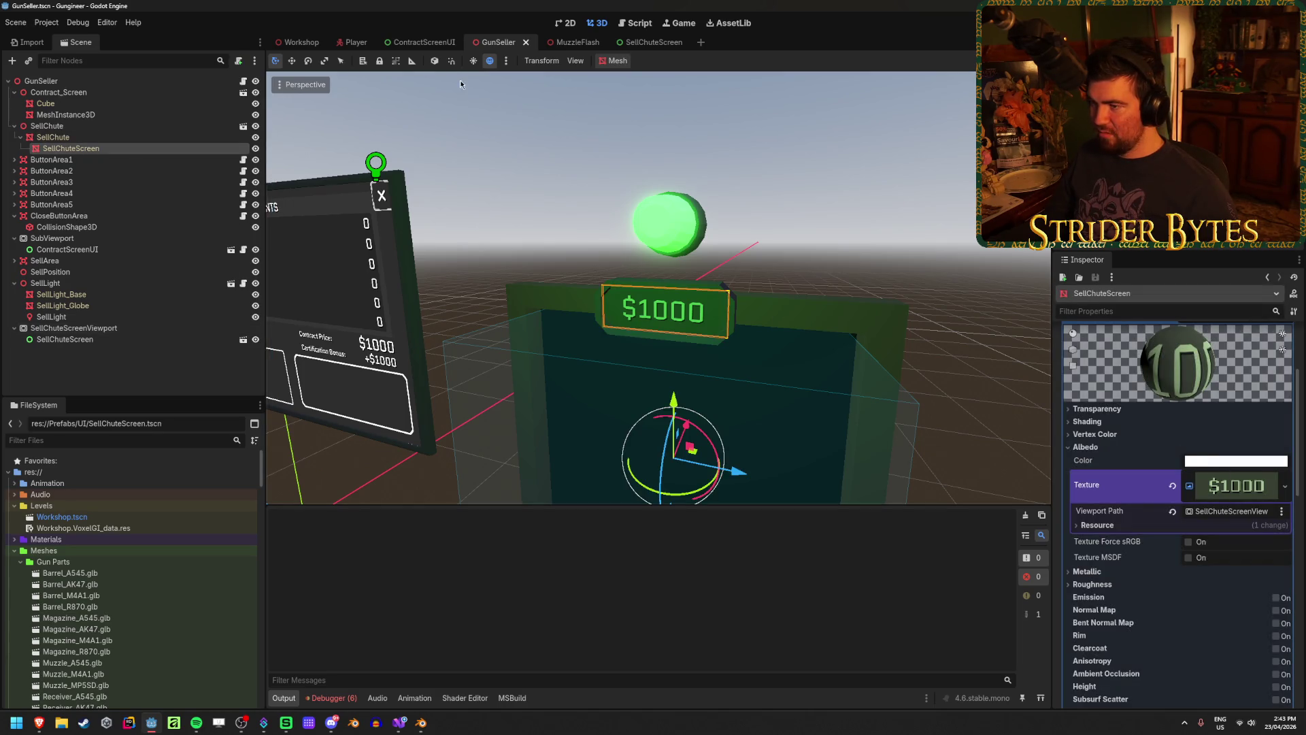
click(297, 42)
mouse_move(285, 476)
mouse_down()
mouse_move(268, 490)
mouse_move(269, 469)
mouse_up()
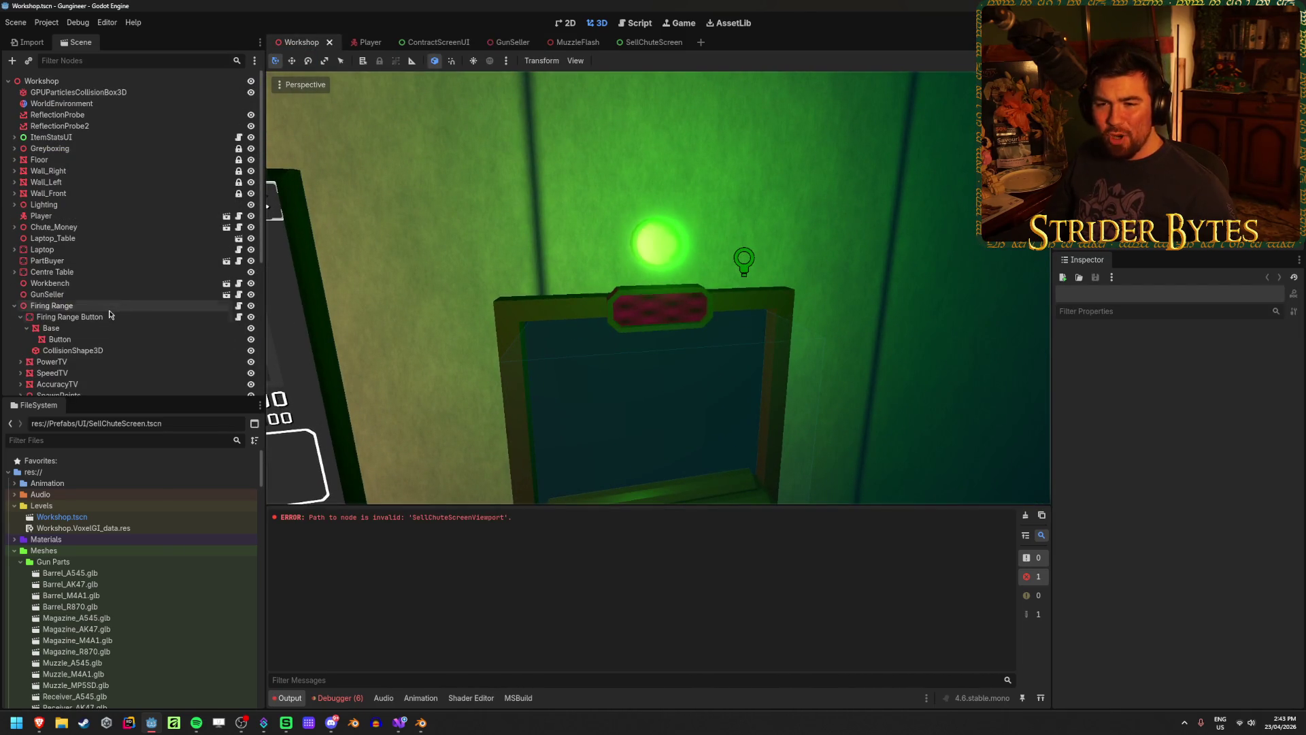
Select the Chute_Money node in the Workshop tree and expand then collapse its children
scroll(143, 313, down, 2)
scroll(117, 276, up, 2)
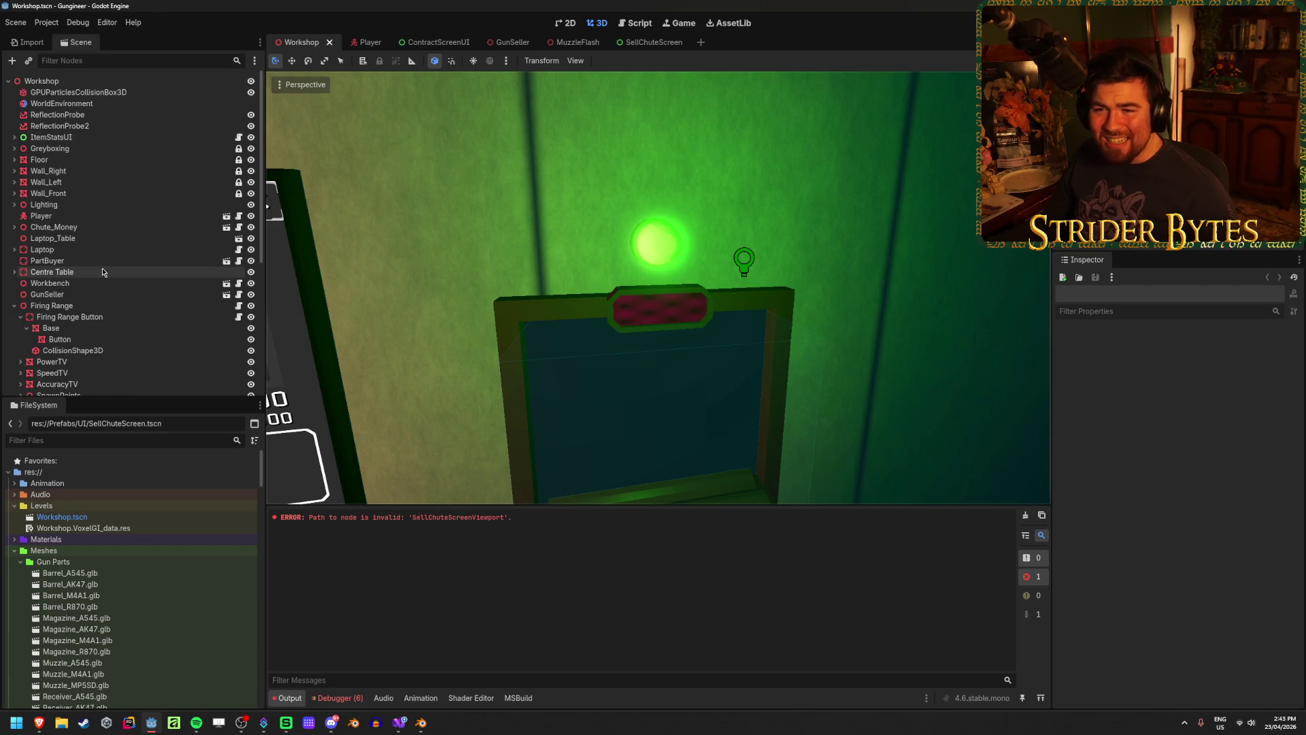
click(106, 229)
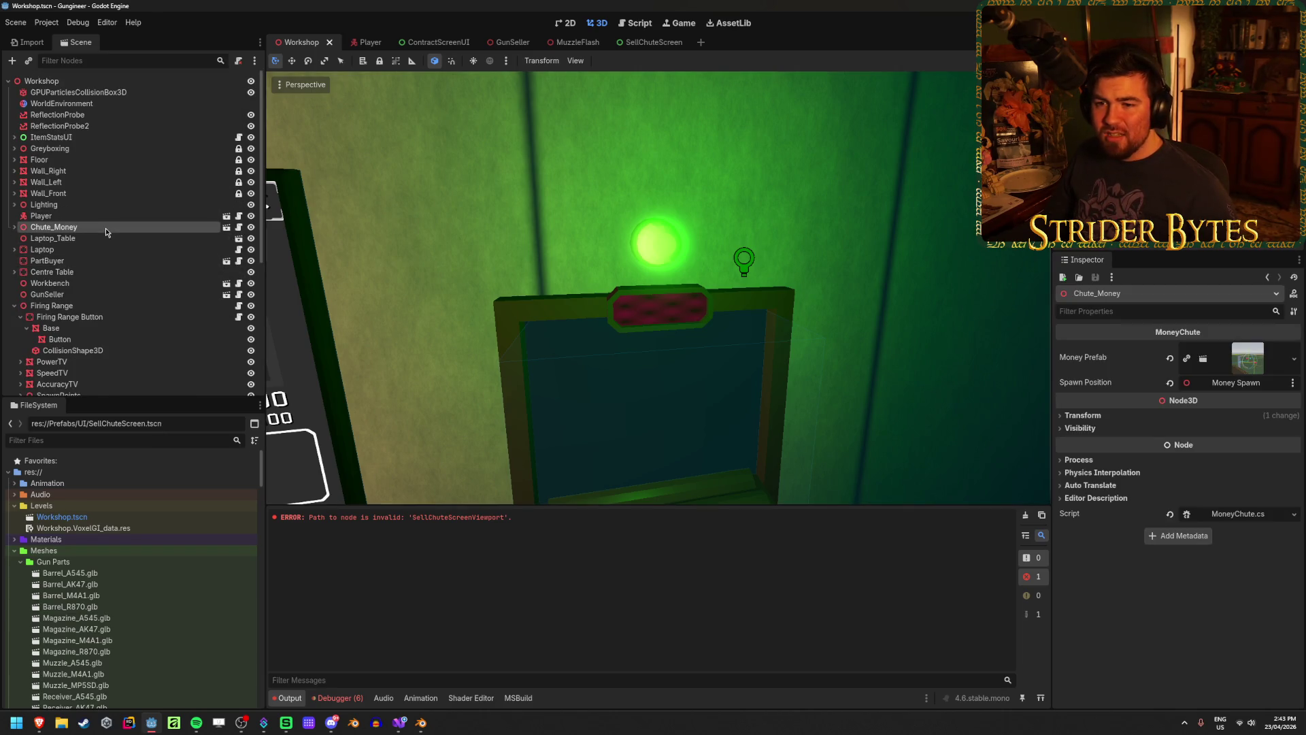
click(14, 227)
click(15, 228)
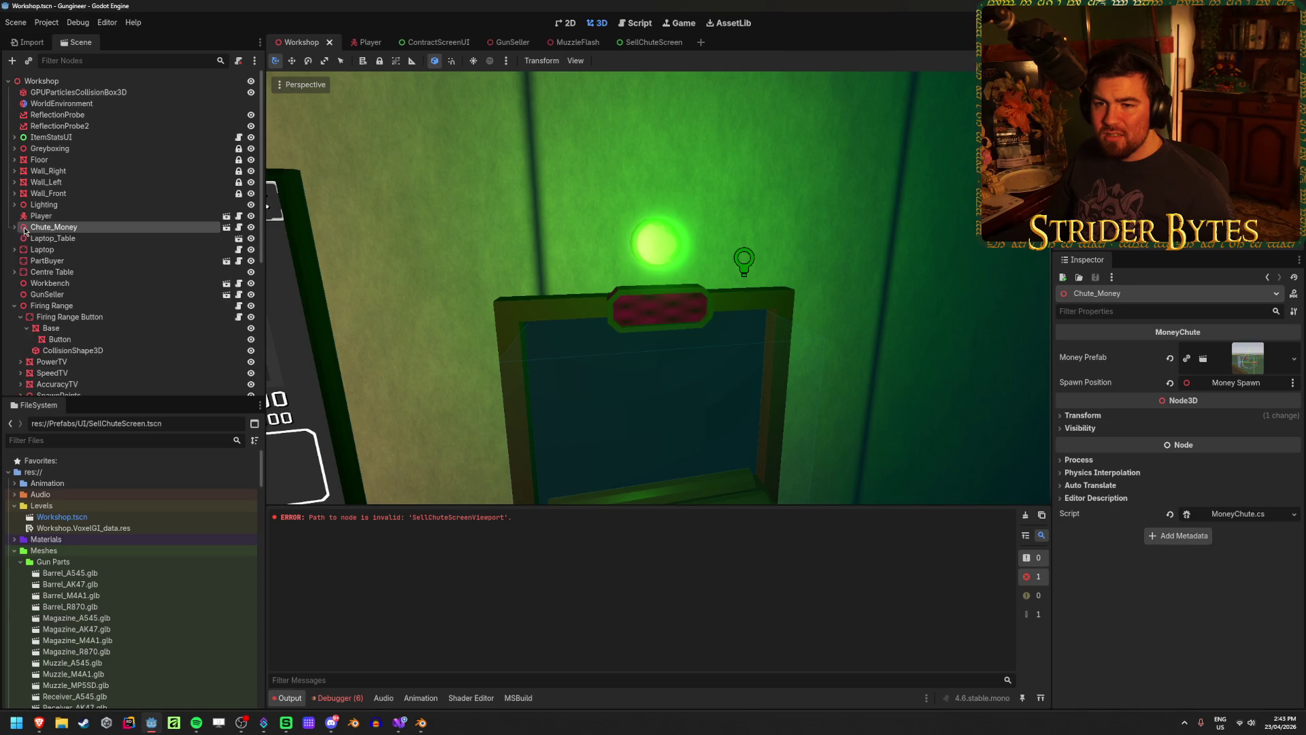
Toggle Editable Children on GunSeller, undo it, save Workshop, and show the debugger Errors list
click(86, 294)
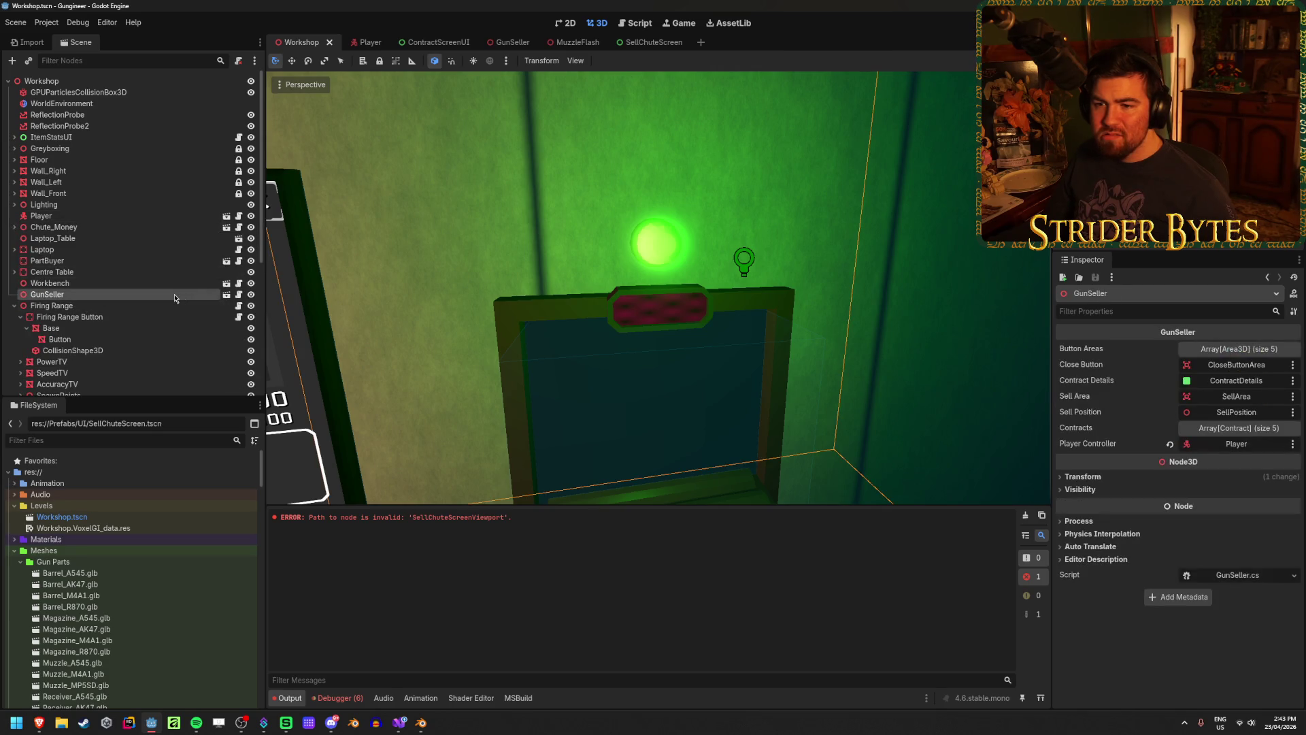
right_click(176, 296)
click(249, 548)
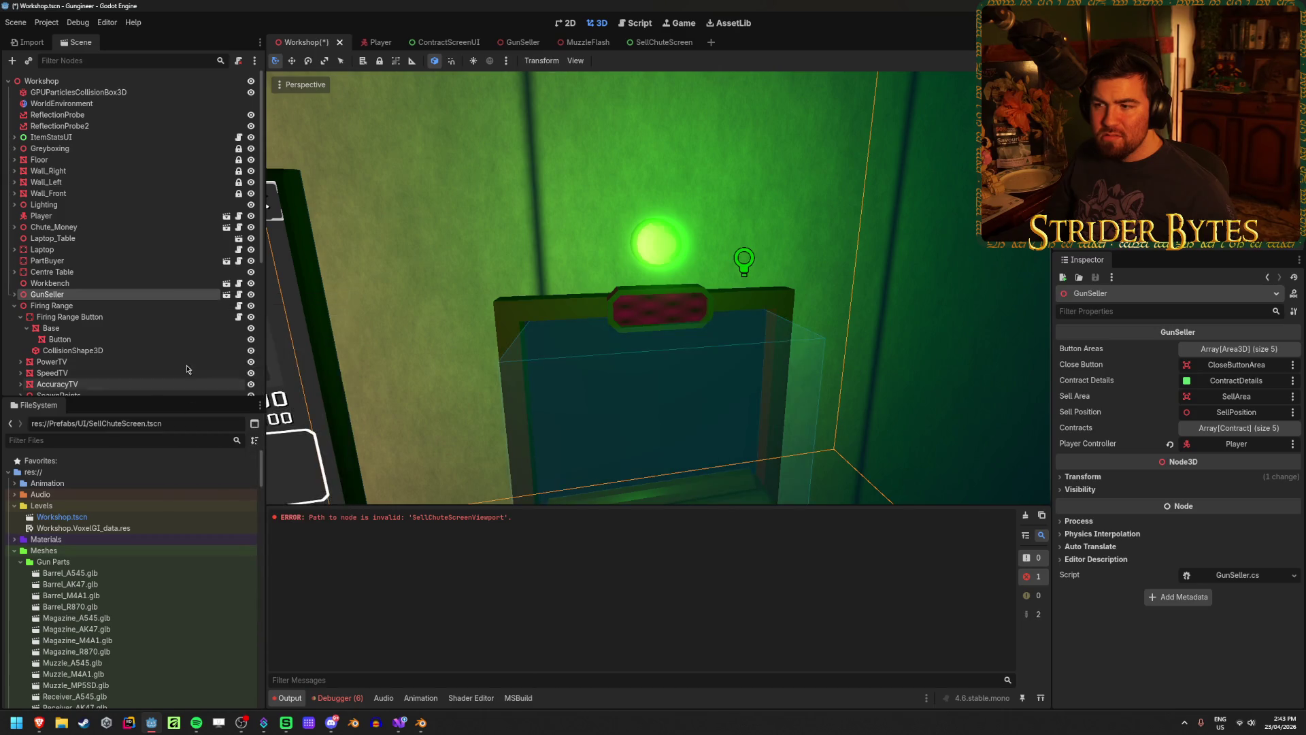
click(14, 294)
scroll(137, 272, down, 10)
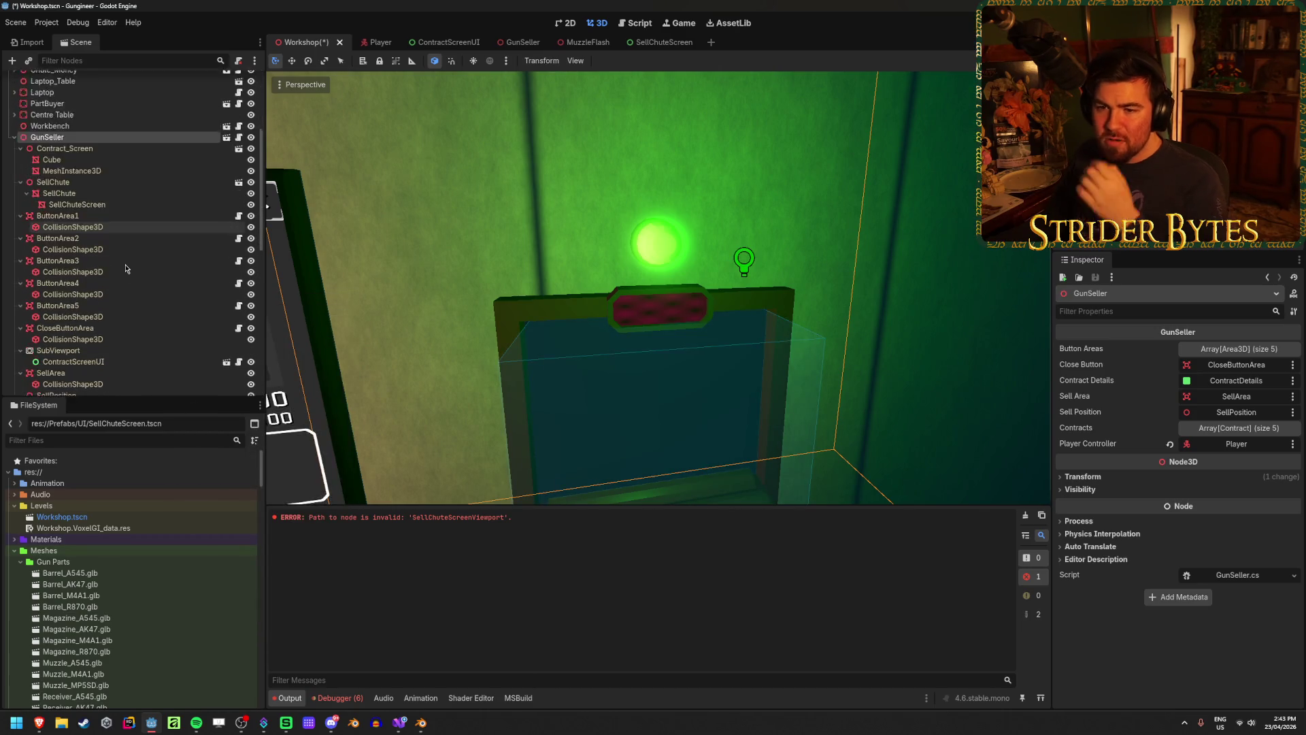
key(ctrl+z)
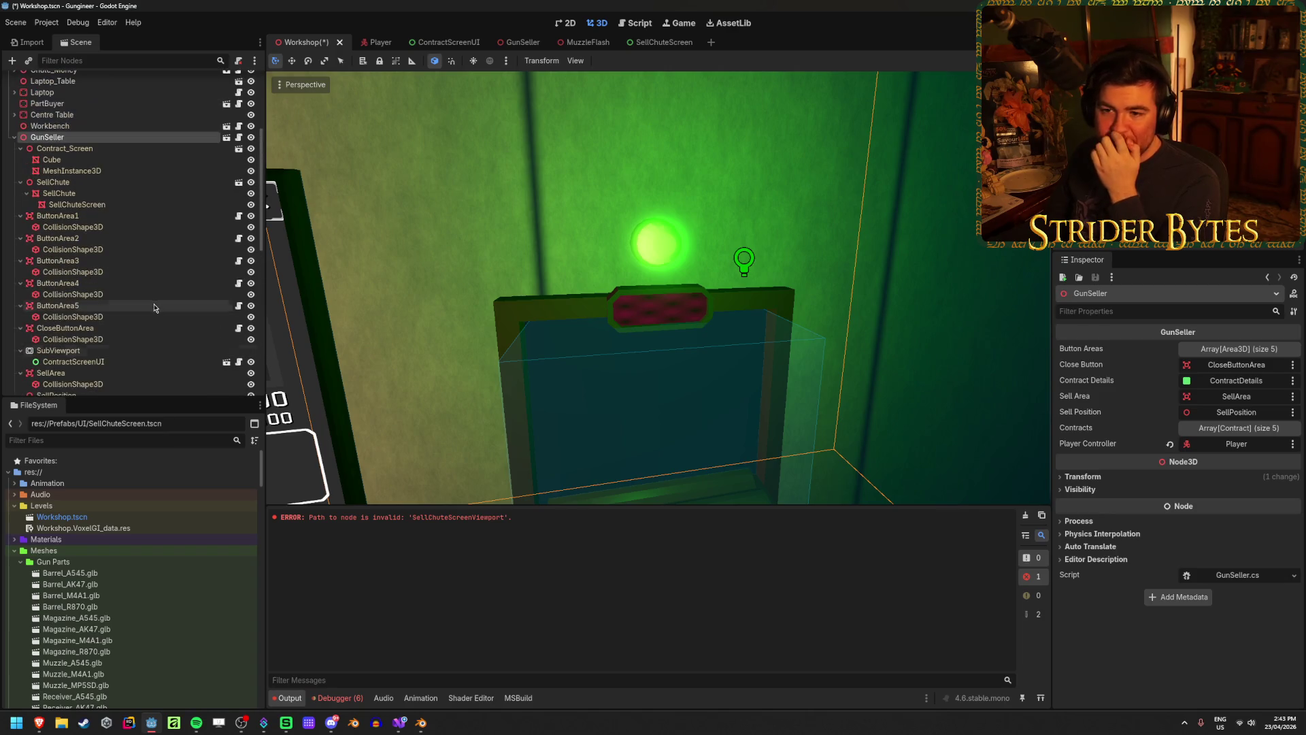
key(ctrl+s)
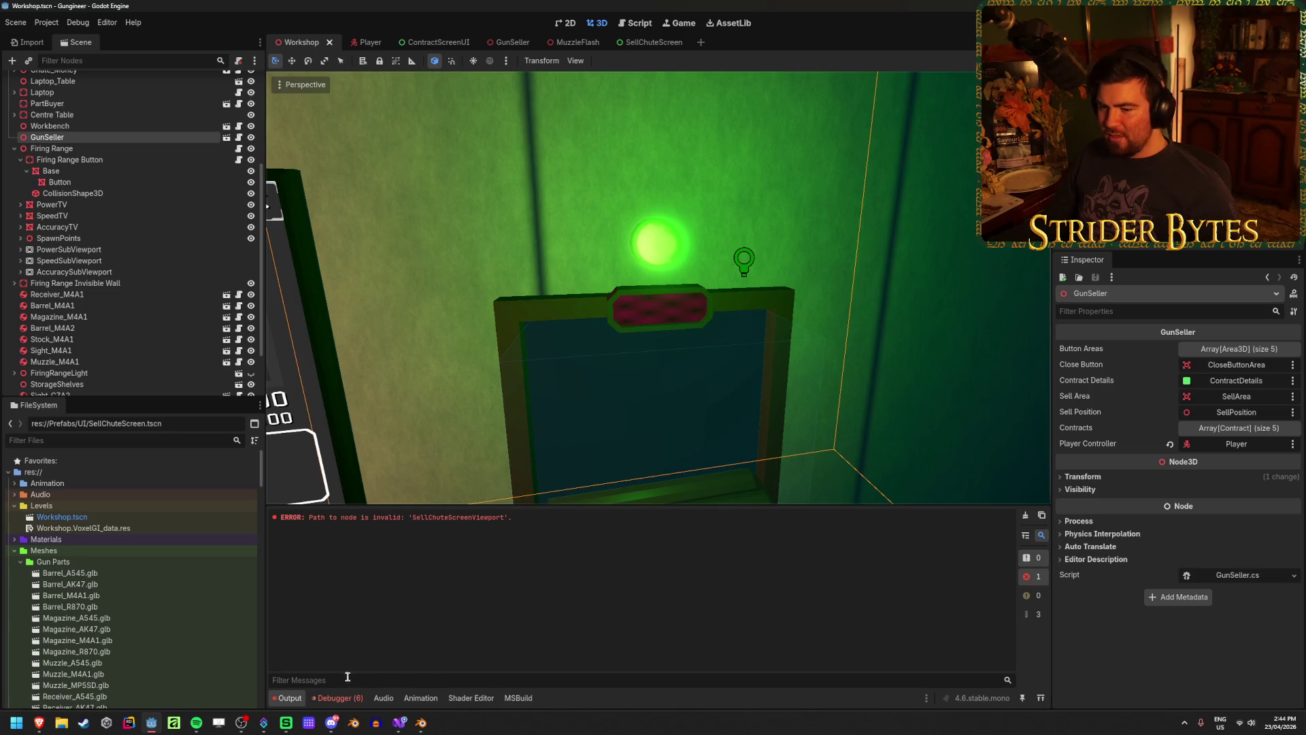
click(338, 697)
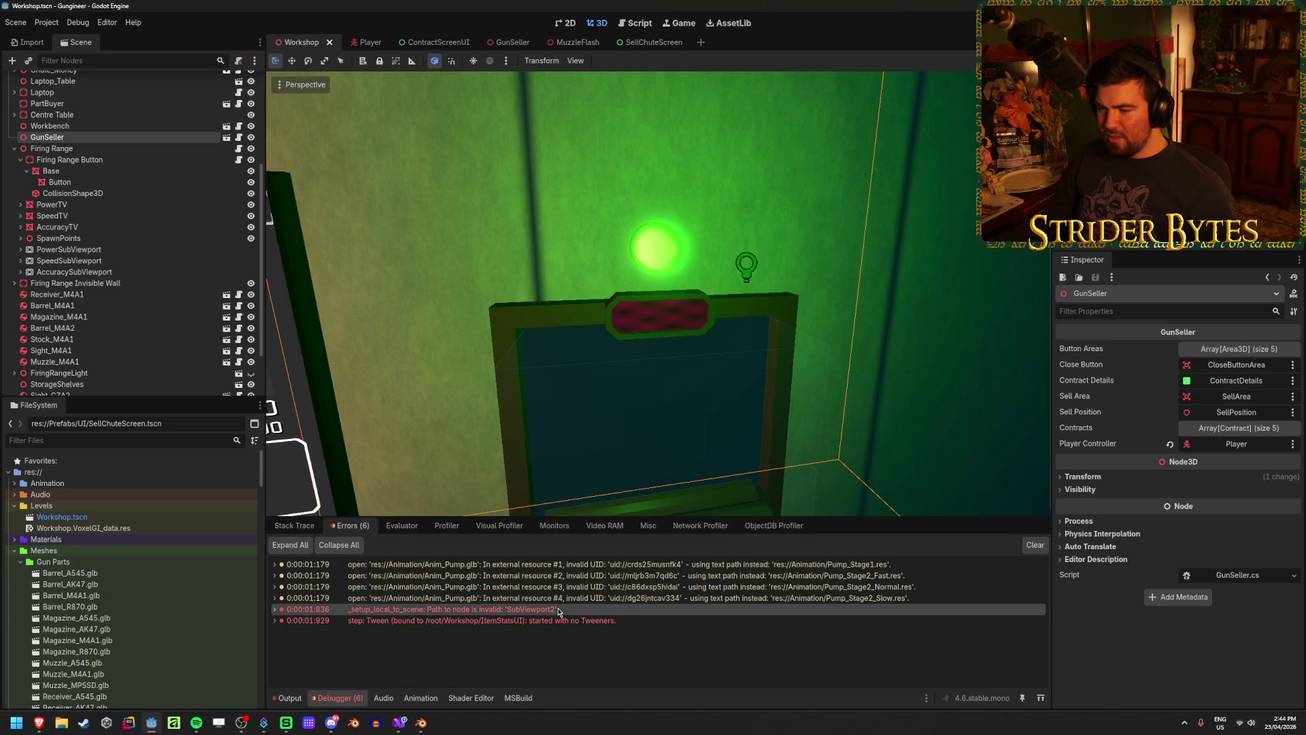
Clear the errors, reload the current project, and pick out the invalid SellChuteScreenViewport path in Output
click(1035, 545)
click(67, 23)
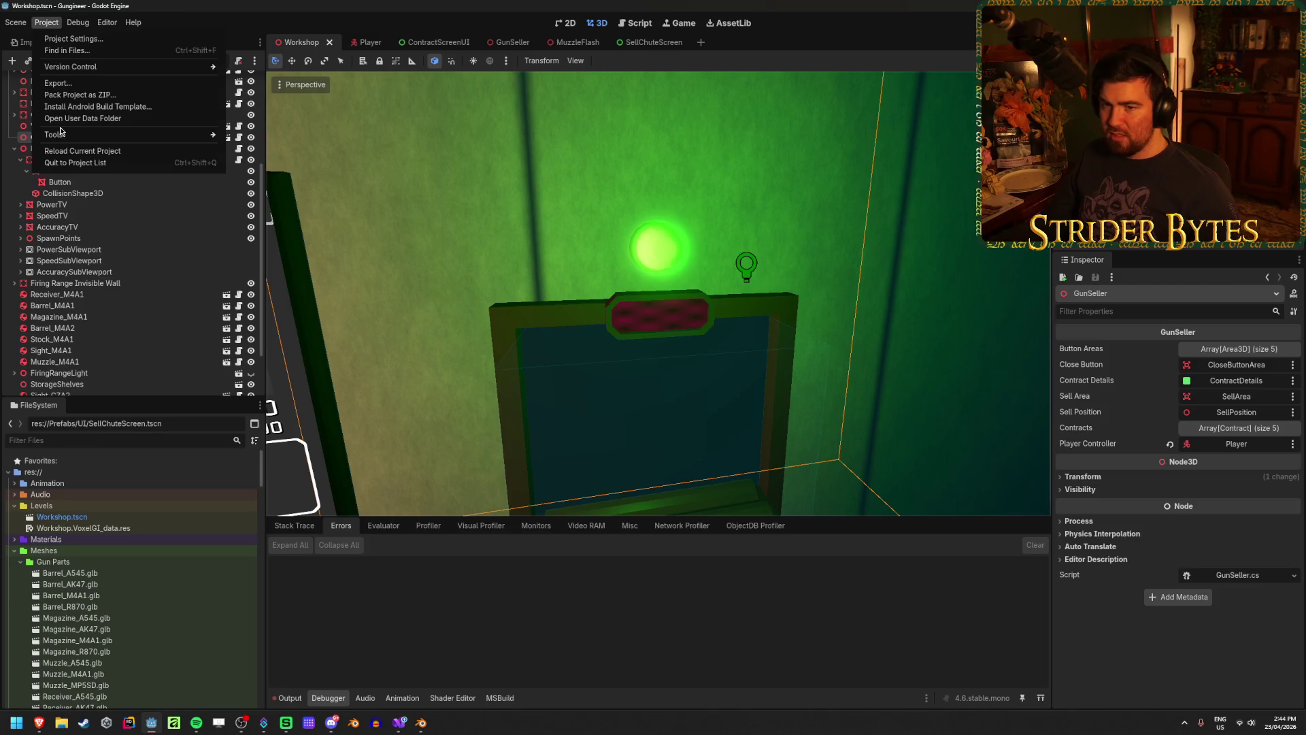
click(66, 152)
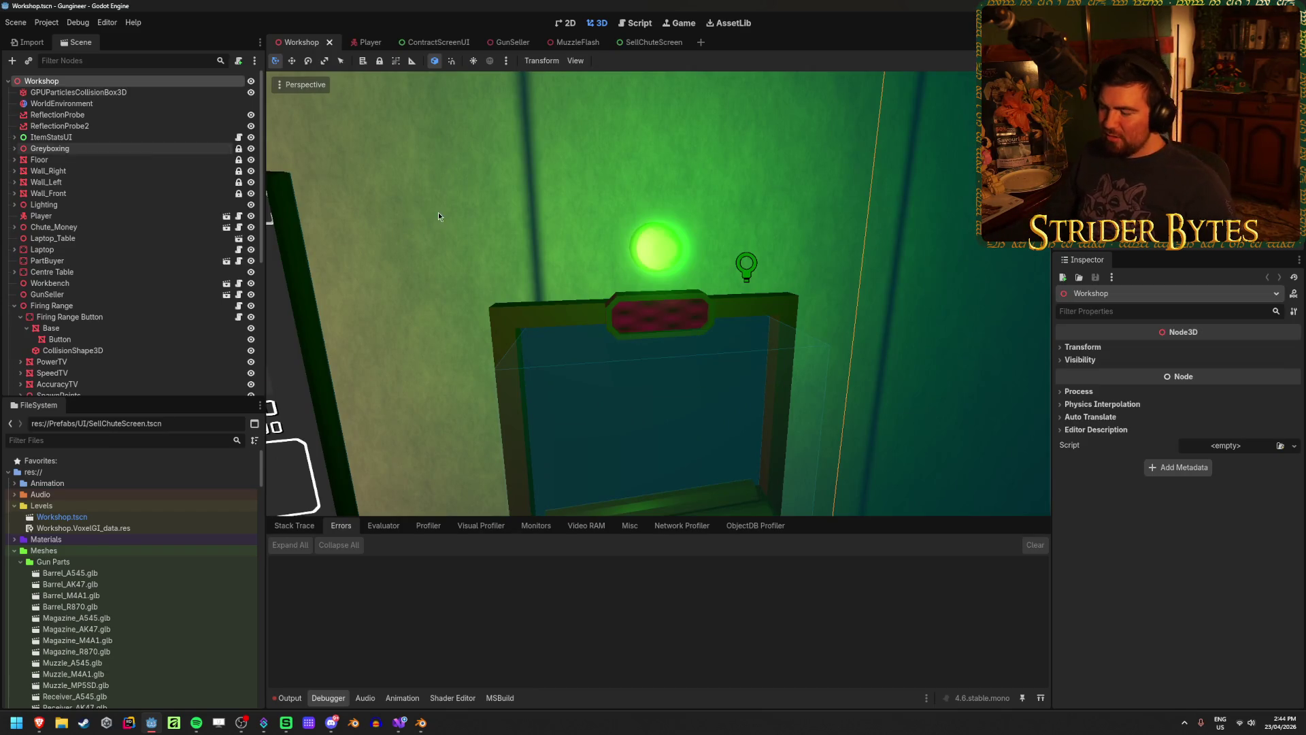
click(289, 698)
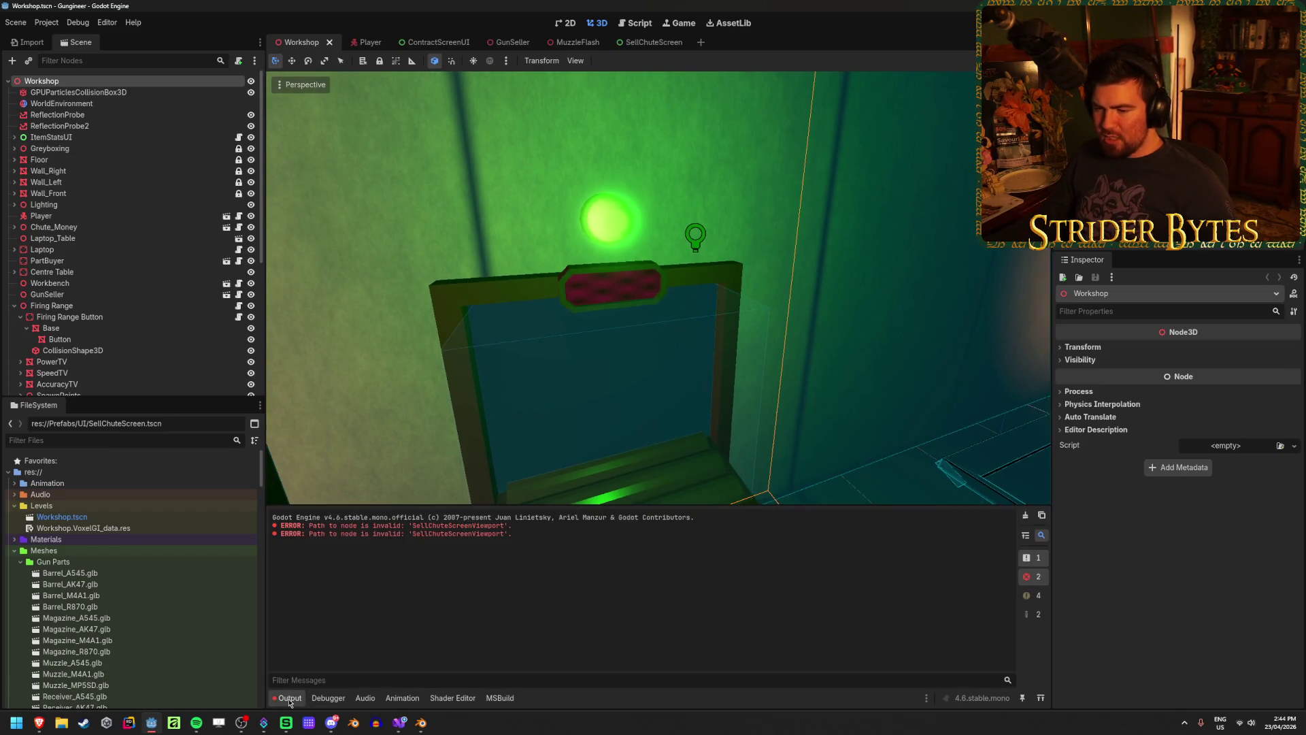
double_click(458, 534)
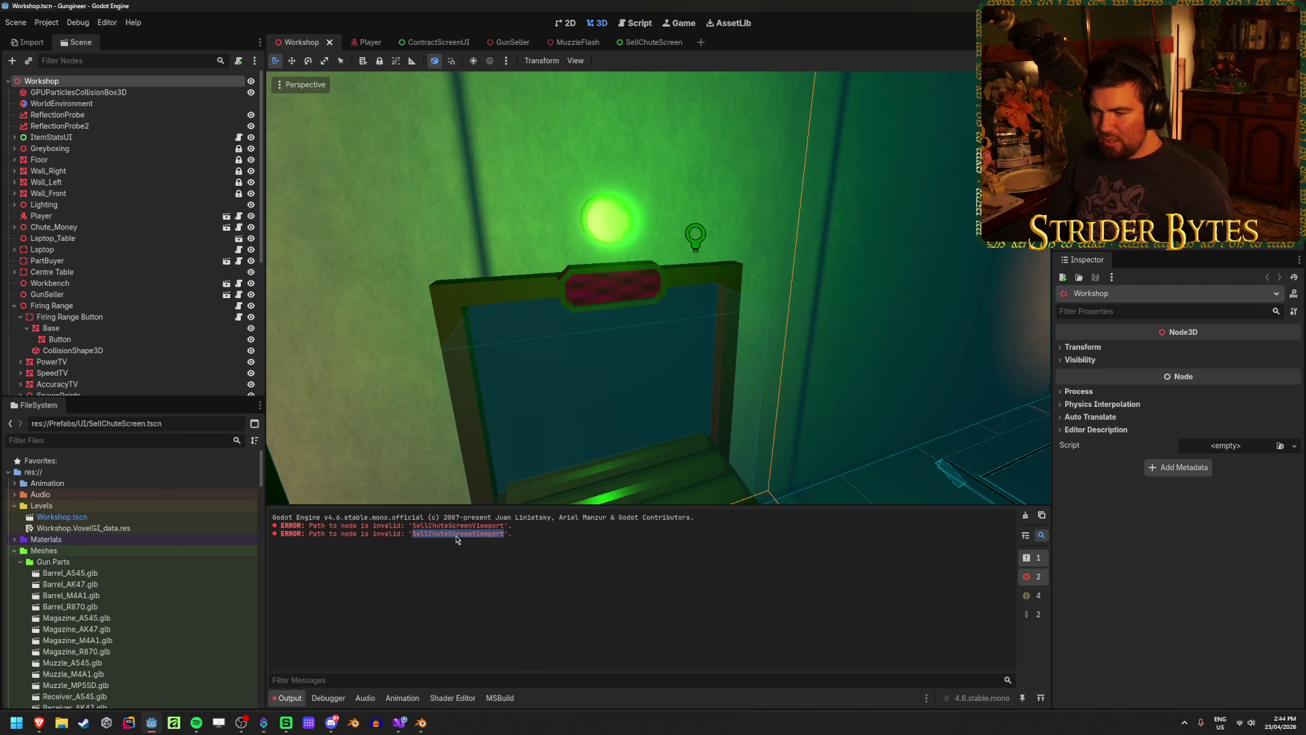
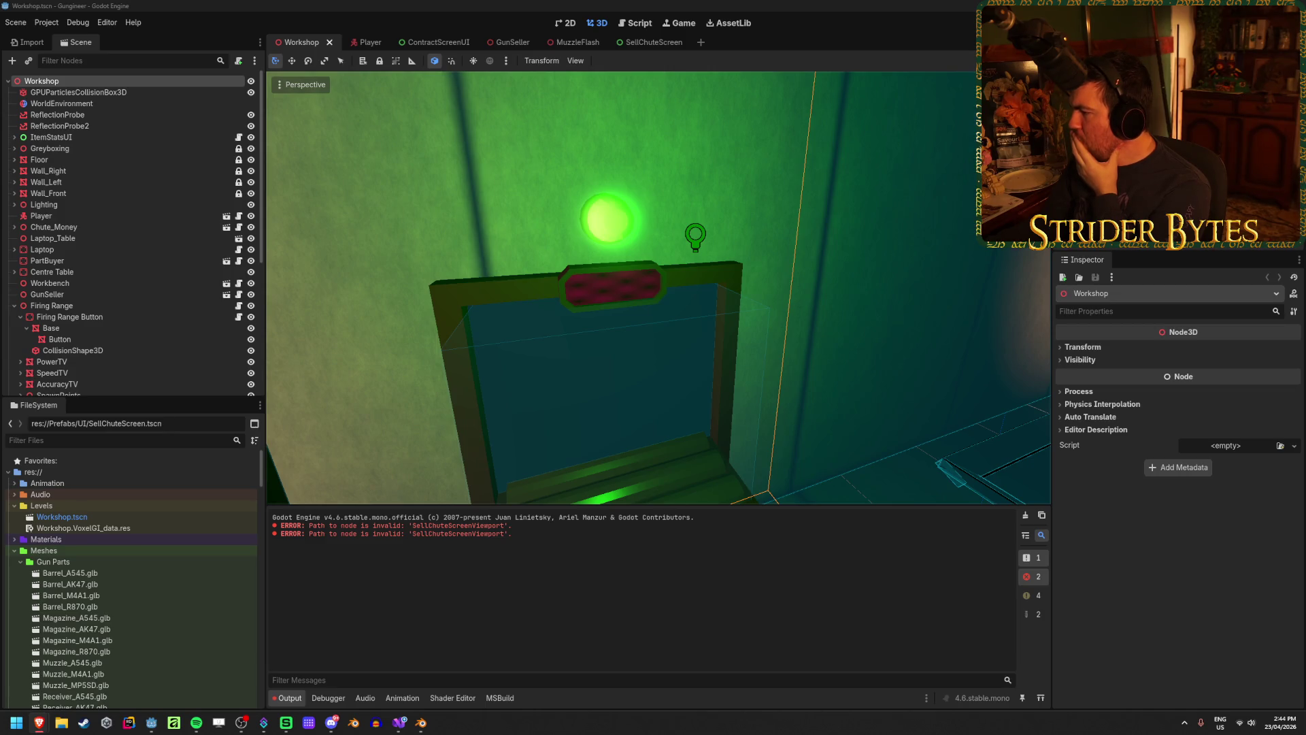
Leave Visual Studio, return to the Godot editor and open the GunSeller scene tab
key(alt+Tab)
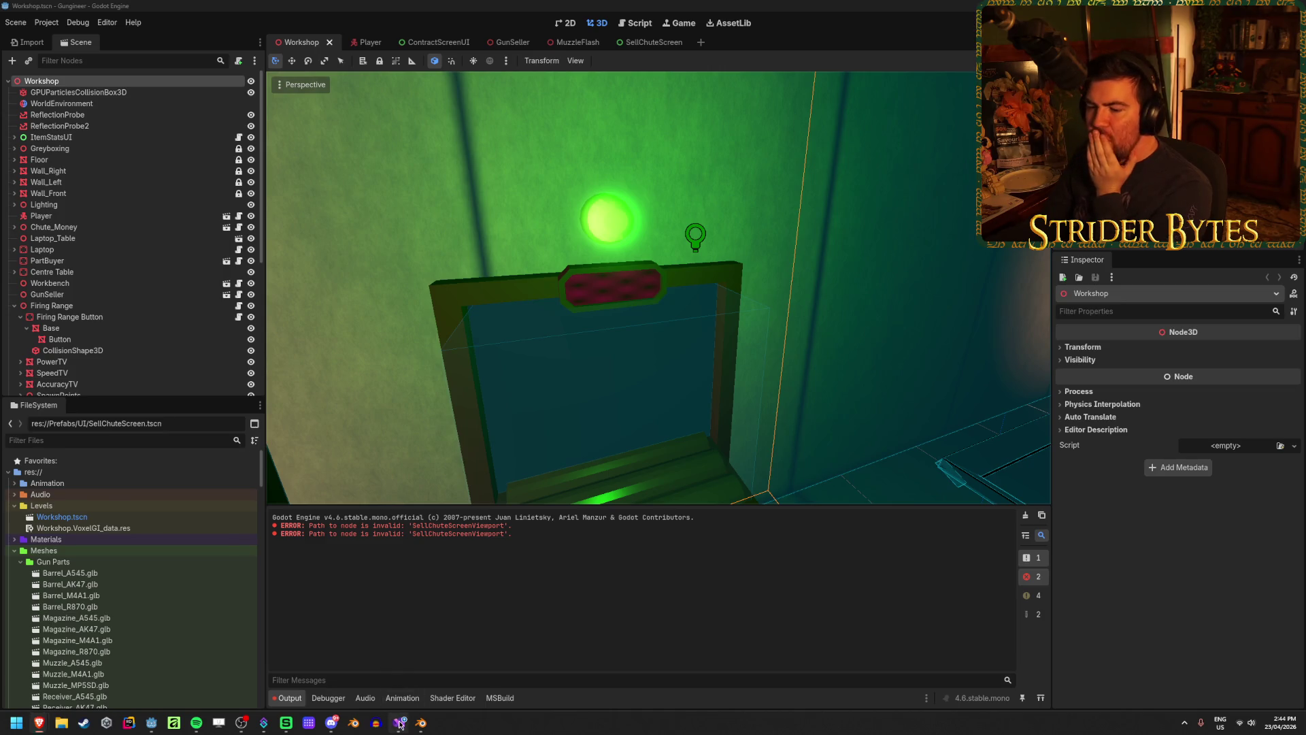
click(151, 722)
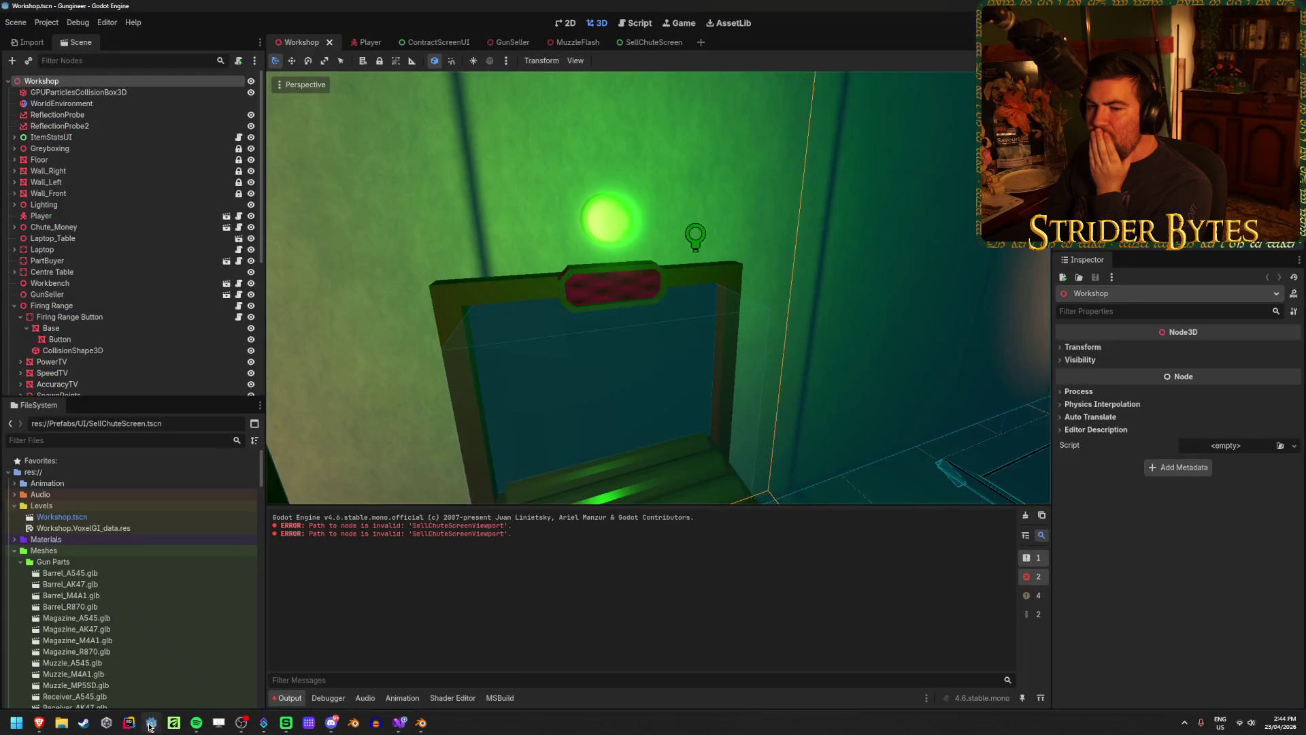
click(510, 42)
Move SellChuteScreenViewport directly under GunSeller, save, and point SellChuteScreen's albedo ViewportTexture at it
drag(73, 328, 81, 89)
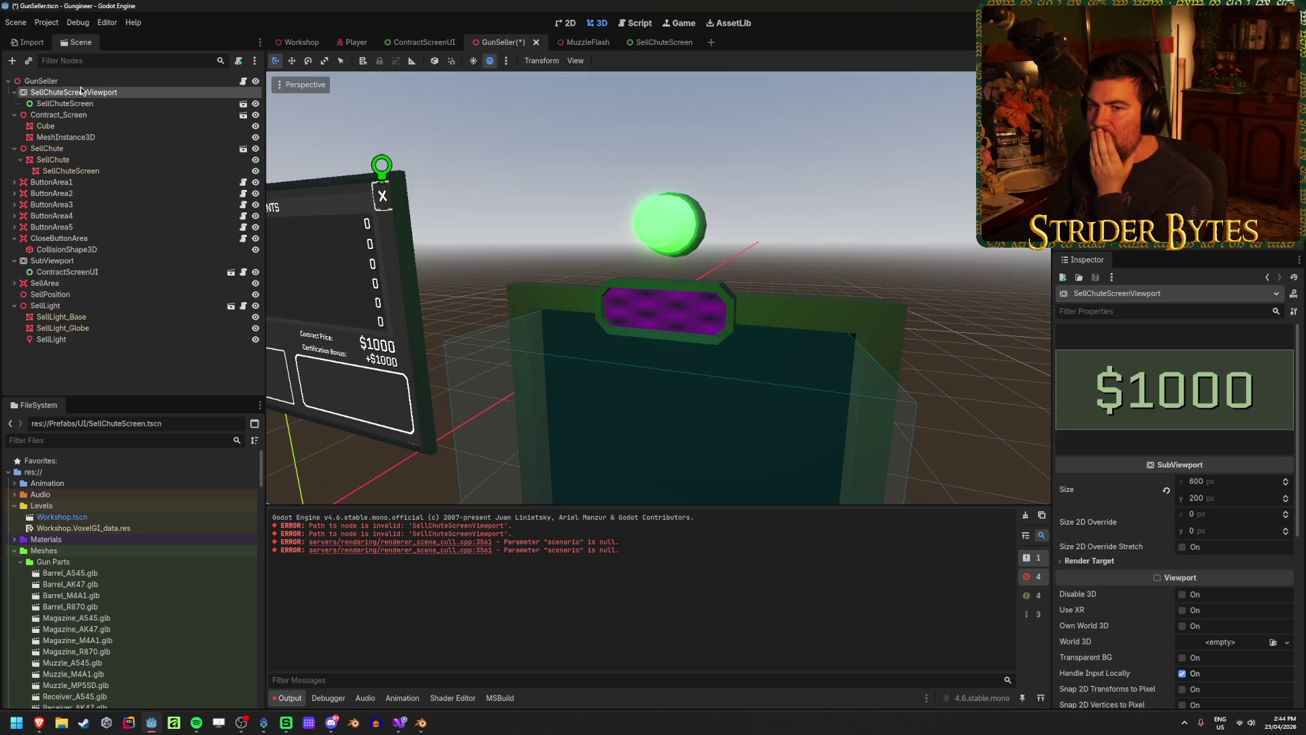
key(ctrl+s)
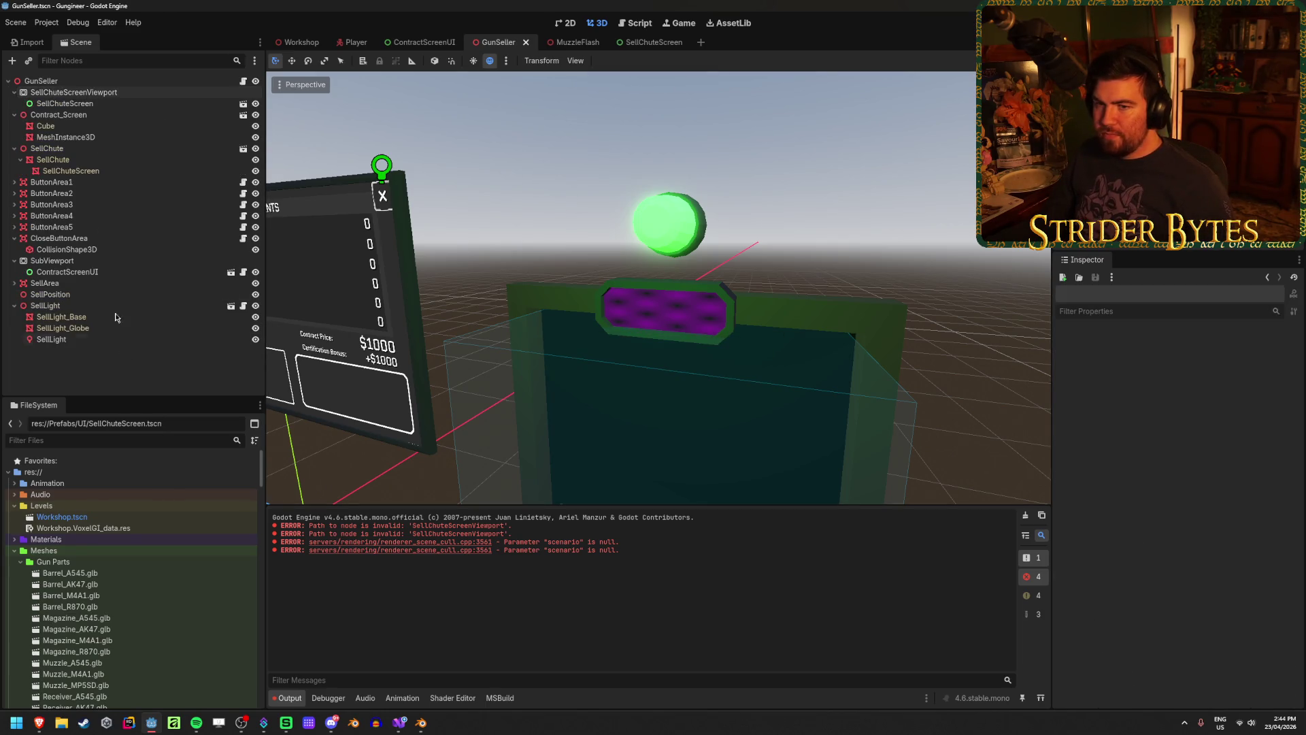
click(71, 170)
scroll(1197, 500, down, 3)
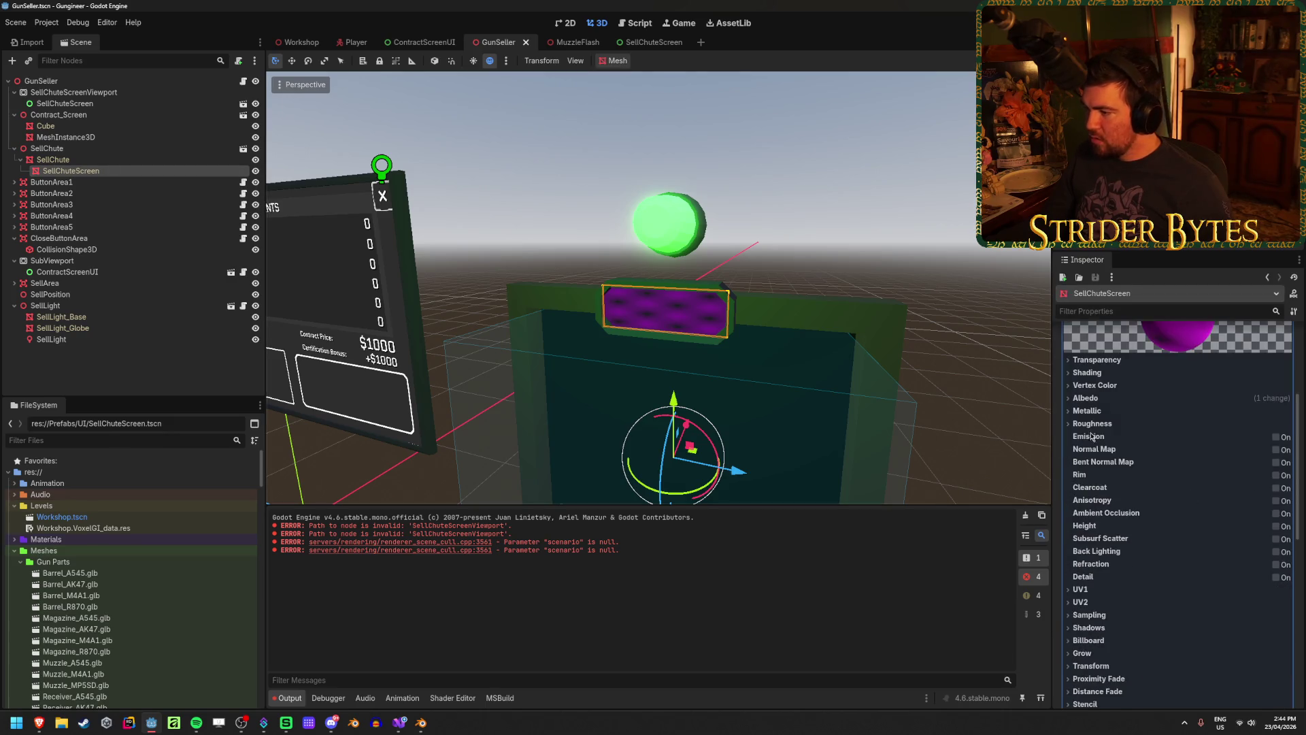
click(1087, 398)
click(1238, 428)
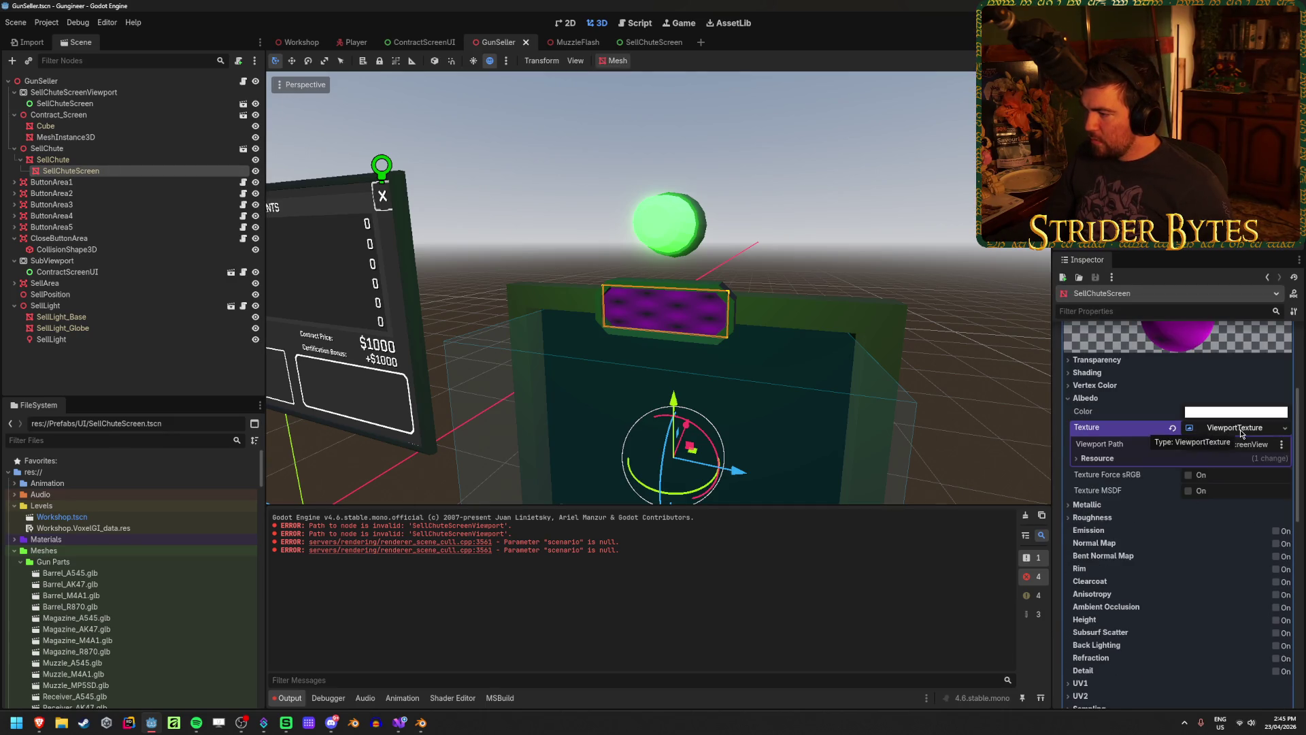
click(1238, 444)
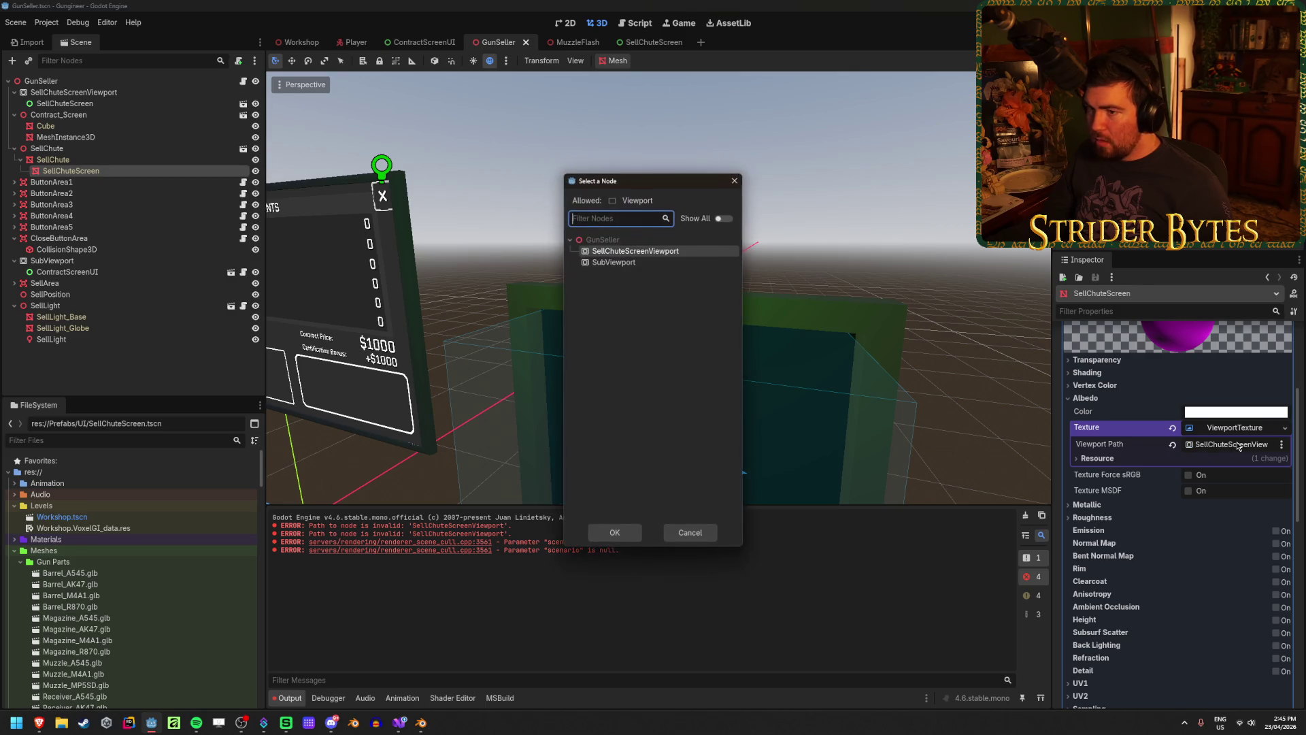
click(679, 250)
click(614, 532)
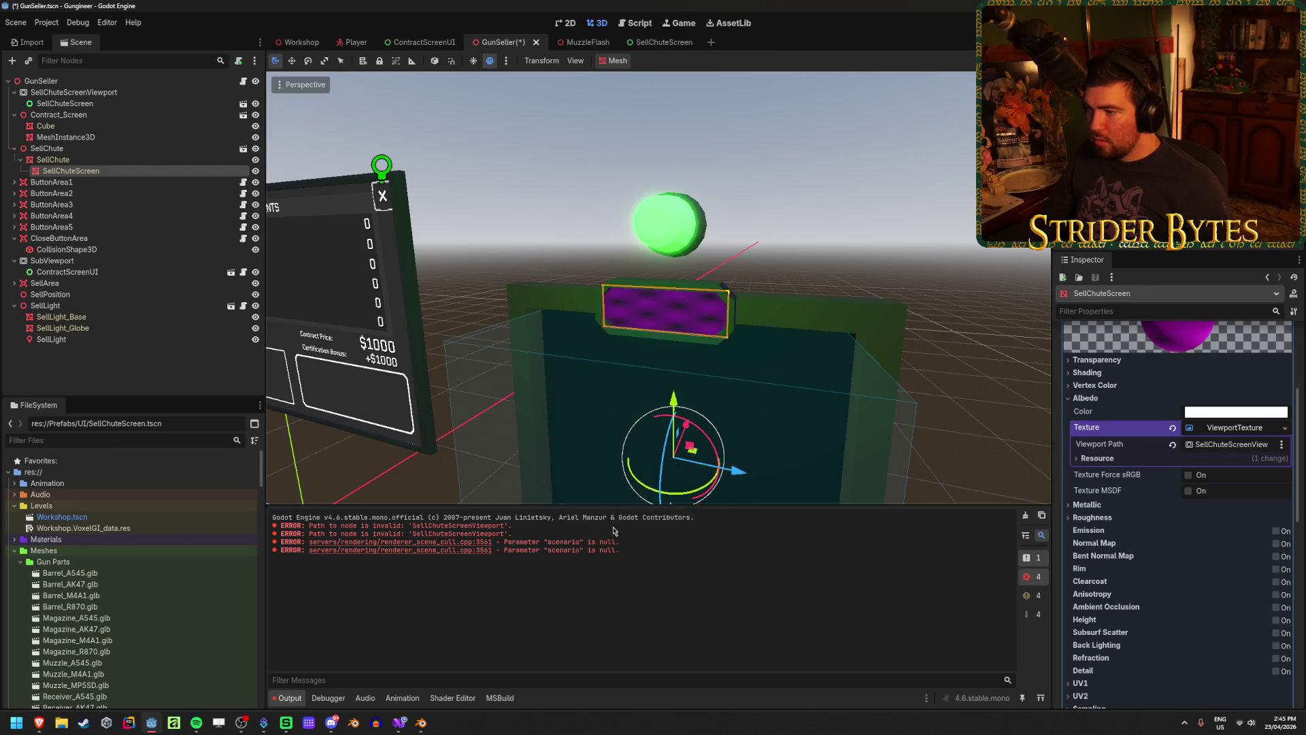
click(125, 94)
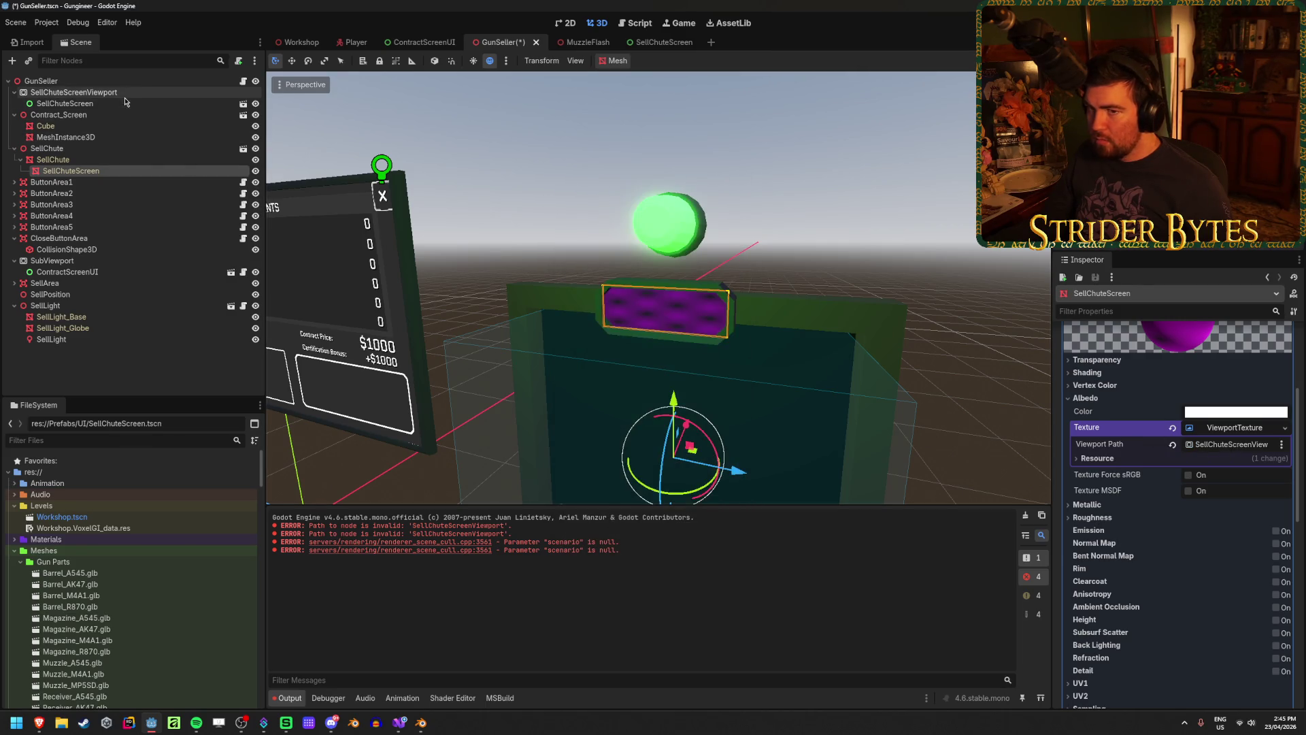
Clear and reassign the ViewportTexture's Viewport Path to SellChuteScreenViewport, then save the scene
click(71, 171)
click(1173, 445)
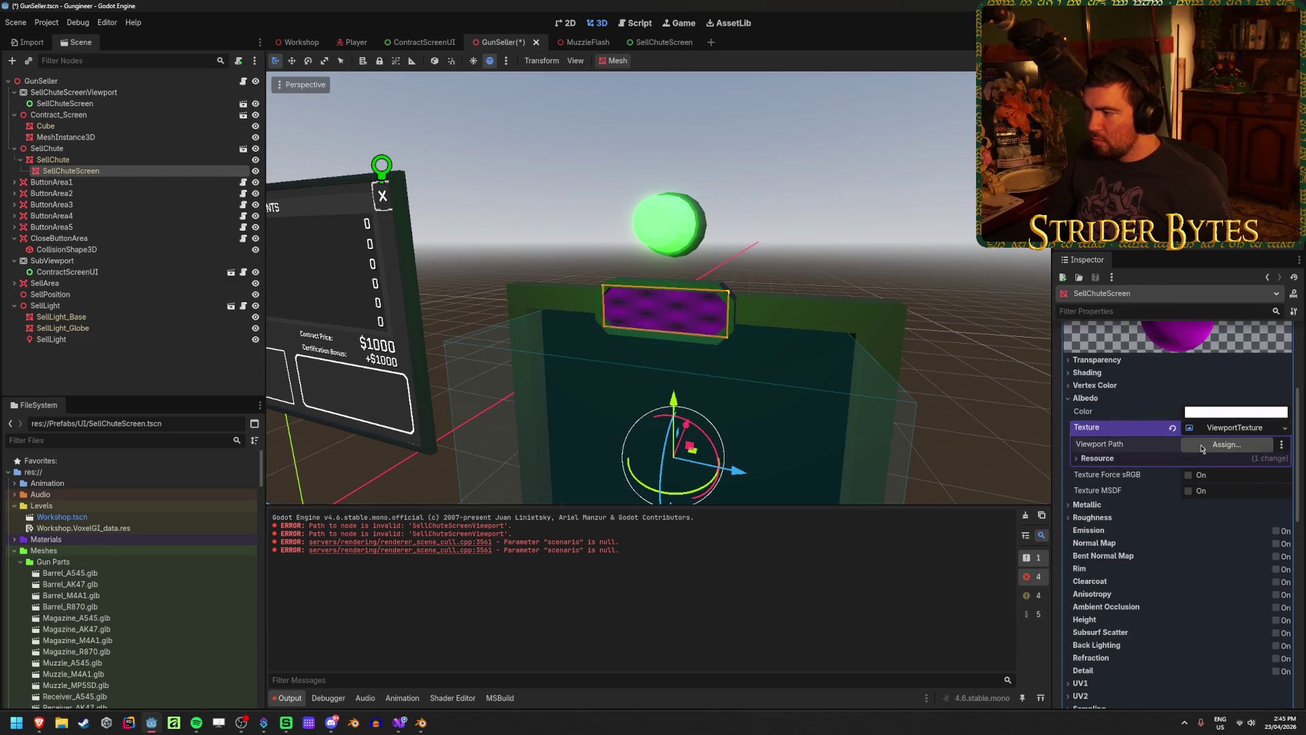
click(1237, 446)
click(642, 253)
click(613, 533)
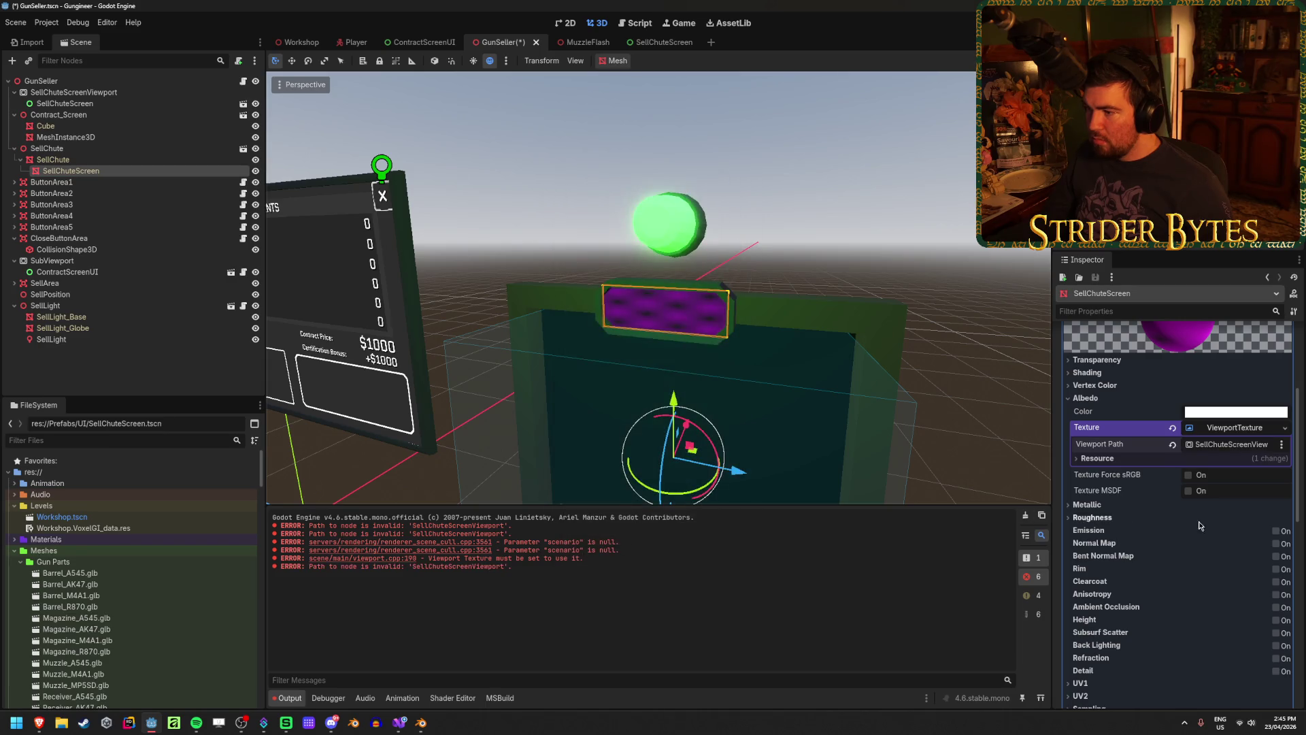
scroll(1201, 526, up, 4)
key(ctrl+s)
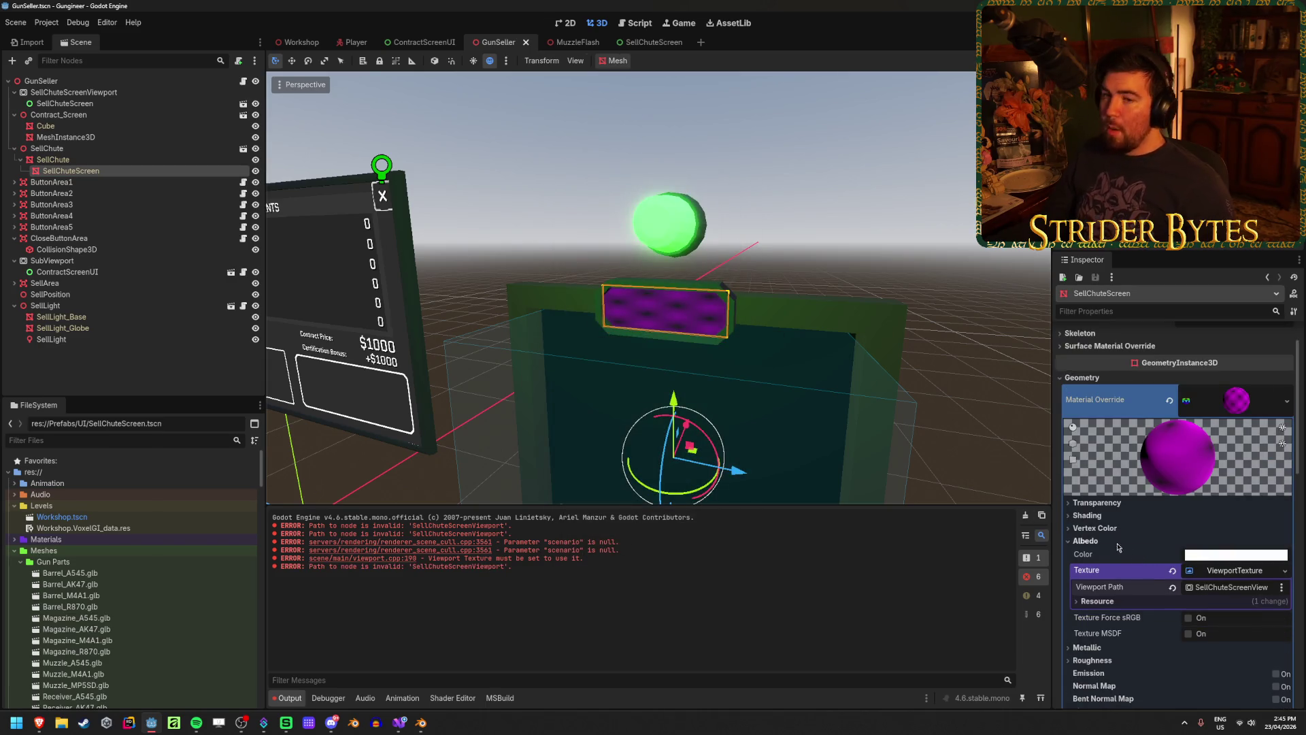
Try reparenting SellChuteScreenViewport under SellChuteScreen, undo it, and save with the viewport as GunSeller's last child
click(58, 94)
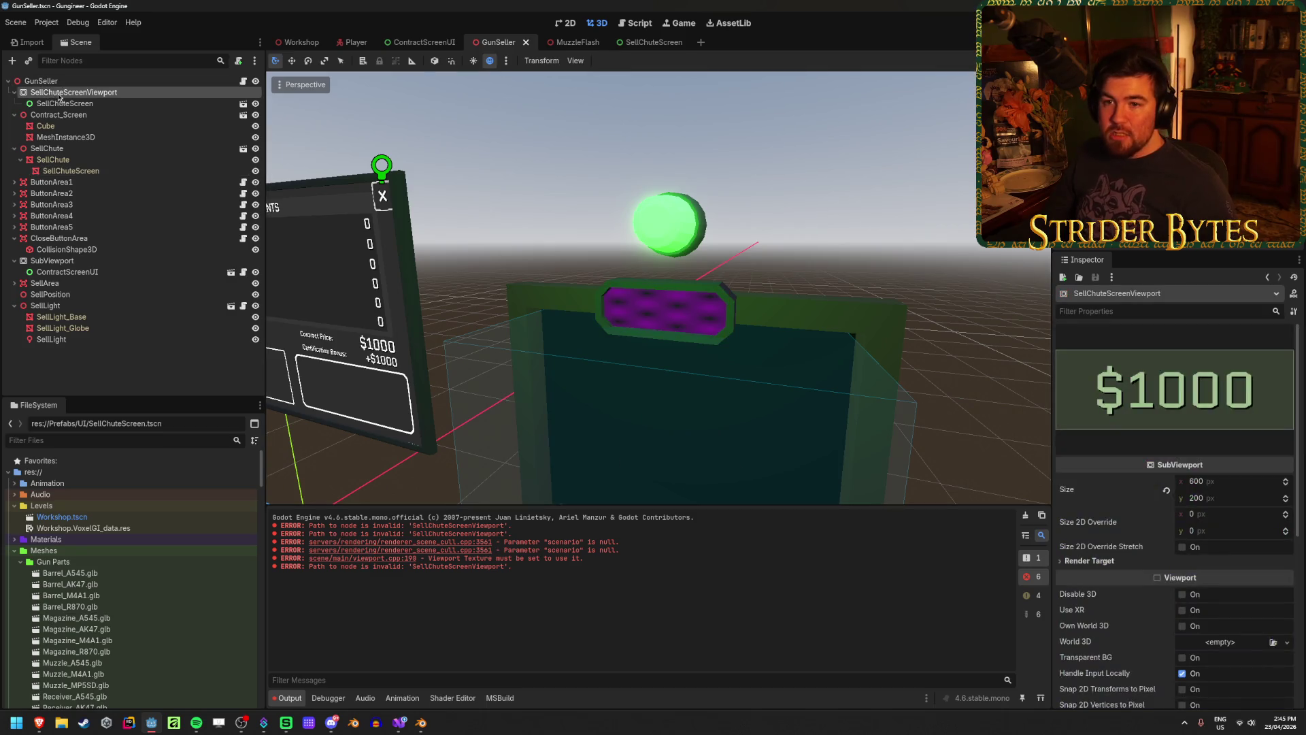
mouse_move(59, 96)
mouse_down()
mouse_move(66, 171)
mouse_move(65, 150)
mouse_up()
key(ctrl+s)
click(71, 148)
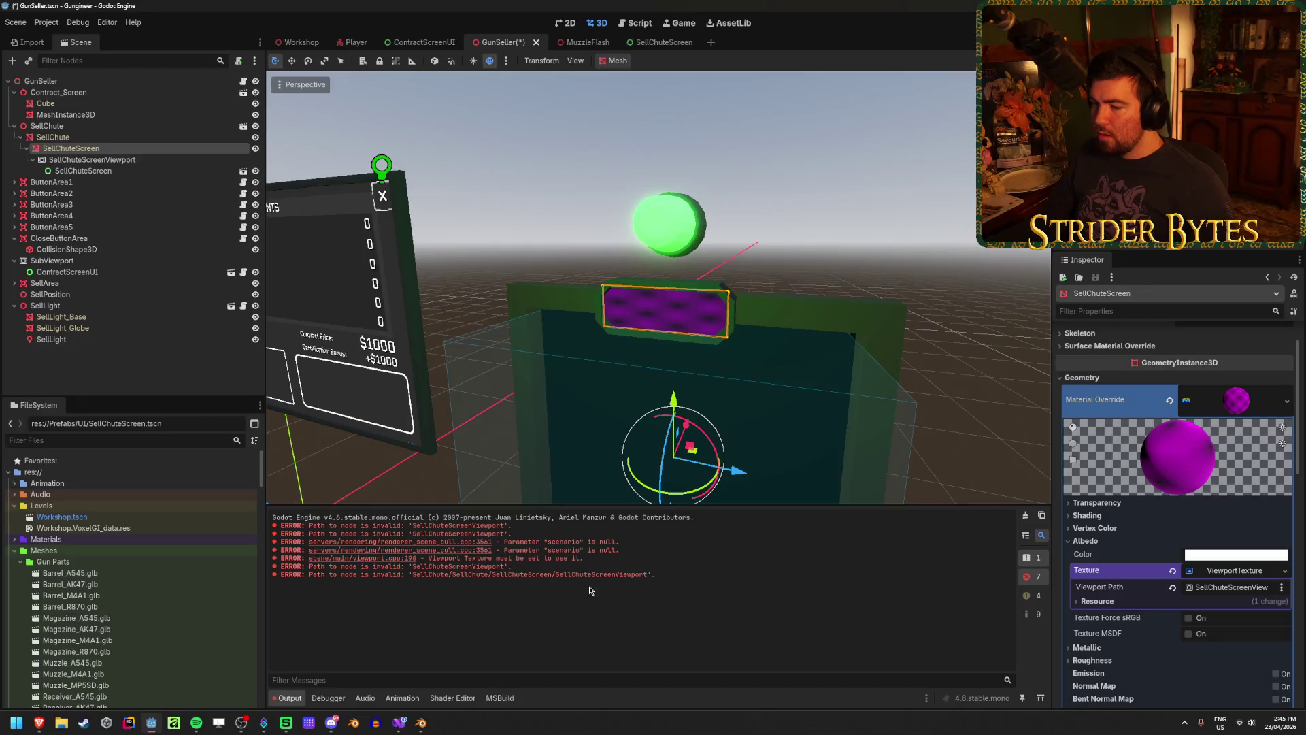
key(ctrl+z)
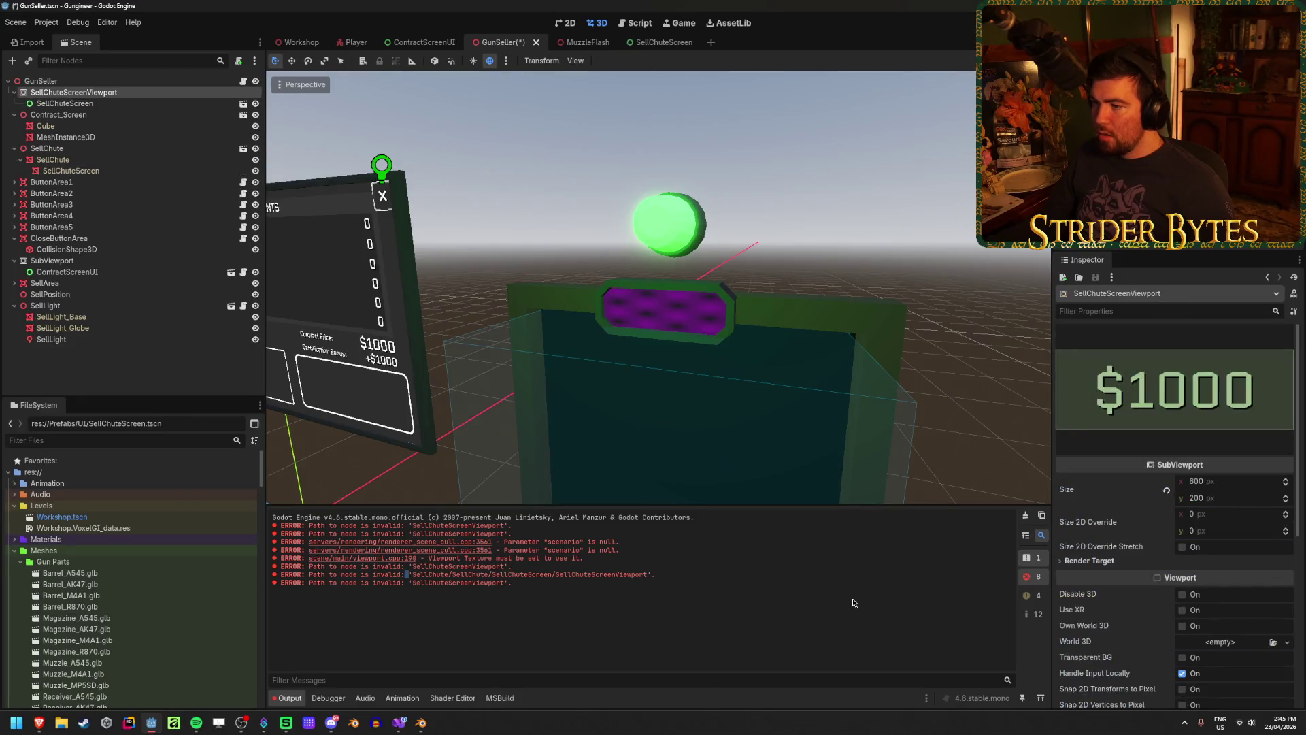
key(ctrl+s)
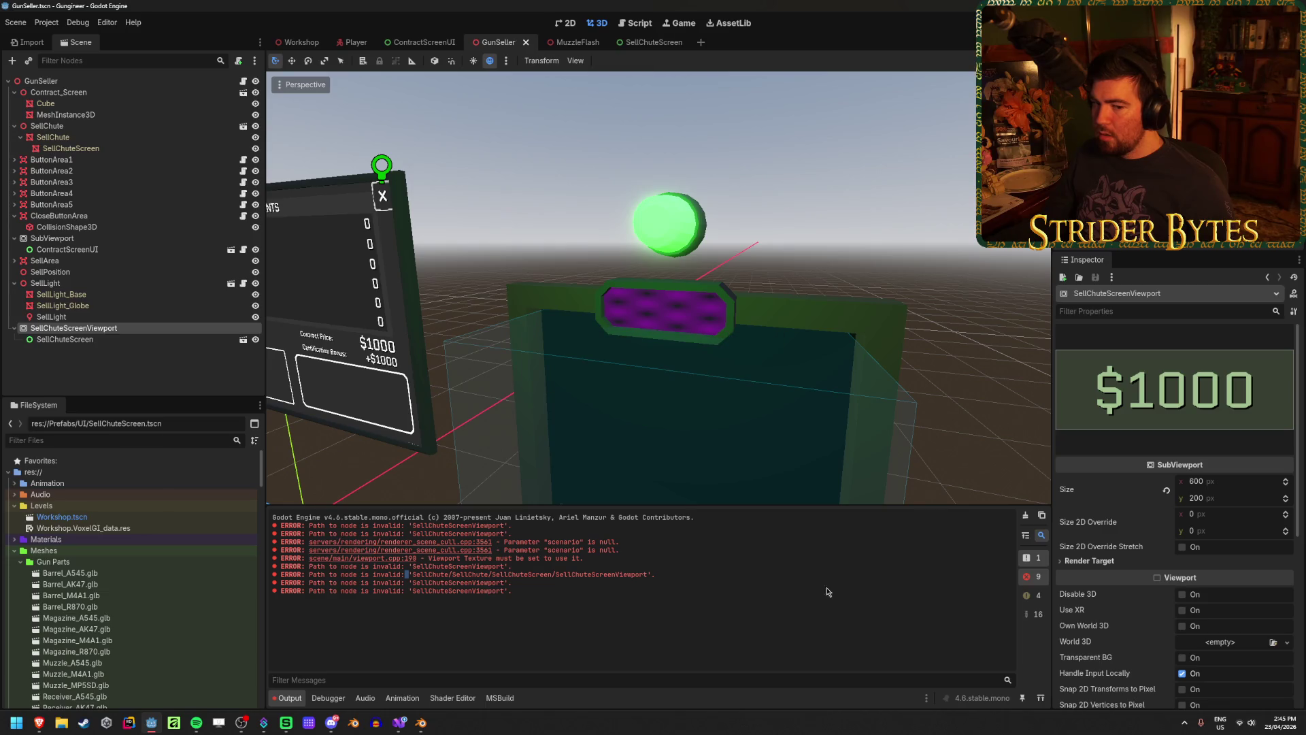
click(117, 385)
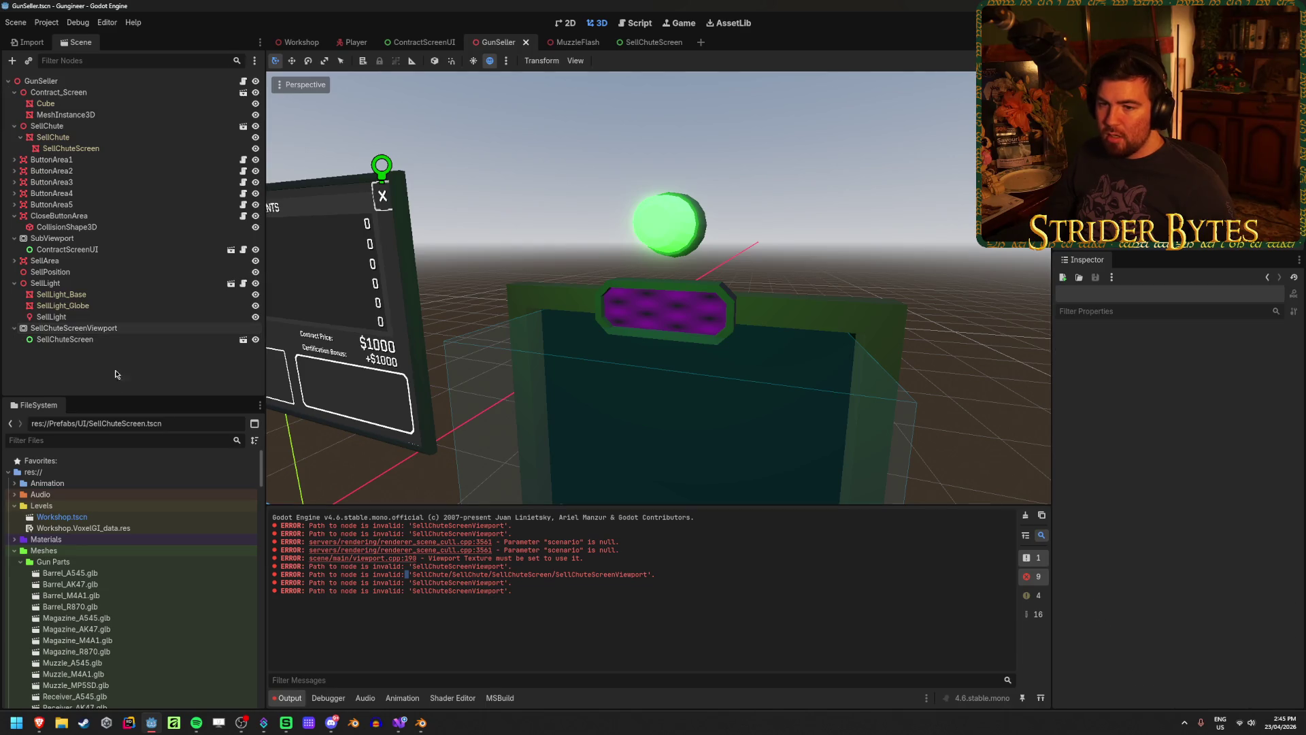
click(14, 283)
click(87, 149)
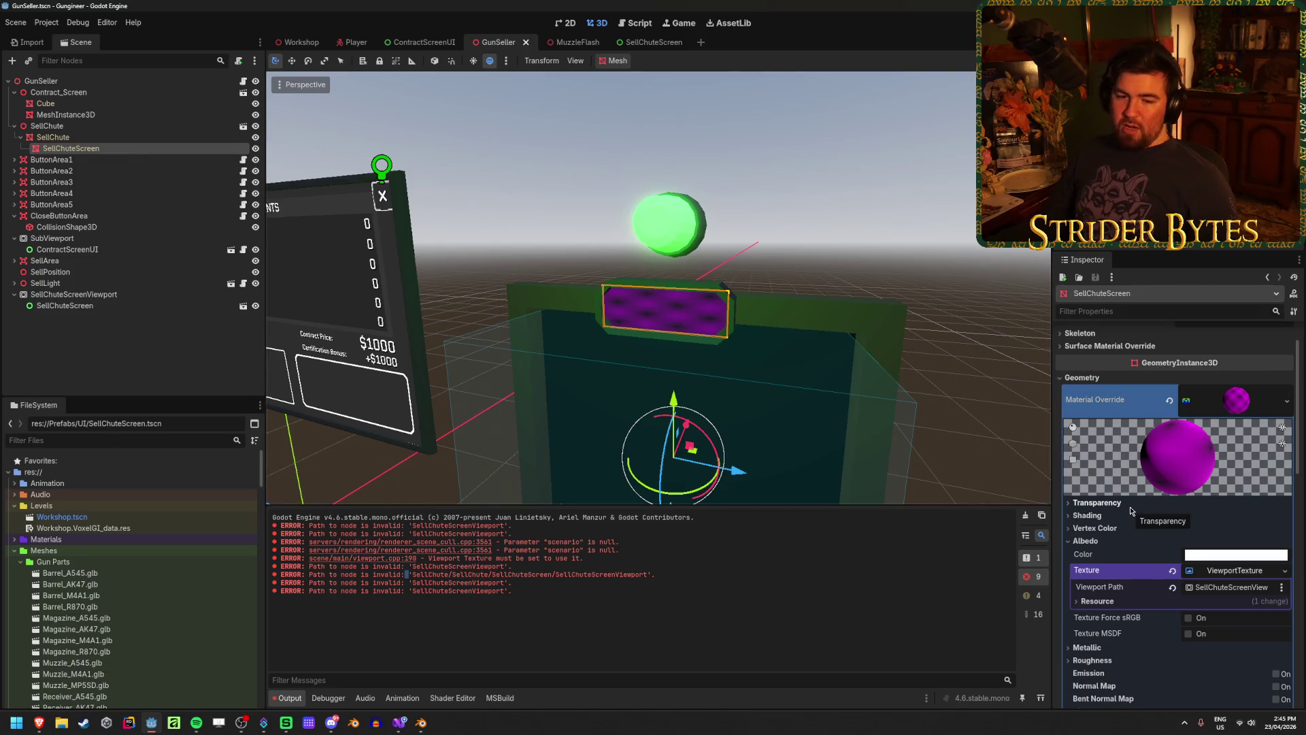
scroll(1129, 510, down, 1)
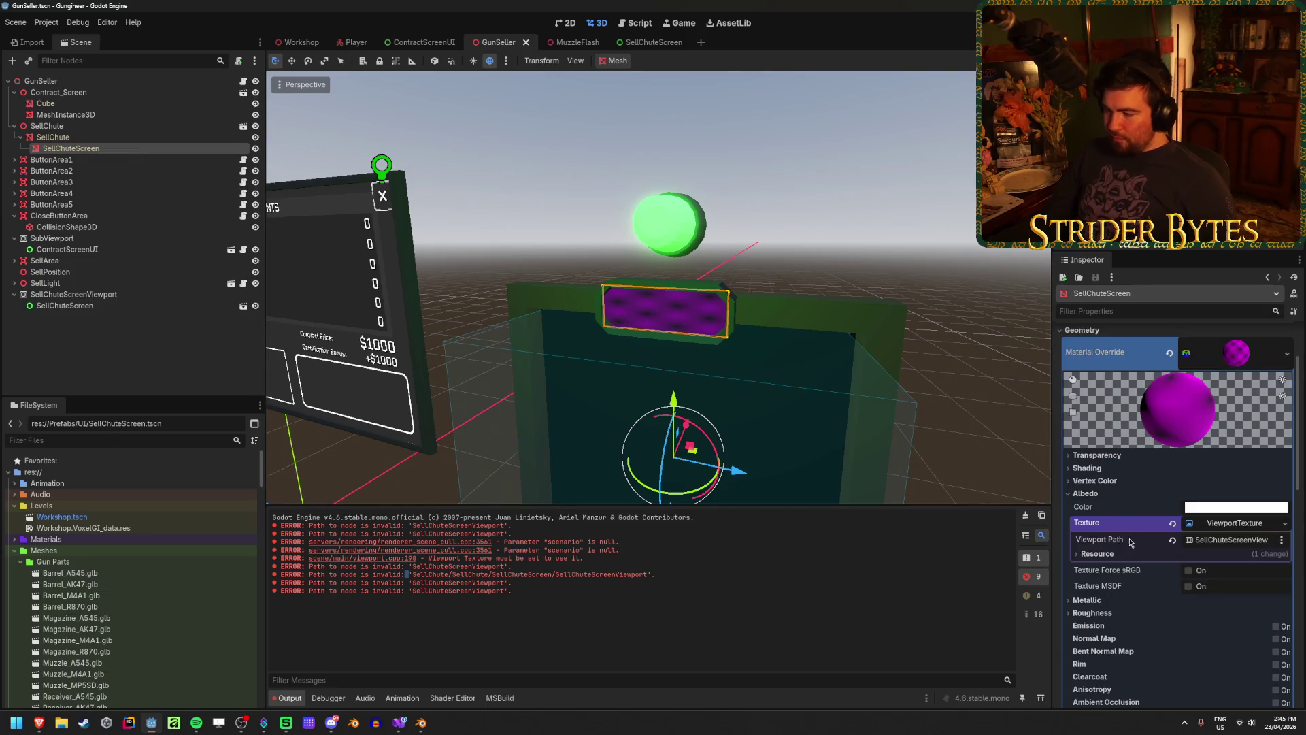
scroll(1129, 522, down, 1)
scroll(1128, 525, down, 2)
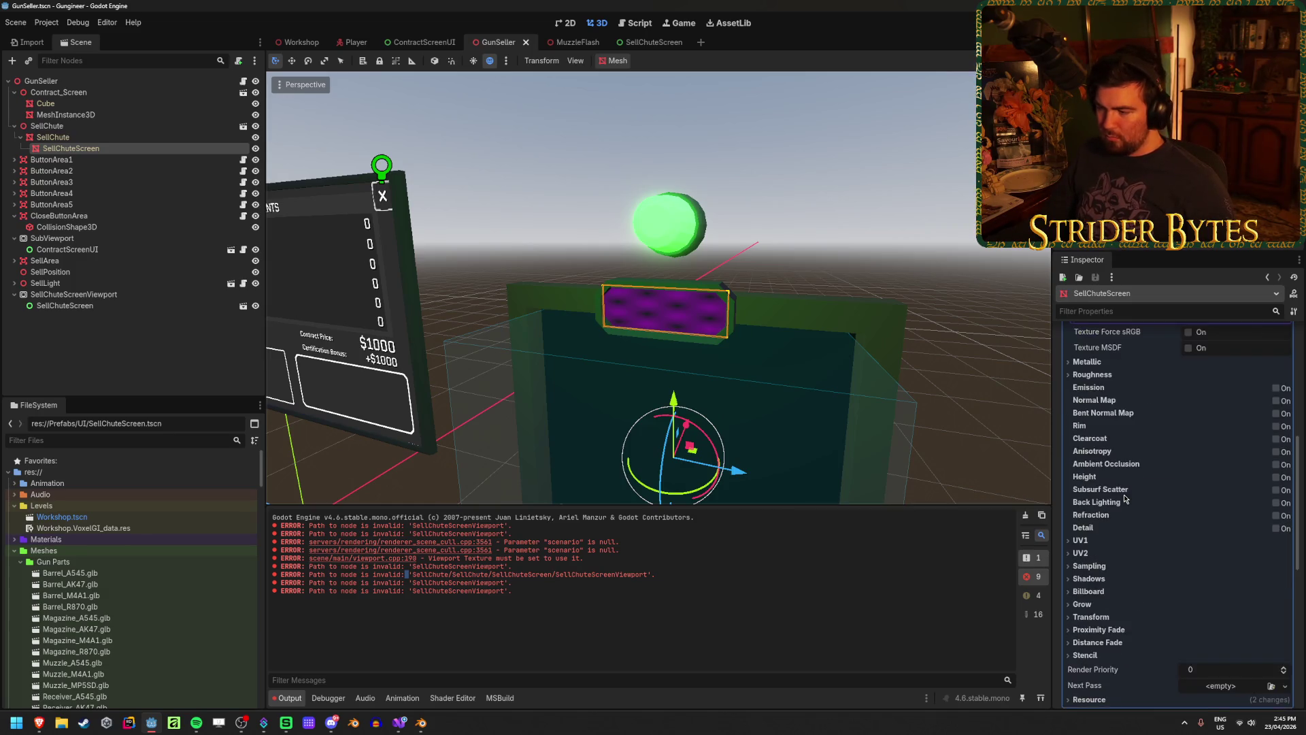
scroll(1113, 446, up, 1)
click(1103, 507)
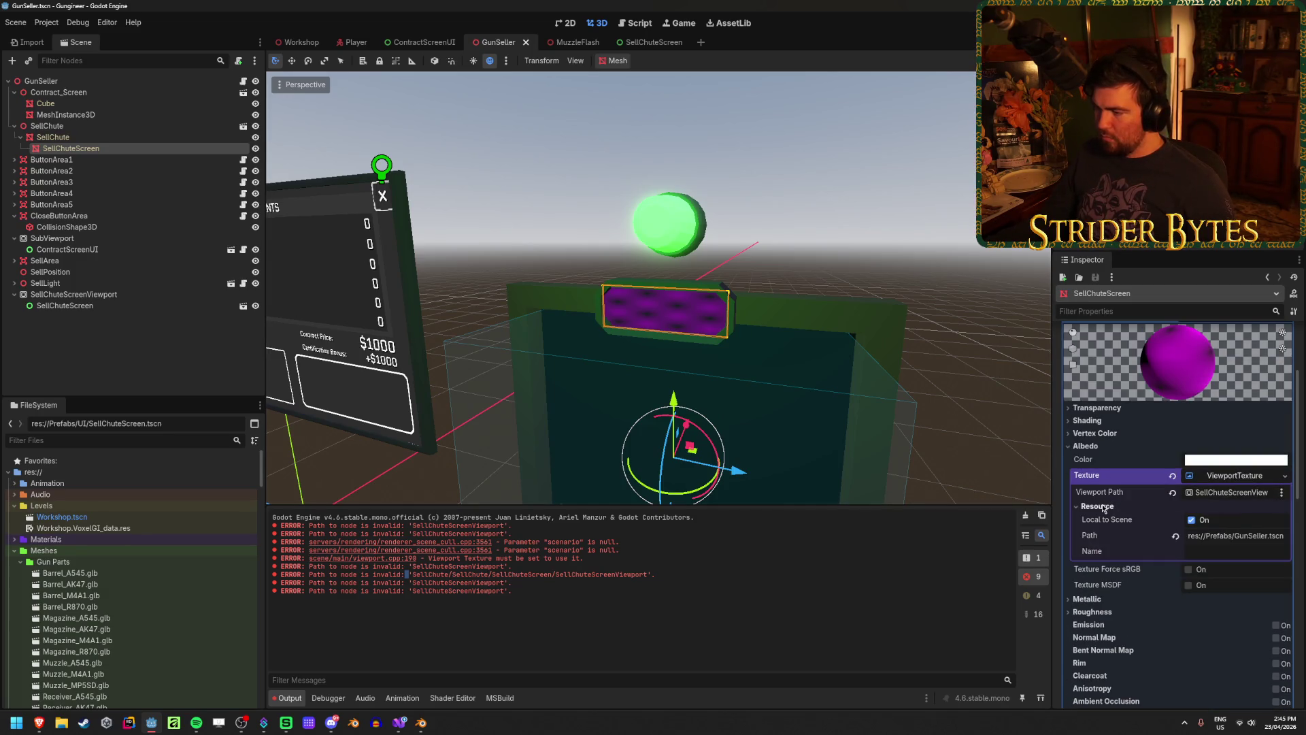
scroll(1104, 508, down, 6)
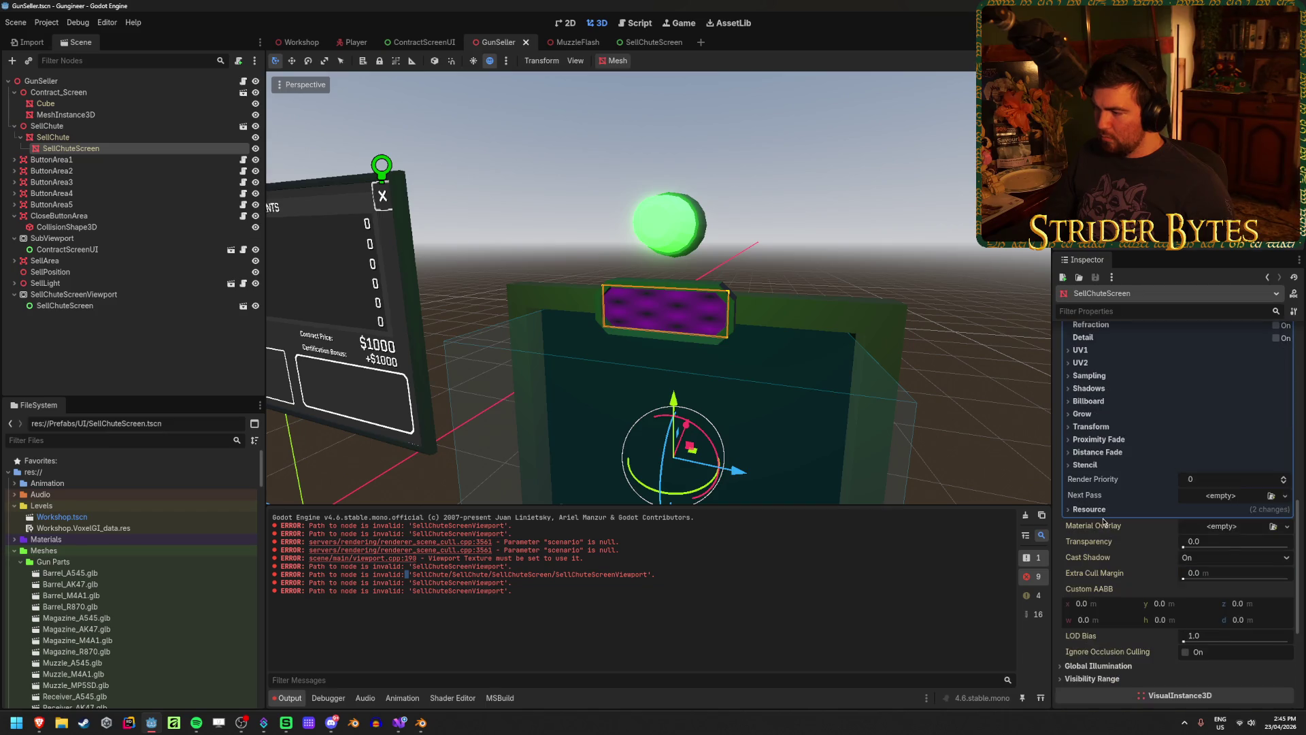
click(74, 295)
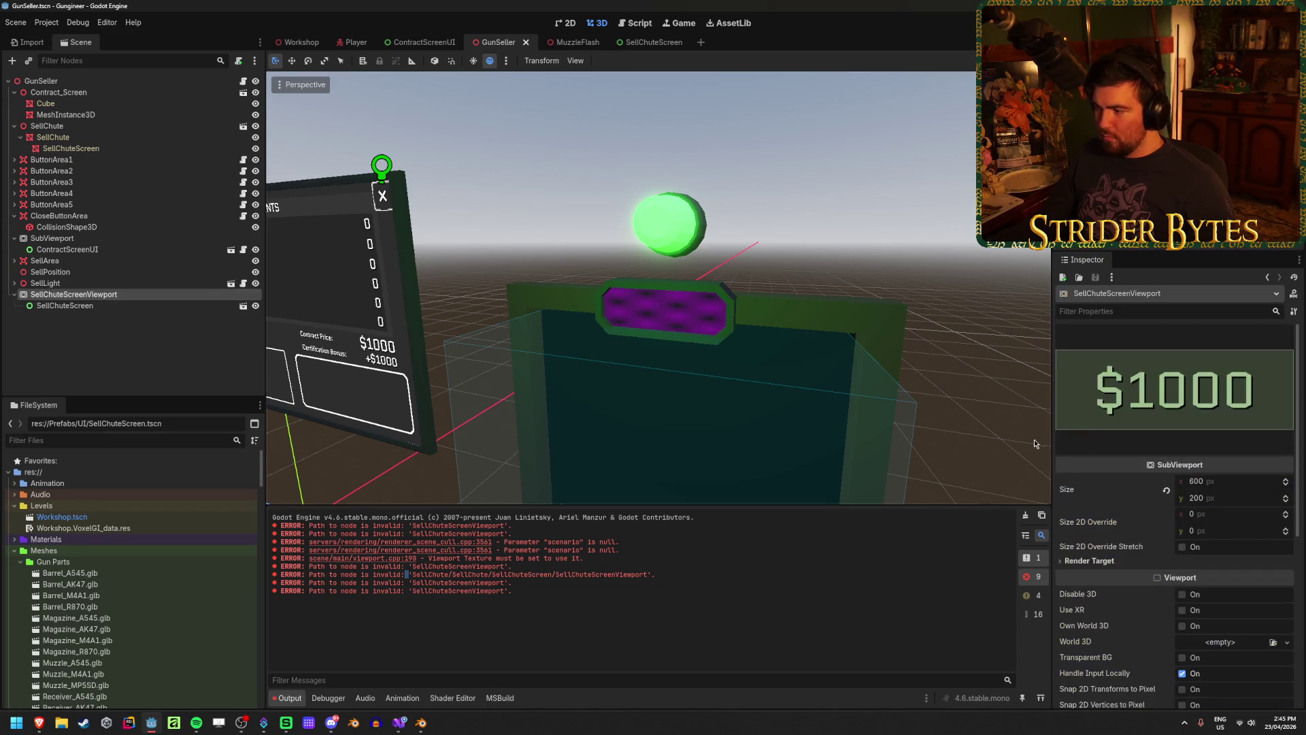
click(84, 238)
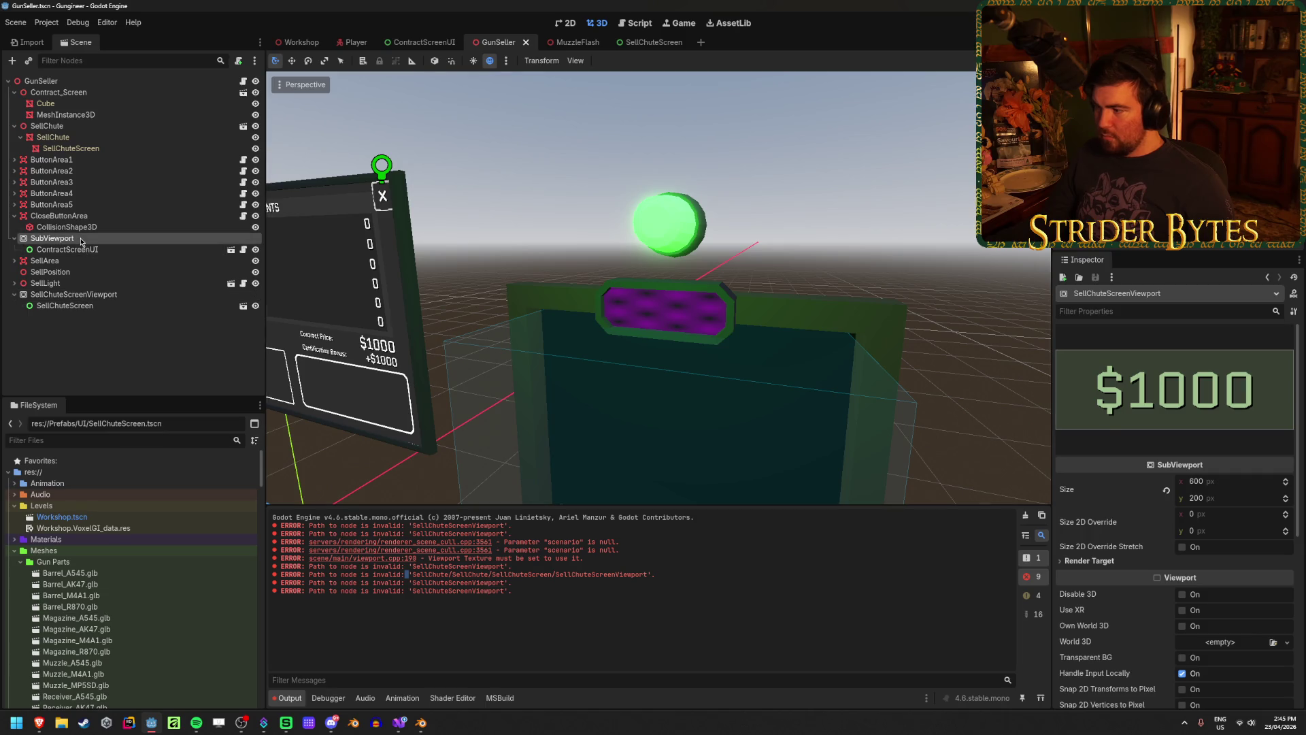
click(92, 297)
scroll(1145, 577, down, 4)
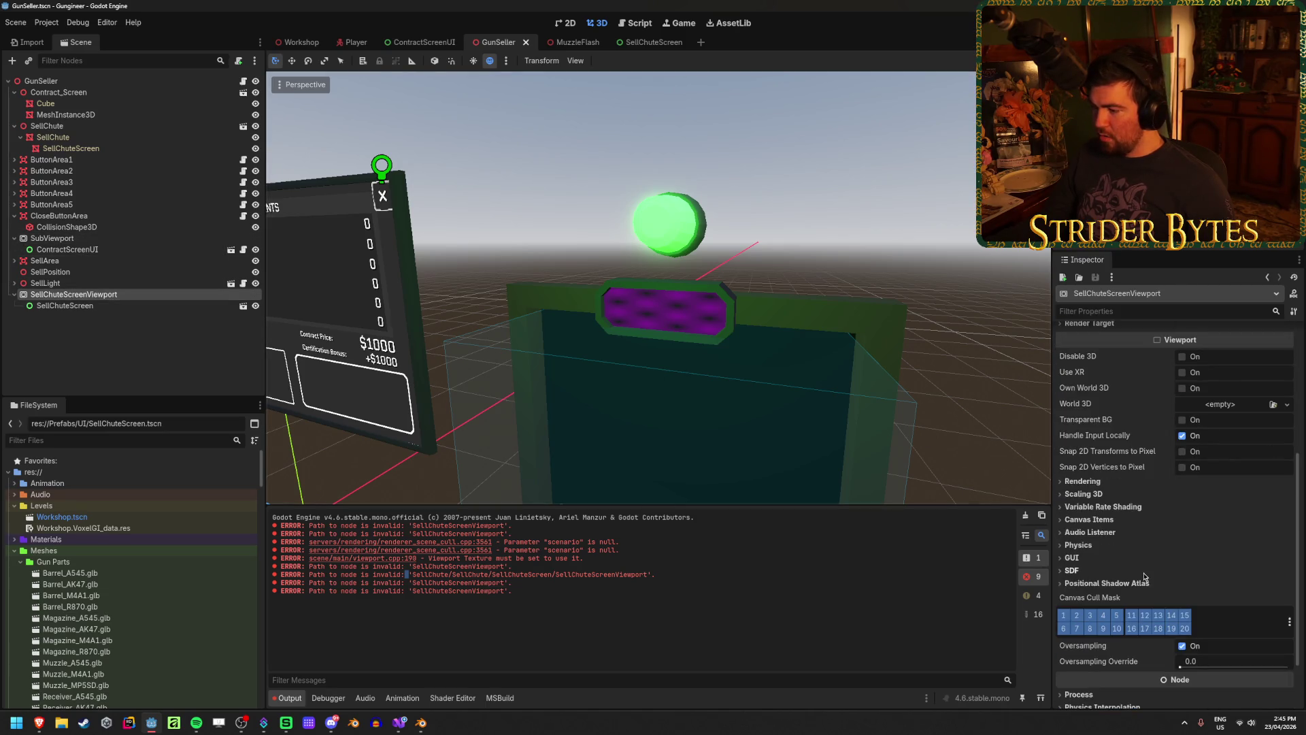
click(52, 238)
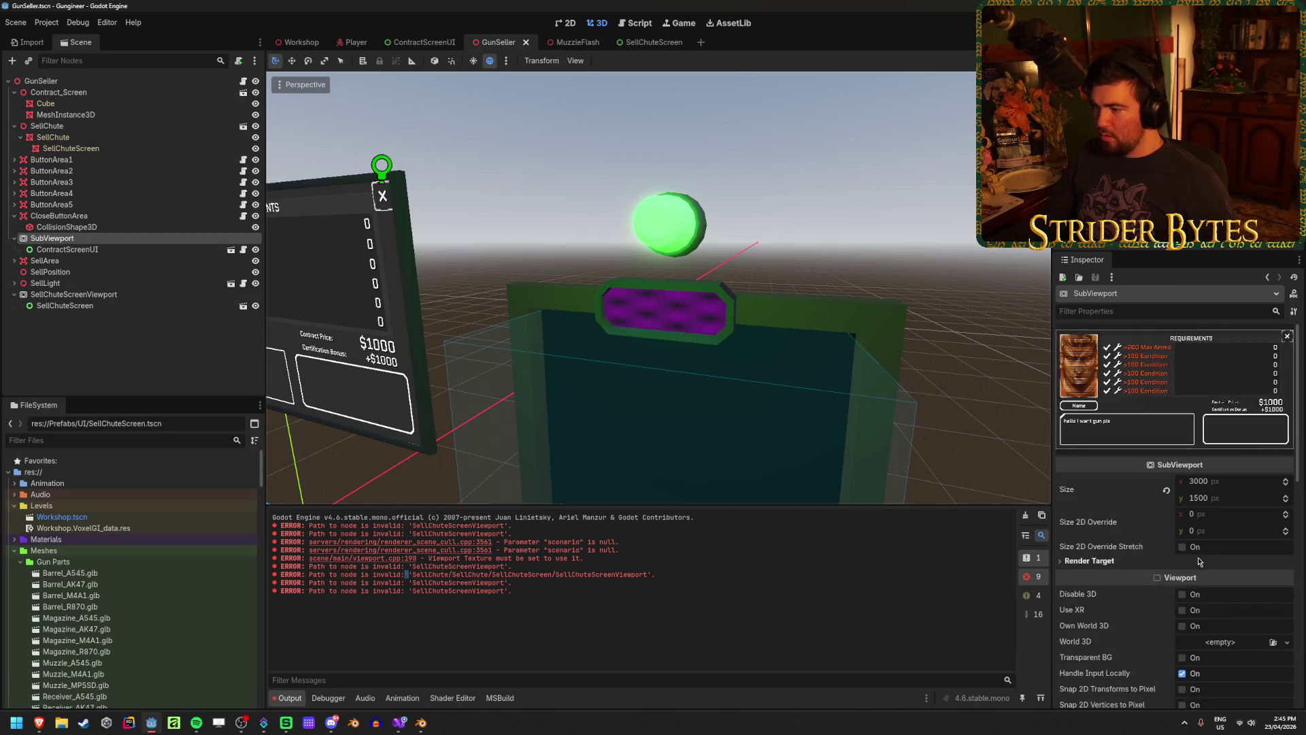
scroll(1135, 555, down, 2)
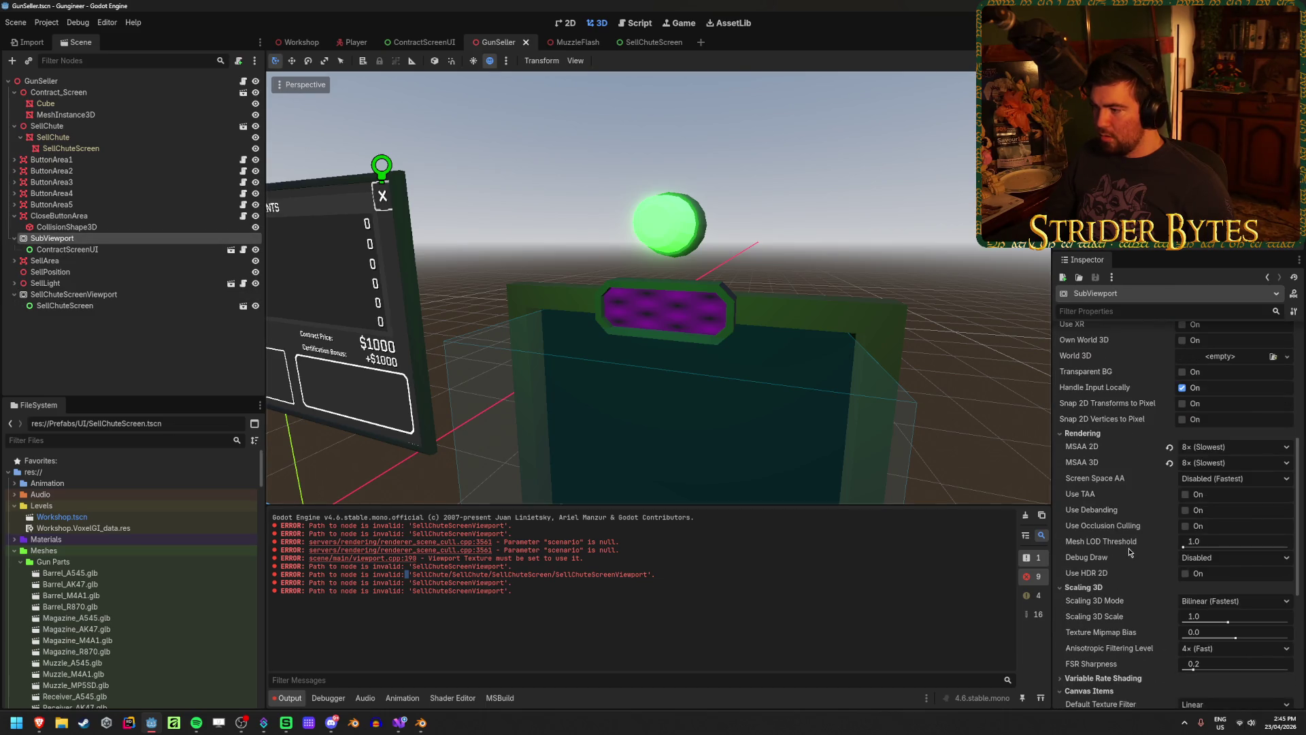
click(1082, 433)
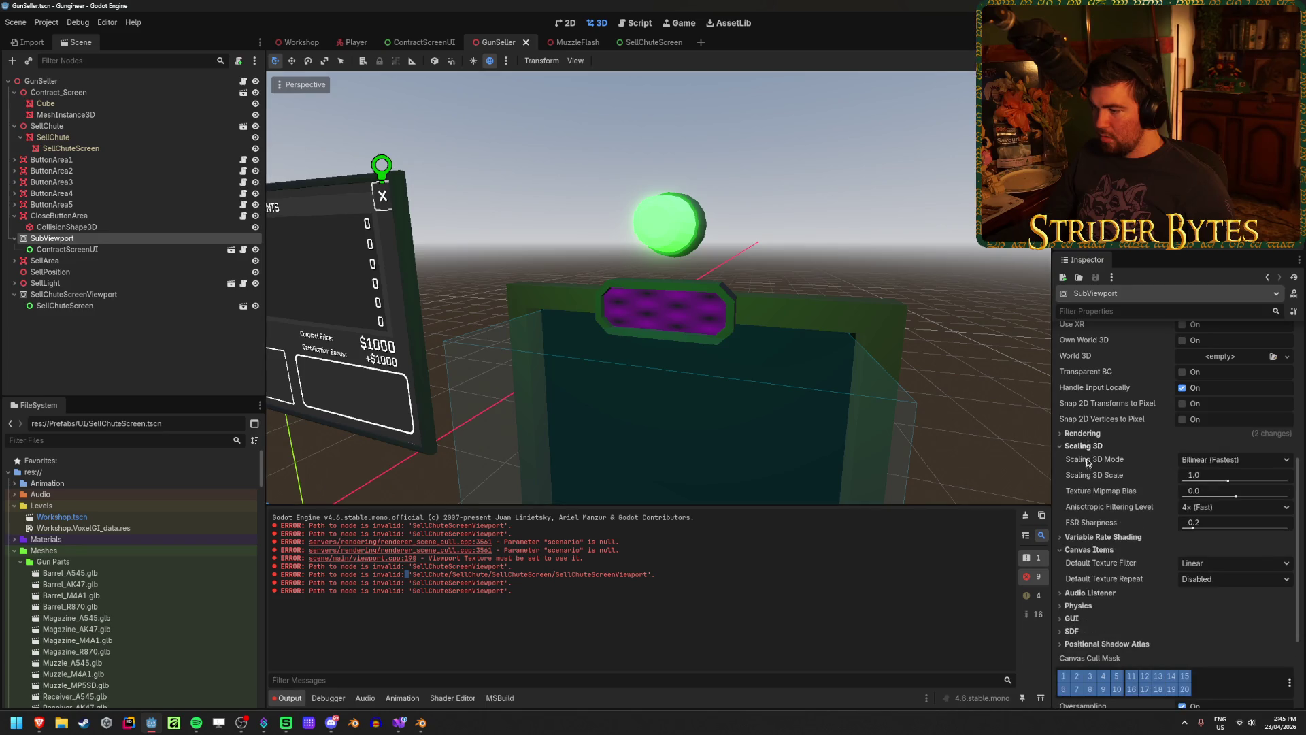
click(1087, 447)
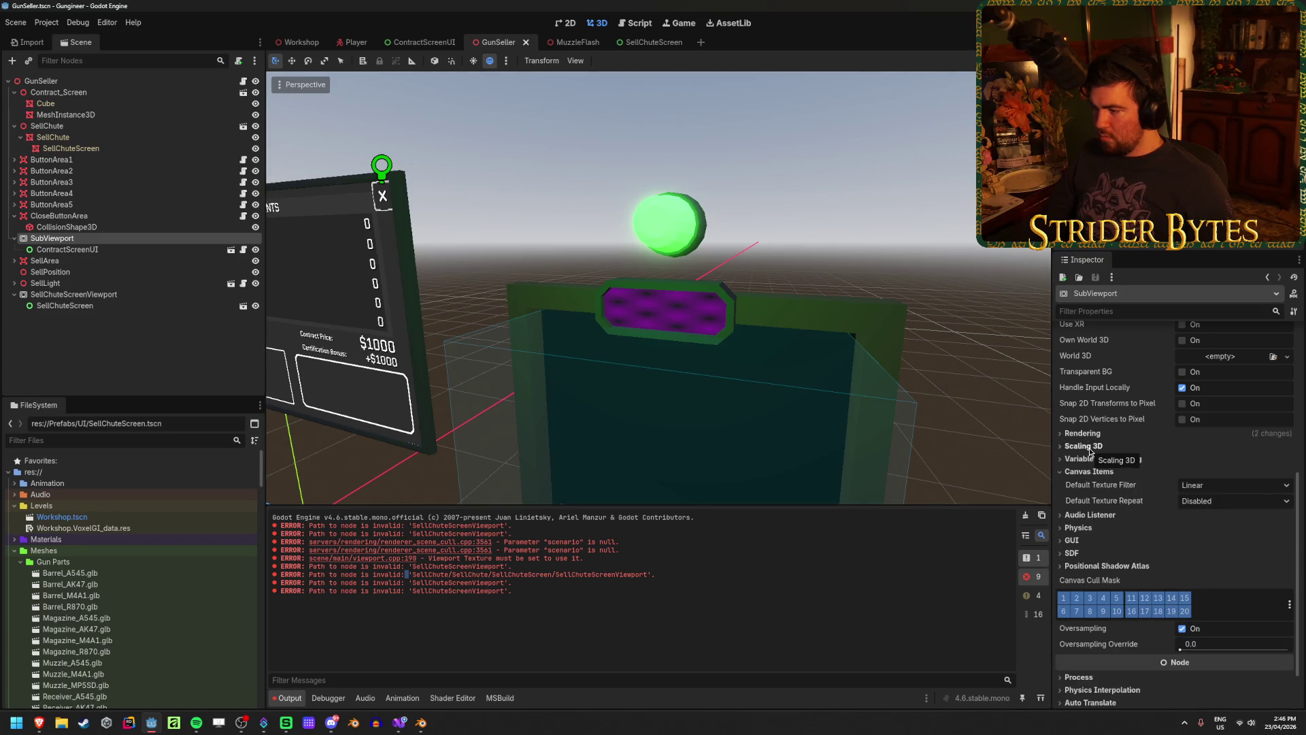
scroll(1123, 516, up, 6)
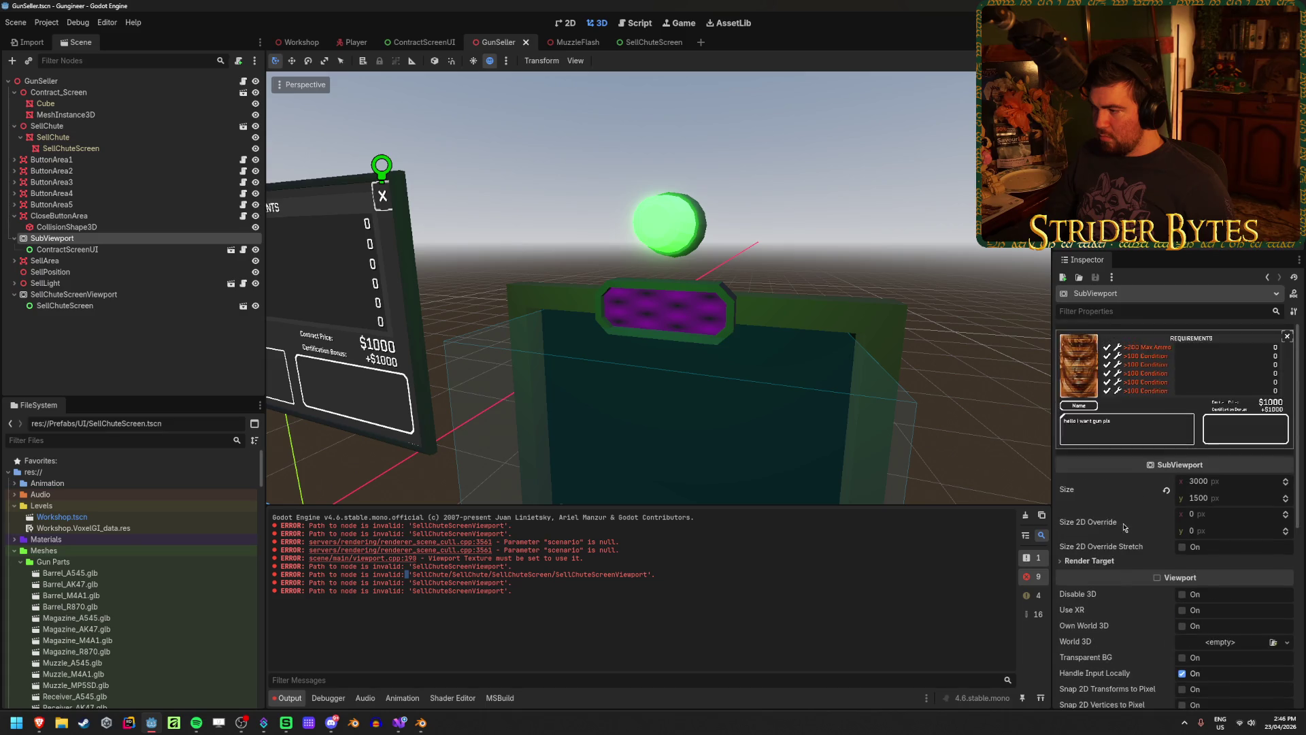
click(1105, 558)
click(1105, 557)
click(68, 294)
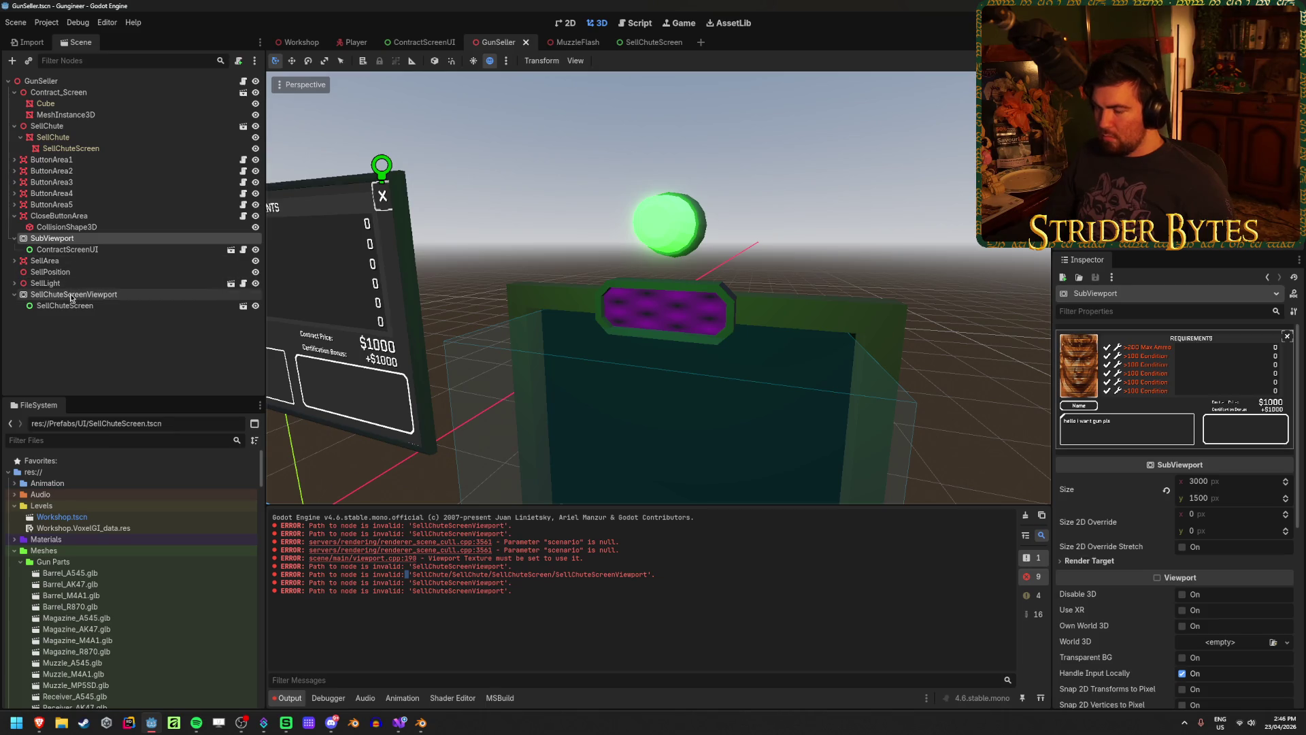
click(1092, 561)
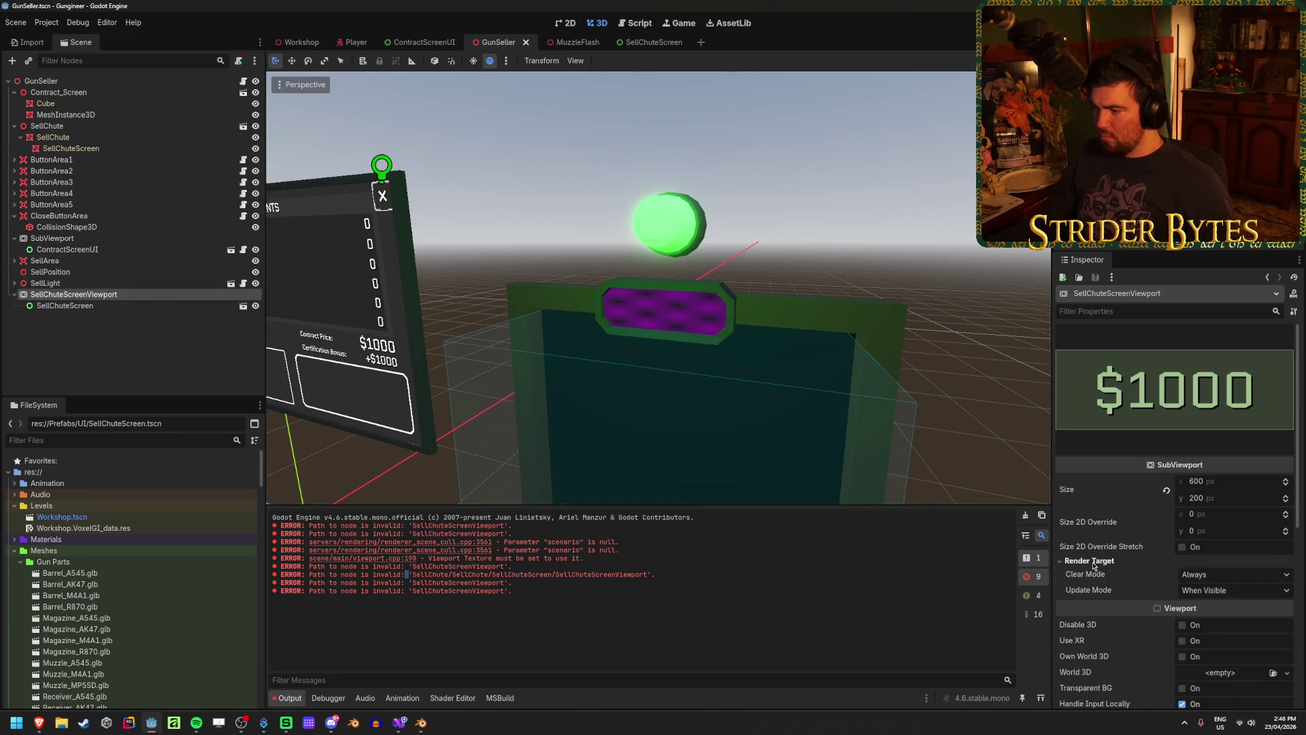
click(1092, 562)
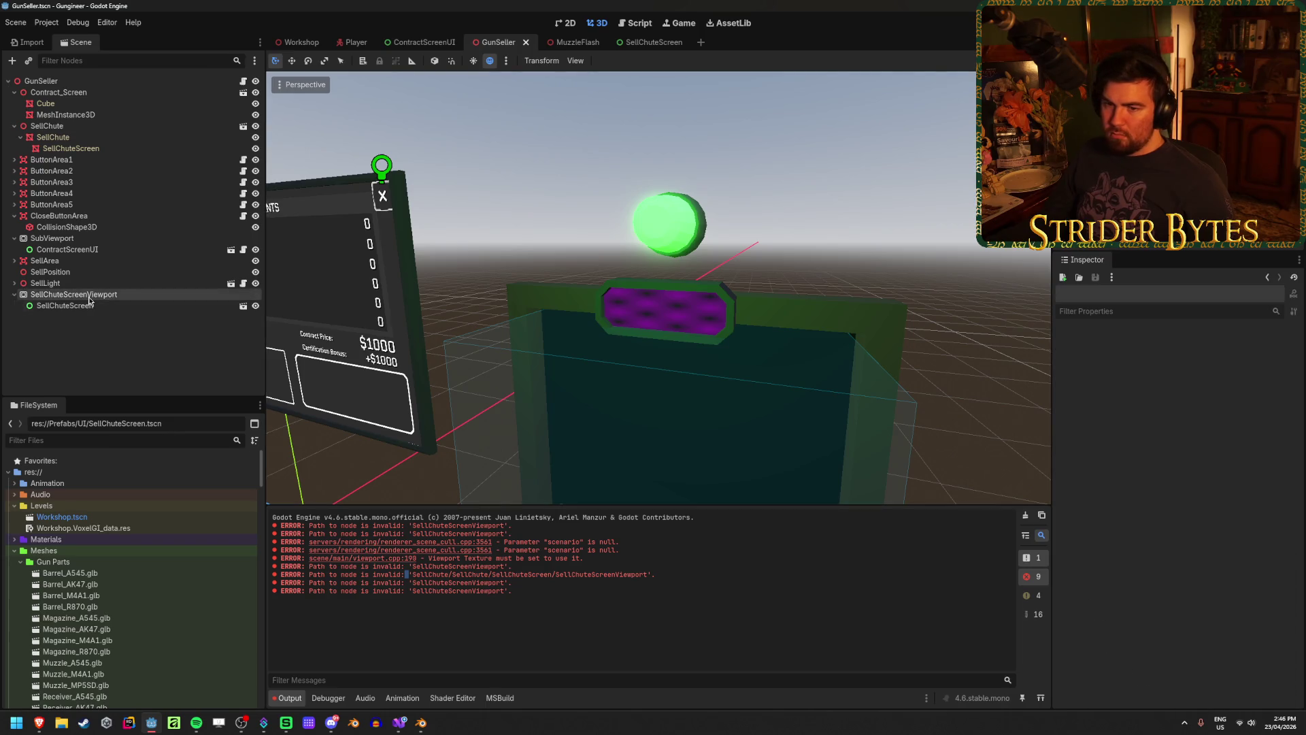
click(217, 306)
click(219, 342)
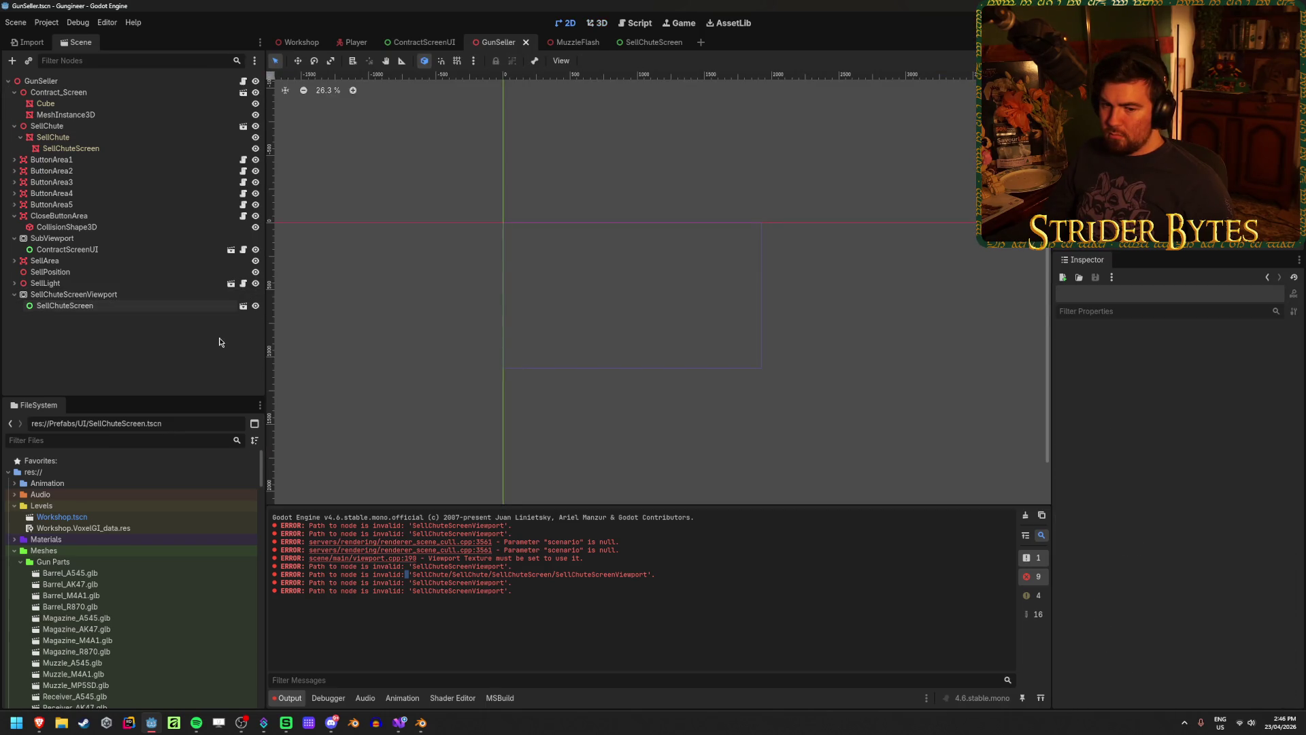
click(137, 294)
click(672, 288)
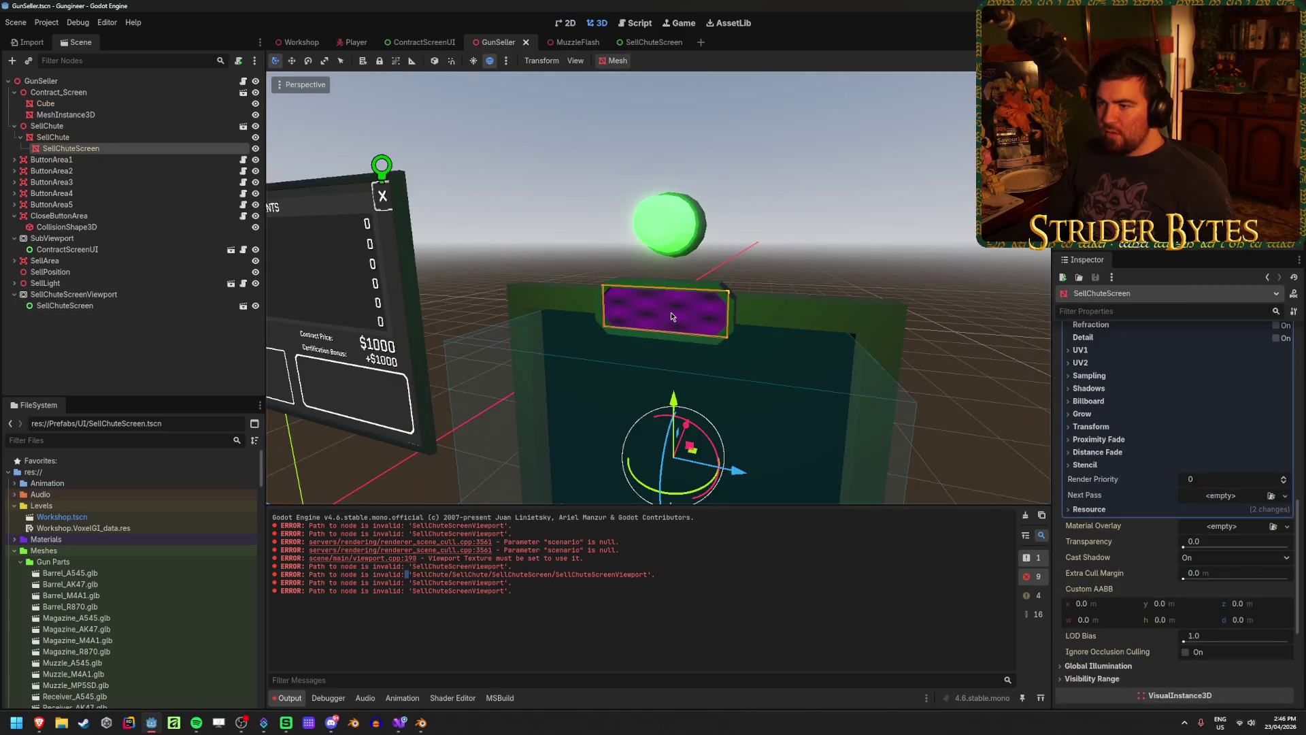
scroll(1139, 510, down, 3)
scroll(1139, 510, up, 5)
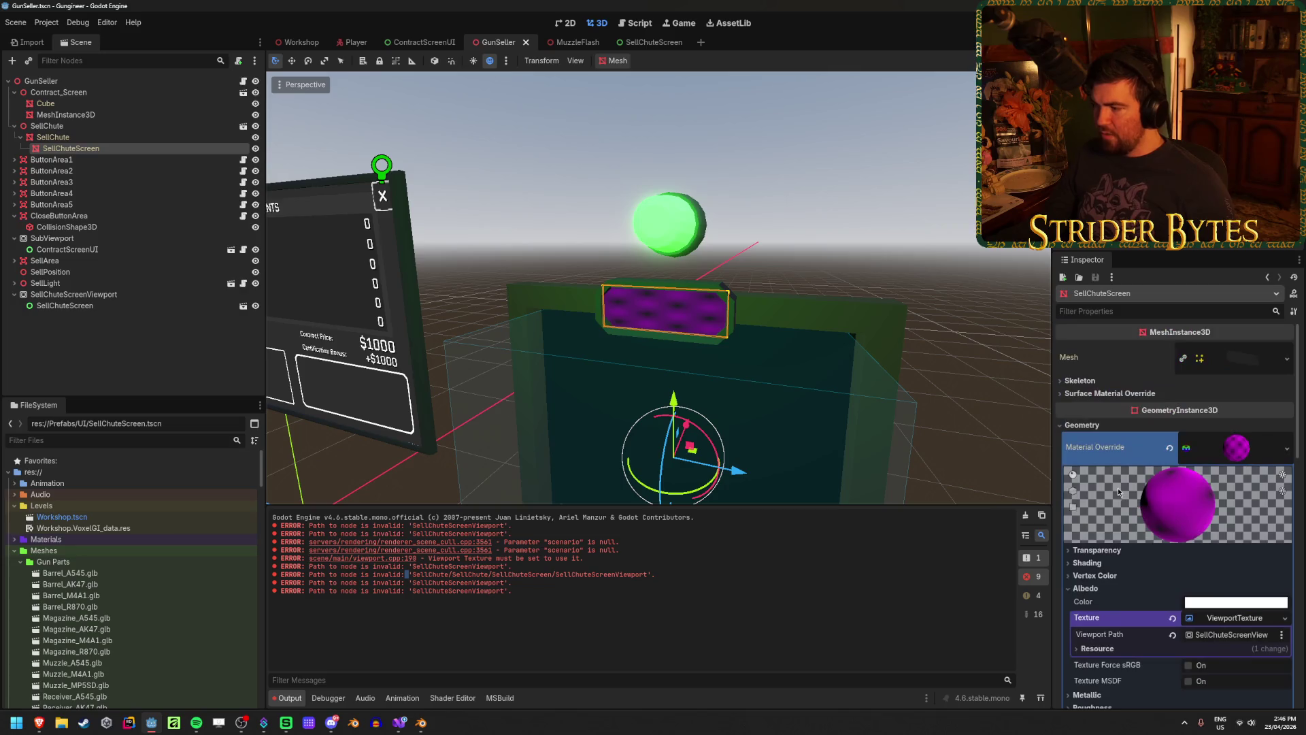
click(174, 325)
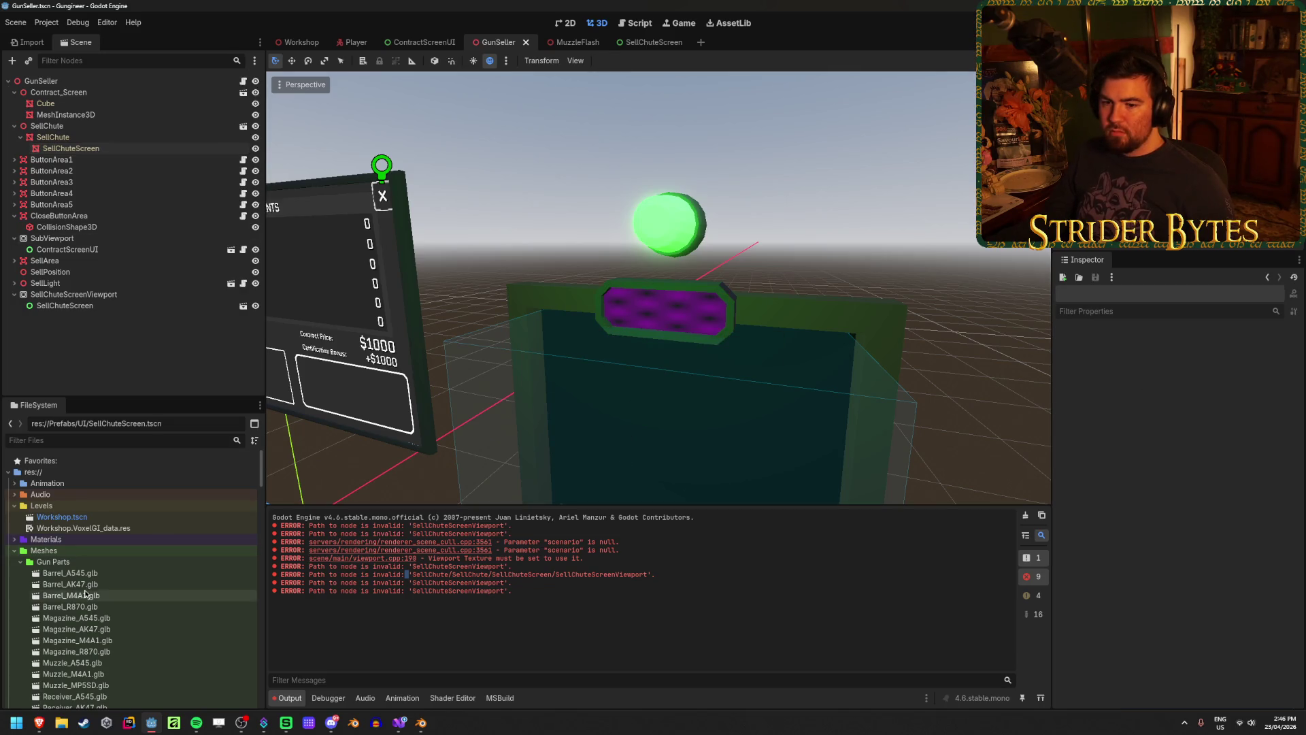
scroll(95, 539, down, 10)
scroll(96, 539, down, 5)
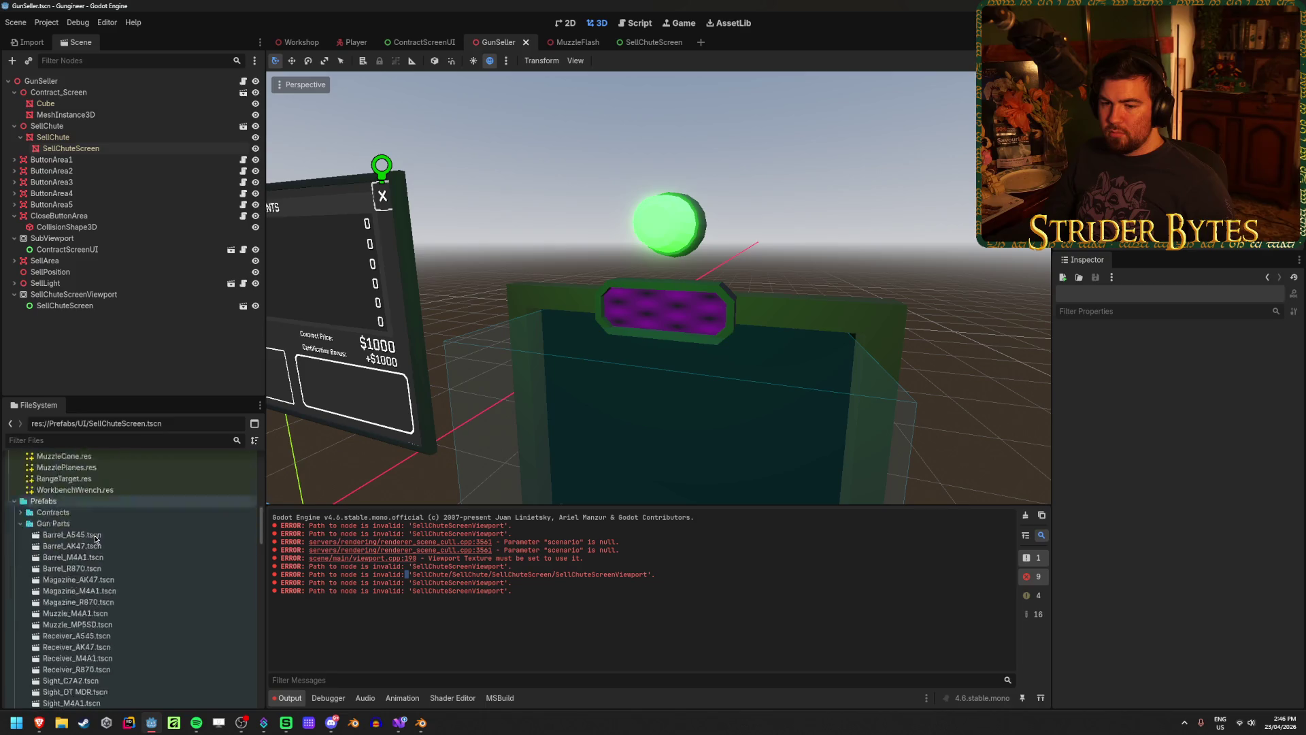
scroll(95, 537, up, 5)
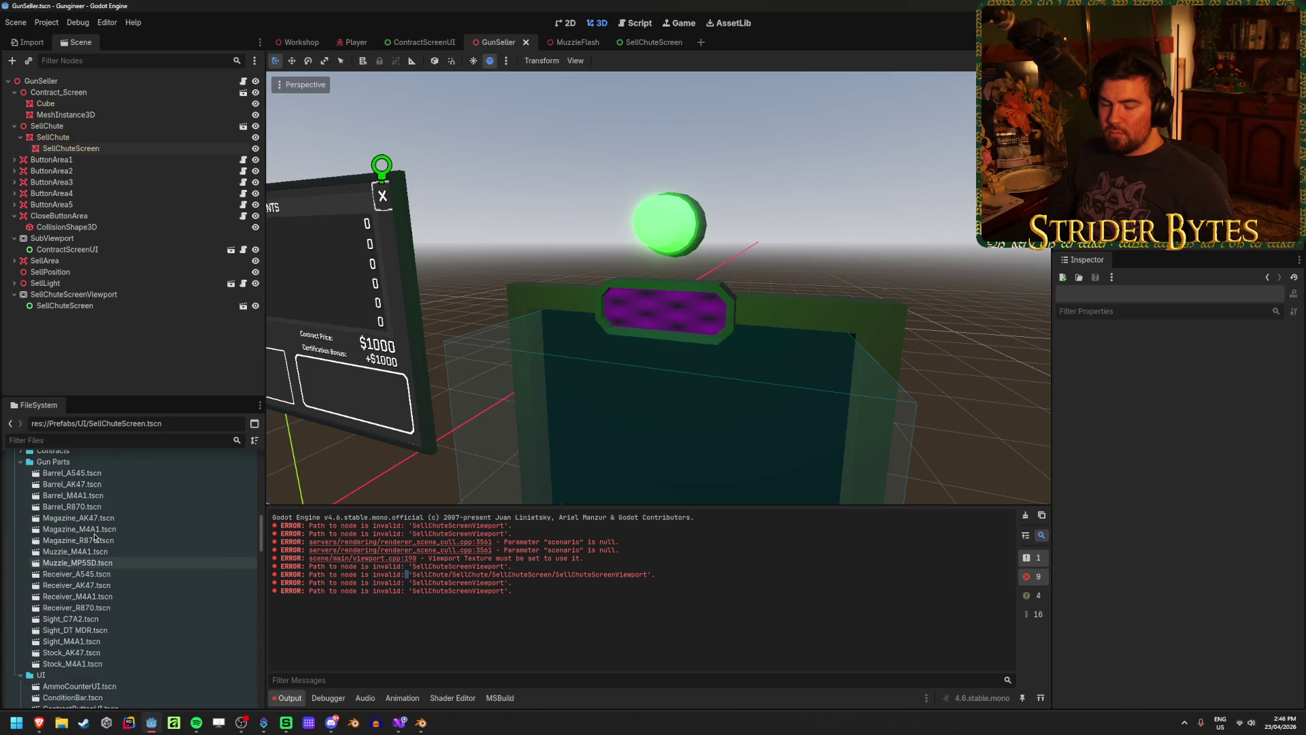
click(292, 43)
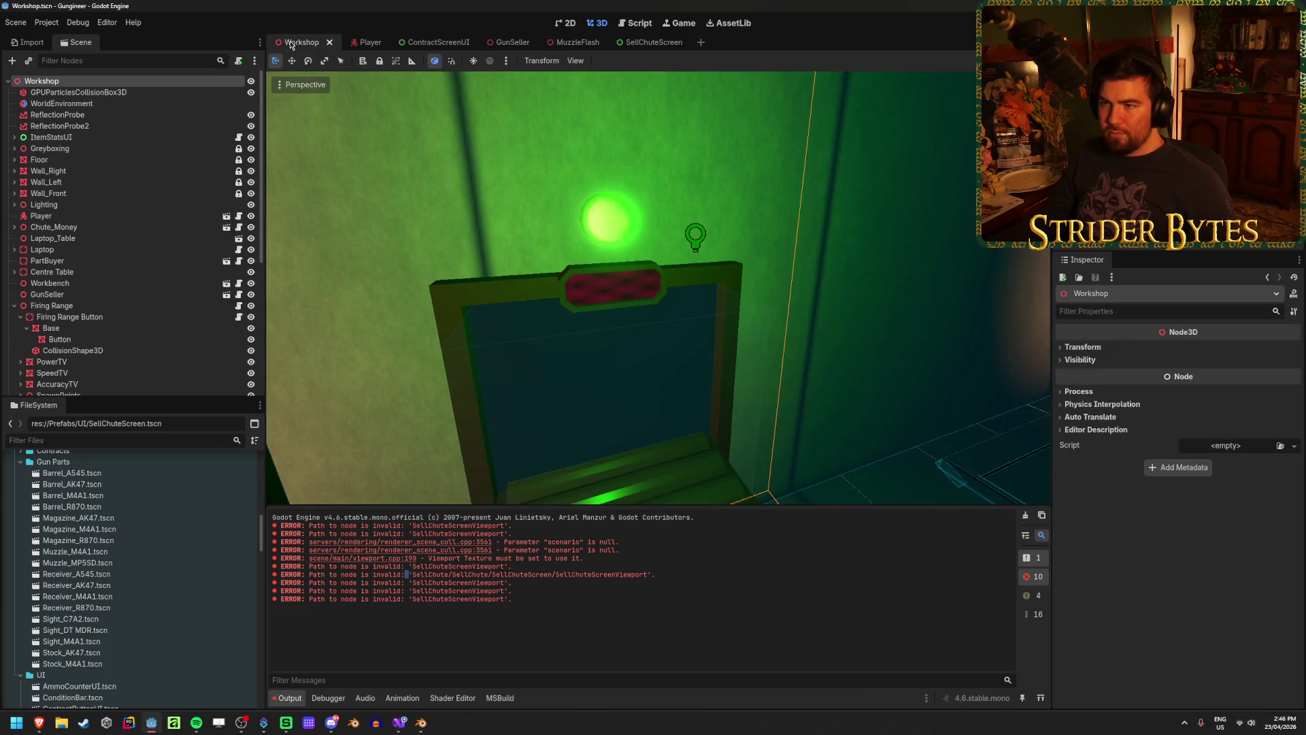
click(506, 42)
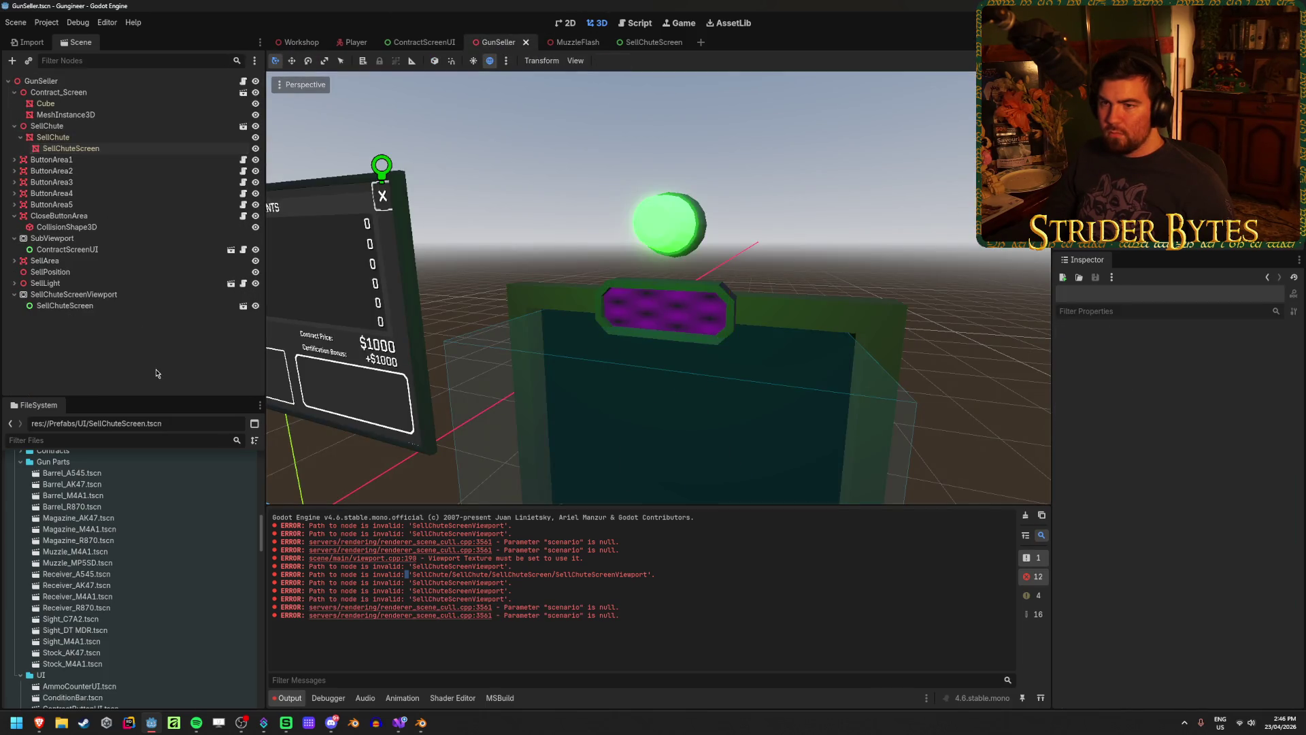
Delete the old SellChute node from GunSeller
click(99, 126)
key(Delete)
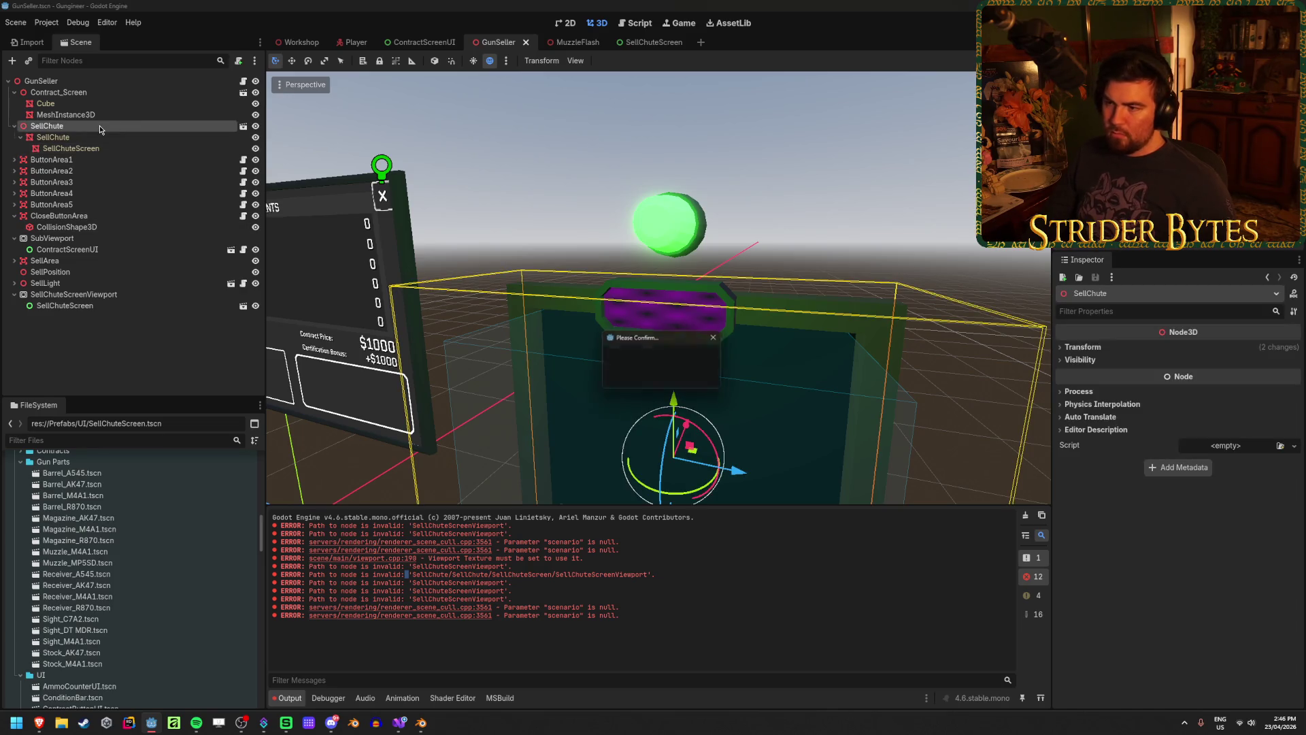
key(Return)
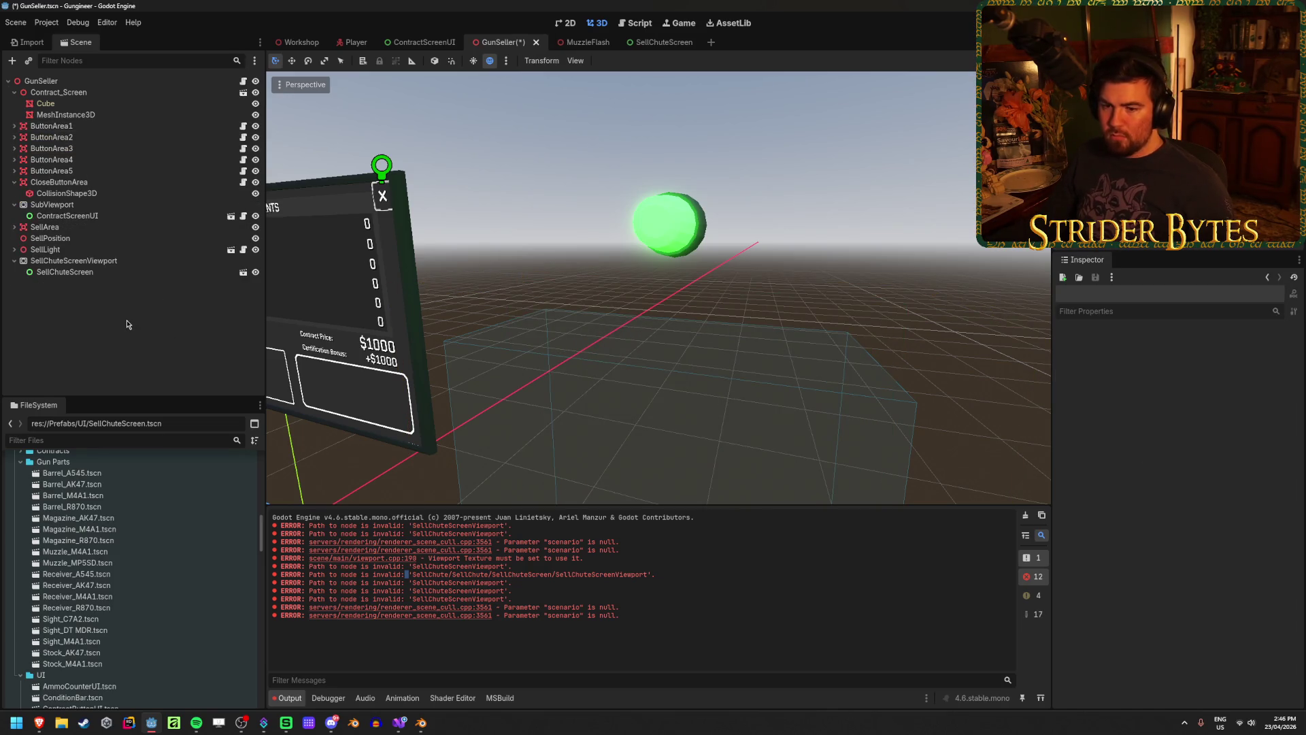
Drag SellChute.blend from the Raw folder into the scene tree, creating SellChute2
scroll(136, 530, up, 5)
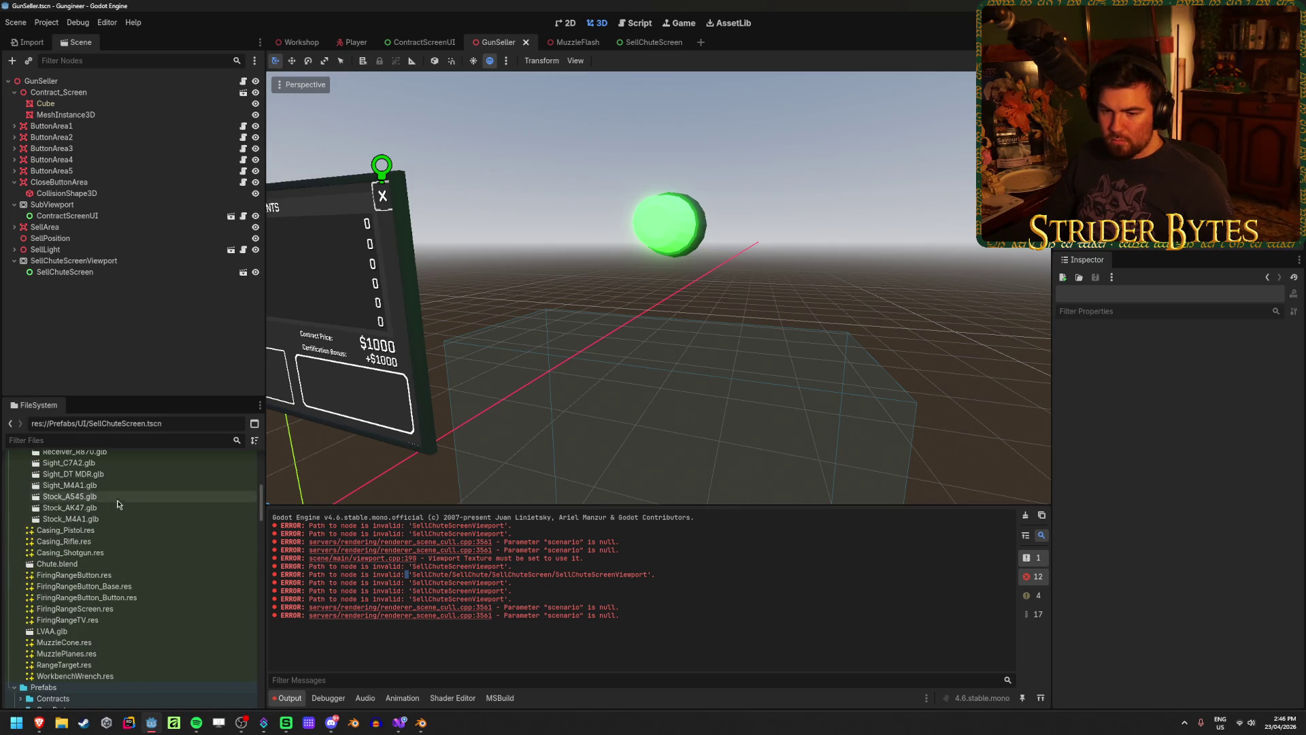
scroll(102, 549, up, 5)
scroll(102, 550, up, 3)
scroll(100, 548, down, 10)
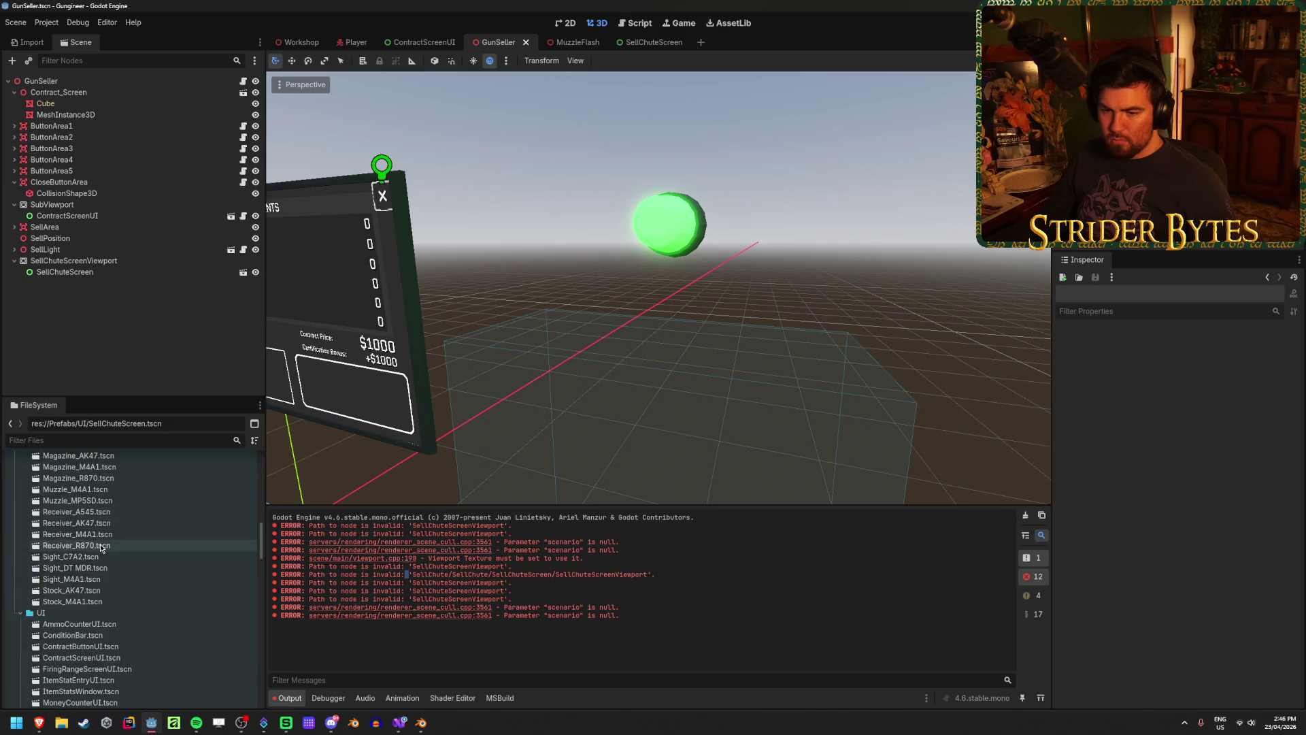
click(12, 516)
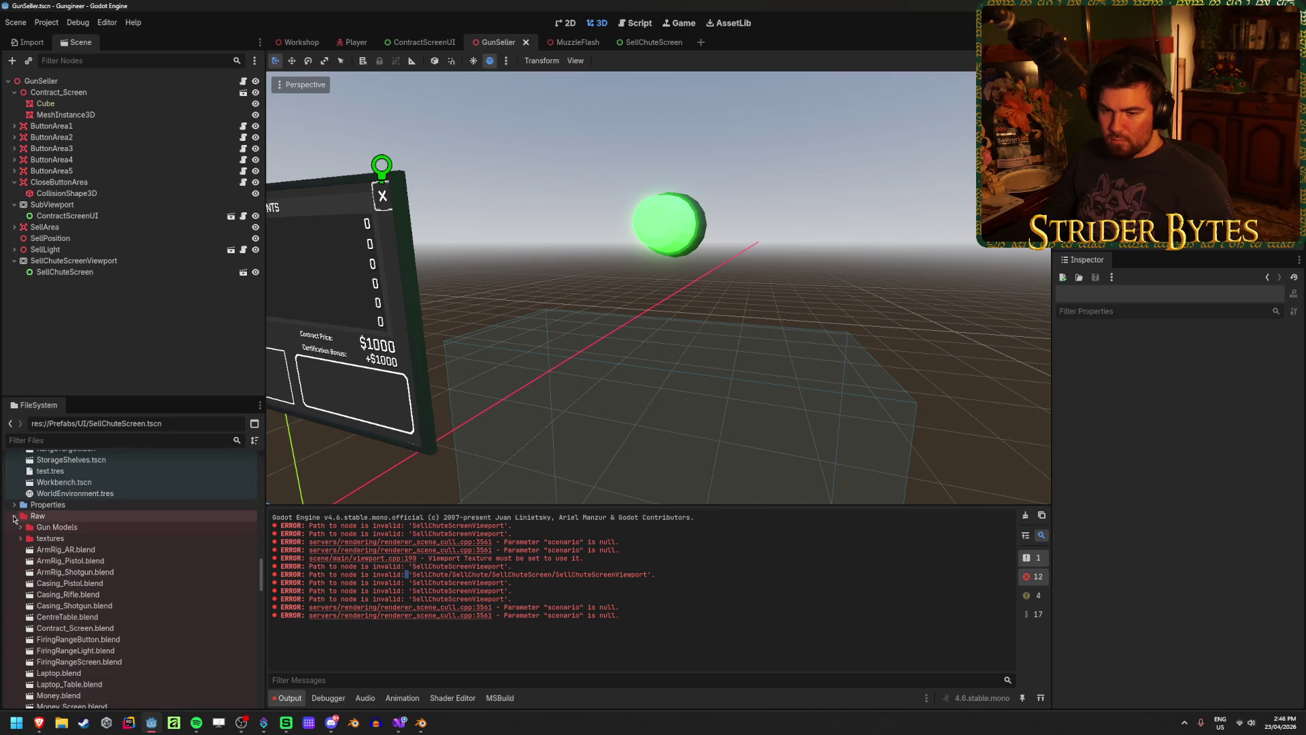
scroll(82, 599, down, 3)
click(84, 640)
drag(83, 644, 58, 234)
Rotate SellChute2 by -90° with the gizmo and move it sideways and up
key(e)
key(f)
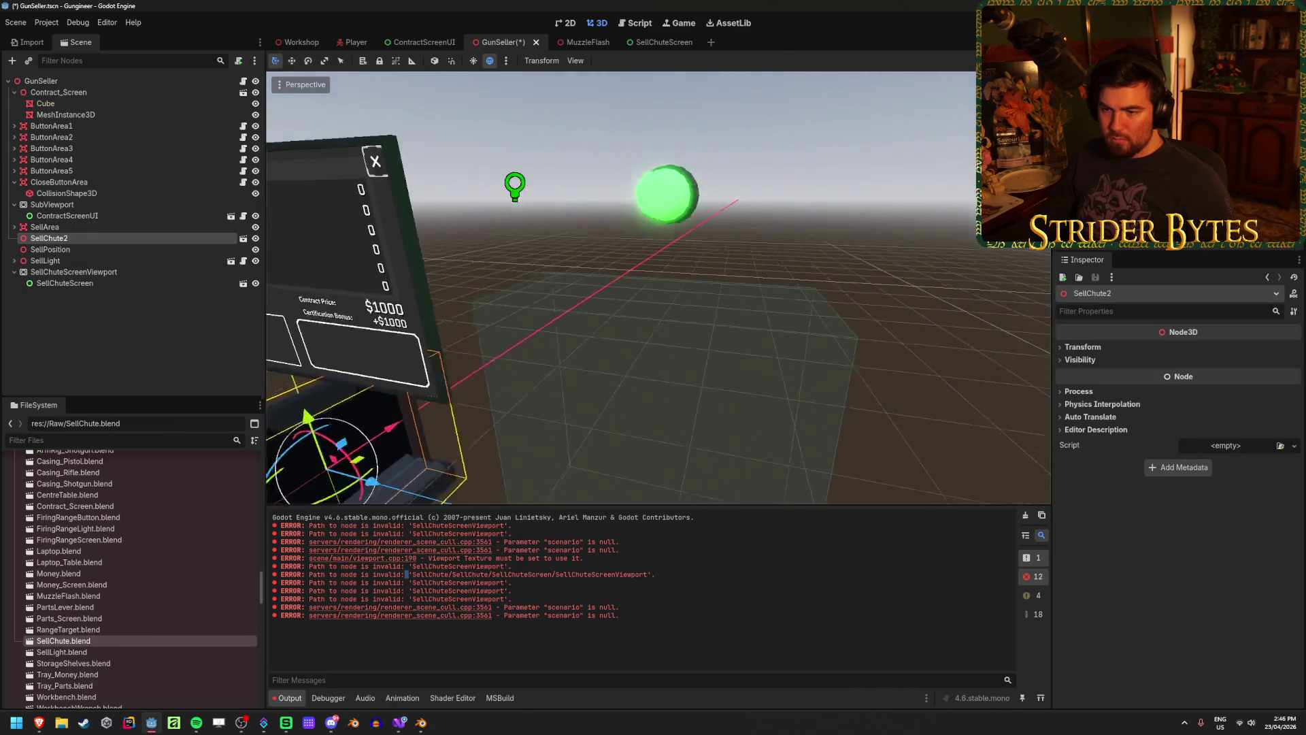
drag(562, 427, 816, 435)
key(w)
drag(774, 374, 774, 302)
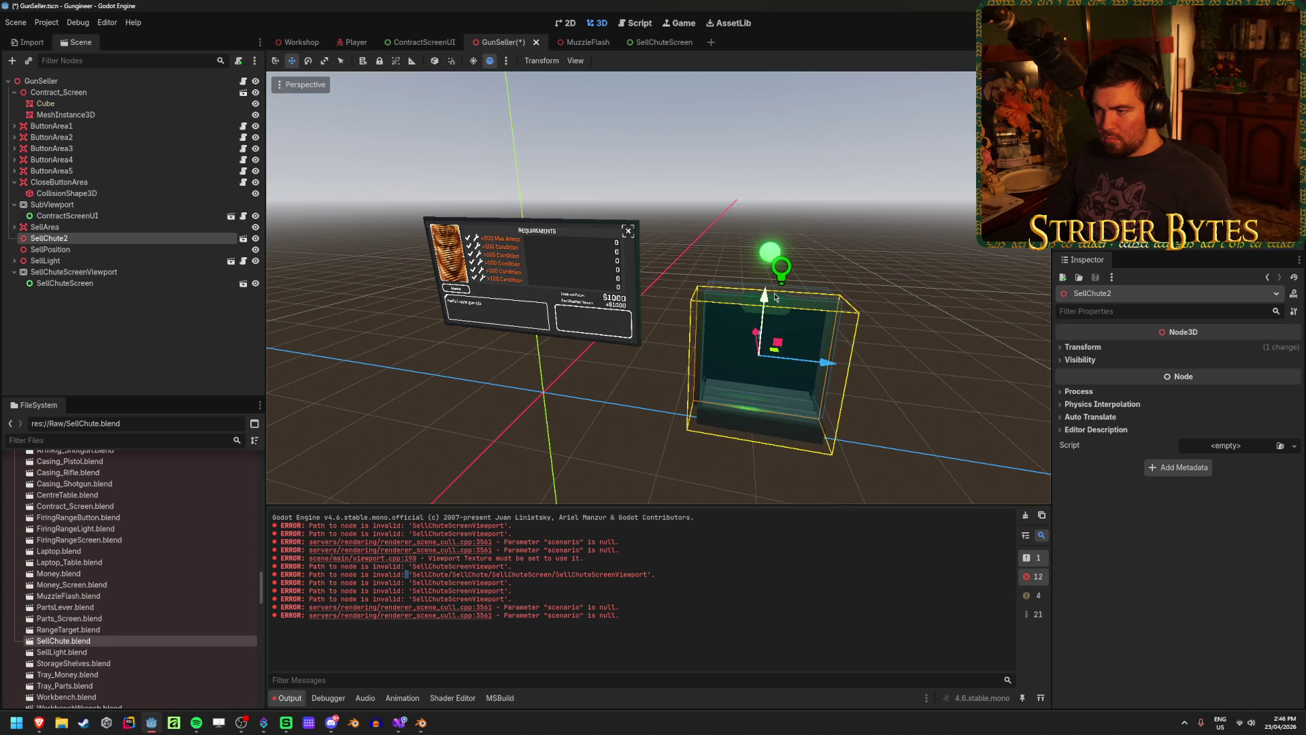
Set SellChute2's Transform Position Y to 1.25 in the Inspector and save GunSeller
scroll(806, 385, up, 5)
click(1082, 347)
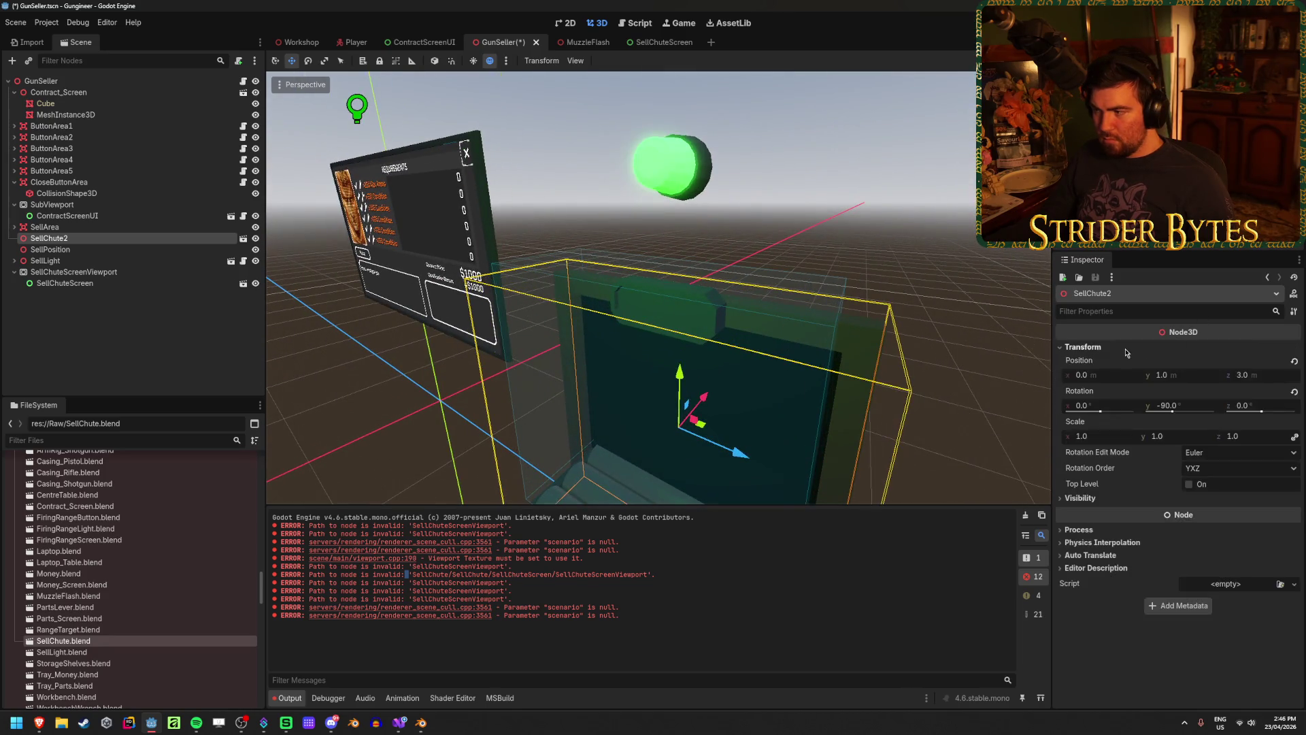
click(1190, 373)
text(1.5)
key(Return)
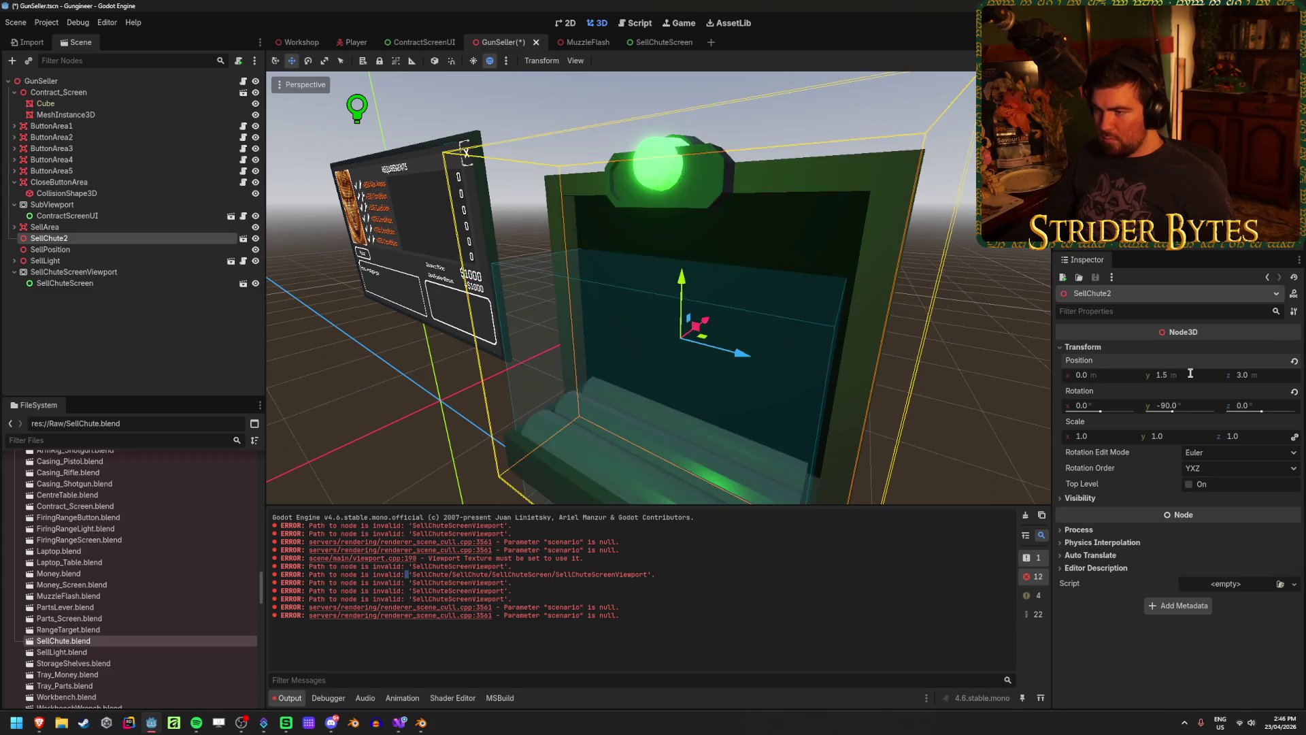
text(.25)
key(Return)
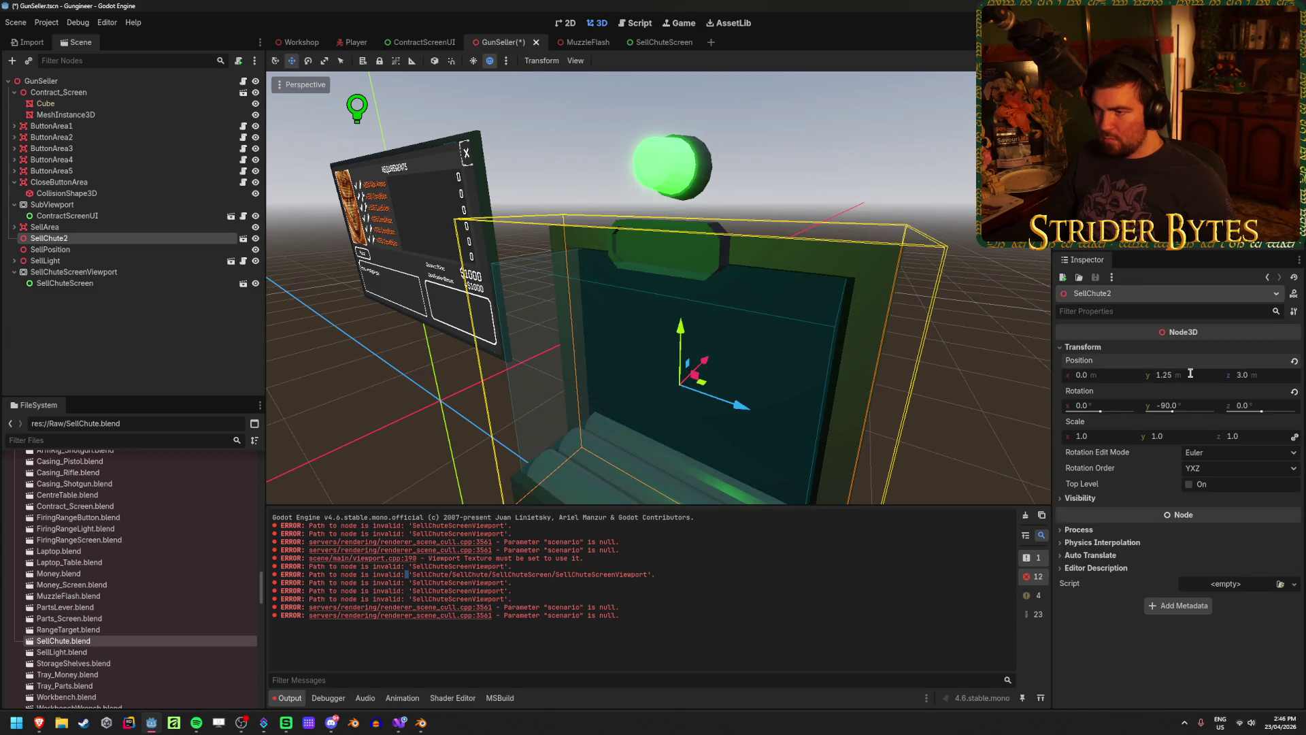
scroll(659, 288, up, 5)
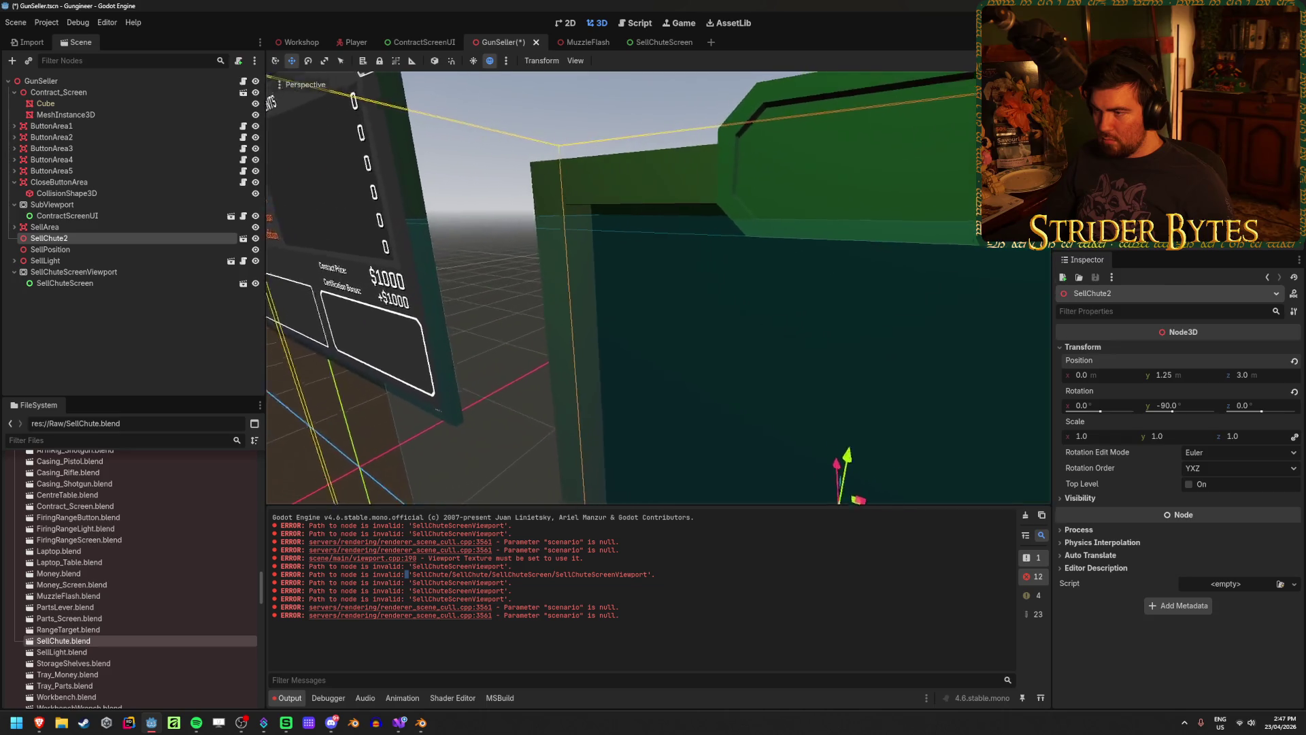
scroll(658, 287, down, 3)
text(1.2)
key(Return)
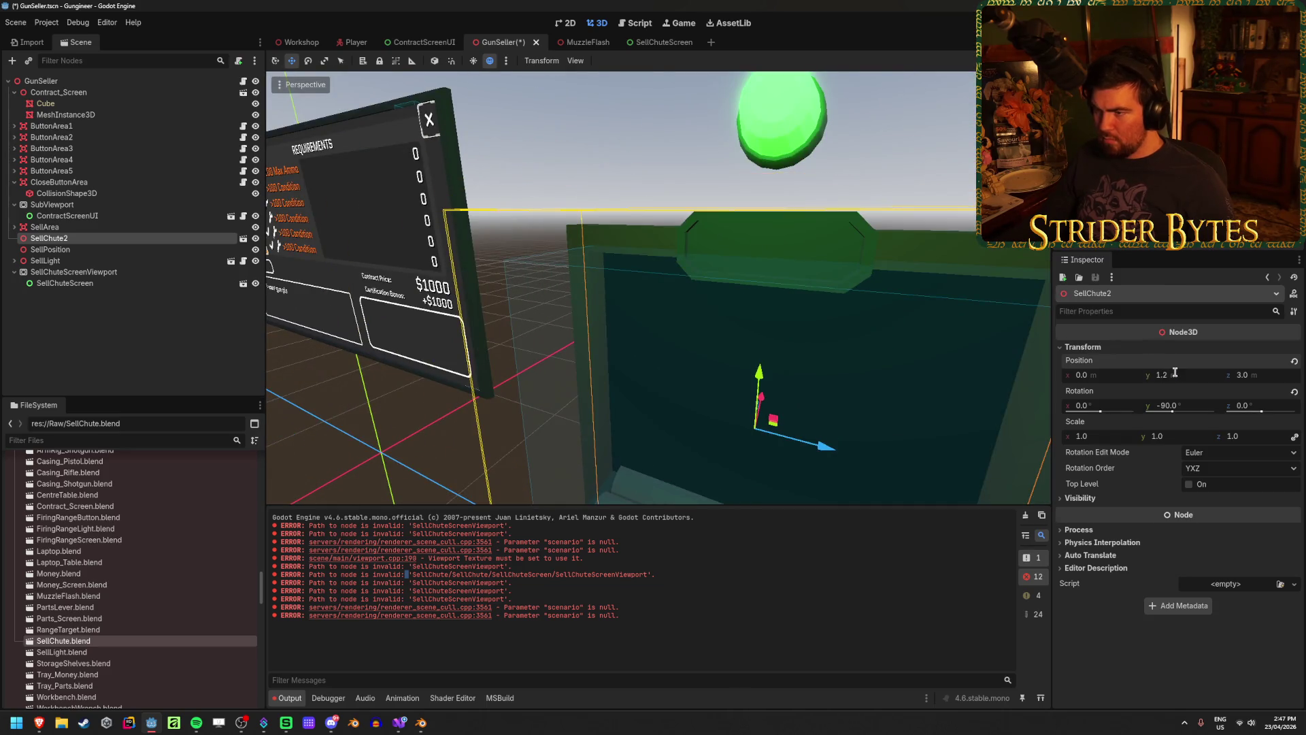
click(1175, 374)
text(.25)
key(Return)
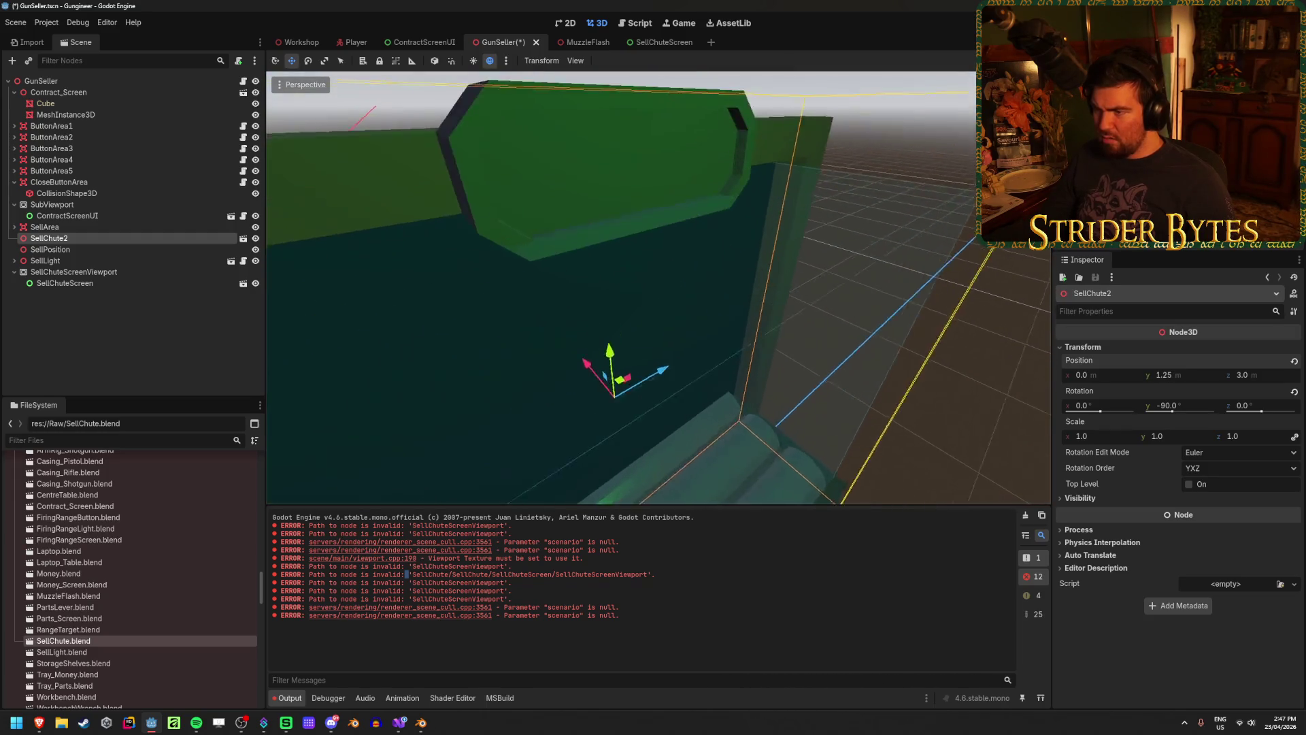
key(ctrl+s)
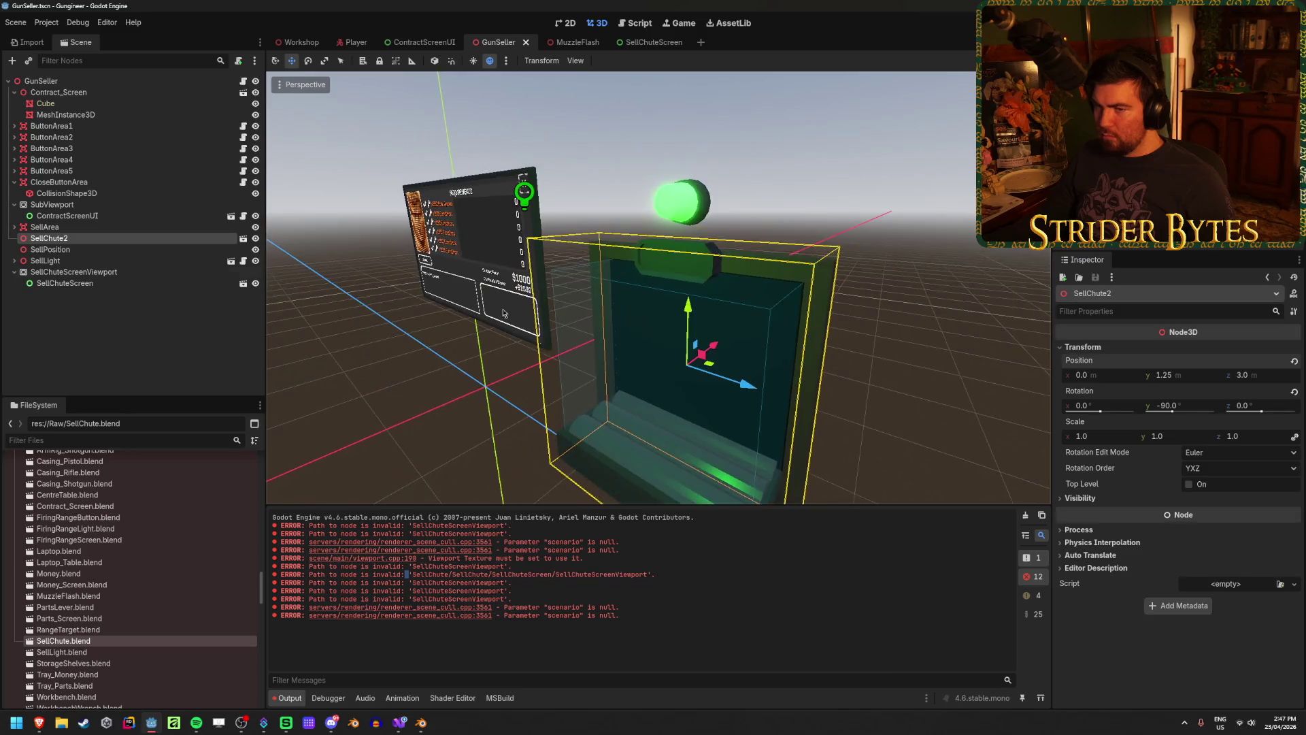
Make SellChute2's children editable and give its SellChuteScreen mesh a new StandardMaterial3D override
right_click(113, 241)
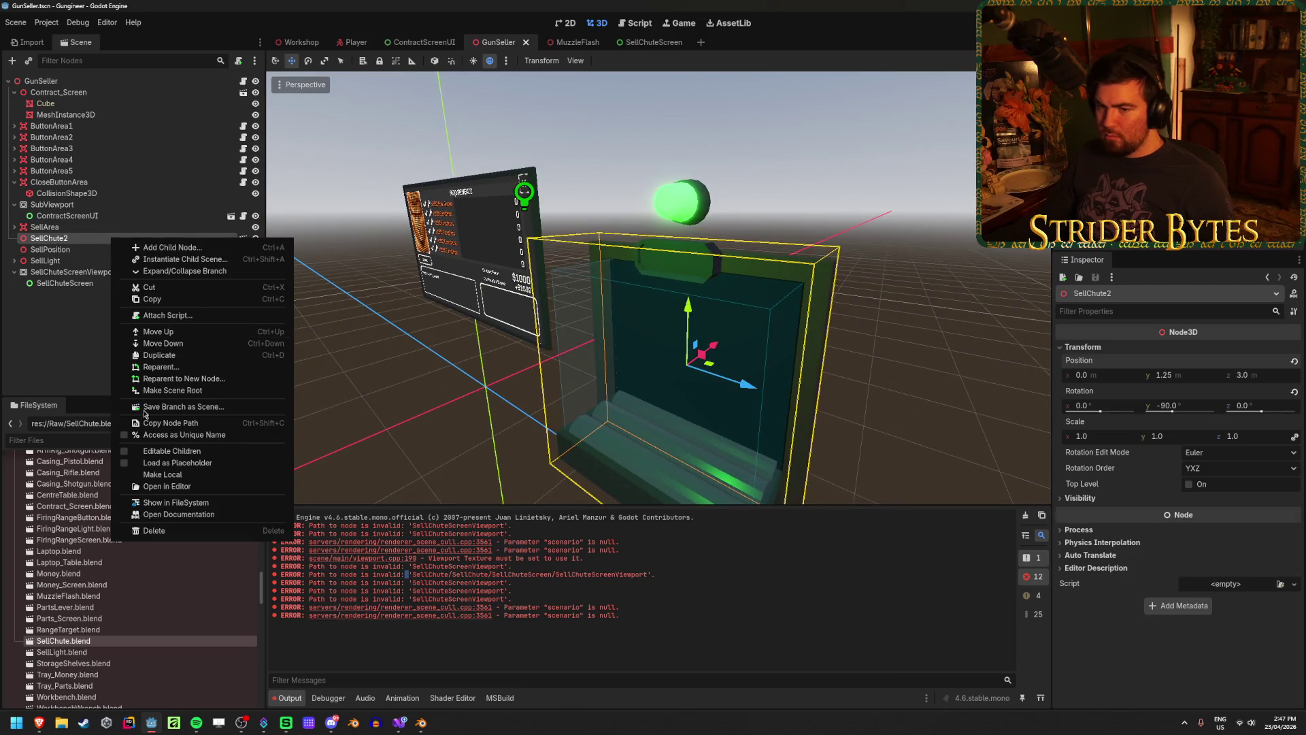
click(154, 451)
click(80, 260)
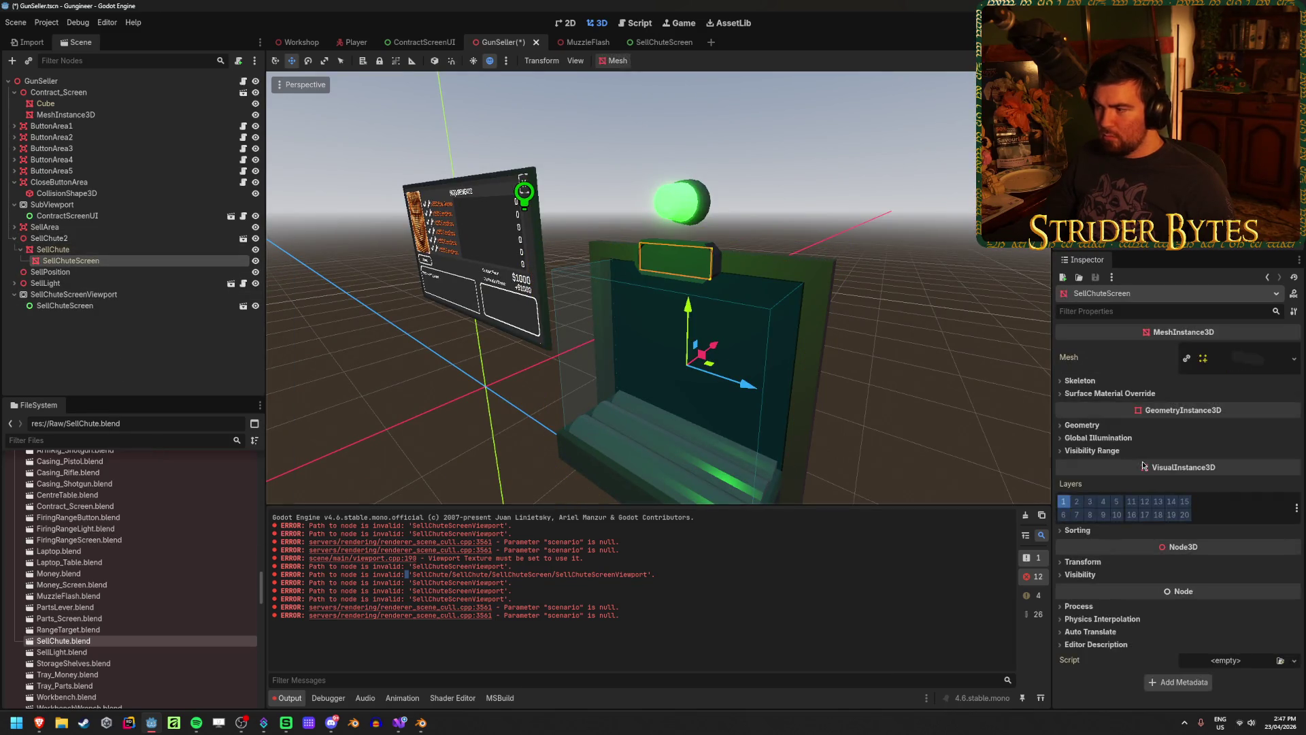
click(1082, 424)
click(1268, 446)
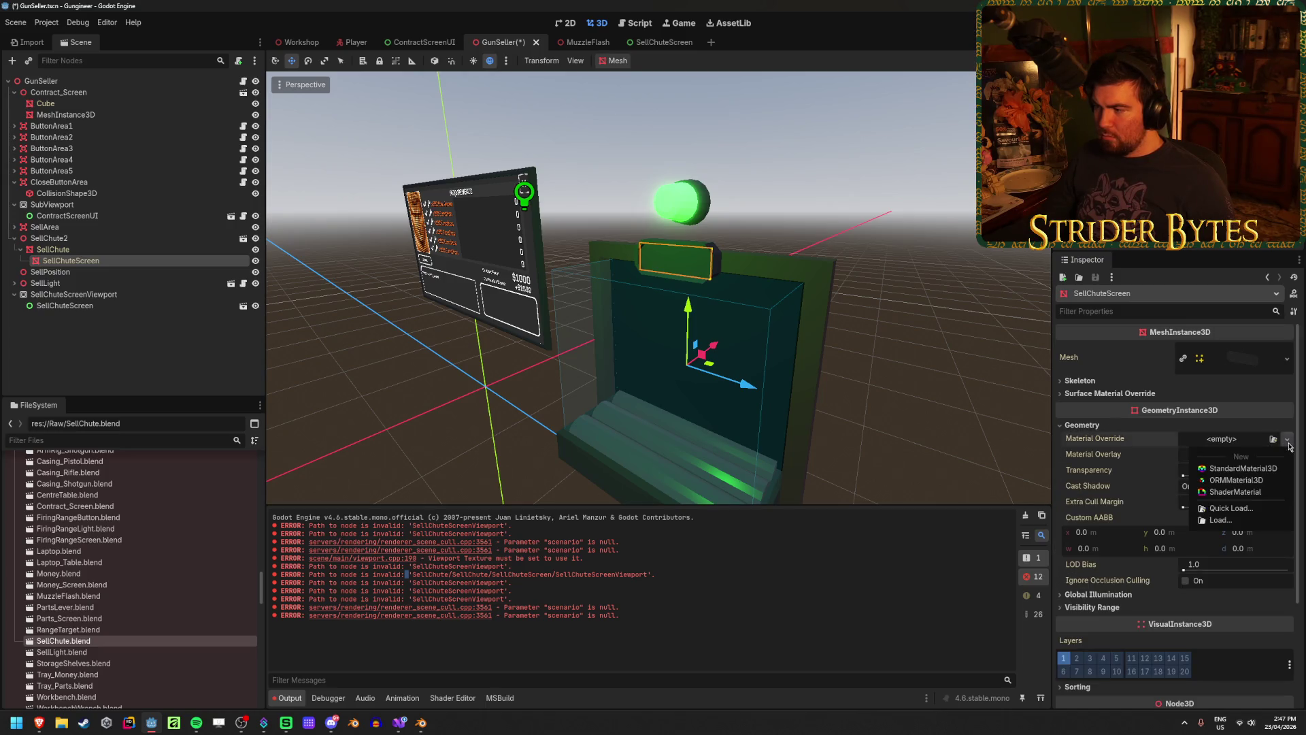
click(1245, 466)
click(1245, 449)
Expand the new material's albedo settings, then reload the project from the Project menu
scroll(1148, 509, down, 2)
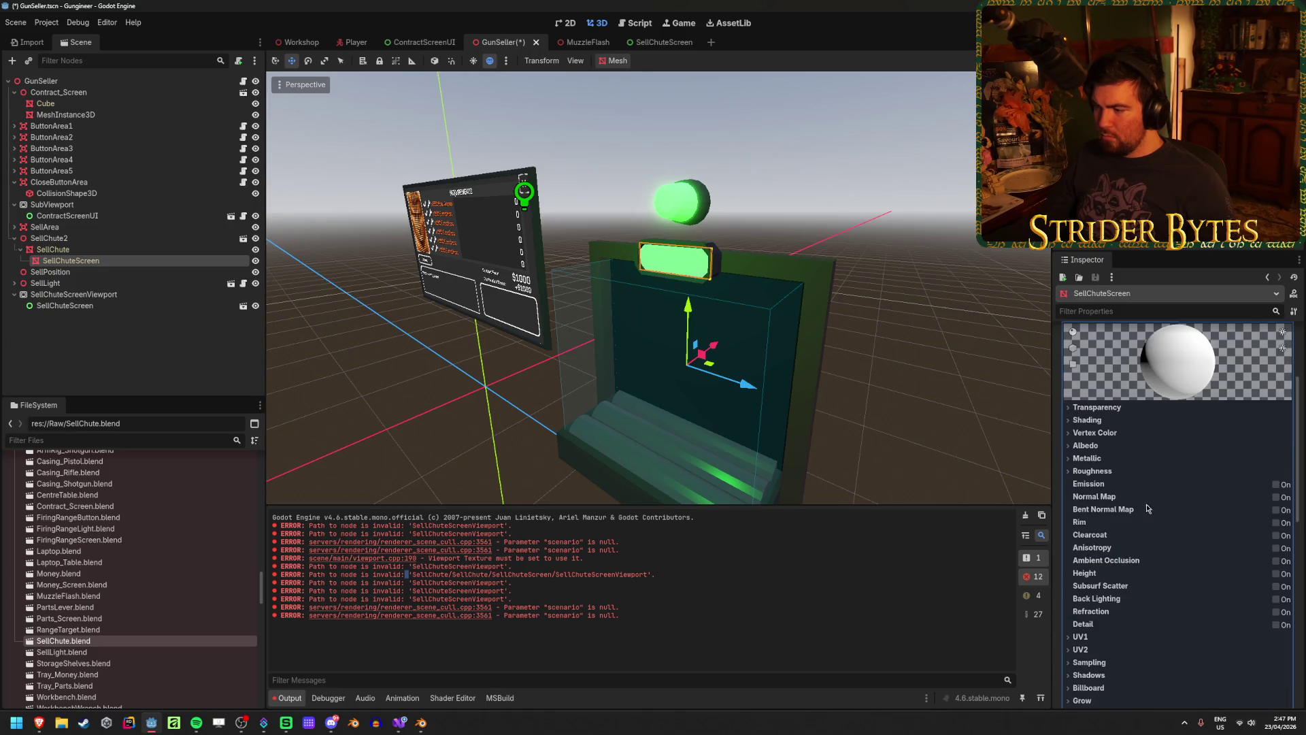
click(1091, 447)
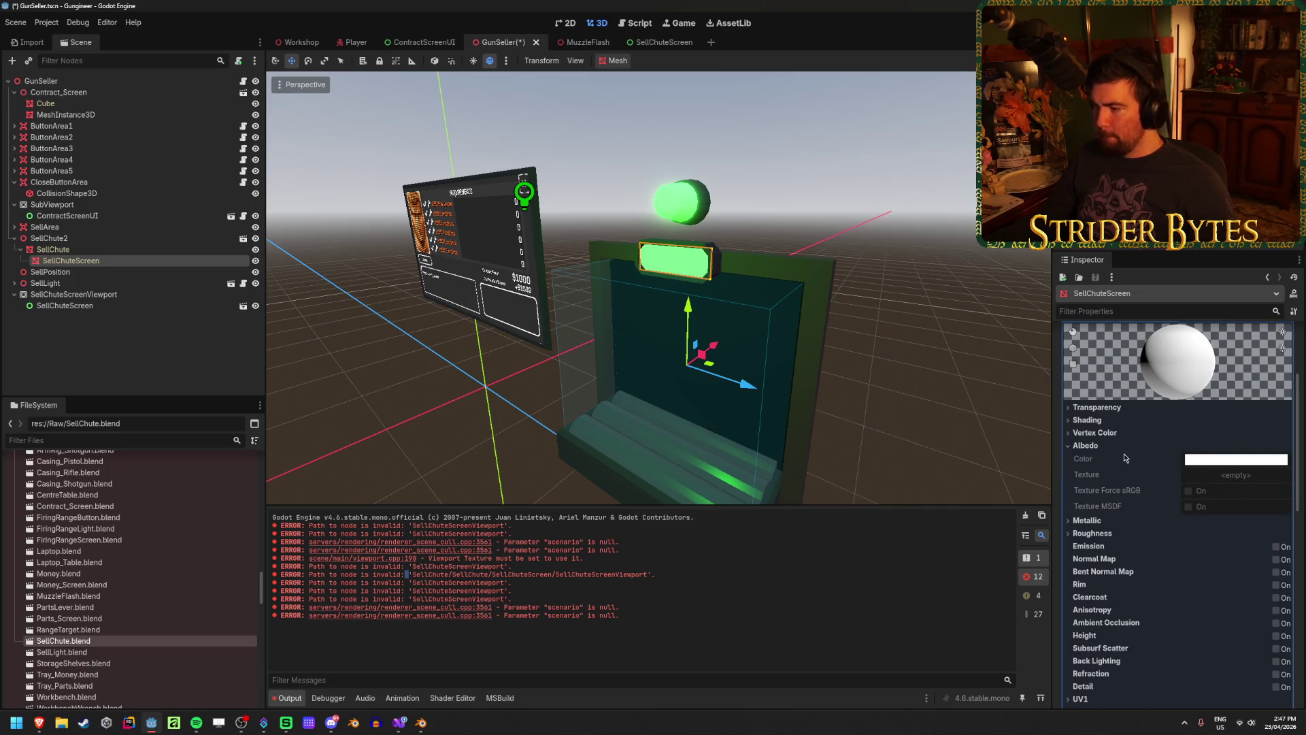
click(46, 22)
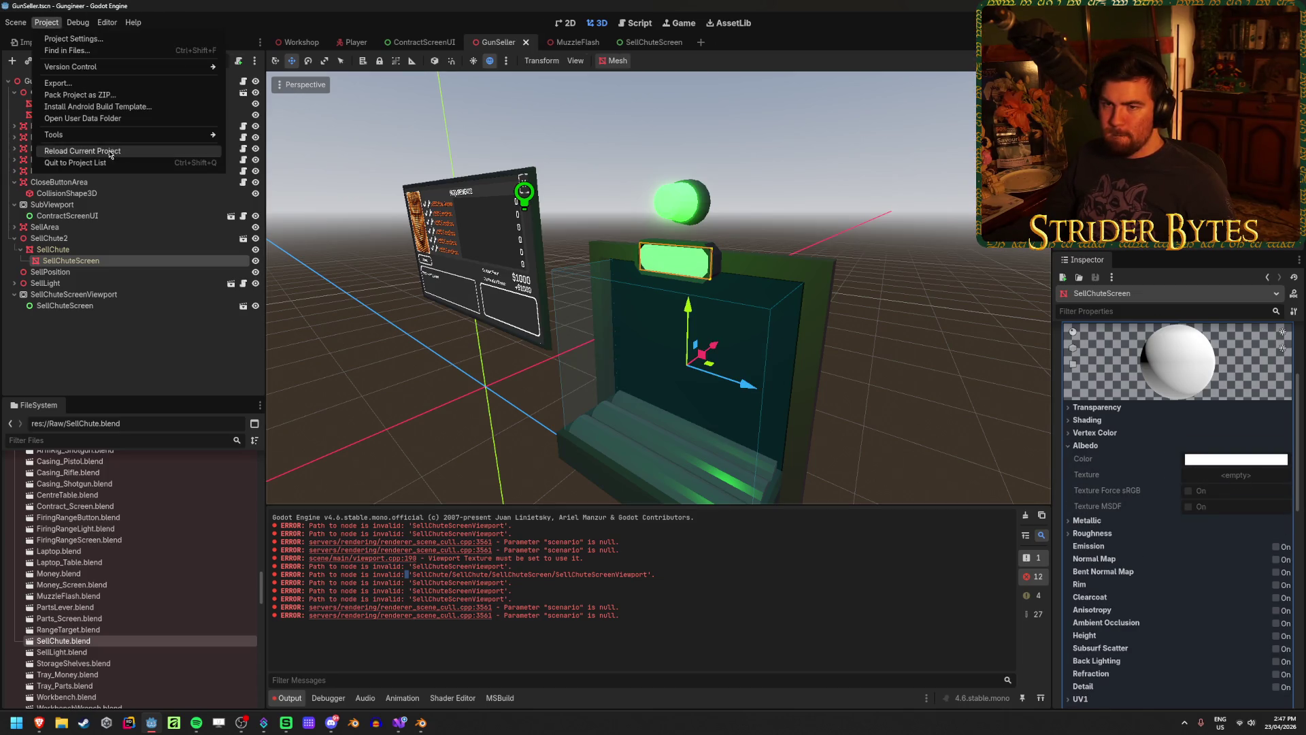
click(109, 153)
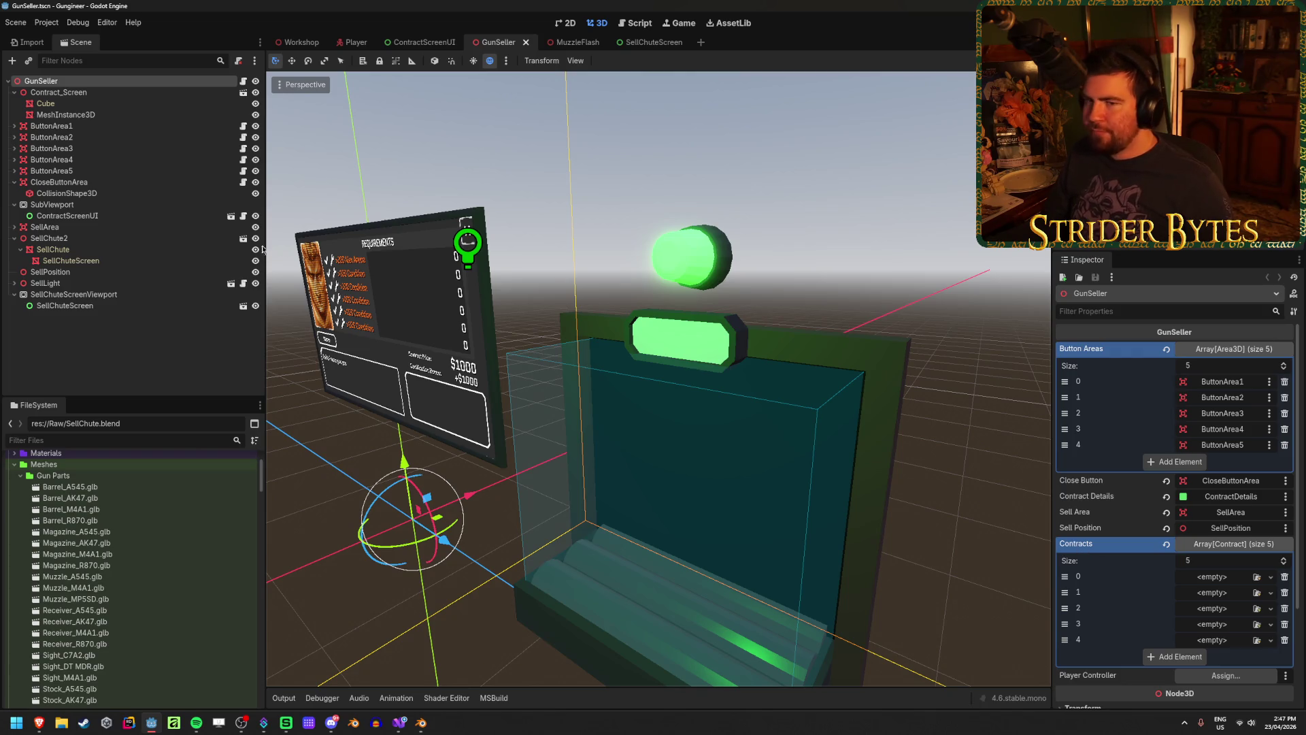
Try giving SellChuteScreen's albedo a ViewportTexture, dismiss the warning, and enable Local to Scene on the material
click(70, 260)
scroll(1132, 510, down, 5)
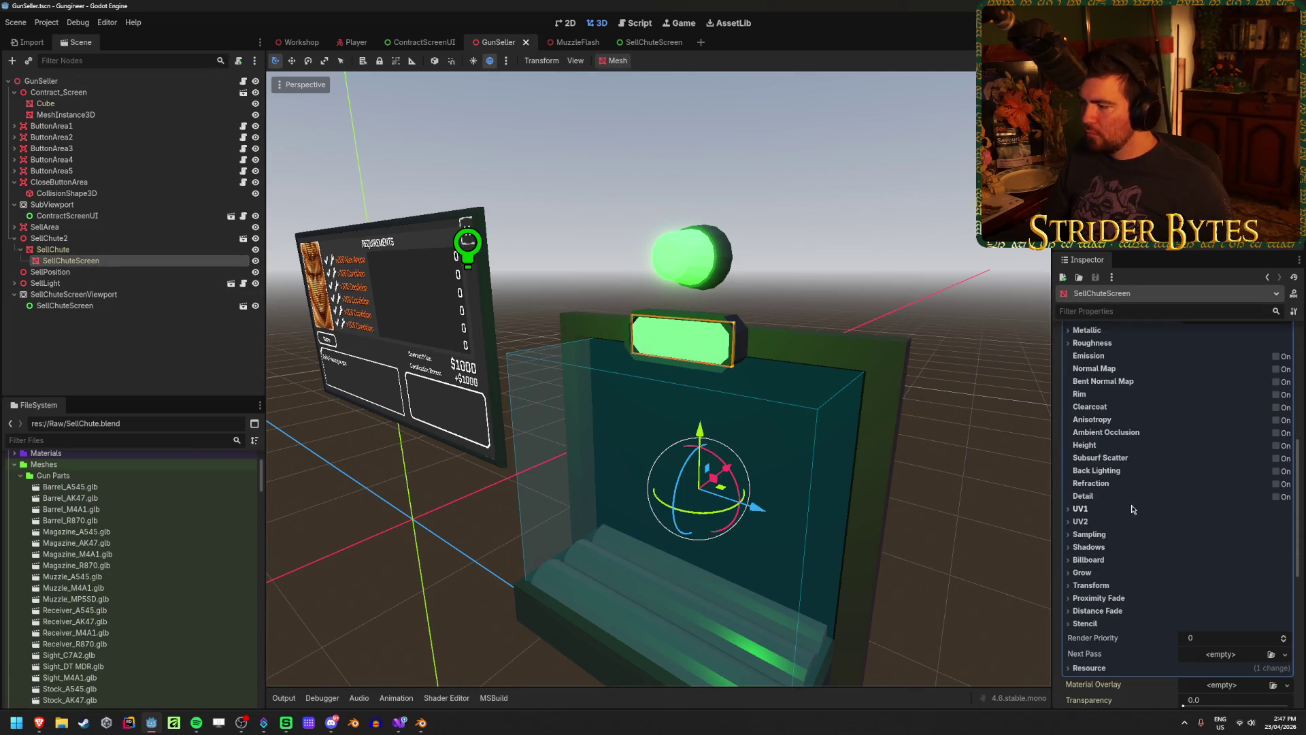
scroll(1122, 507, up, 3)
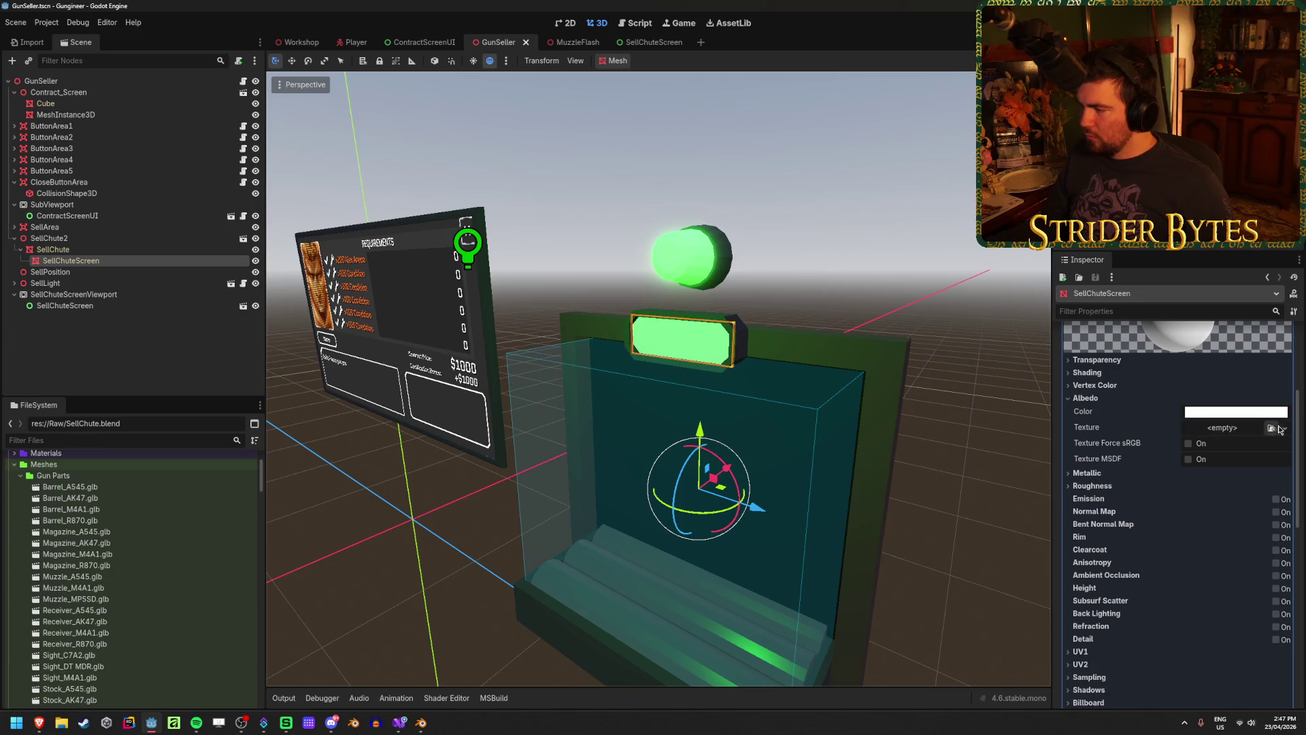
click(1282, 428)
click(1217, 453)
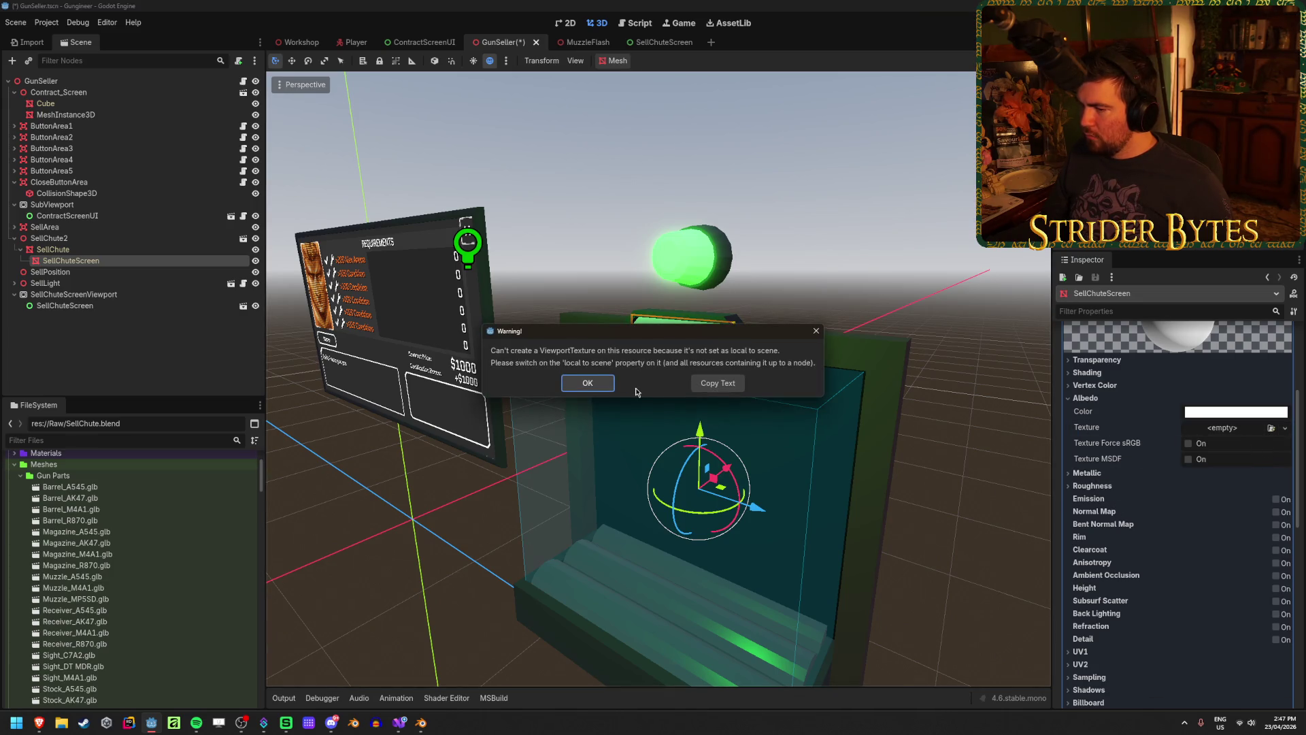
click(588, 383)
scroll(1156, 517, down, 5)
click(1089, 573)
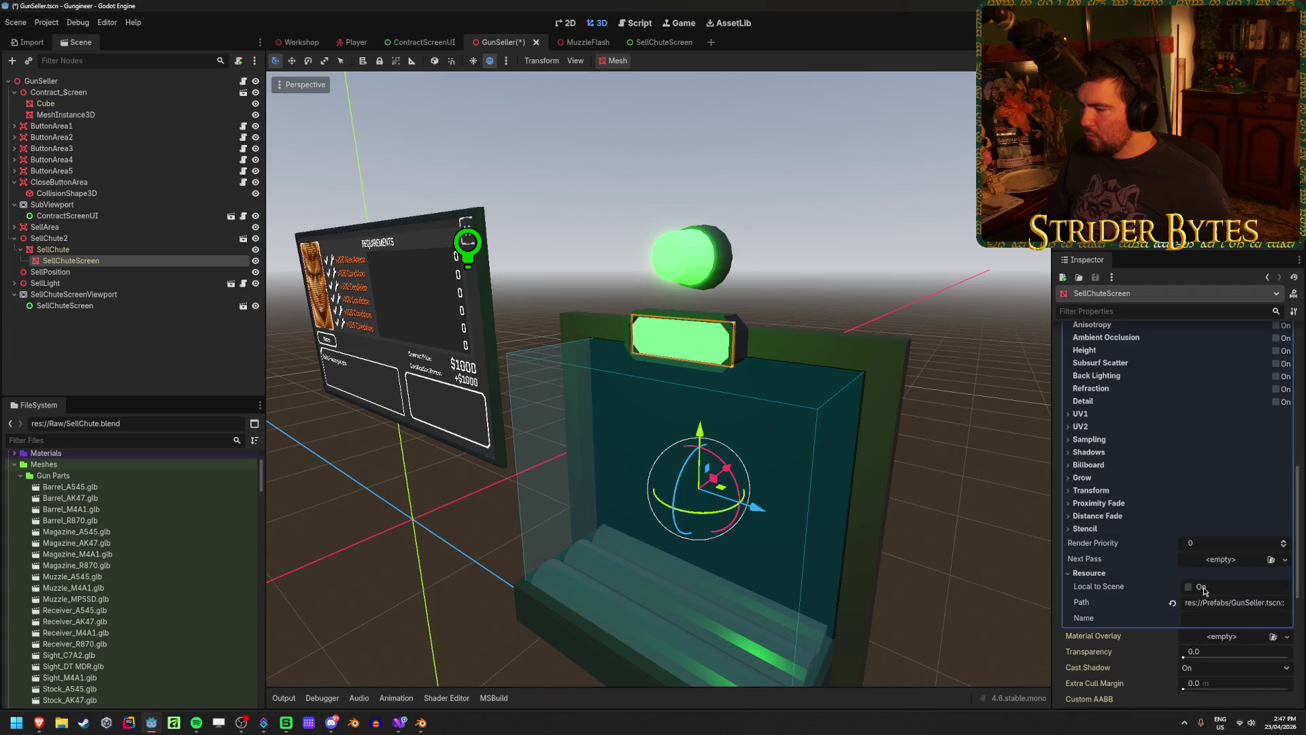
click(1202, 589)
Assign a new ViewportTexture with Viewport Path SellChuteScreenViewport to the albedo and save GunSeller
scroll(1224, 565, up, 6)
click(1285, 476)
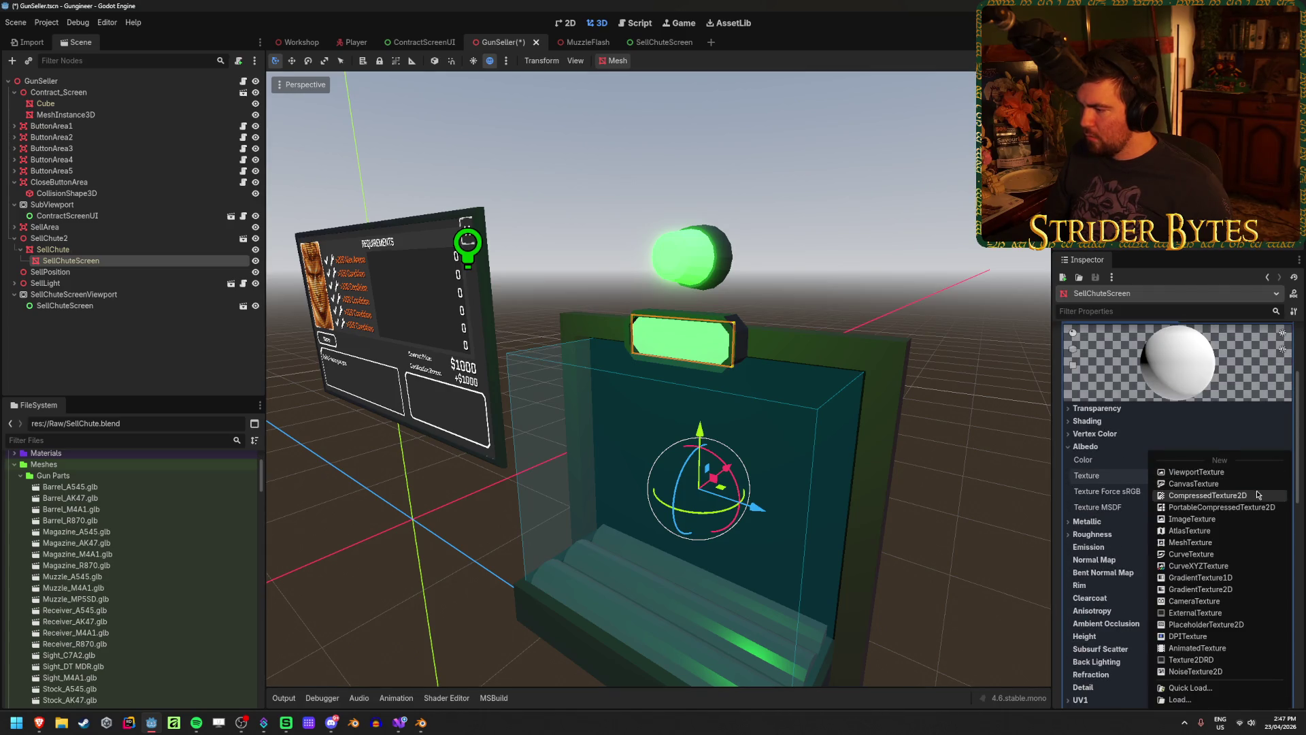
click(1231, 469)
click(1241, 476)
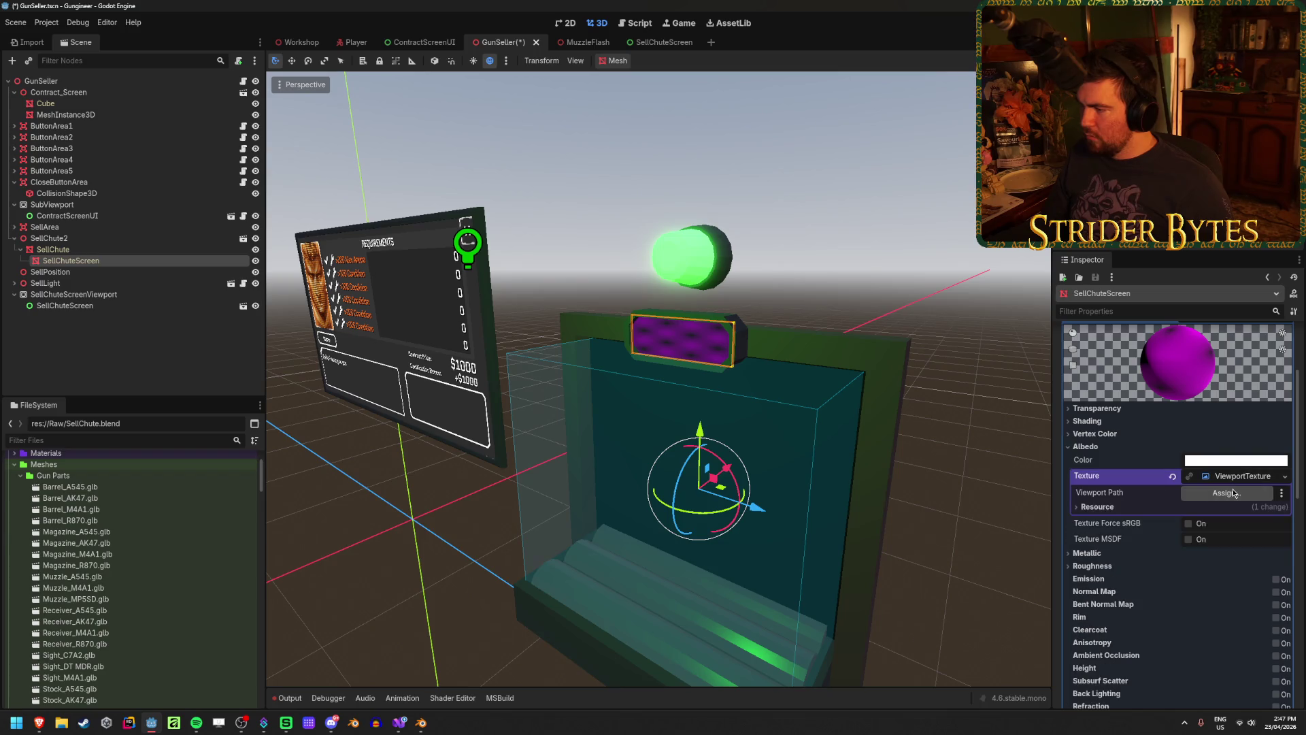
click(1226, 492)
click(635, 262)
click(614, 533)
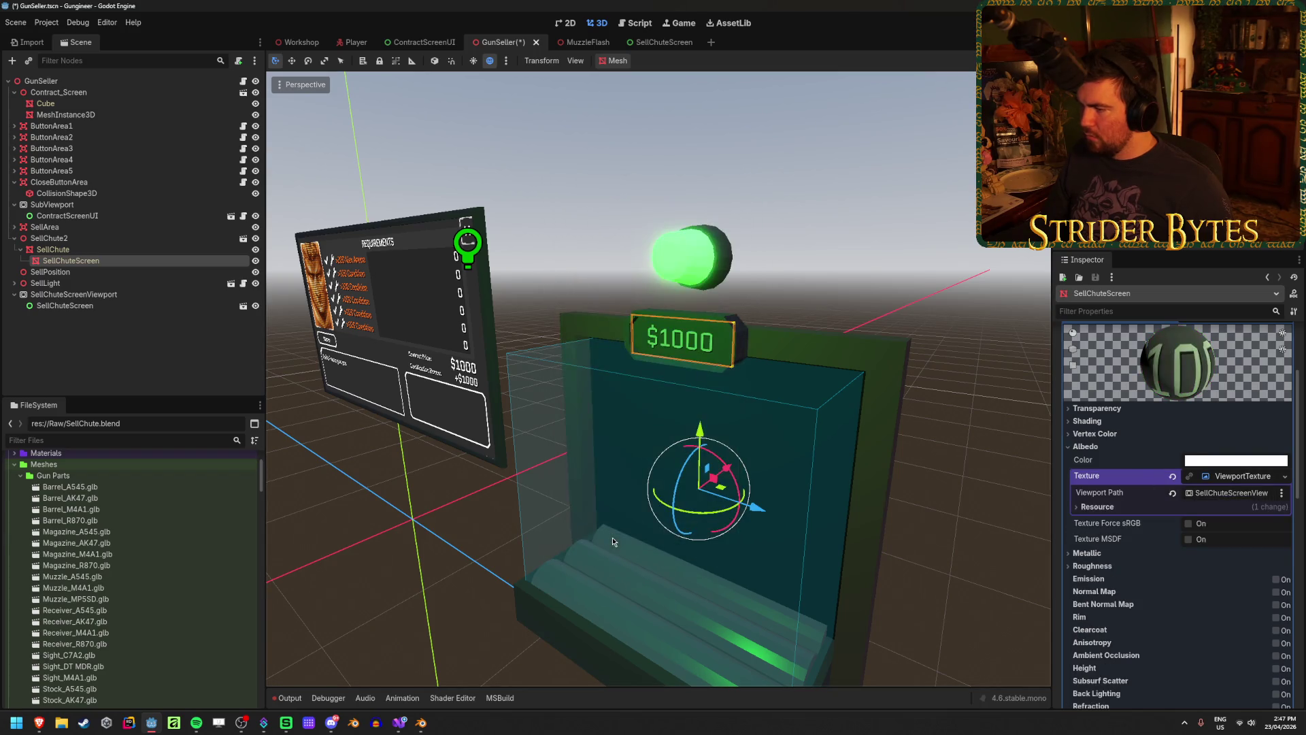
key(ctrl+s)
Switch to the Workshop scene and show the Output log with the ViewportTexture errors
click(306, 41)
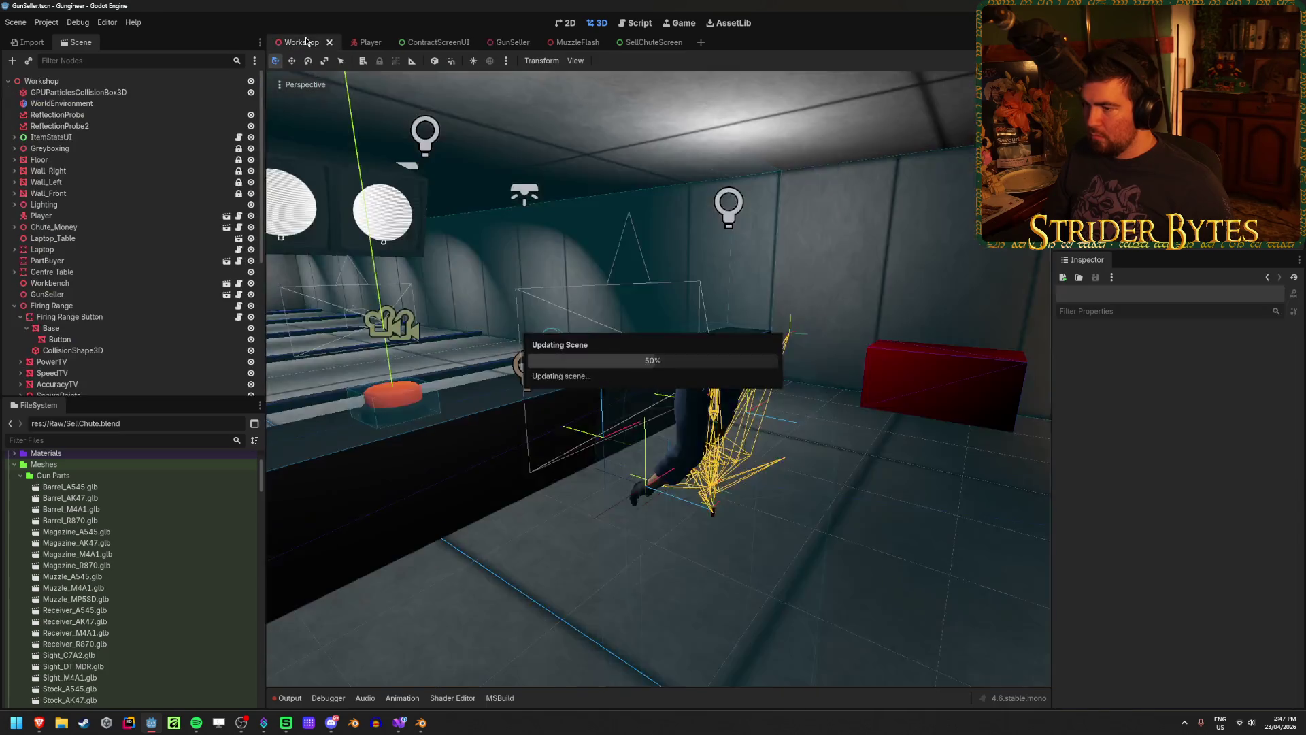
click(292, 699)
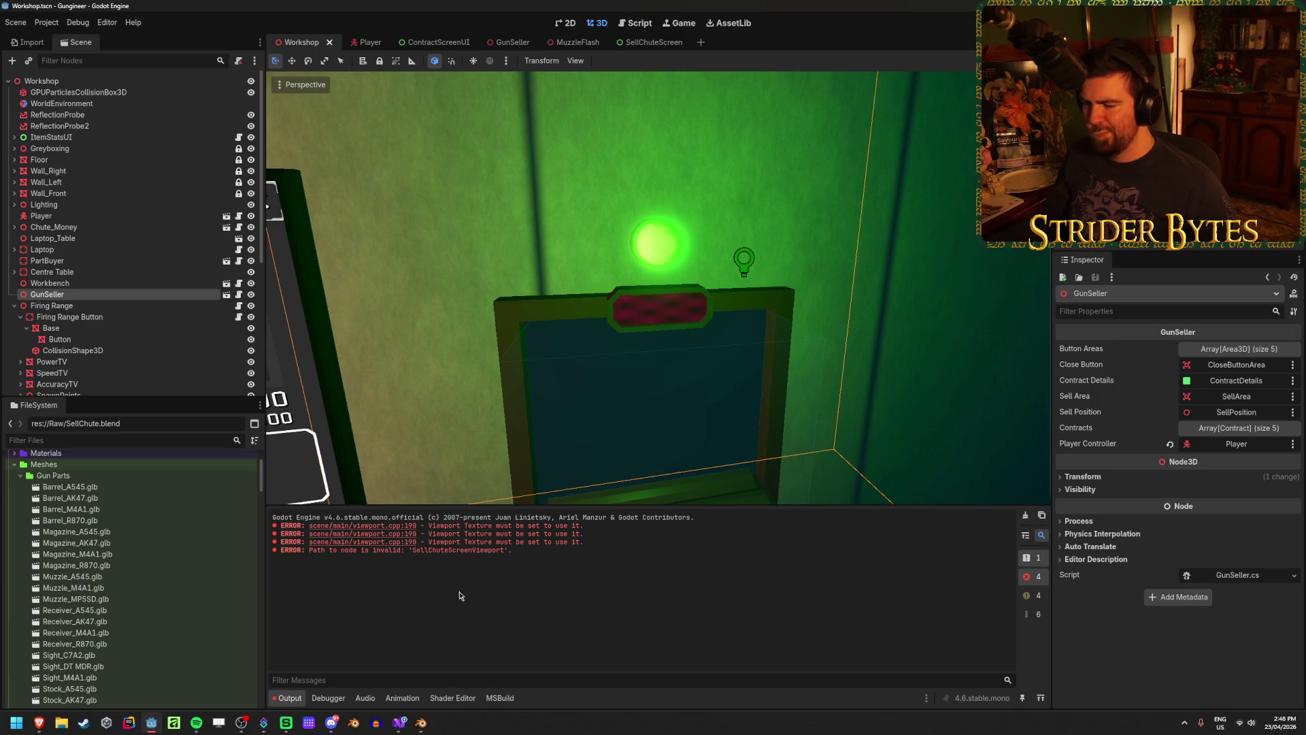
Flip through the SellChuteScreen and MuzzleFlash scene tabs, then return to GunSeller
click(648, 42)
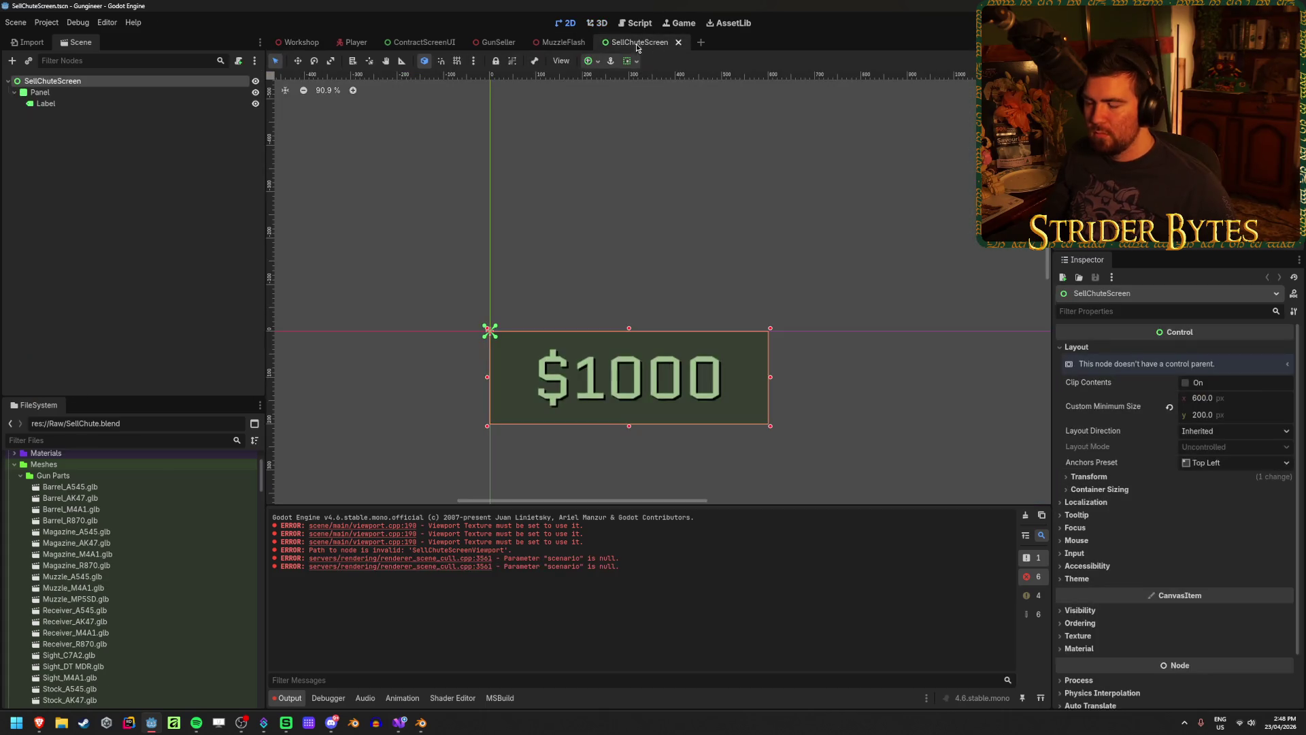
click(558, 42)
click(495, 43)
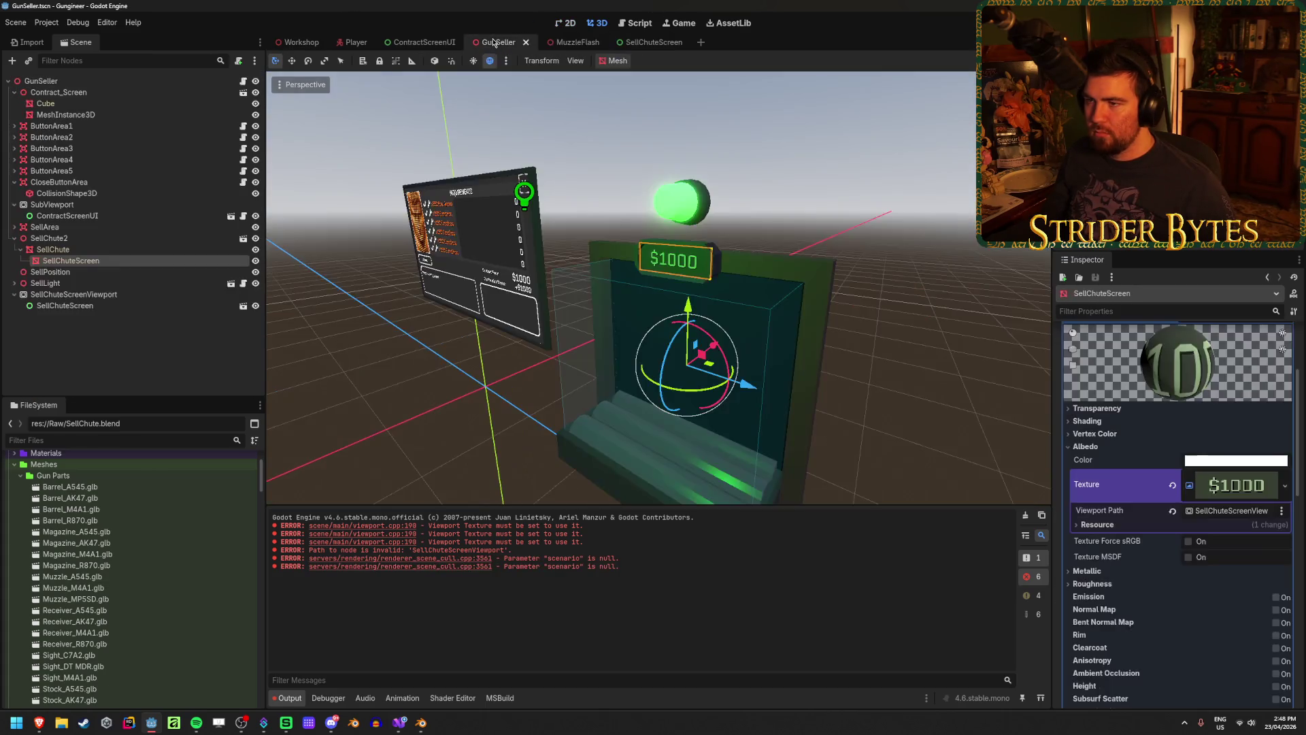
Inspect the Contract_Screen mesh's material, then the SellChuteScreen mesh's material, for comparison
click(102, 347)
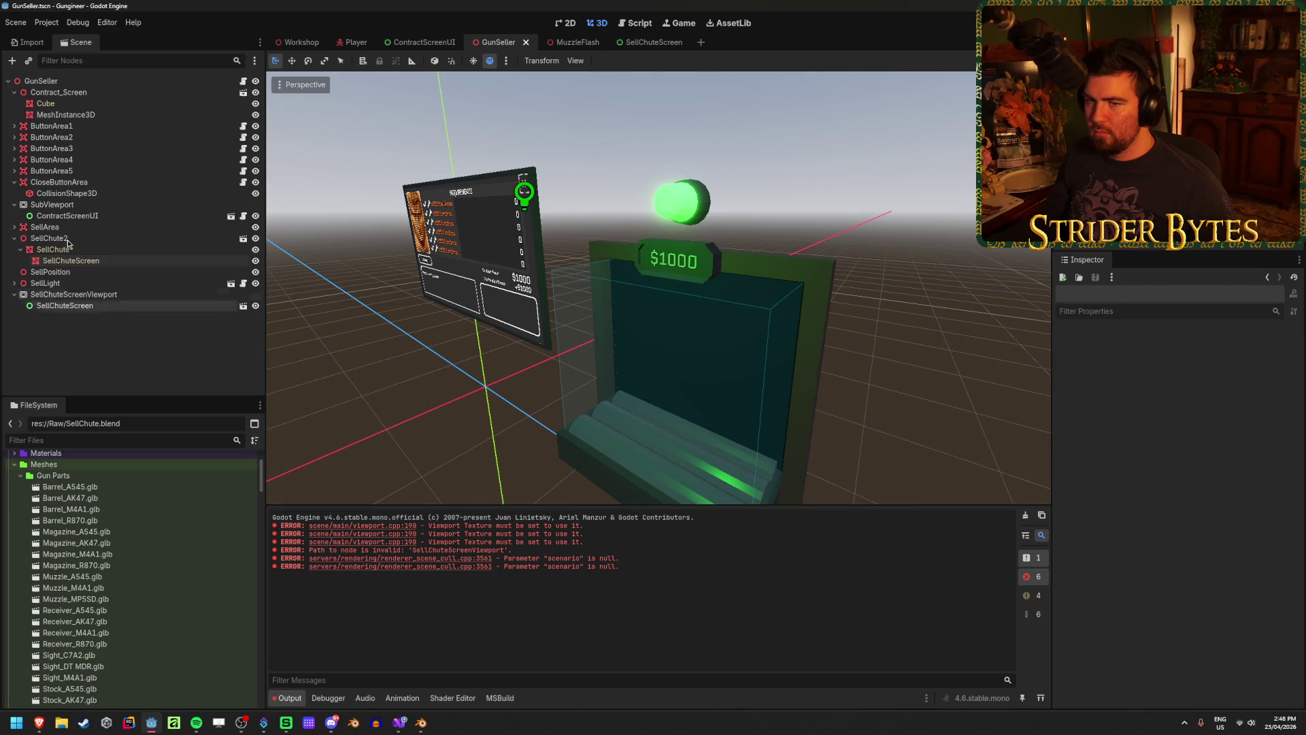
click(97, 95)
click(96, 116)
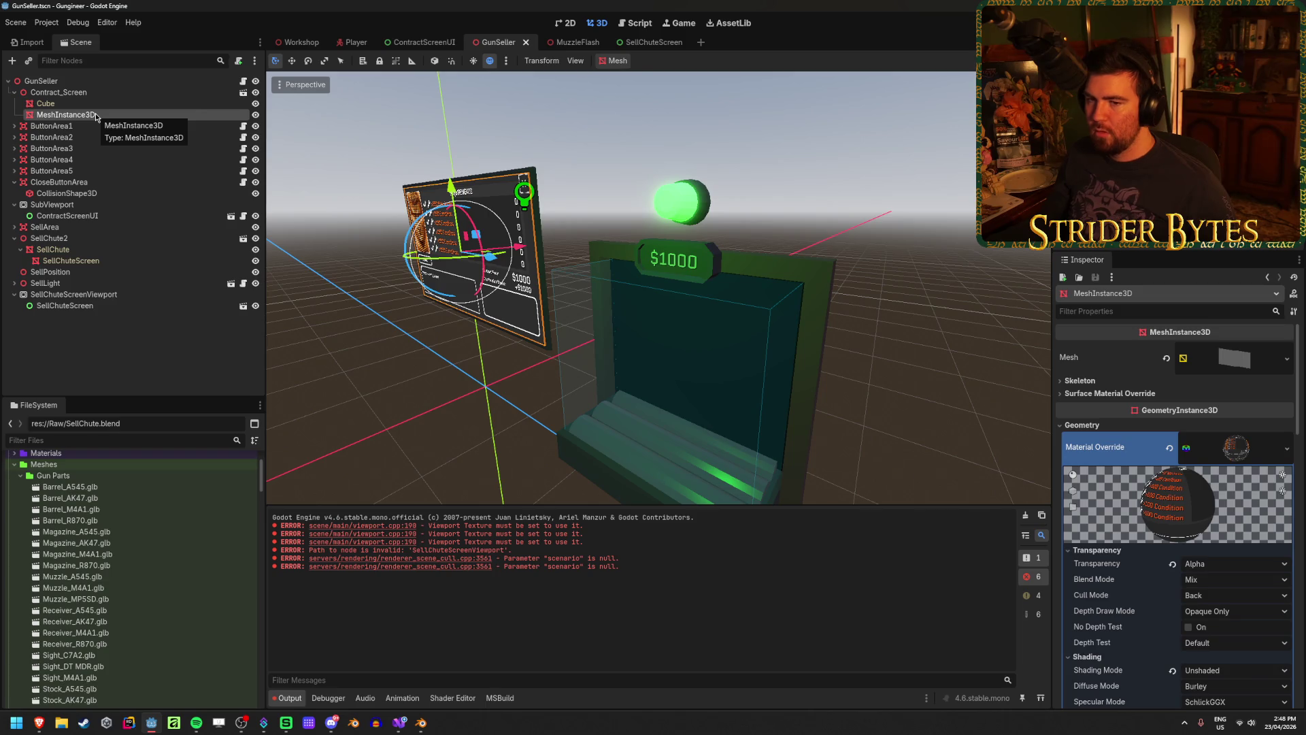
click(71, 261)
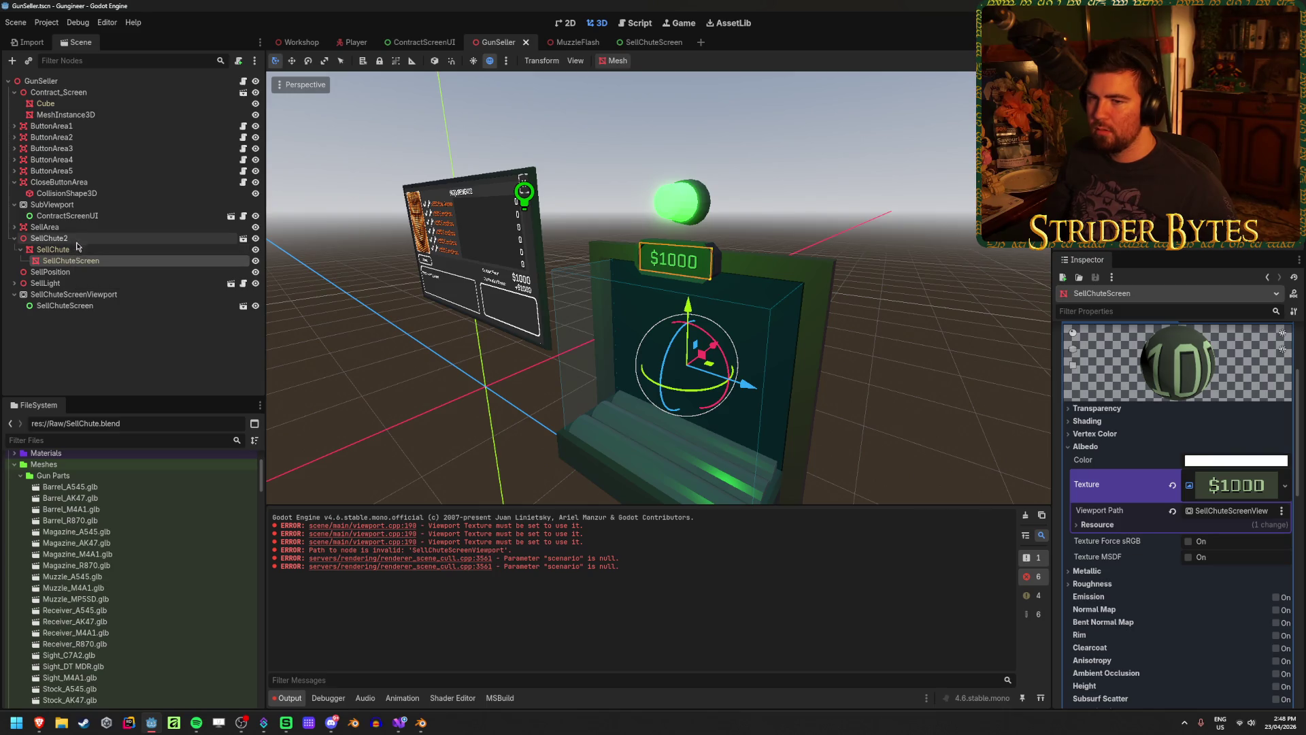
ctrl+click(90, 264)
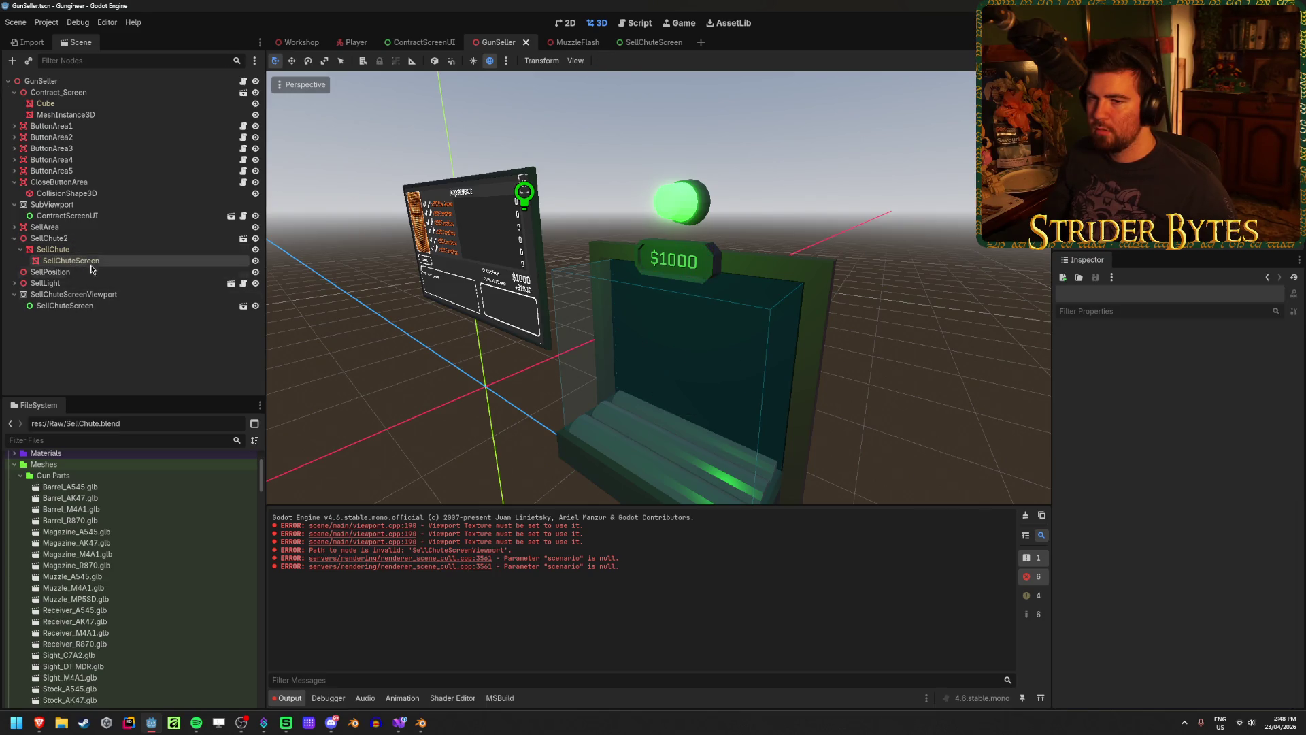
Add an empty MeshInstance3D child under SellChute2, closing the mesh picker without choosing a mesh
click(97, 239)
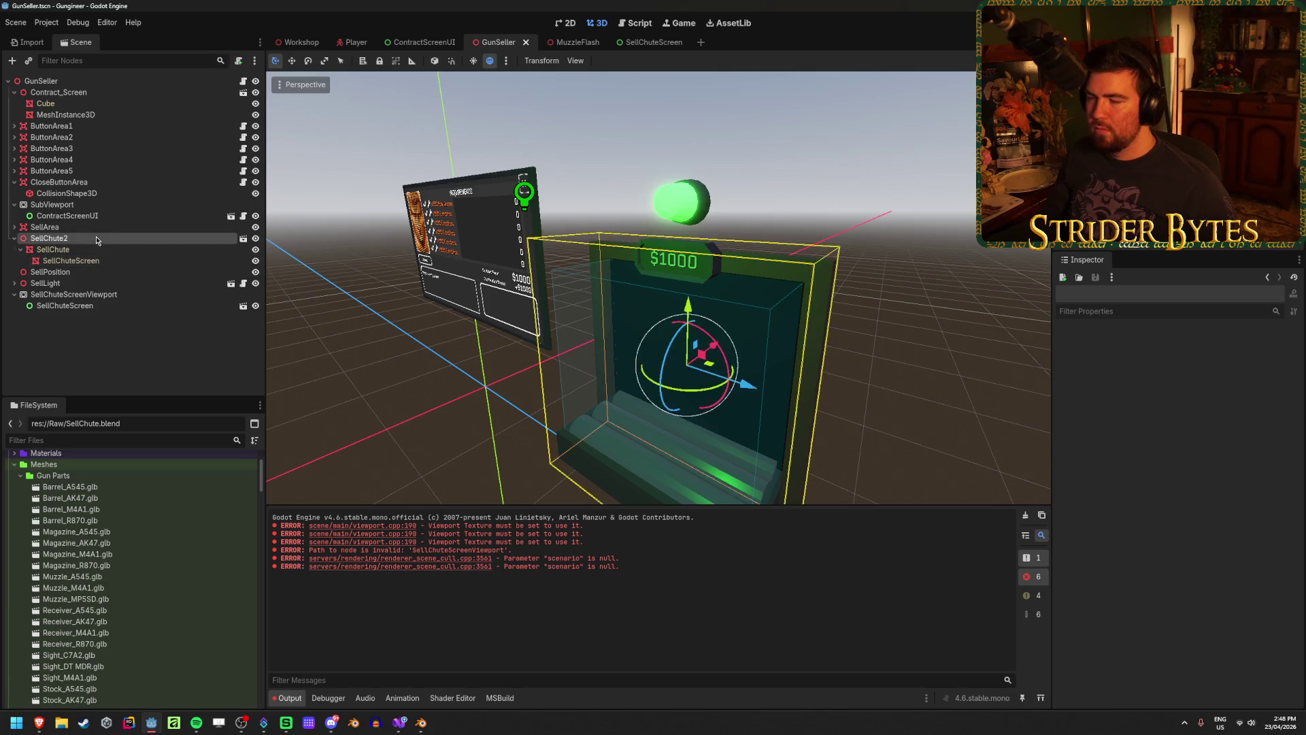
right_click(97, 240)
right_click(42, 330)
click(75, 339)
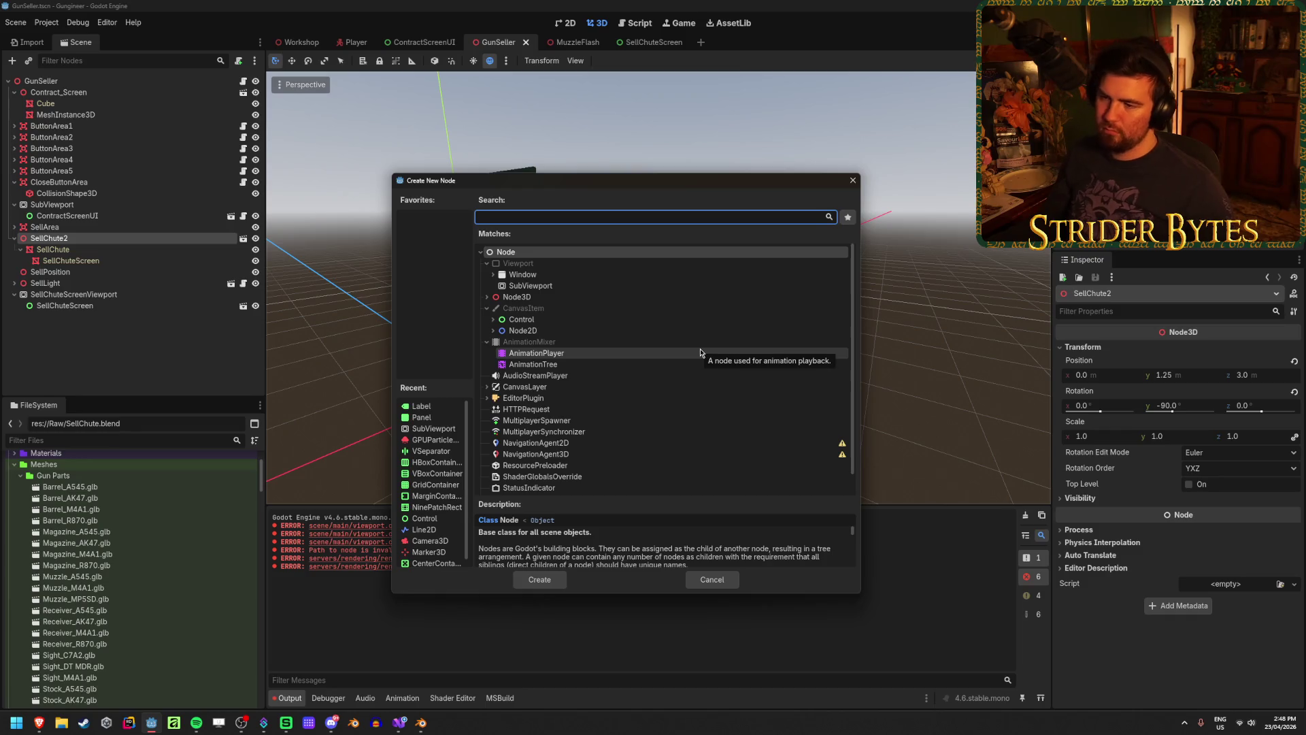
text(meshin)
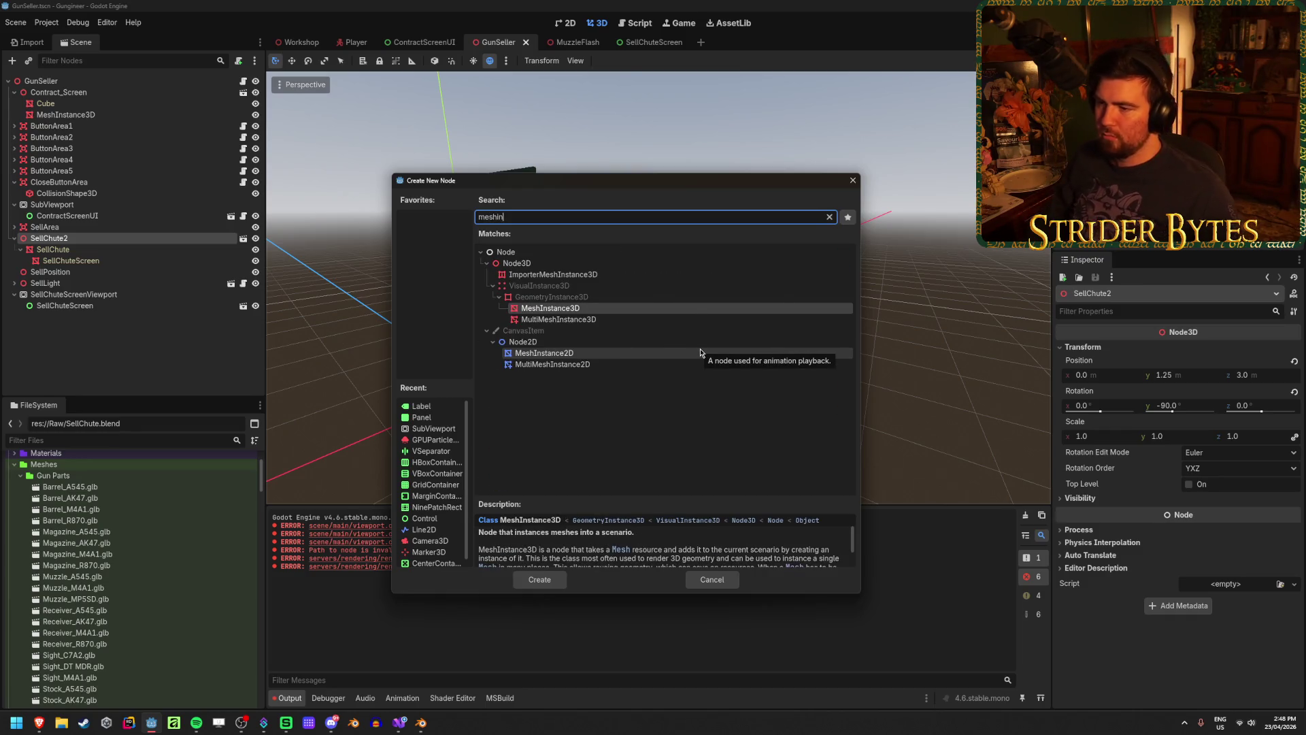
key(Return)
click(1280, 349)
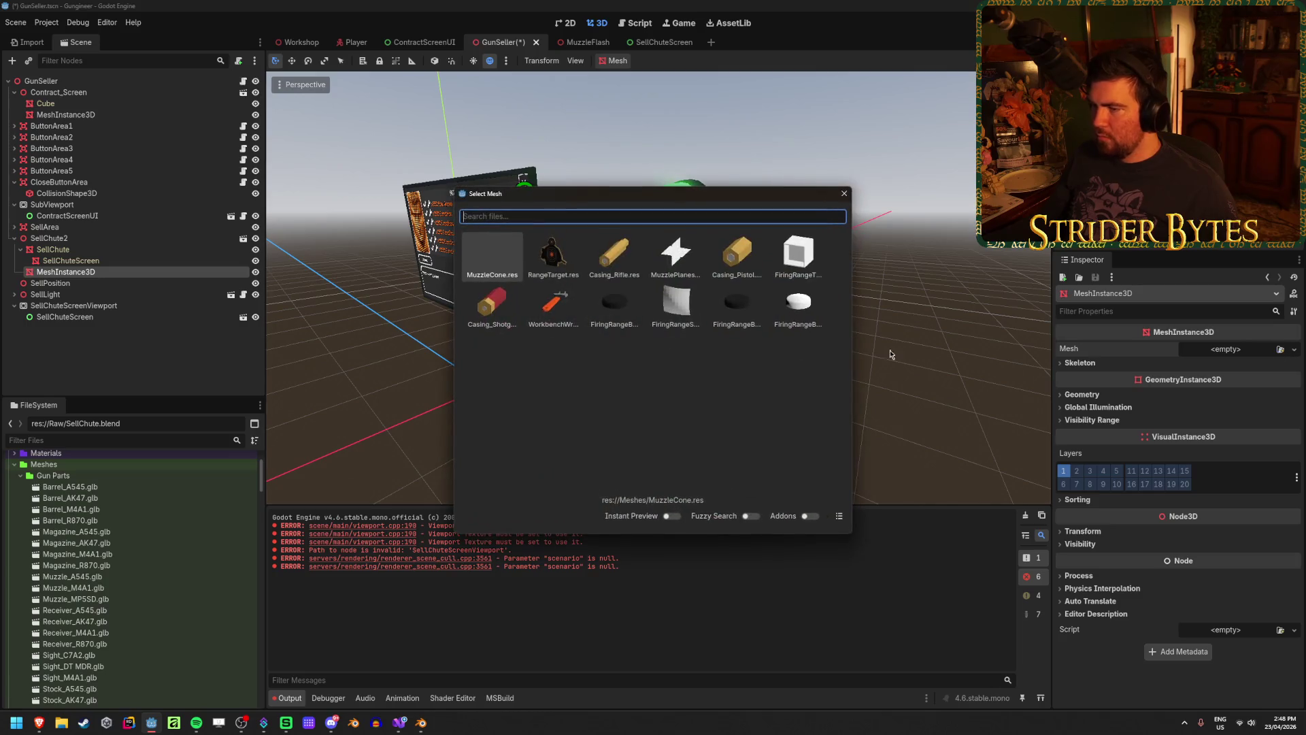
click(843, 194)
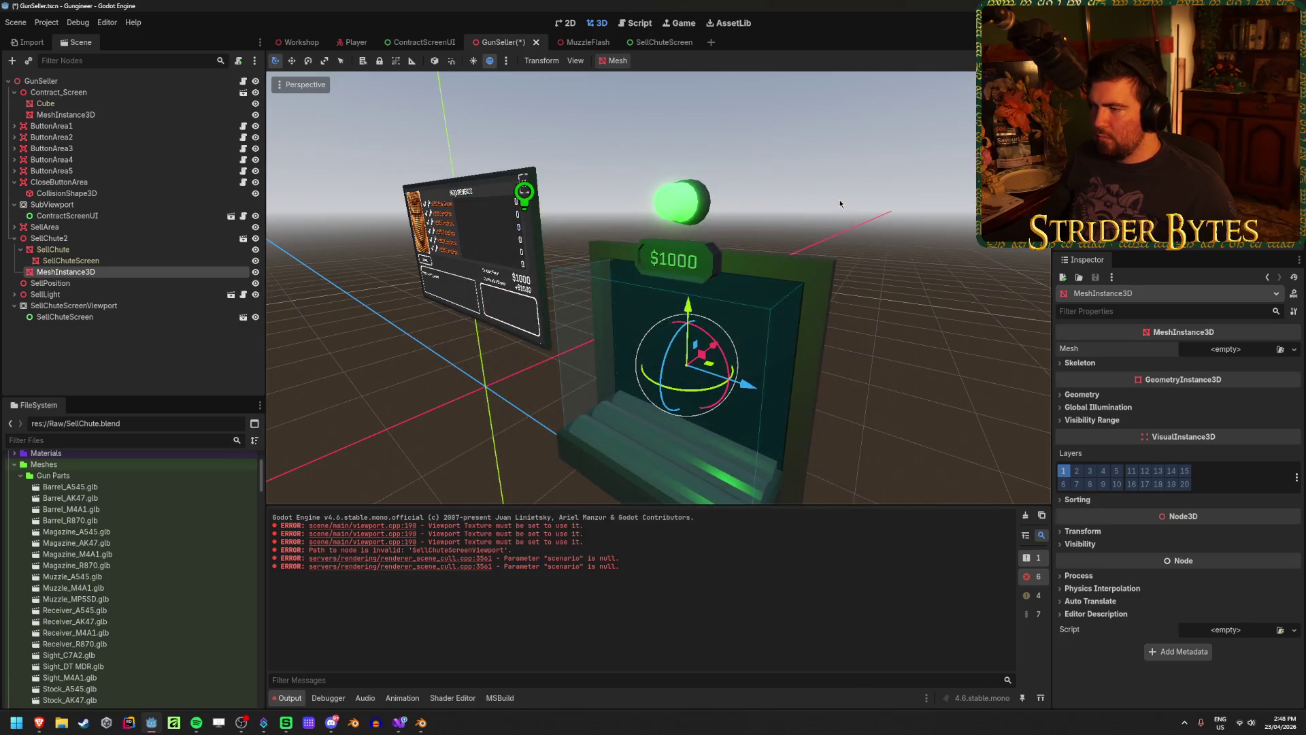
Turn the view to face the $1000 sign, deselect, and switch to Visual Studio
scroll(722, 276, up, 5)
scroll(723, 276, up, 3)
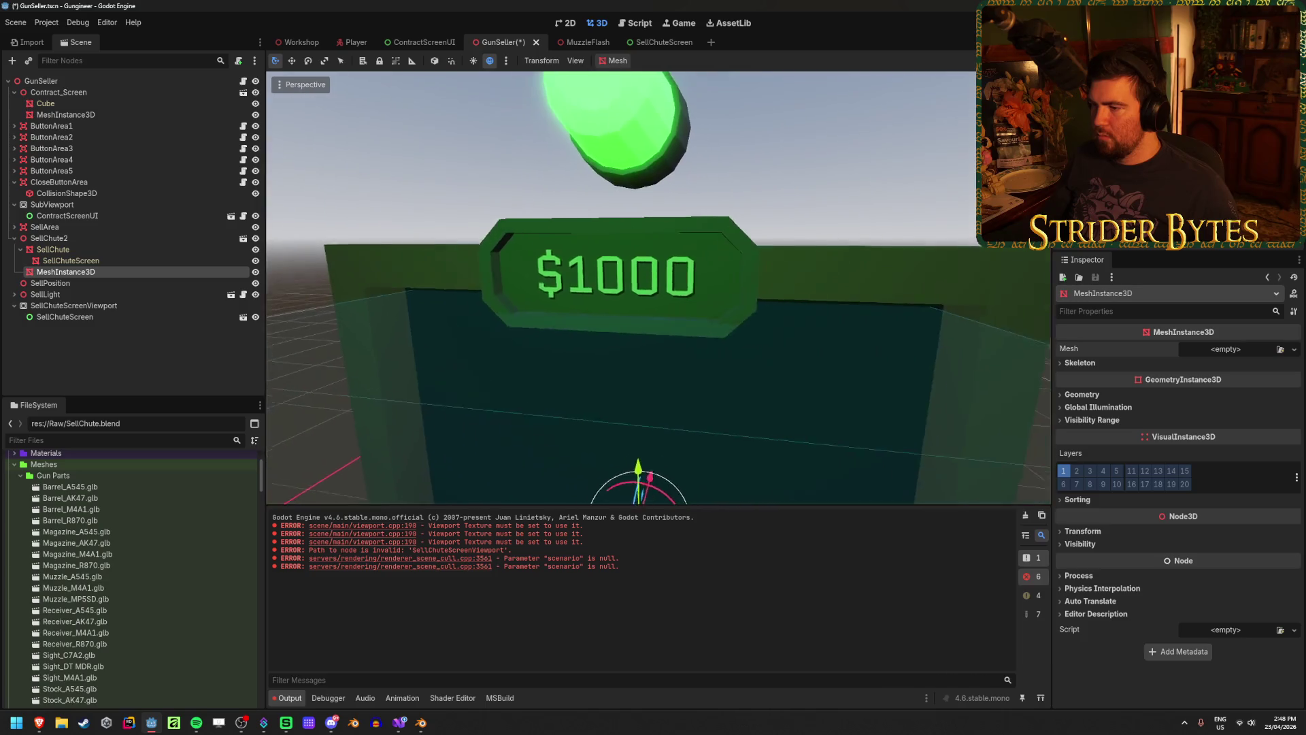
scroll(657, 288, up, 3)
drag(657, 288, 707, 288)
scroll(707, 288, down, 5)
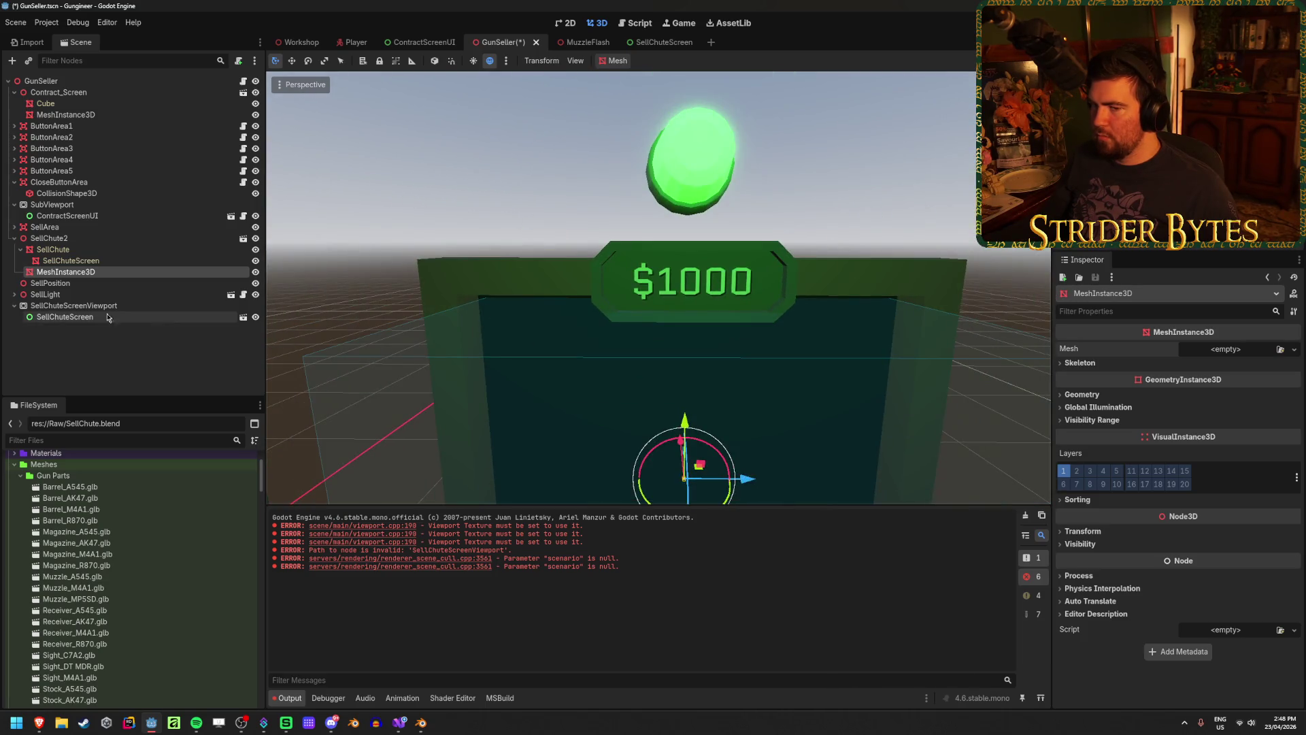
click(94, 348)
click(405, 723)
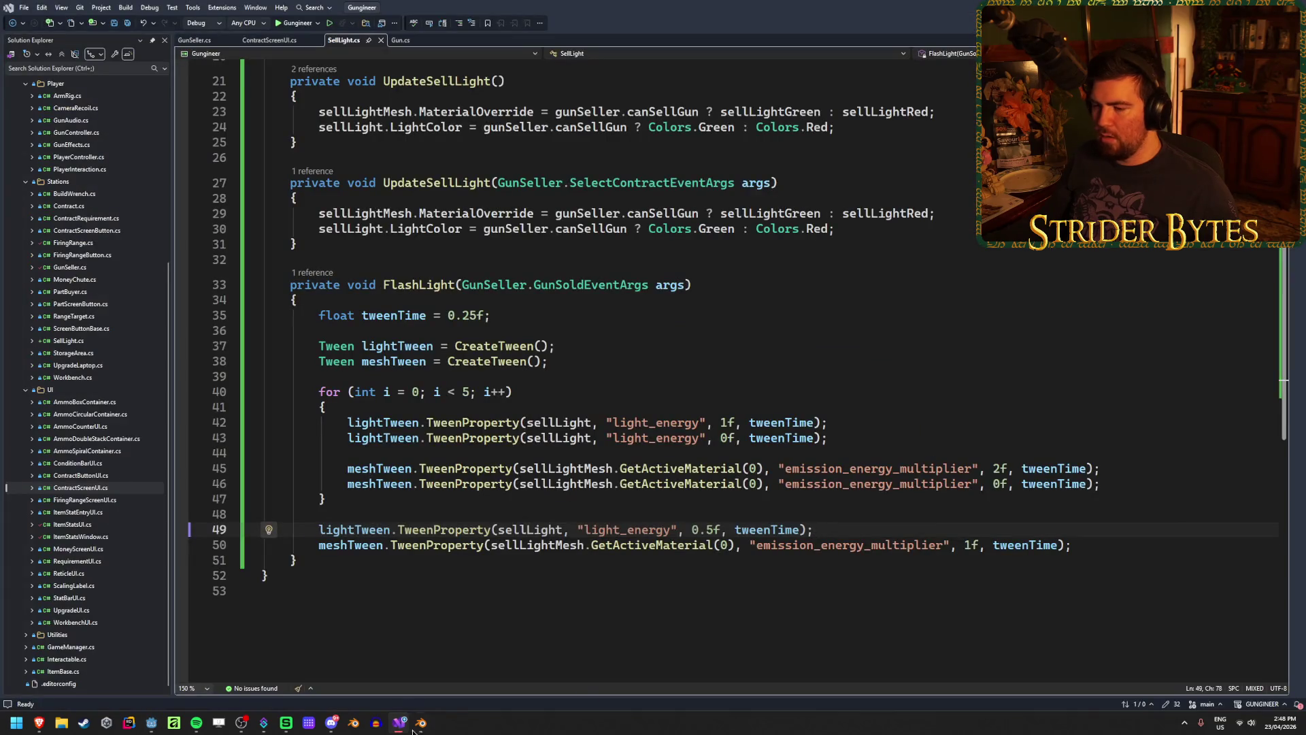
In Blender, exit Edit Mode on the chute model and save SellChute.blend
click(421, 723)
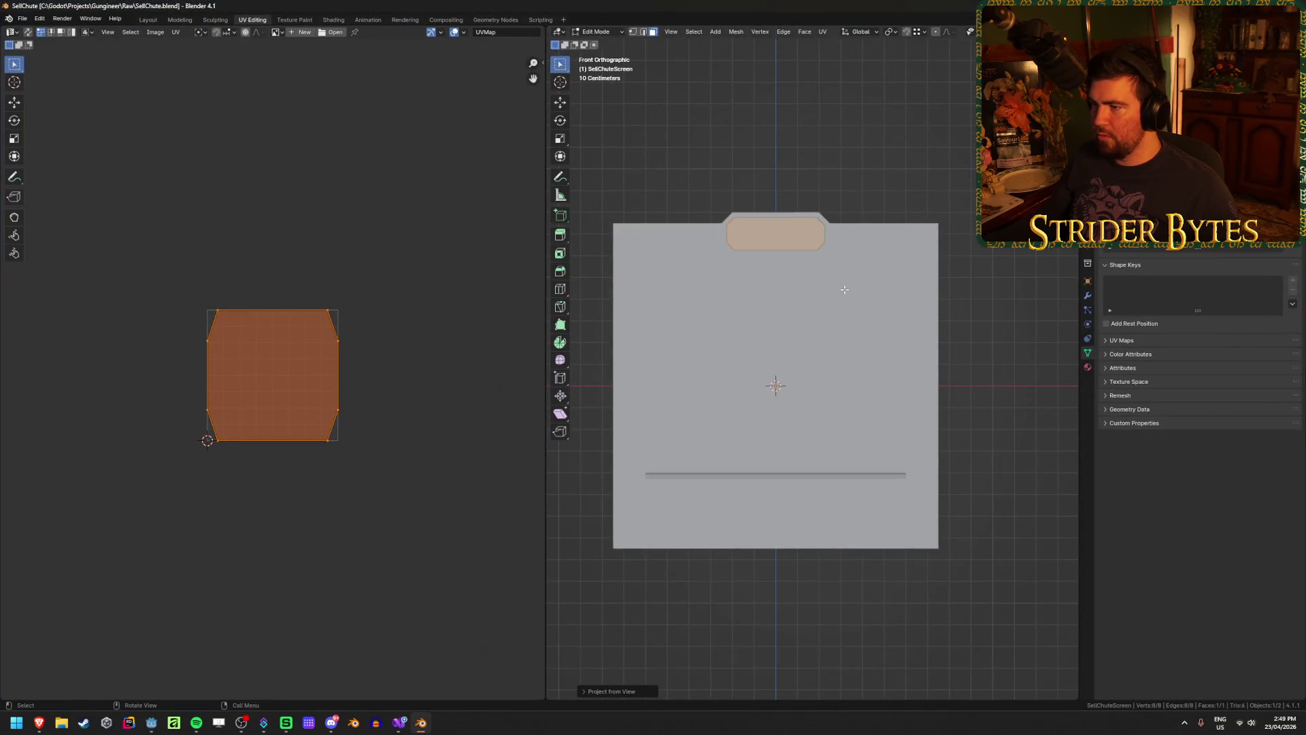
key(Tab)
scroll(789, 319, up, 5)
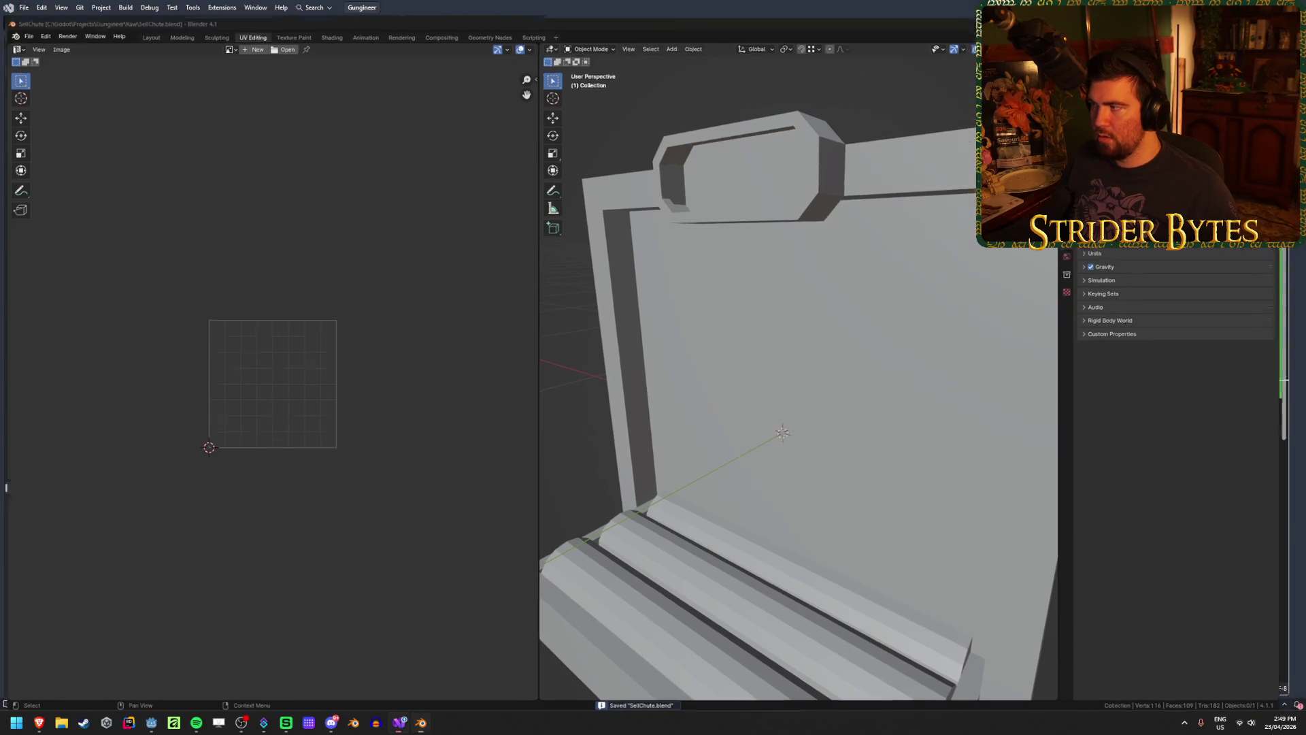
key(alt+Tab)
key(alt+Tab)
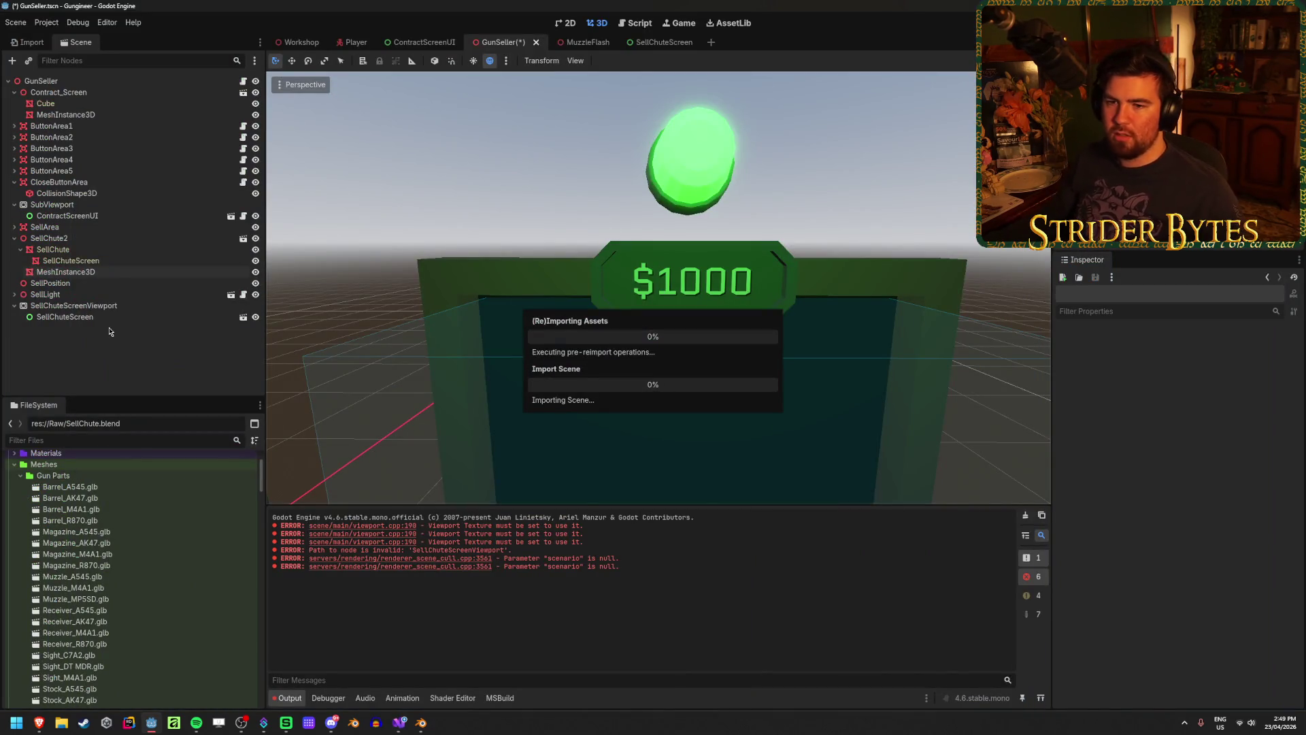
Give the new MeshInstance3D under SellChute2 a new QuadMesh, undoing a drag move
click(49, 238)
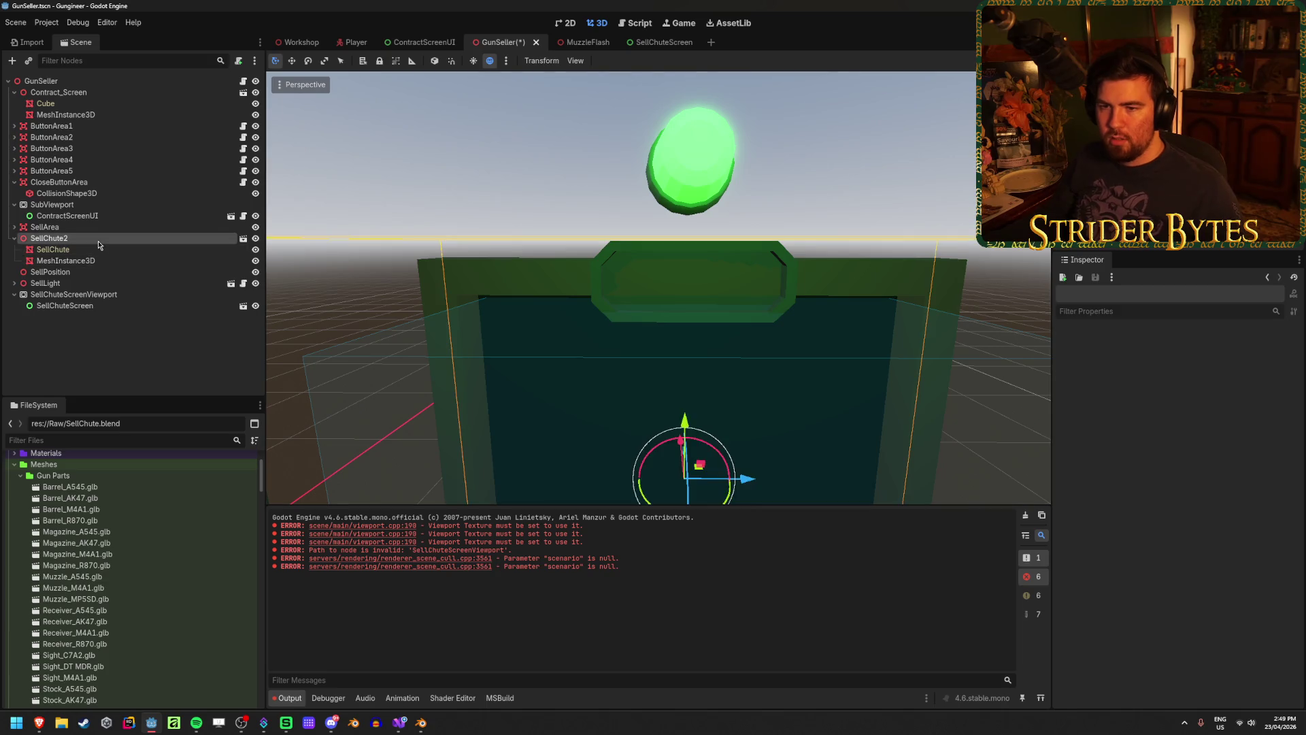
click(66, 260)
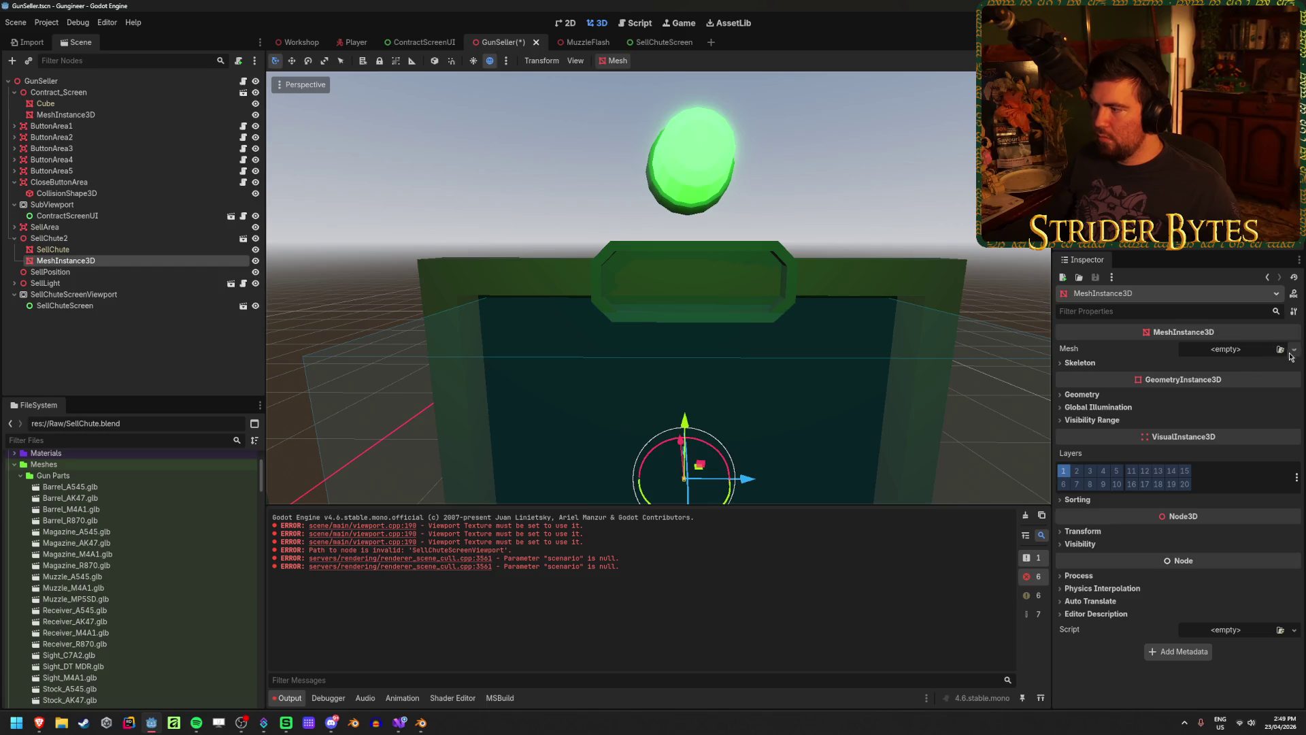
click(1292, 351)
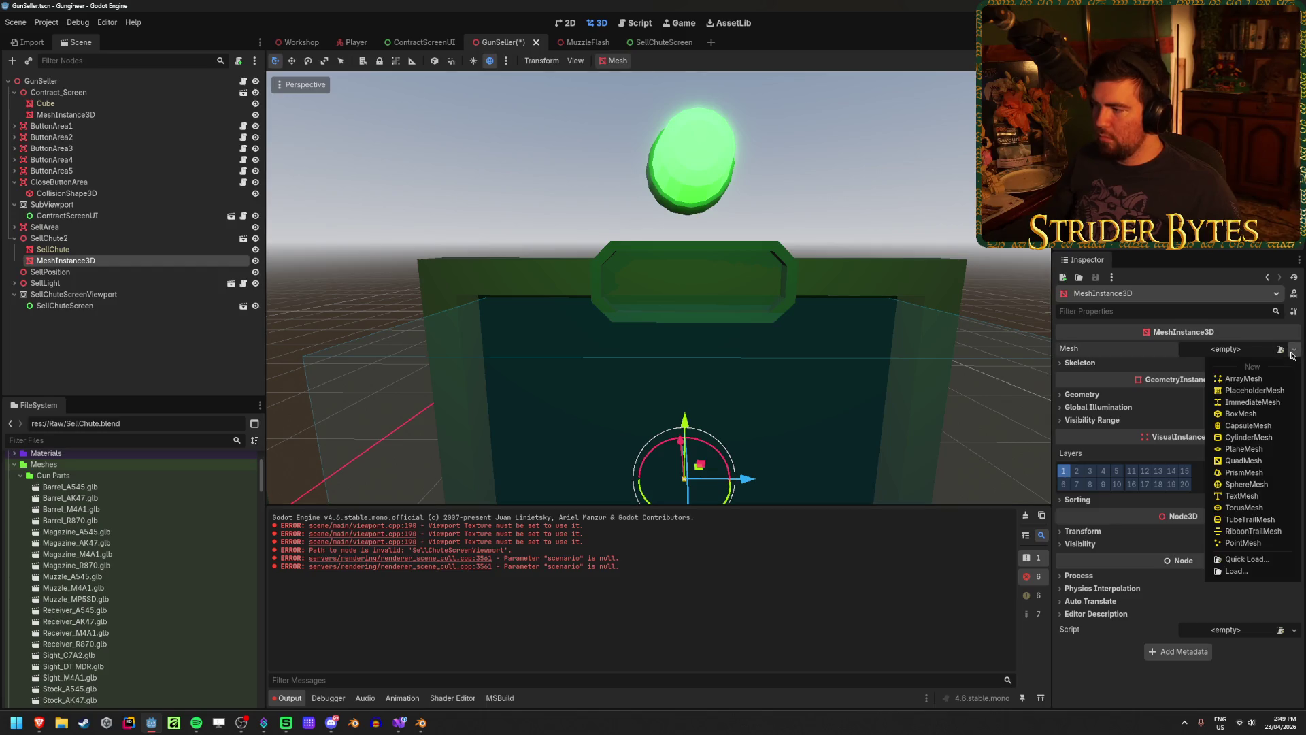
click(1242, 460)
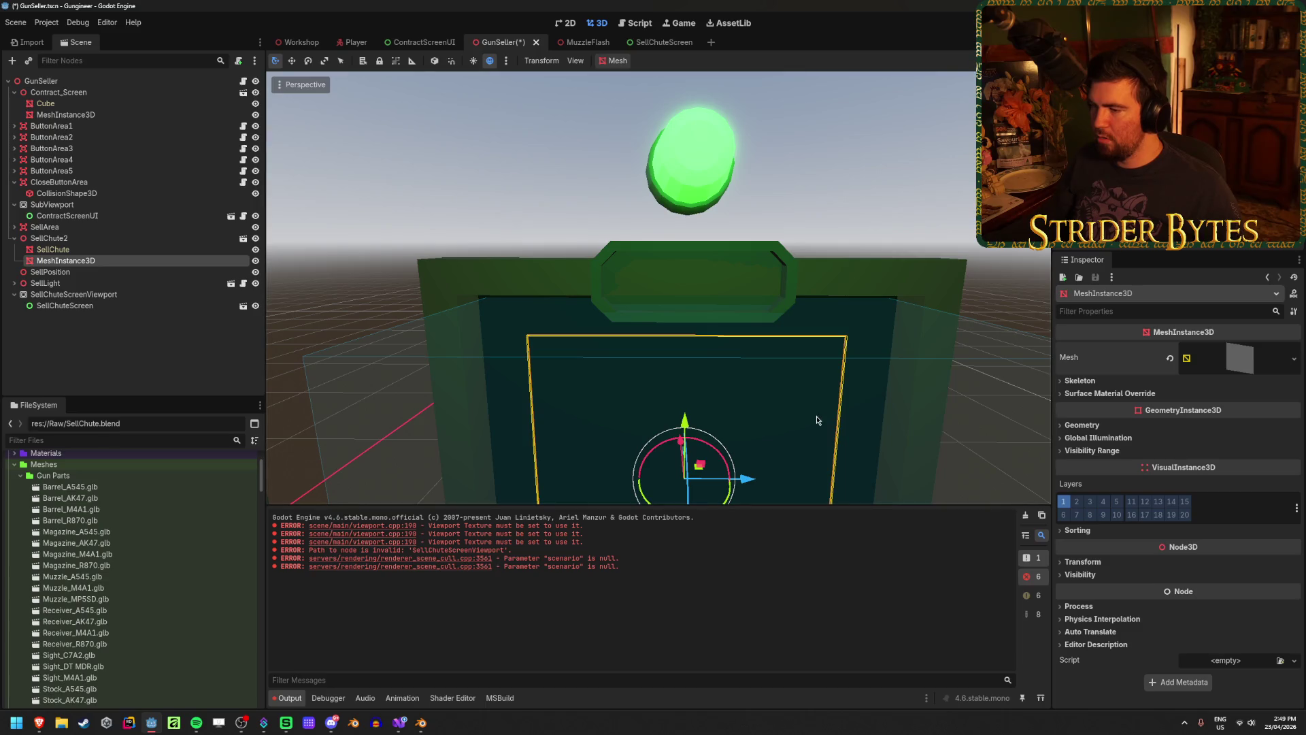
mouse_move(685, 425)
mouse_down()
mouse_move(678, 265)
mouse_move(704, 213)
mouse_up()
key(ctrl+z)
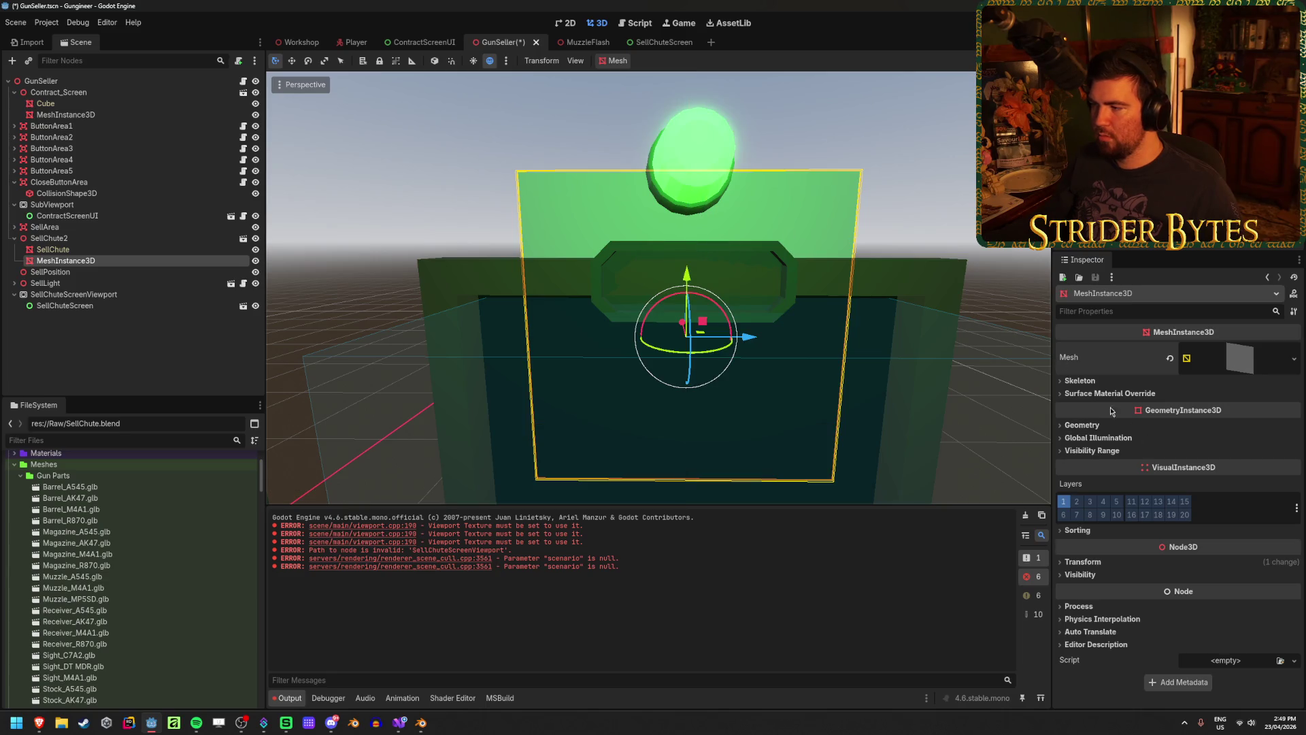
Set the screen quad's Position Y to 0.7
click(1117, 561)
click(1183, 590)
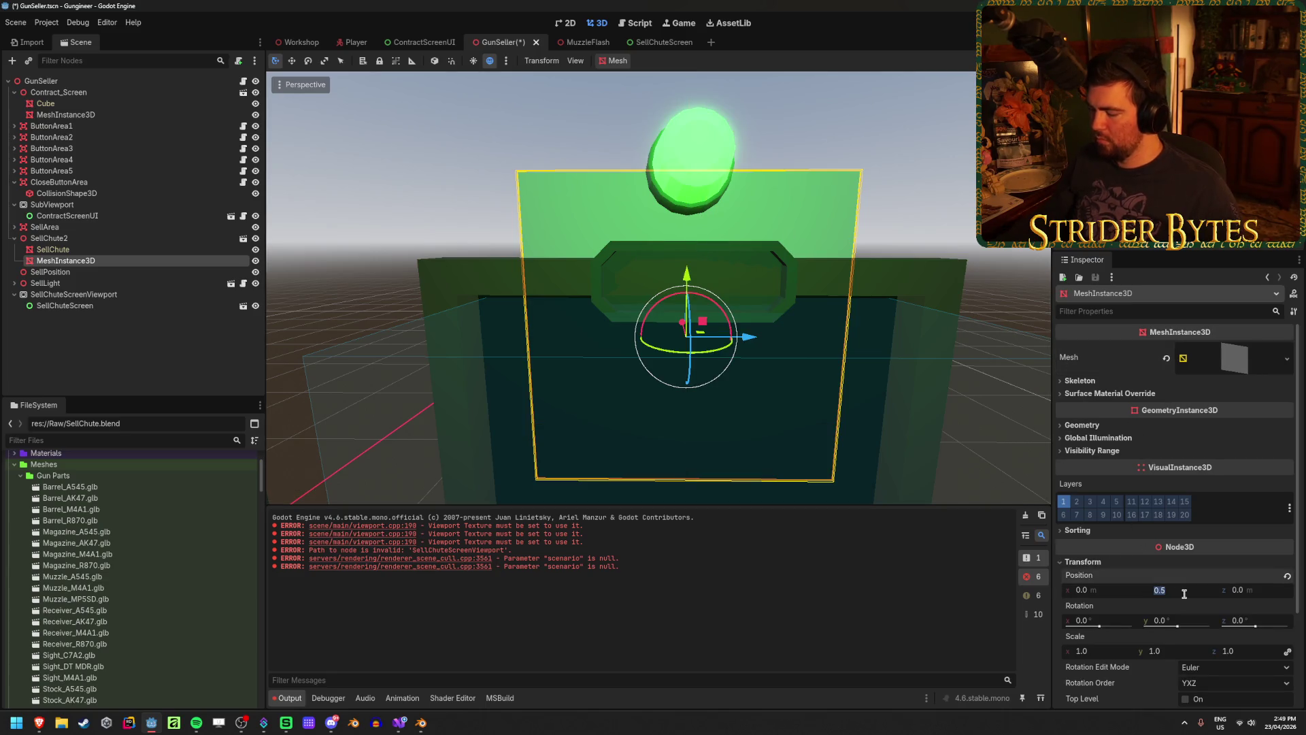
text(.7)
key(Return)
Save, then set the QuadMesh size to 0.45 by 0.15
key(ctrl+s)
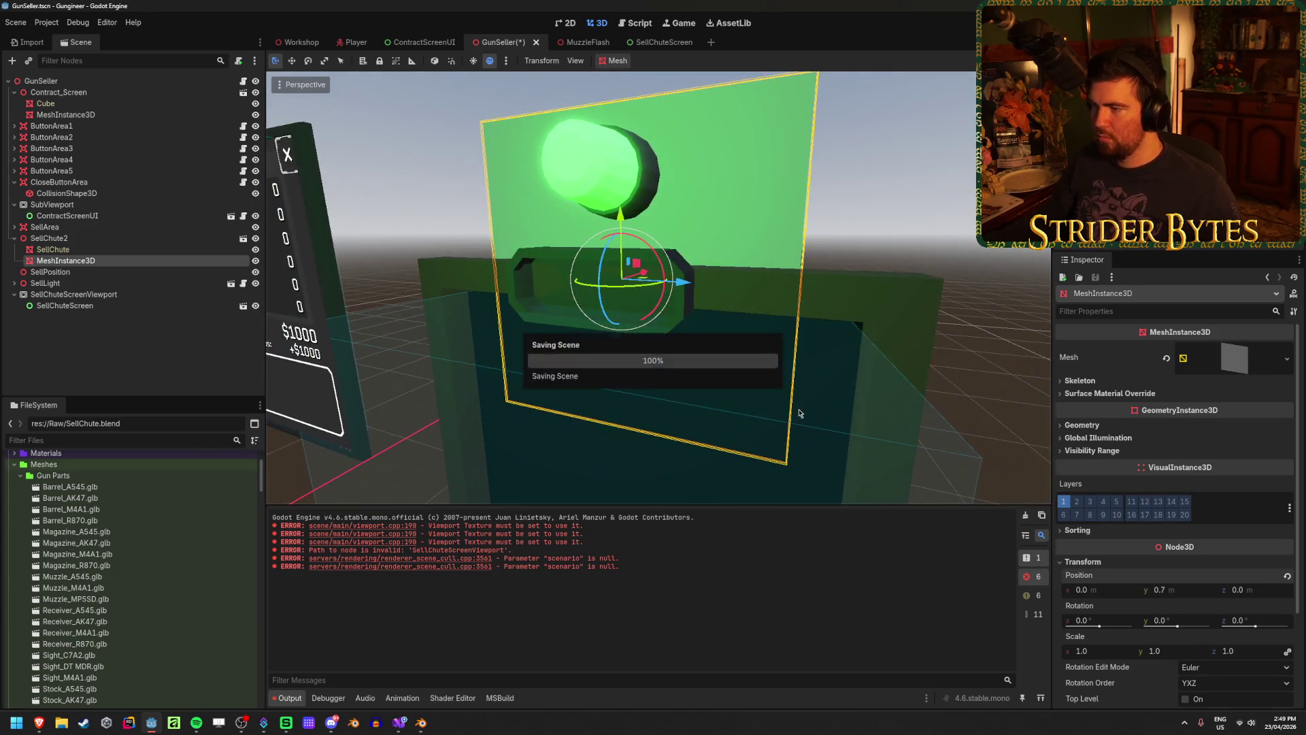
click(1278, 354)
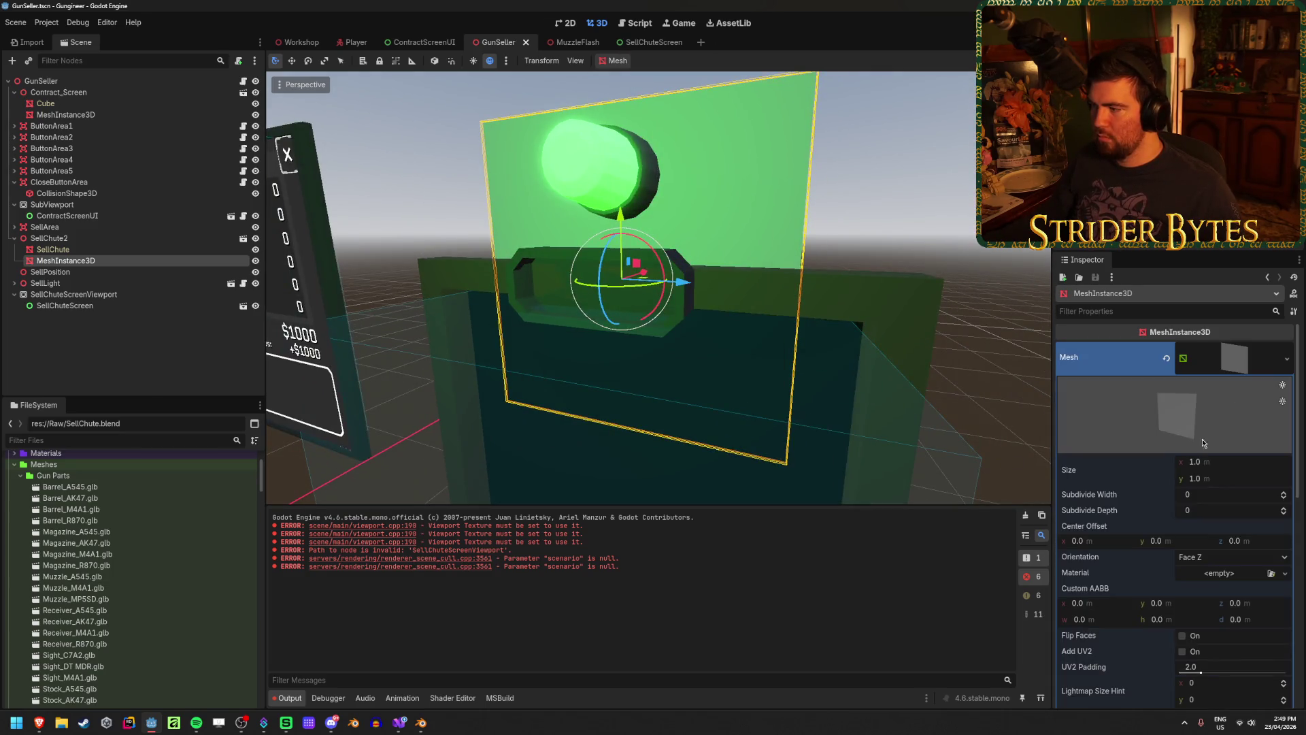
click(1230, 463)
text(.45)
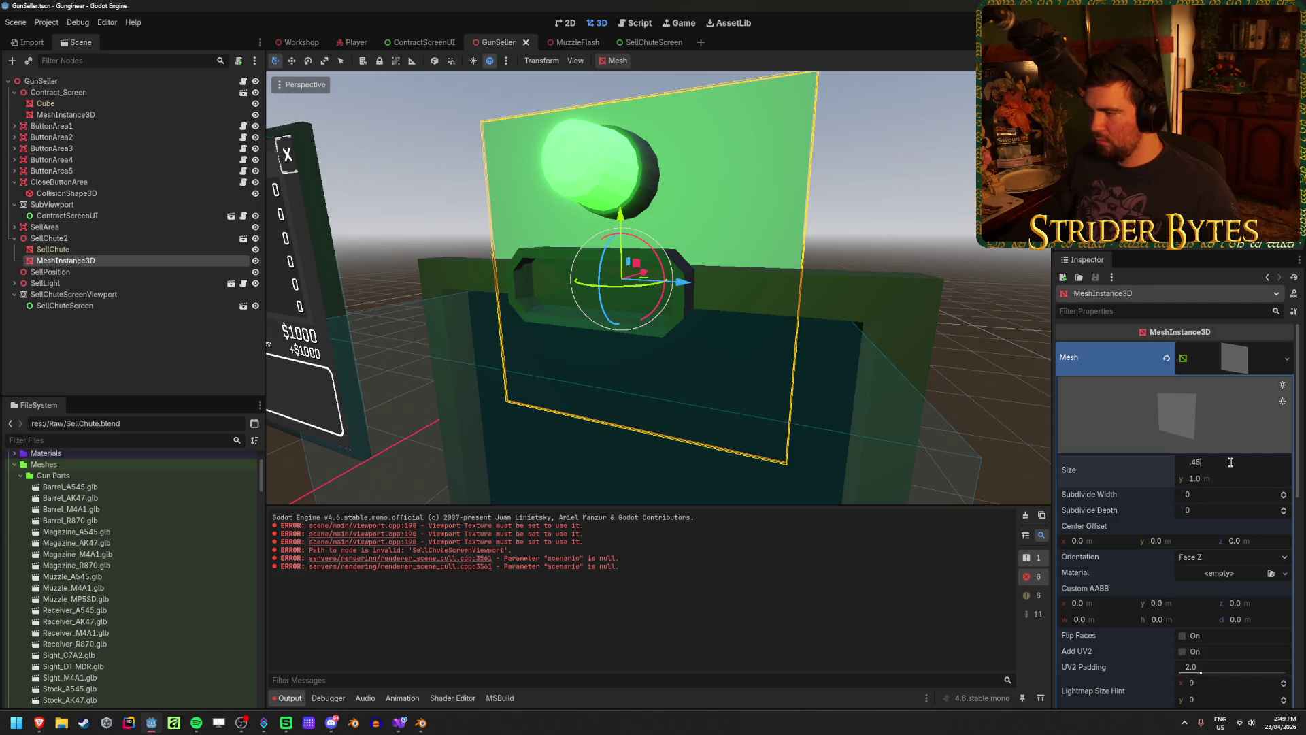
key(Tab)
text(.)
key(Return)
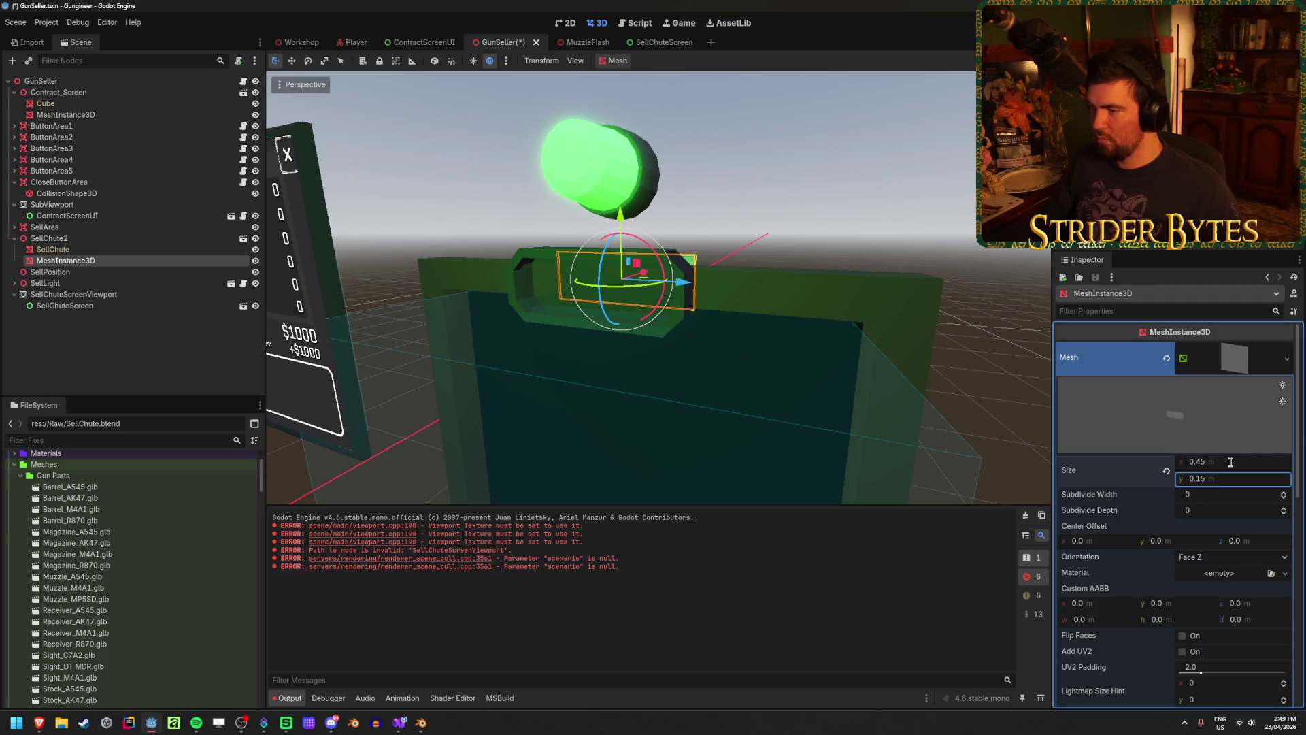
Orbit around the chute, save, and try screen Position Z values 0.15, 0.25 and 0.2
mouse_move(782, 354)
mouse_down()
mouse_move(674, 410)
mouse_move(604, 317)
mouse_move(562, 319)
mouse_up()
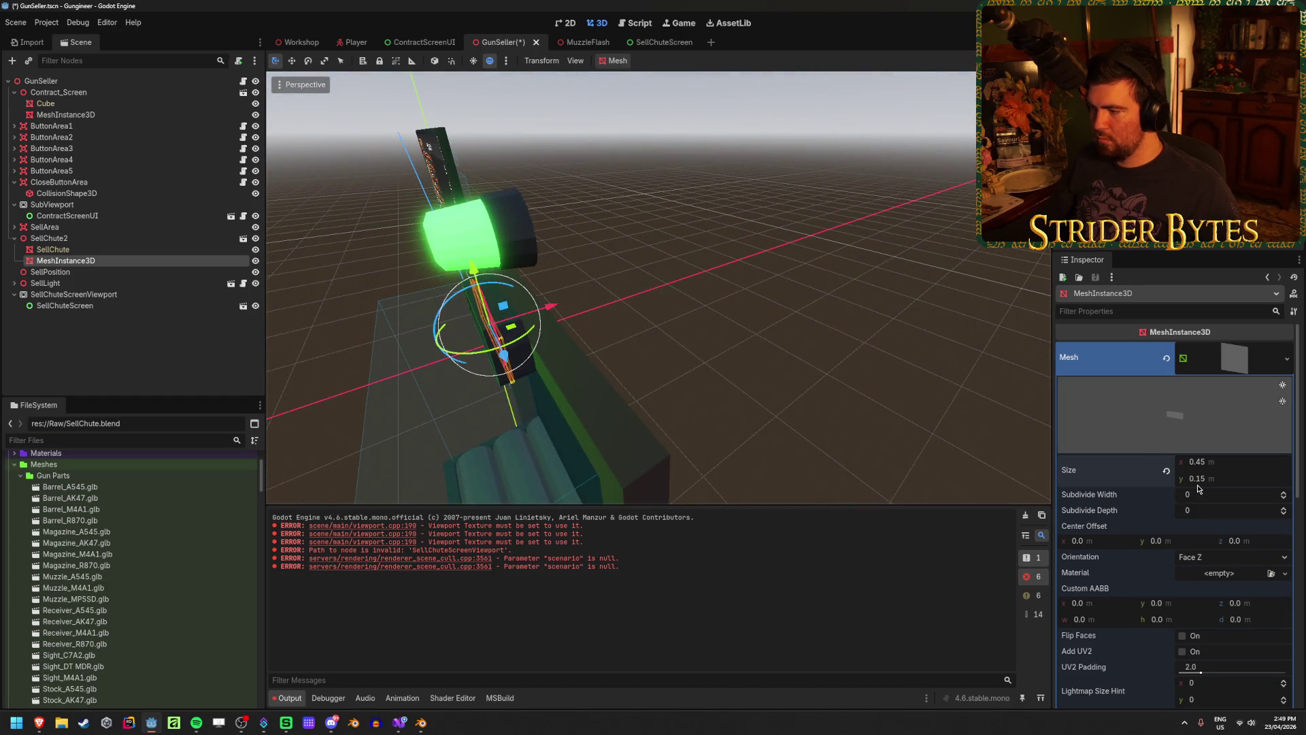
scroll(1197, 480, down, 10)
key(ctrl+s)
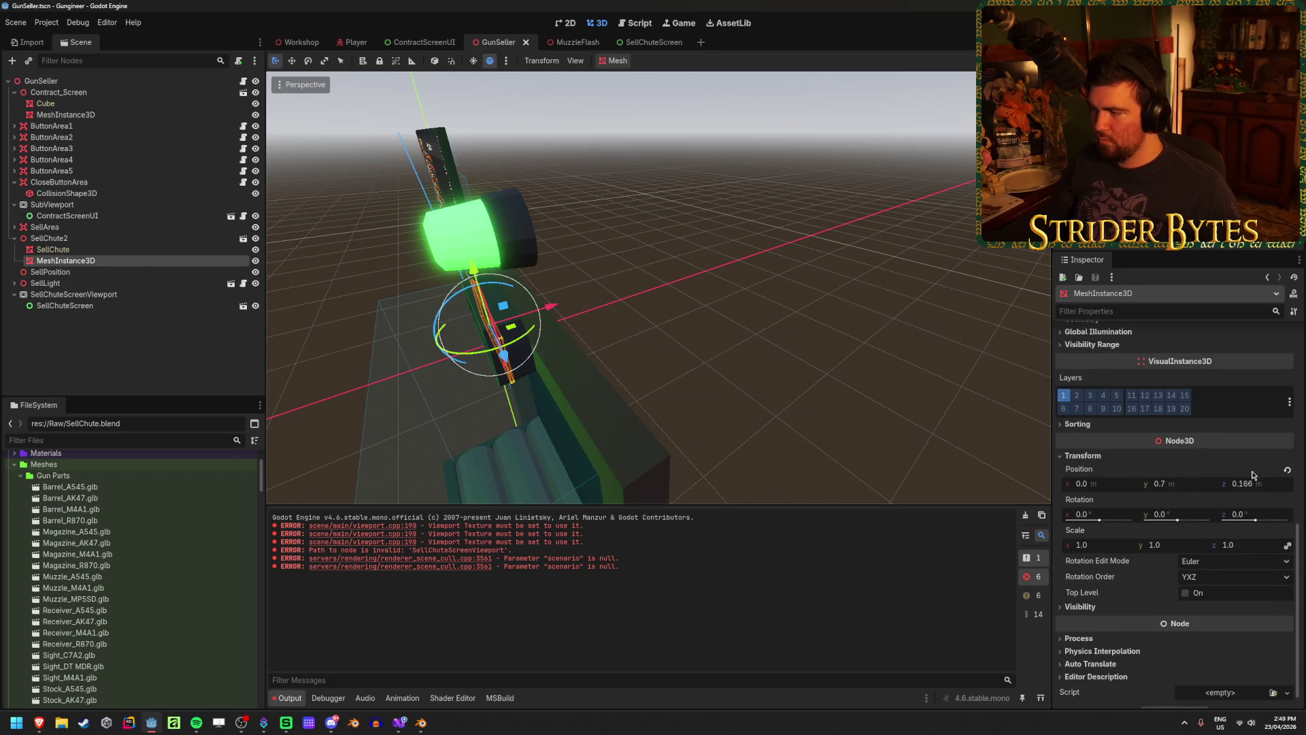
click(1255, 483)
text(0.15)
key(Return)
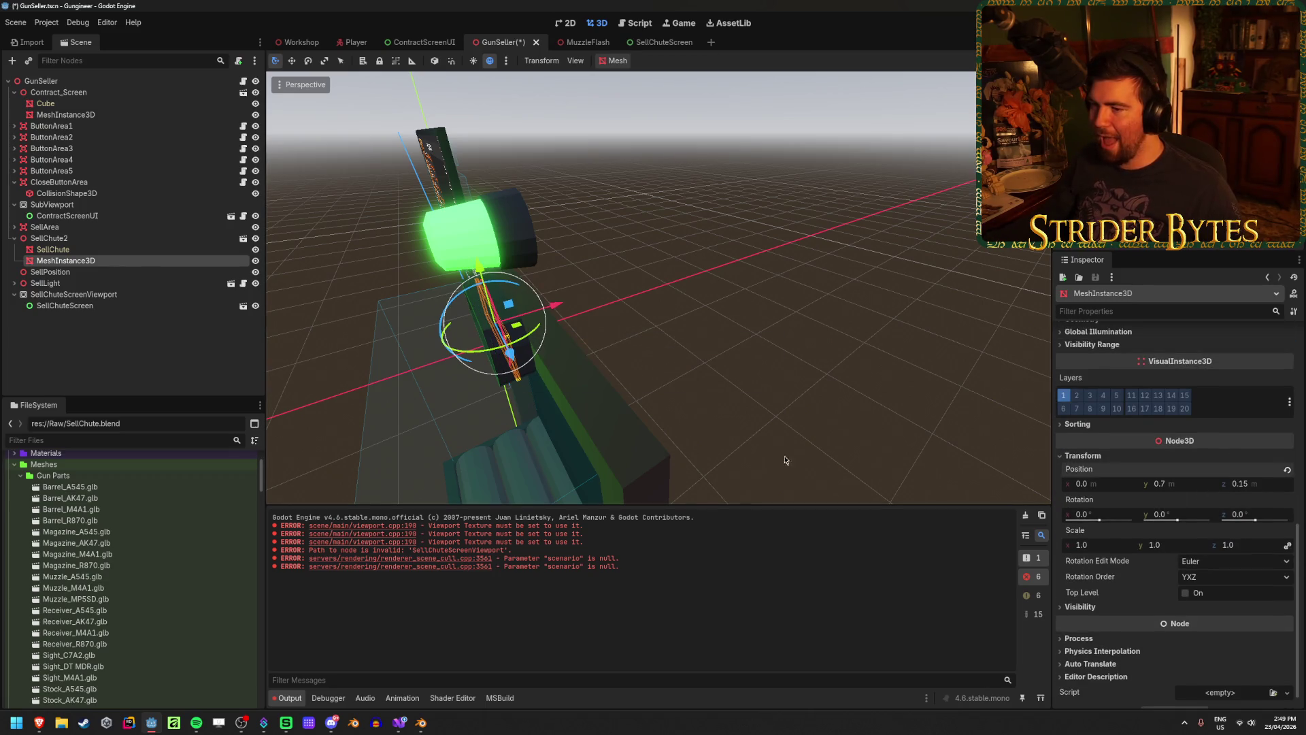
scroll(515, 411, up, 5)
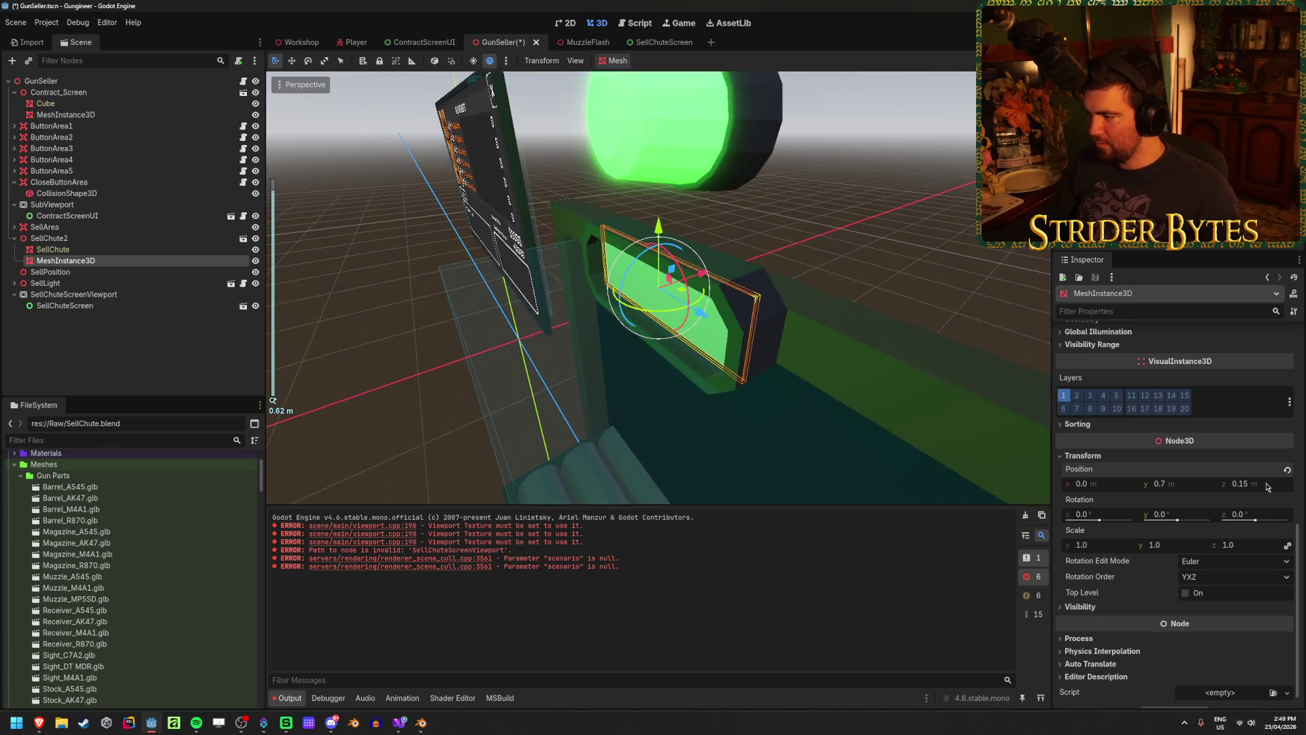
text(0.25)
key(Return)
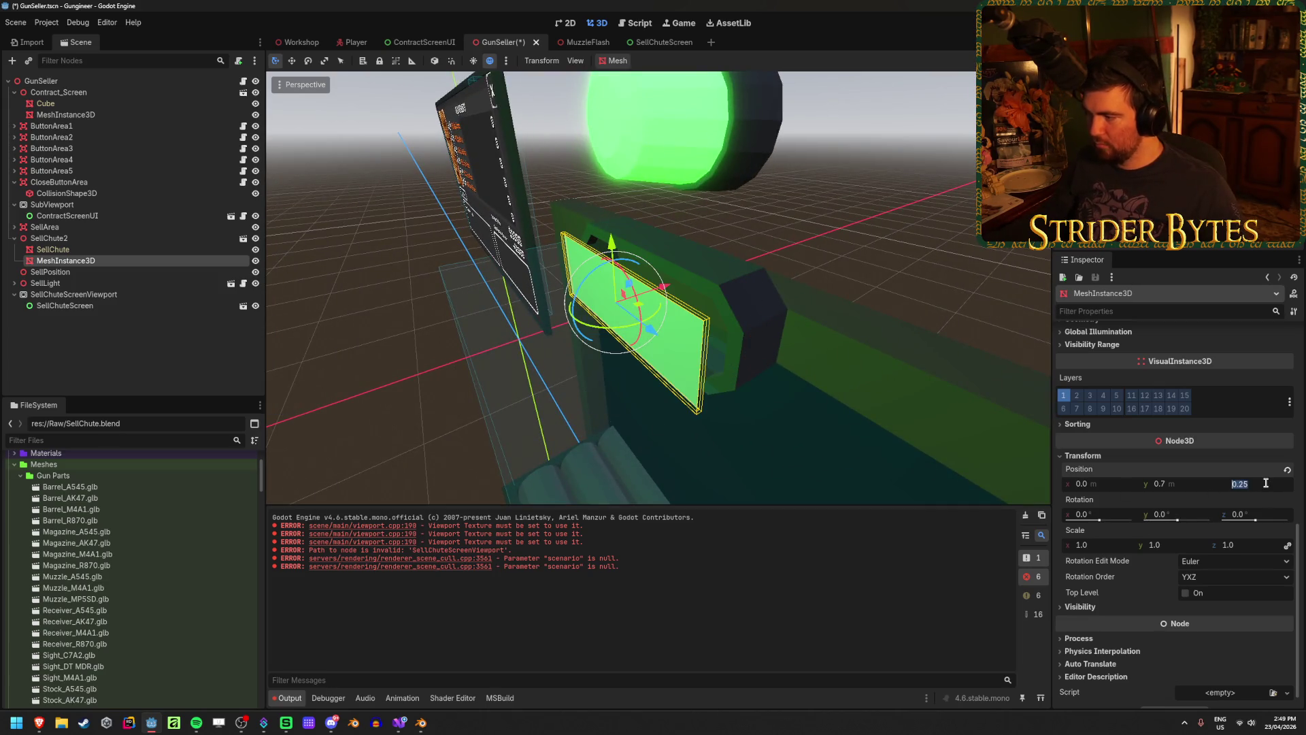
key(Return)
scroll(451, 374, up, 5)
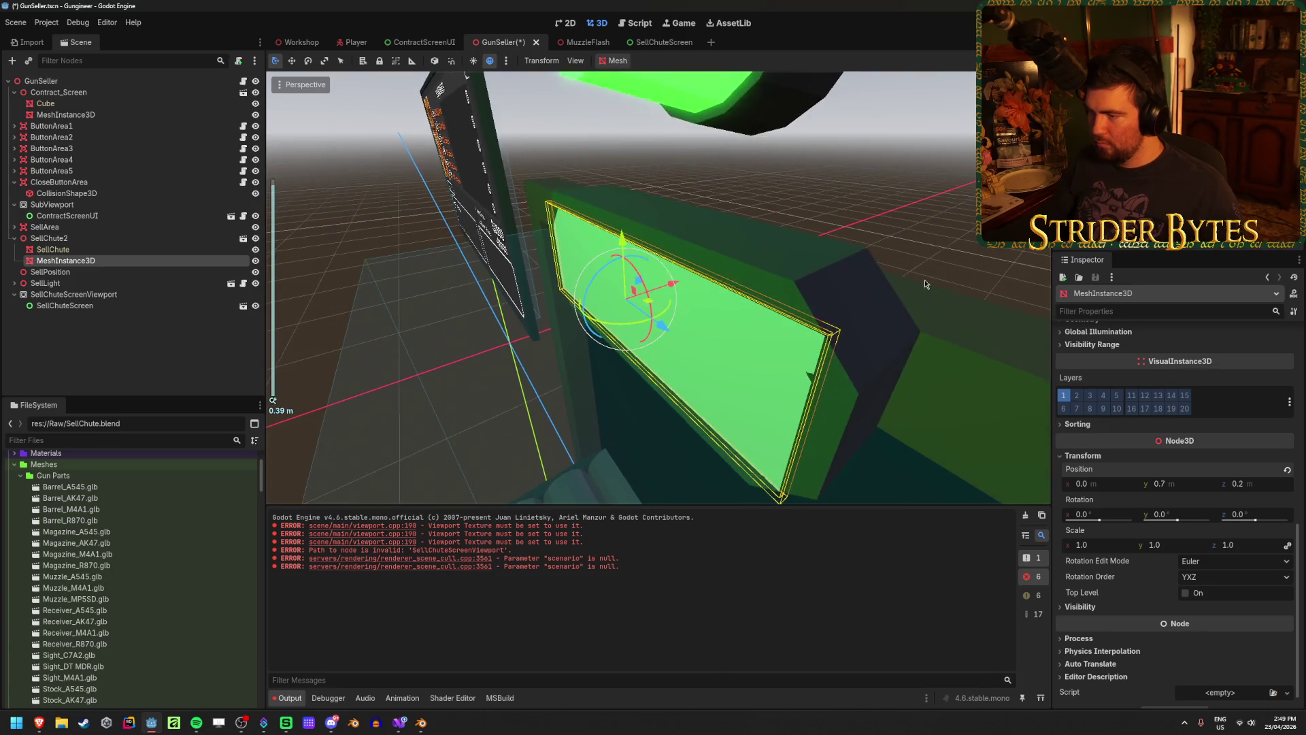
Try Position Z 0.95 and 0.195, checking the fit, then settle on 0.175
click(1265, 488)
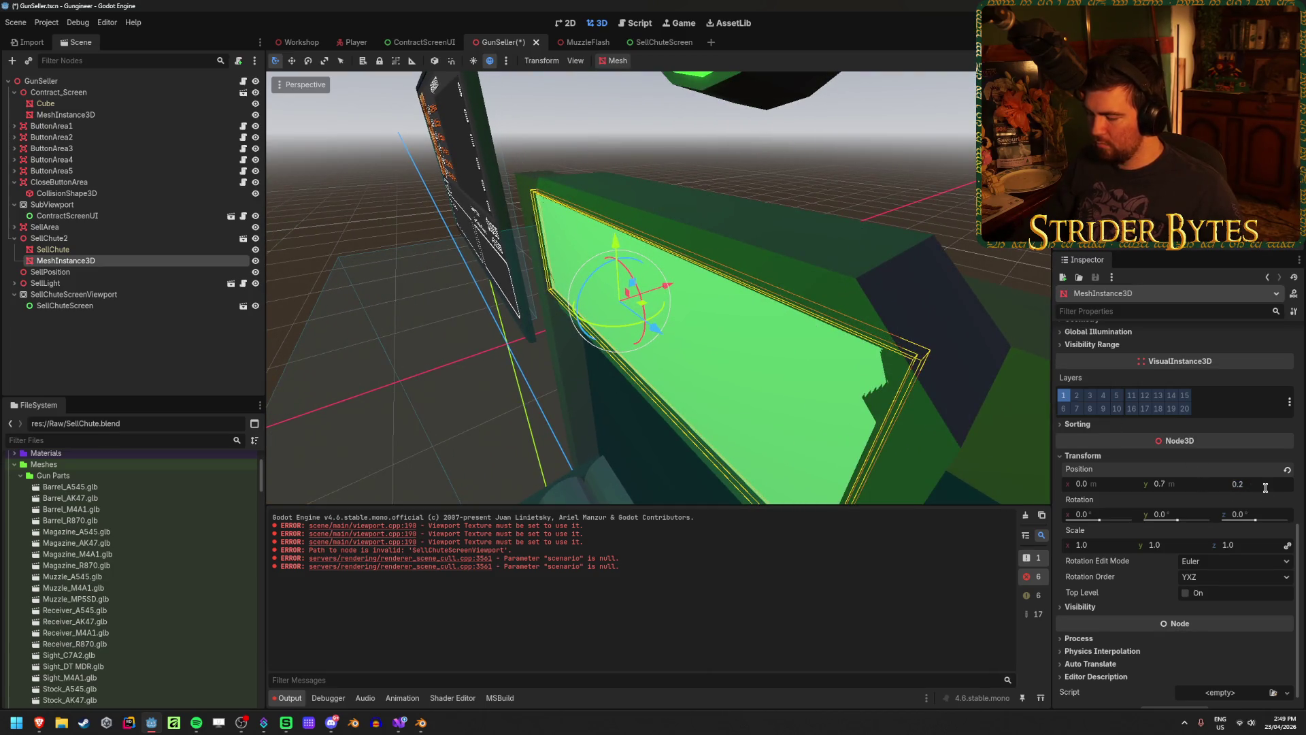
text(0.95)
key(Return)
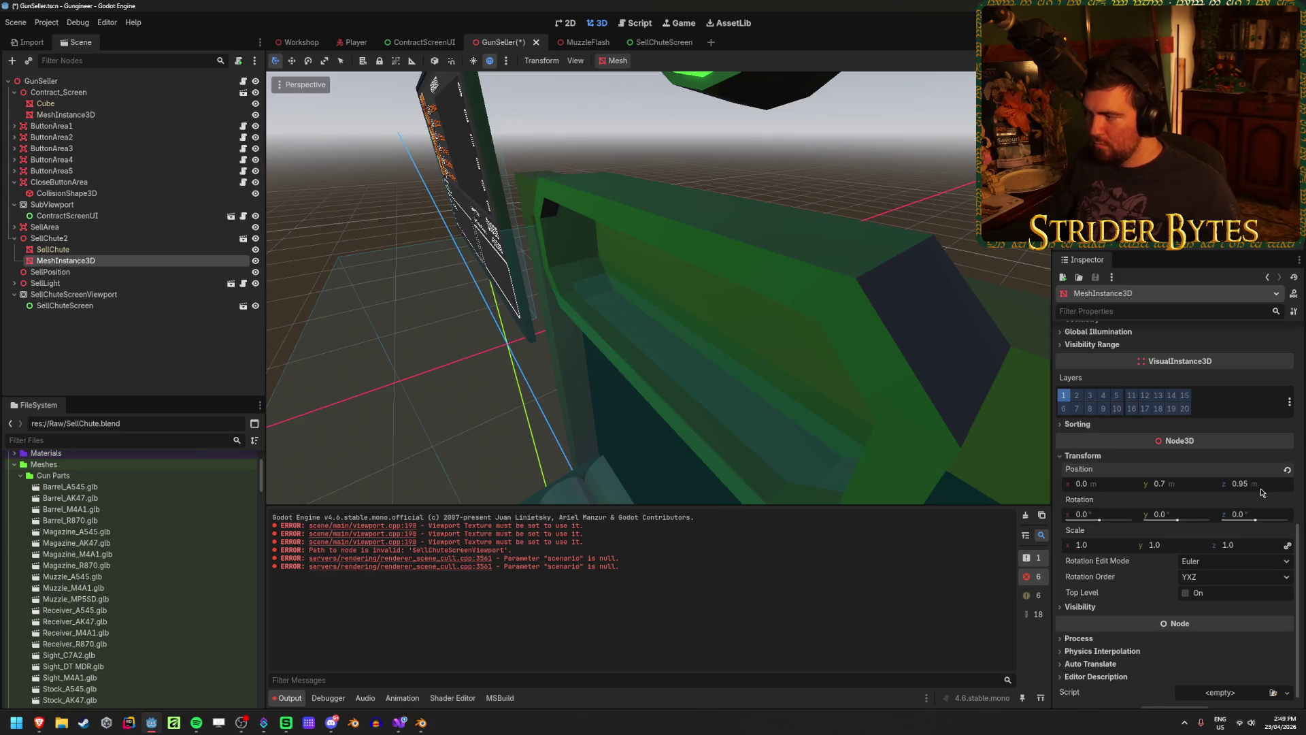
click(1260, 489)
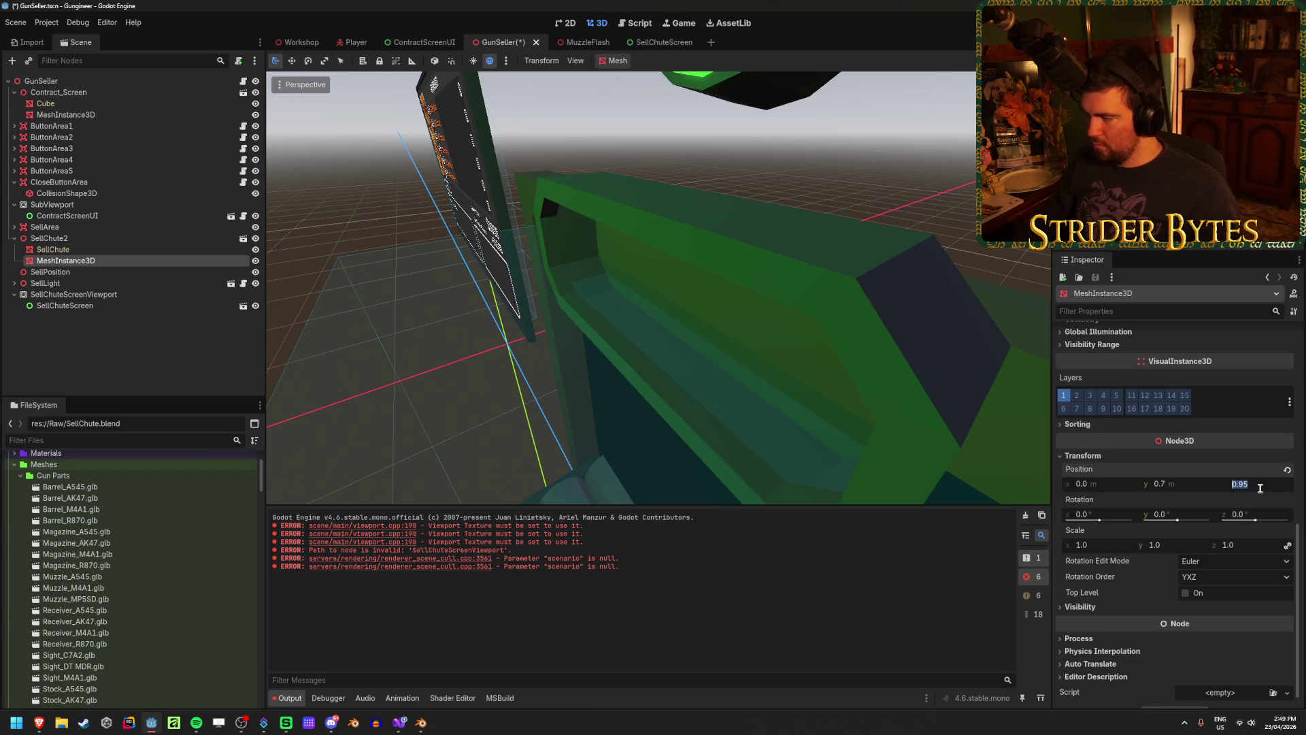
text(1)
key(Return)
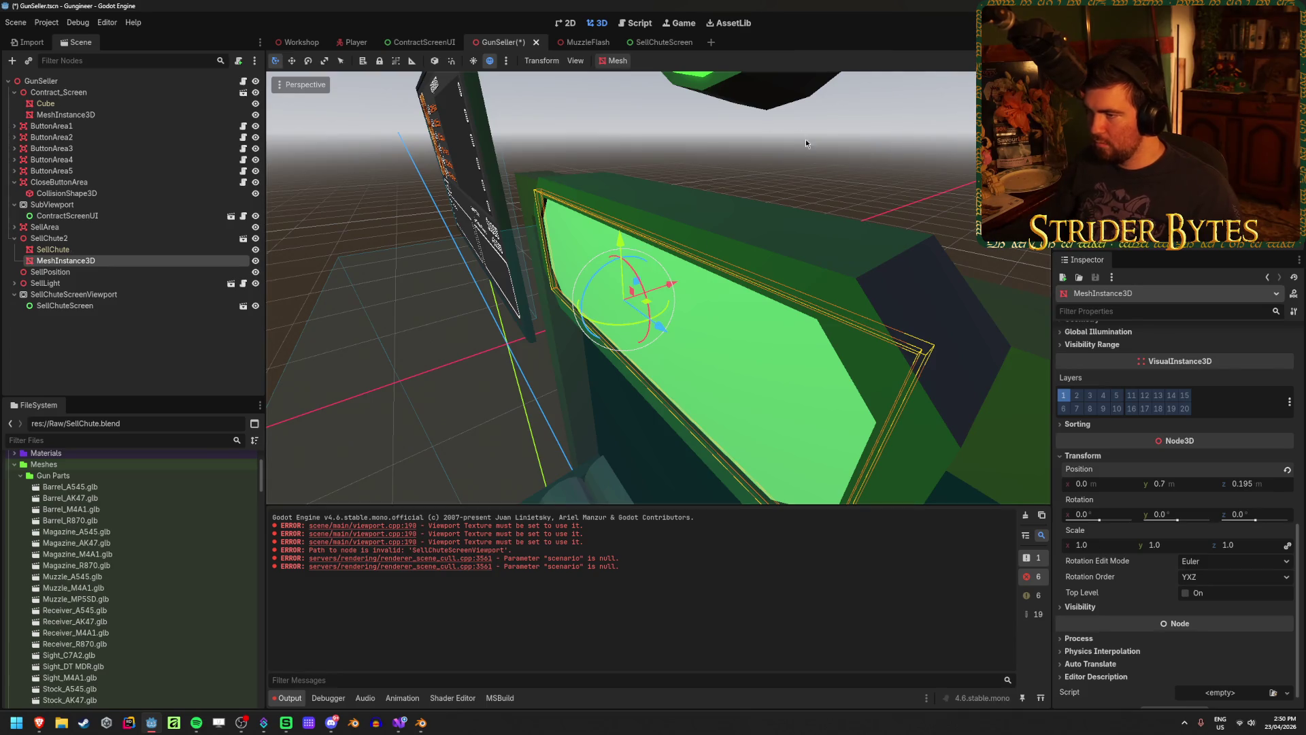
click(828, 165)
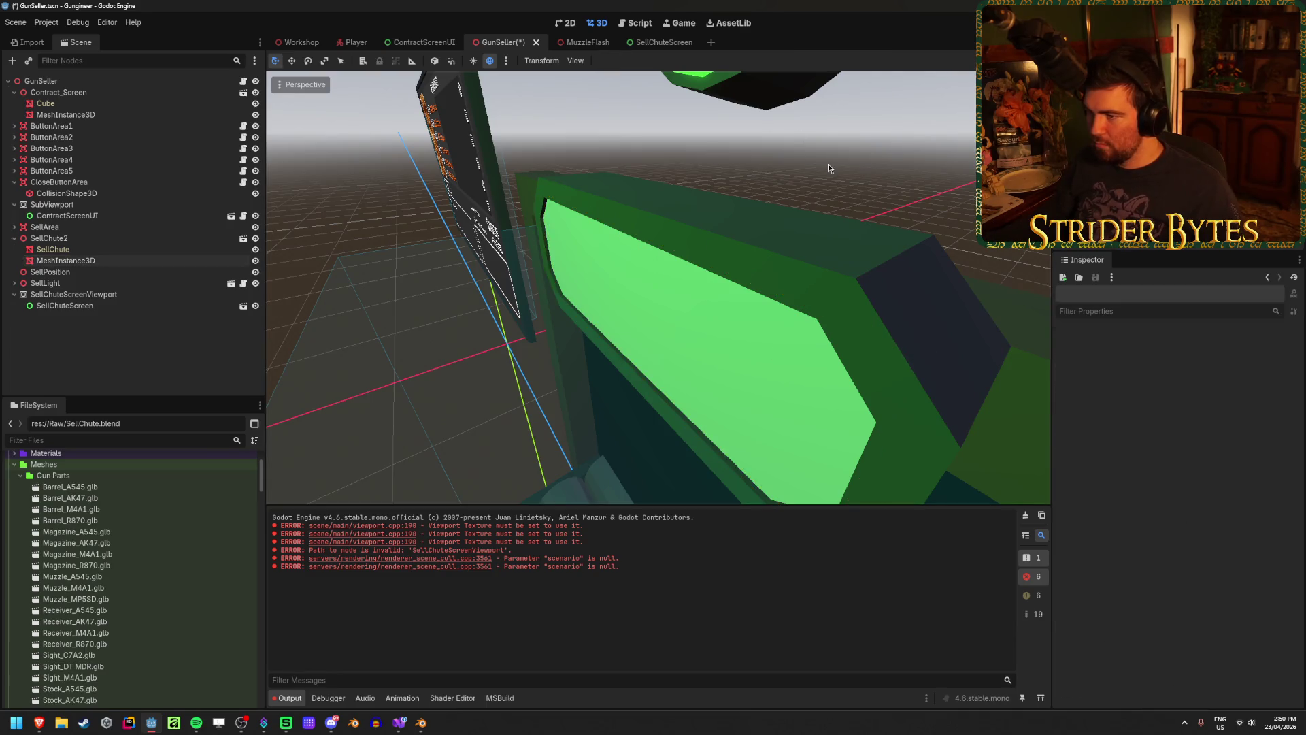
click(724, 332)
click(1272, 480)
key(BackSpace)
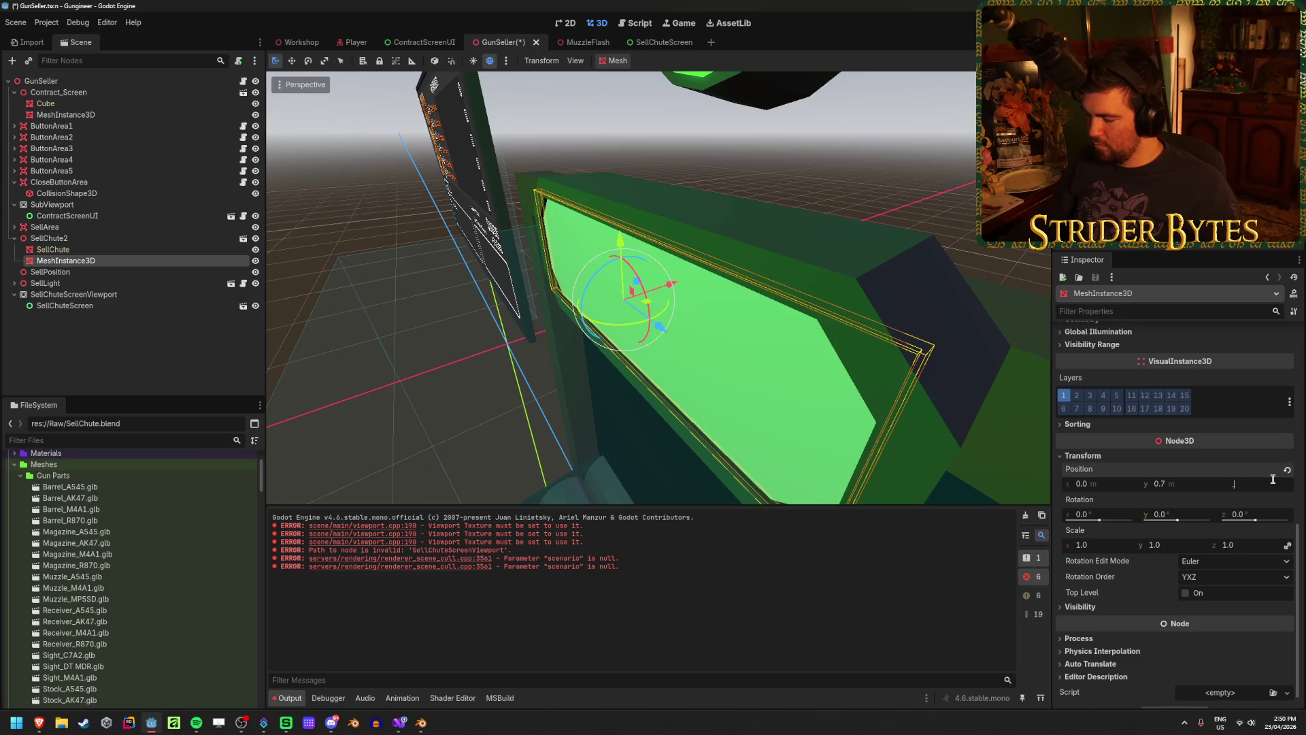
text(.175)
key(Return)
Reselect and frame the green screen mesh to check it fits the chute window
click(887, 247)
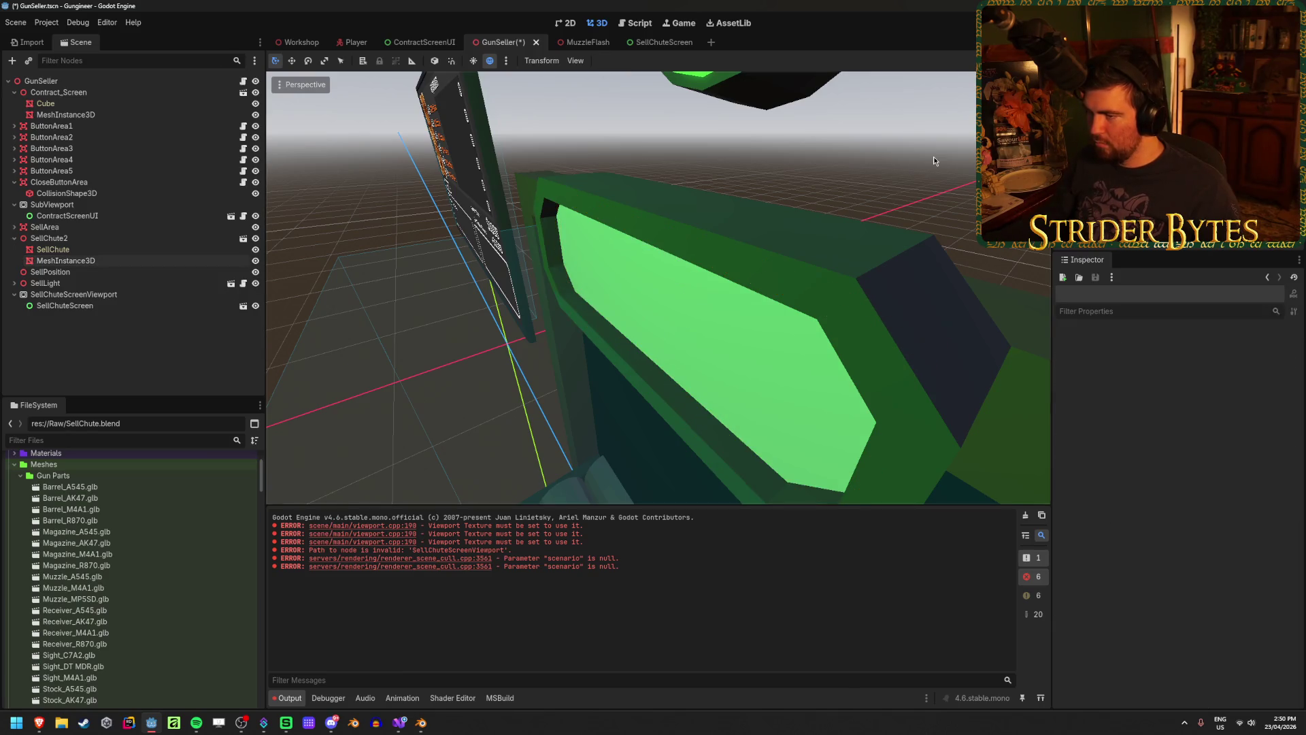
scroll(608, 308, up, 5)
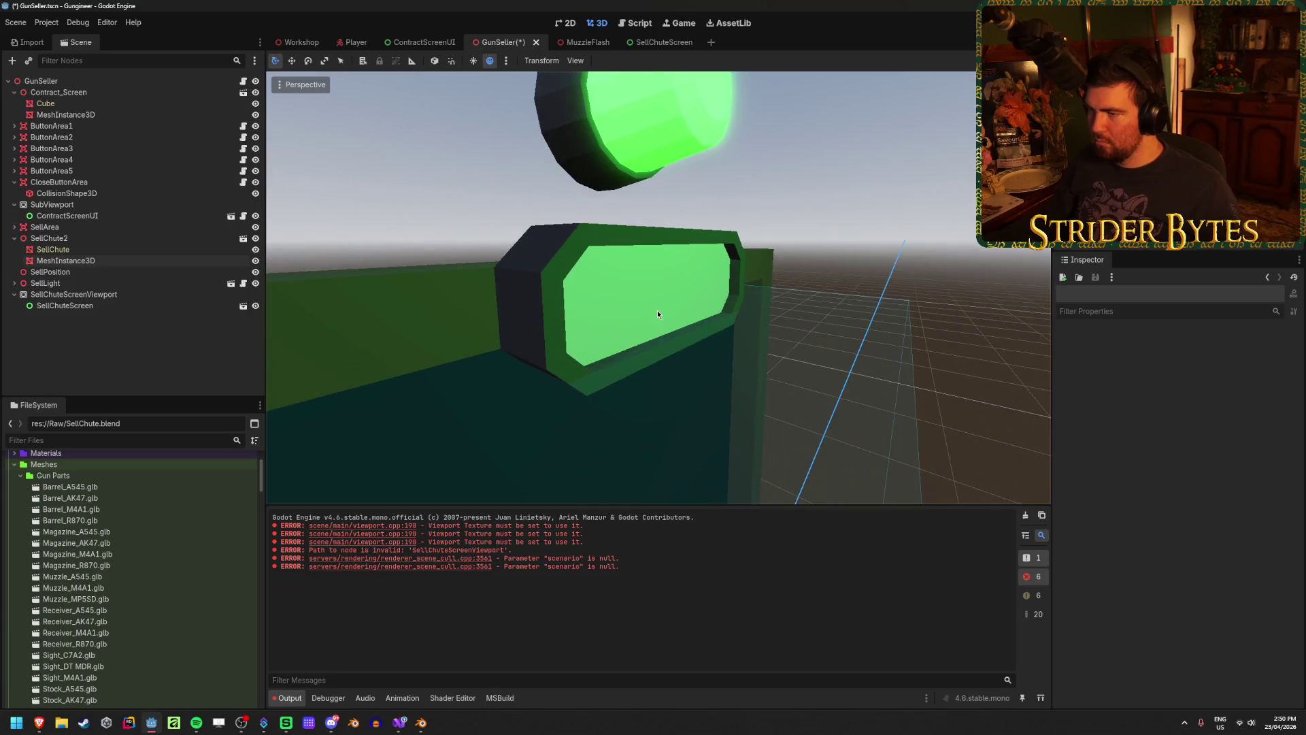
click(657, 310)
key(f)
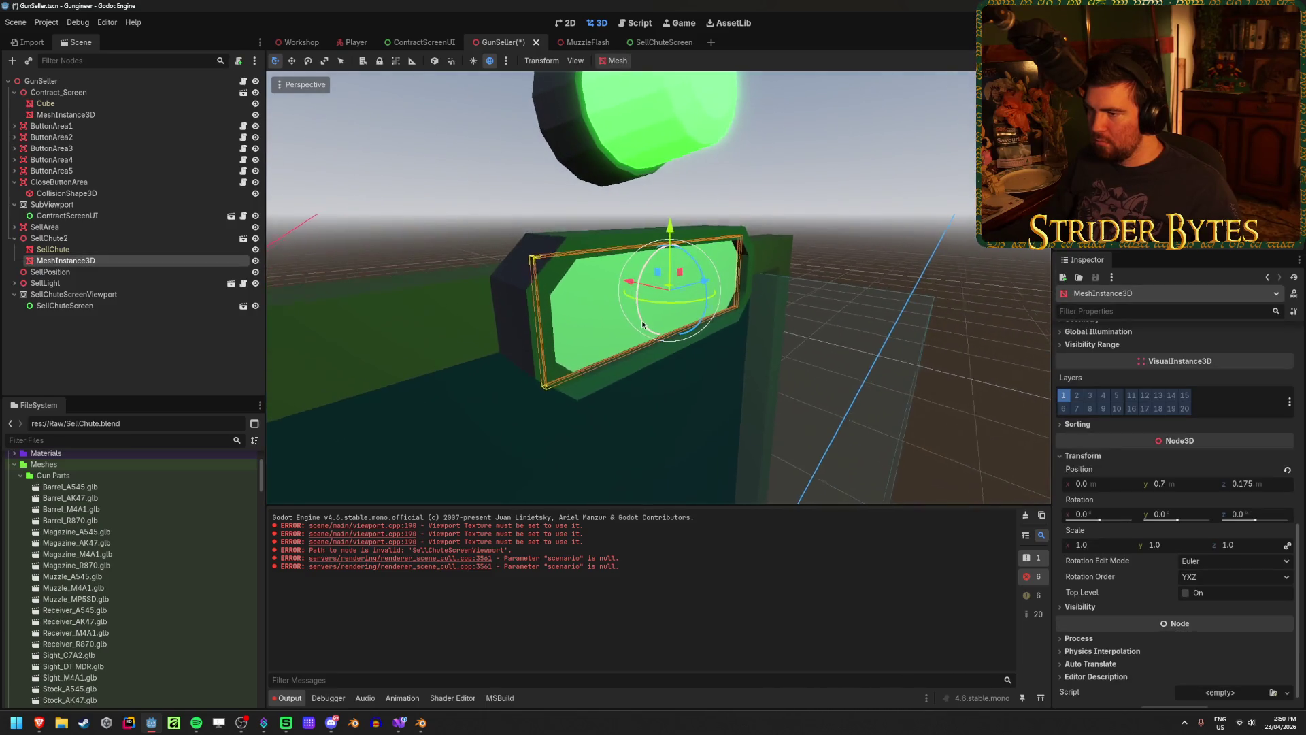
click(879, 182)
key(ctrl+s)
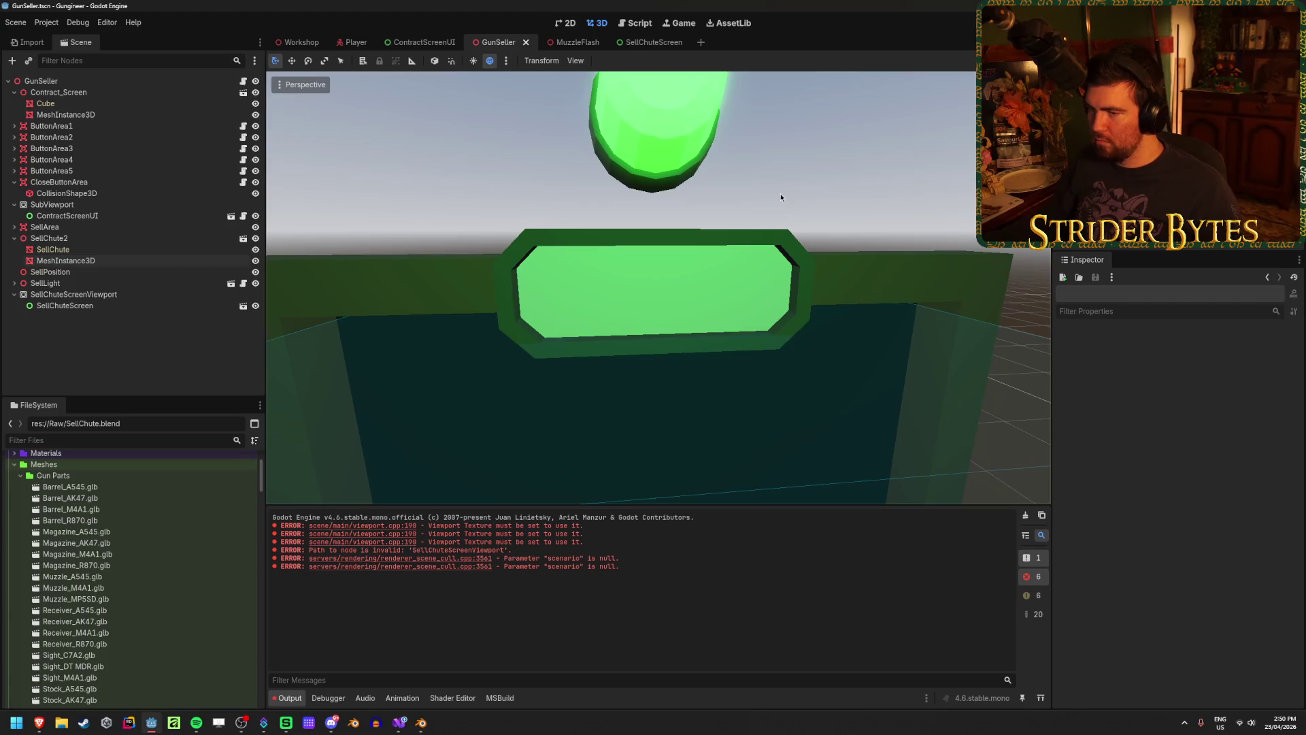
click(113, 263)
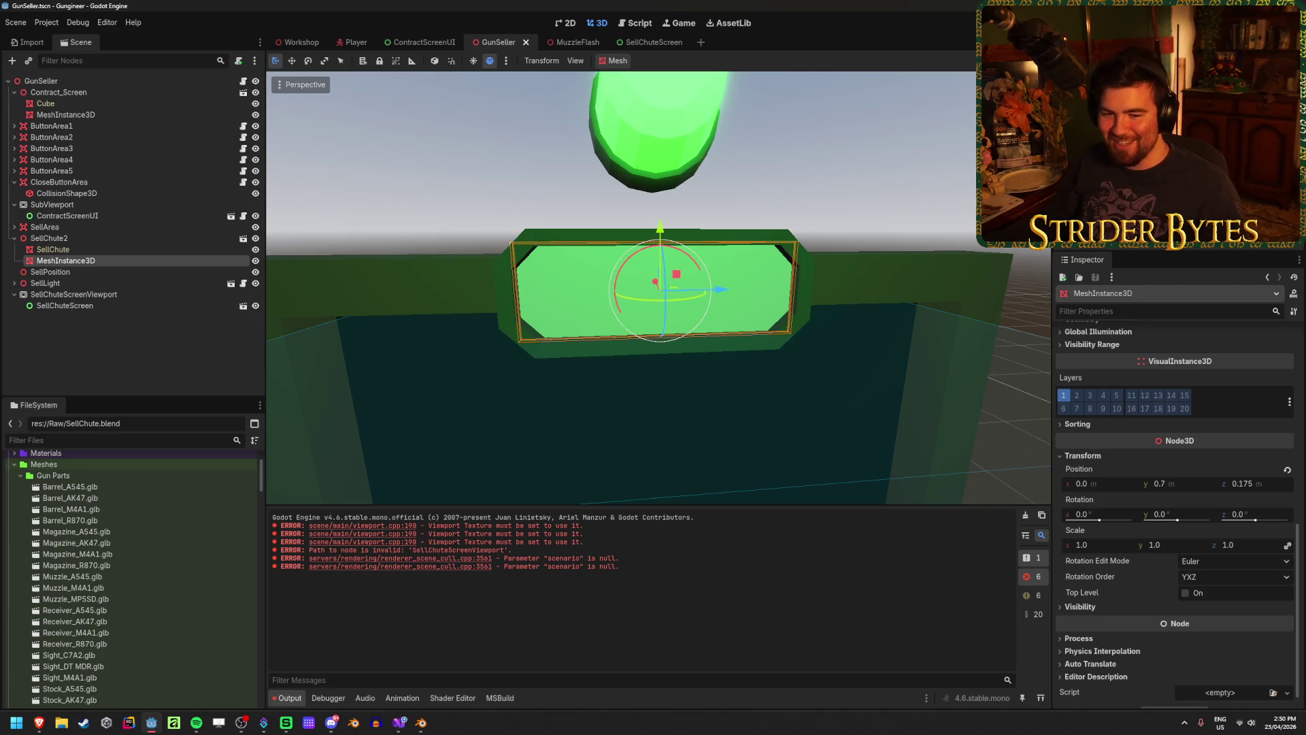
click(44, 283)
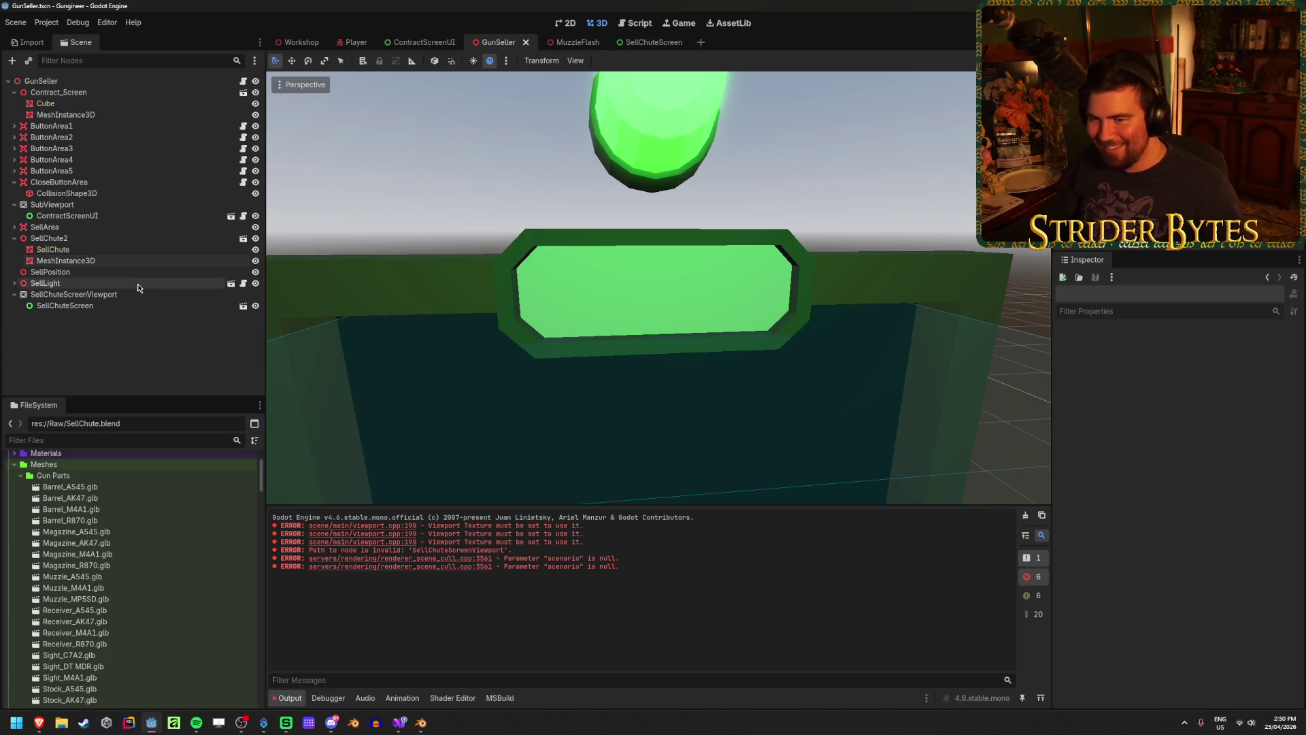
click(50, 271)
click(65, 260)
scroll(1081, 476, up, 8)
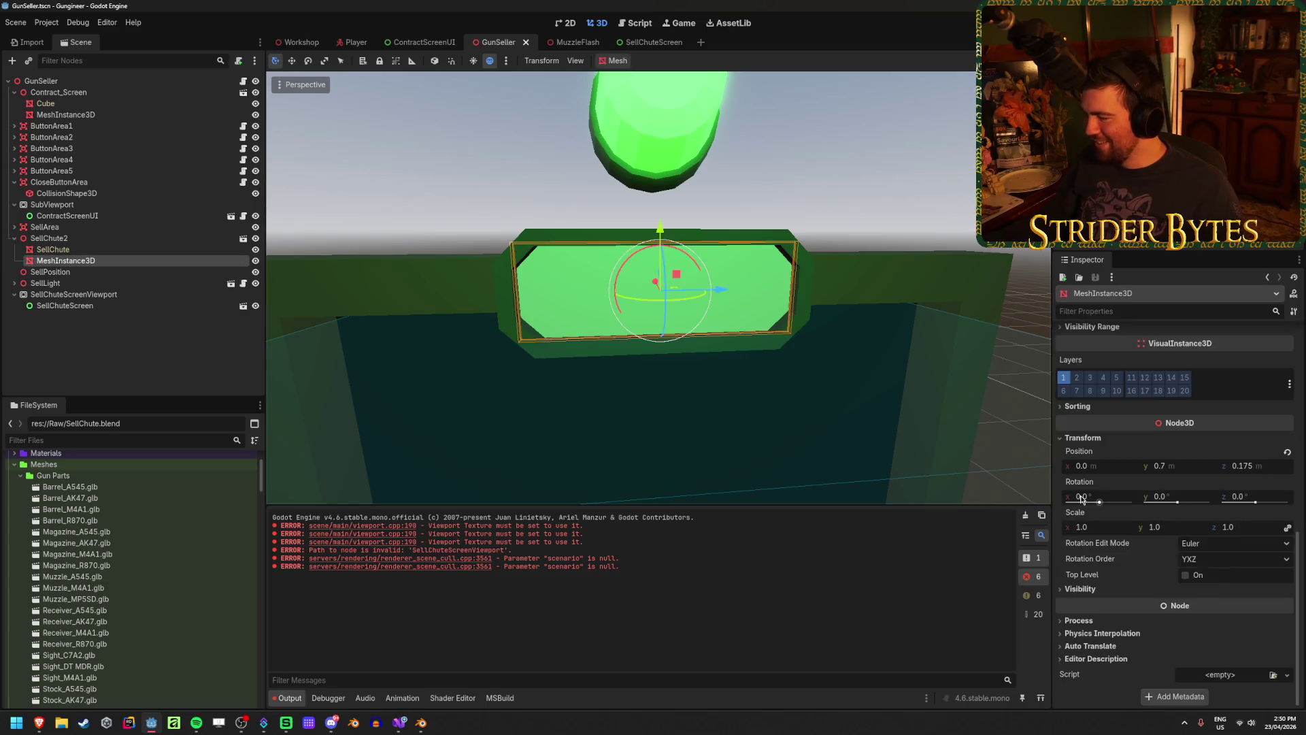
Give the screen mesh a new material override and expand its Albedo settings
click(1243, 370)
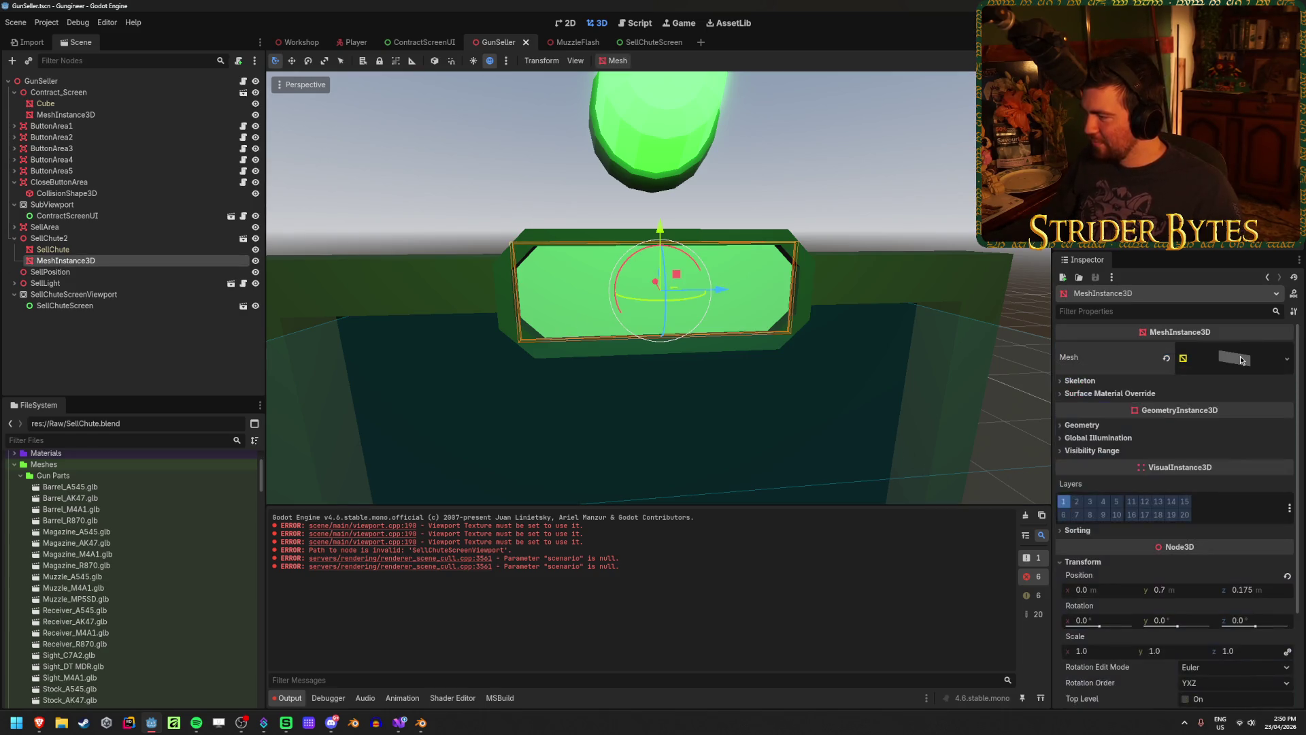
click(1106, 427)
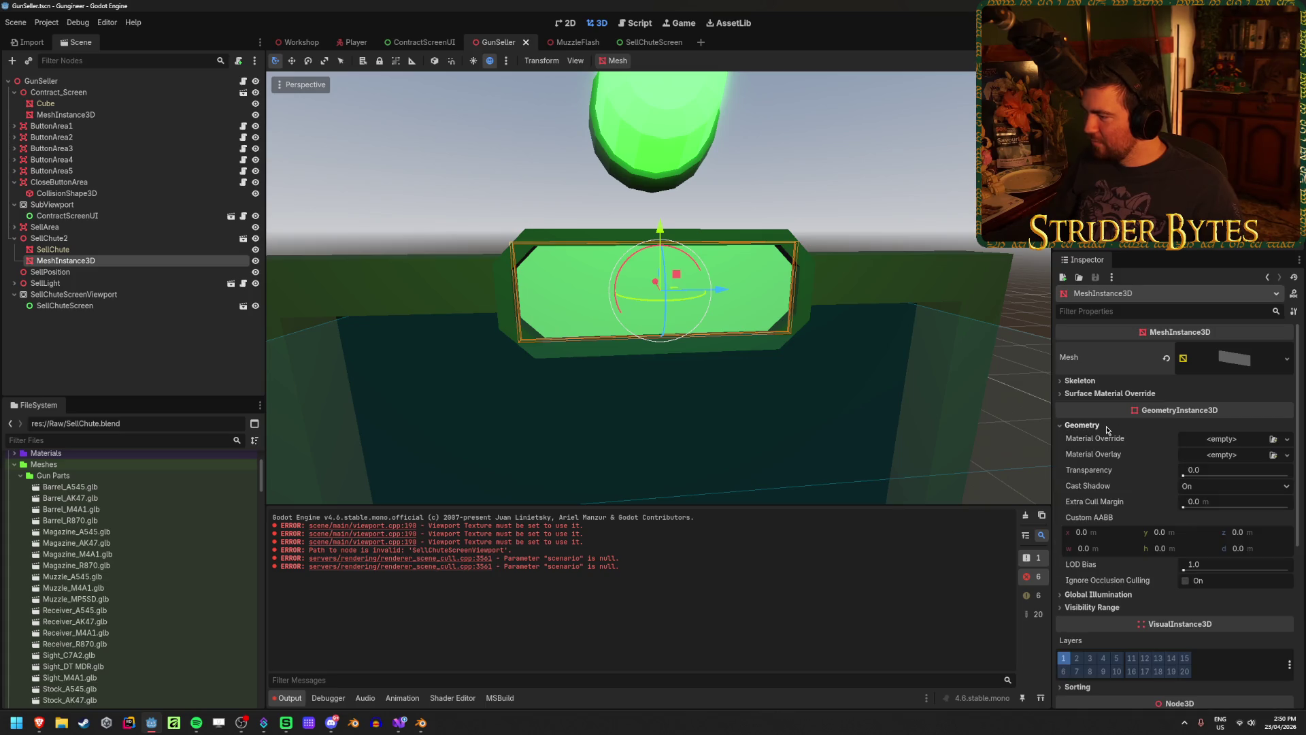
click(1286, 440)
click(1245, 469)
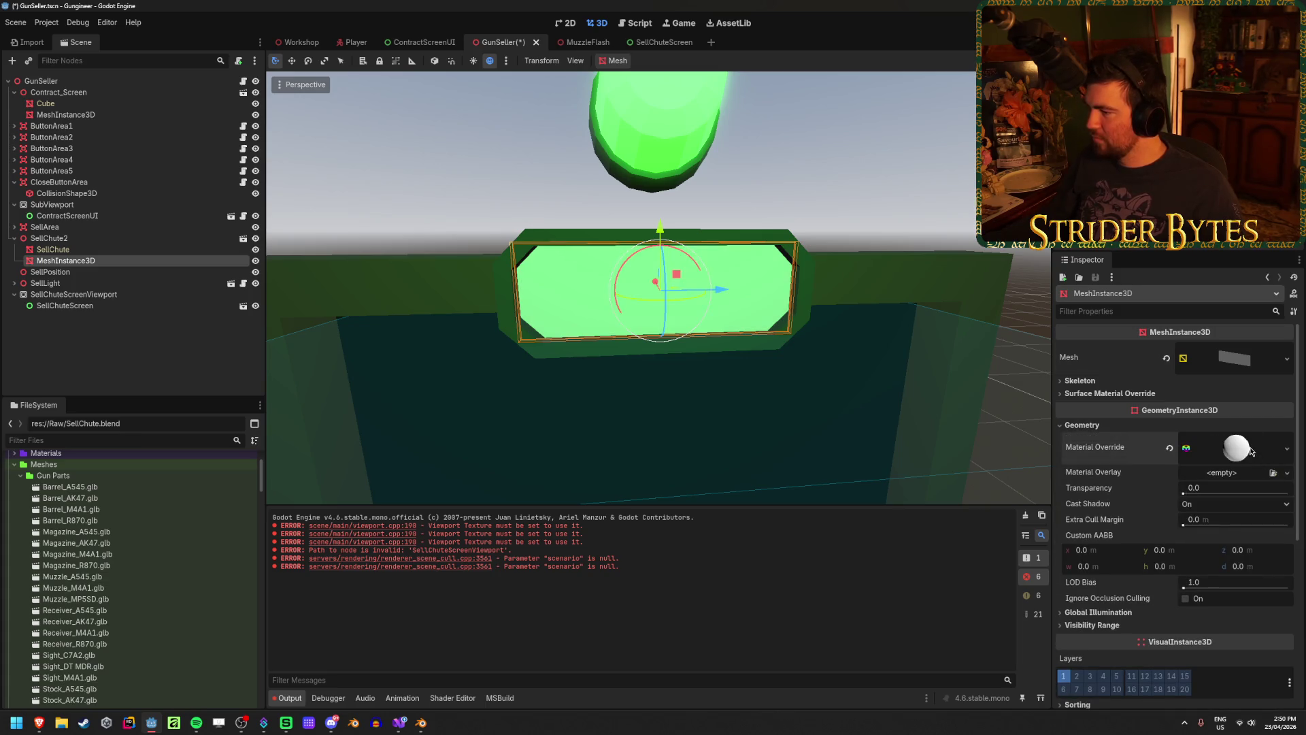
scroll(1224, 490, down, 3)
click(1085, 493)
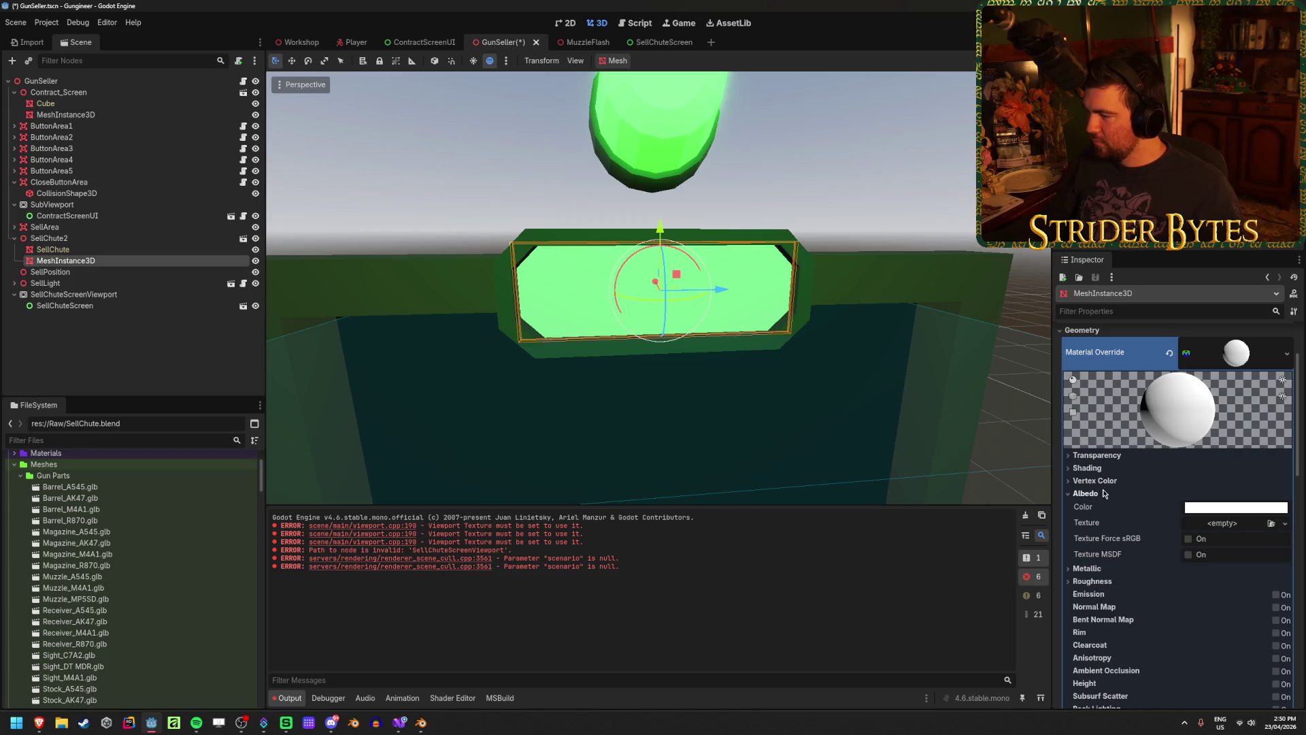
Set the albedo texture to a new ViewportTexture sourced from SellChuteScreenViewport
click(1285, 523)
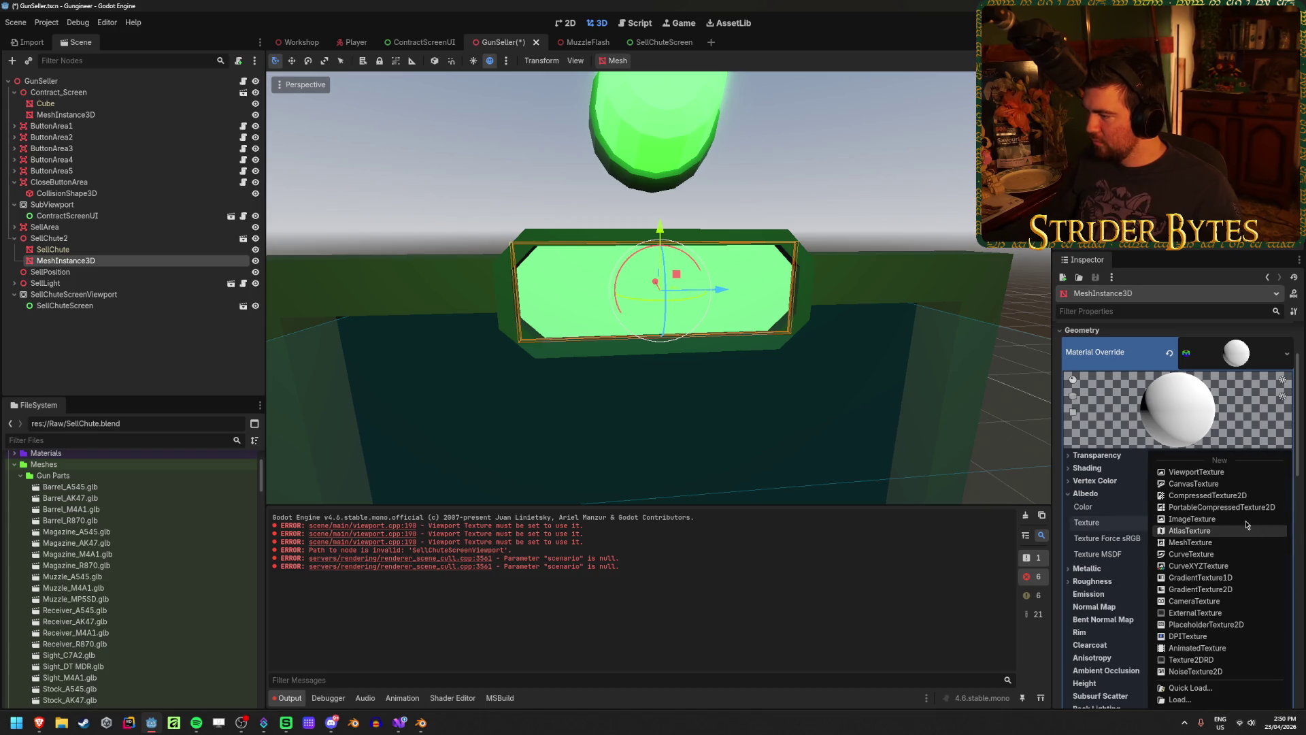
click(1210, 475)
click(587, 382)
scroll(1123, 476, down, 10)
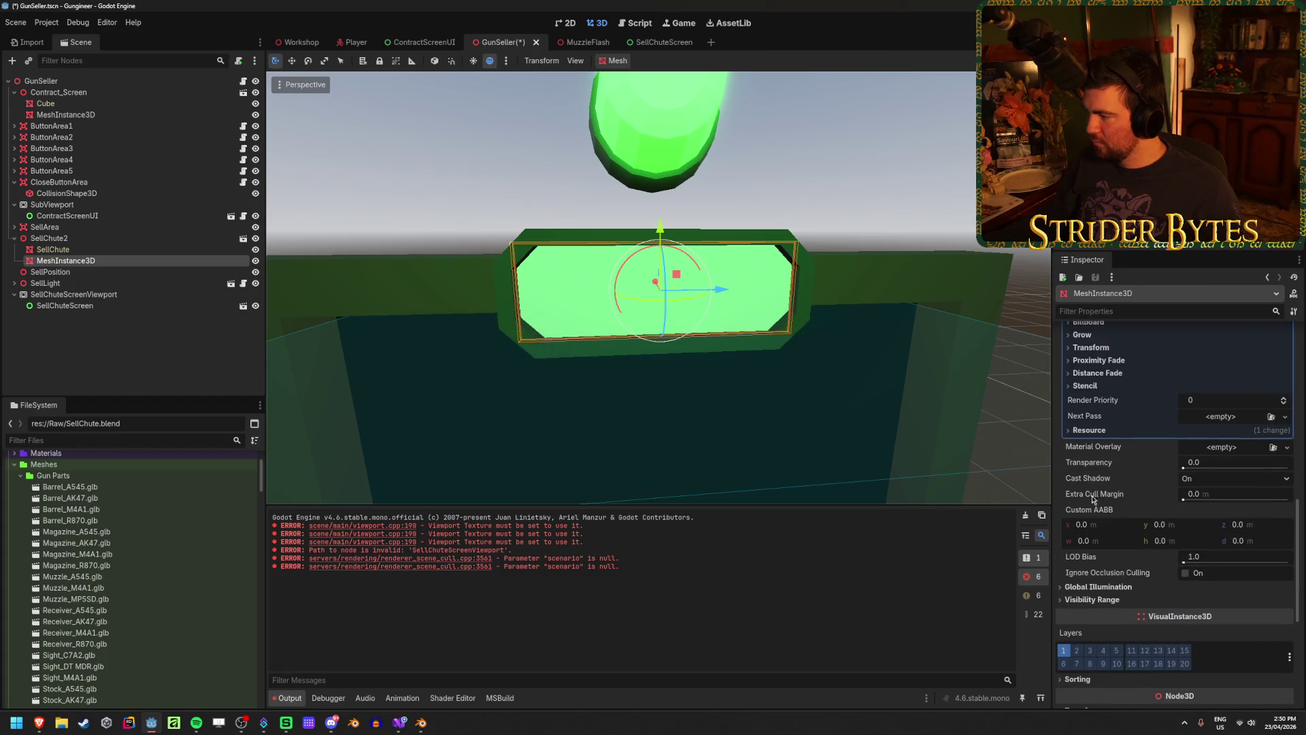
click(1088, 432)
scroll(1122, 476, up, 10)
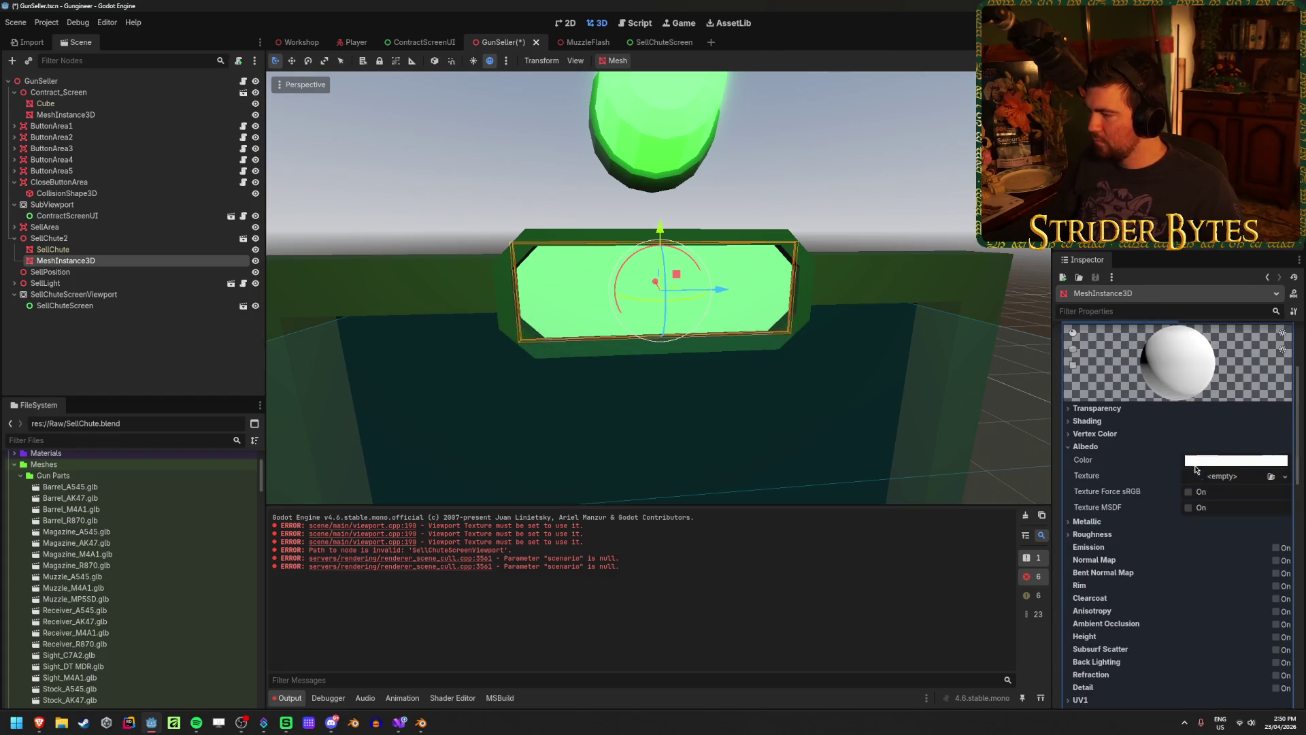
click(1284, 475)
click(1241, 480)
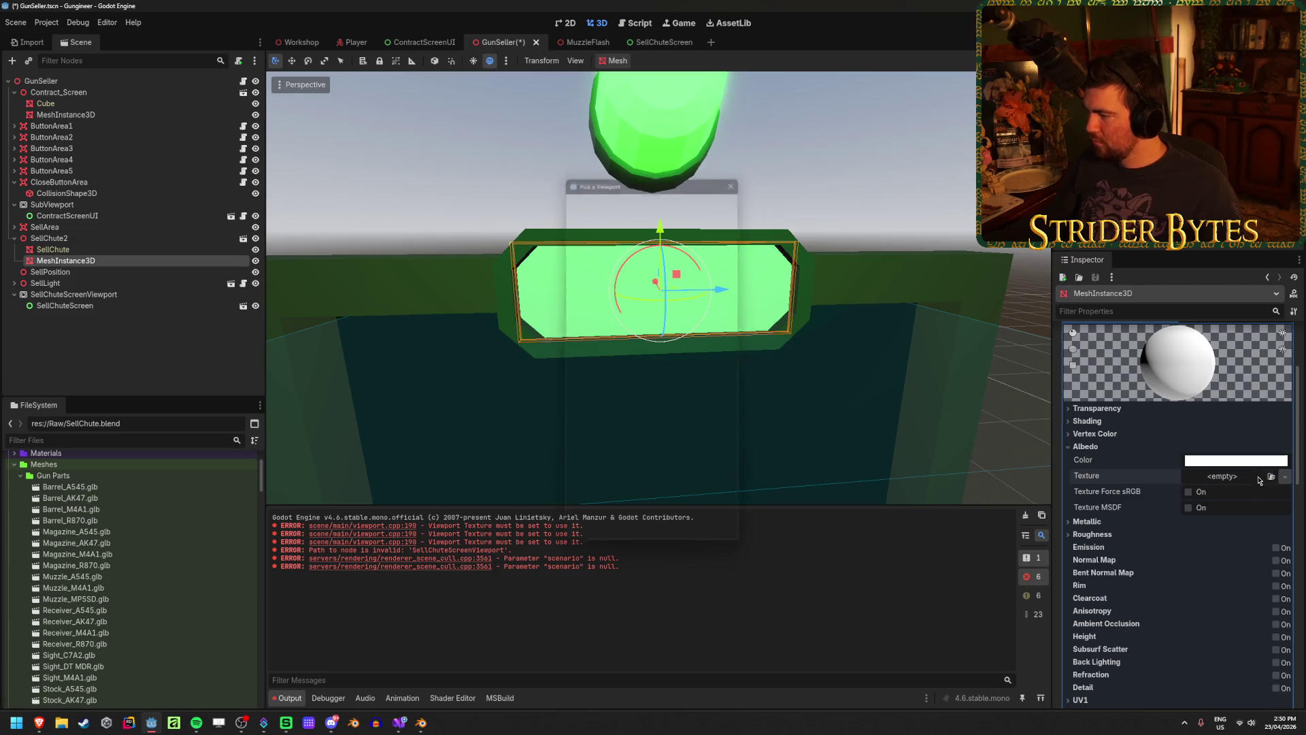
click(1235, 490)
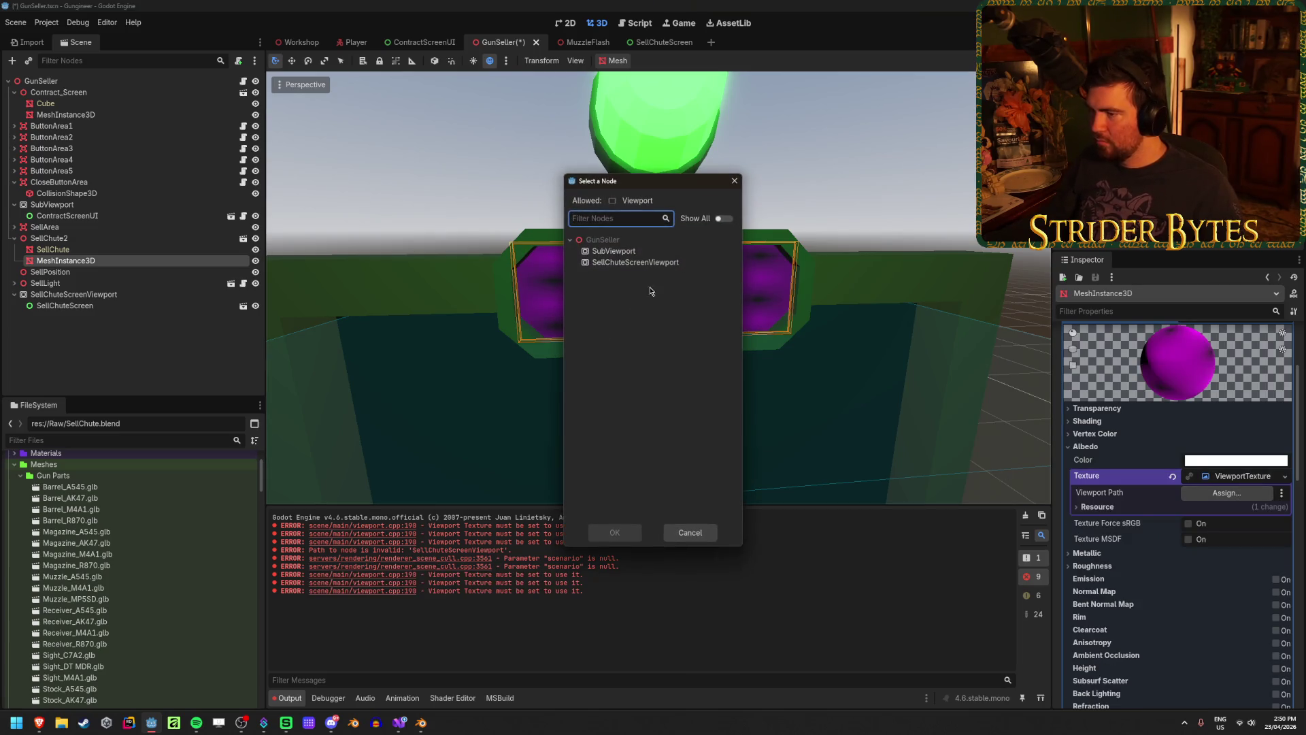
click(647, 261)
click(614, 532)
Save the GunSeller scene and orbit to view the $1000 sign at an angle
key(ctrl+s)
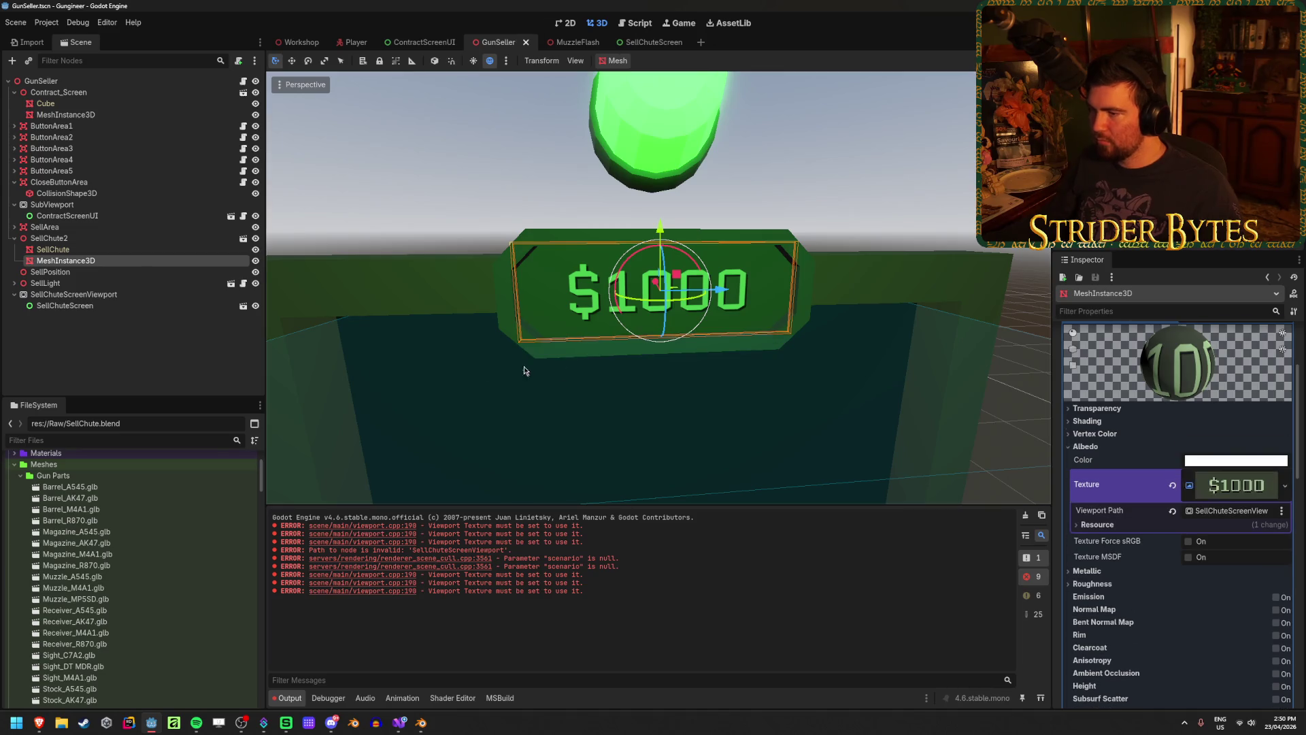
click(478, 316)
drag(479, 317, 609, 353)
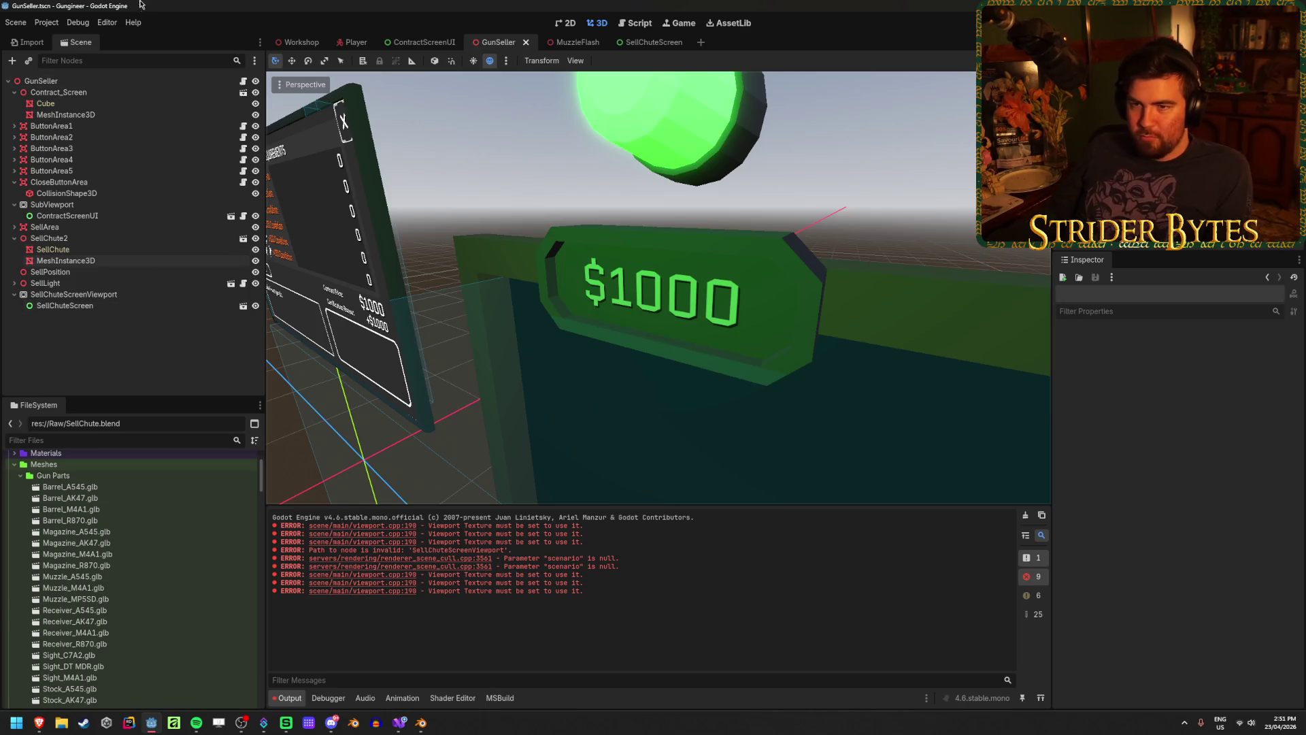
Run the game from the Workshop scene and walk up to the $1000 sign
click(284, 43)
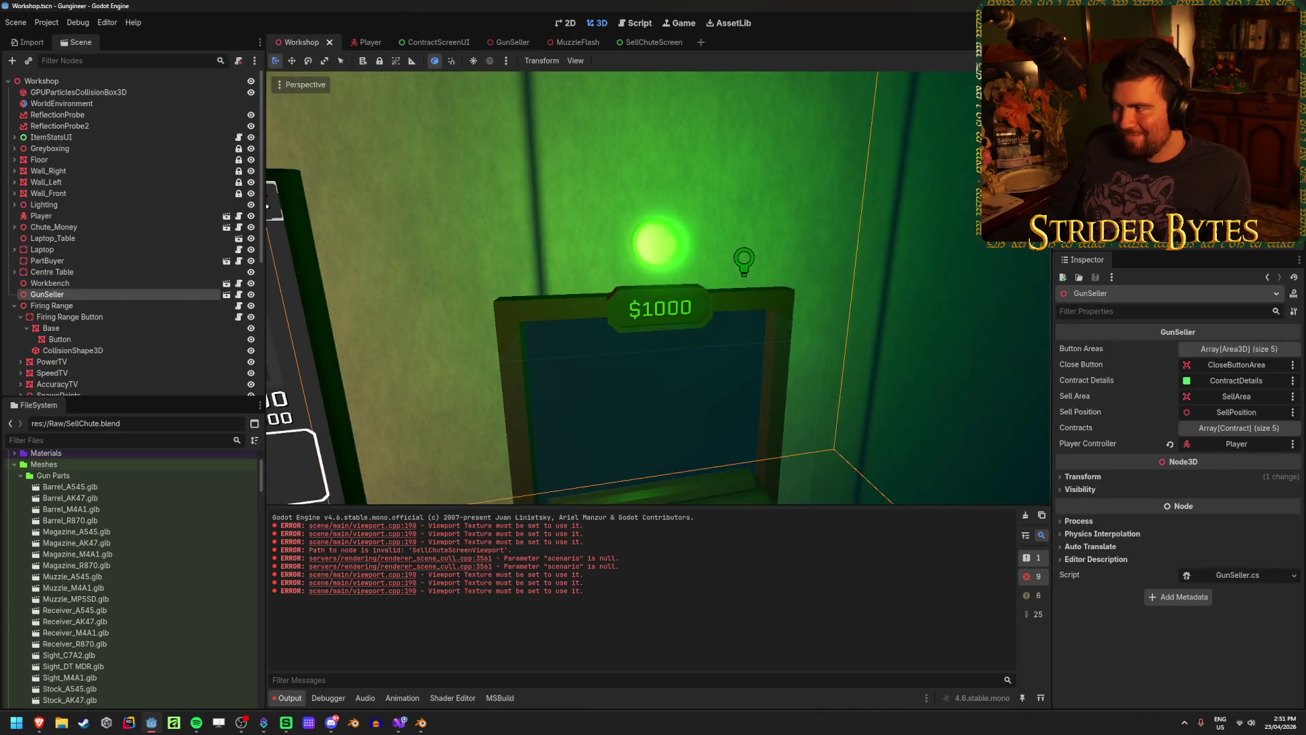
key(F5)
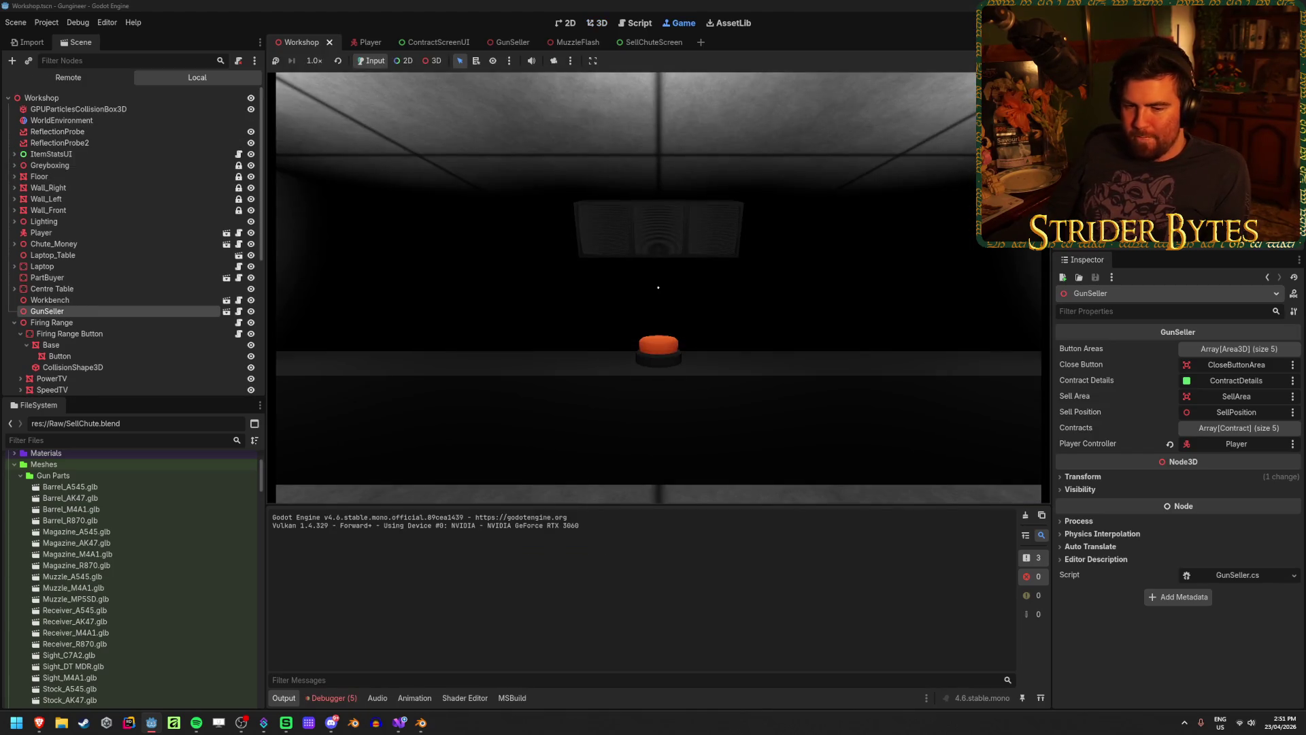
key(w)
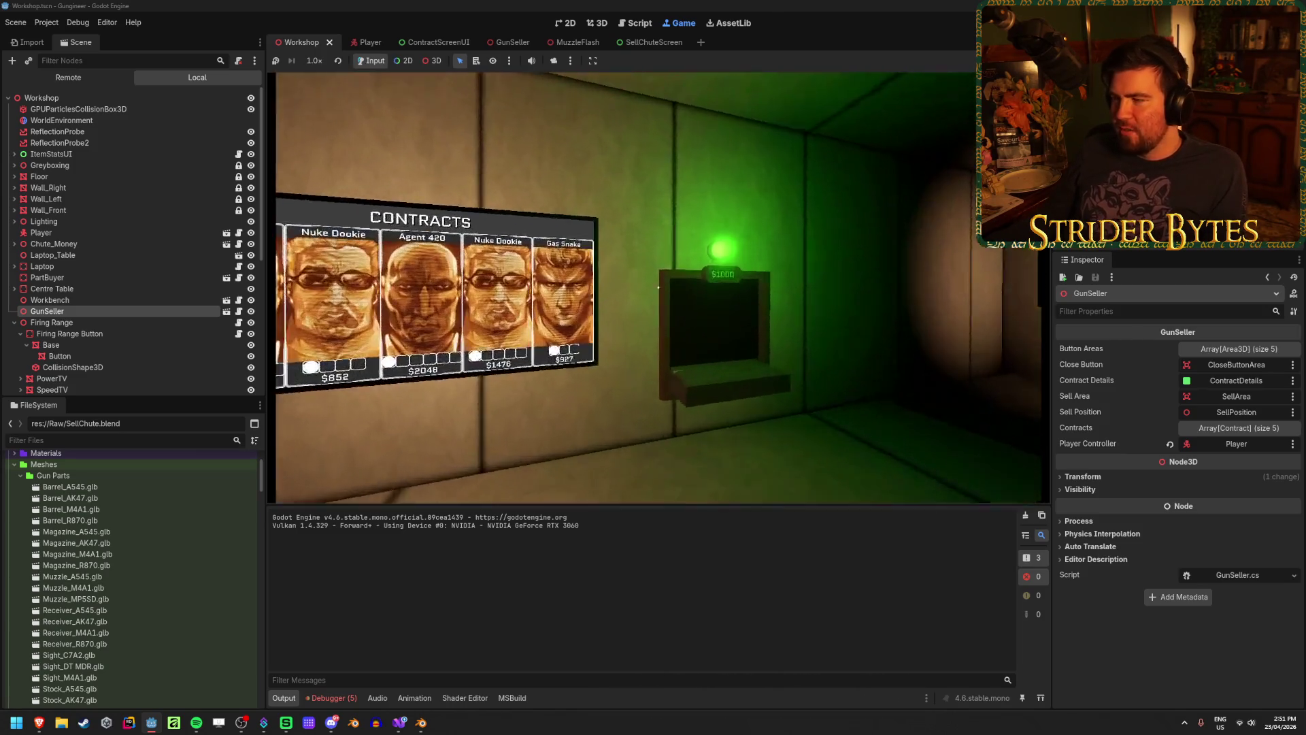
key(w)
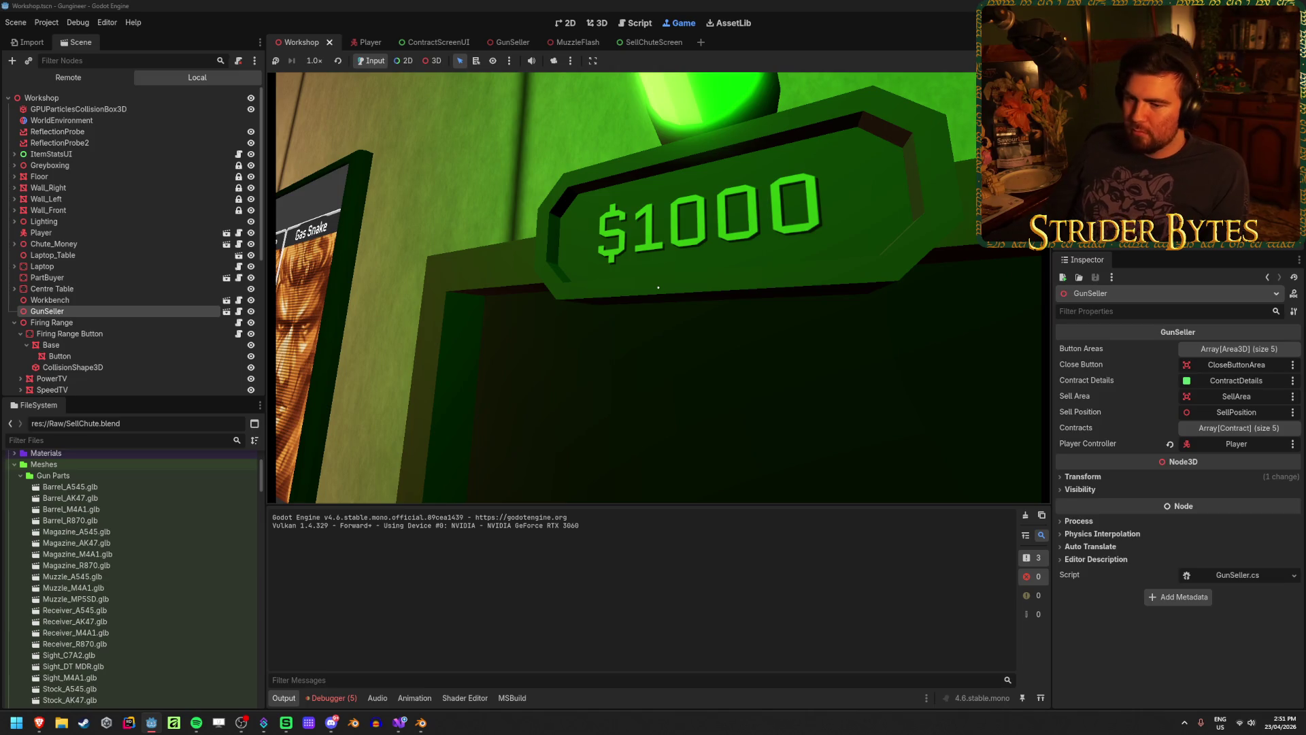
key(s)
key(w)
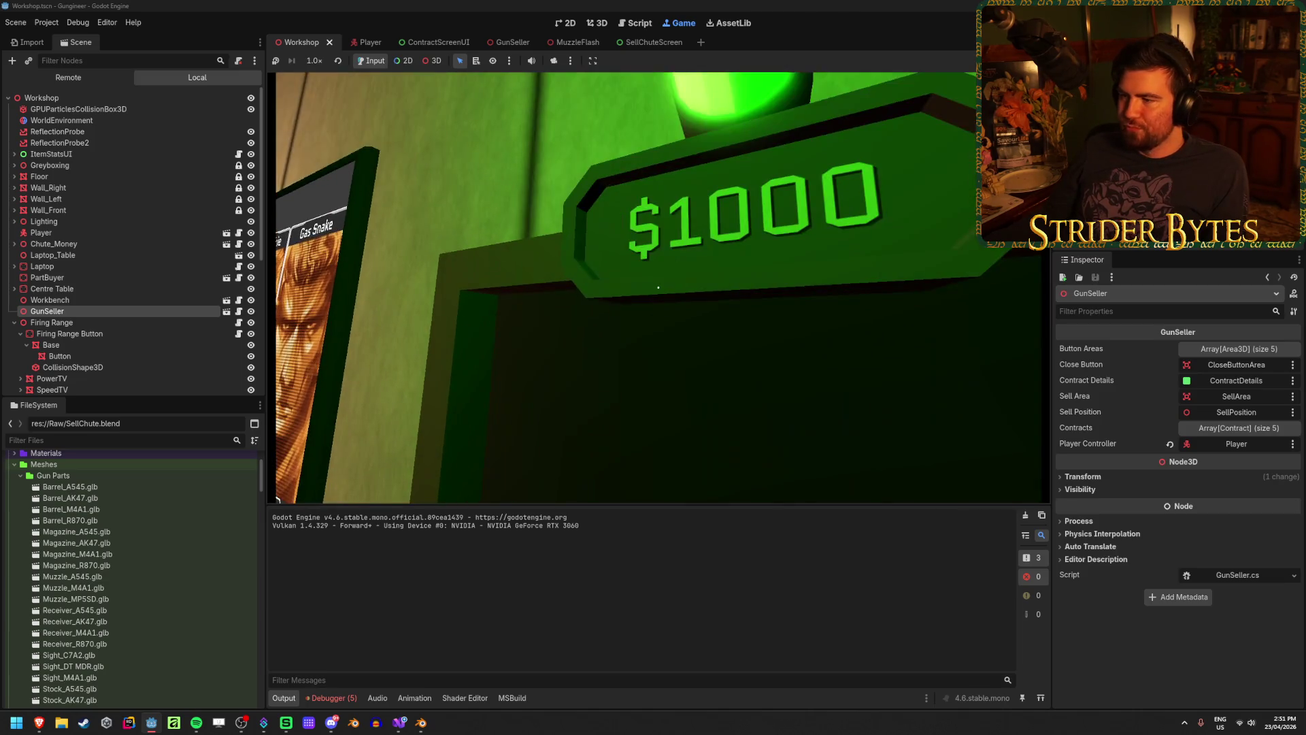
Sidestep to inspect the whole sign, then stop the game and frame GunSeller
key(d)
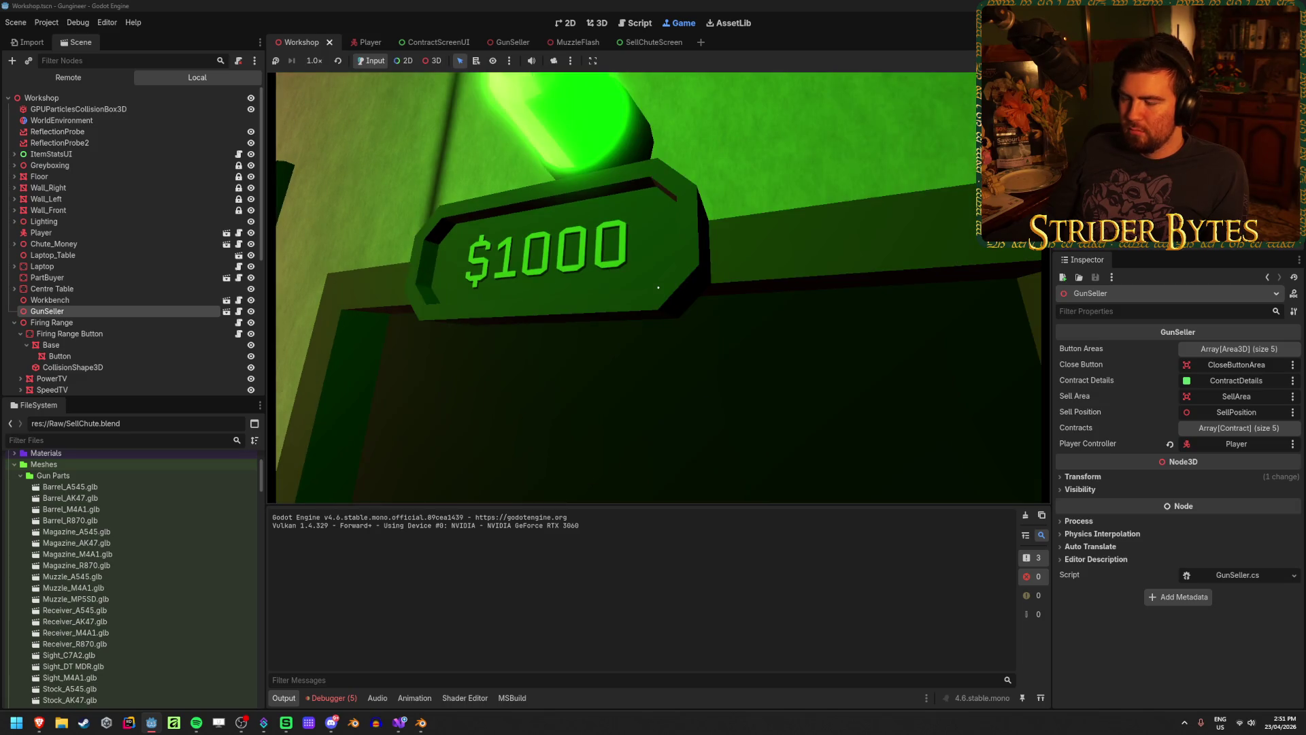
key(a)
key(d)
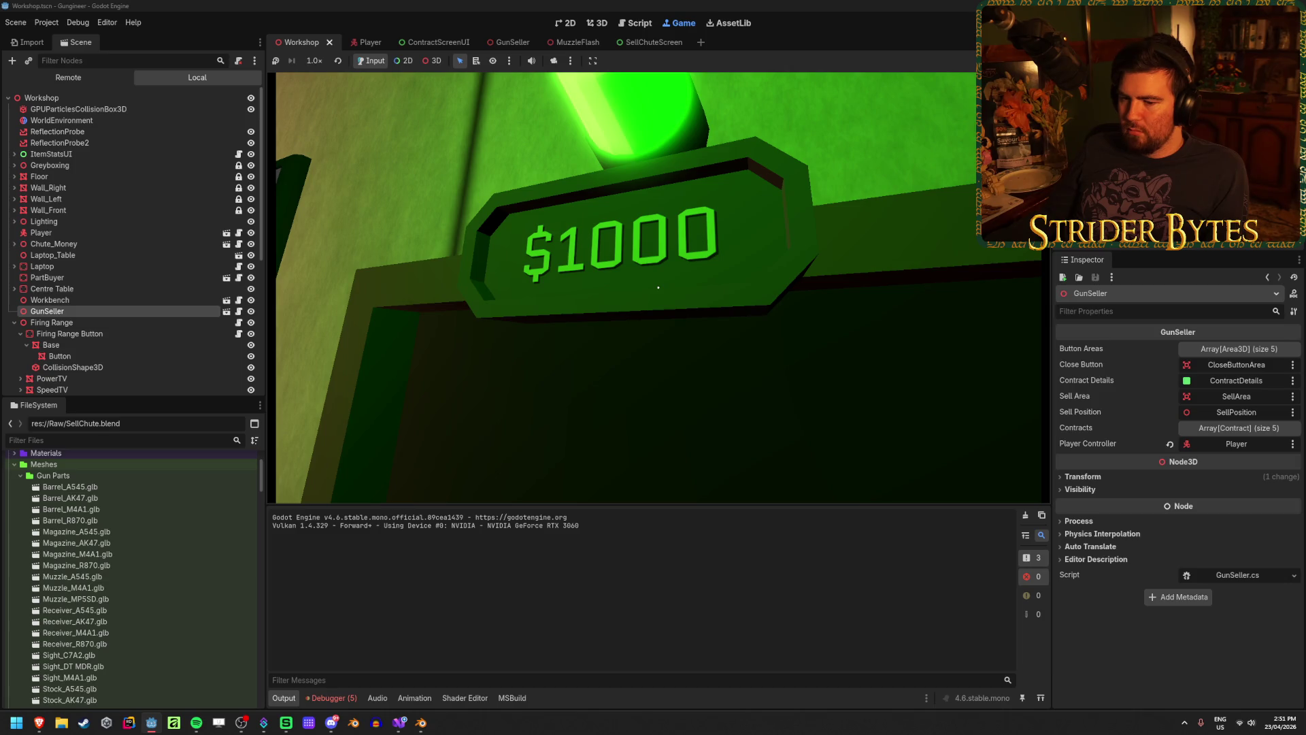
key(s)
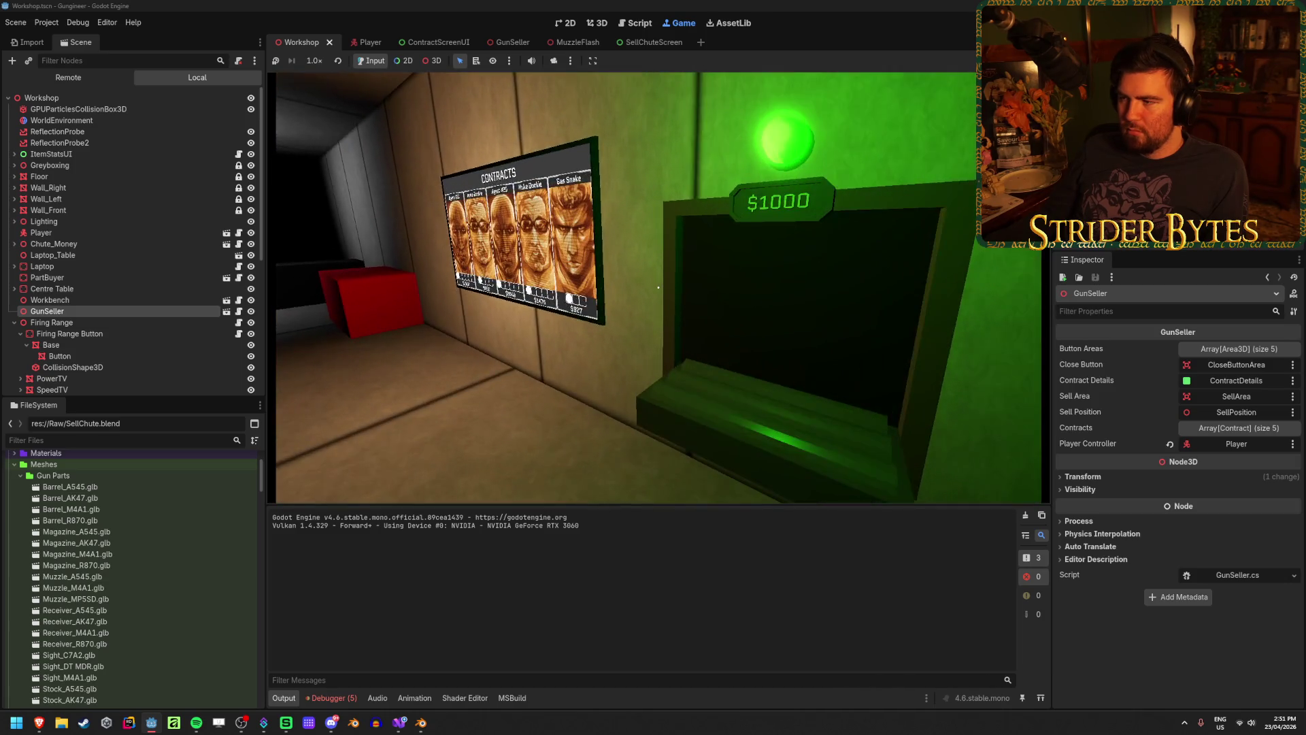
key(F8)
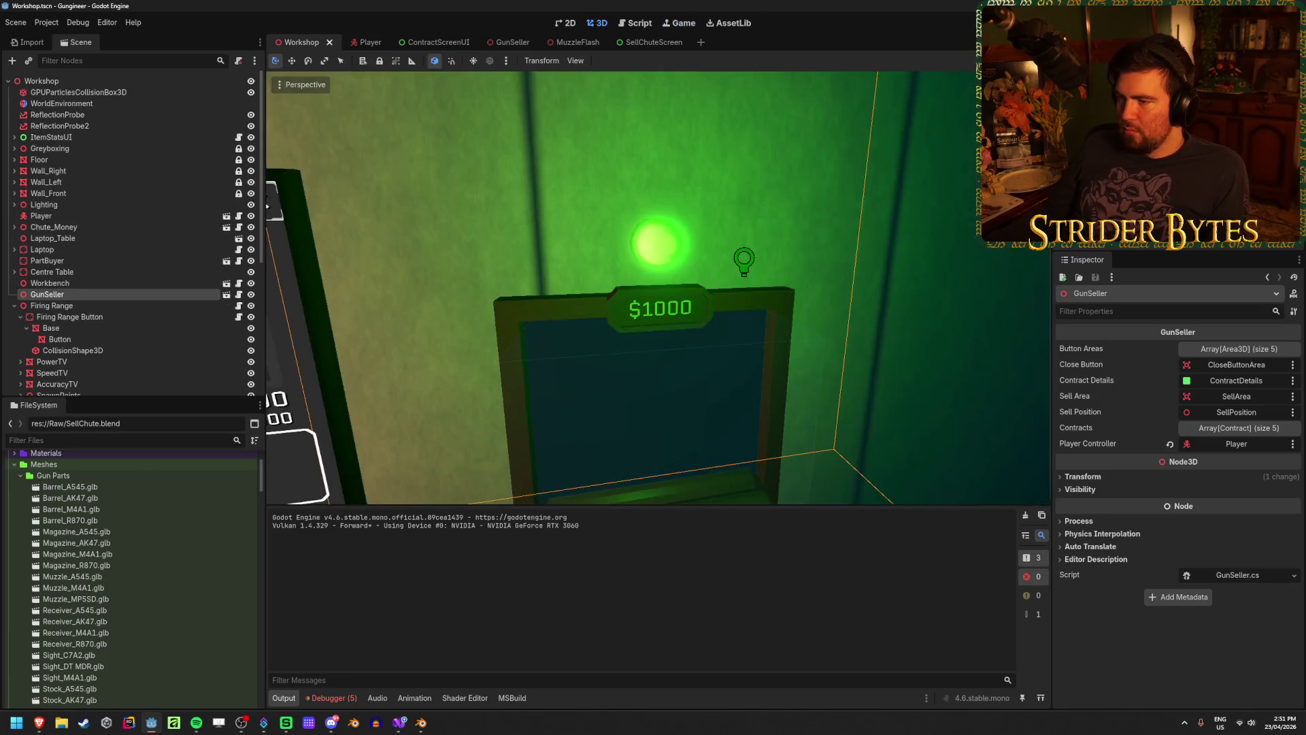
key(f)
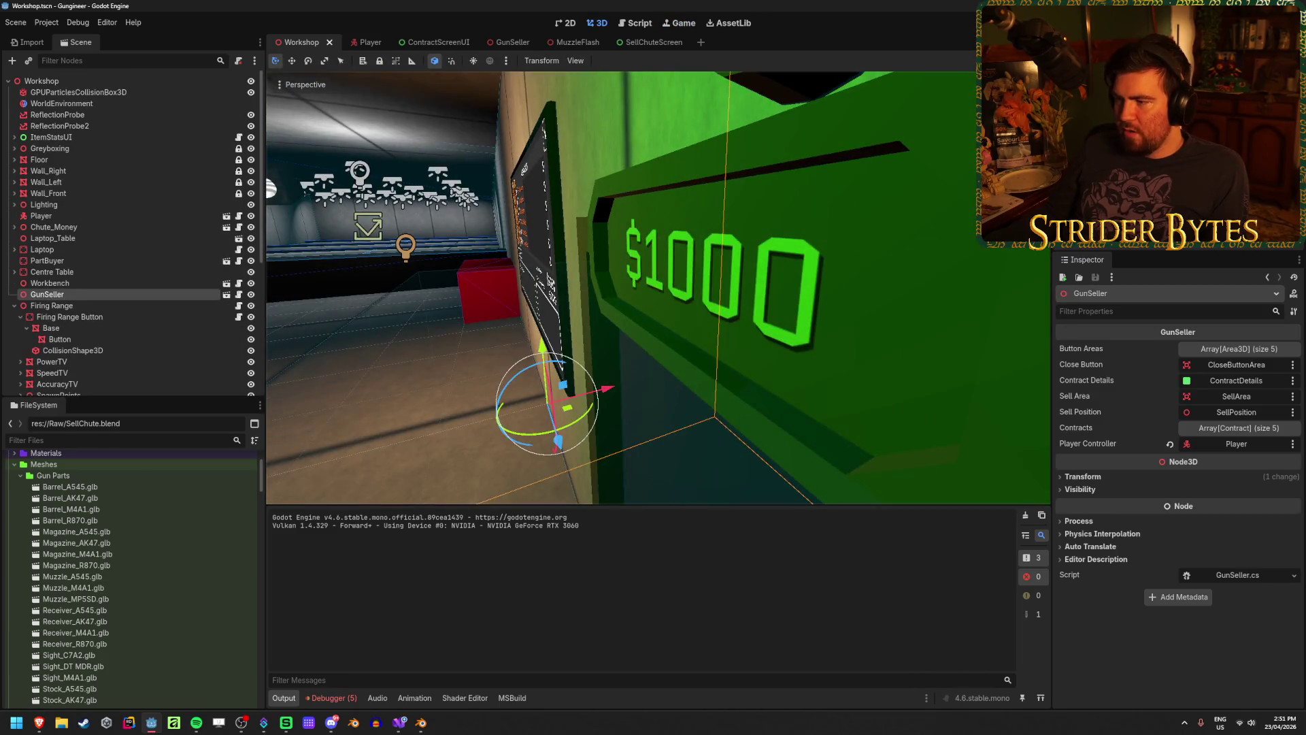
In Blender, delete the SellChuteScreen object, save SellChute.blend and quit
click(422, 725)
drag(439, 556, 488, 562)
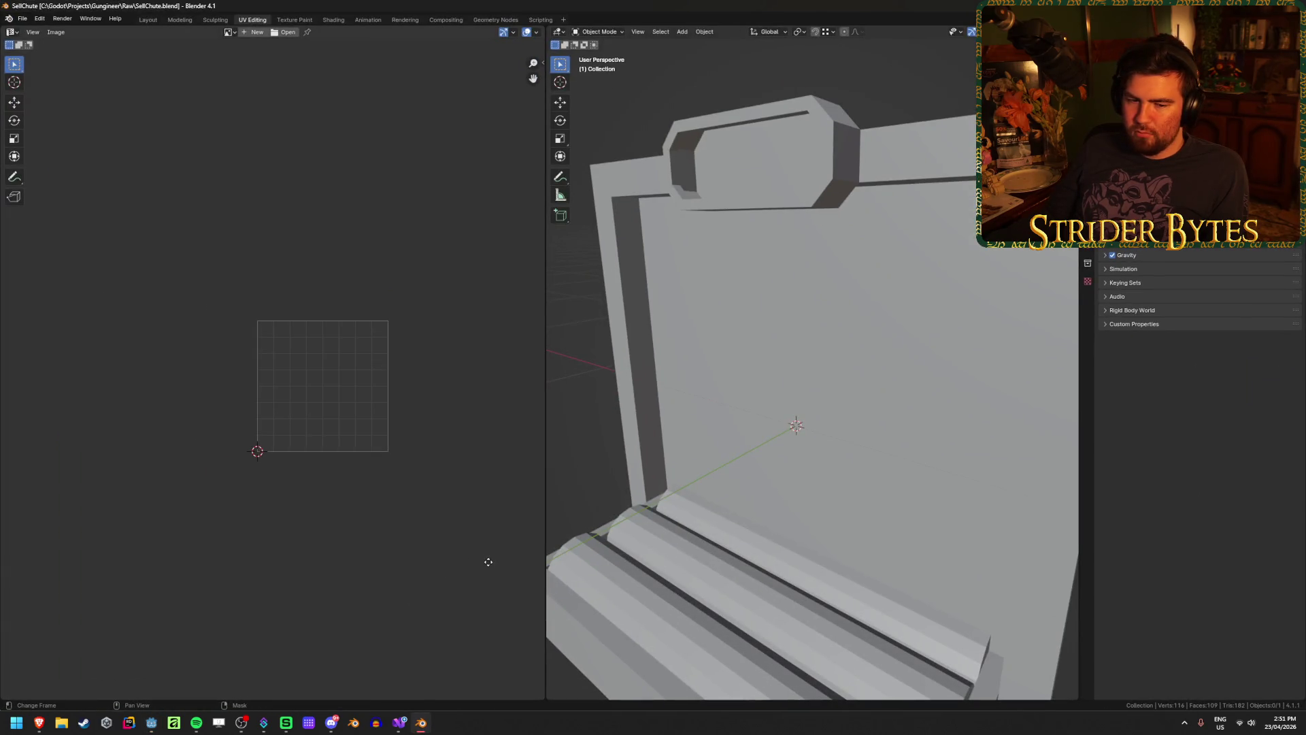
key(ctrl+z)
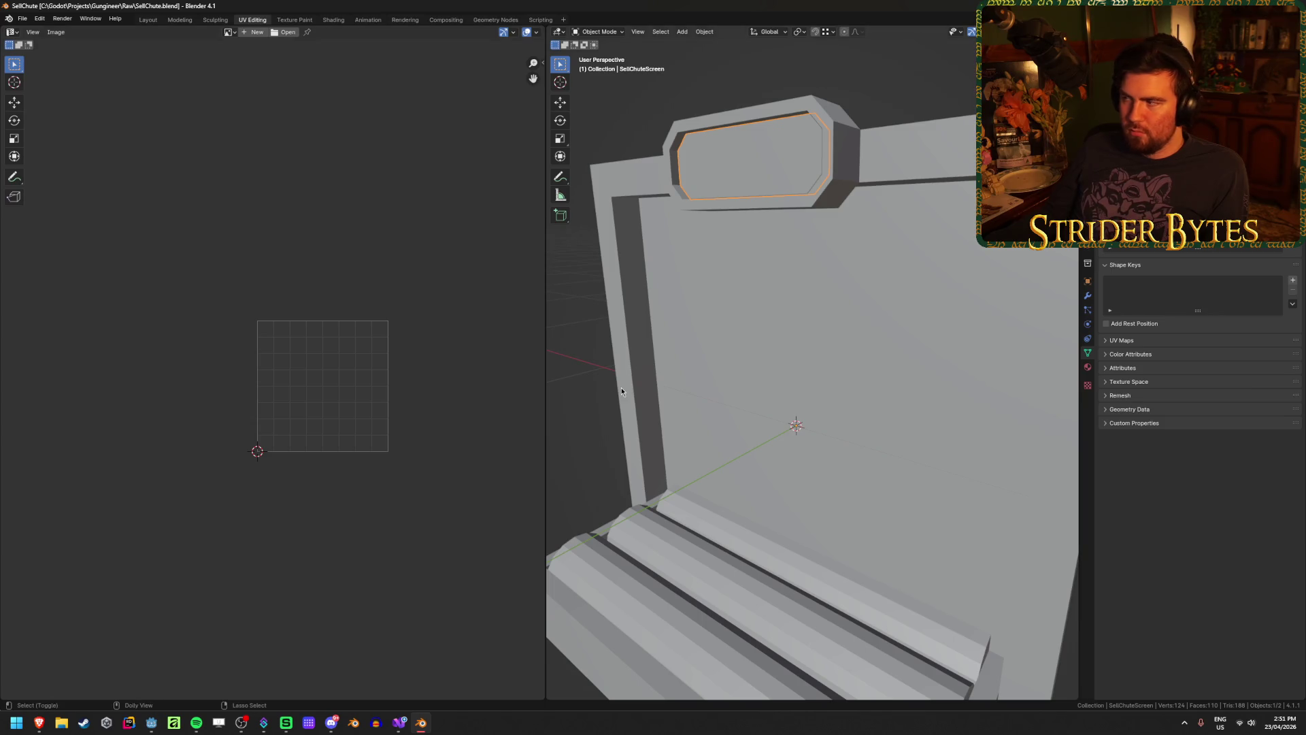
key(Delete)
key(ctrl+s)
key(ctrl+q)
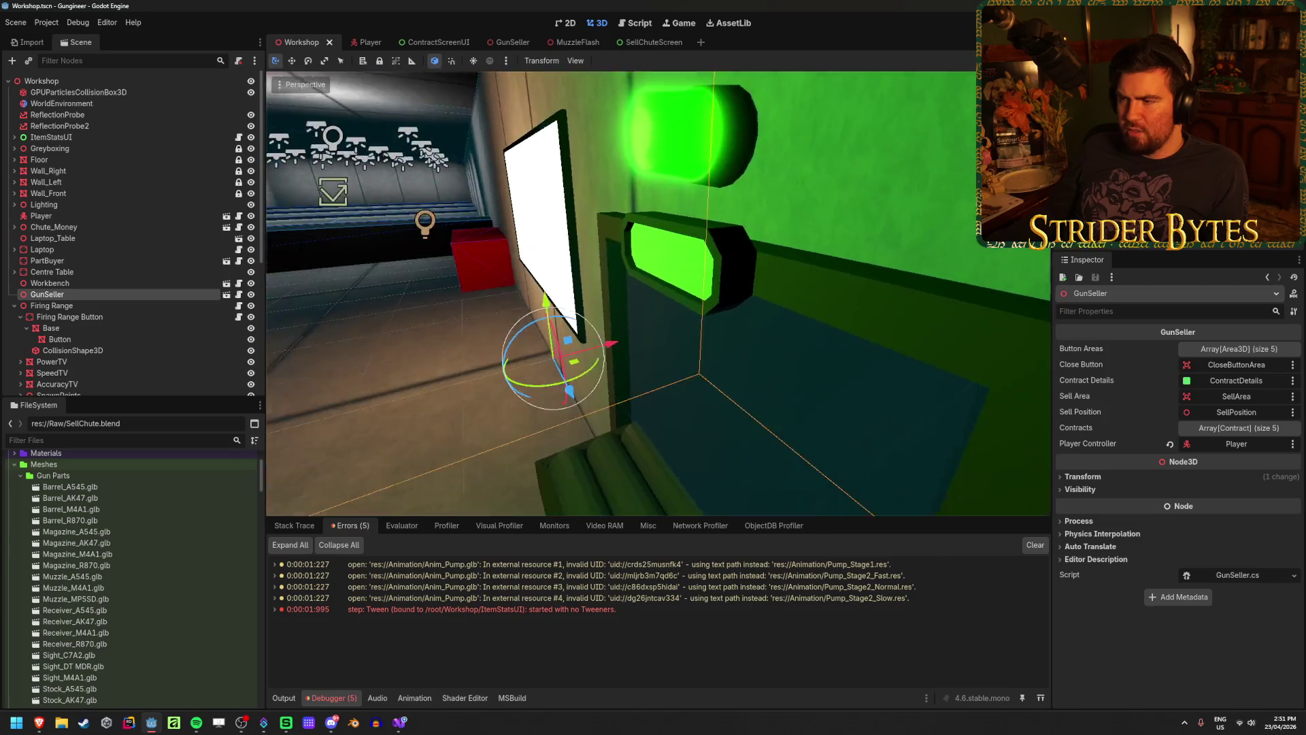
Save the Workshop scene, clear the debugger errors and turn toward the sell chute
key(ctrl+s)
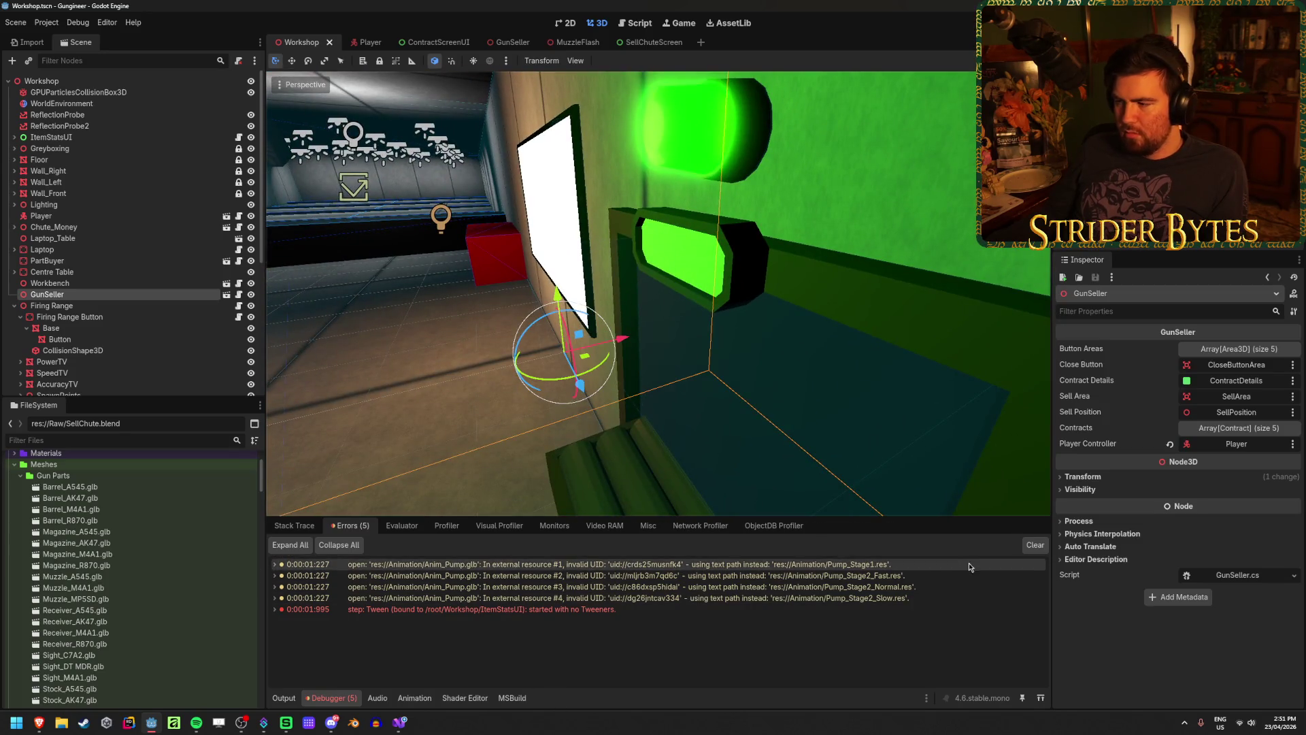
click(1035, 544)
drag(653, 293, 578, 278)
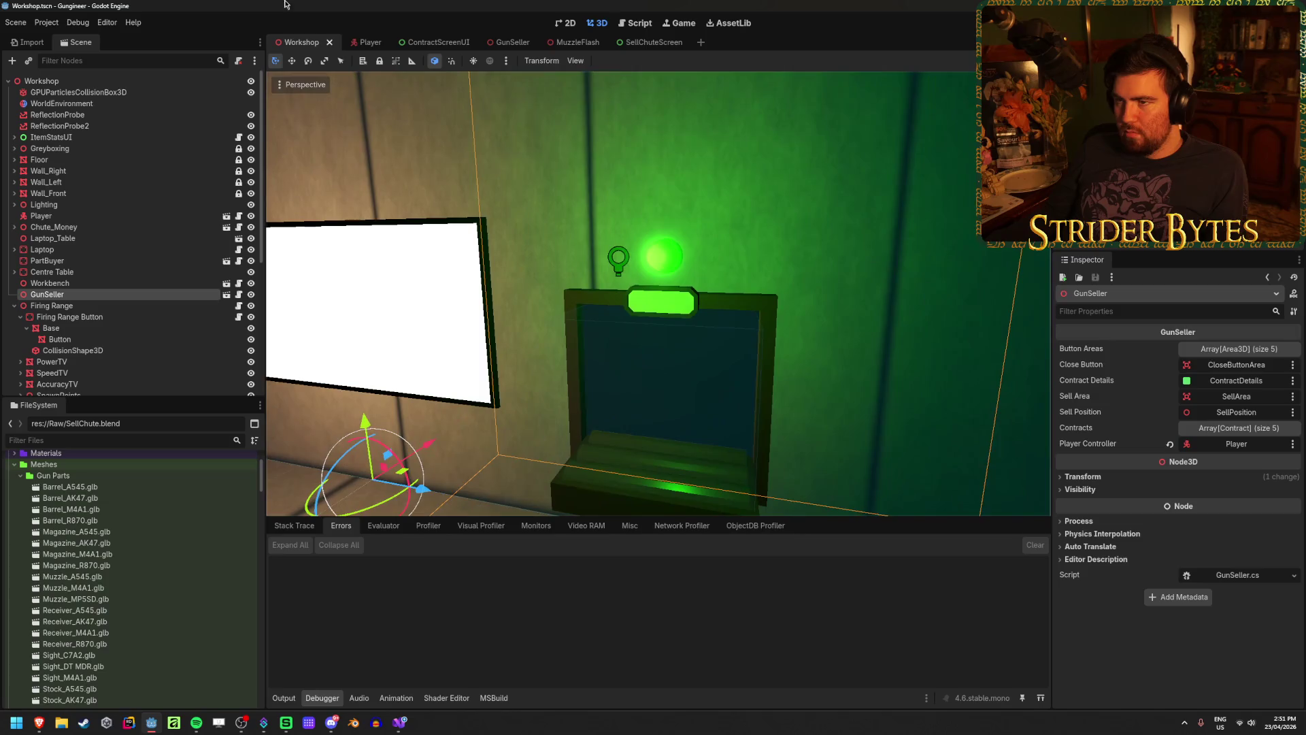
Look through the SellChuteScreen, GunSeller and Workshop scenes, inspecting the $1000 Label
click(649, 42)
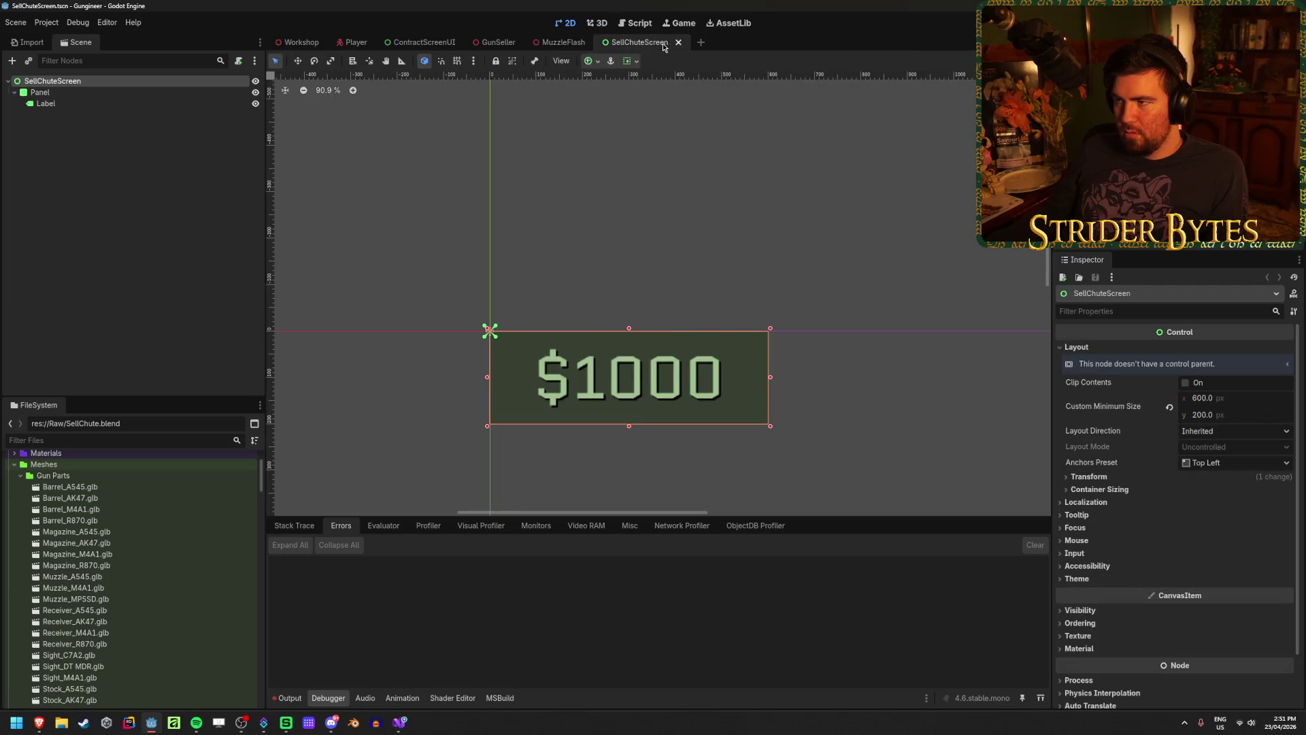
click(498, 43)
click(300, 42)
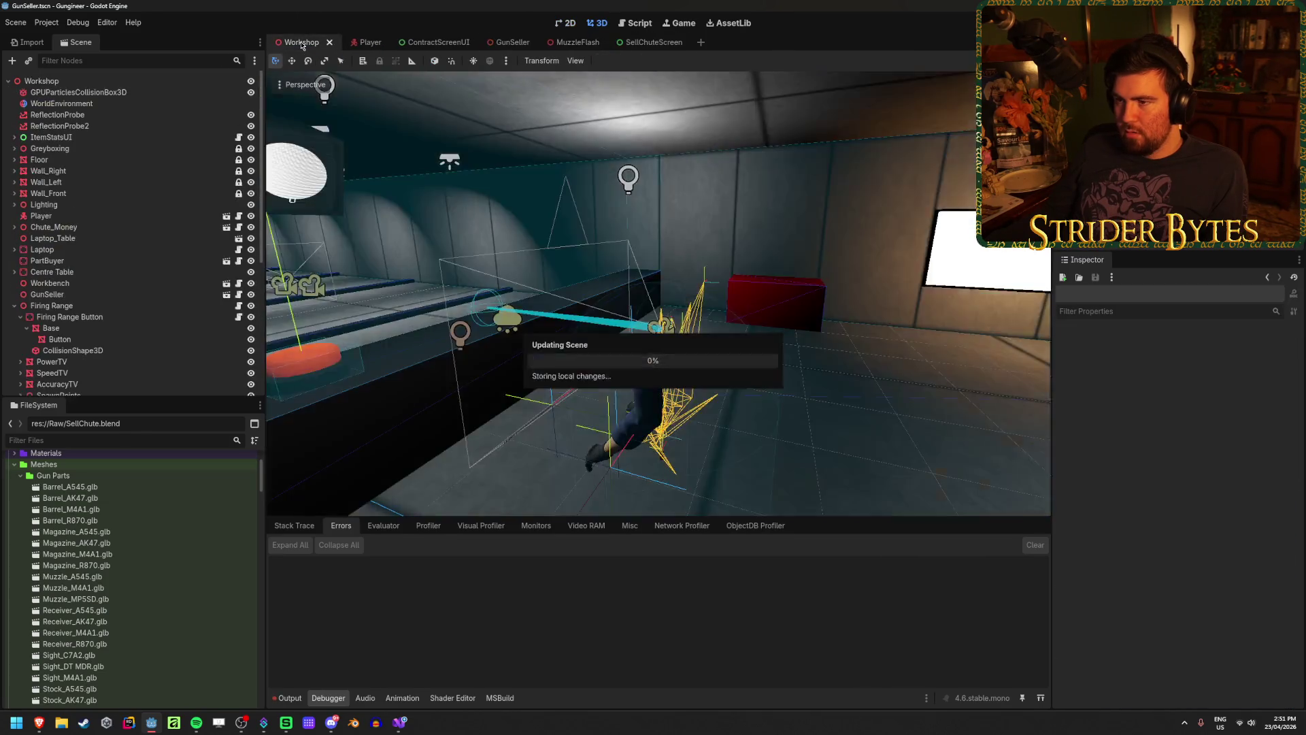
scroll(614, 250, up, 5)
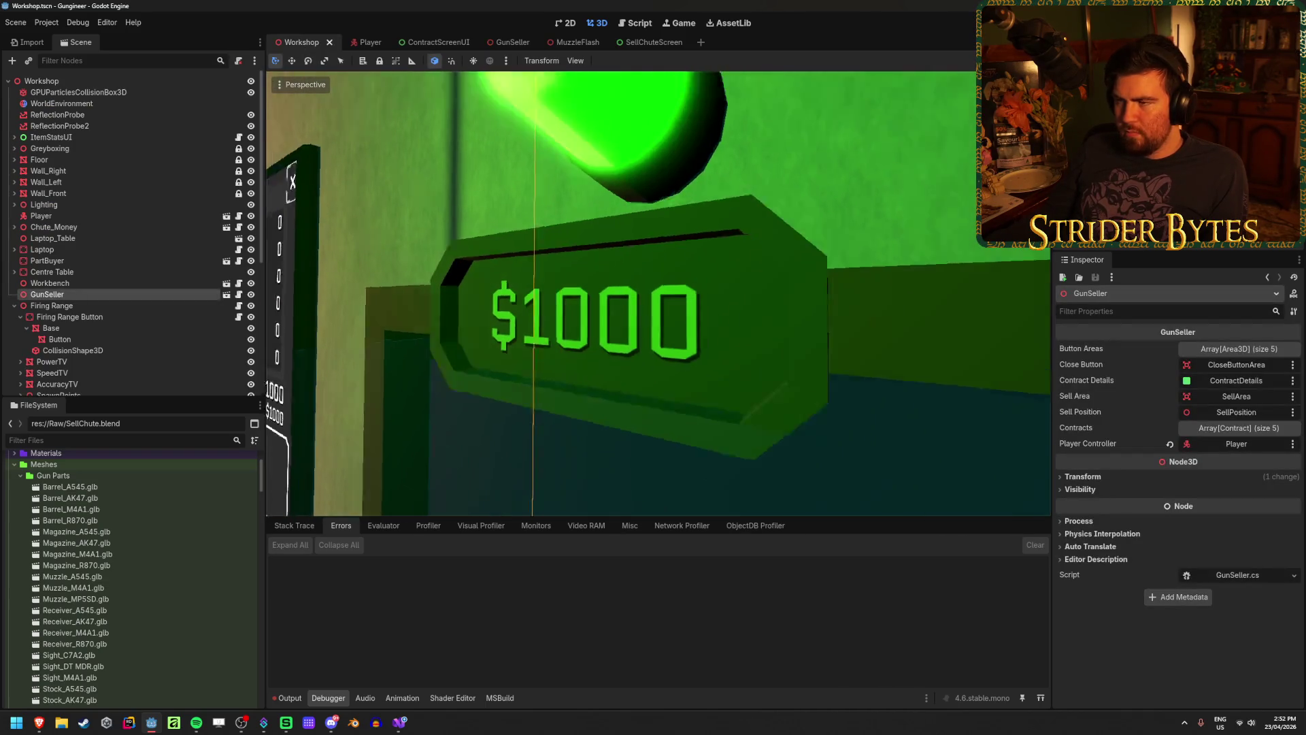
scroll(658, 294, down, 2)
click(649, 42)
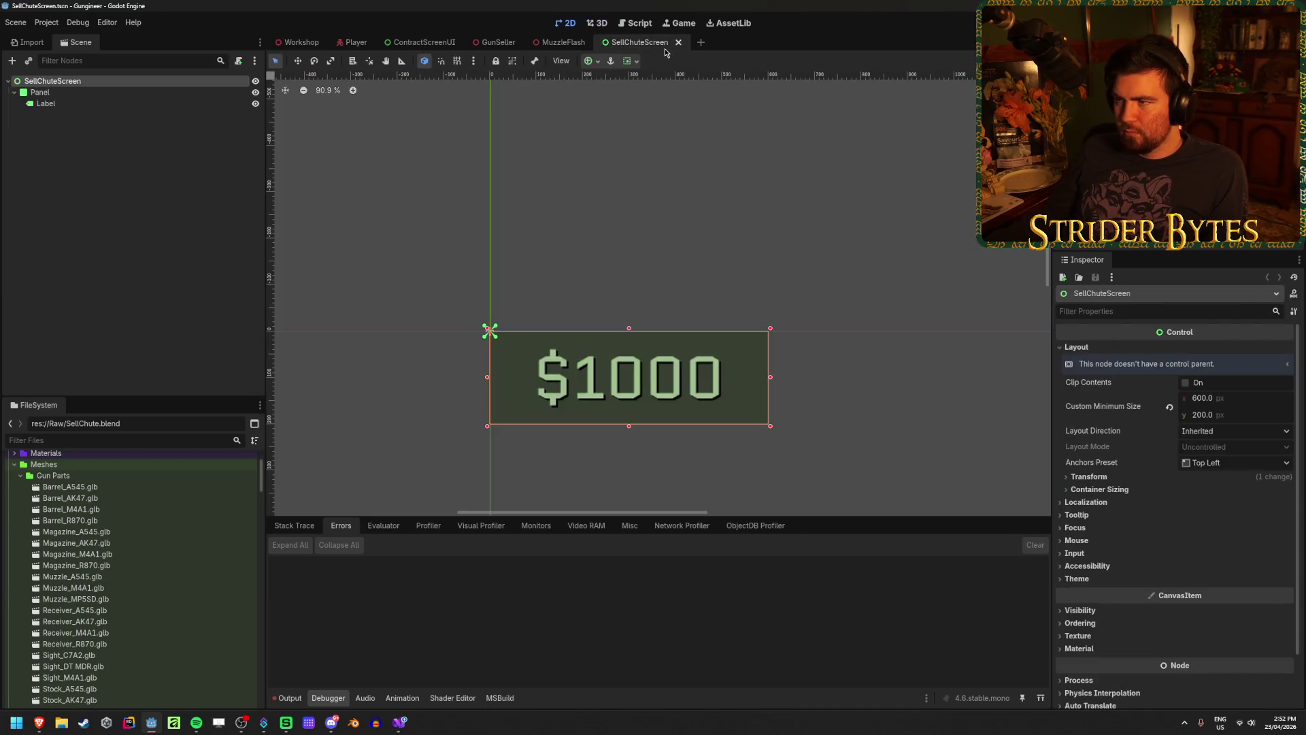
click(126, 107)
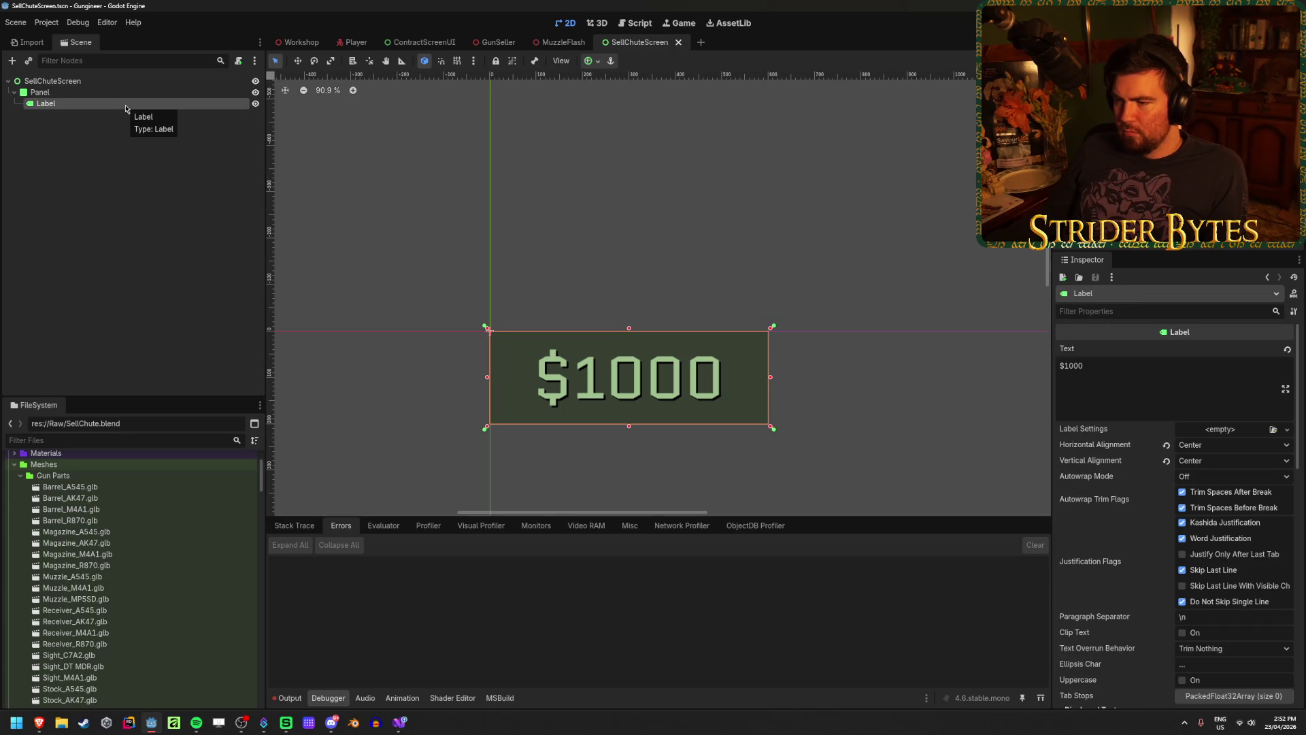
click(320, 41)
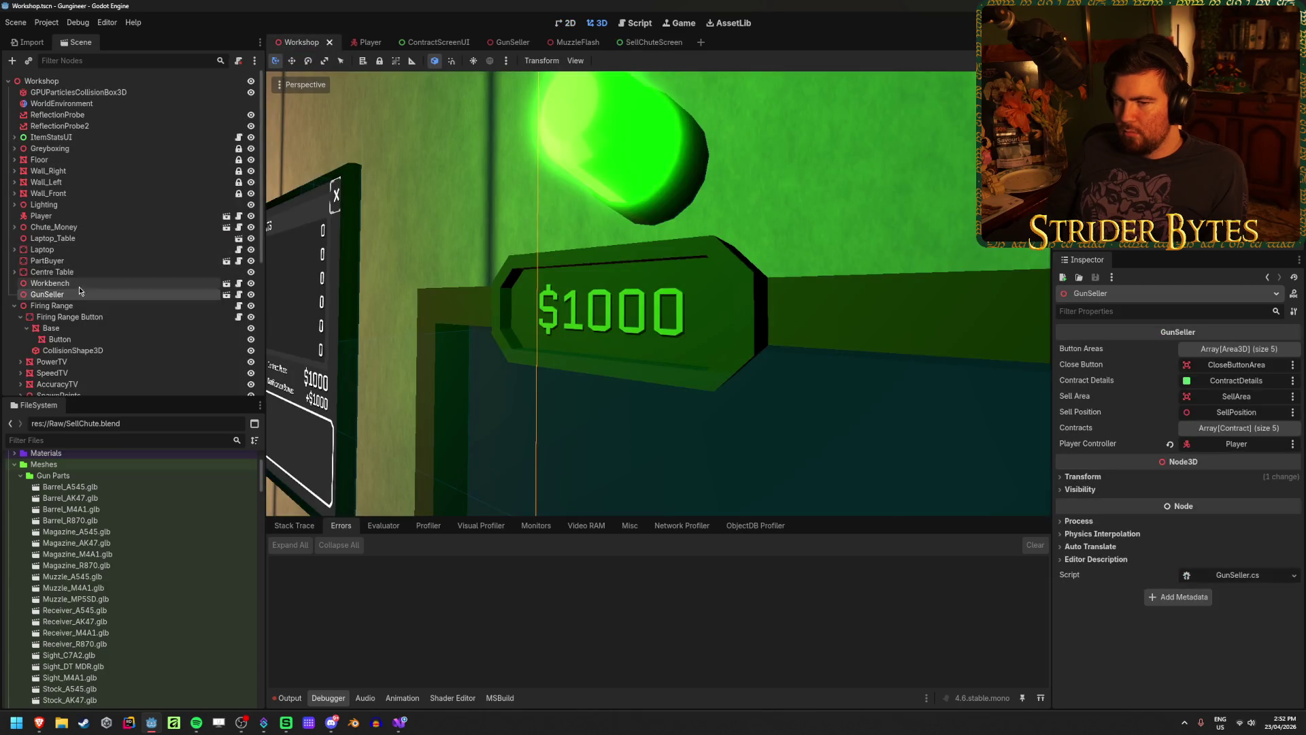
Set the GunSeller sign material's shading mode to Unshaded and save
click(504, 42)
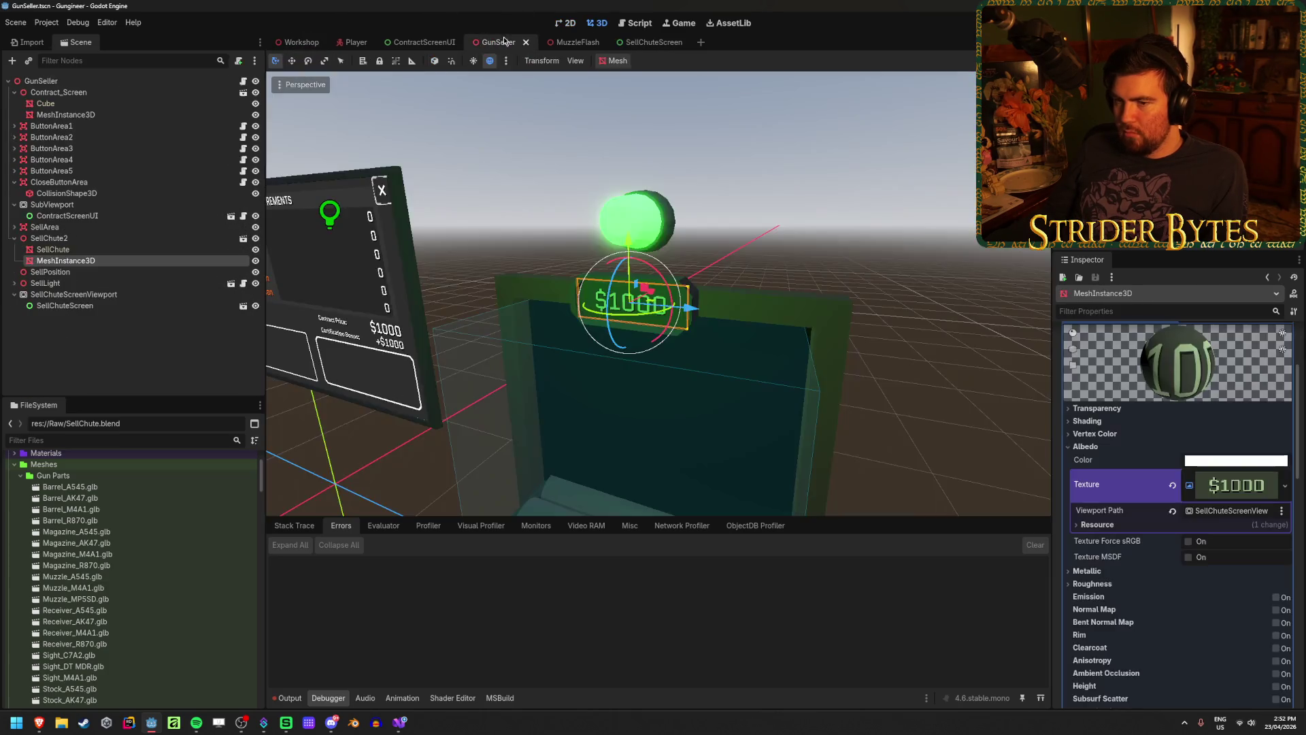
click(1086, 446)
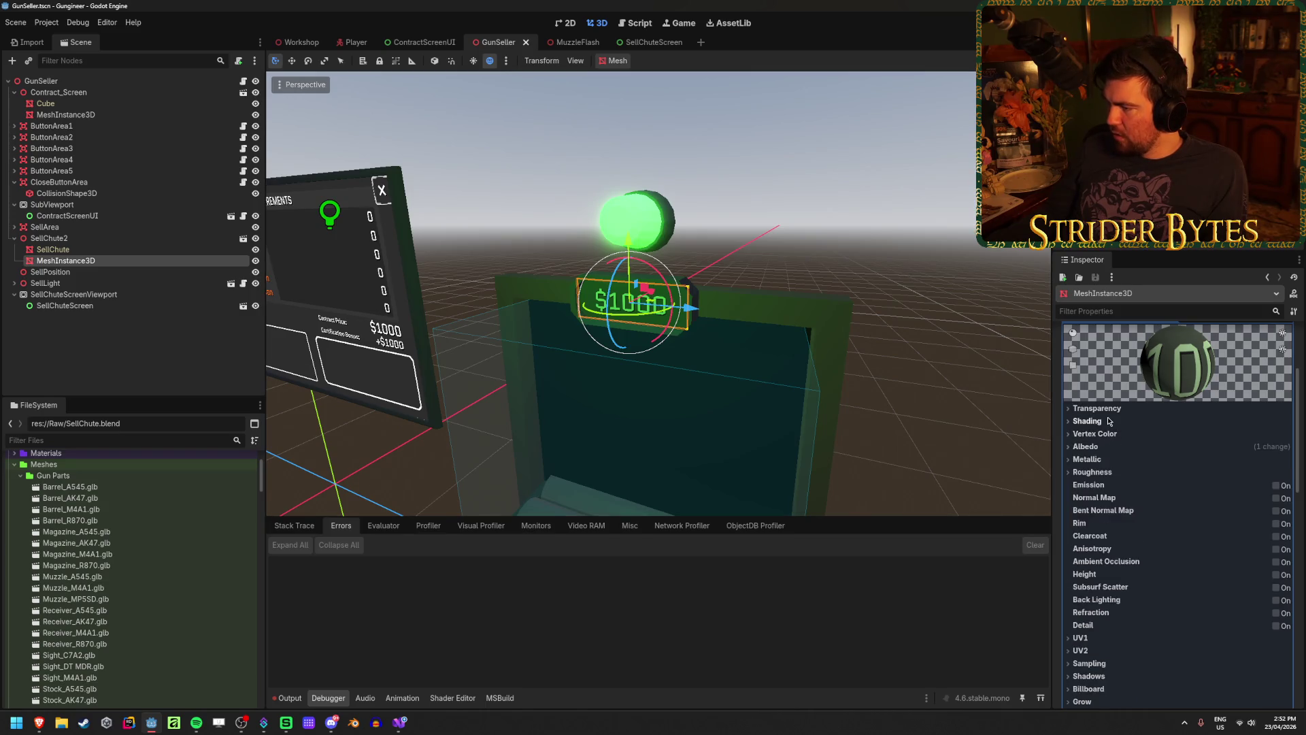
click(1108, 421)
click(1234, 434)
click(1218, 450)
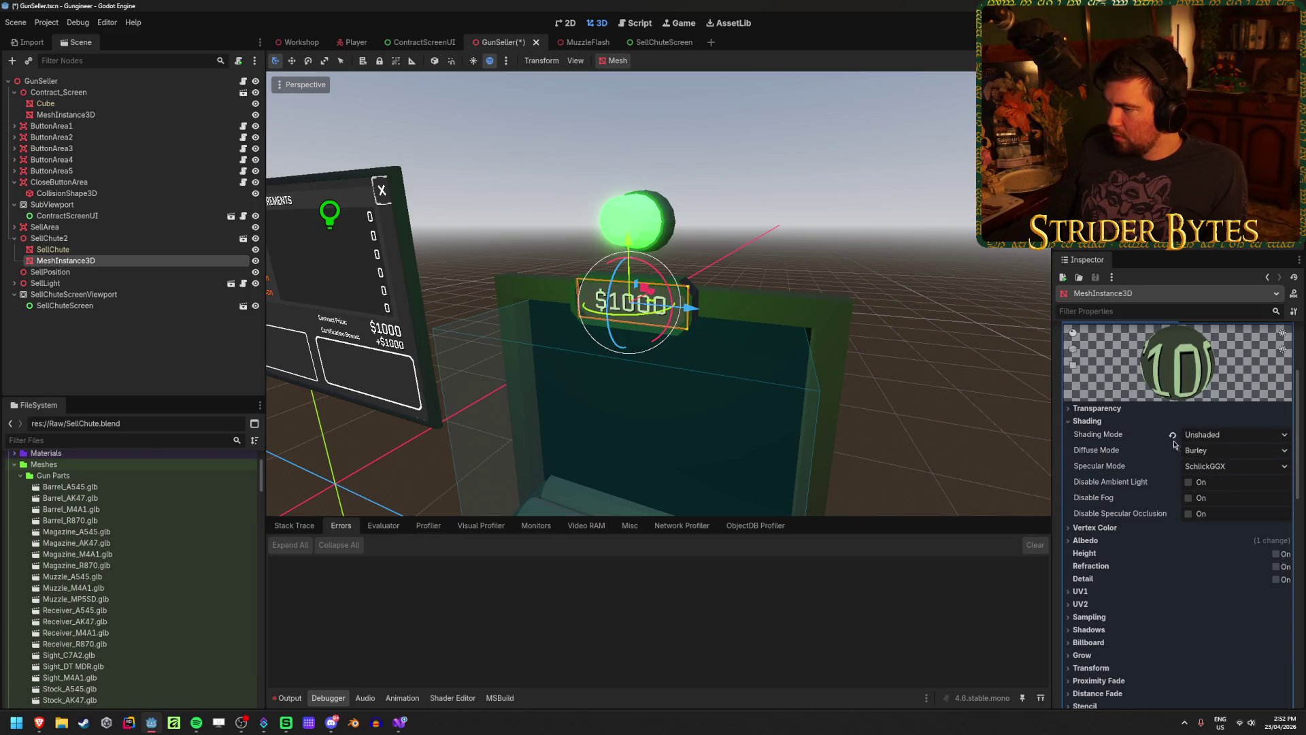
key(ctrl+s)
Move via the Workshop scene to the SellChuteScreen scene
click(299, 43)
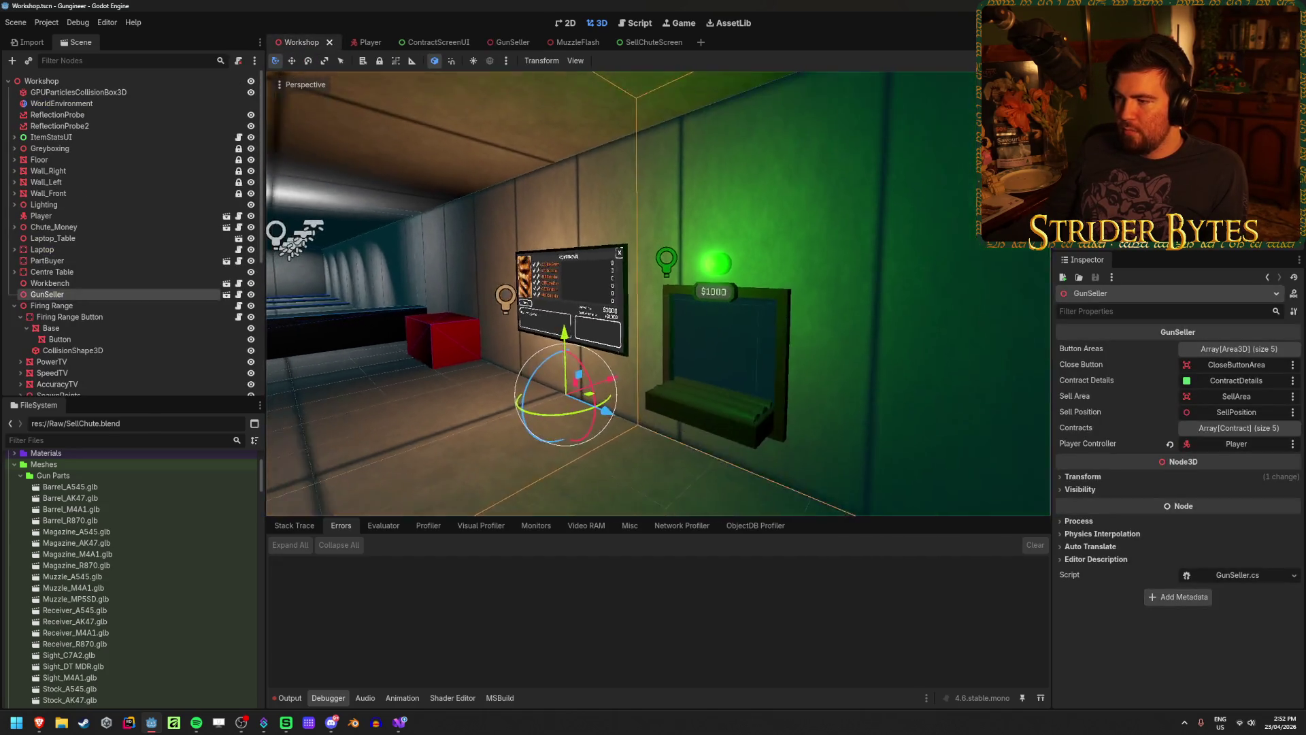
scroll(659, 294, up, 10)
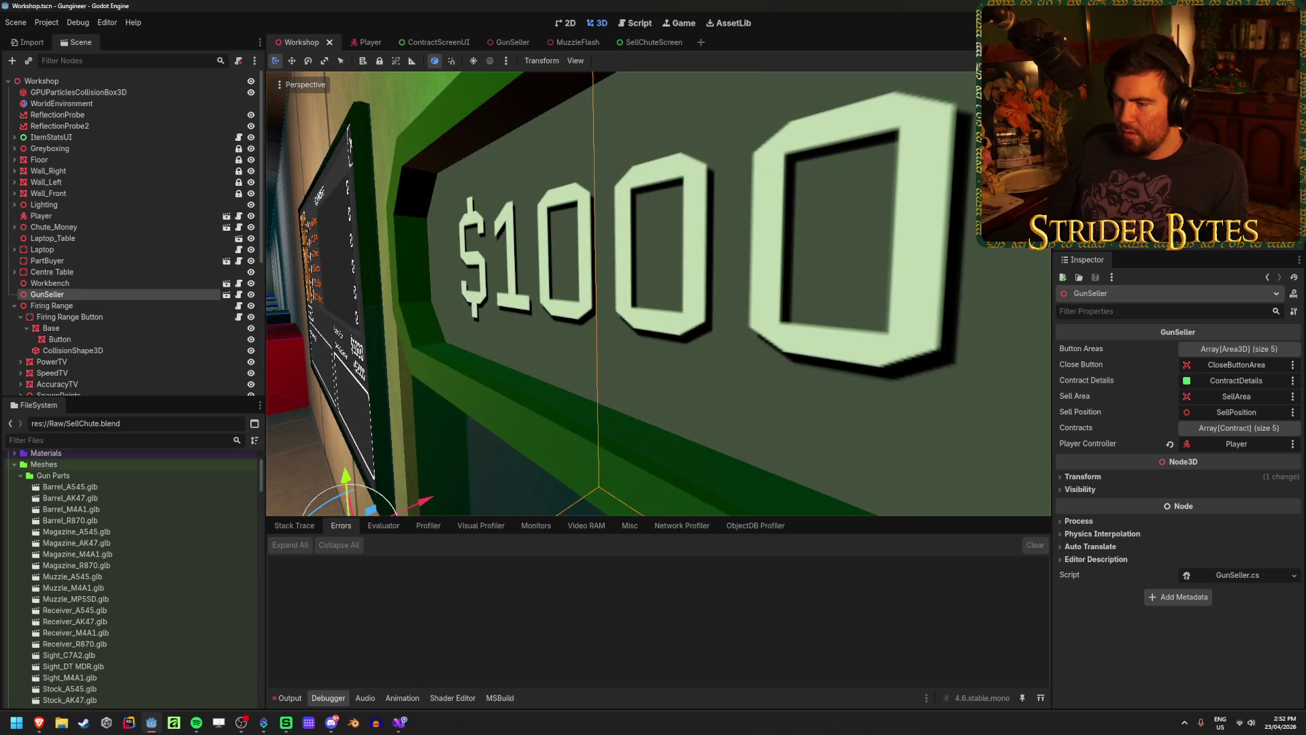
scroll(658, 293, down, 5)
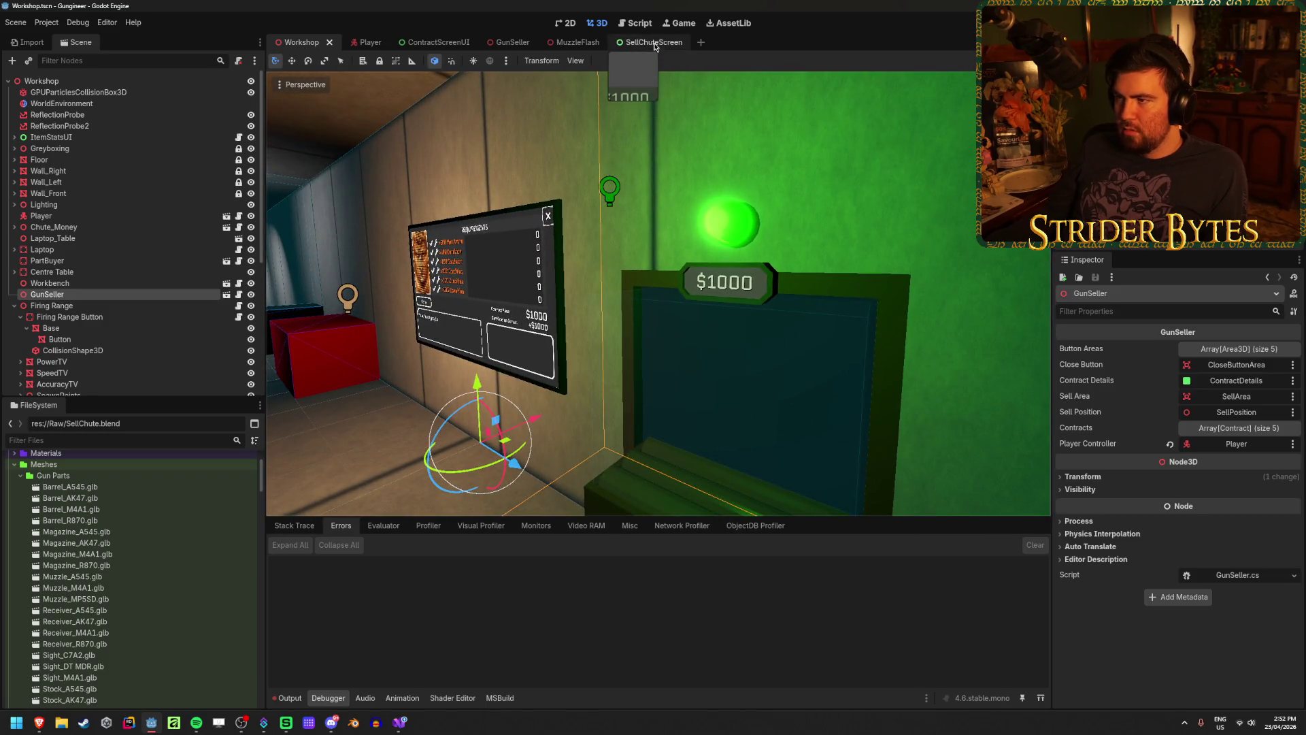
click(650, 42)
scroll(1111, 468, down, 10)
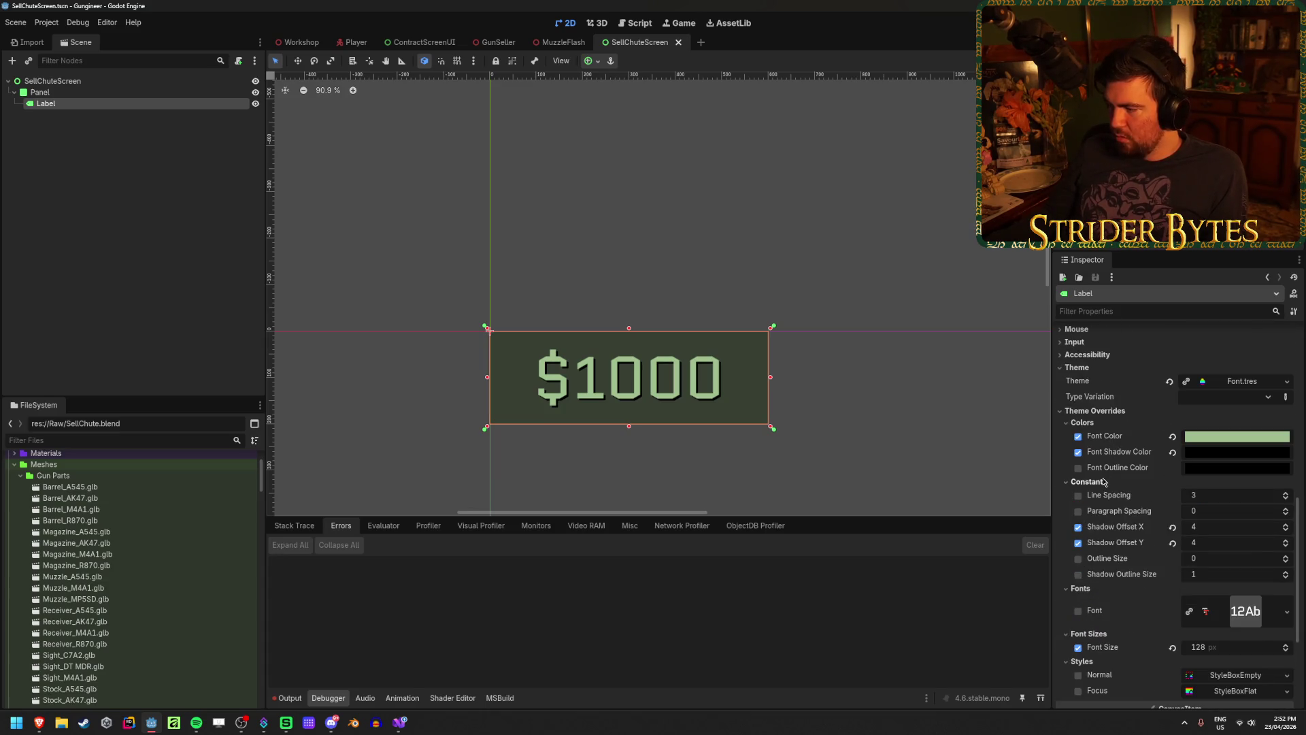
scroll(1104, 481, down, 2)
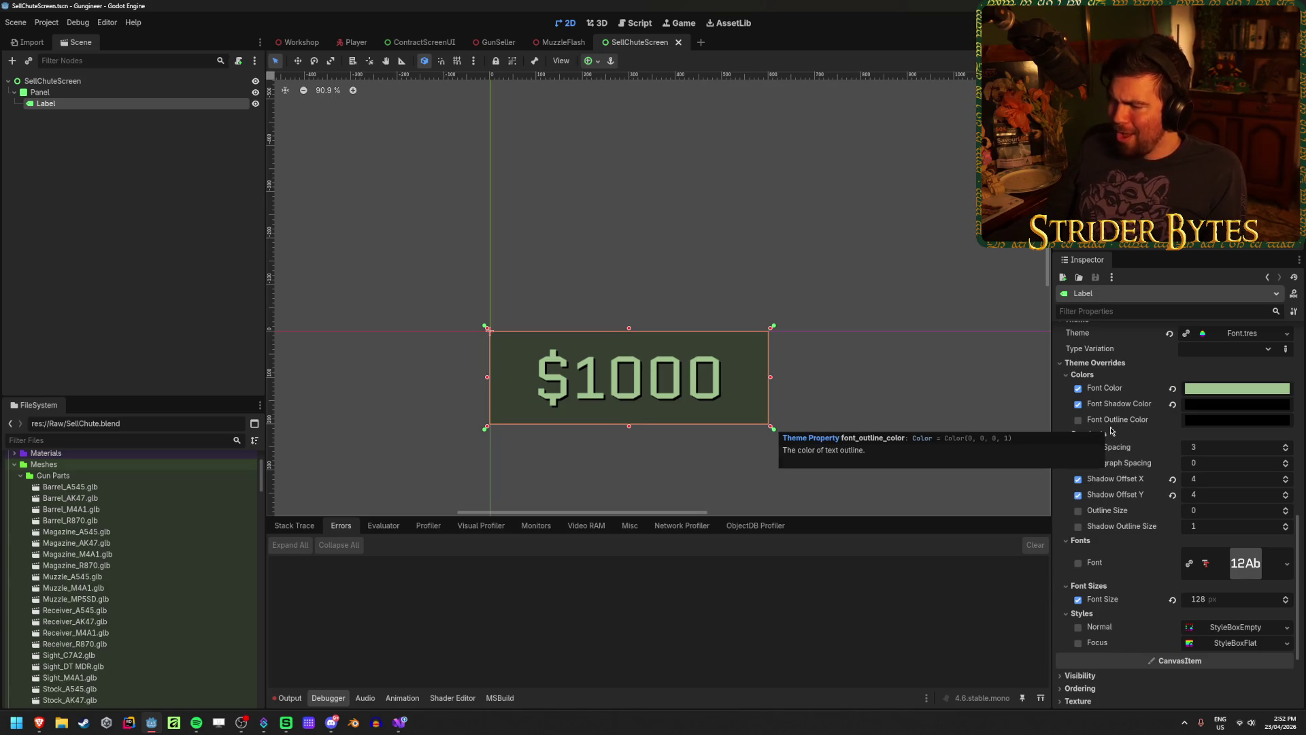
scroll(1112, 430, down, 5)
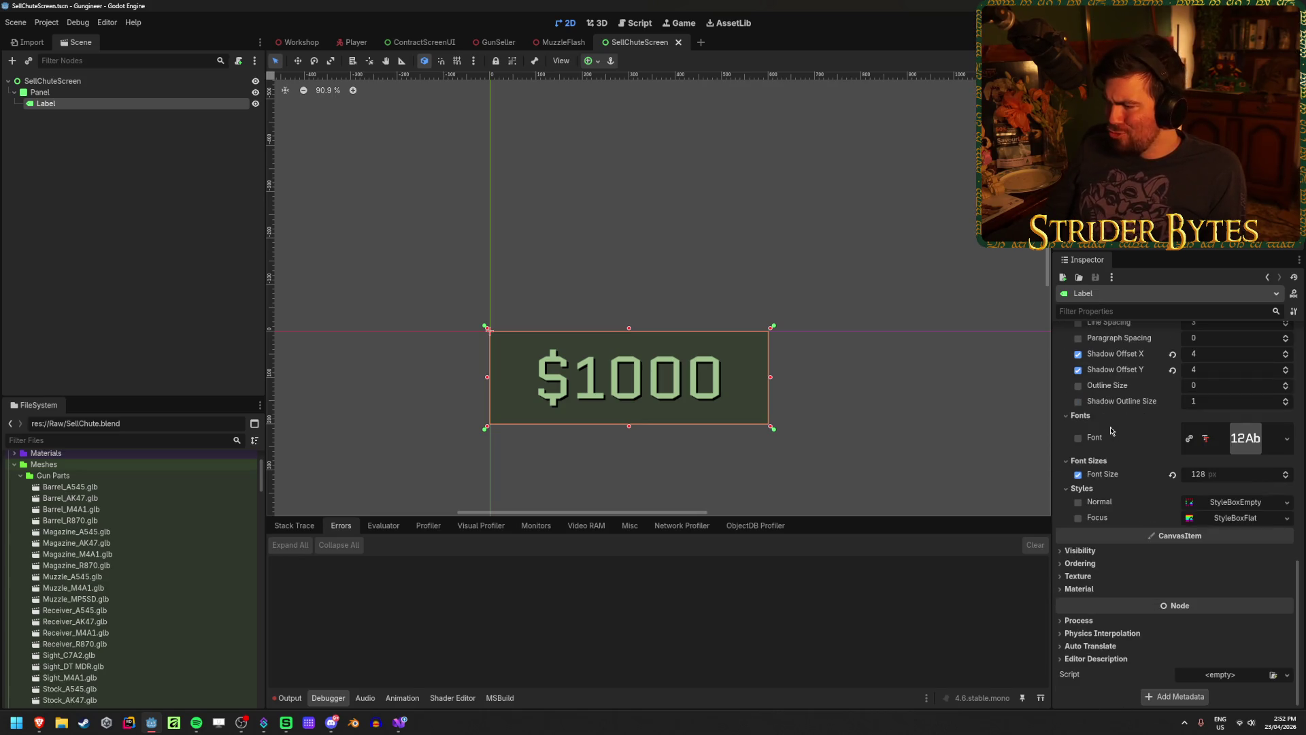
key(alt+Tab)
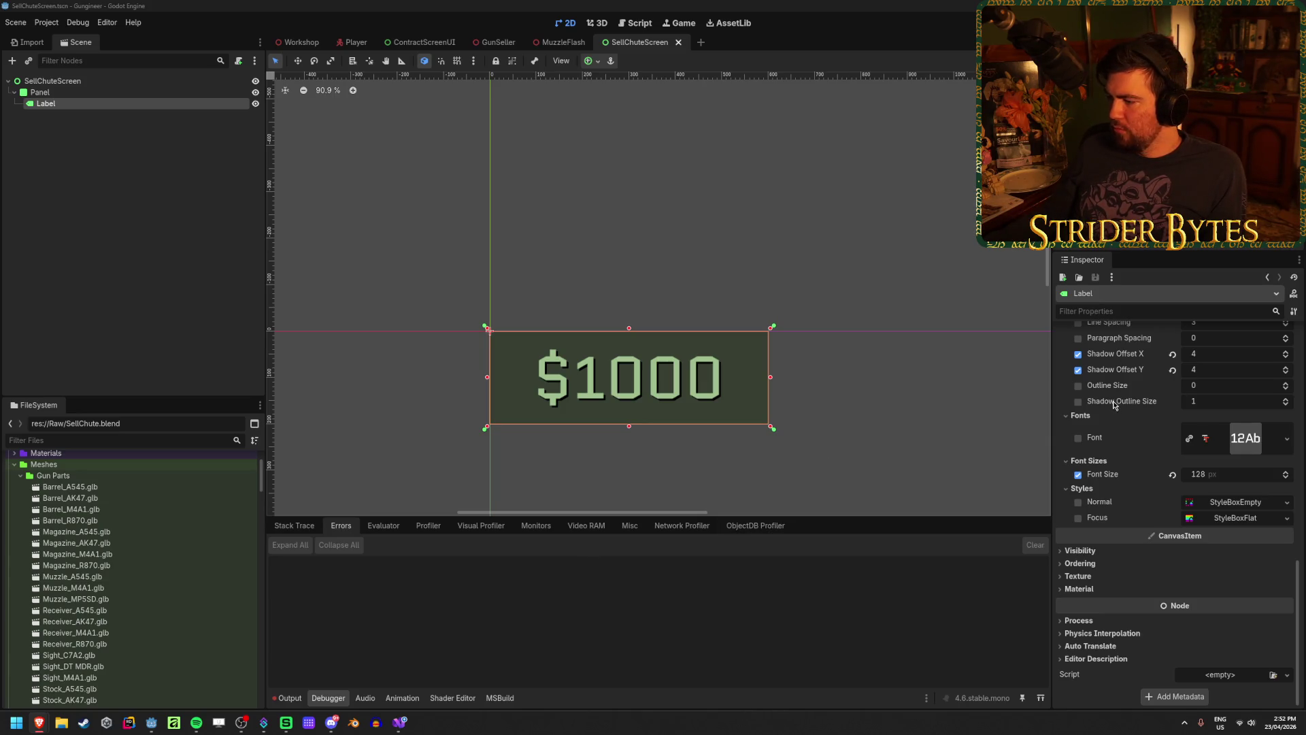
Switch to the GunSeller scene and expand the sign material's Albedo section
click(499, 43)
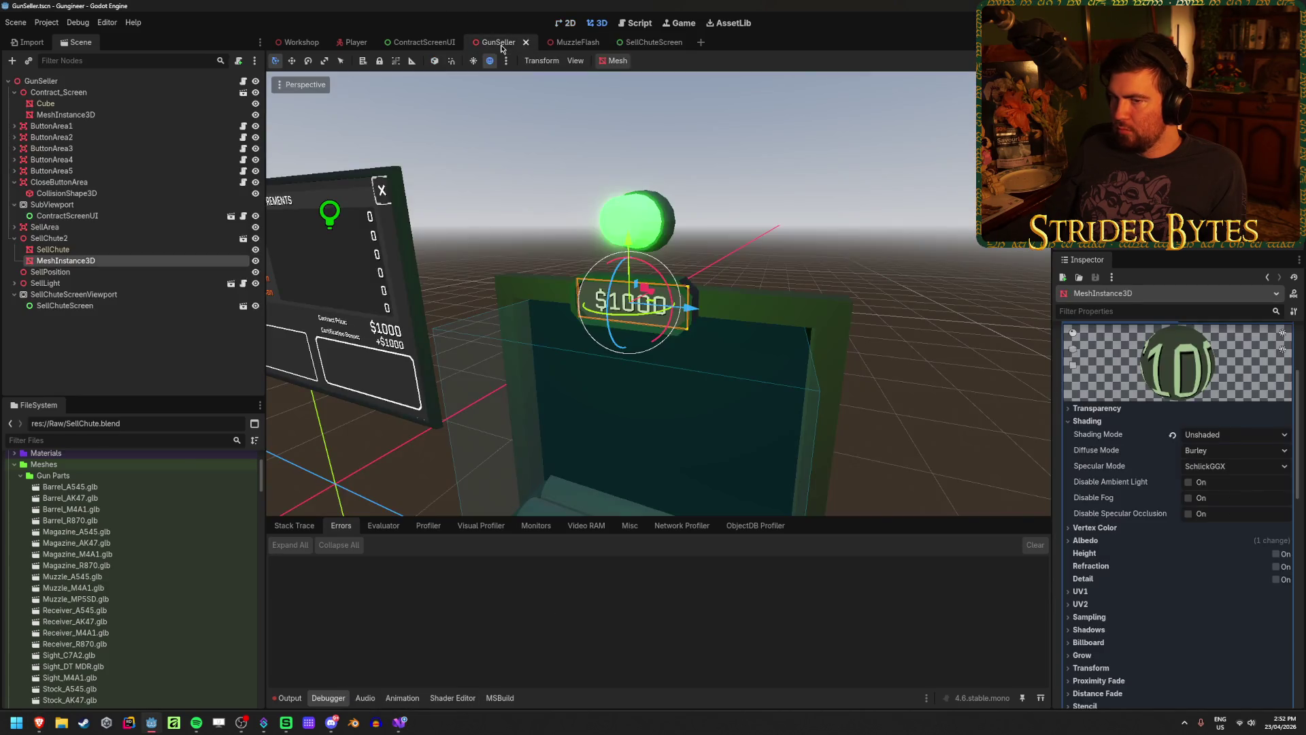
click(1104, 546)
click(1105, 545)
click(1104, 545)
click(1105, 547)
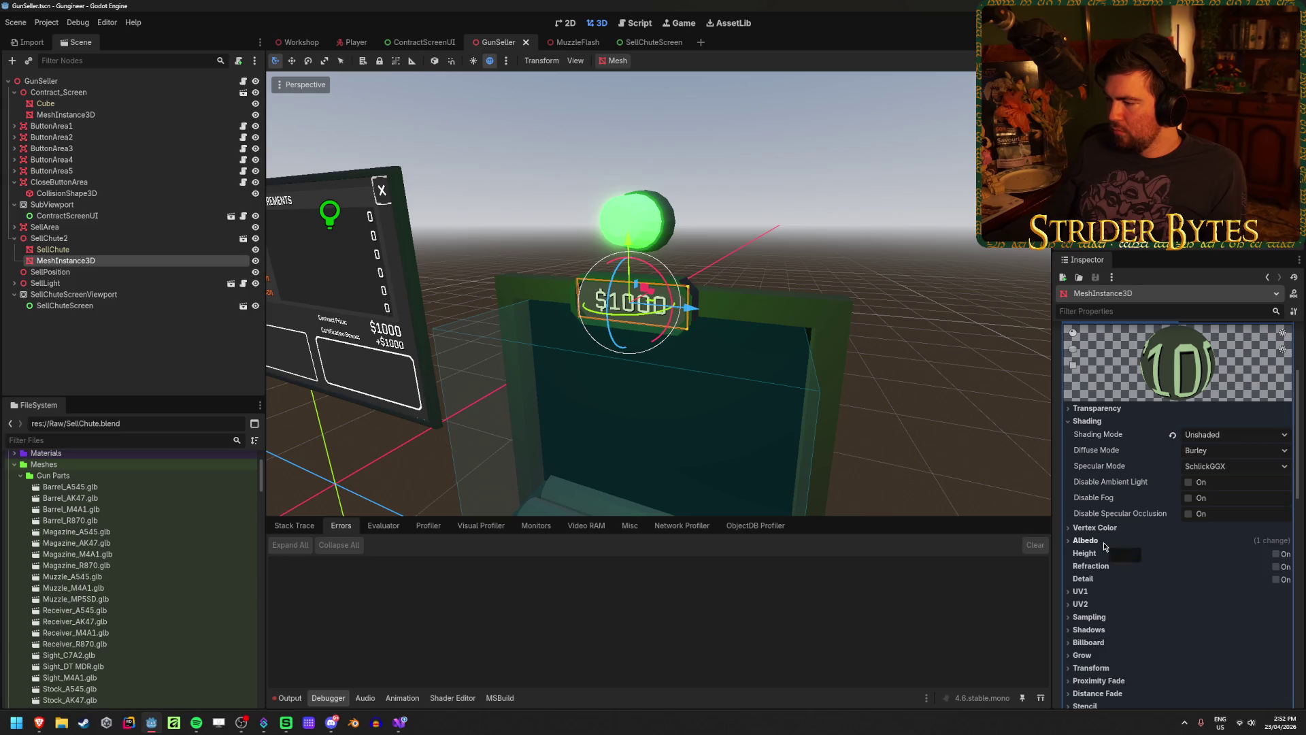
click(1105, 544)
click(1105, 530)
click(1105, 529)
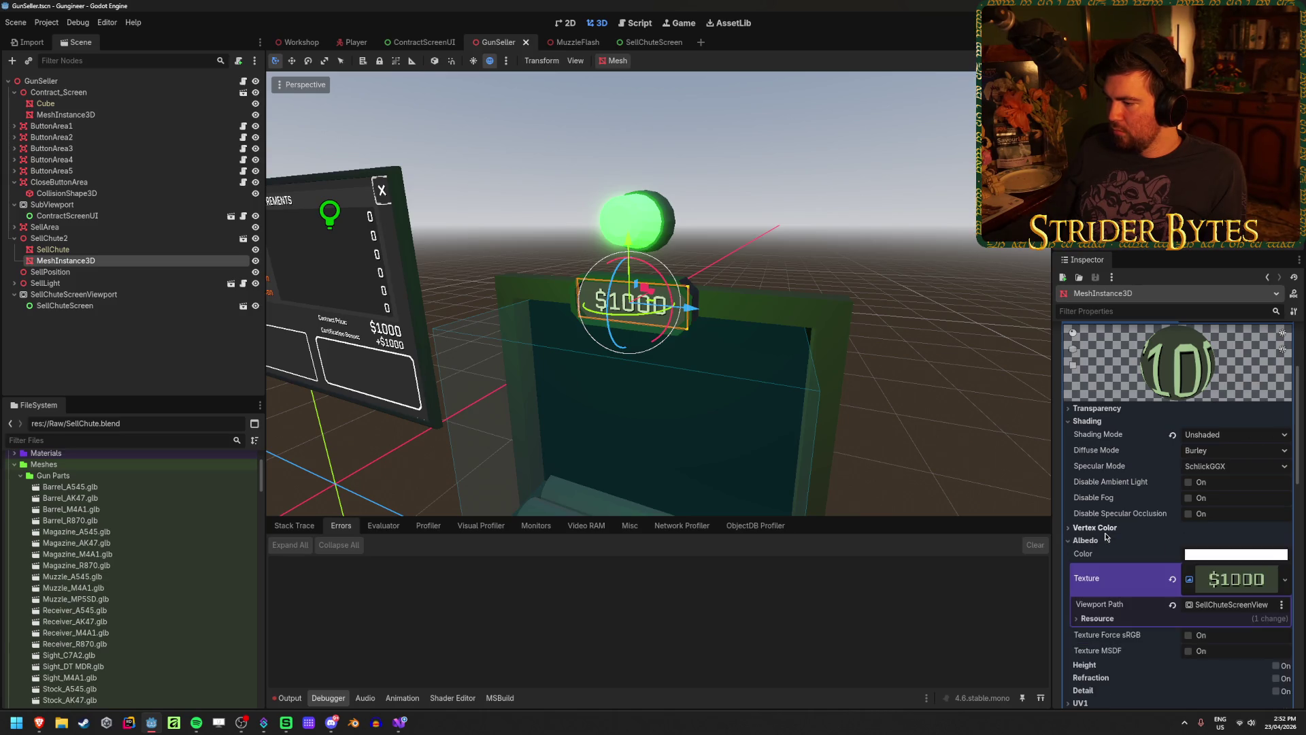
Try per-pixel shading, revert the sign material to Unshaded, and save
click(1231, 435)
click(1233, 466)
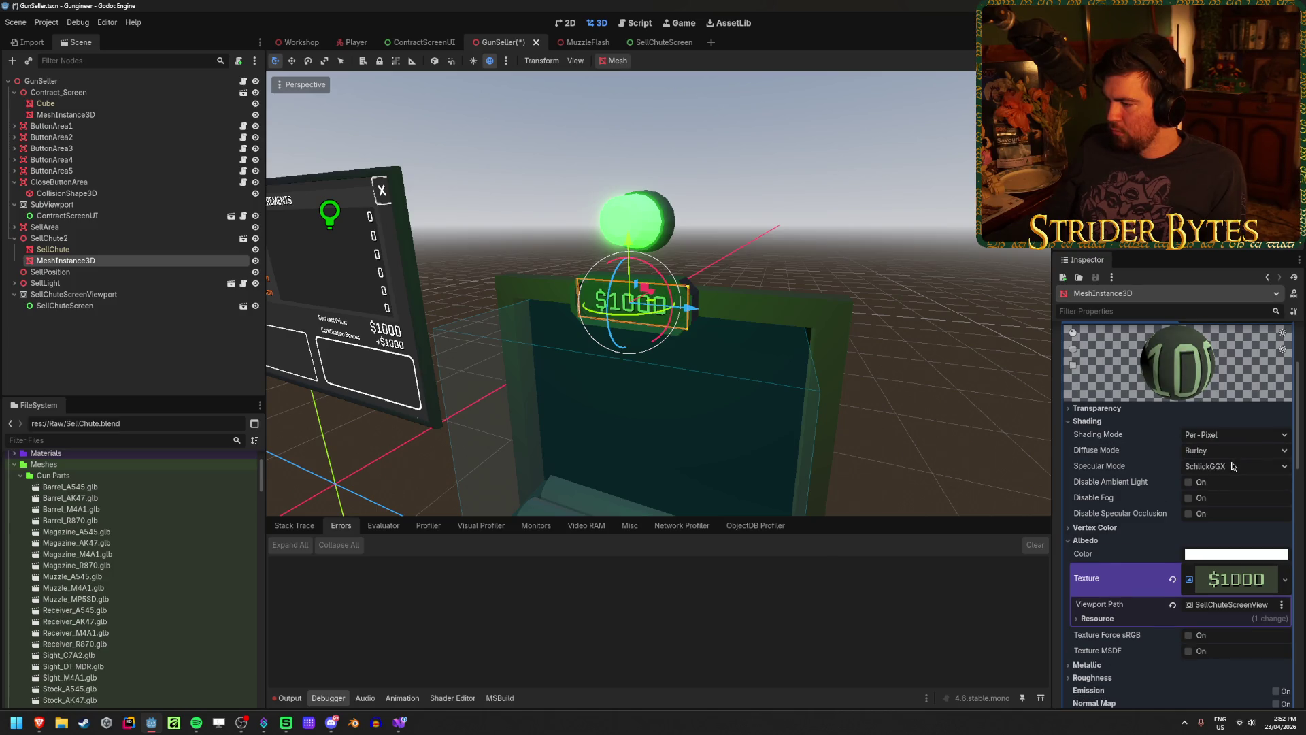
click(1239, 437)
click(1217, 452)
key(ctrl+s)
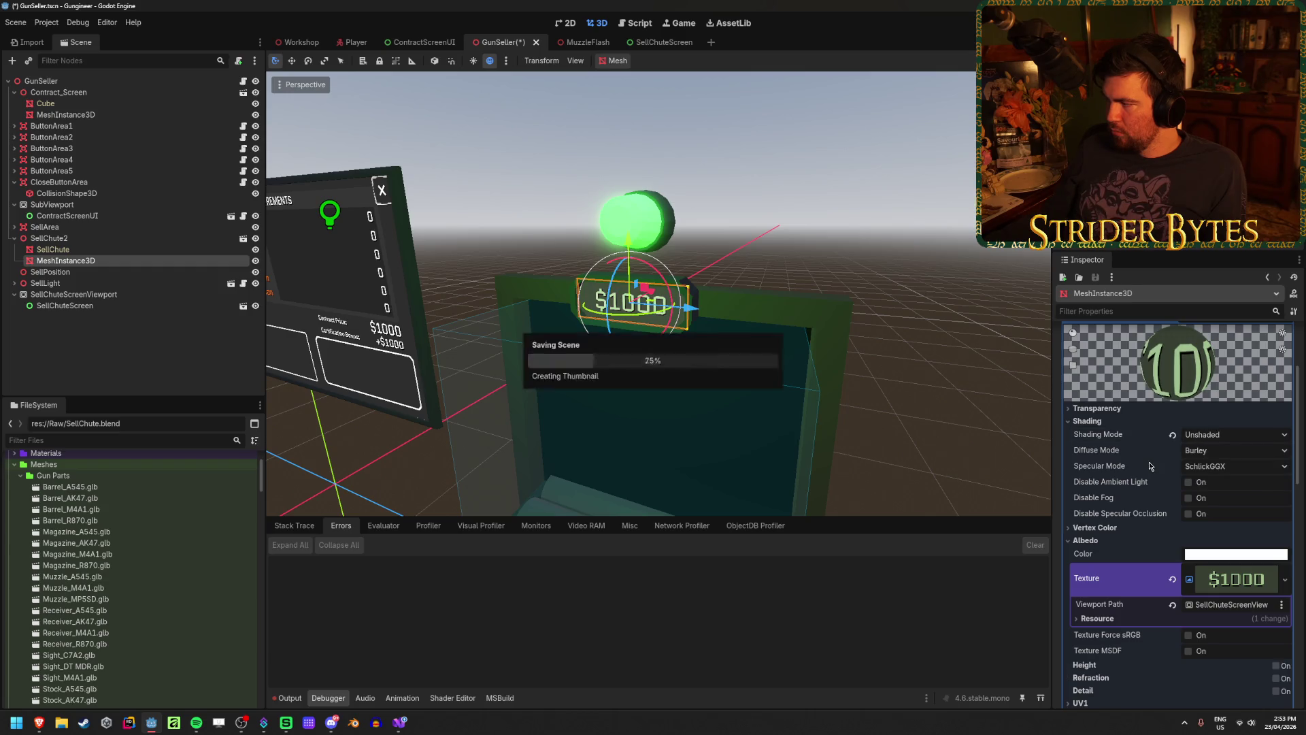
Try full transparency on the sign, undo it, and peek at the shadow settings
scroll(1149, 466, down, 2)
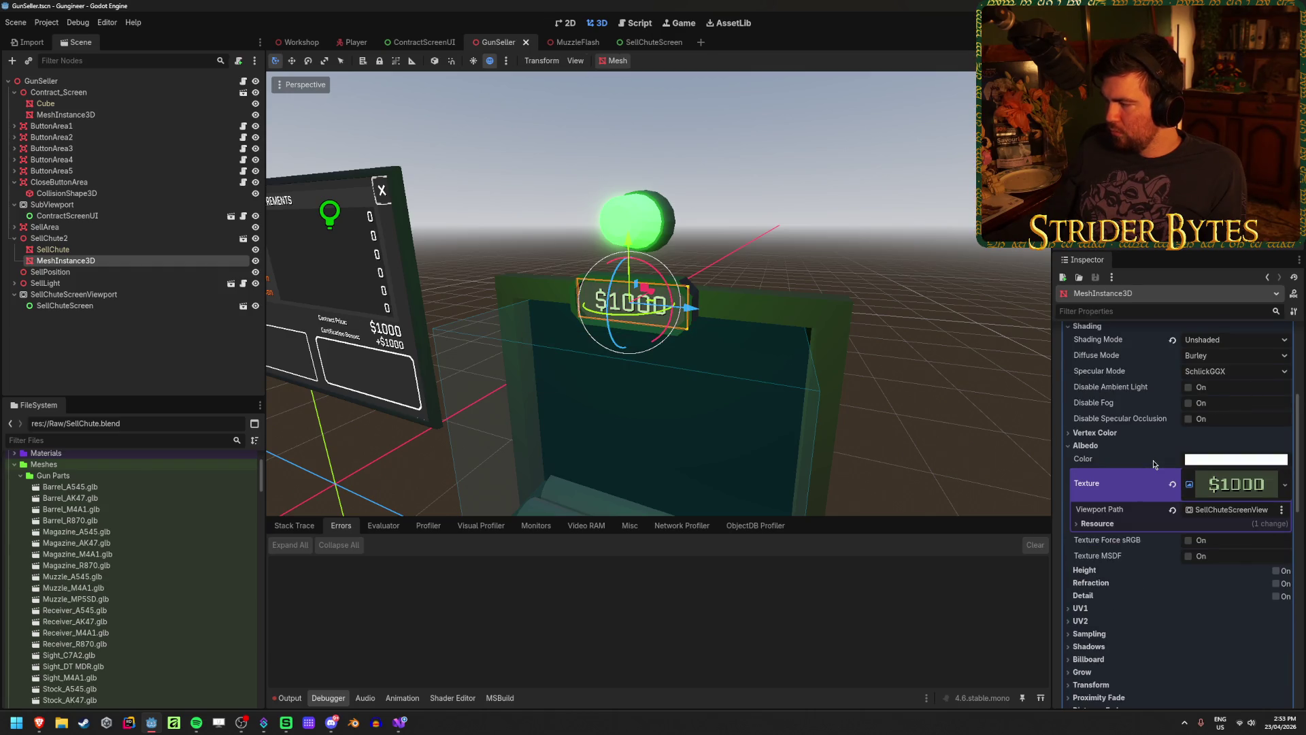
scroll(1153, 465, down, 7)
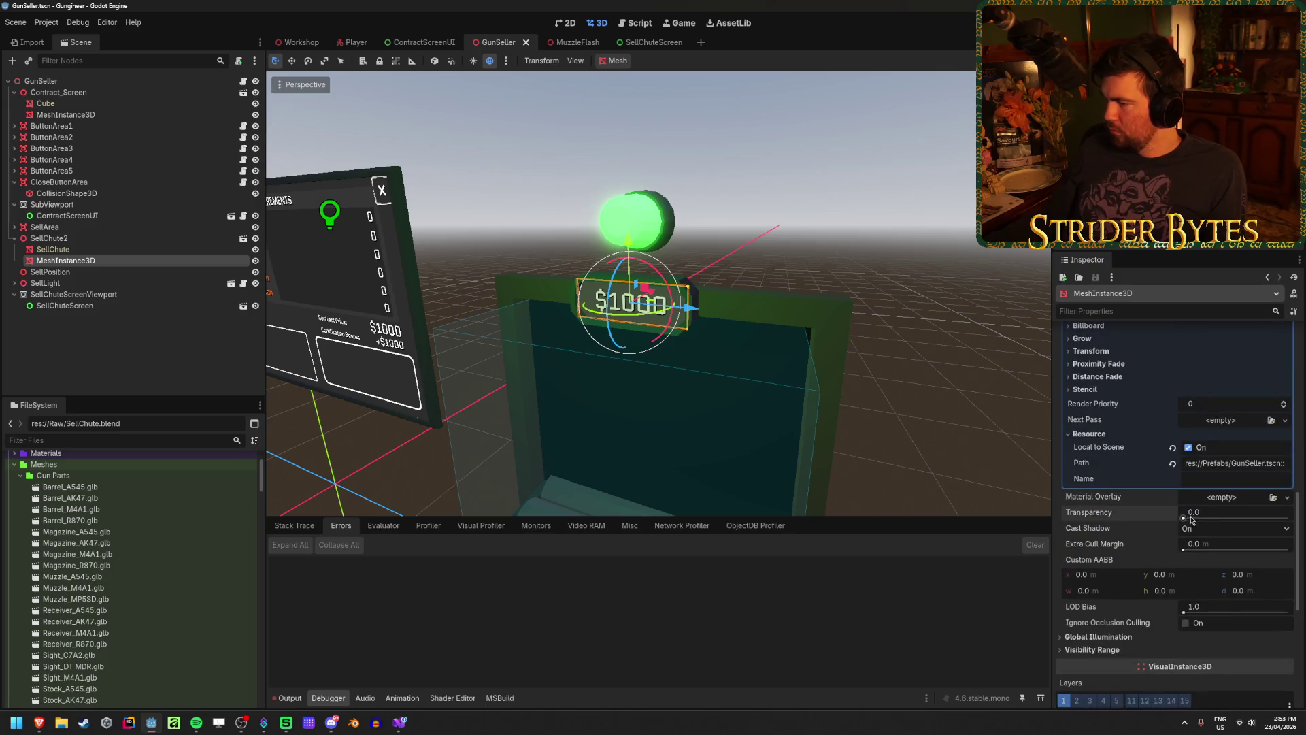
drag(1197, 513, 1285, 512)
key(ctrl+z)
scroll(1112, 470, up, 5)
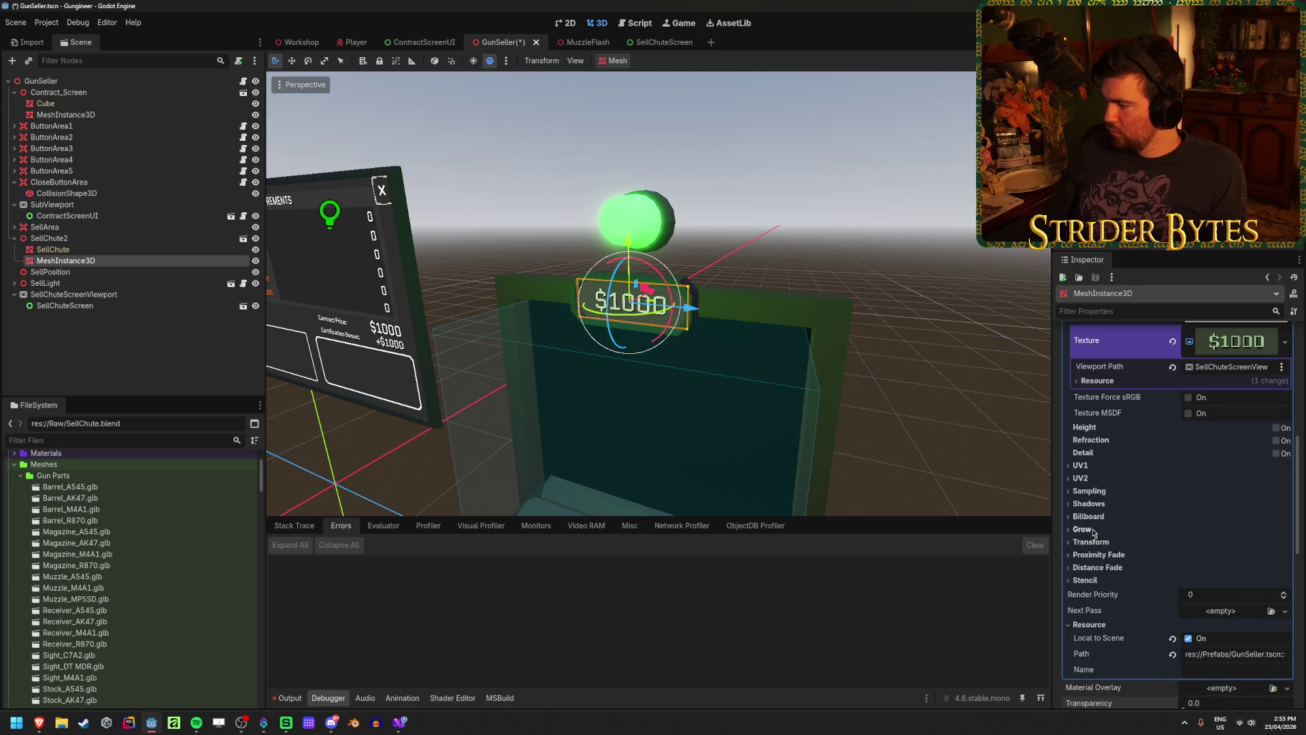
click(1099, 502)
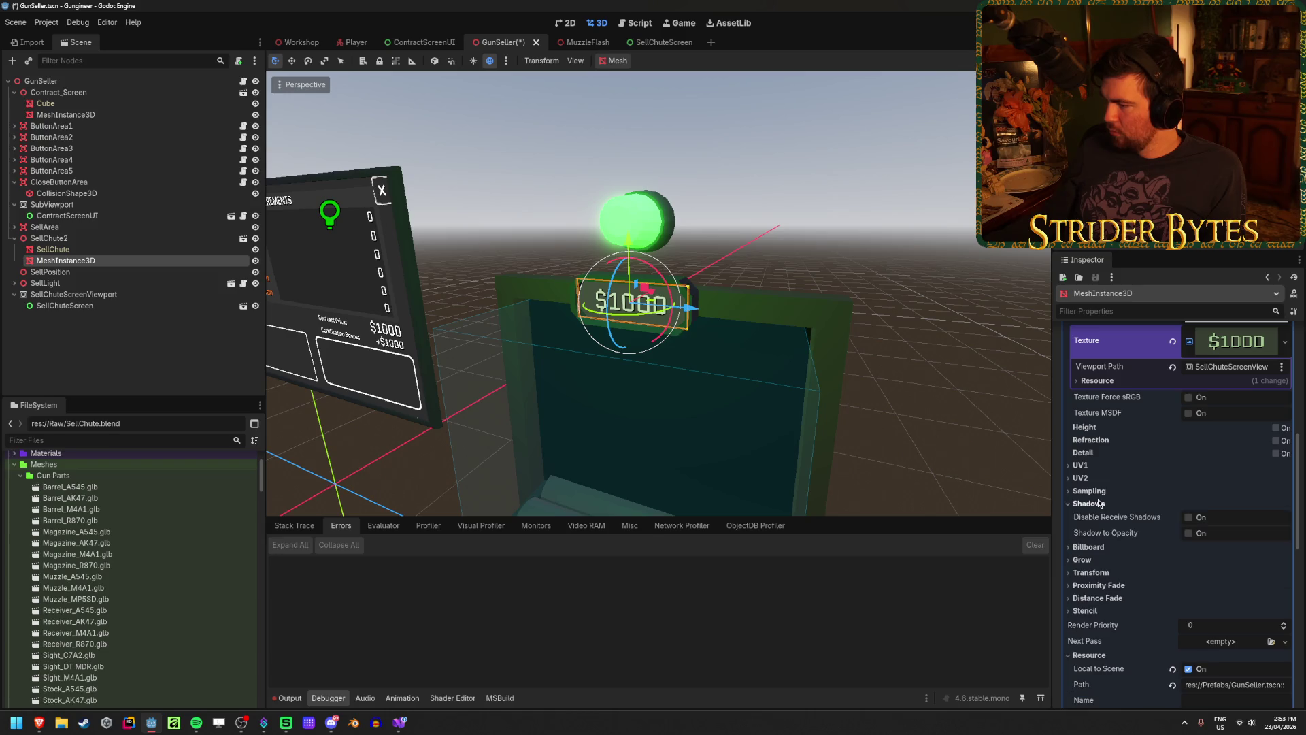
click(1099, 502)
Re-expand Albedo and open the albedo colour picker
scroll(1091, 459, up, 3)
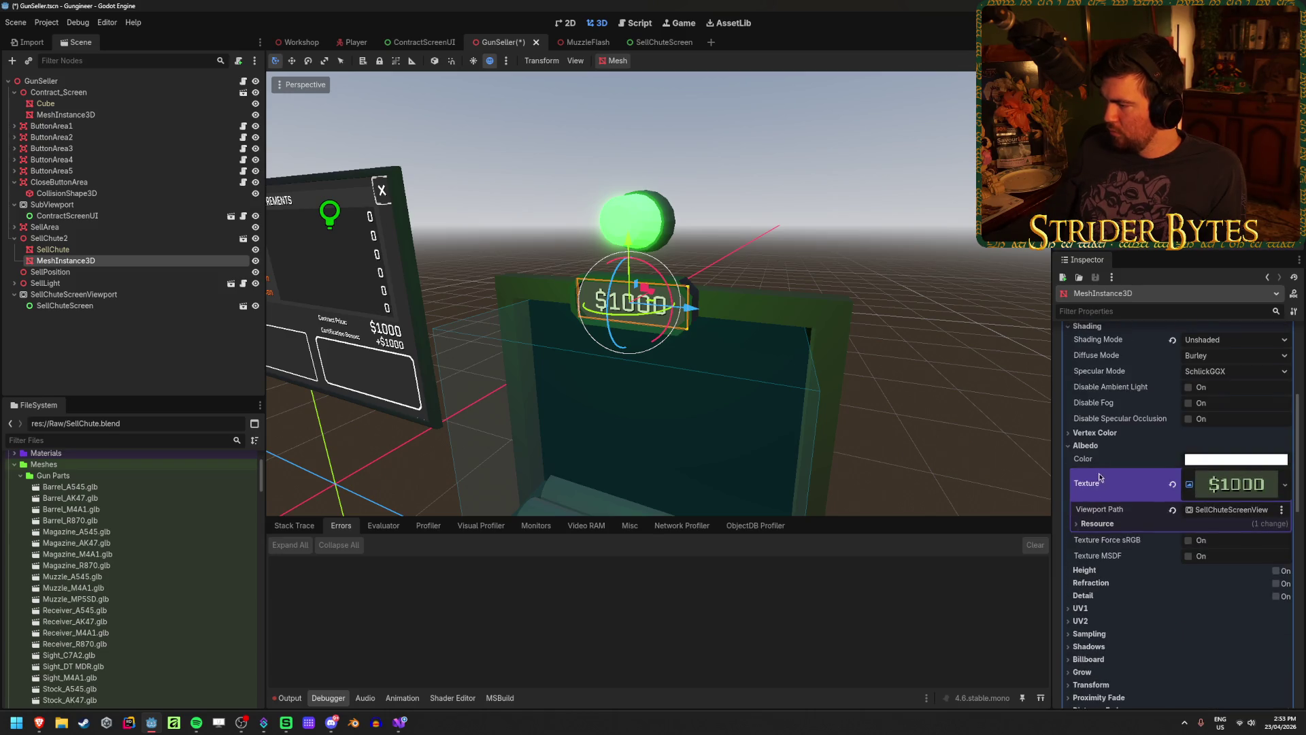
click(1098, 453)
scroll(1101, 453, up, 2)
click(1085, 541)
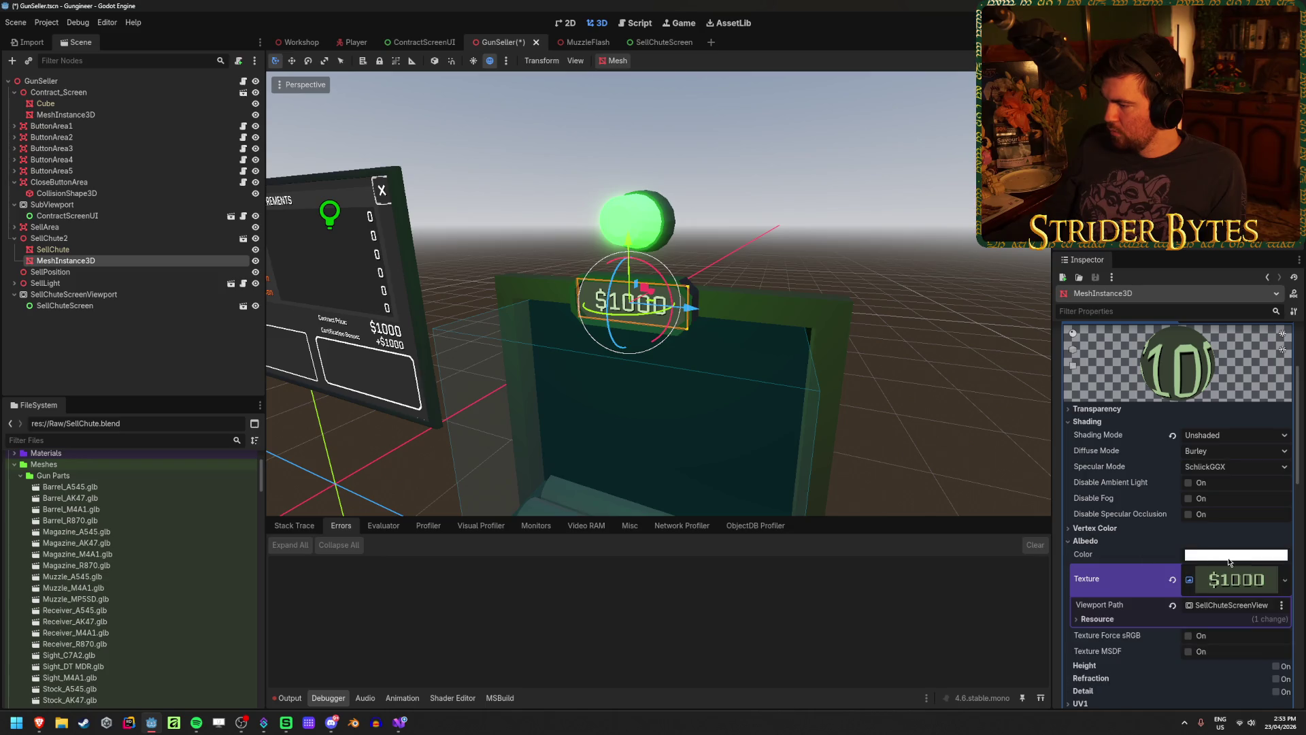
click(1227, 556)
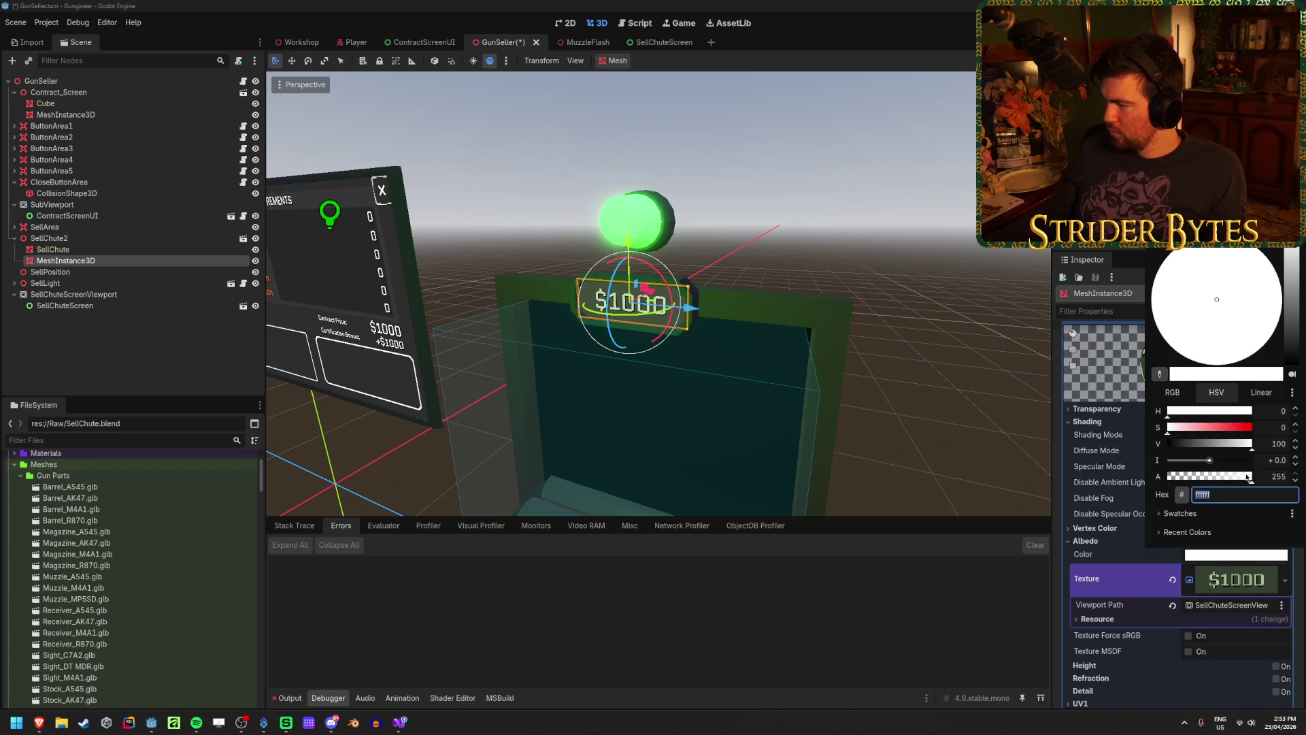
drag(1216, 467, 1212, 463)
mouse_move(1229, 464)
mouse_down()
mouse_move(1250, 469)
mouse_move(1222, 471)
mouse_up()
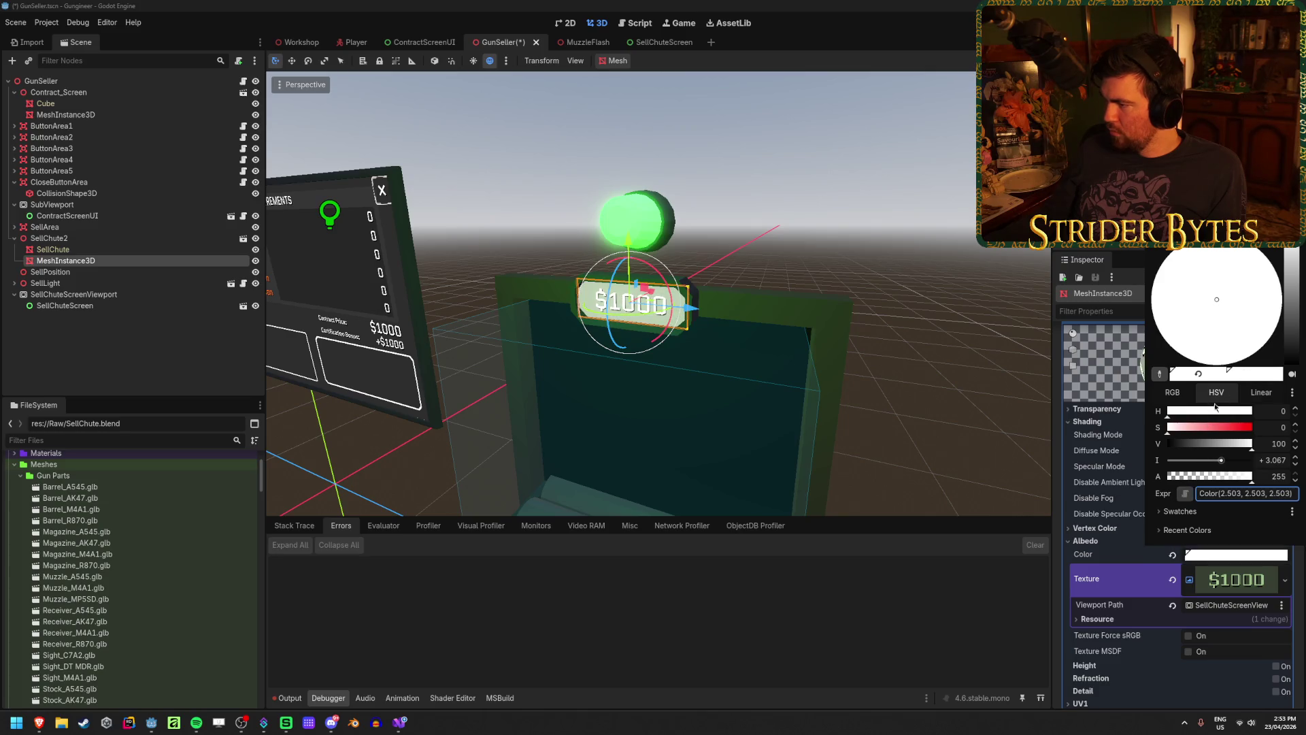
mouse_move(1205, 424)
mouse_down()
mouse_move(1255, 428)
mouse_move(1238, 461)
mouse_up()
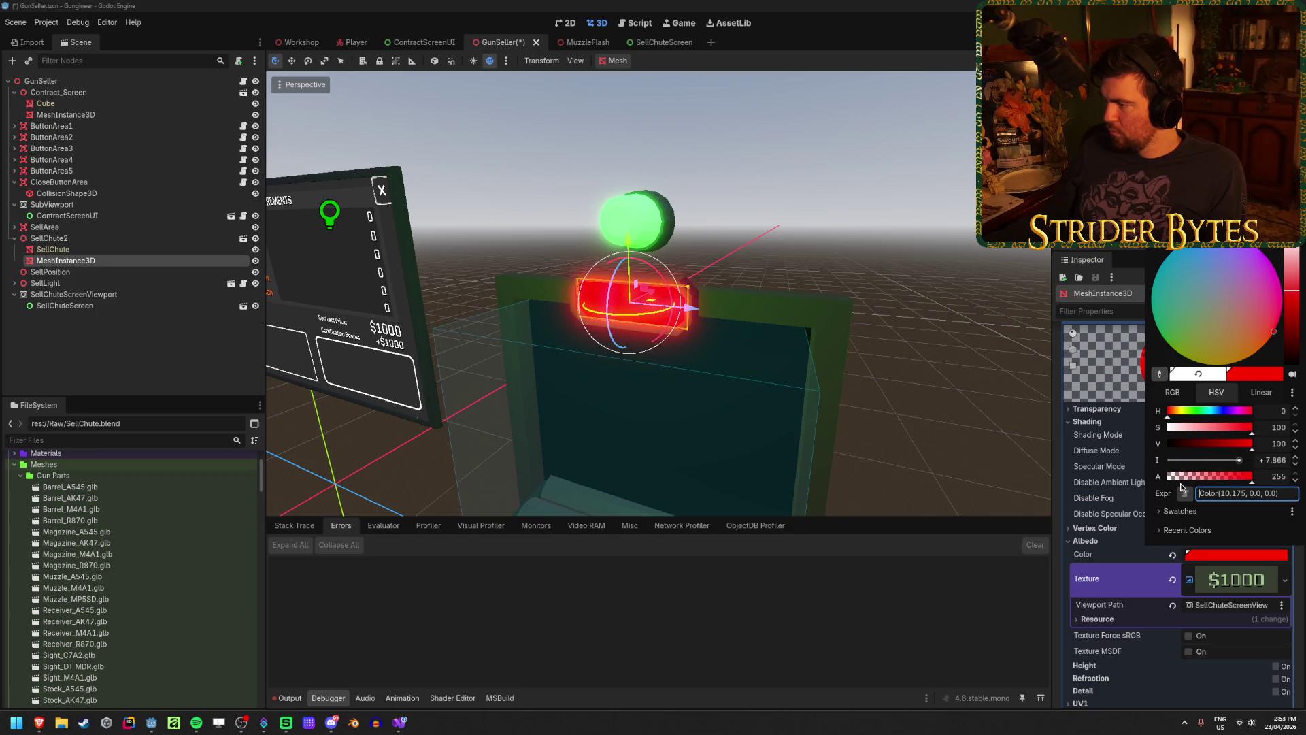
key(Escape)
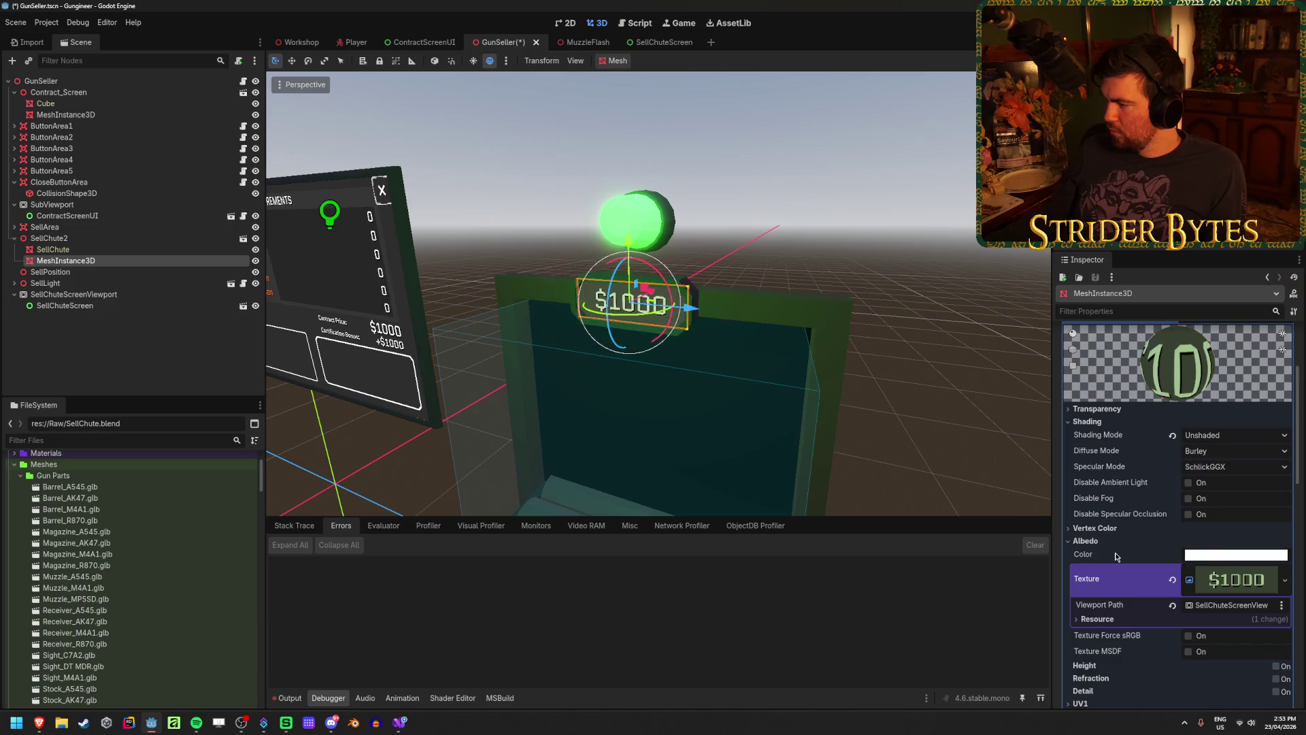
Save the GunSeller scene twice, leaving the white-tinted unshaded $1000 sign unchanged
key(ctrl+s)
scroll(708, 373, up, 5)
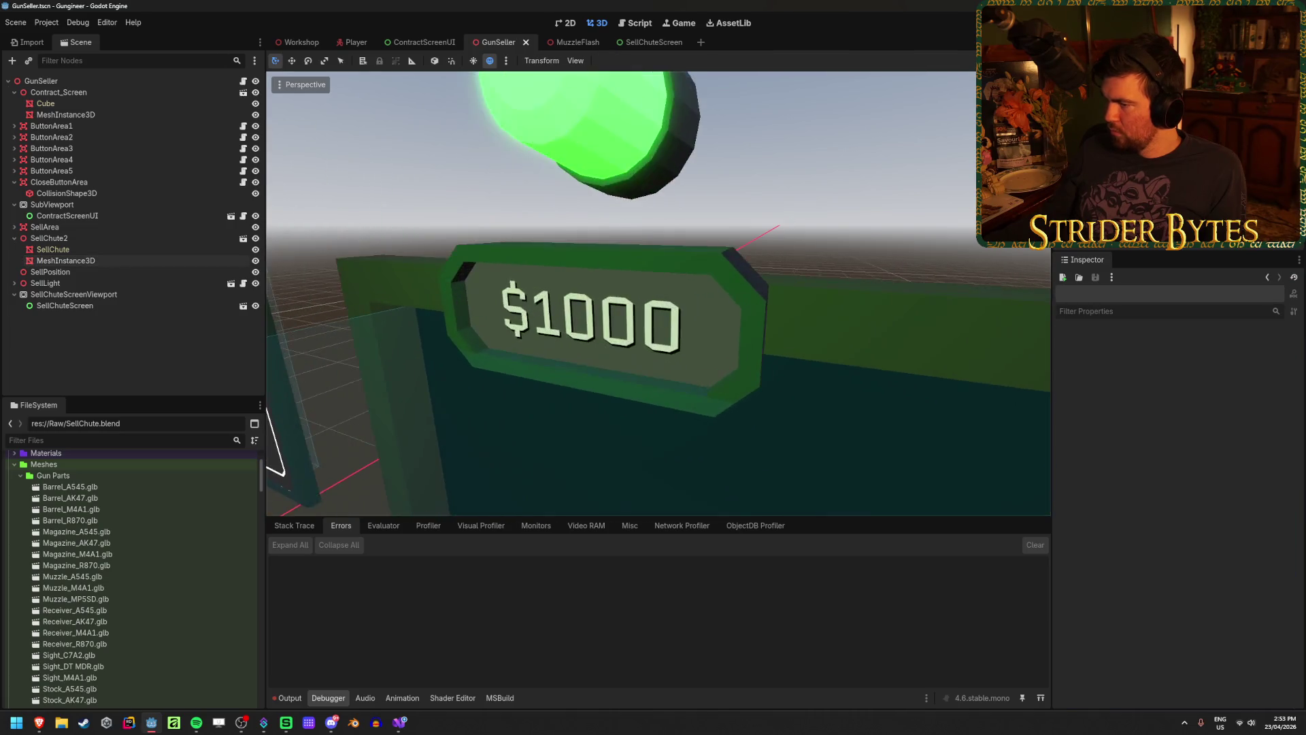
scroll(789, 274, down, 4)
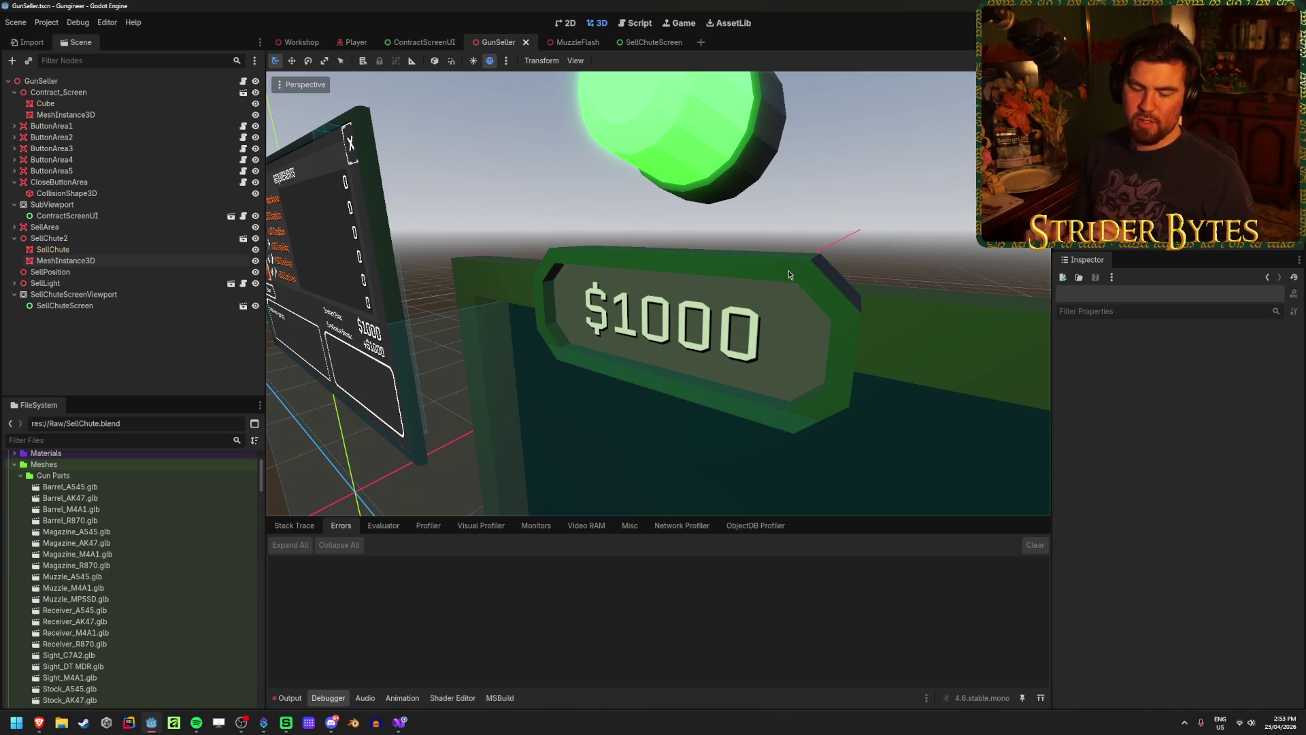
scroll(695, 286, down, 5)
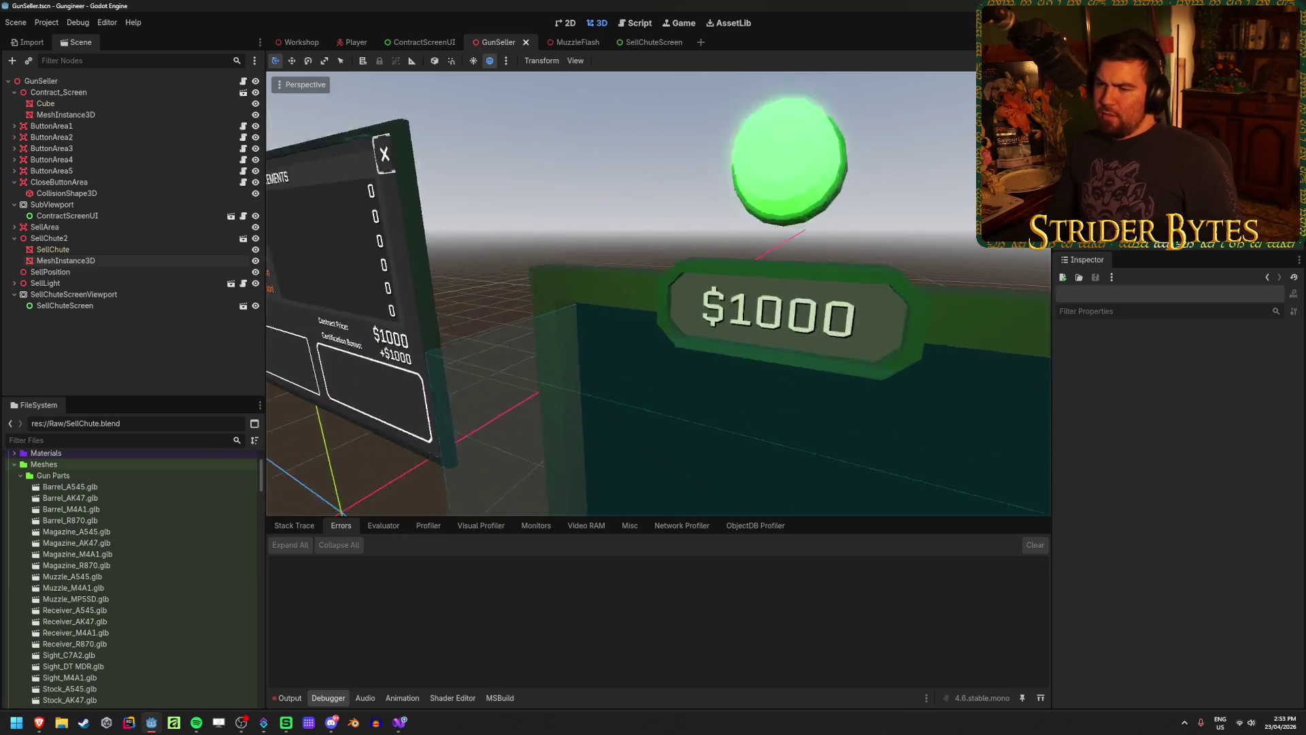
key(ctrl+s)
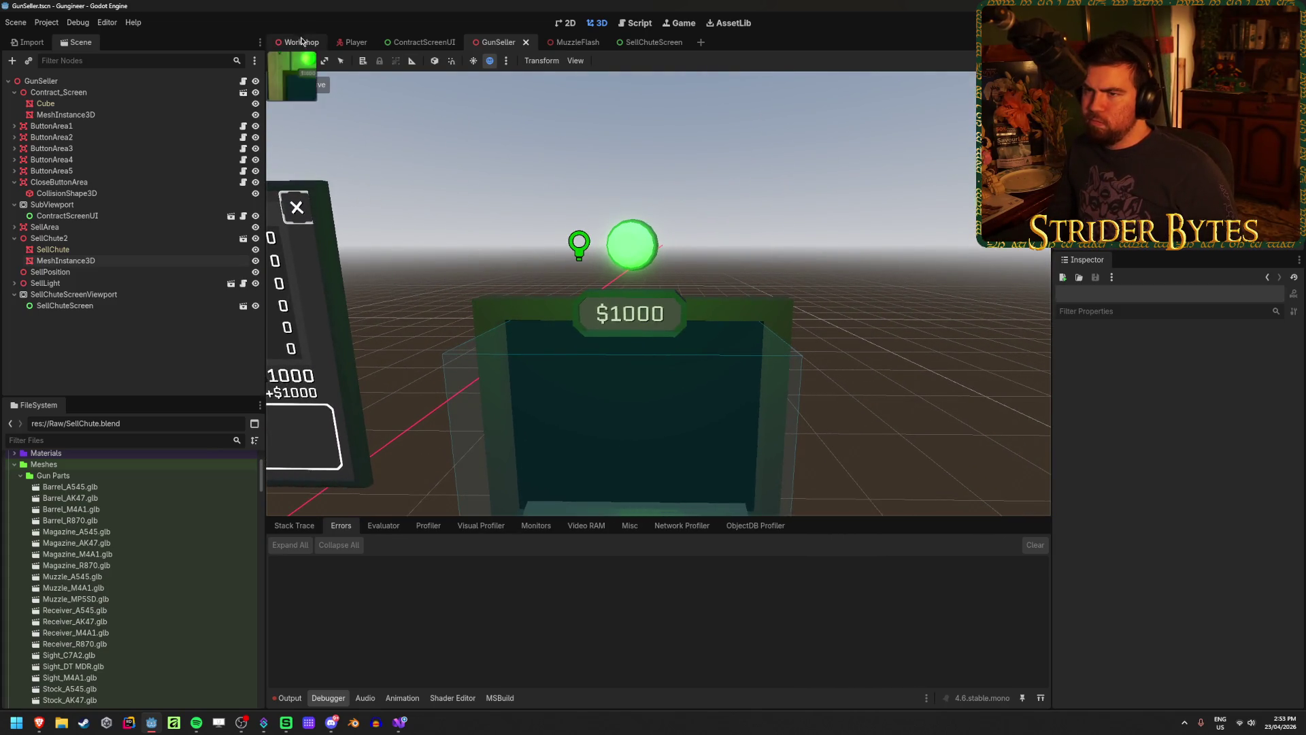
Switch back to the Workshop scene and run the game with F5 to view the $1000 sign
click(297, 42)
click(929, 176)
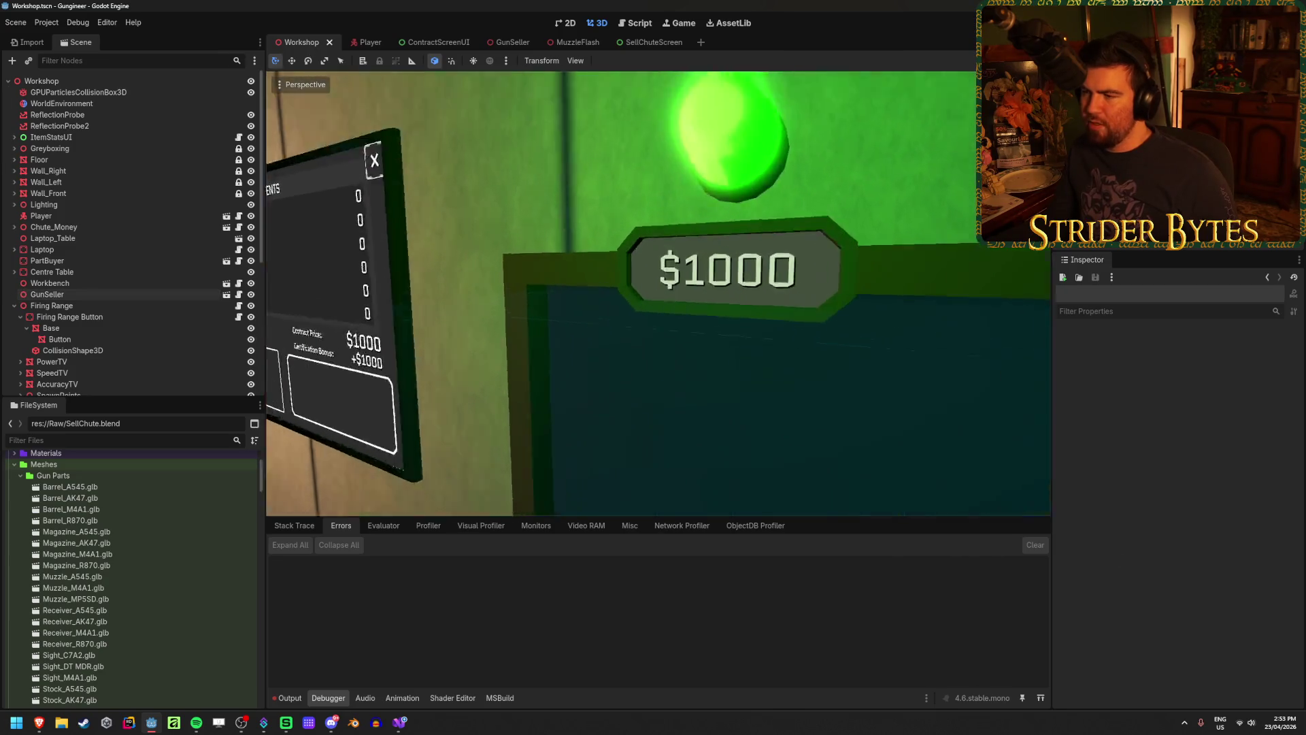
scroll(929, 176, up, 5)
scroll(658, 293, up, 4)
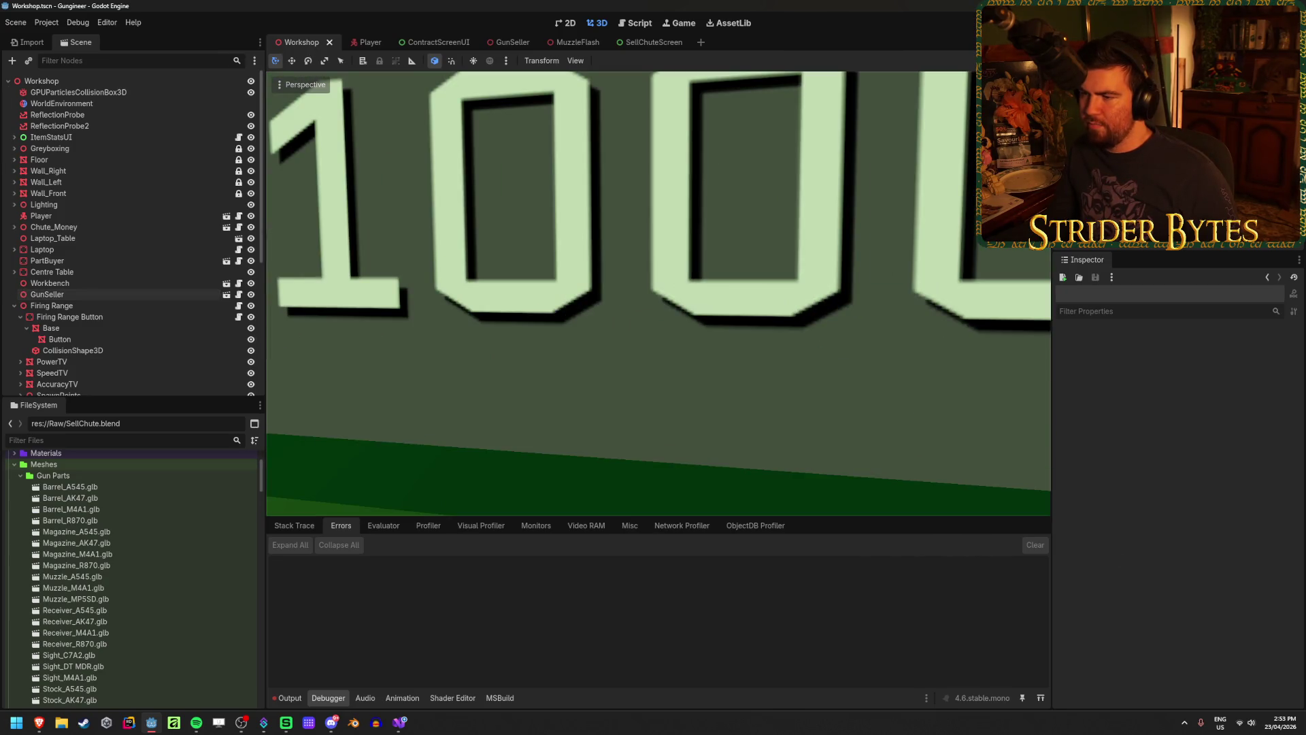
scroll(658, 294, down, 3)
scroll(566, 246, down, 3)
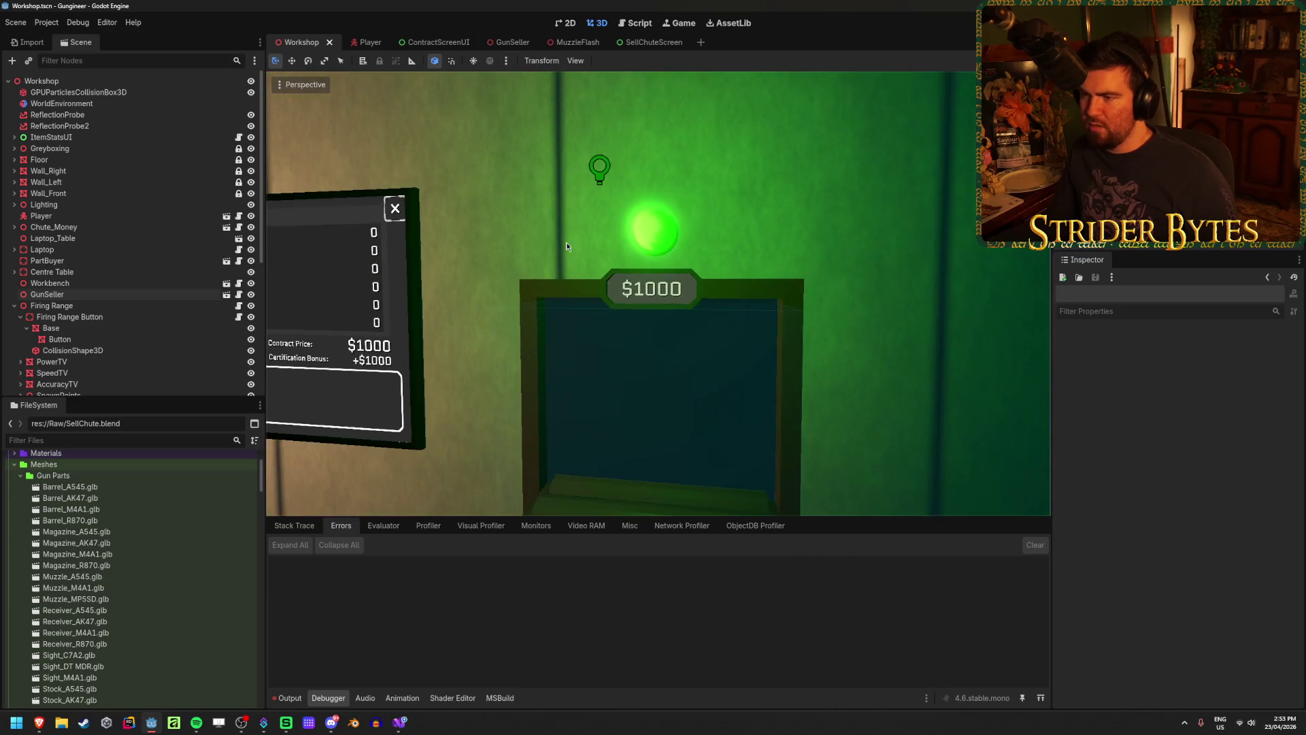
key(F5)
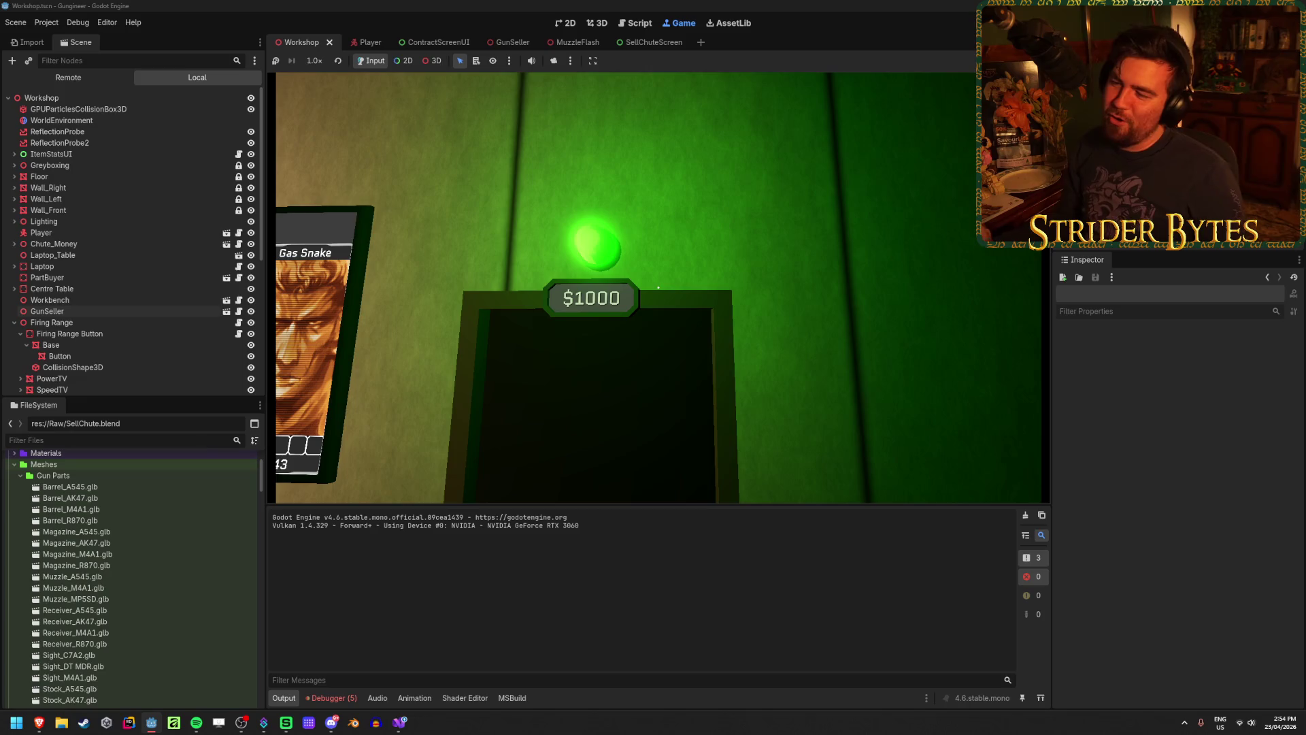
Walk up to the sell chute sign, stop the game, and frame the Requirements board head-on
mouse_move(658, 288)
key(w)
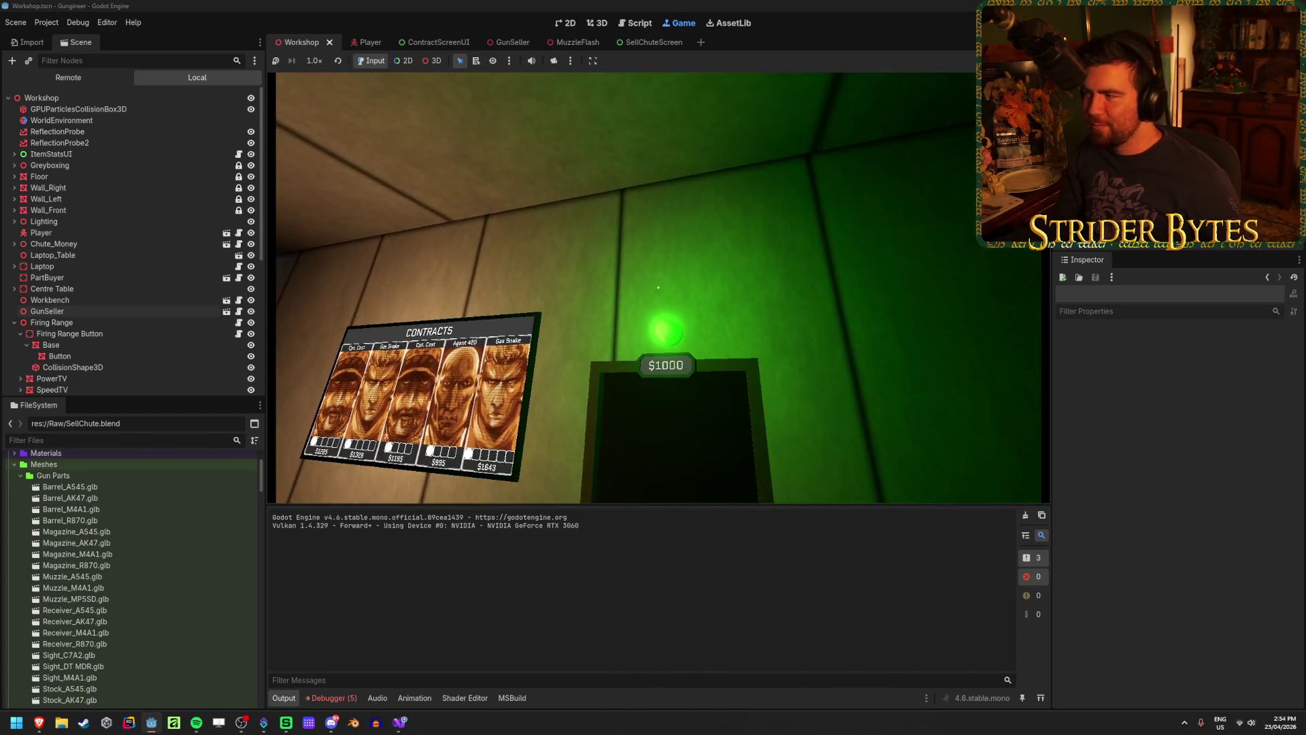
key(F8)
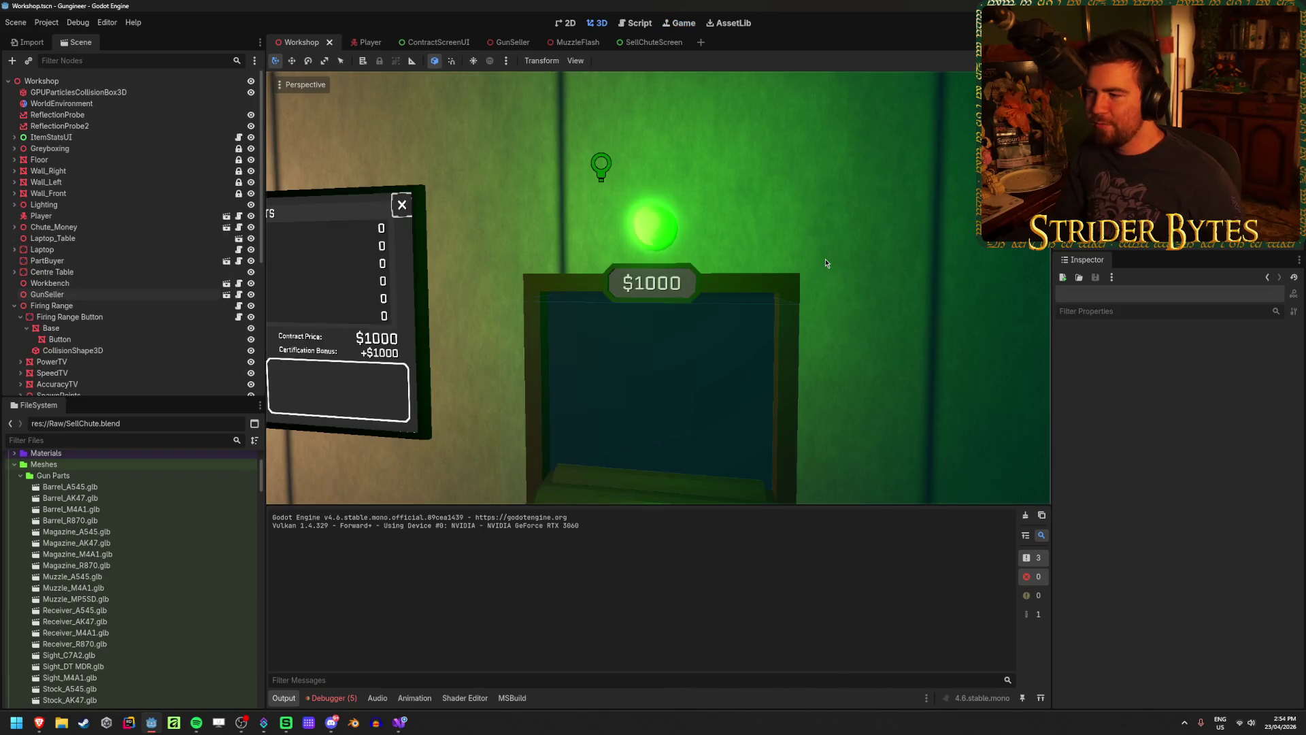
key(s)
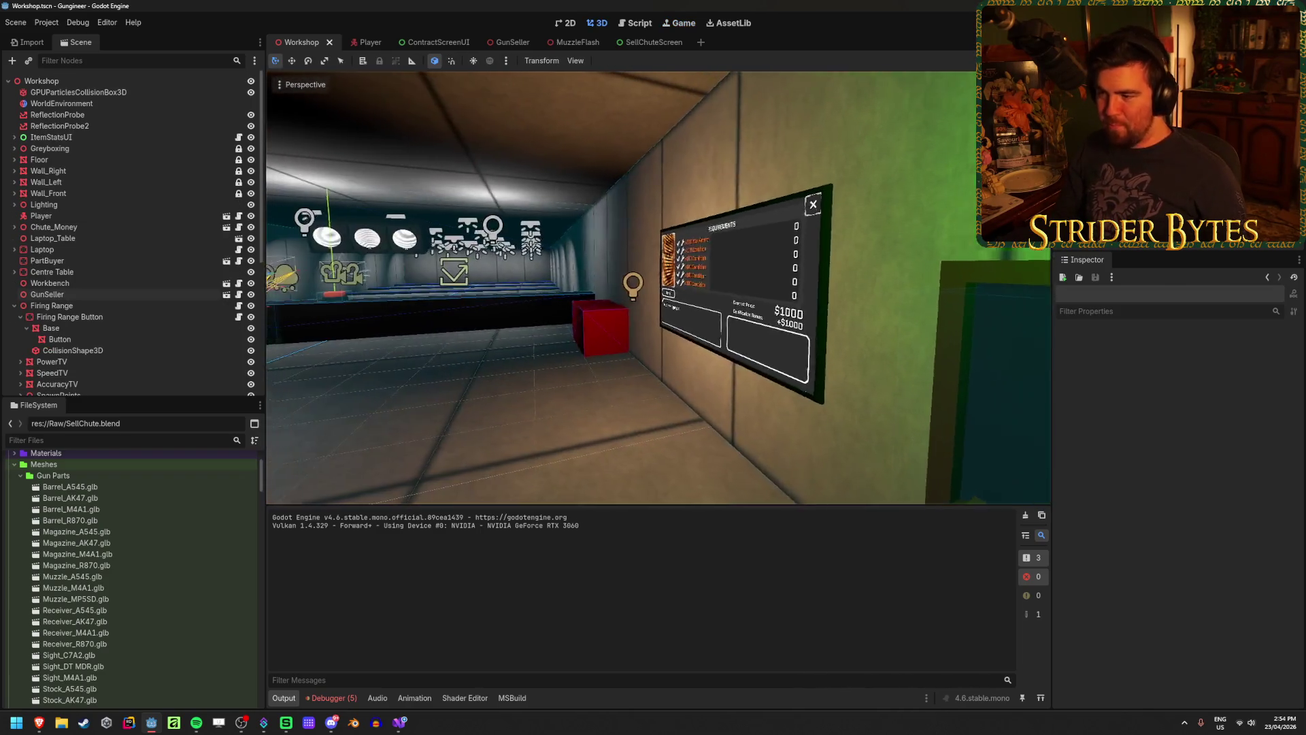
key(w)
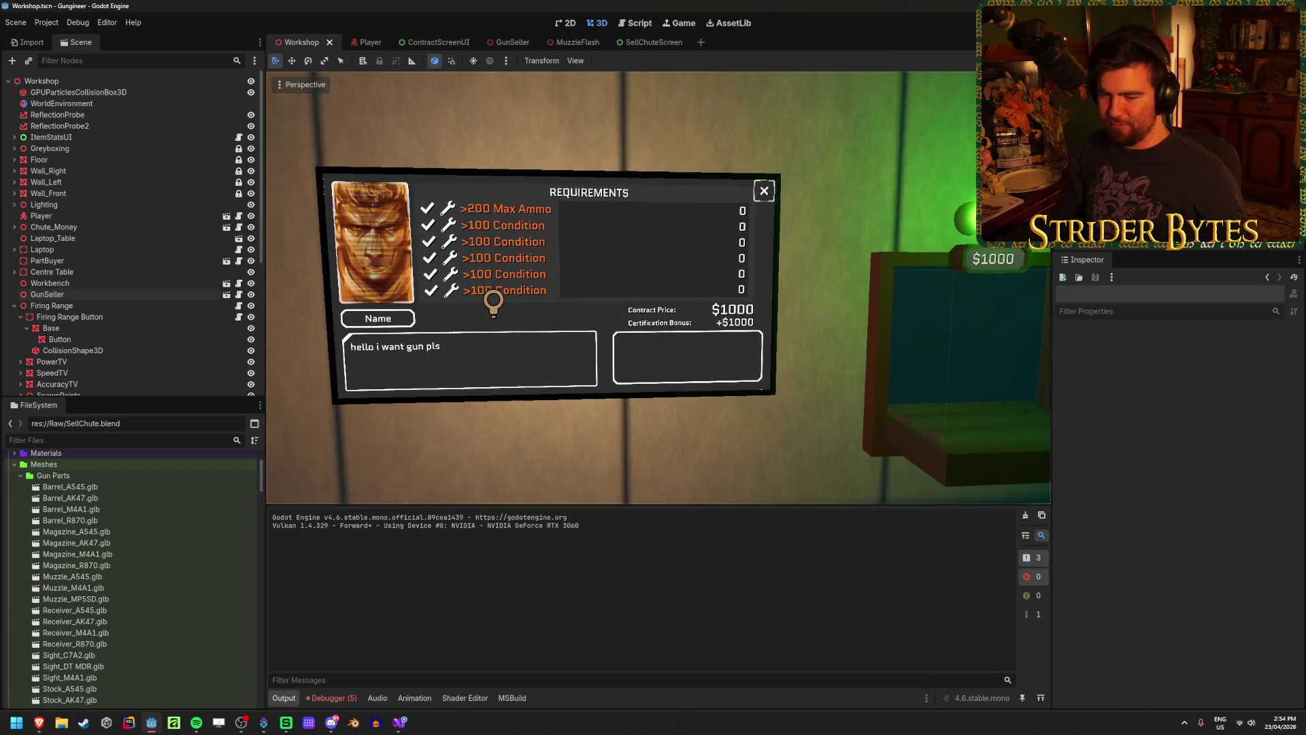
key(s)
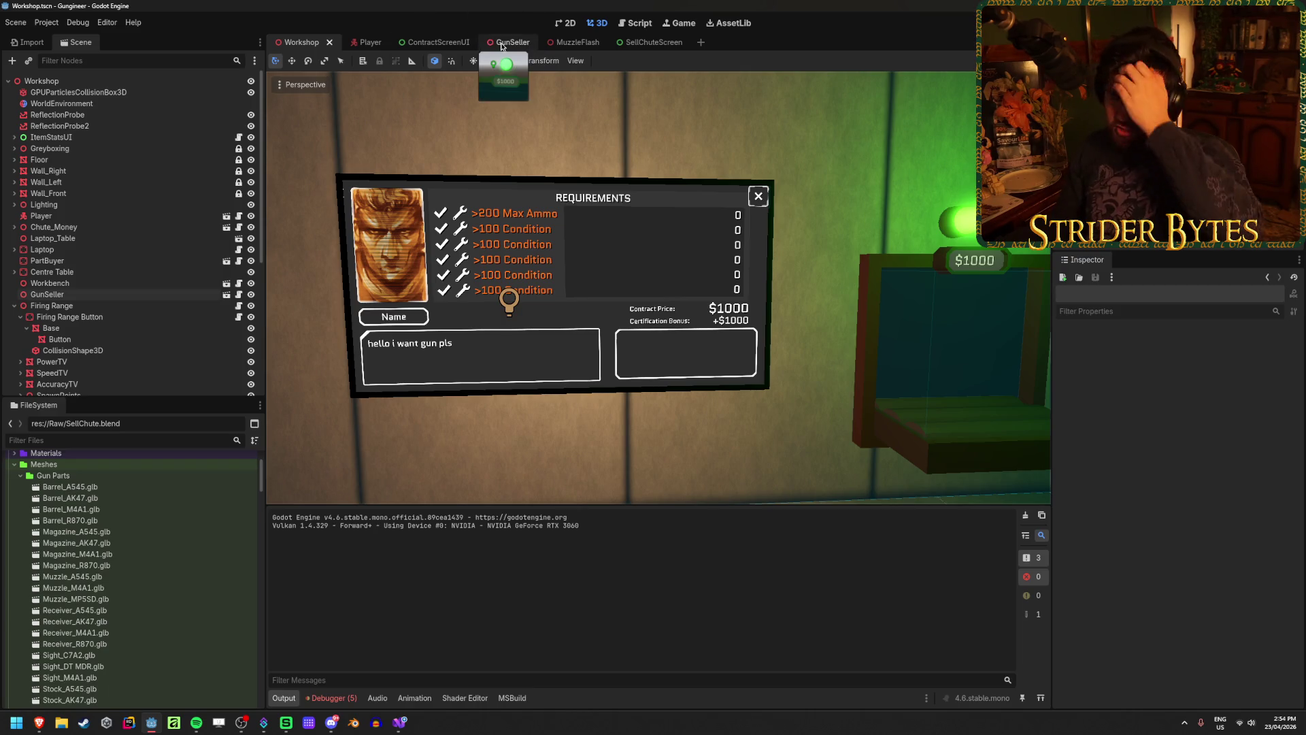
Switch to the GunSeller scene and orbit the view toward the contract screen
click(501, 43)
drag(487, 101, 450, 133)
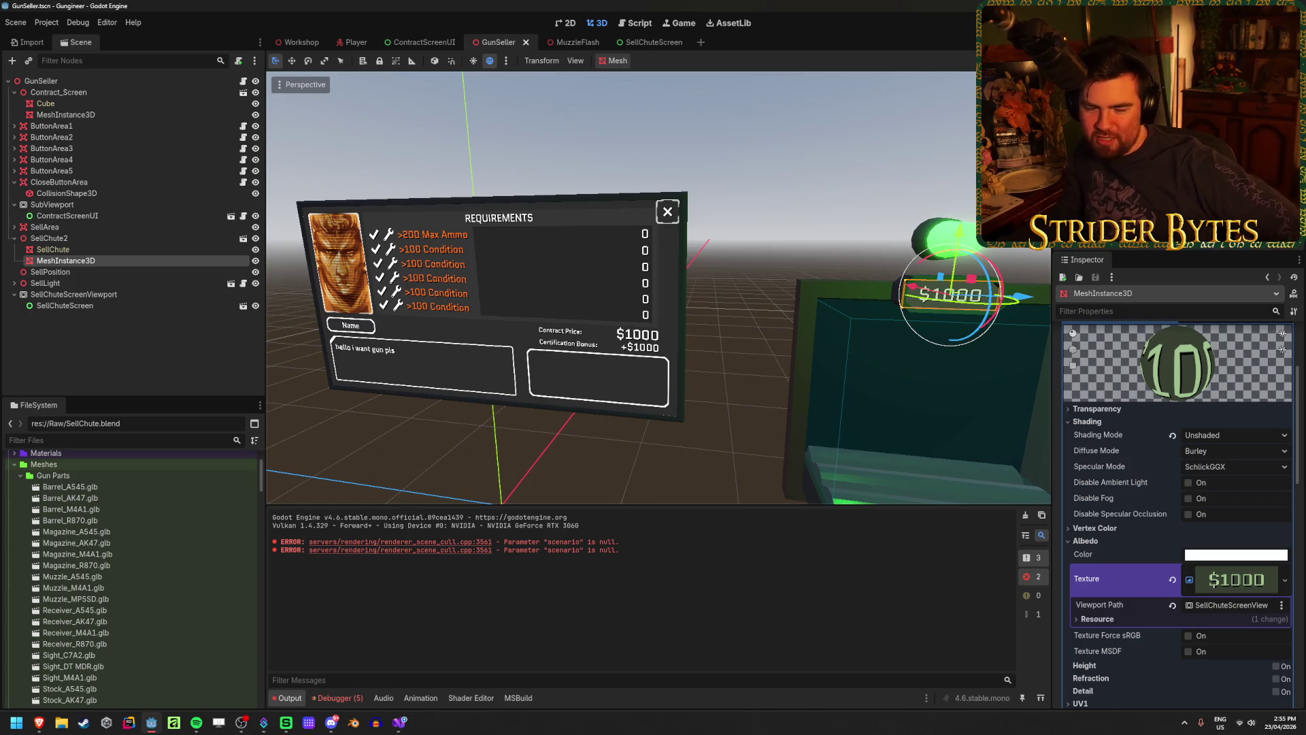
Deselect everything and collapse SellChute2 in the GunSeller scene tree
click(135, 332)
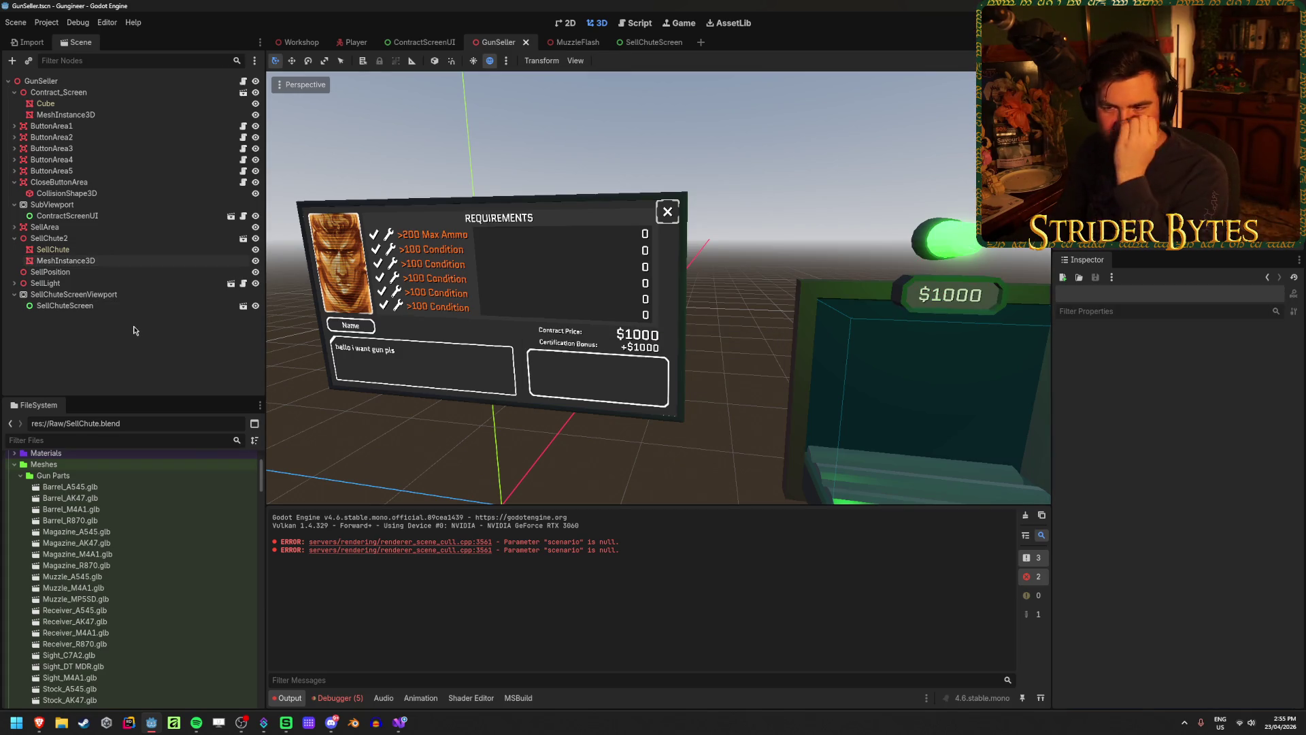
click(14, 238)
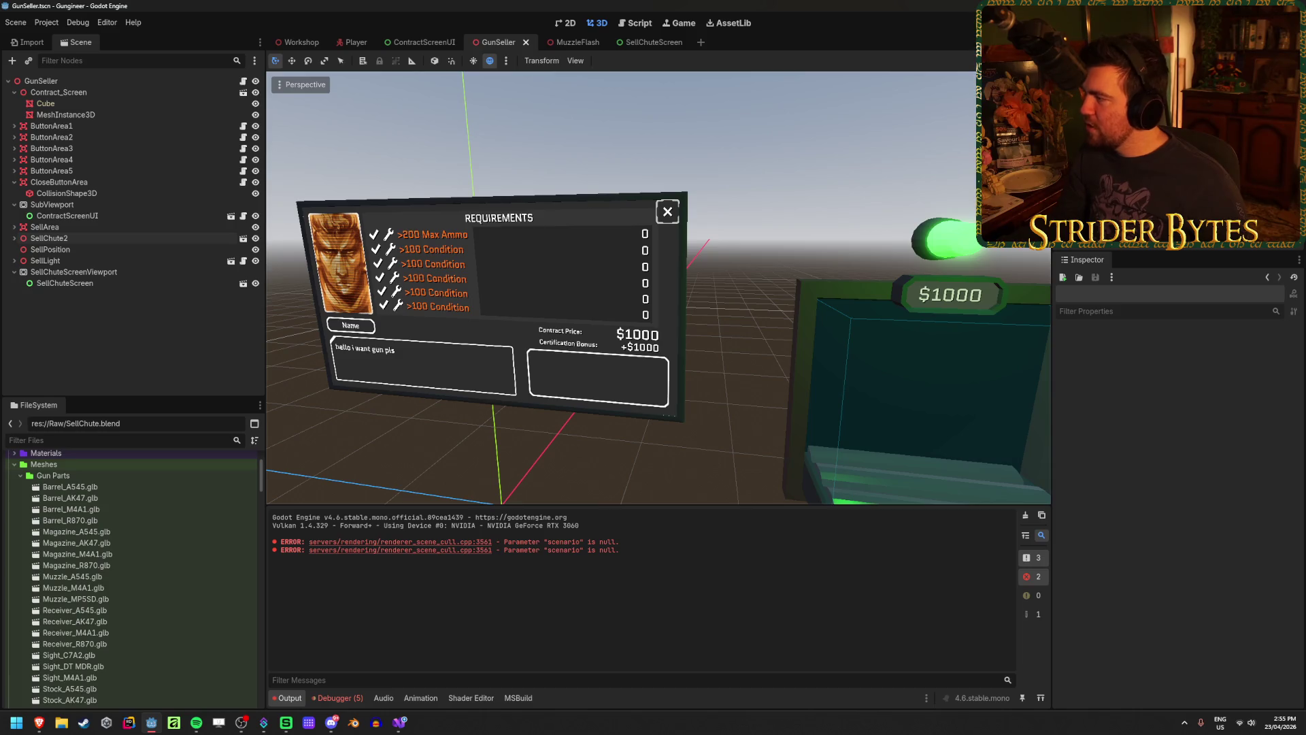
key(alt+Tab)
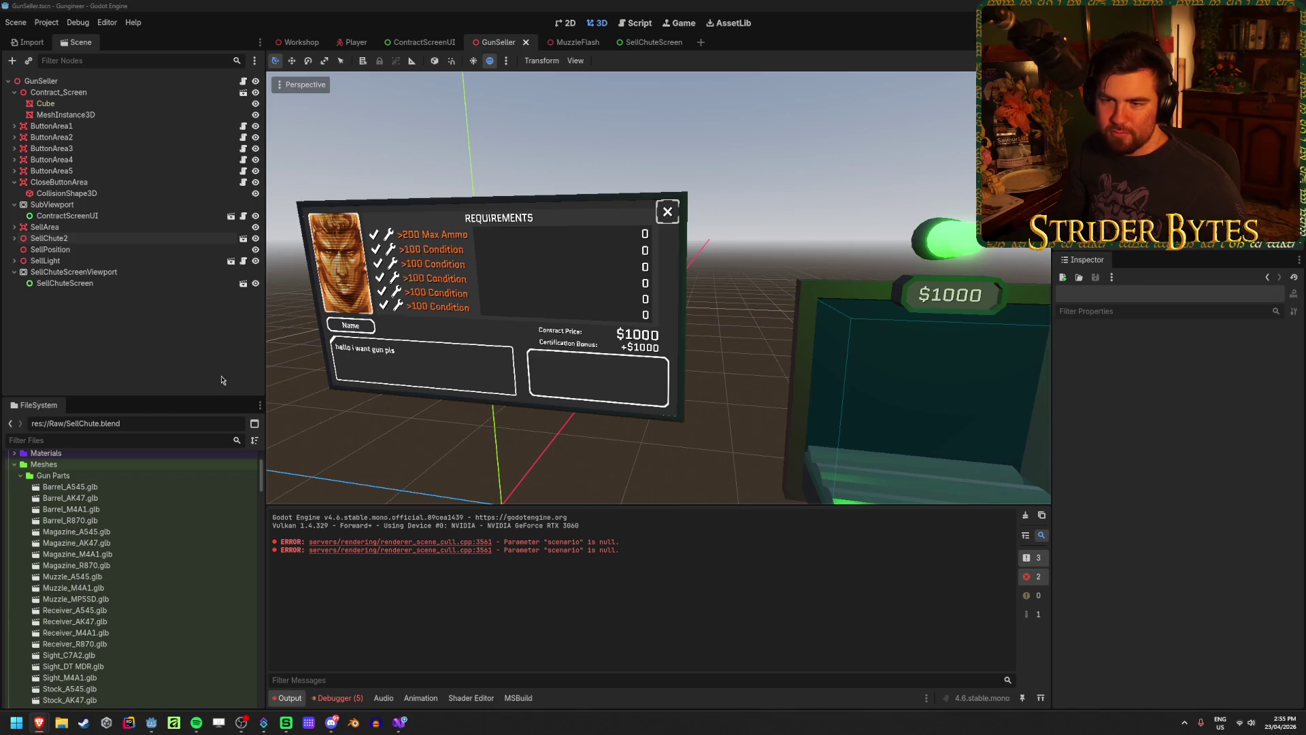
key(alt+Tab)
Clear the Output log and the Debugger's Errors list, then centre the sell chute in view
click(1025, 515)
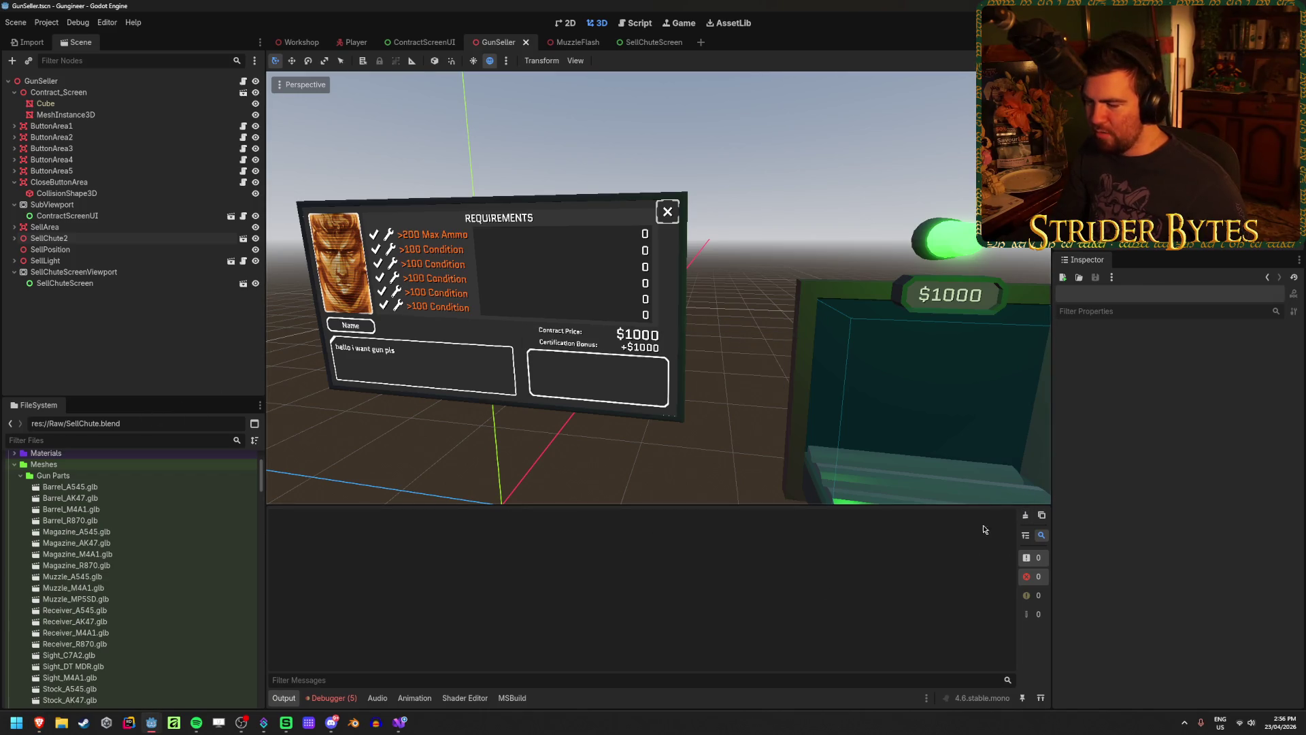
click(338, 697)
click(1035, 545)
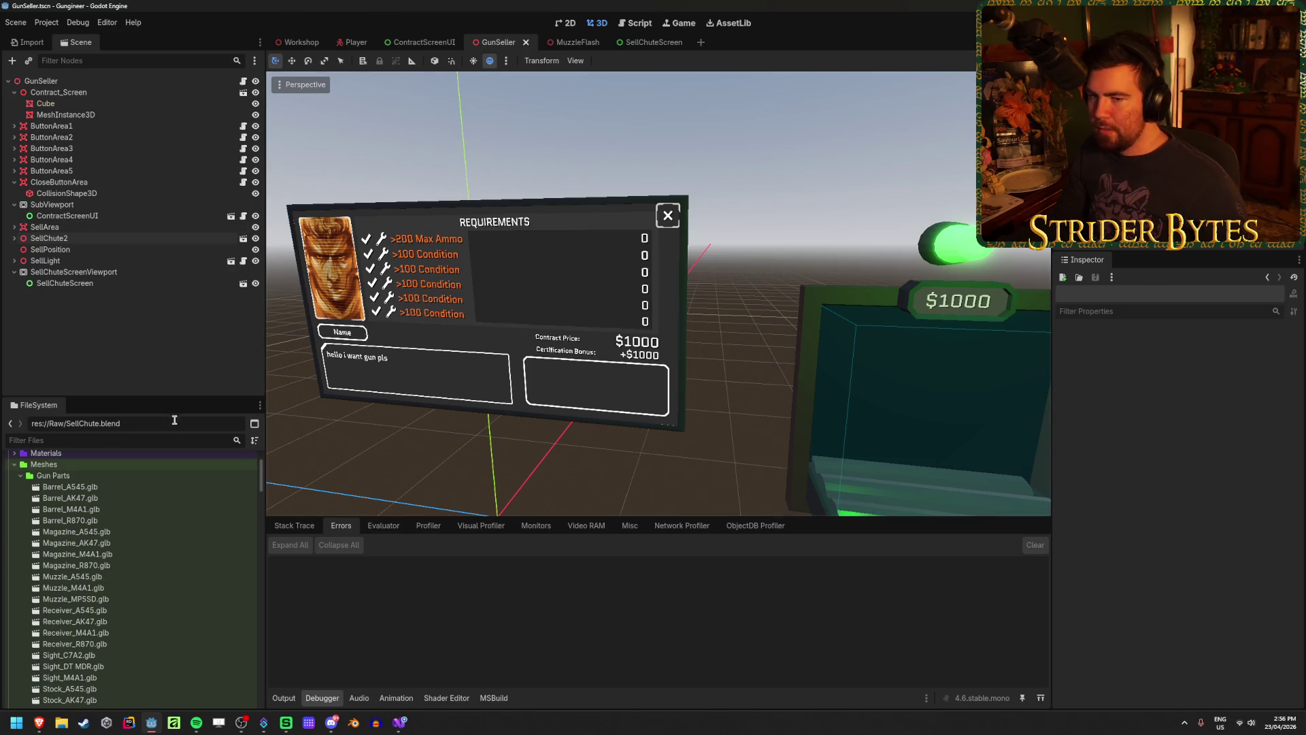
drag(612, 306, 748, 306)
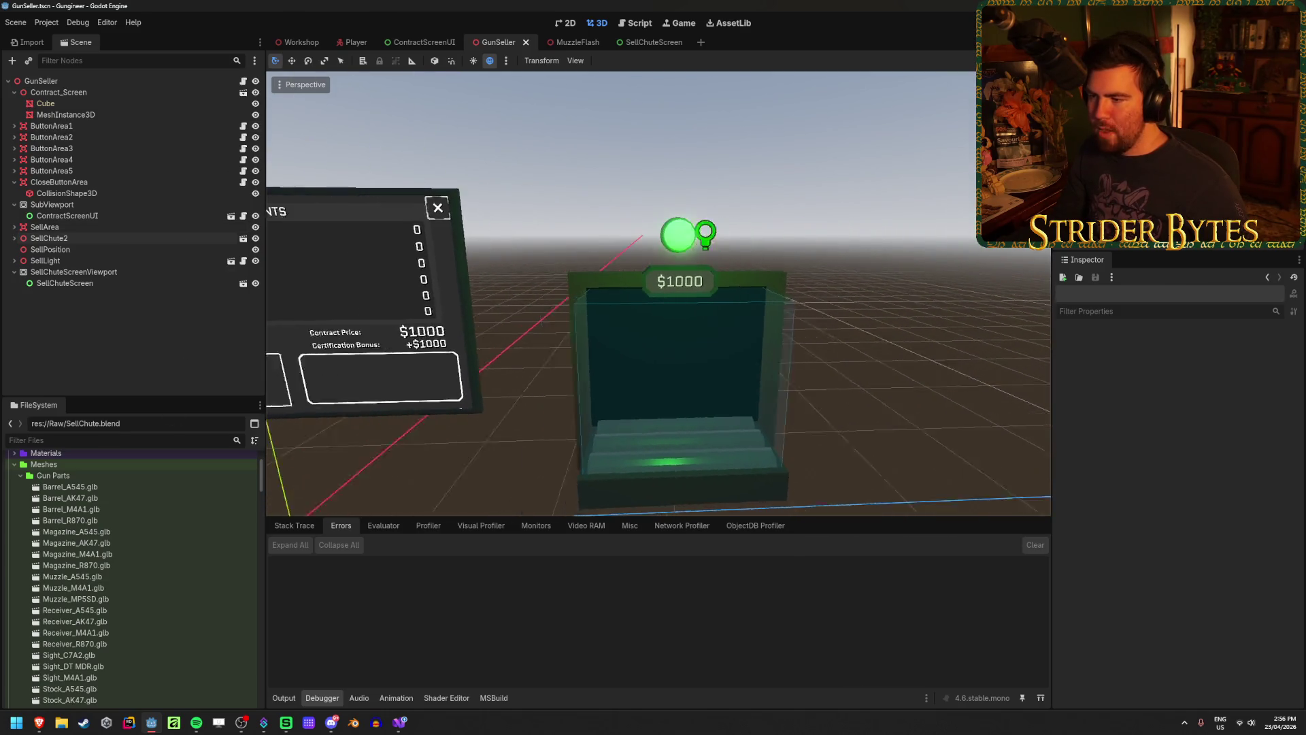
scroll(658, 292, up, 2)
scroll(744, 360, down, 2)
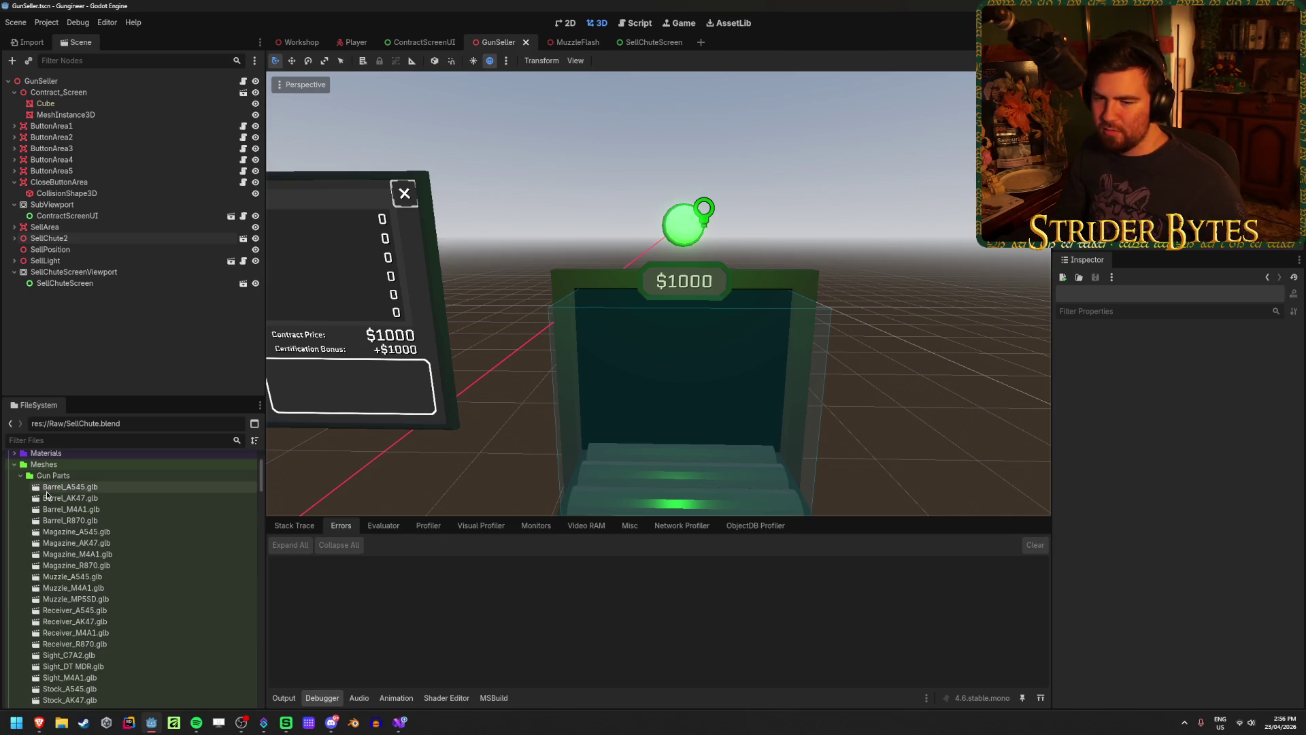
Collapse the Meshes and Prefabs Gun Parts folders and browse the Prefabs UI scene files
click(20, 475)
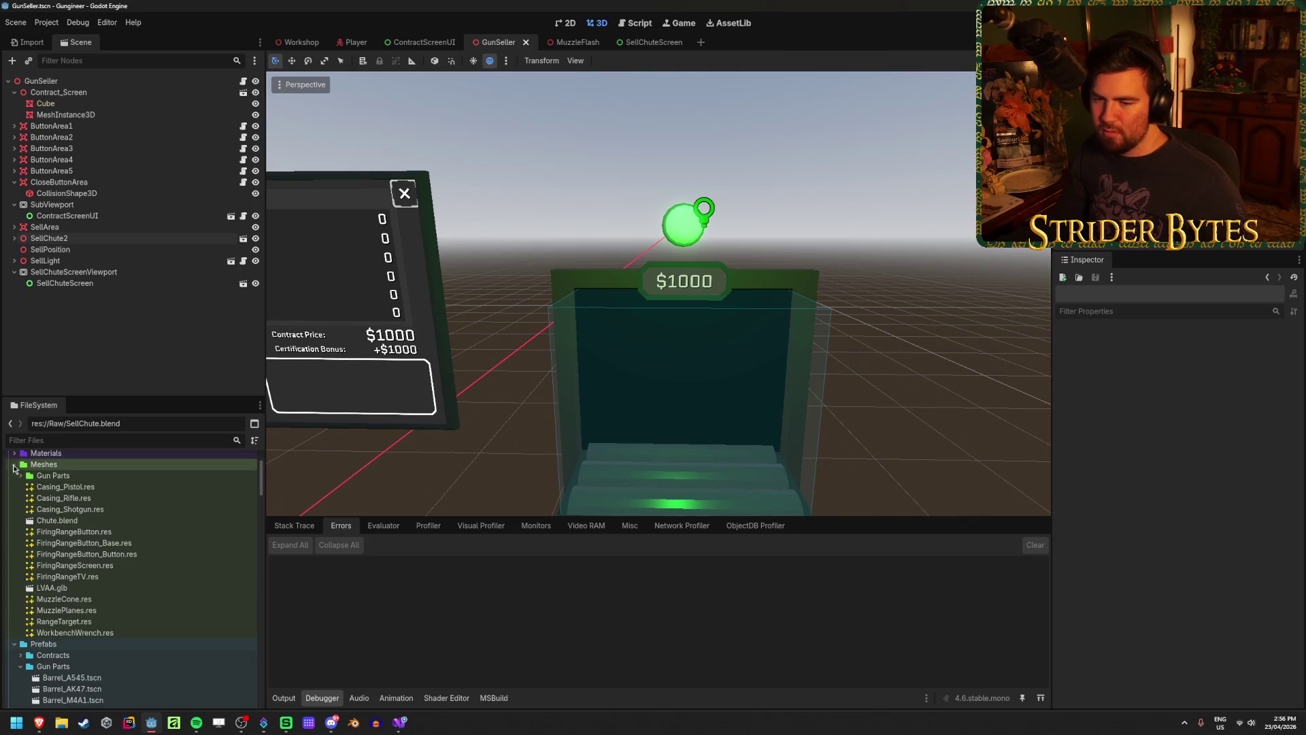
click(14, 464)
click(21, 498)
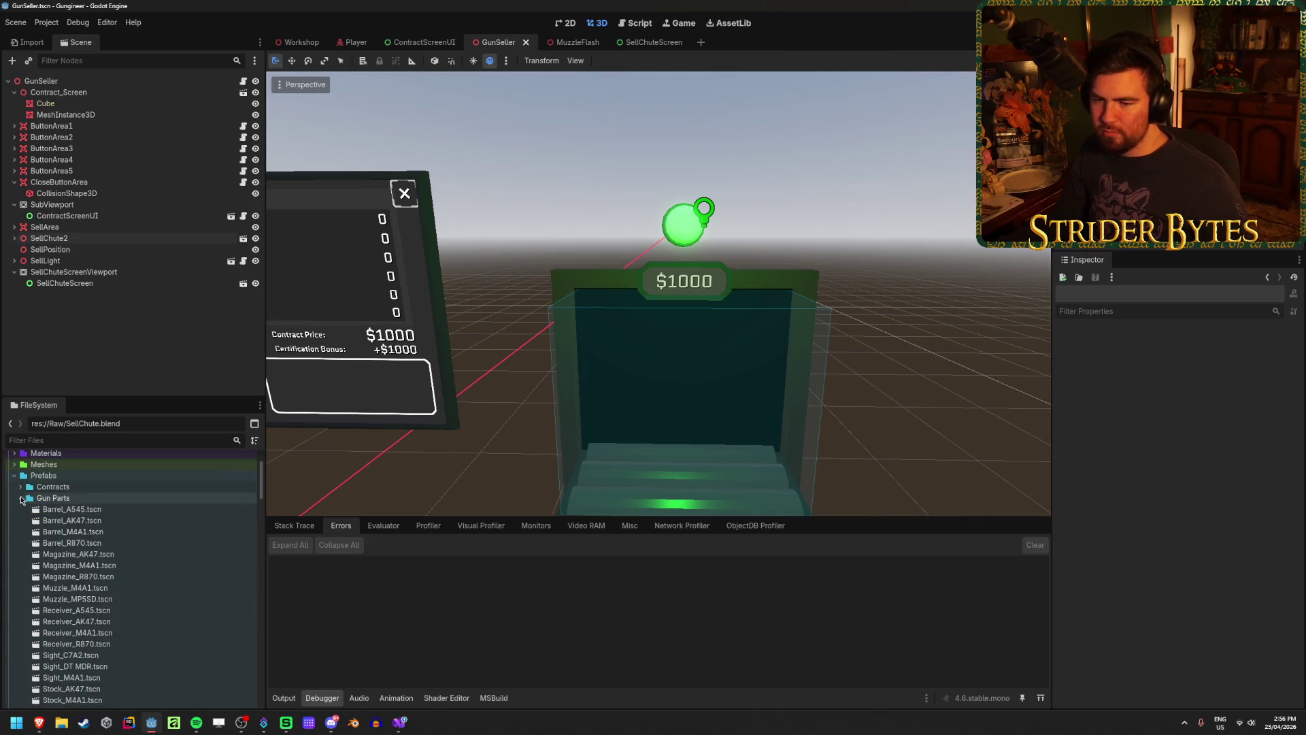
click(21, 509)
scroll(106, 527, down, 1)
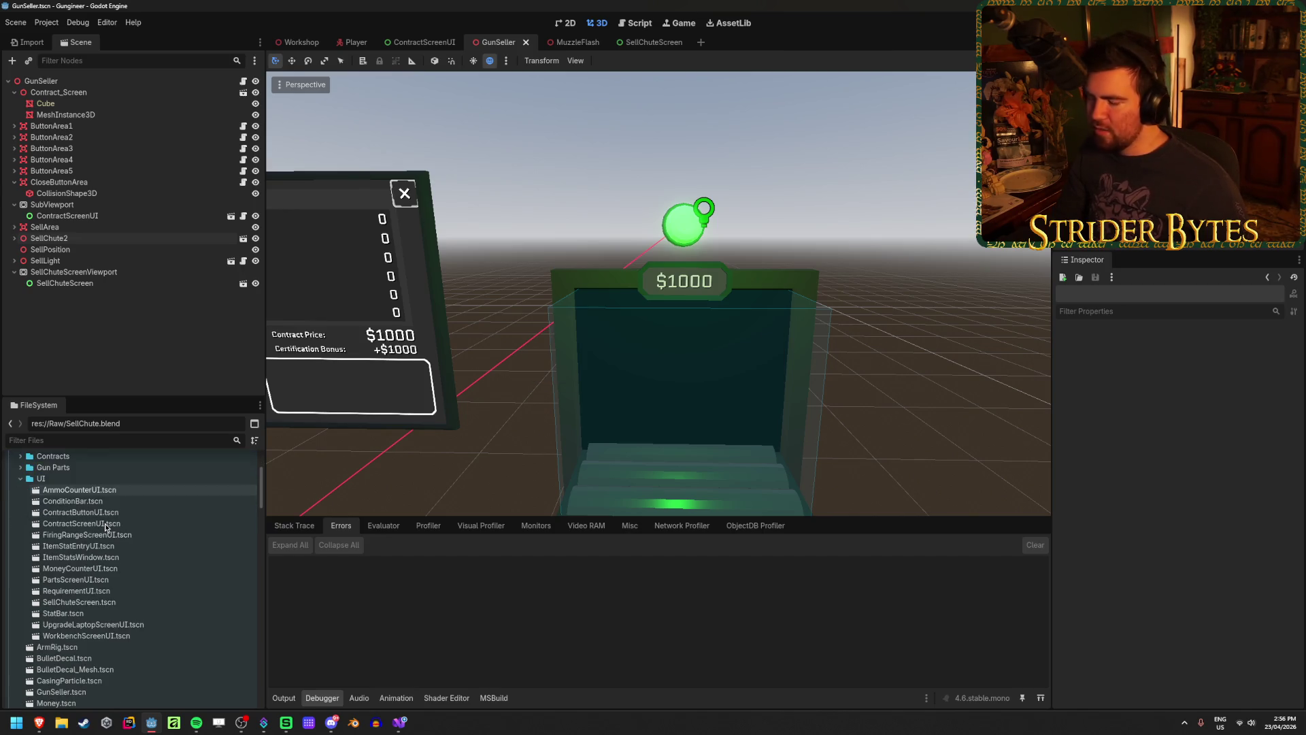
click(108, 523)
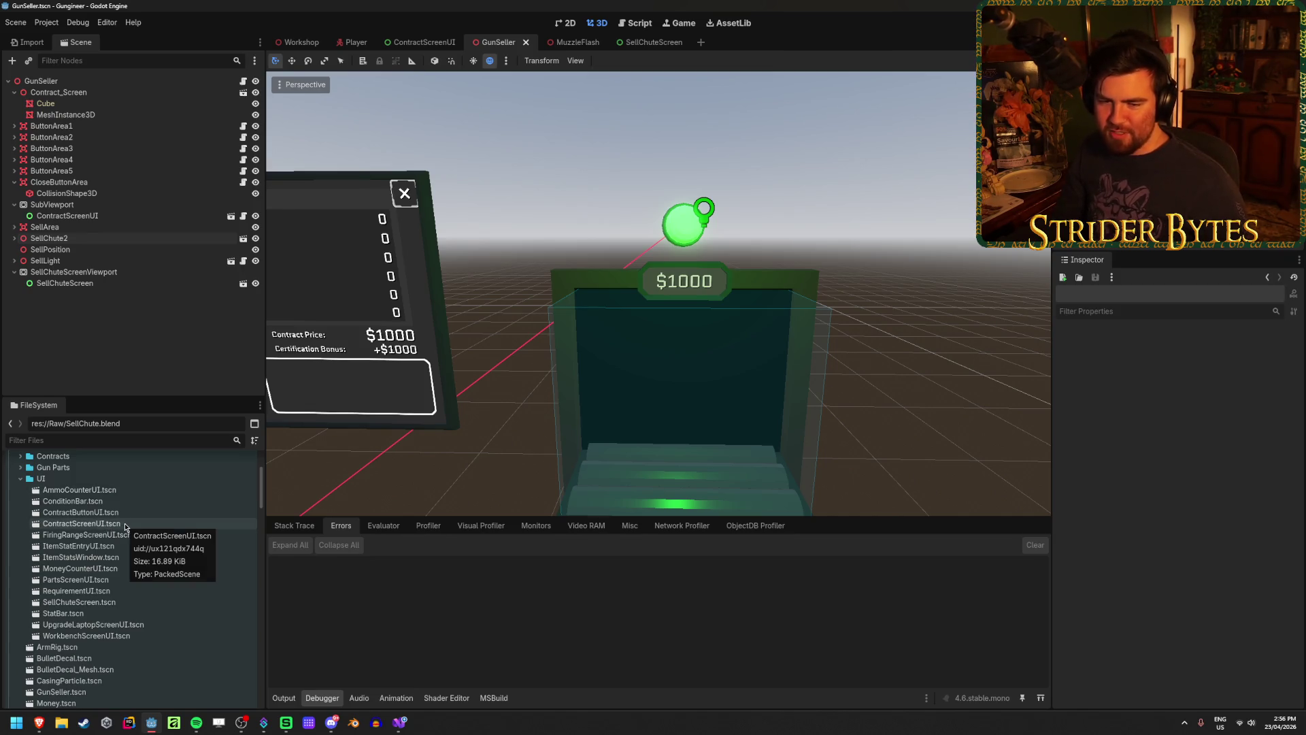
key(Down)
key(Down)
key(Down)
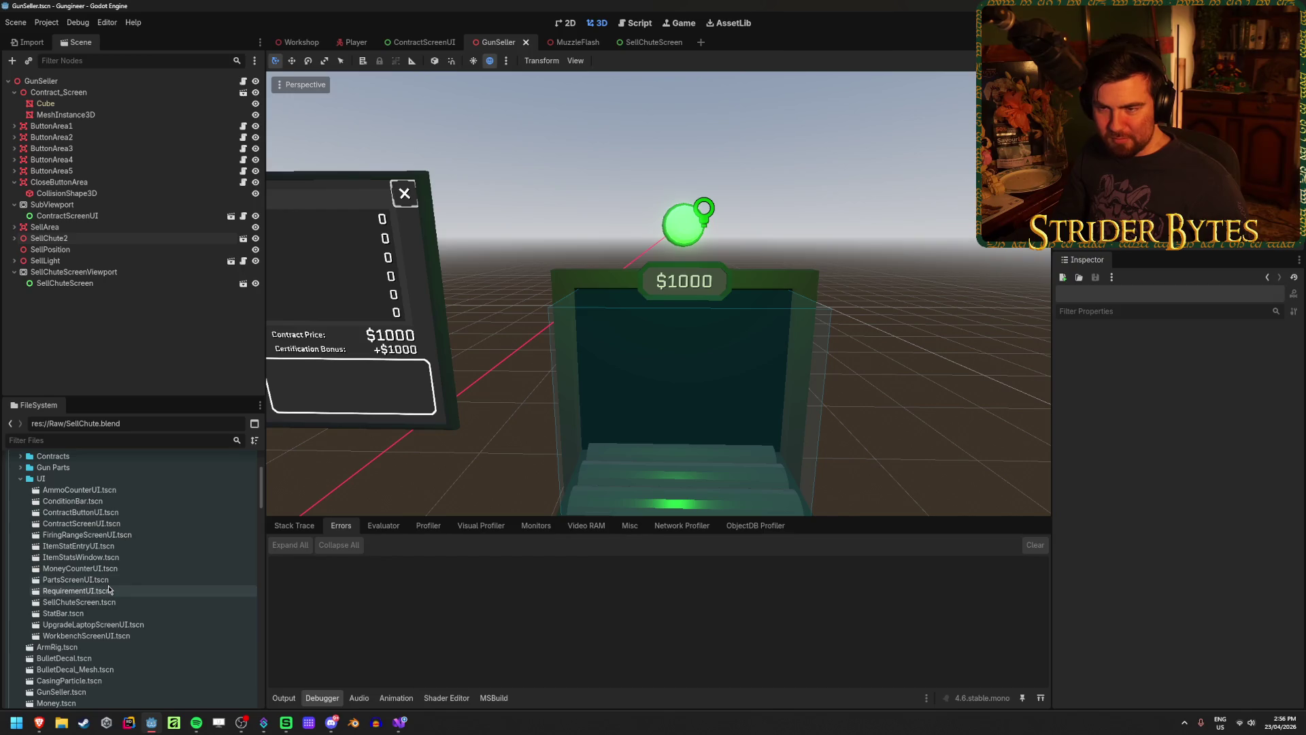
Scroll to res://Scripts, collapse Stations, and expand the UI scripts folder
click(80, 479)
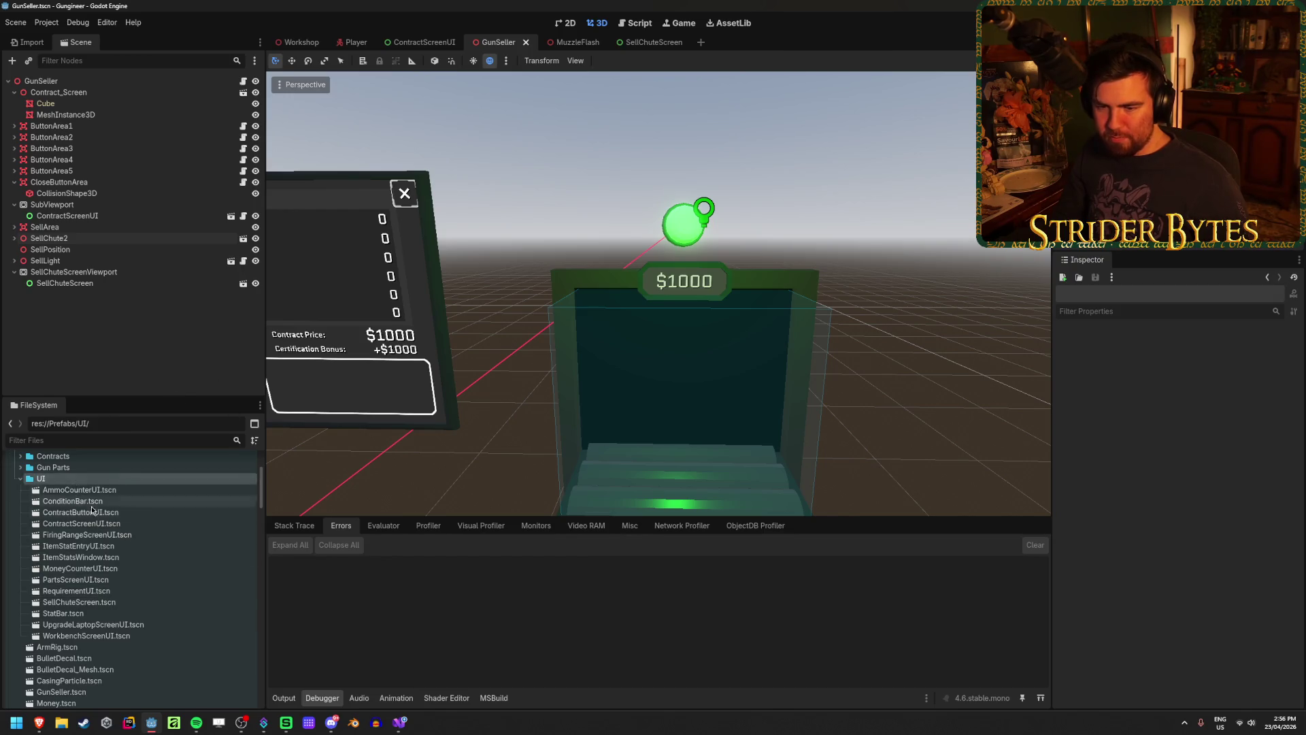
scroll(95, 537, down, 10)
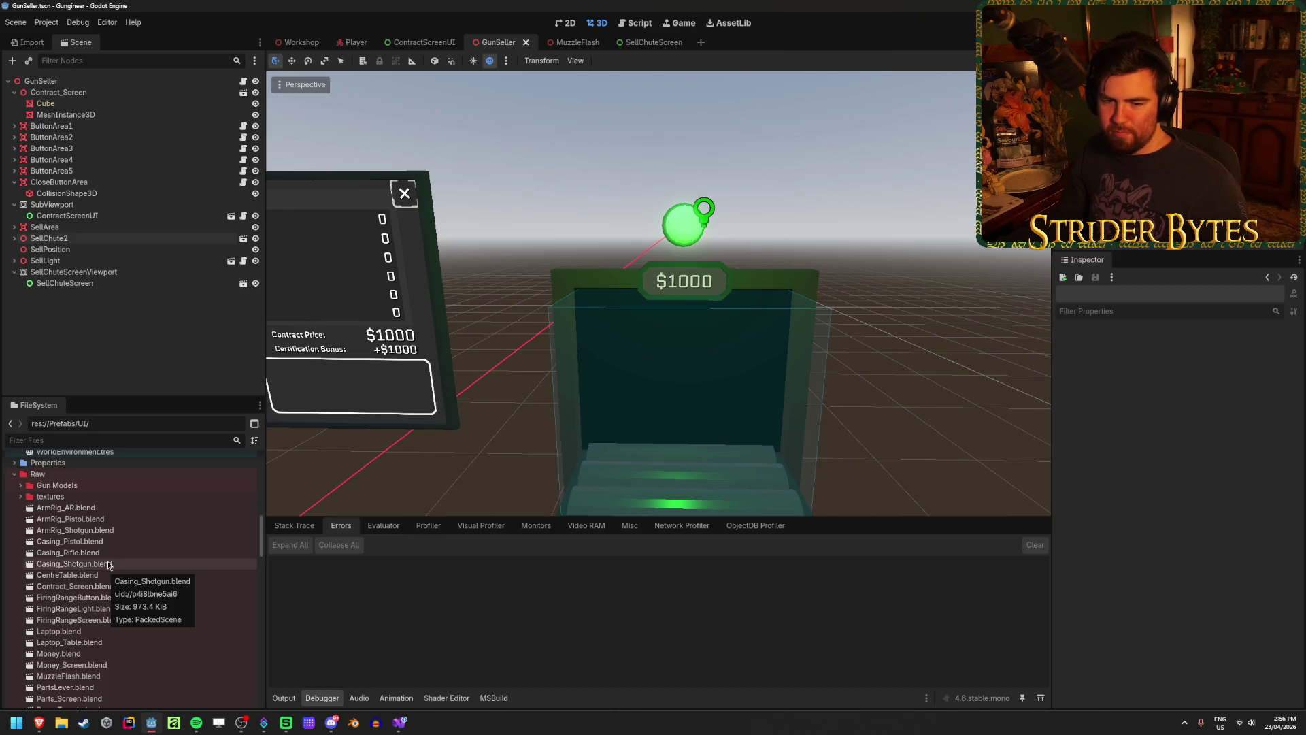
scroll(161, 554, down, 10)
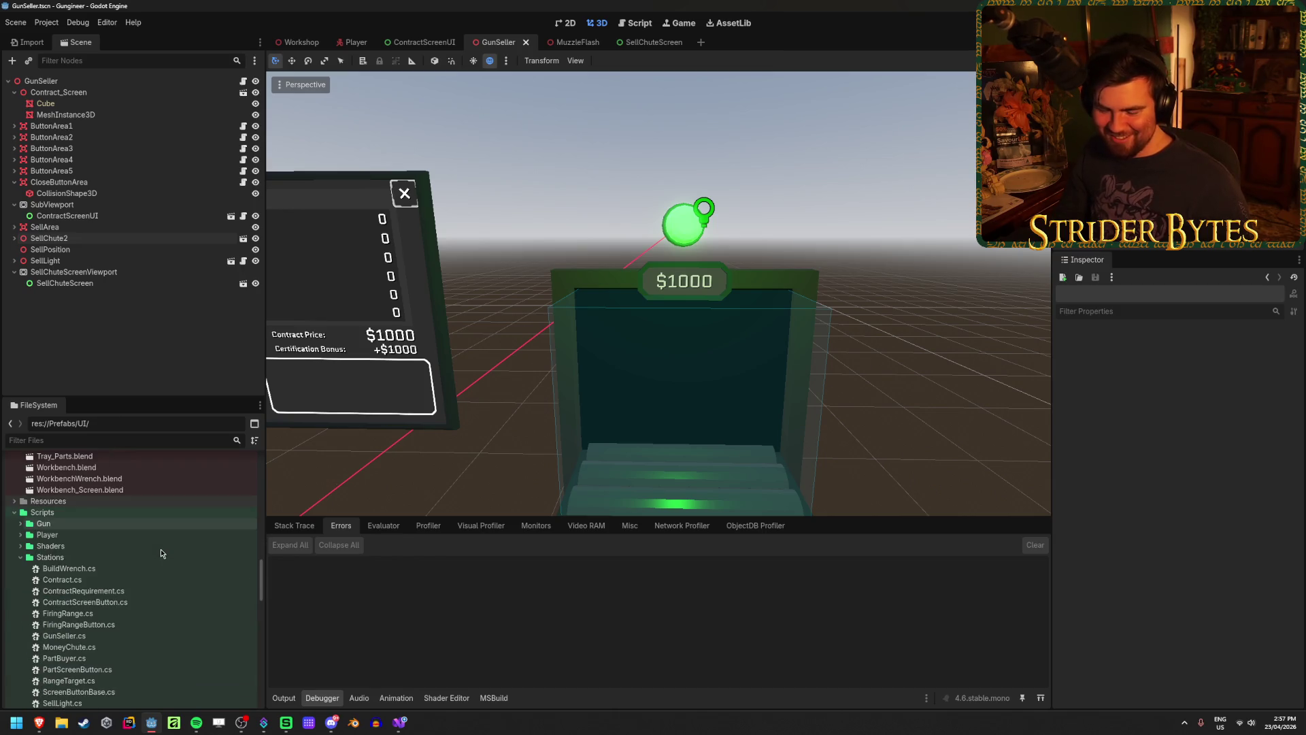
scroll(161, 553, down, 1)
click(20, 525)
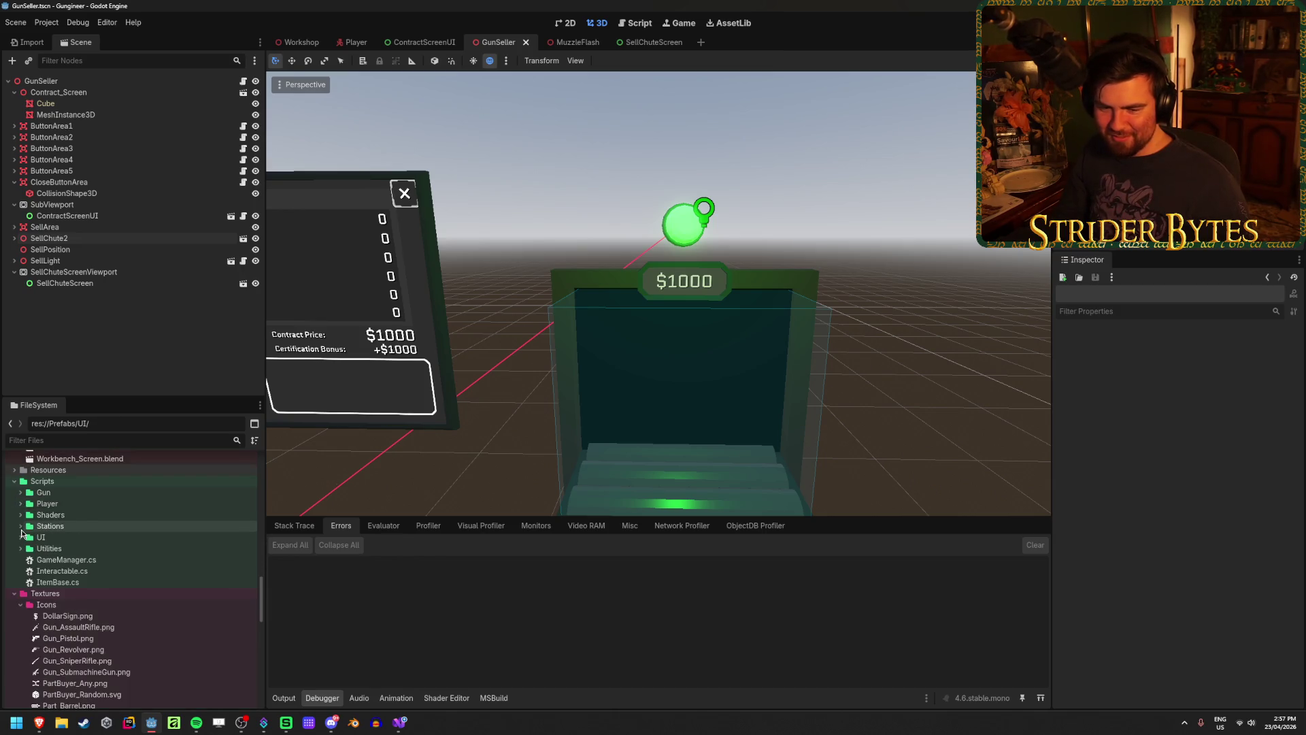
click(20, 536)
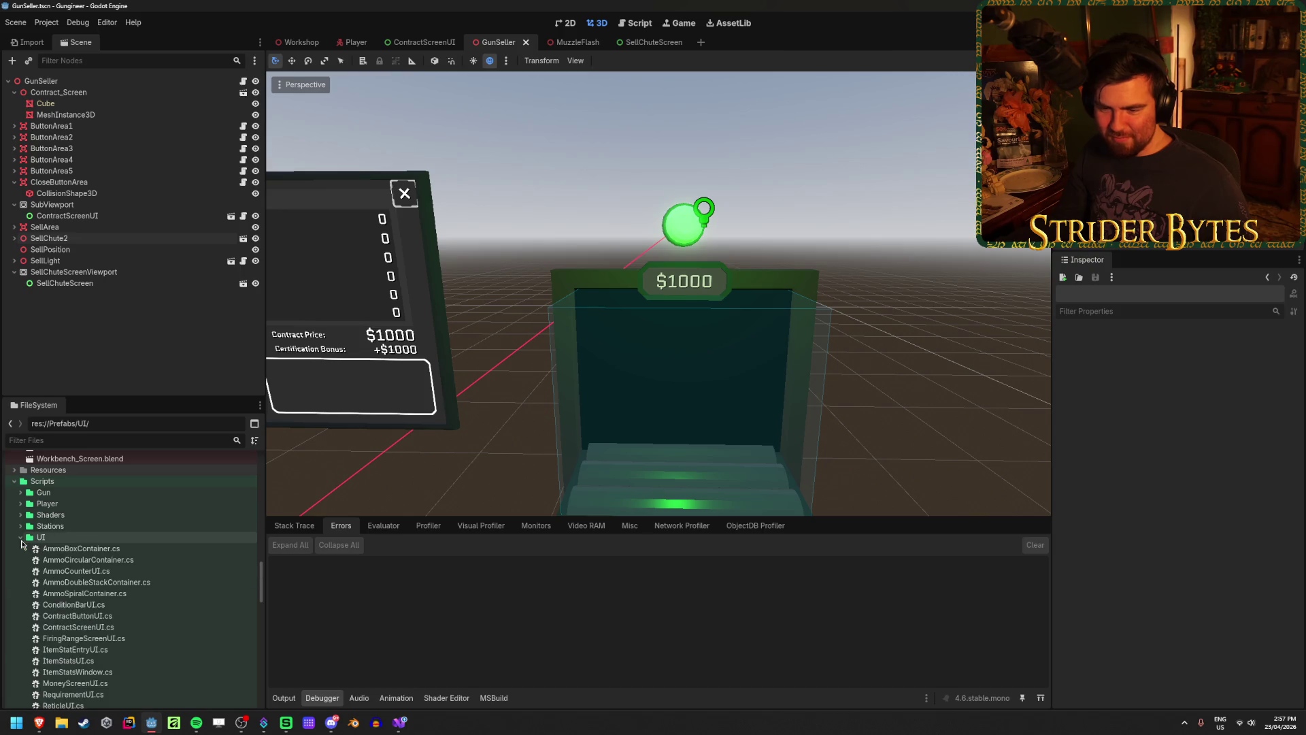
From the Scripts/UI folder's context menu, create a Node-based C# script named SellChuteScreenUI.cs
right_click(81, 536)
mouse_move(120, 531)
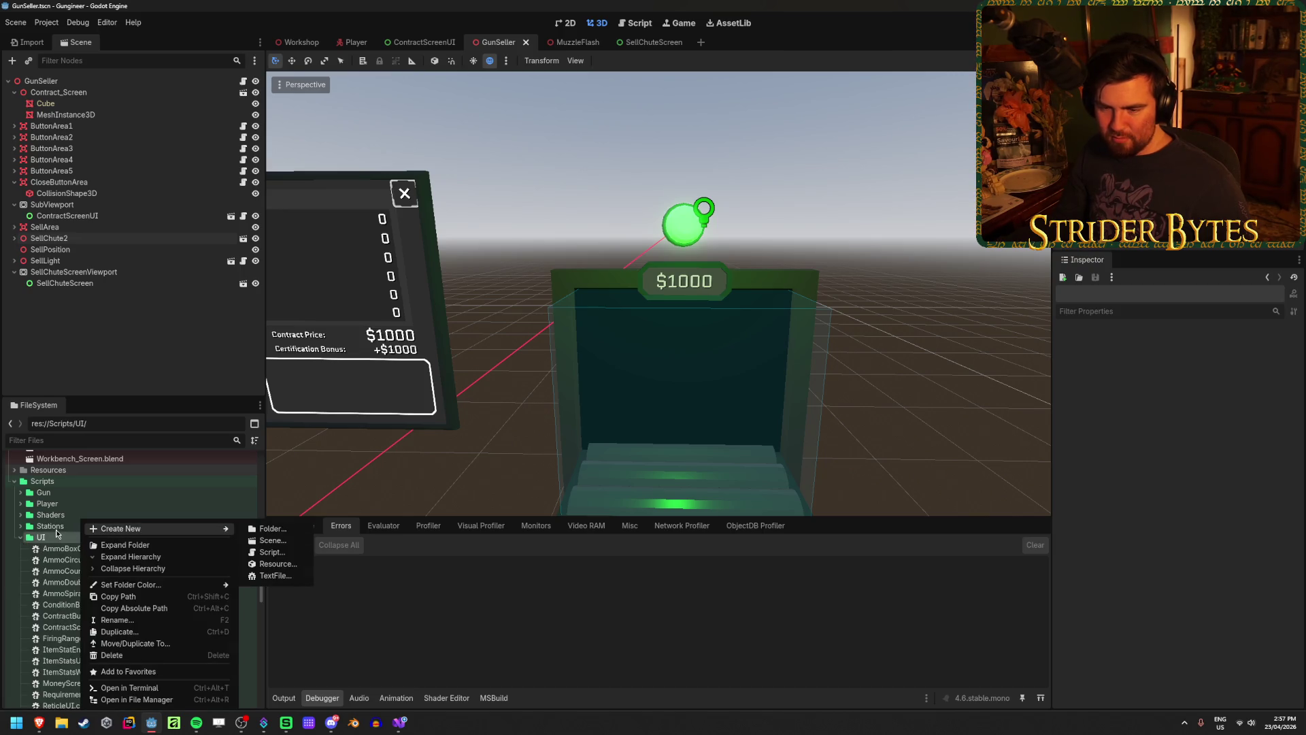
click(280, 552)
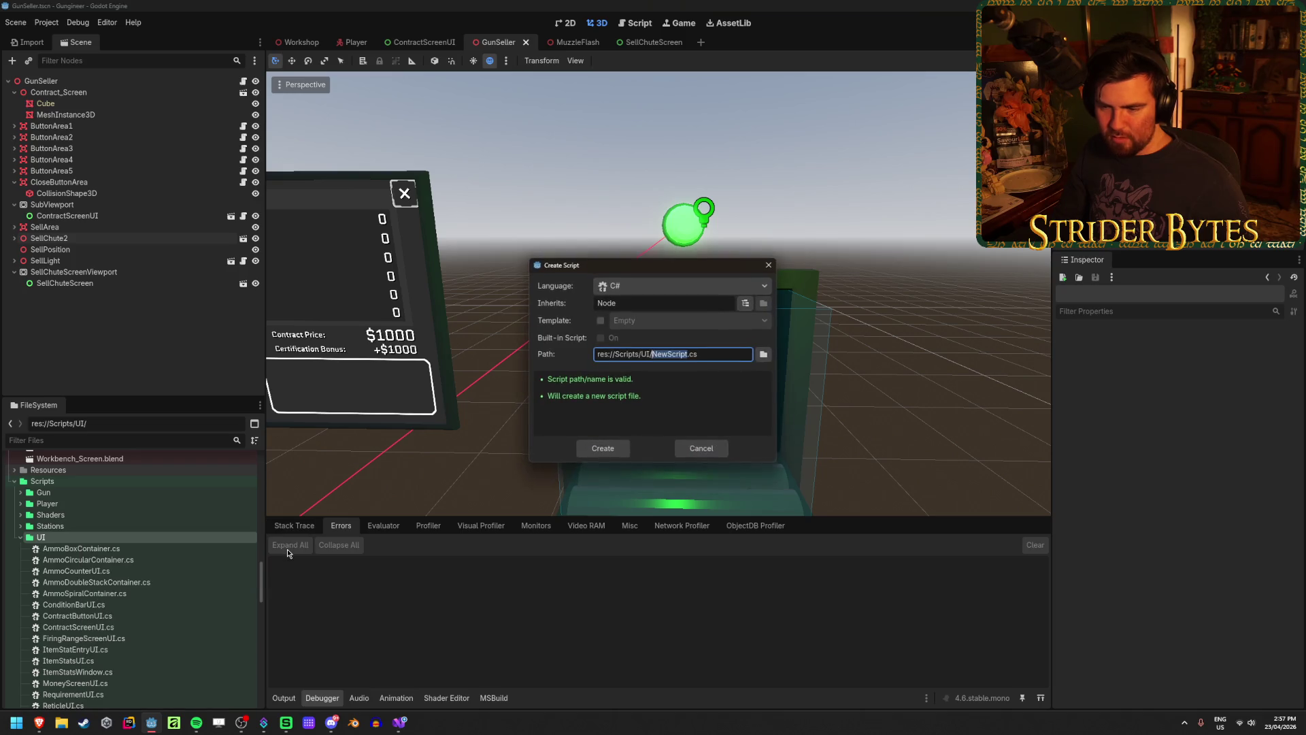
double_click(638, 301)
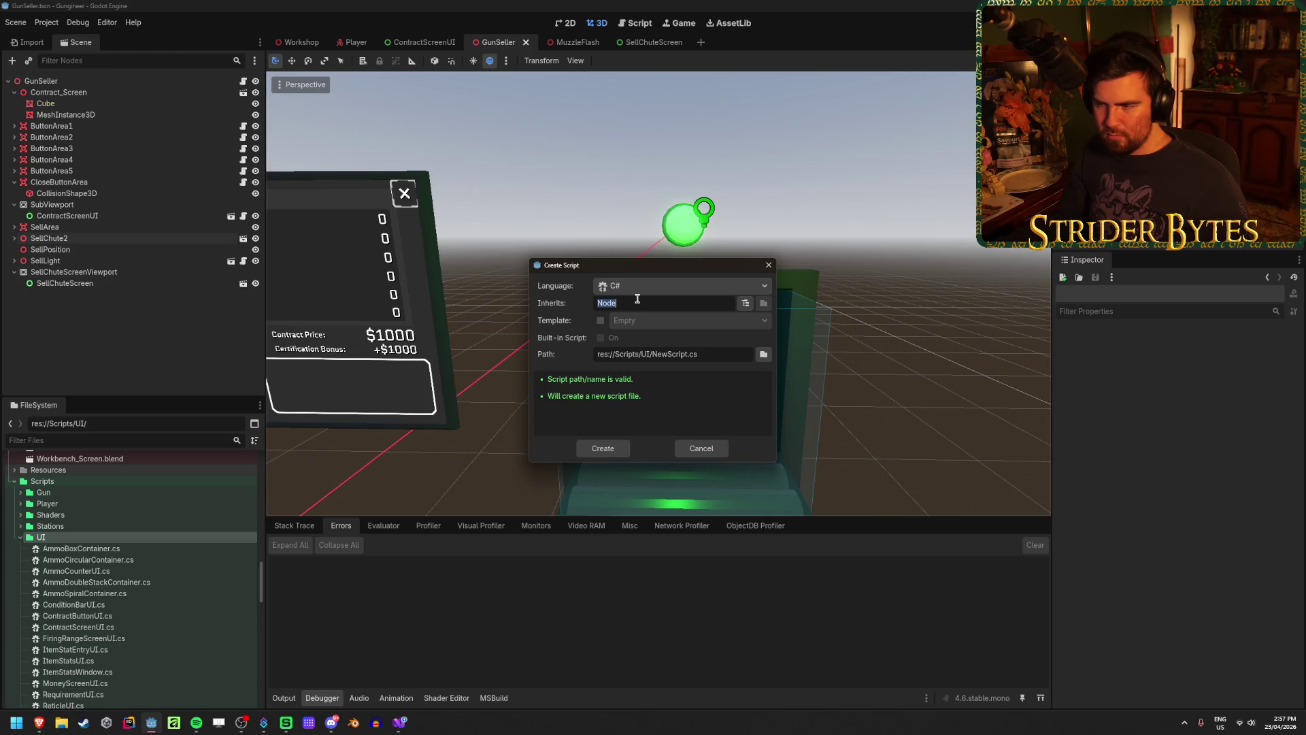
double_click(670, 352)
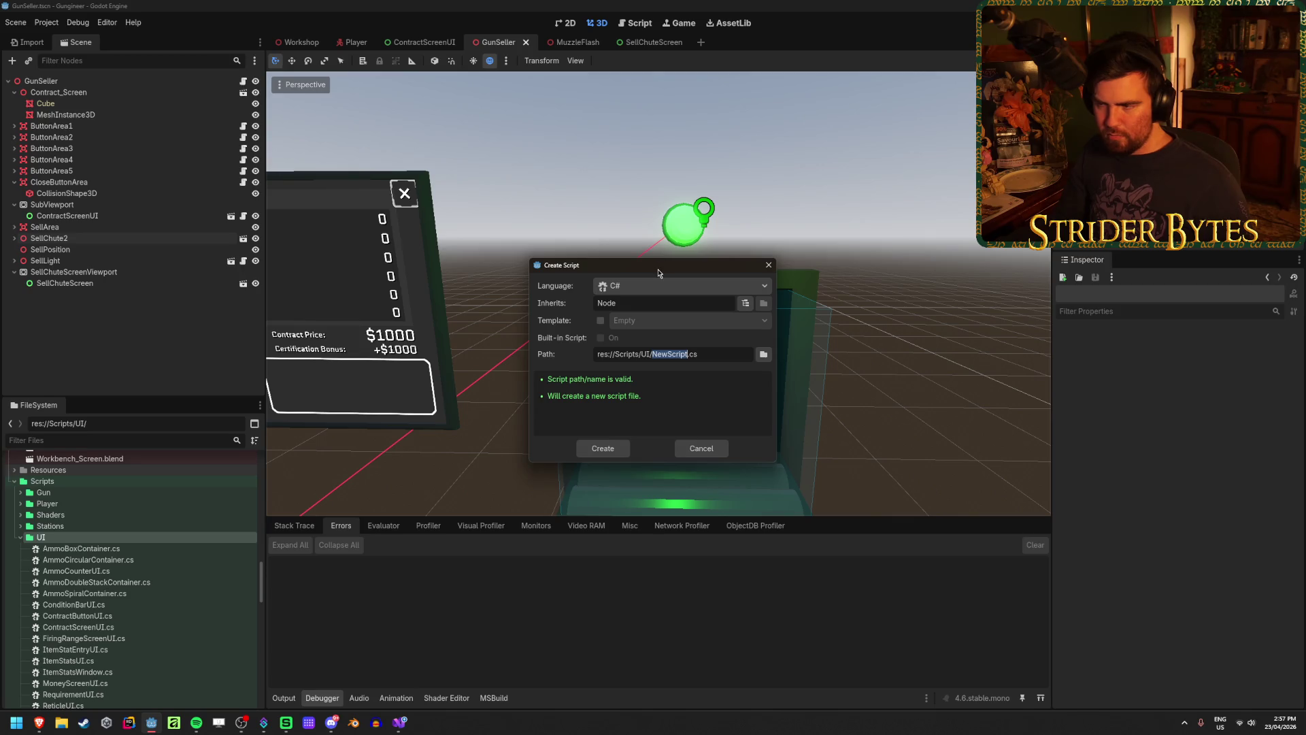
text(SellChute)
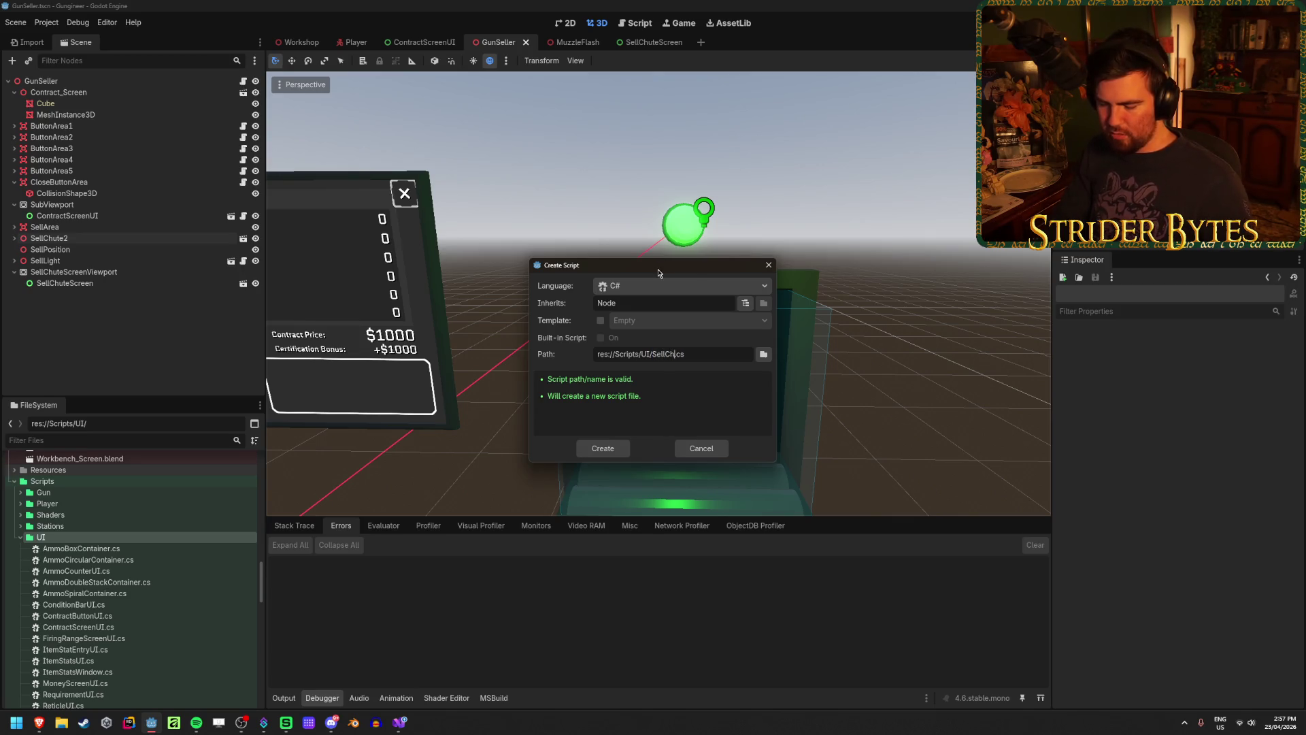
text(ScreenUI)
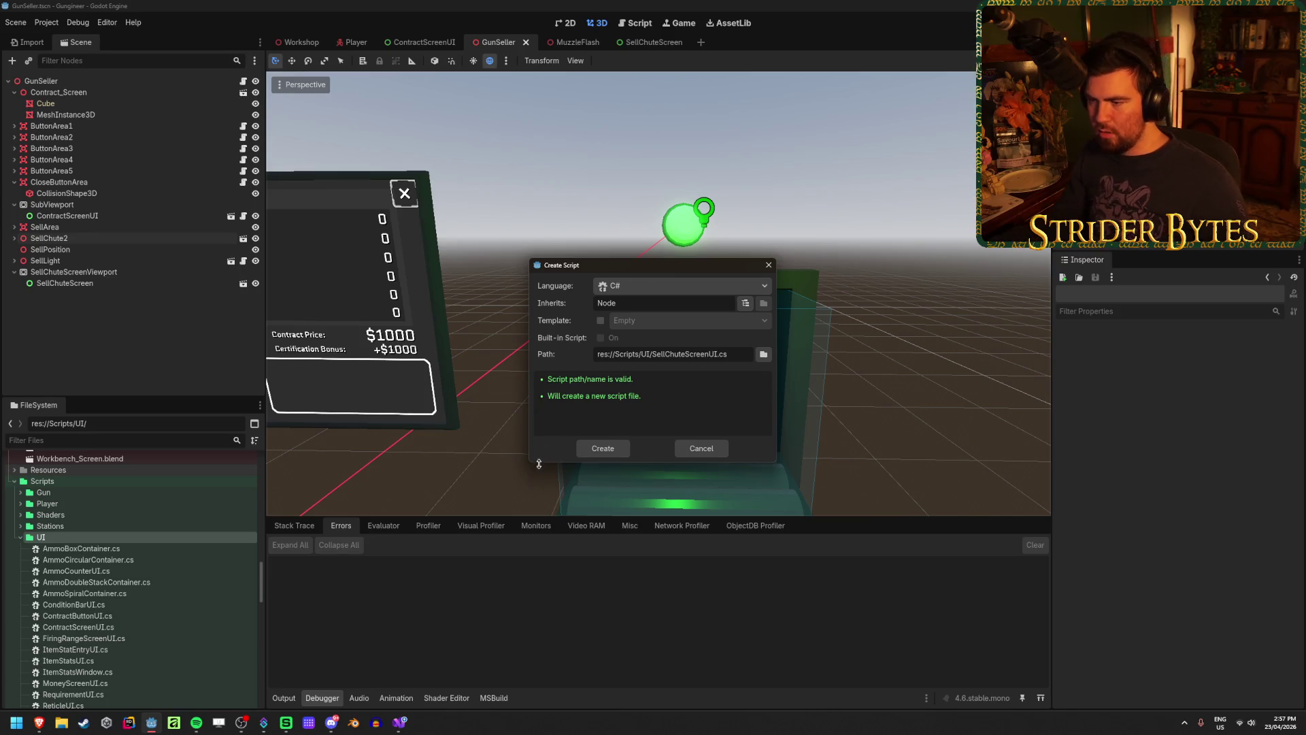
click(611, 447)
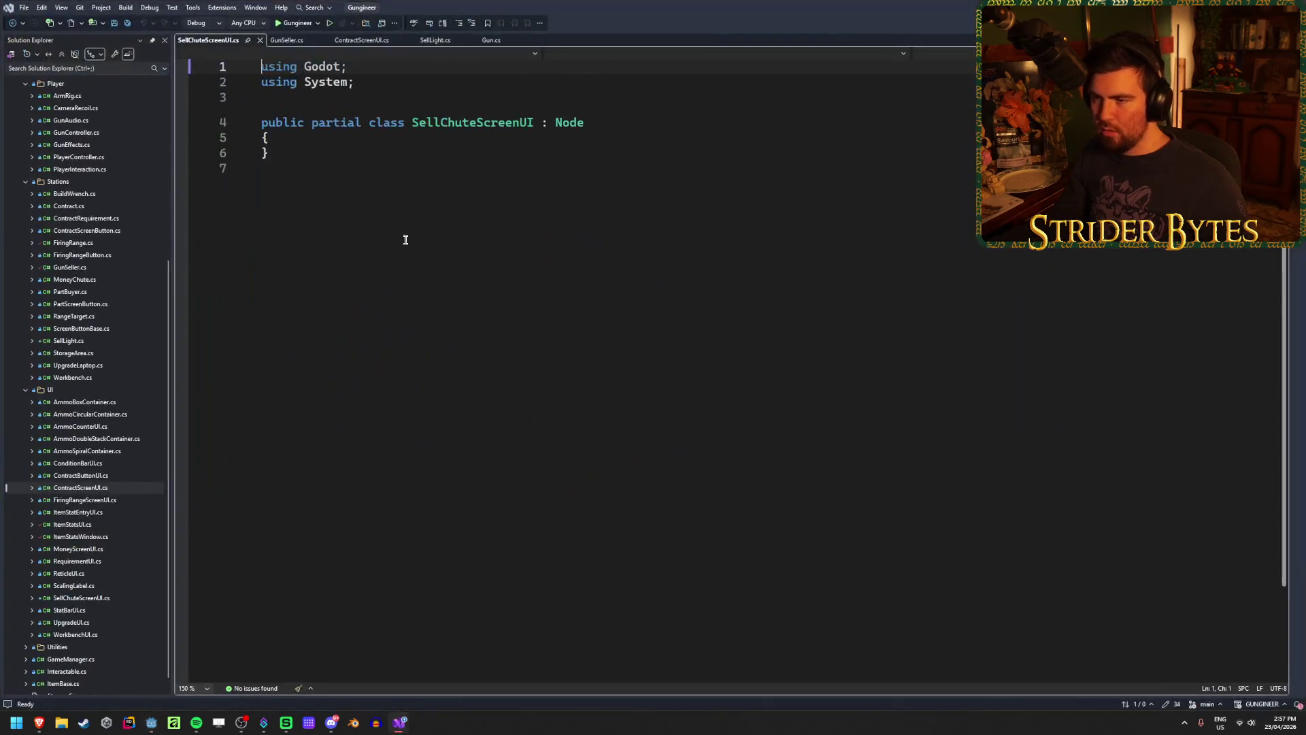
Declare a Label field named sellValueText in the SellChuteScreenUI class
click(340, 137)
key(Return)
key(ctrl+s)
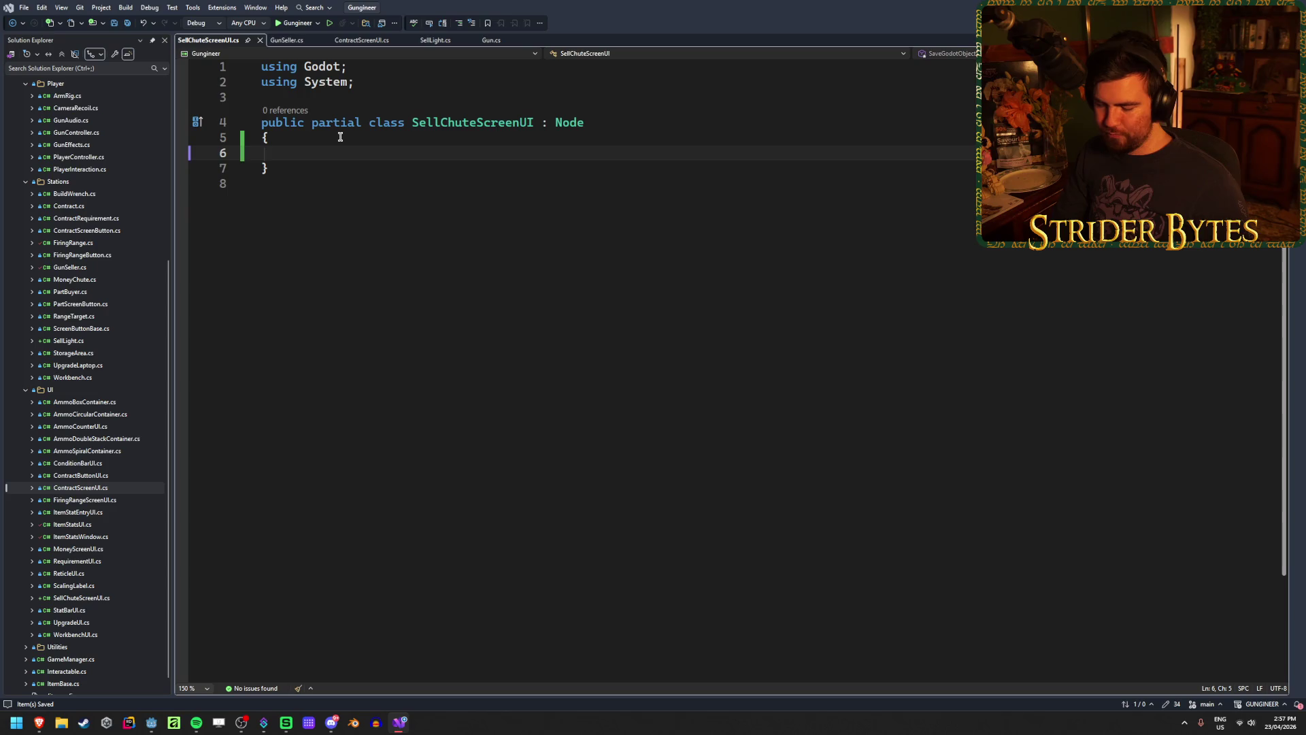
text(Label)
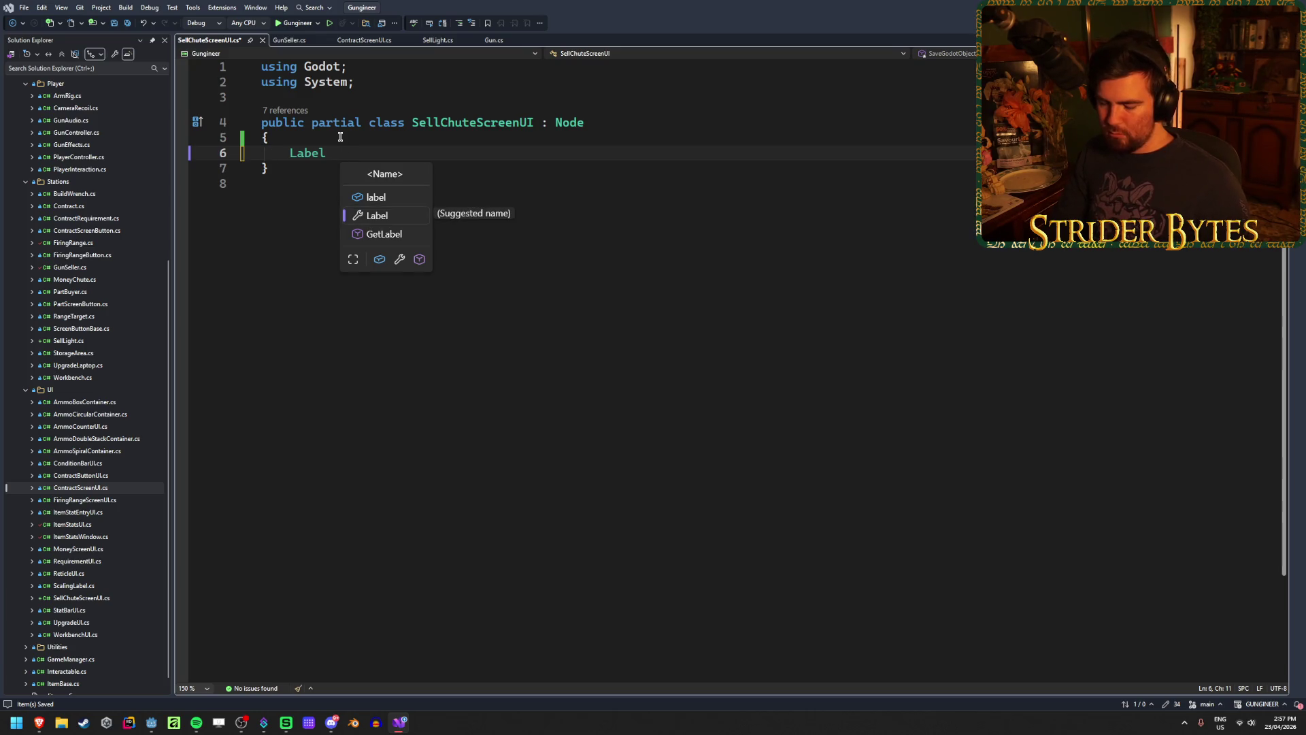
text(sell)
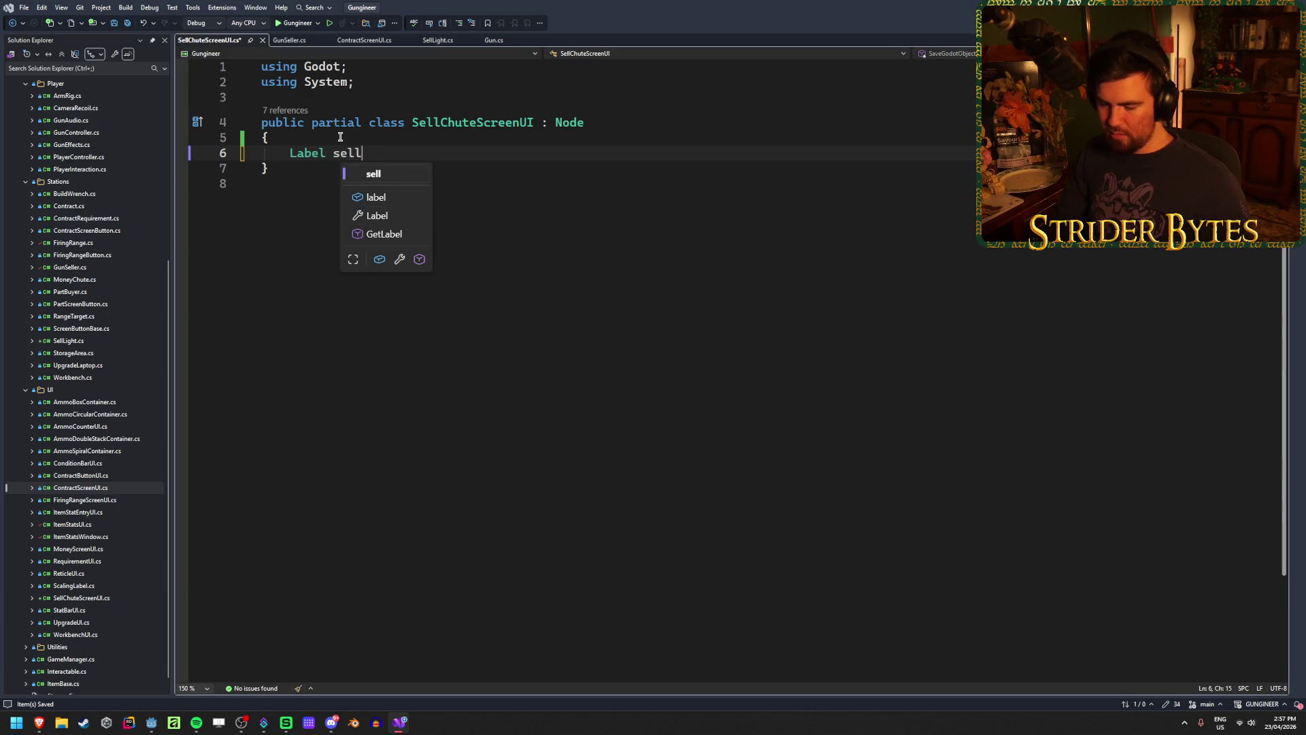
text(ValueText)
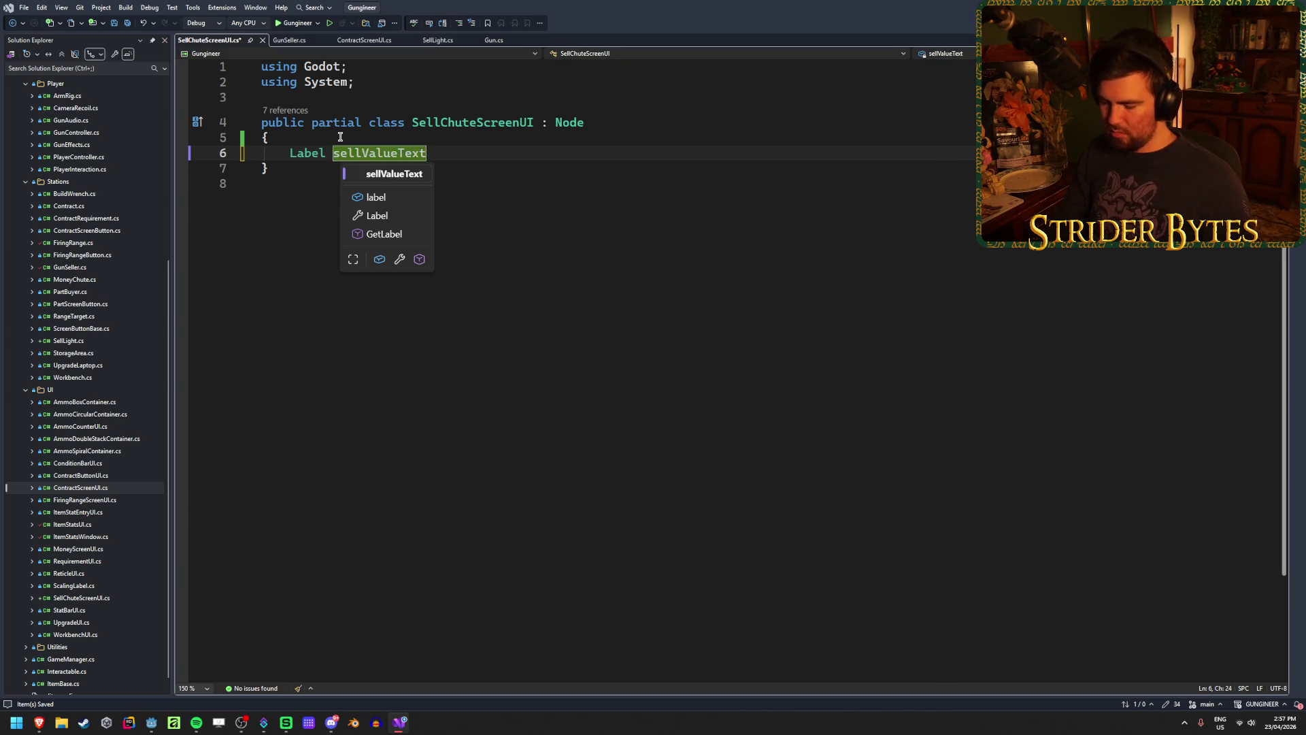
text(;)
key(Return)
key(Return)
Add a _Ready override assigning sellValueText = GetNode<Label>("%Label"); then return to Godot
text(override read)
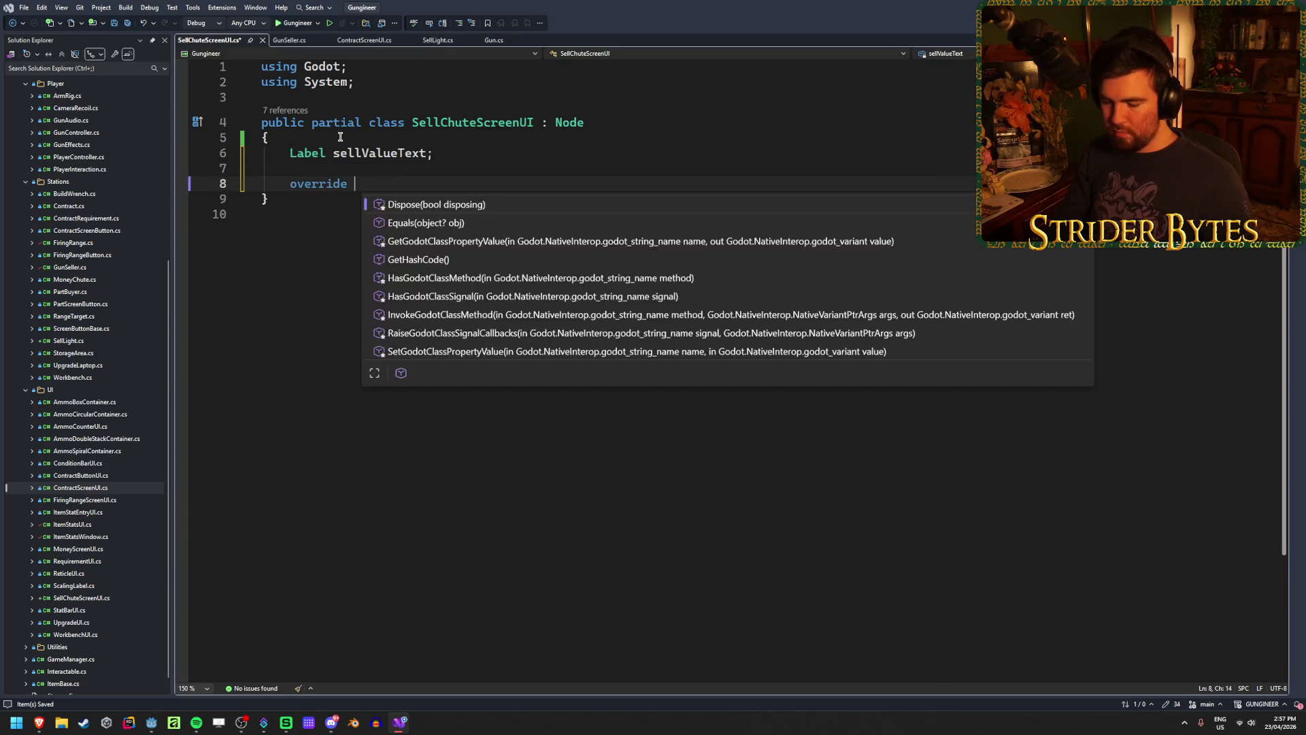
key(Return)
key(BackSpace)
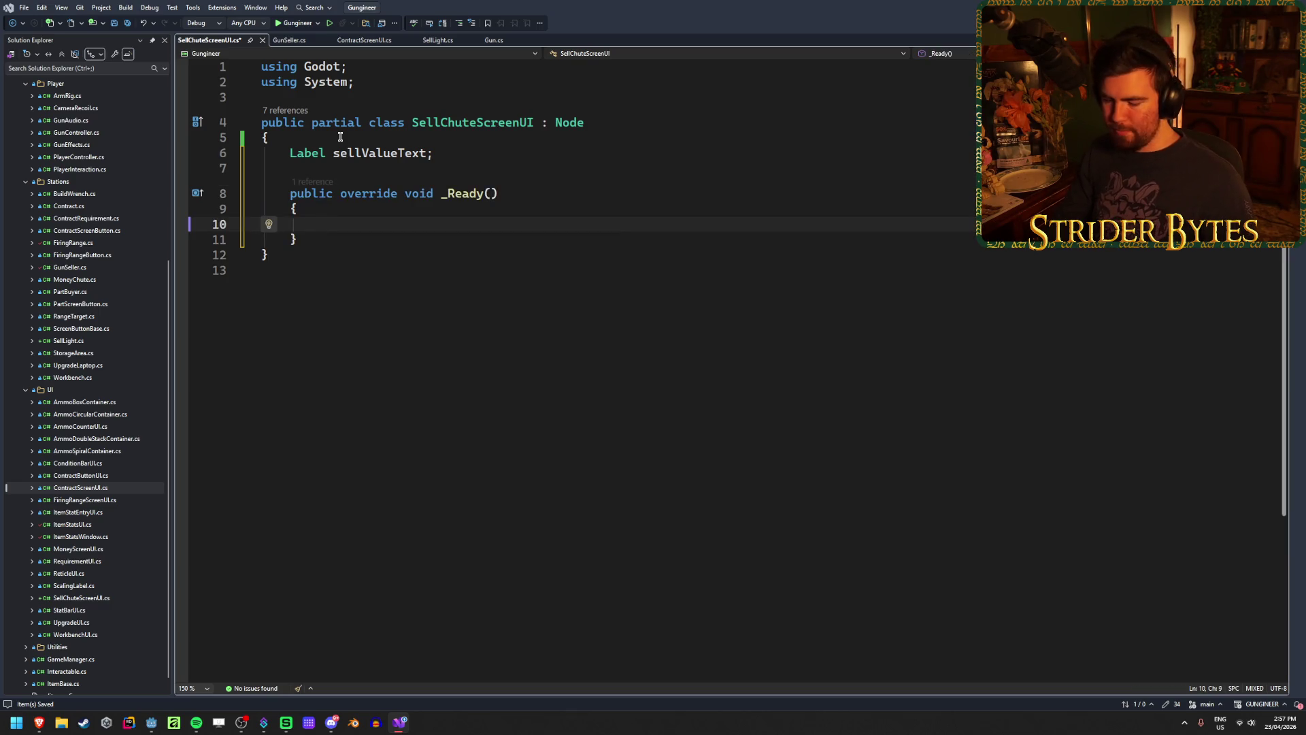
text(sell)
key(Tab)
text(=)
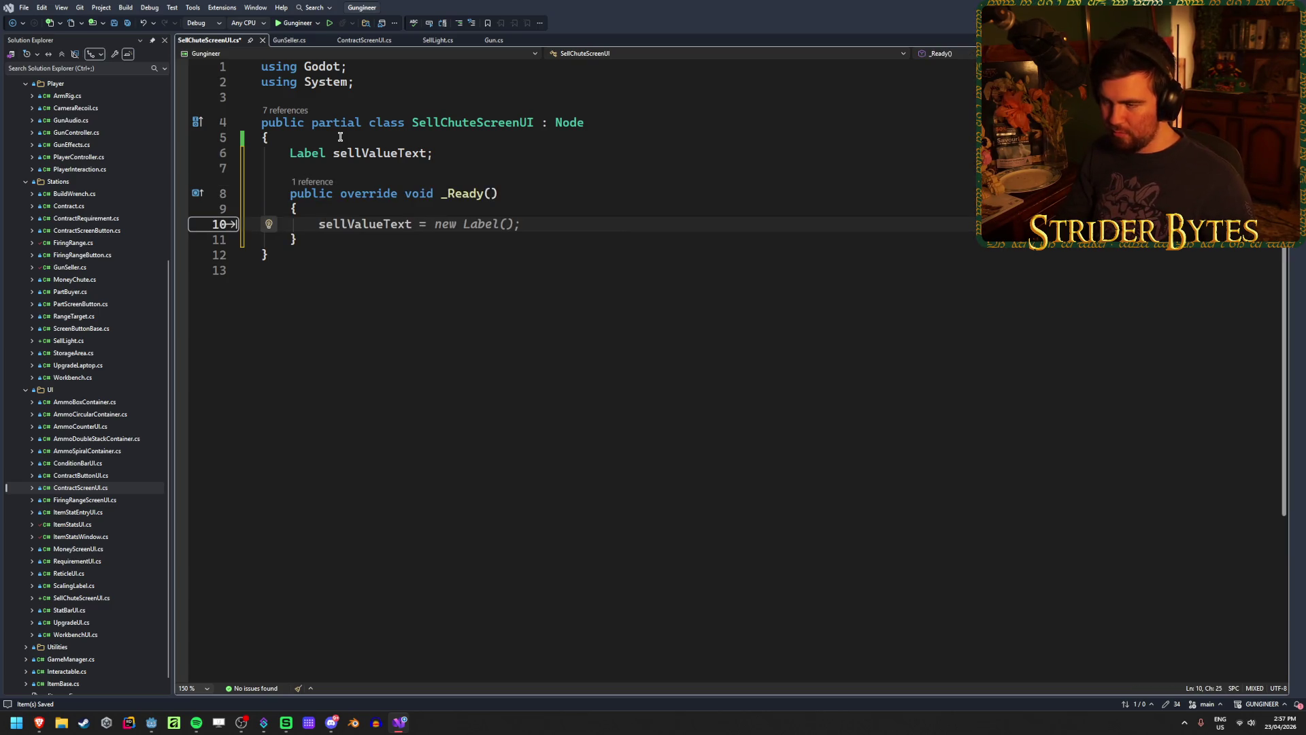
key(Escape)
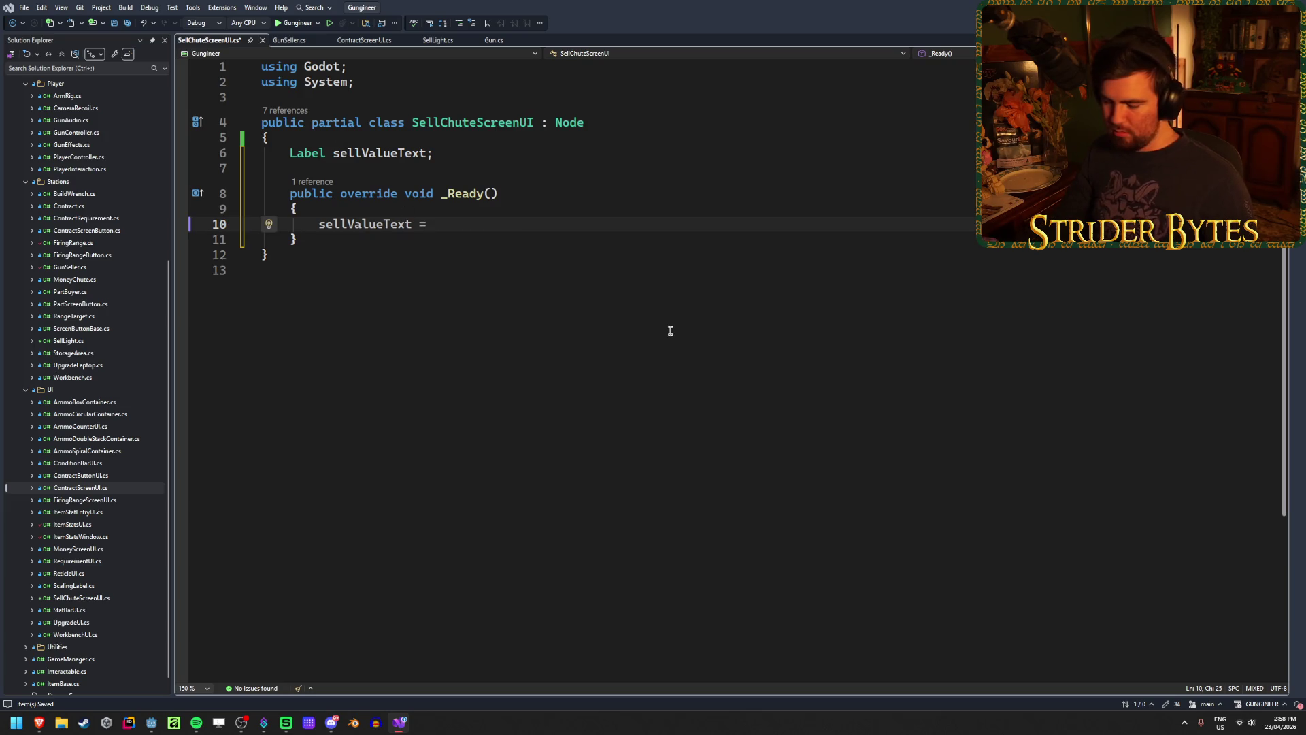
text(etNode)
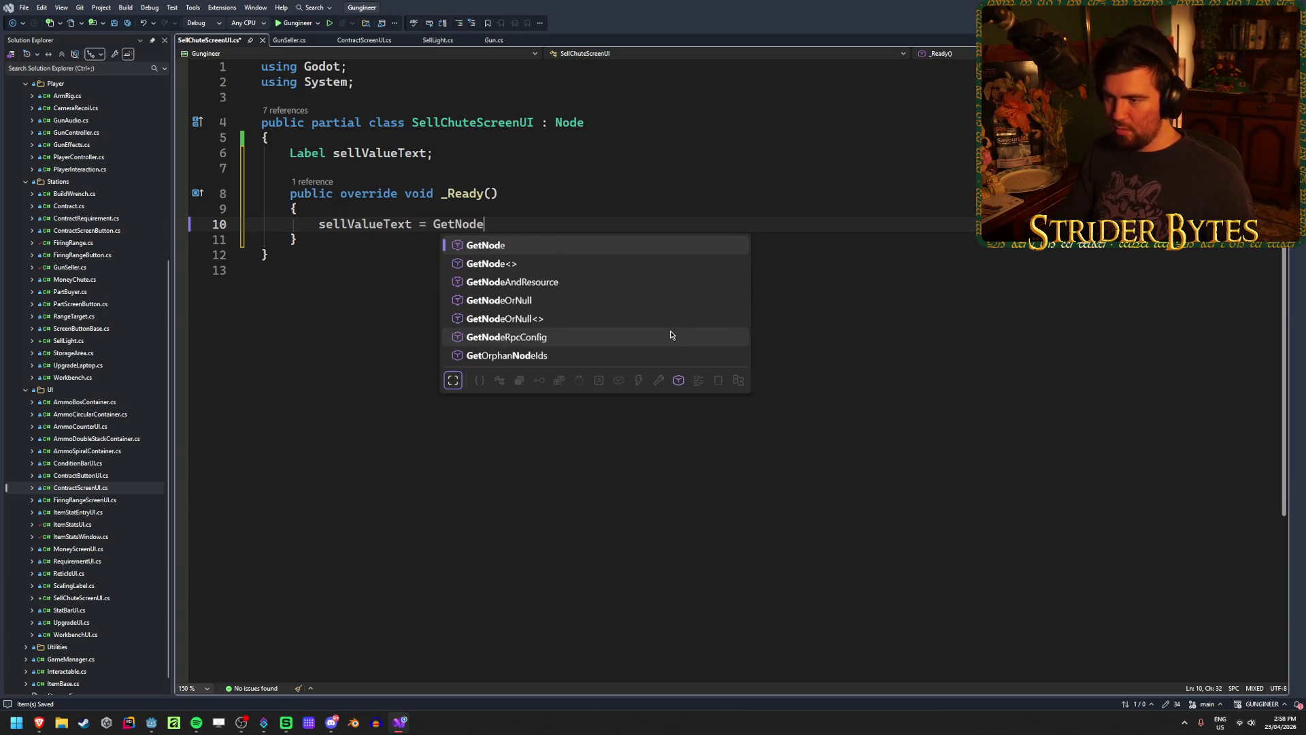
text(<Lab>)
key(Tab)
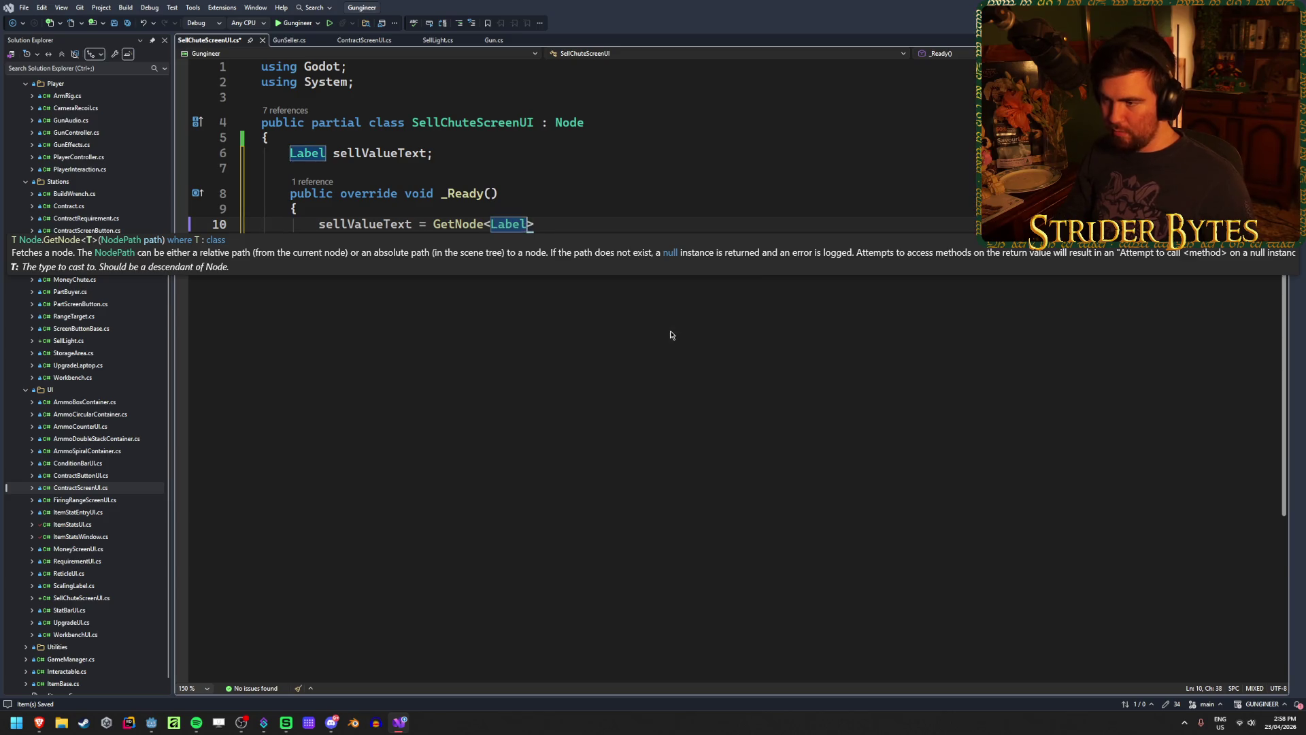
text(>()
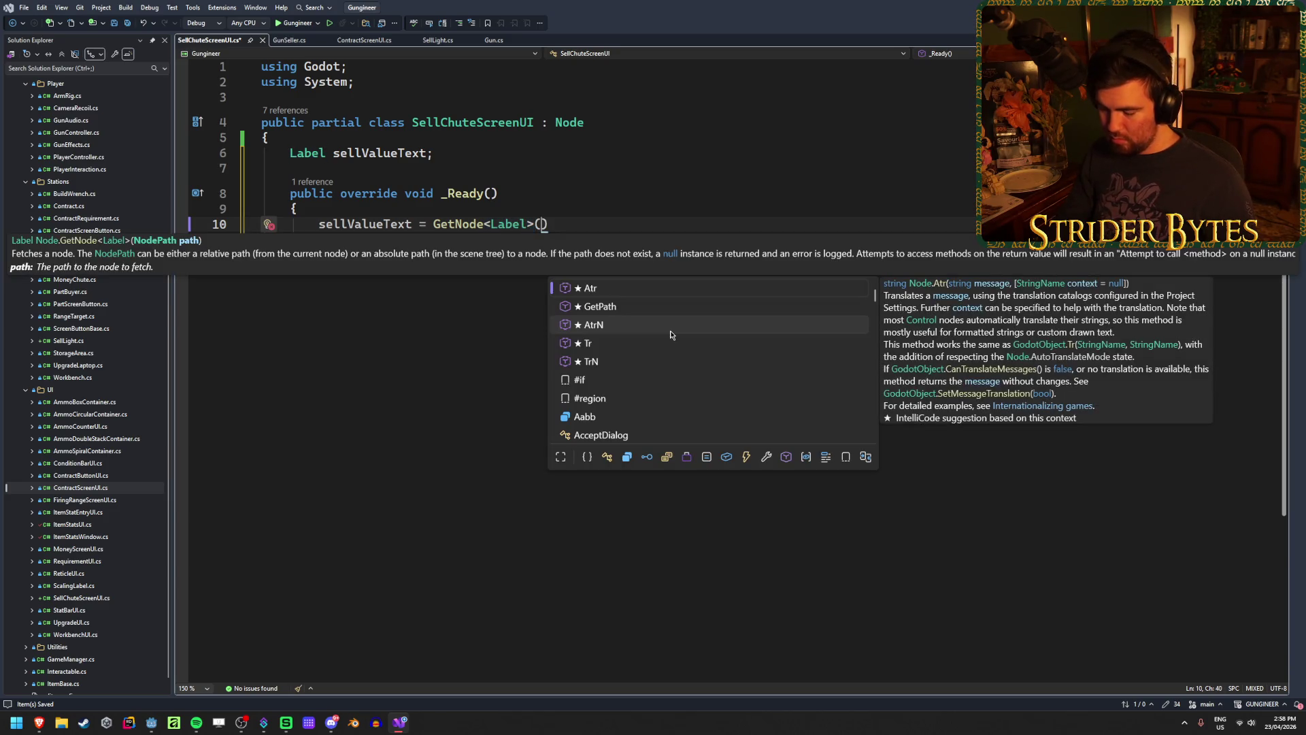
key(Escape)
text("%Label)
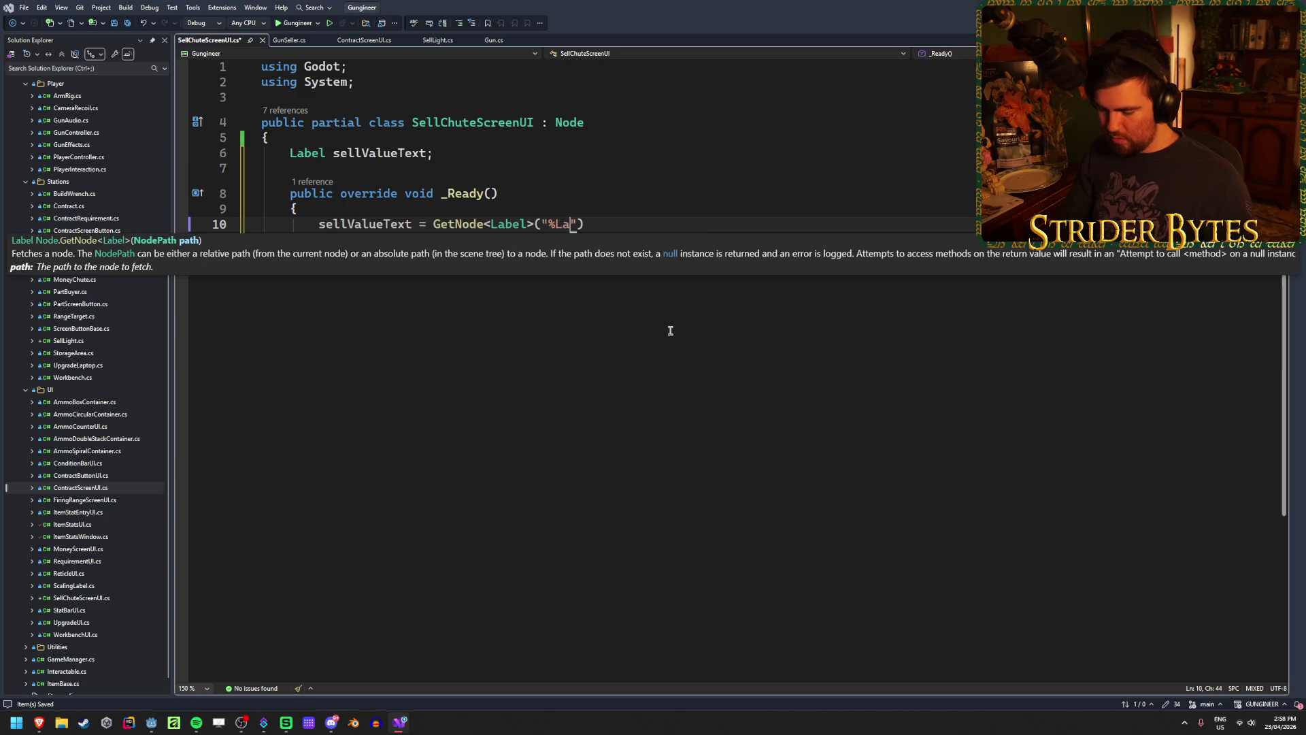
key(End)
text(;)
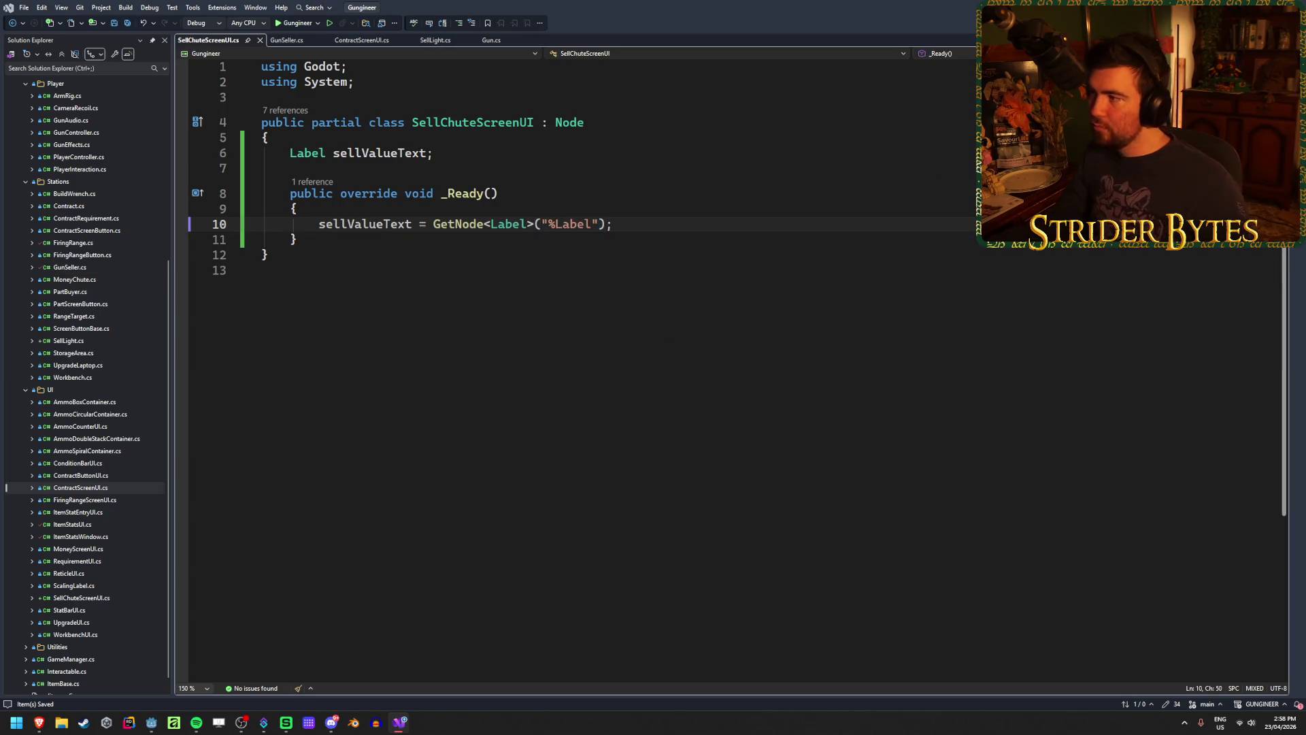
key(alt+Tab)
Attach SellChuteScreenUI.cs to the SellChuteScreen root node and save the scene
click(640, 42)
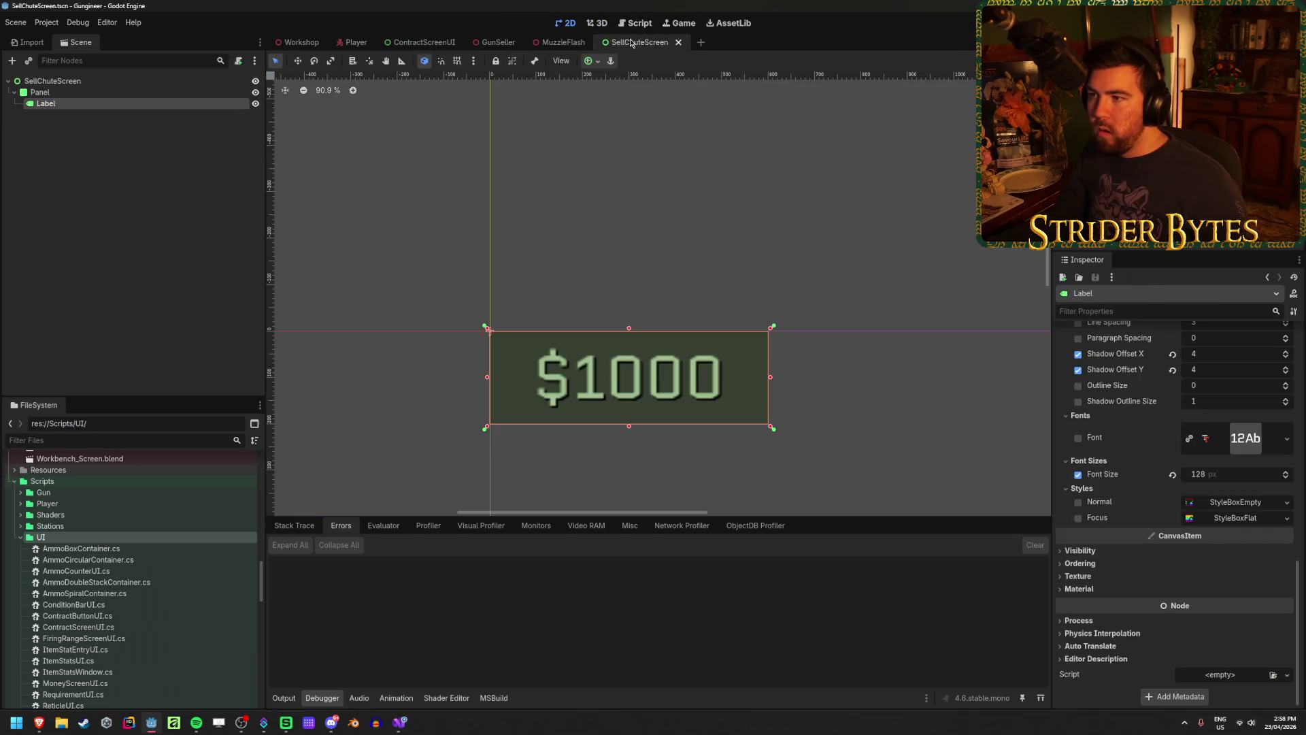
click(52, 81)
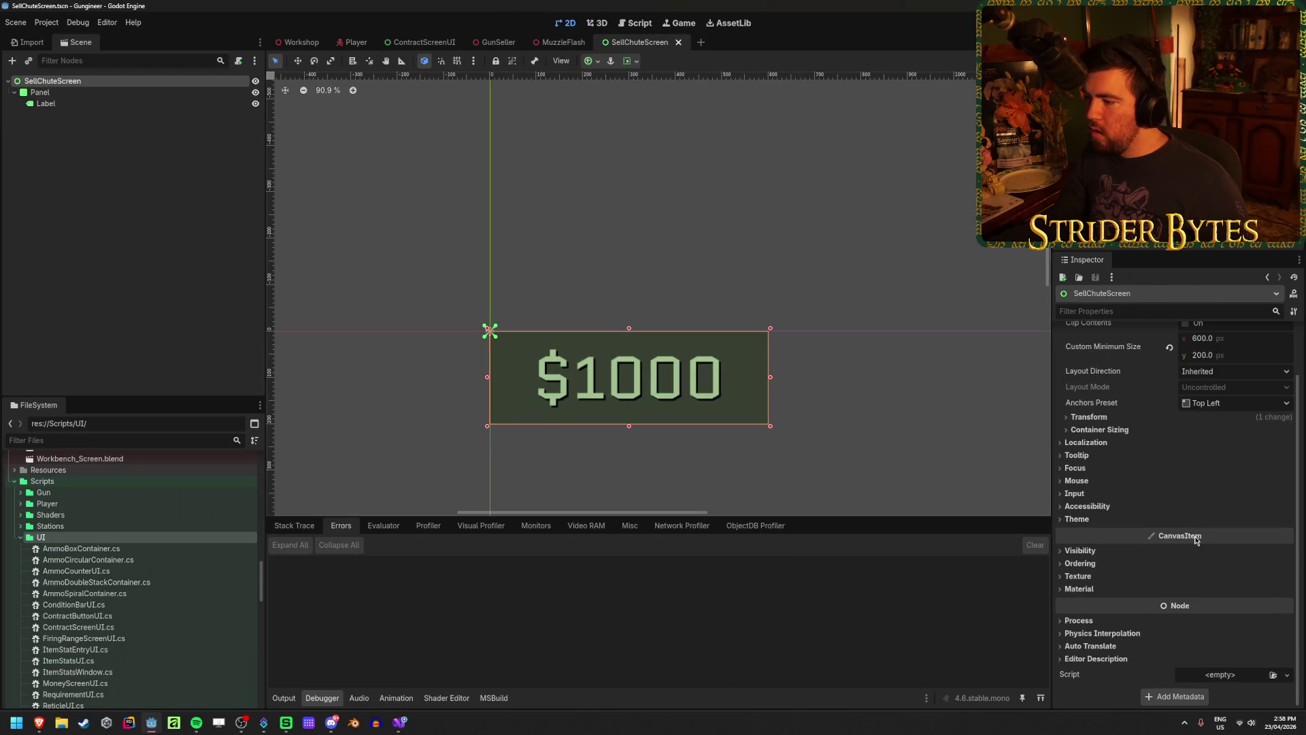
click(1273, 675)
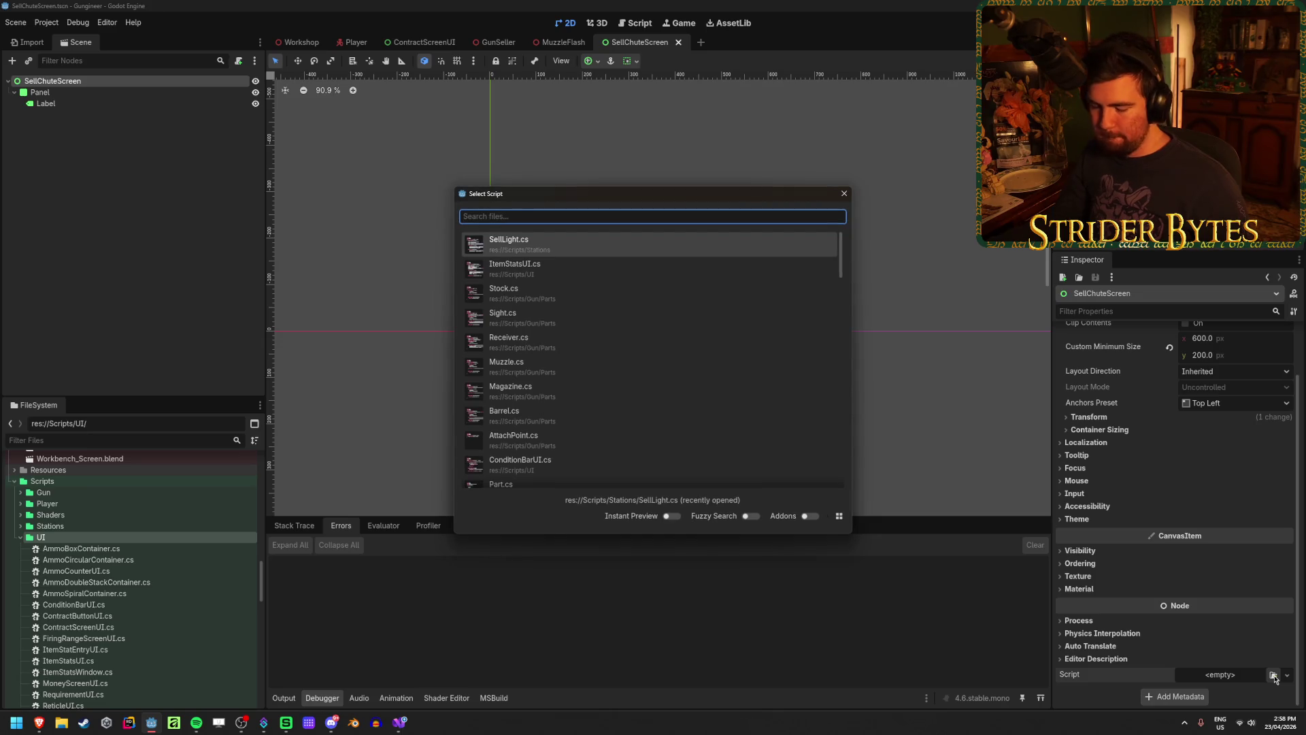
text(sellchute)
key(Return)
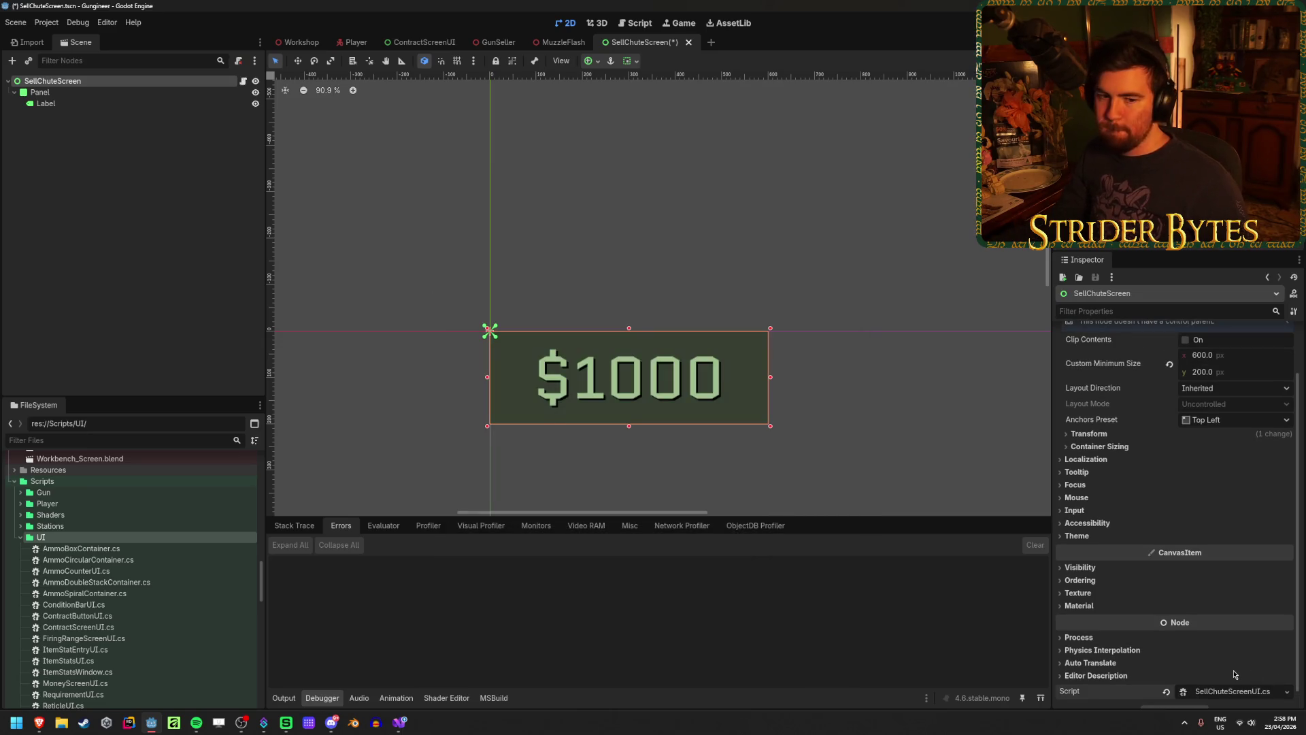
key(ctrl+s)
Save the scene again and select the $1000 Label node to inspect it
click(181, 283)
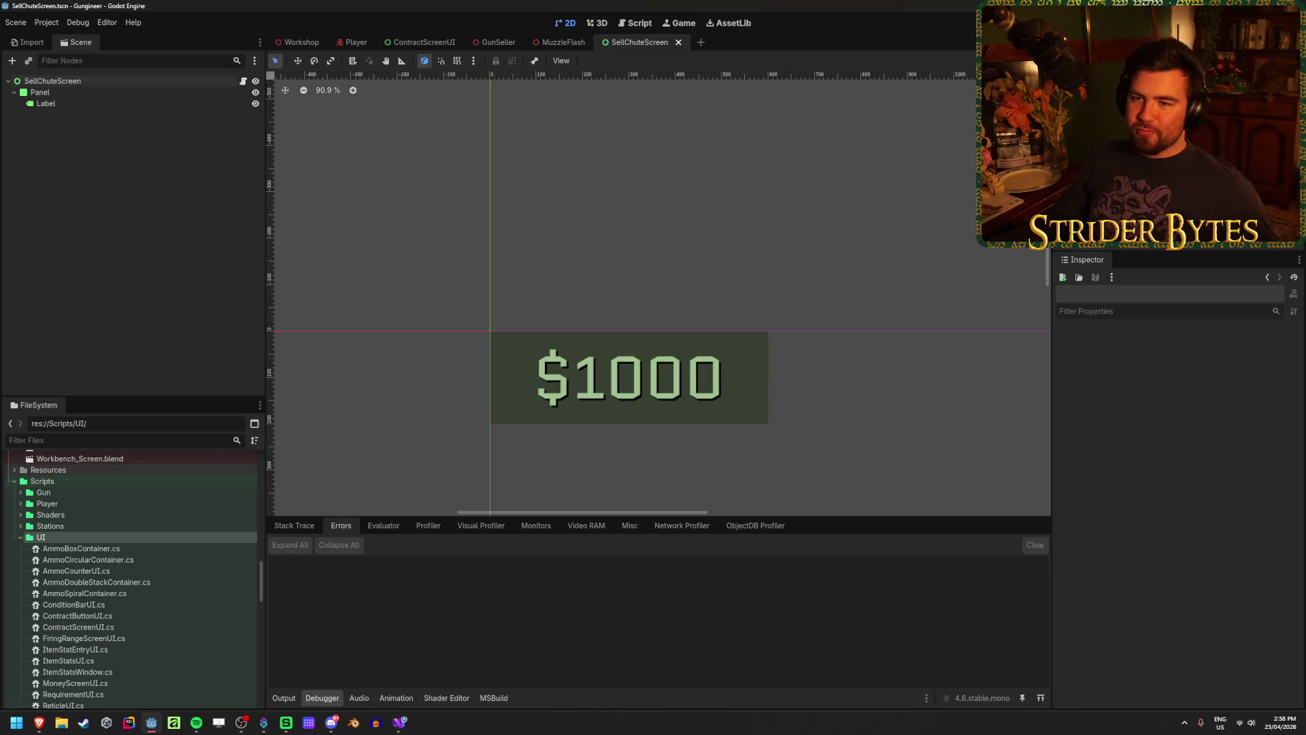
key(ctrl+s)
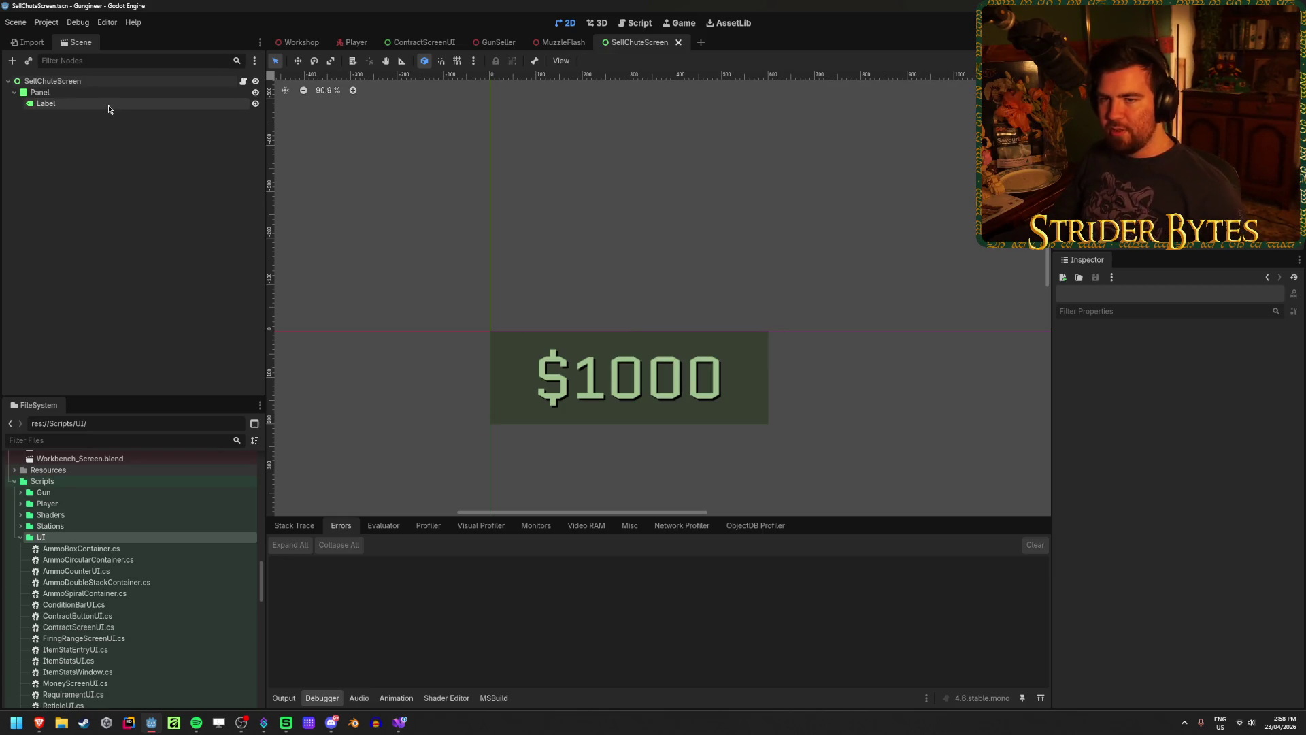
click(109, 104)
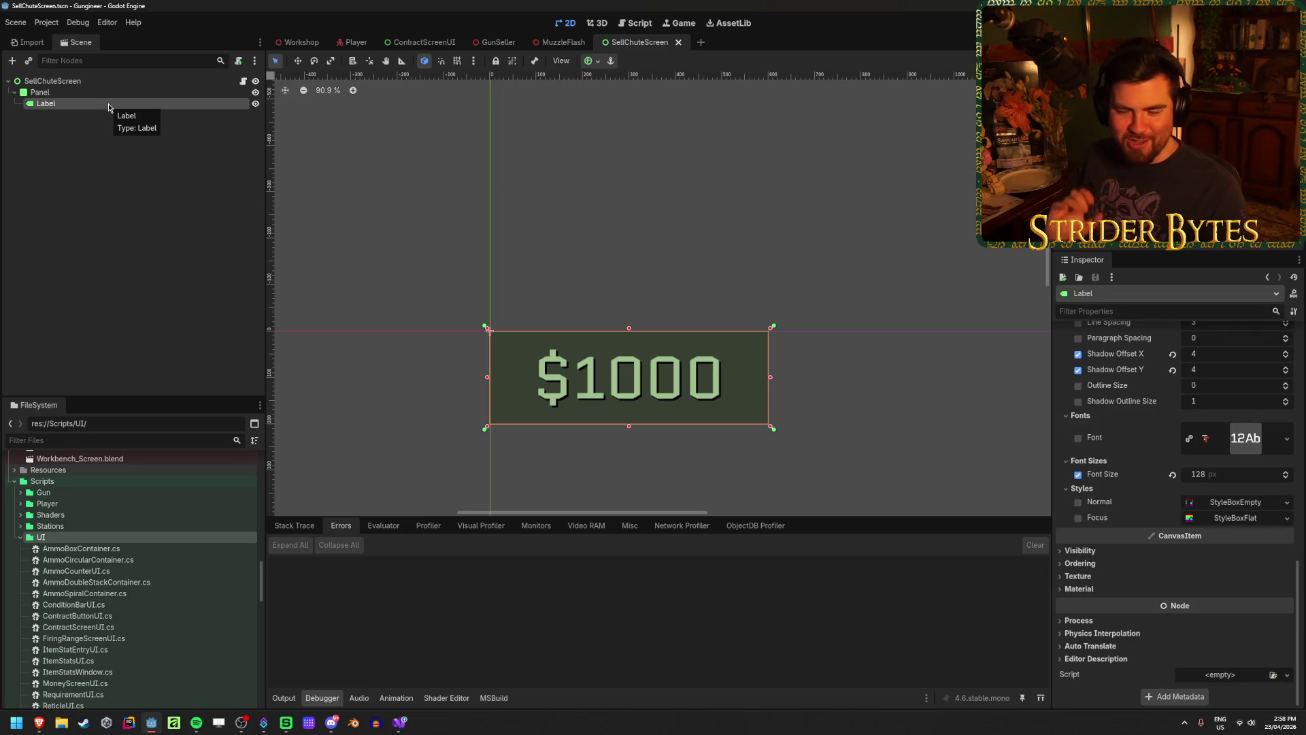
click(155, 229)
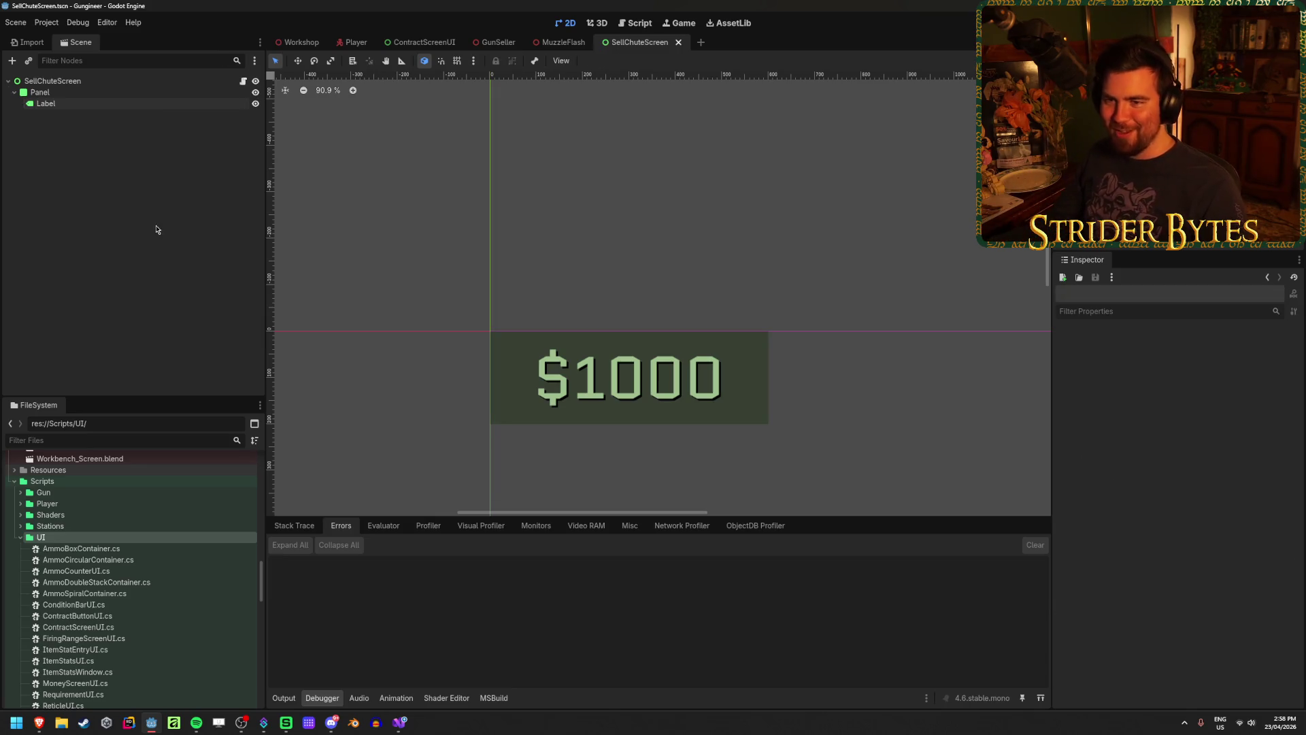
click(87, 106)
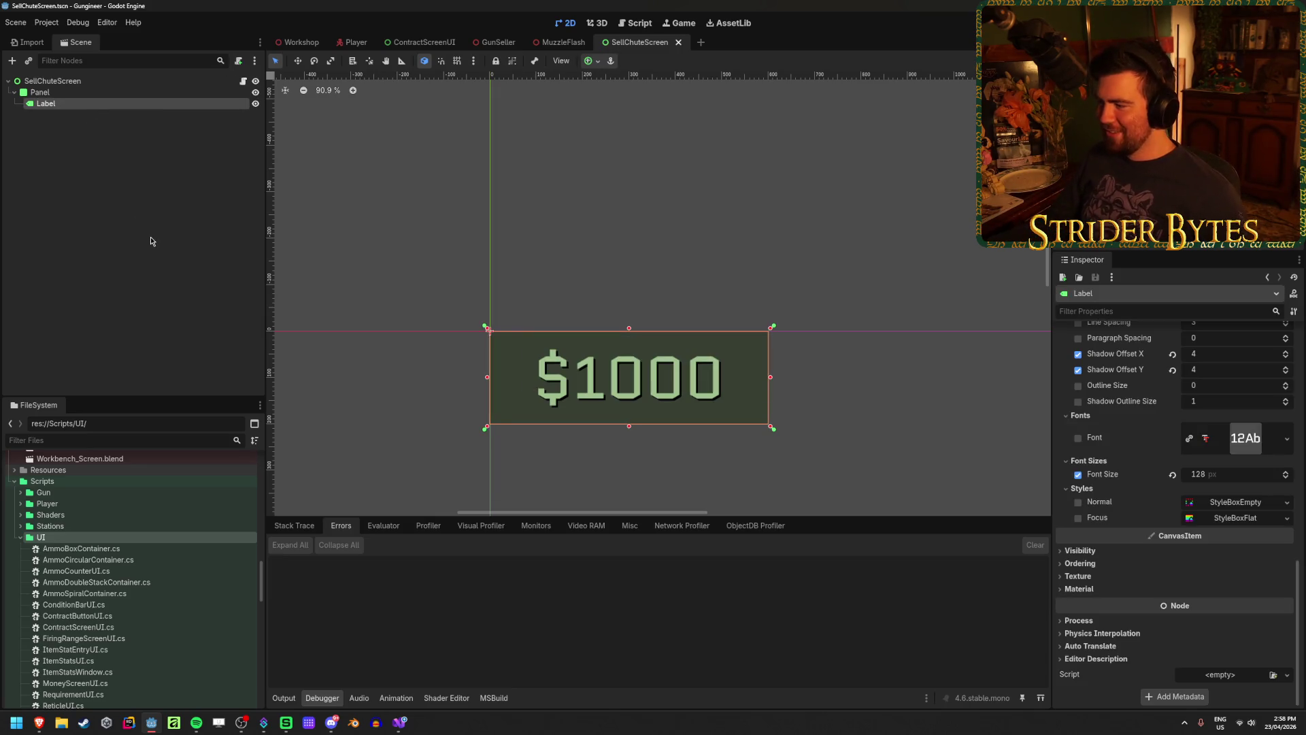
mouse_move(400, 728)
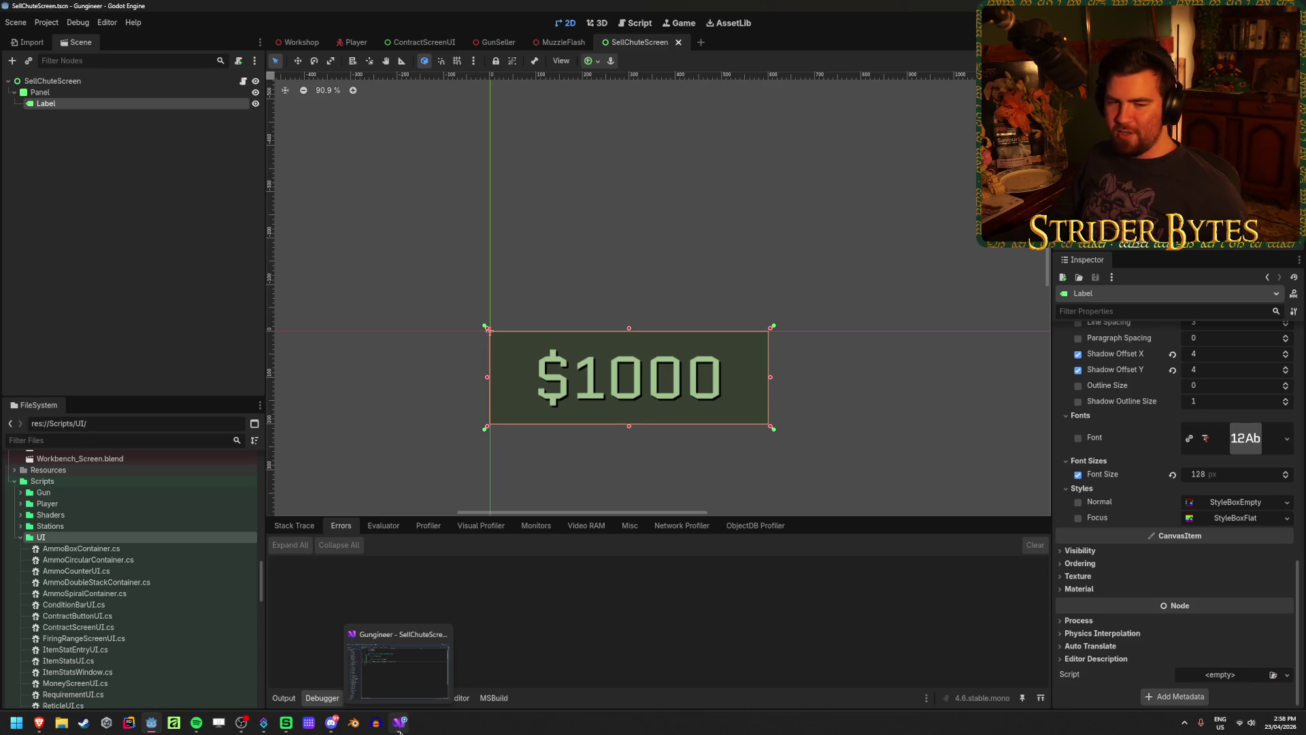
click(400, 728)
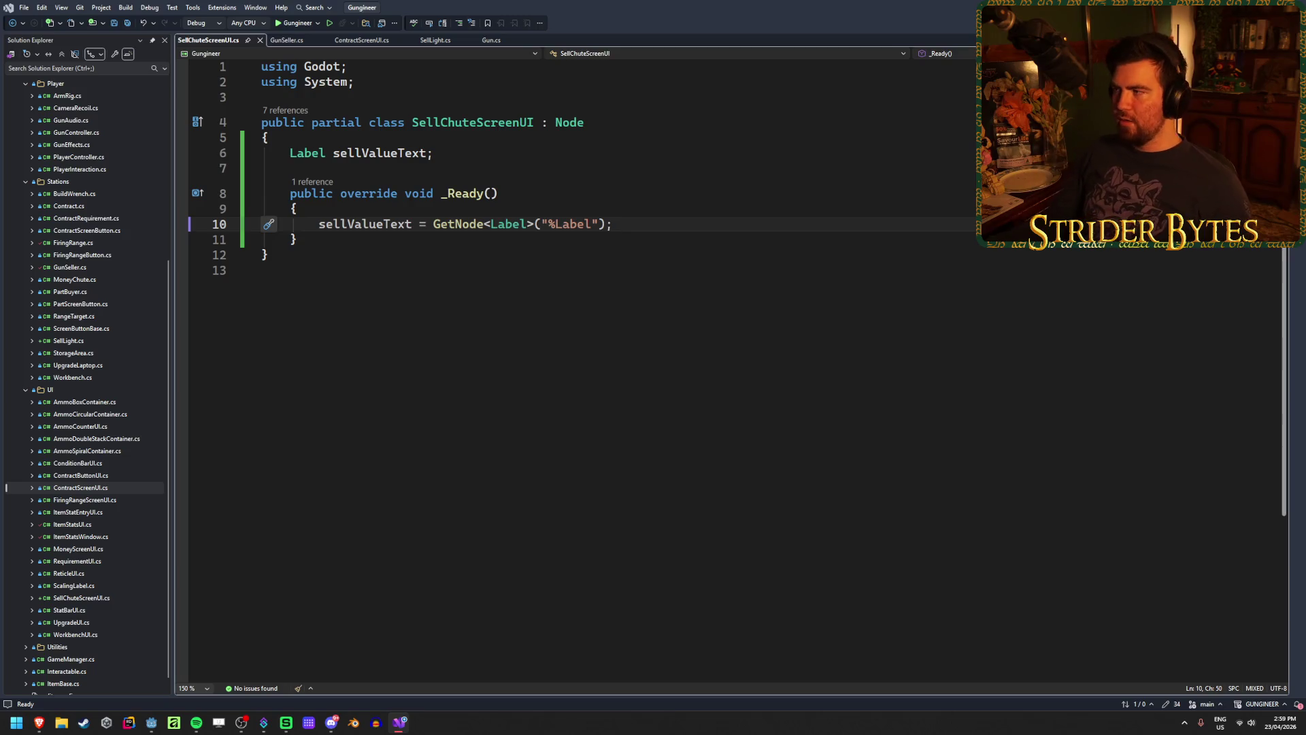
key(alt+Tab)
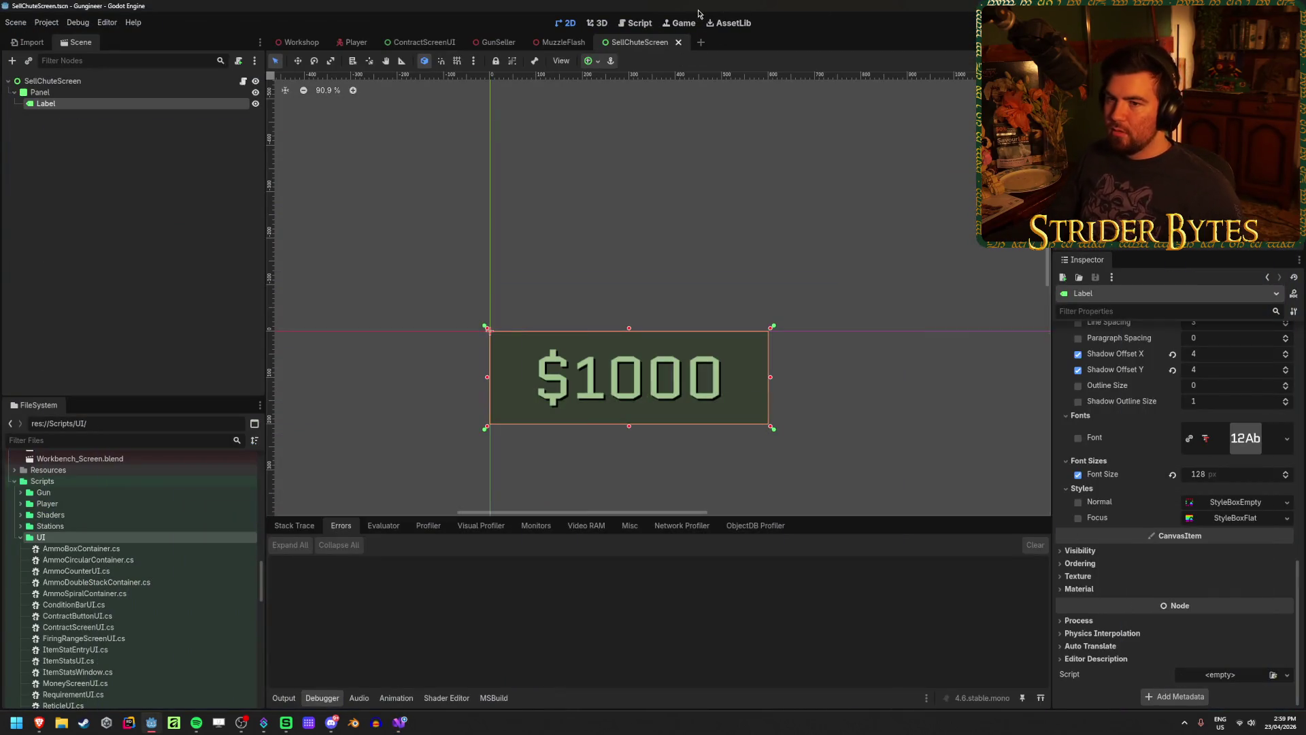
Build the C# project with Alt+B, set Label to Access as Unique Name, and save
click(140, 81)
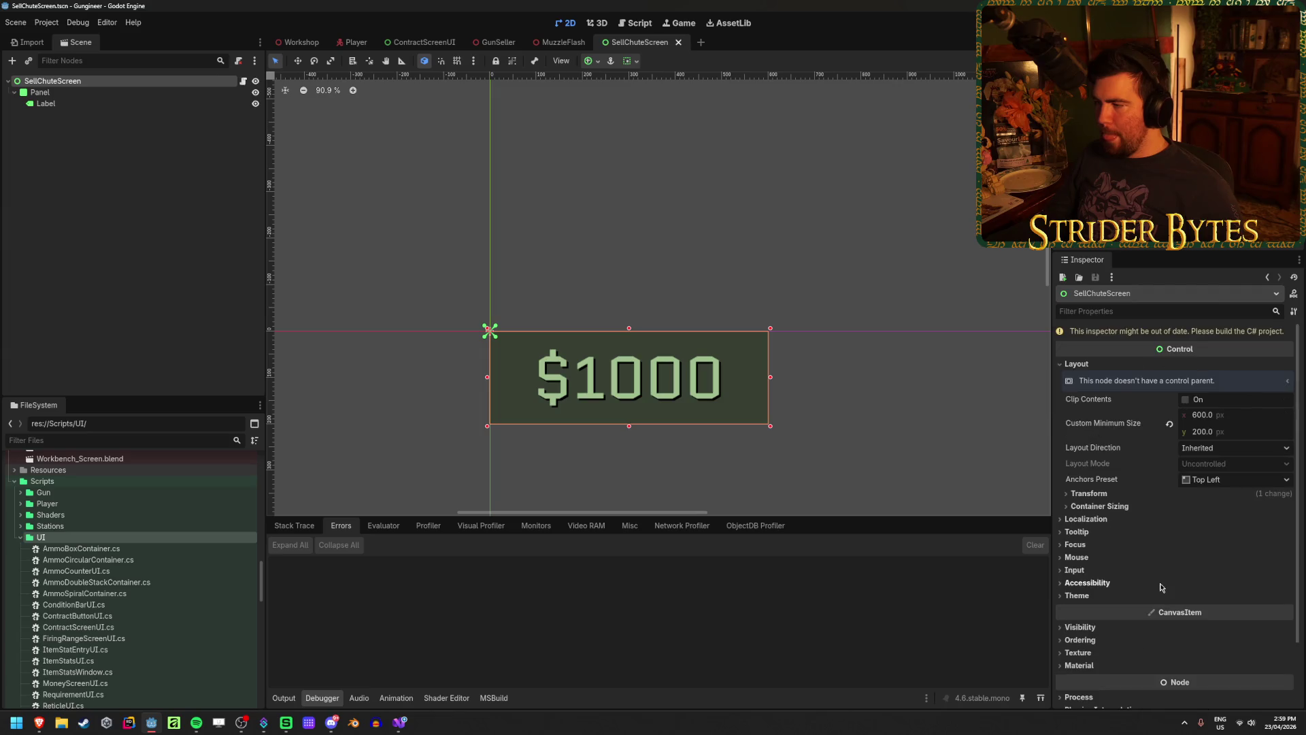
key(alt+b)
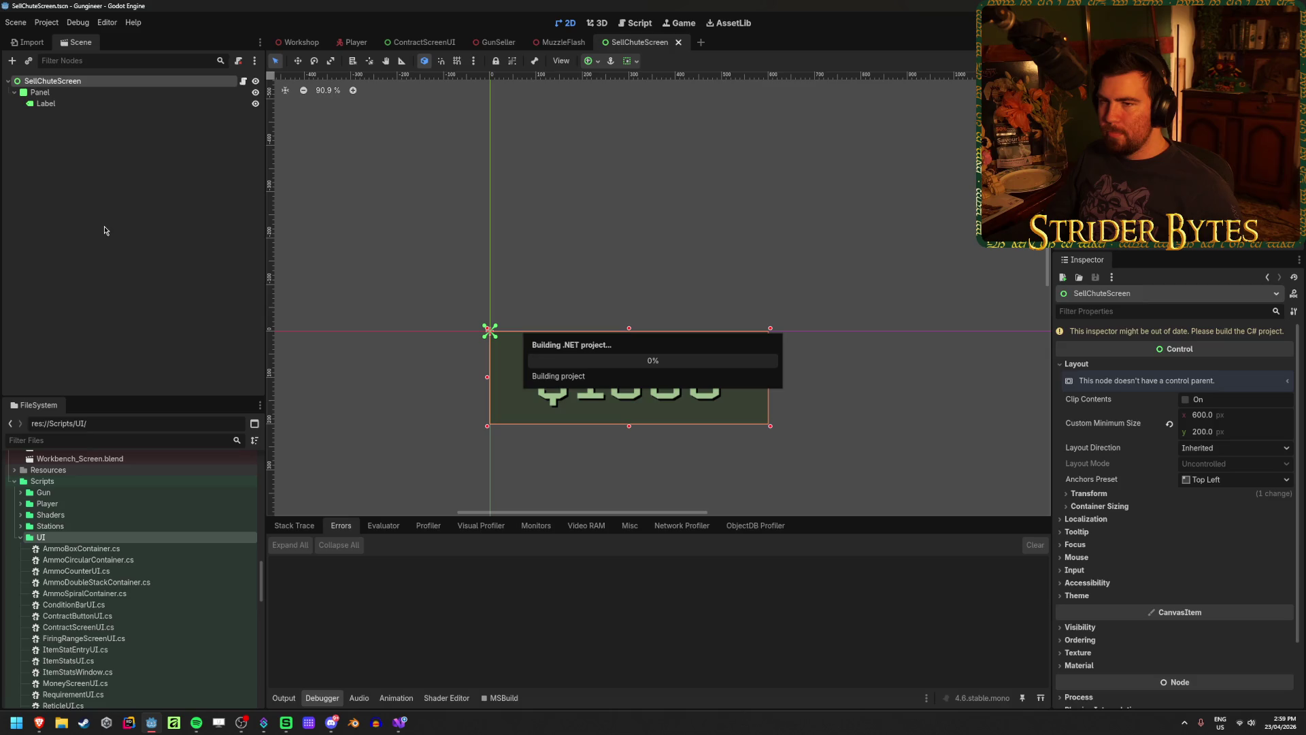
click(67, 105)
right_click(67, 105)
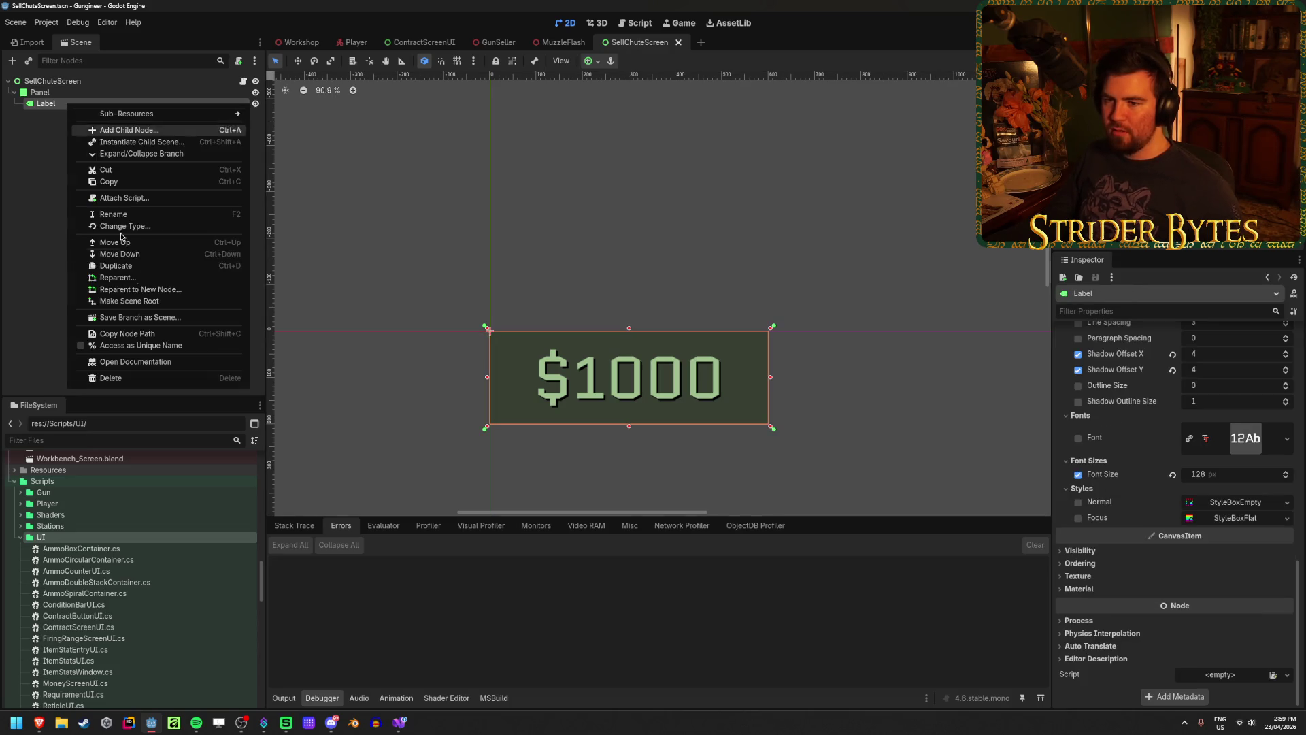
click(136, 340)
key(ctrl+s)
click(130, 282)
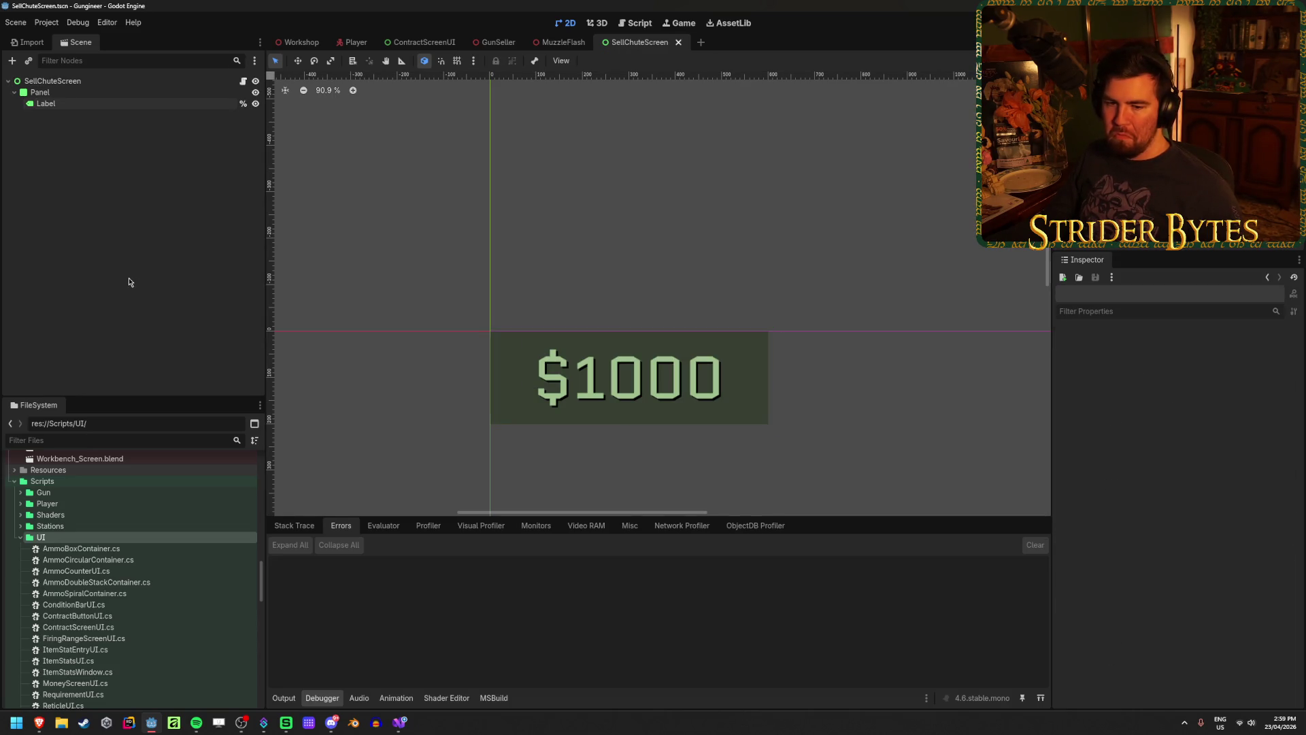
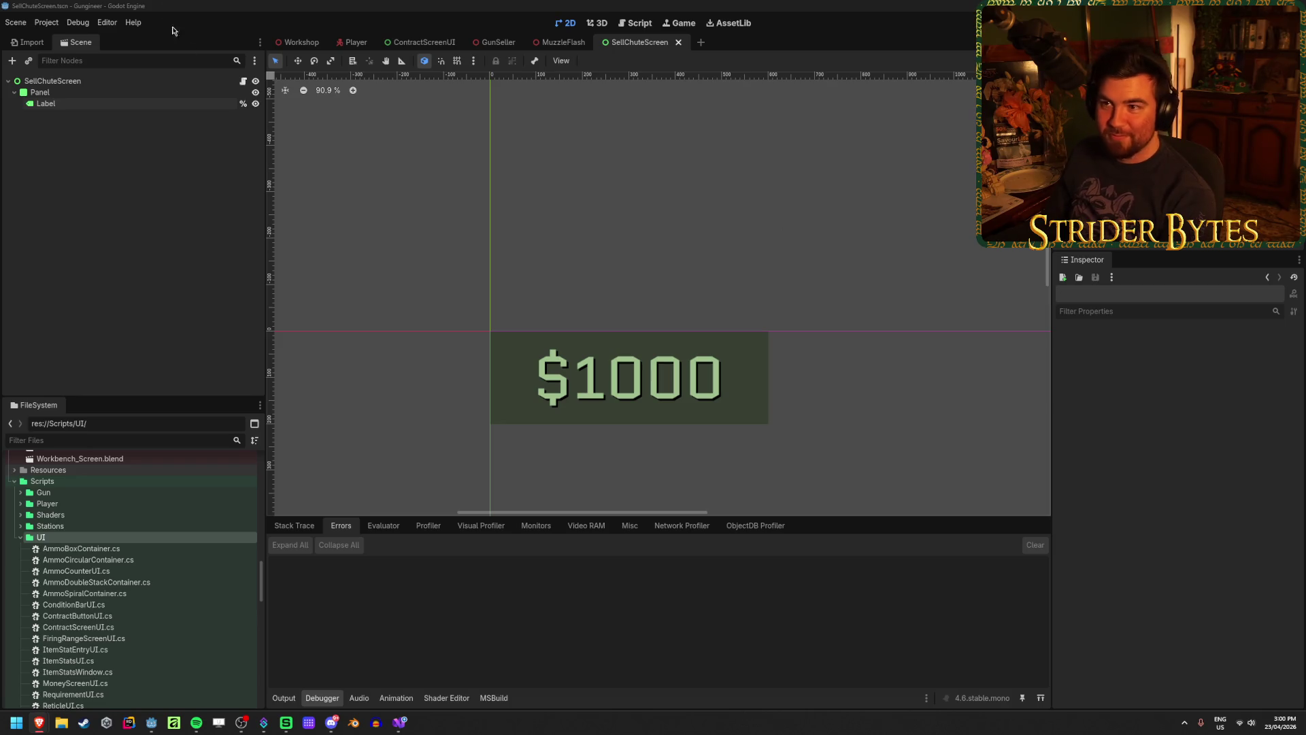
Inspect the SellChuteScreen node in Godot's GunSeller scene, then return to SellChuteScreenUI.cs
click(177, 4)
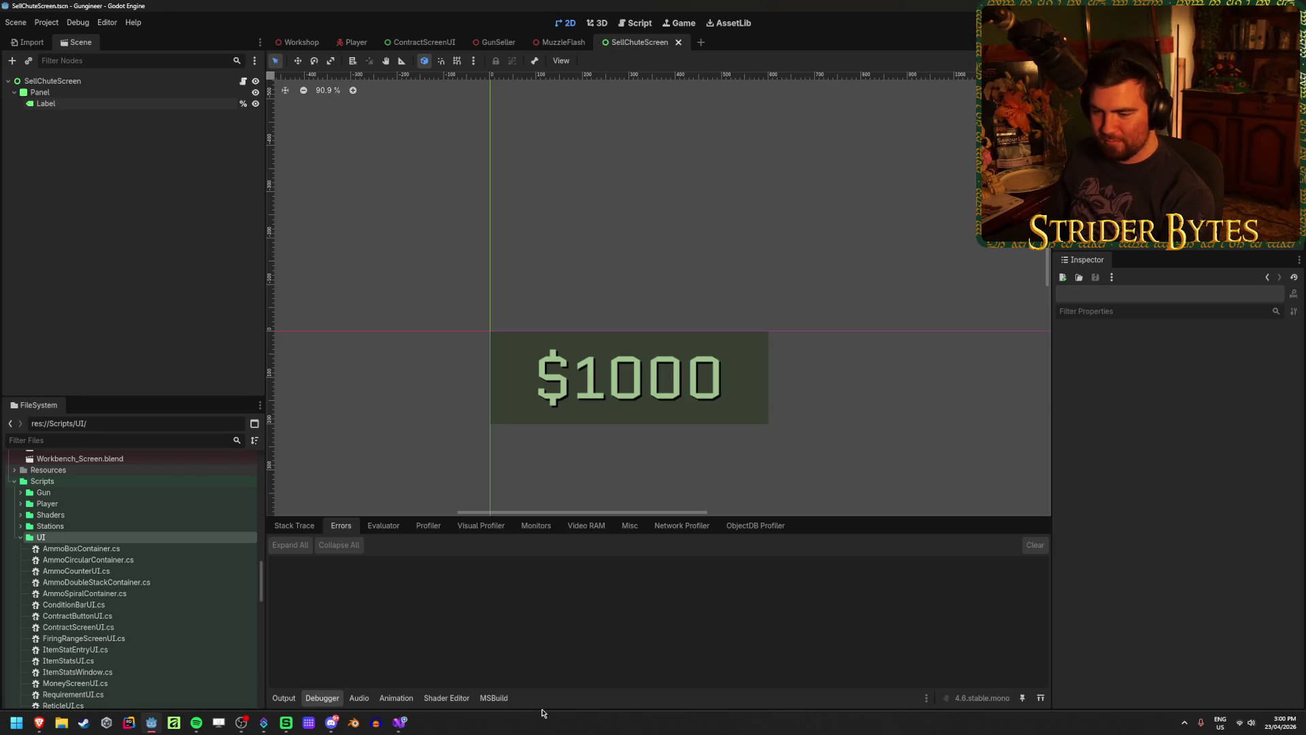
click(399, 723)
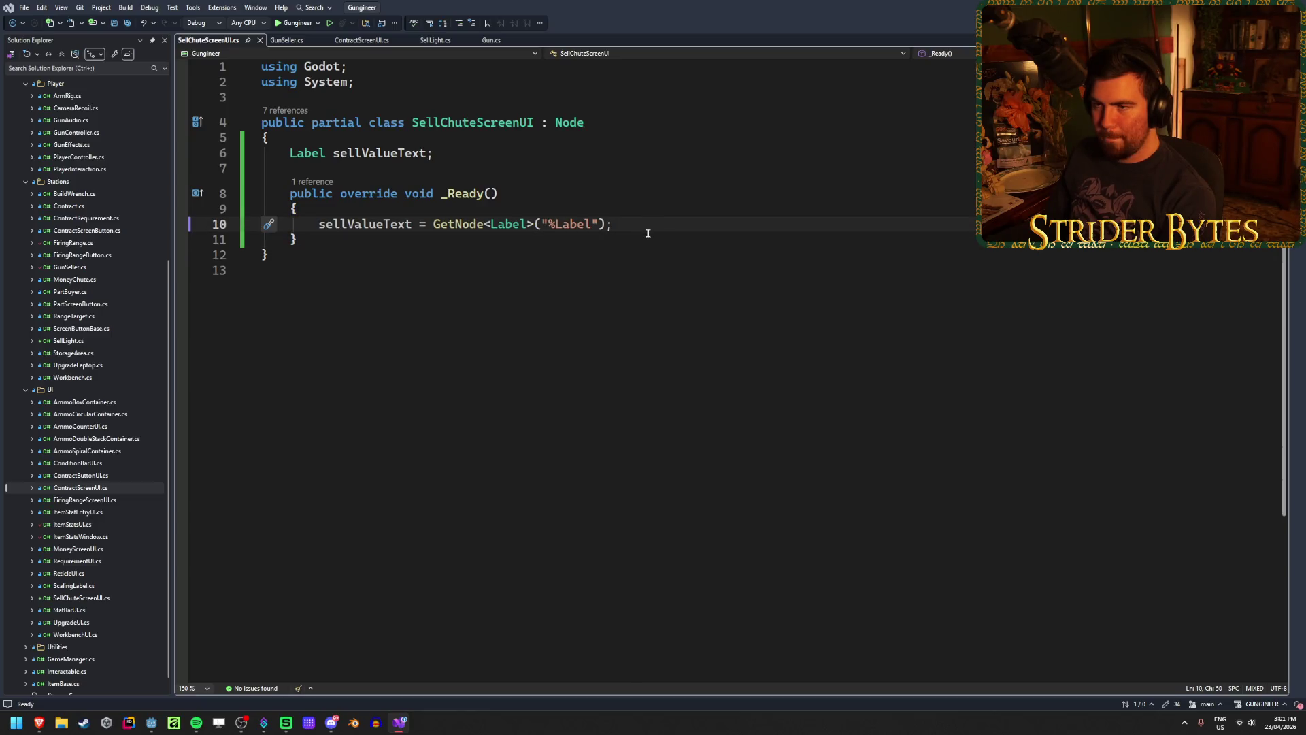
click(647, 234)
key(alt+Tab)
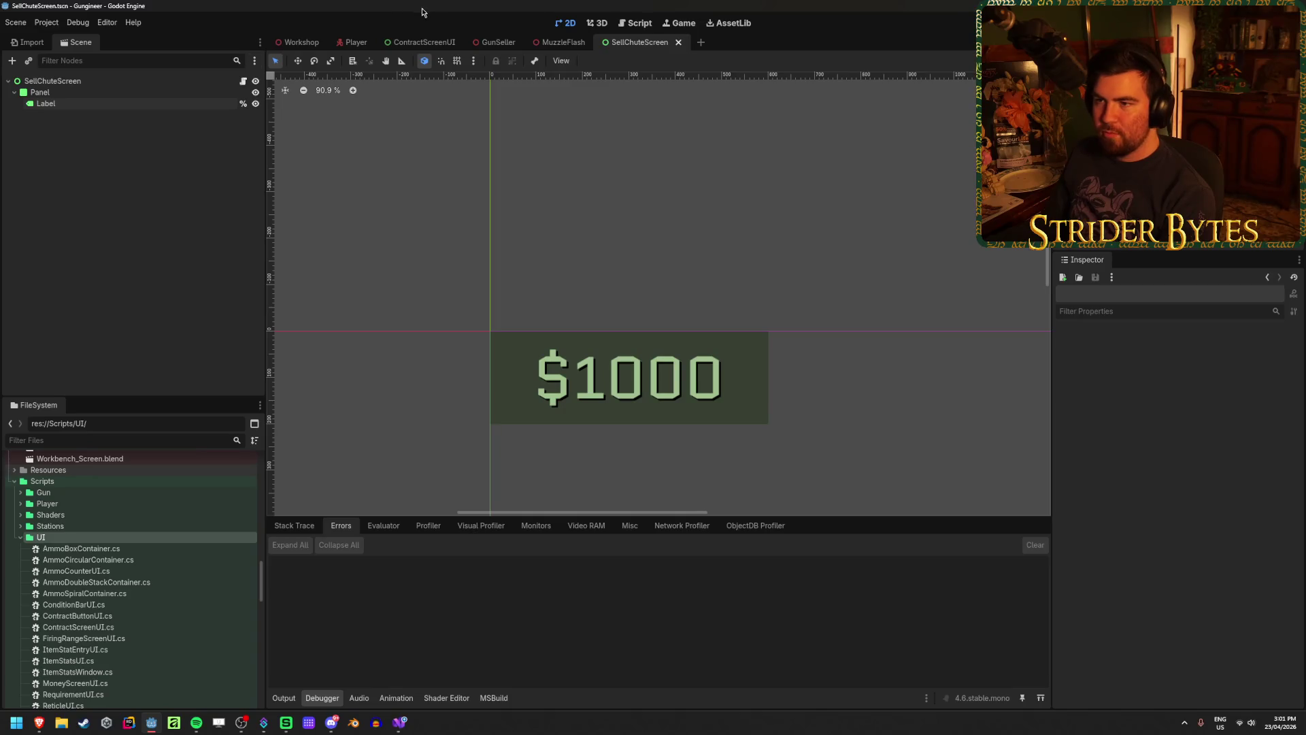
click(502, 41)
click(104, 283)
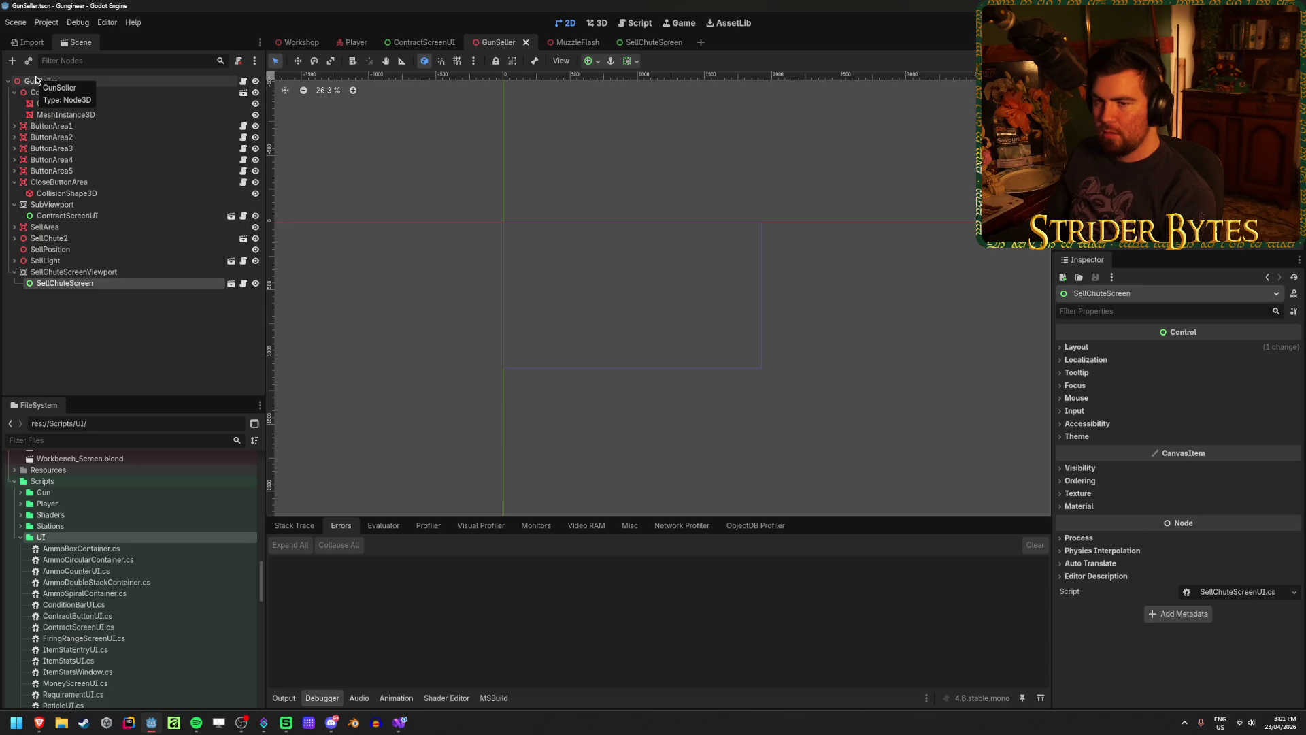
click(399, 722)
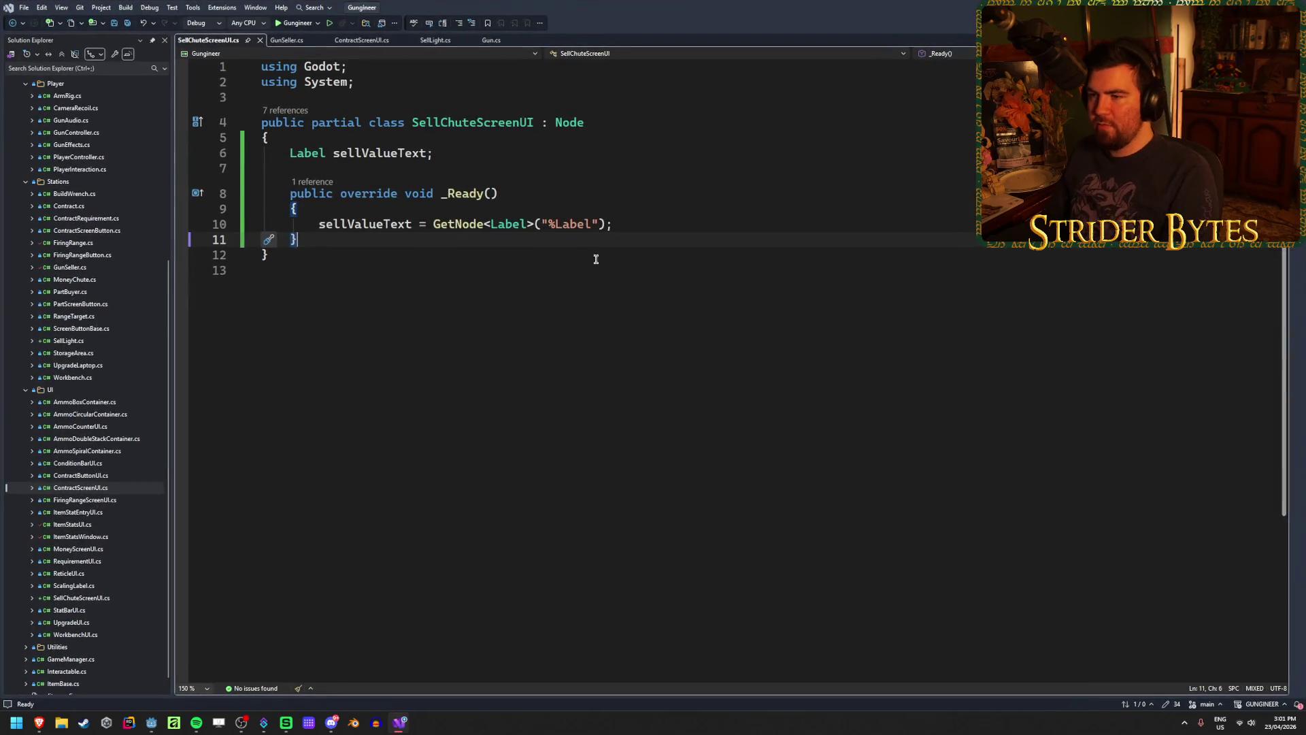
Add an exported field '[Export] GunSeller gunSeller;' to the class and save
click(474, 142)
key(Return)
text([Export)
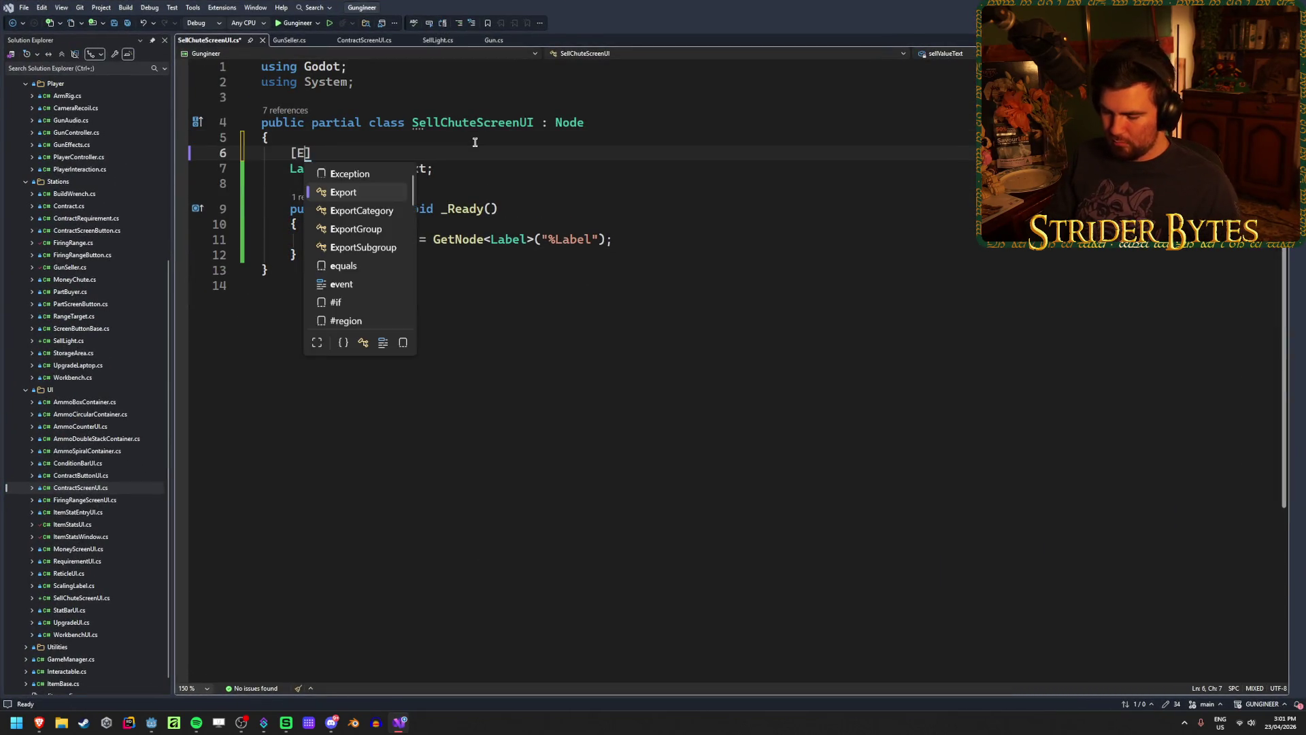
text(] Gun)
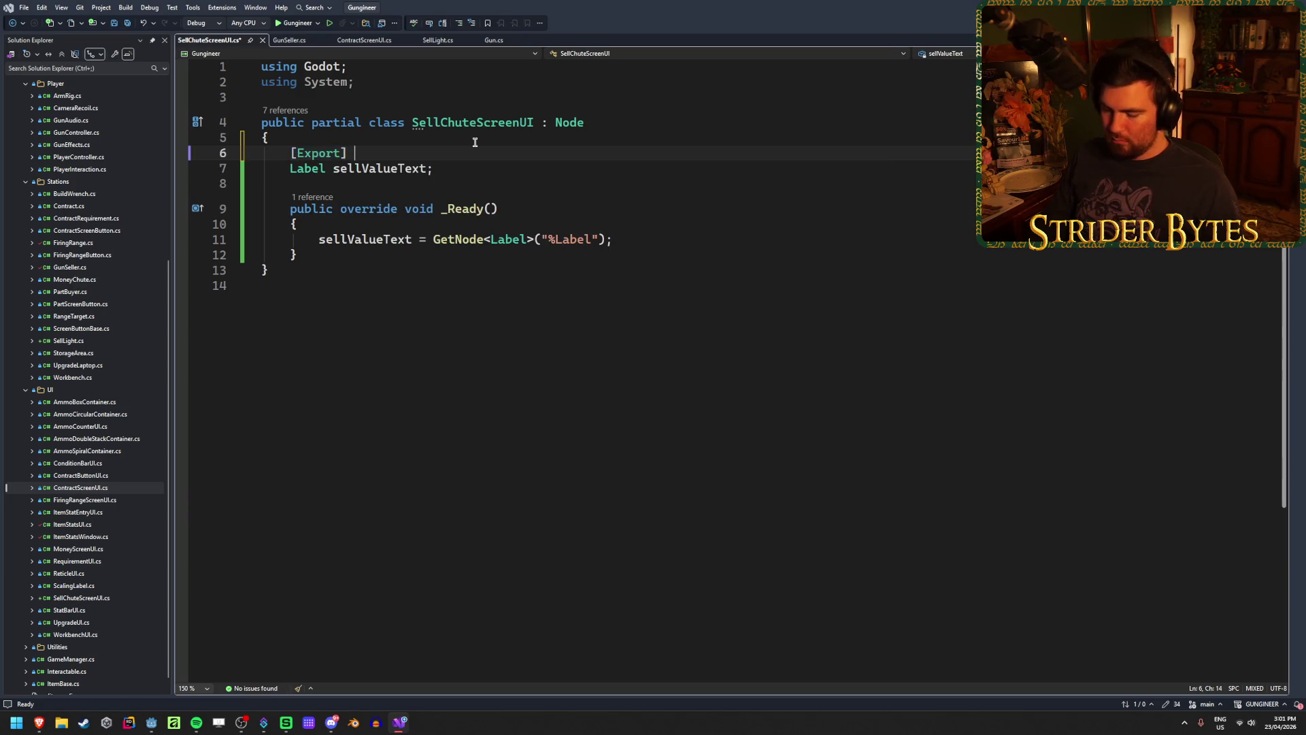
text(Sel)
key(Tab)
text(gunS)
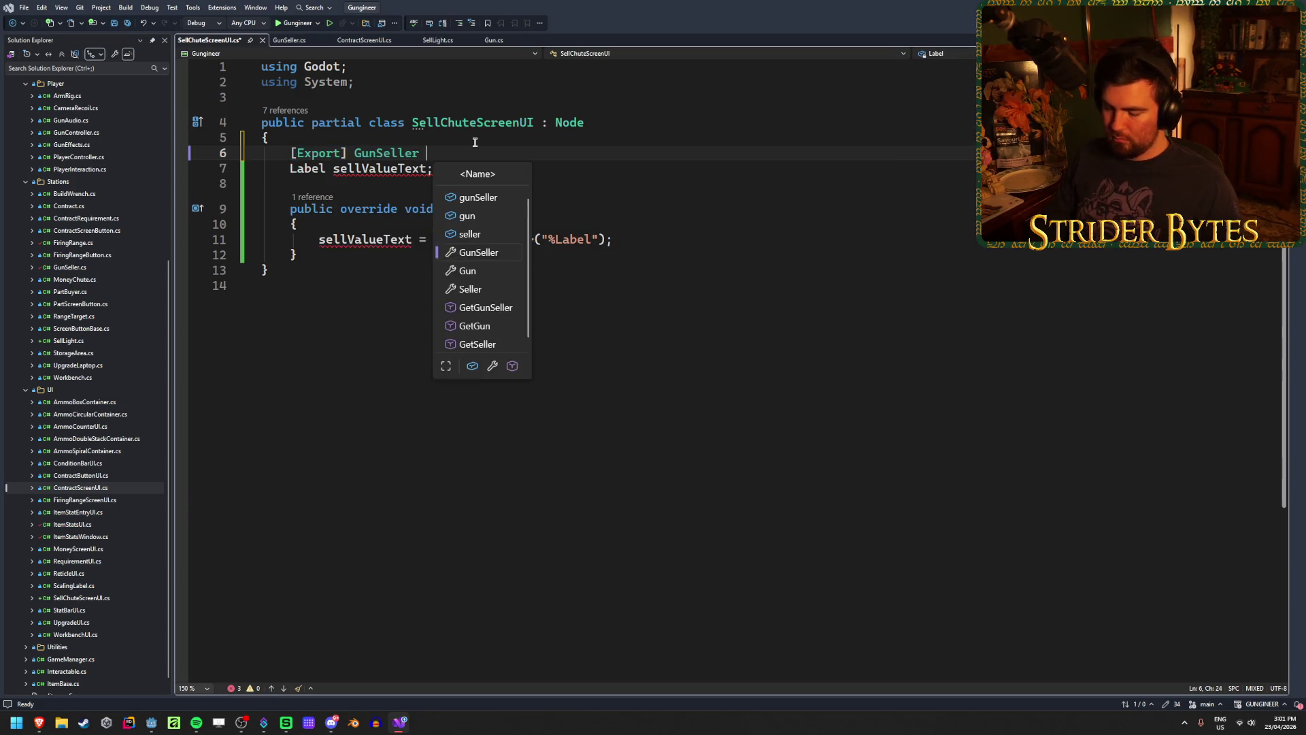
text(eller;)
key(ctrl+s)
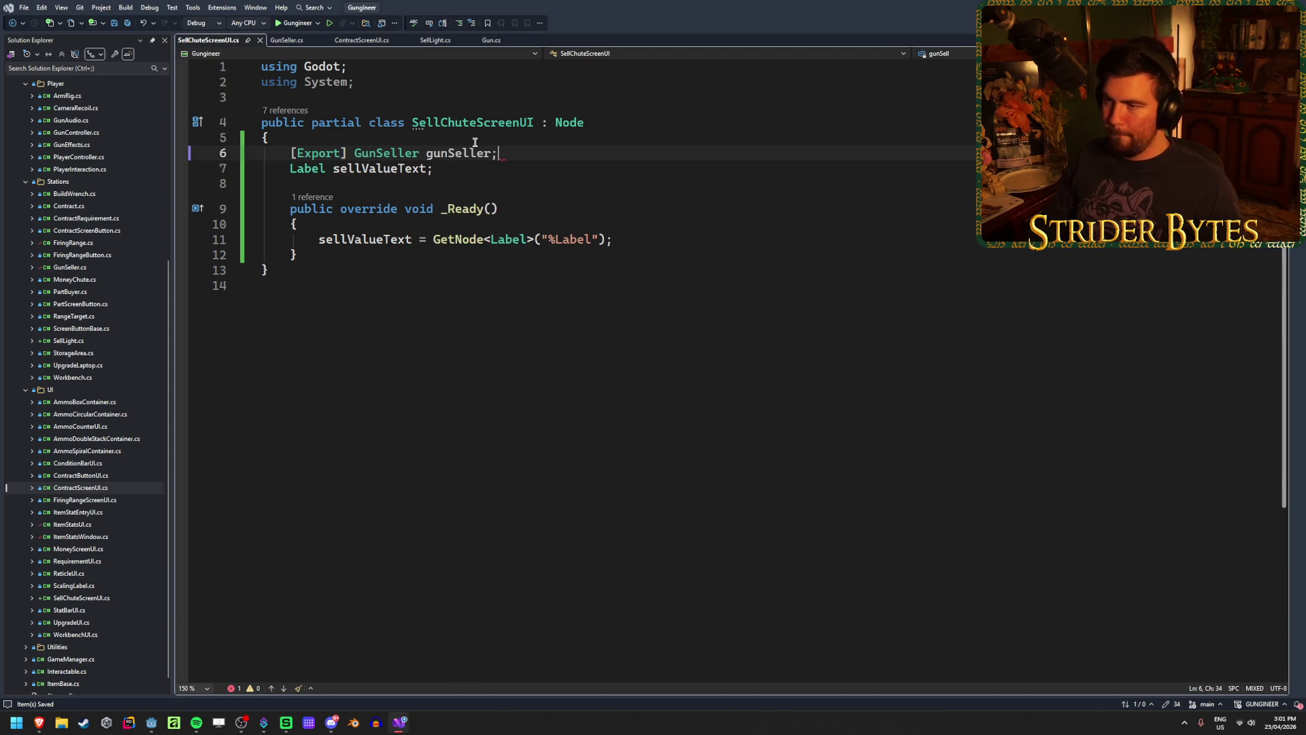
In _Ready, subscribe UpdateSellValue to gunSeller.SelectContractEvent and generate the handler stub
click(417, 255)
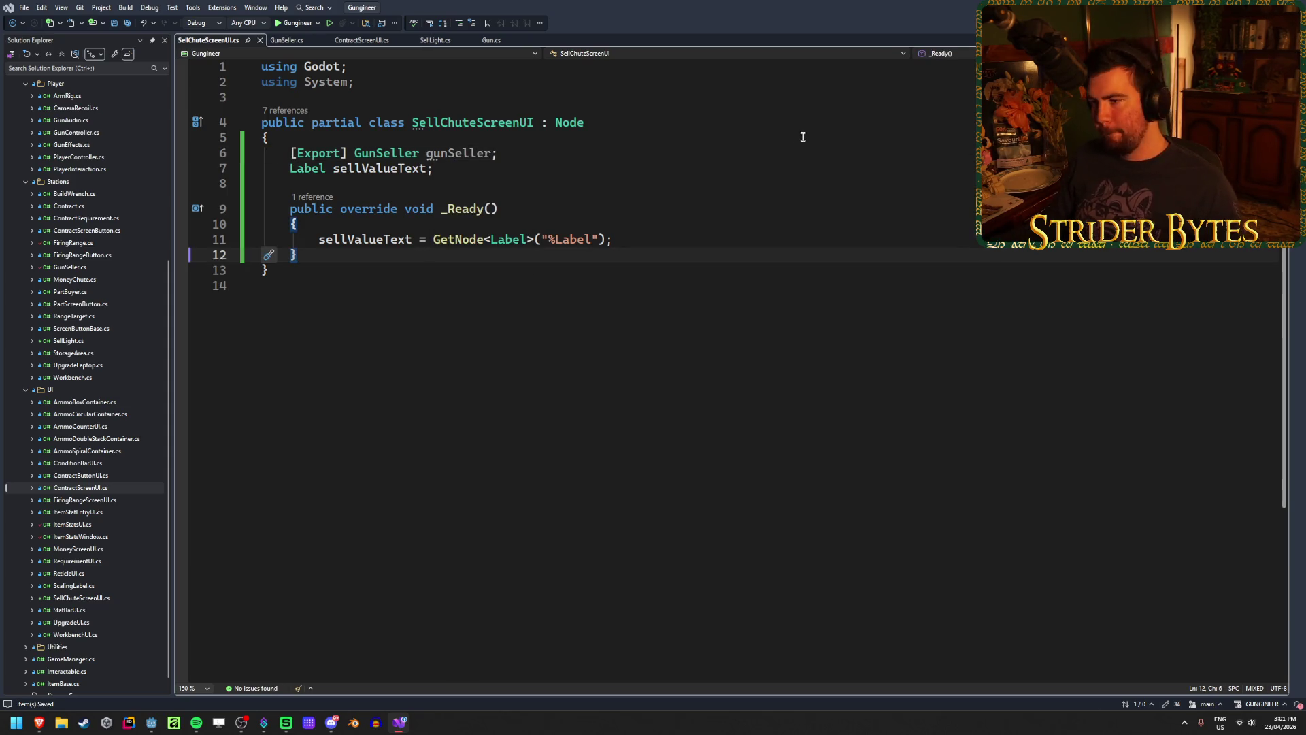
key(ctrl+Return)
text(gunS)
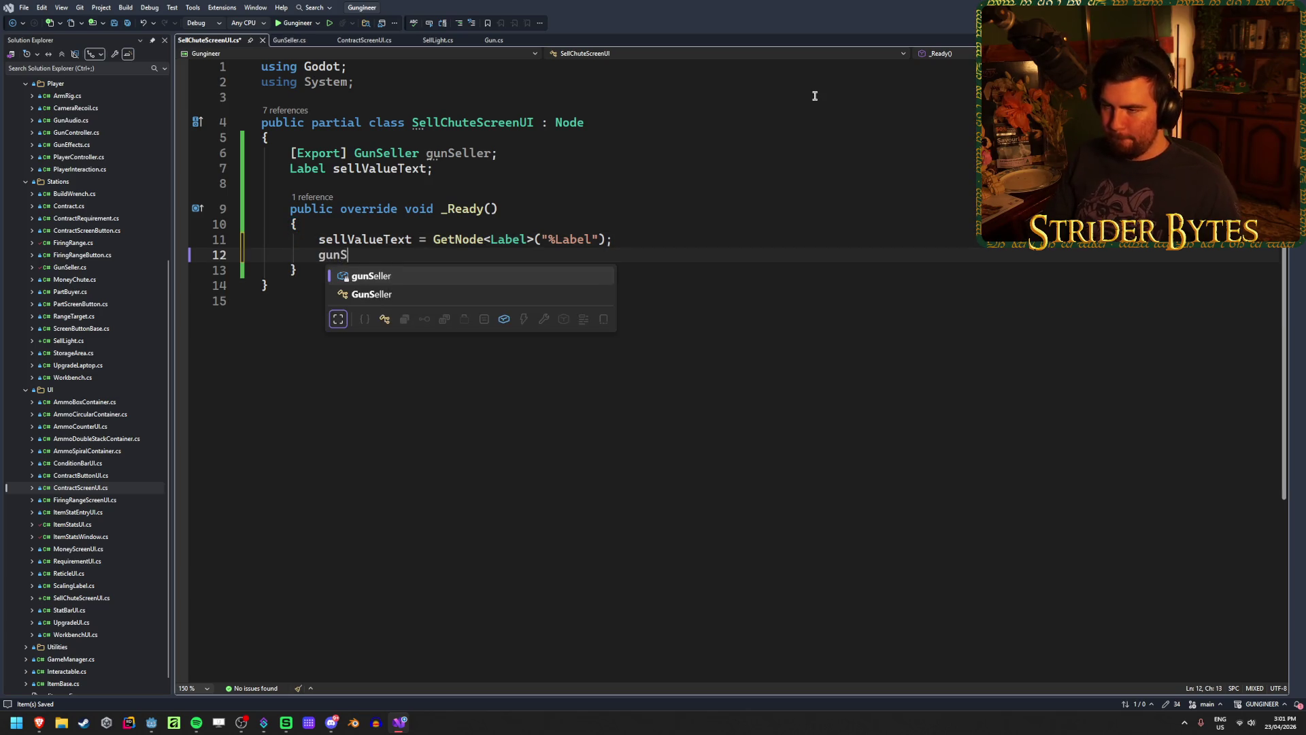
text(eller.event)
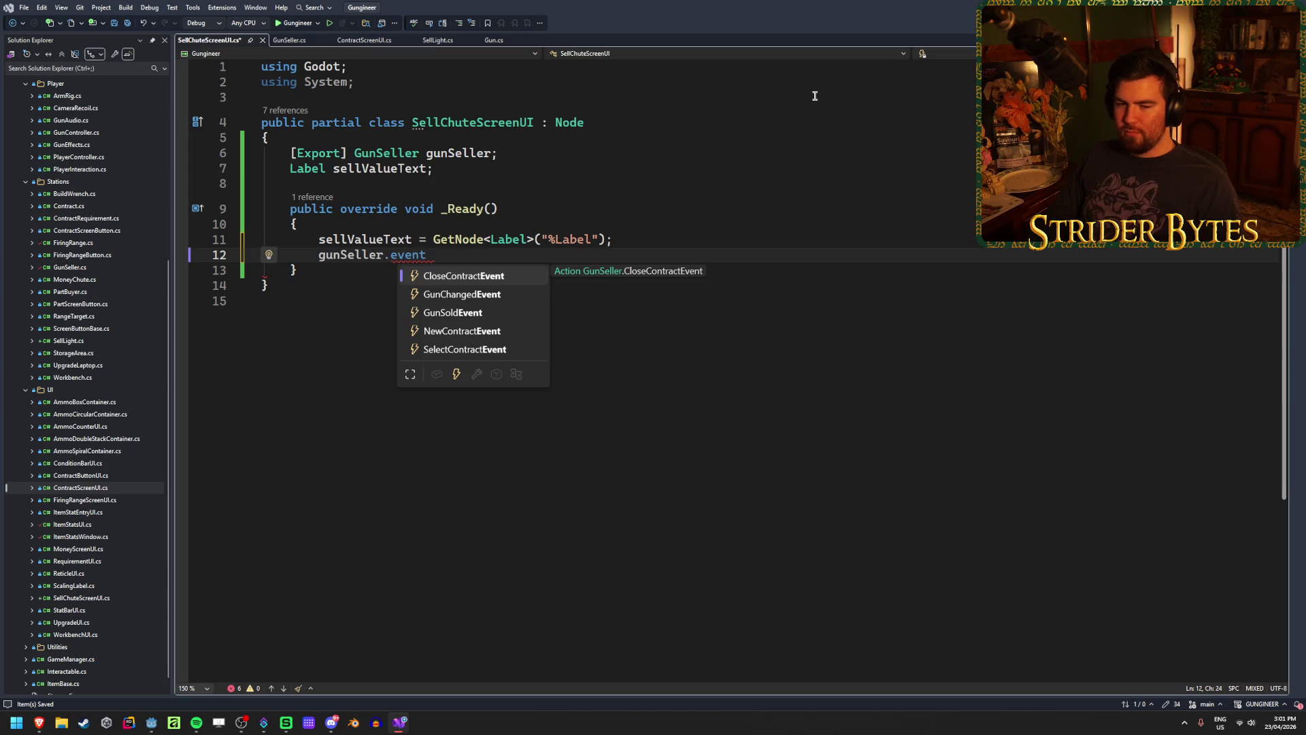
key(Down)
key(Down)
key(Down)
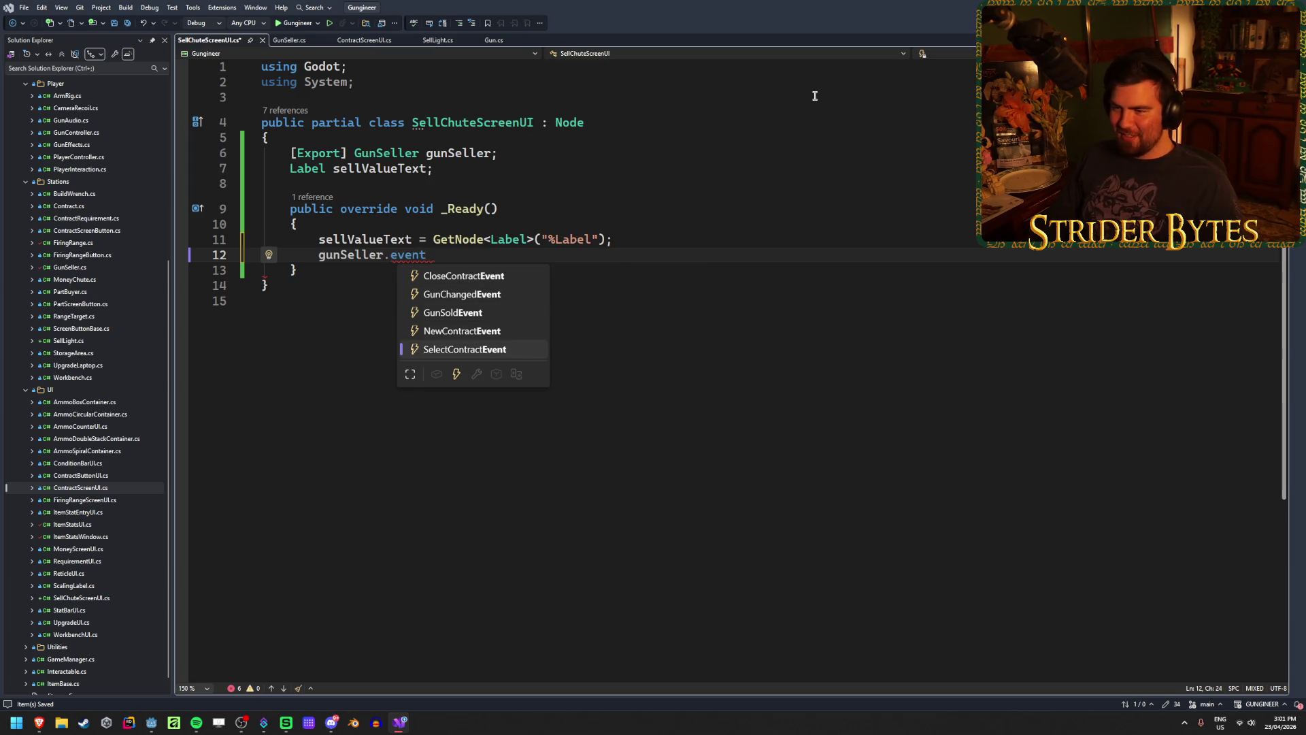
key(Up)
key(Up)
key(Up)
key(Down)
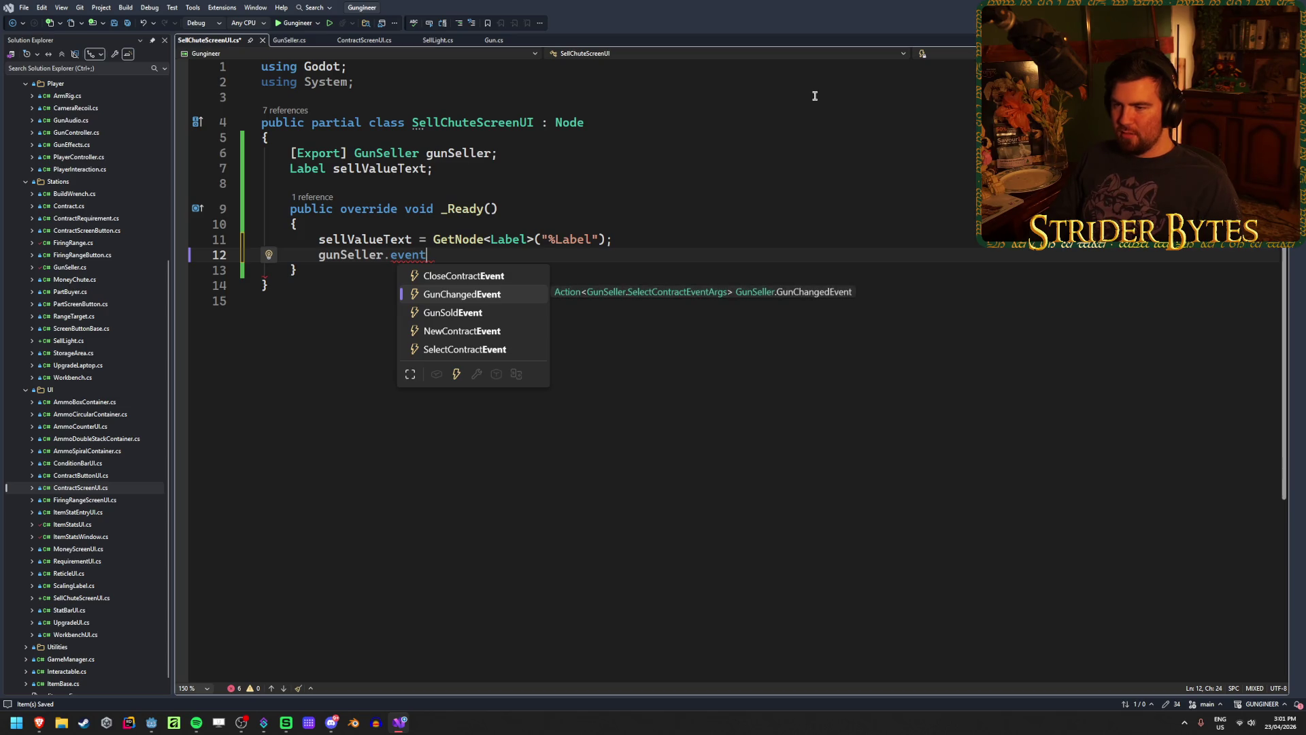
key(Down)
key(Down)
key(Down)
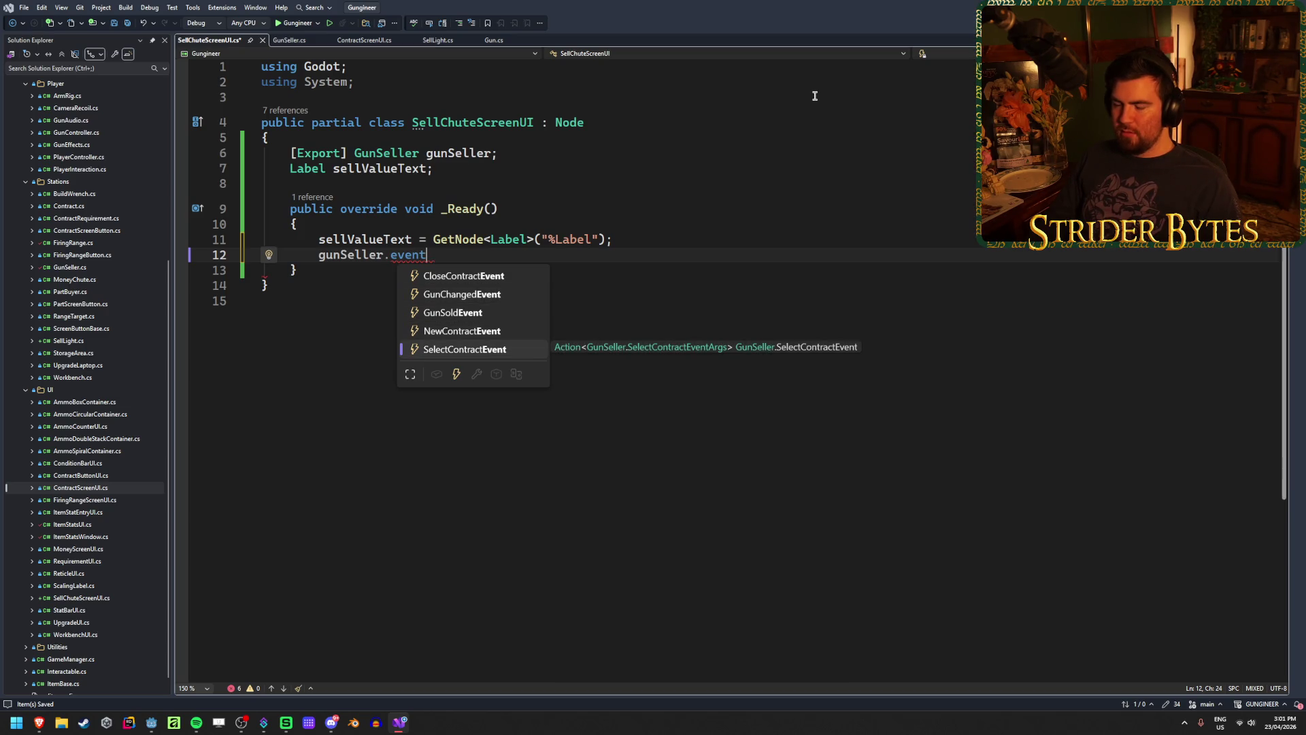
key(Tab)
text(+=)
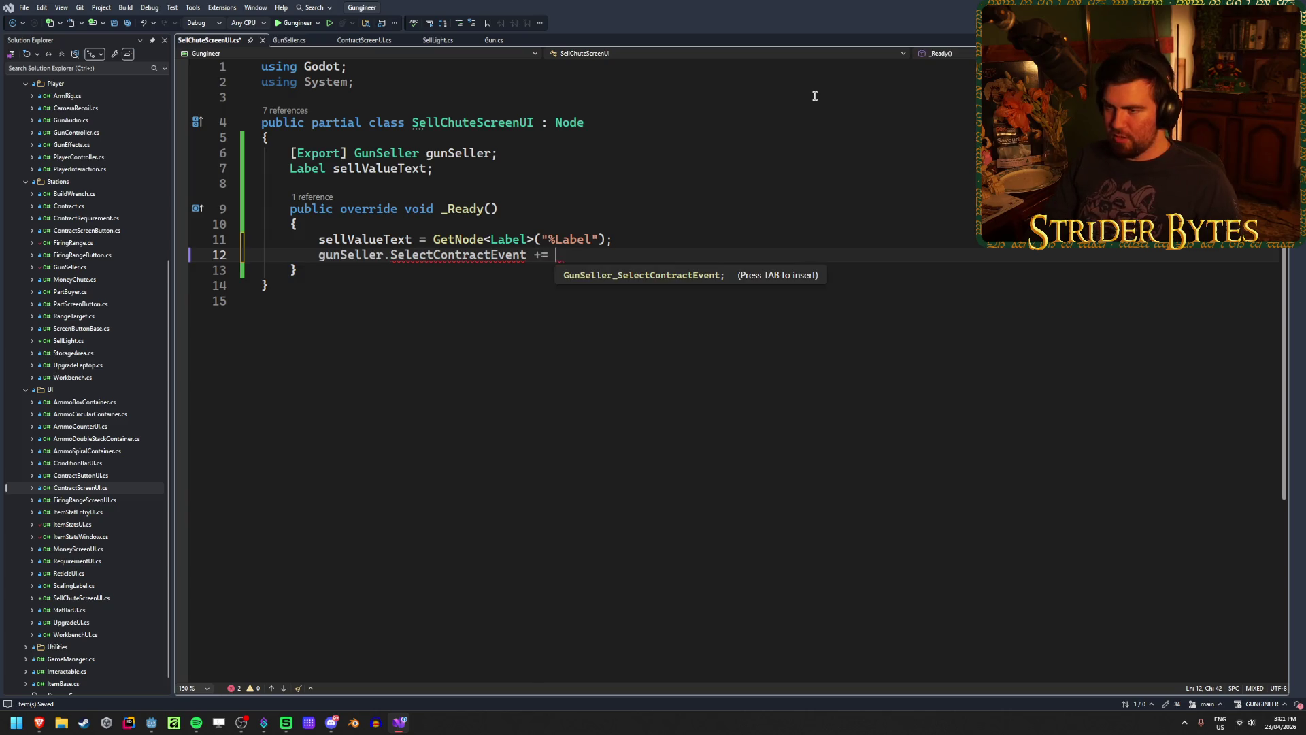
text( Update)
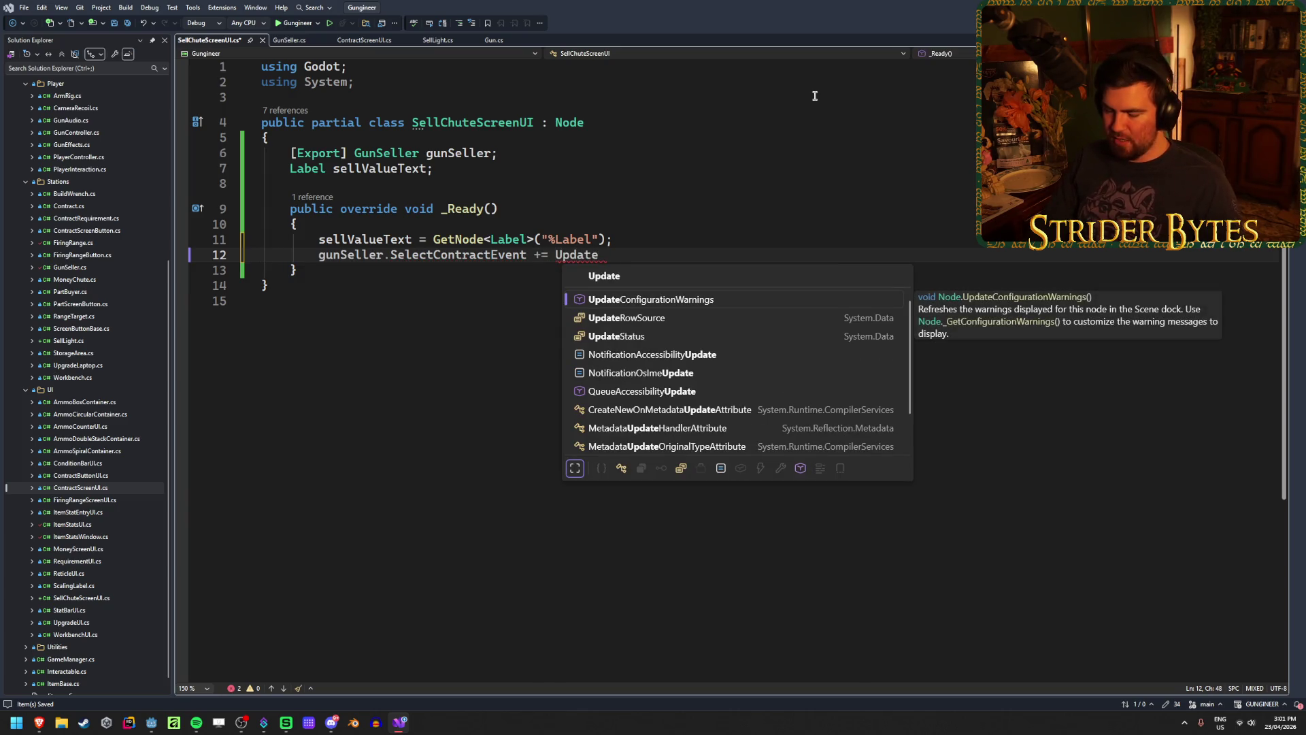
text(Se)
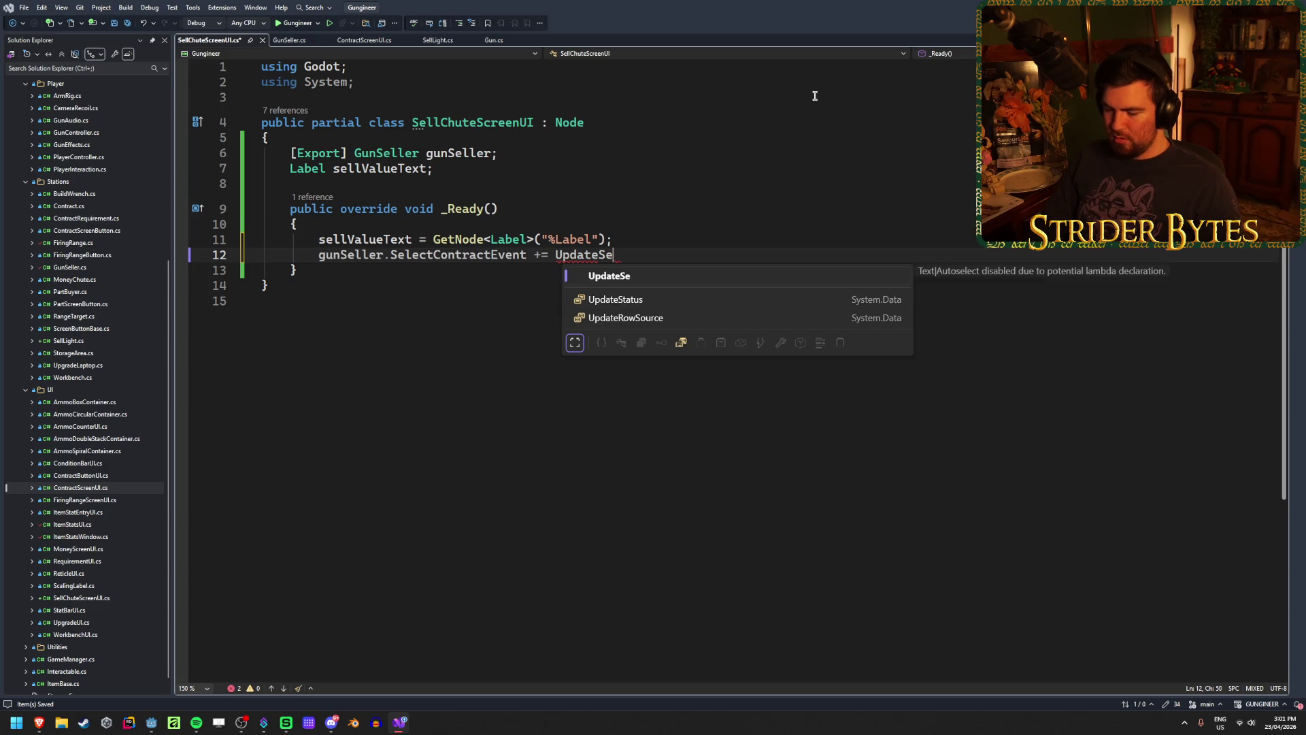
text(llValue;)
key(Left)
key(Left)
key(Left)
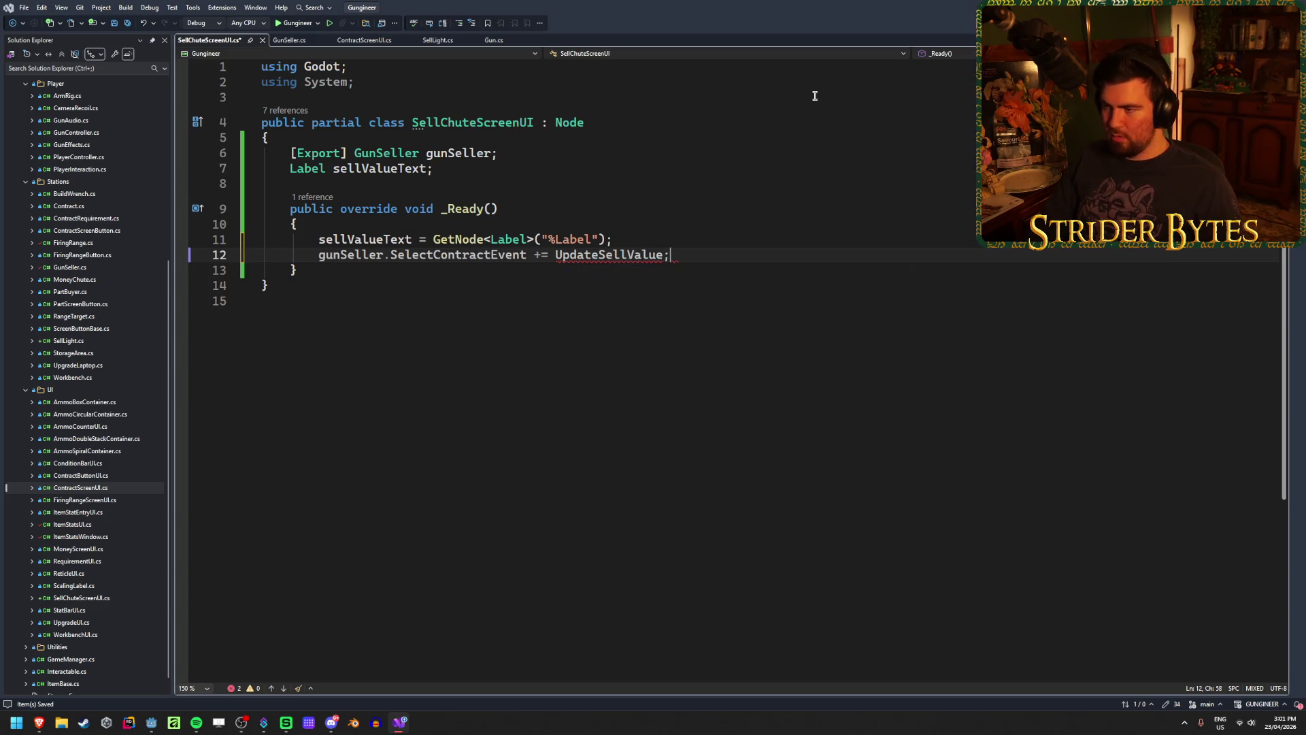
key(ctrl+period)
key(Return)
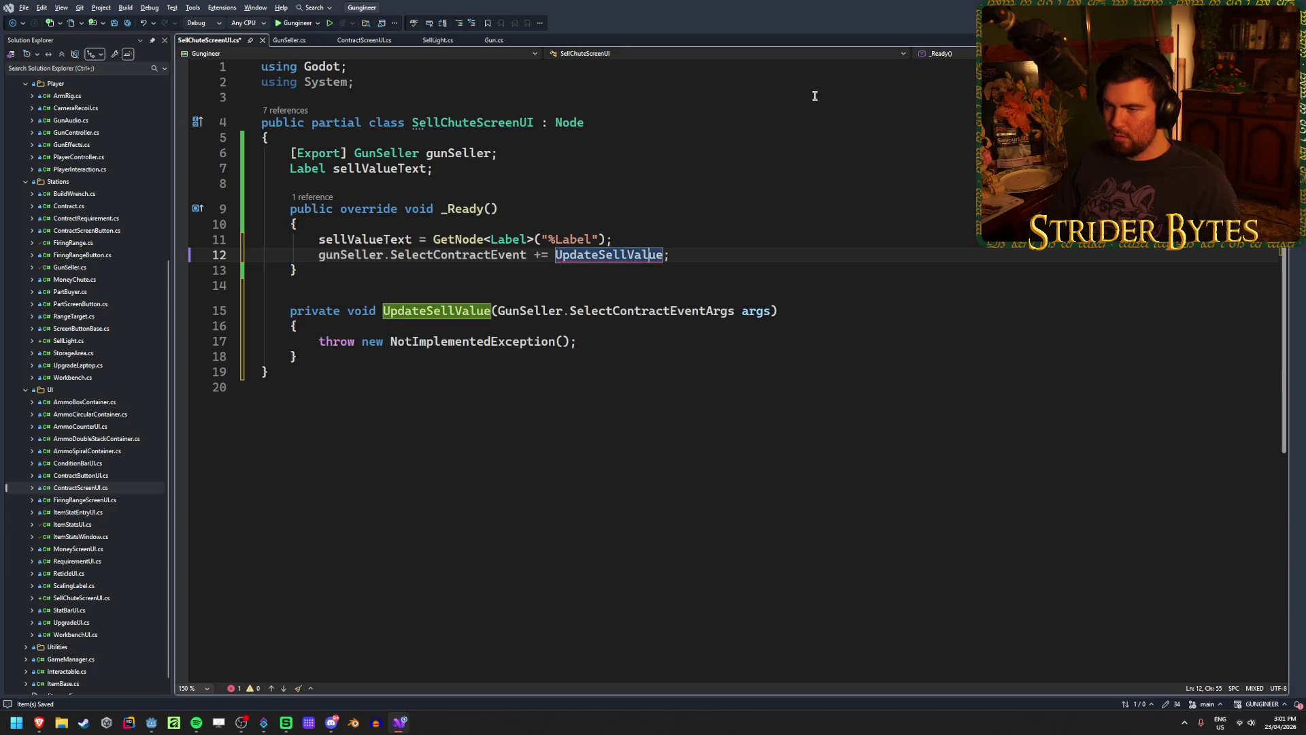
Remove the NotImplementedException placeholder from the UpdateSellValue stub
click(596, 343)
key(shift+Home)
key(BackSpace)
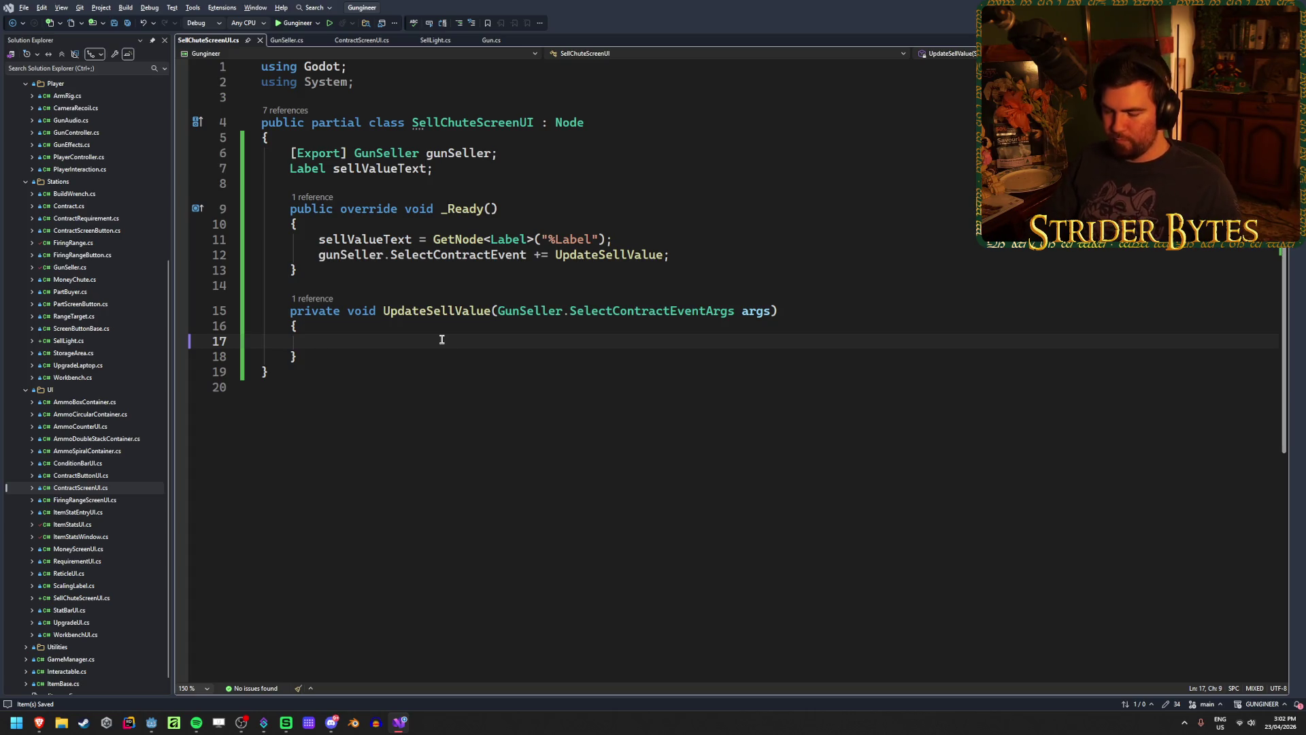
text(f)
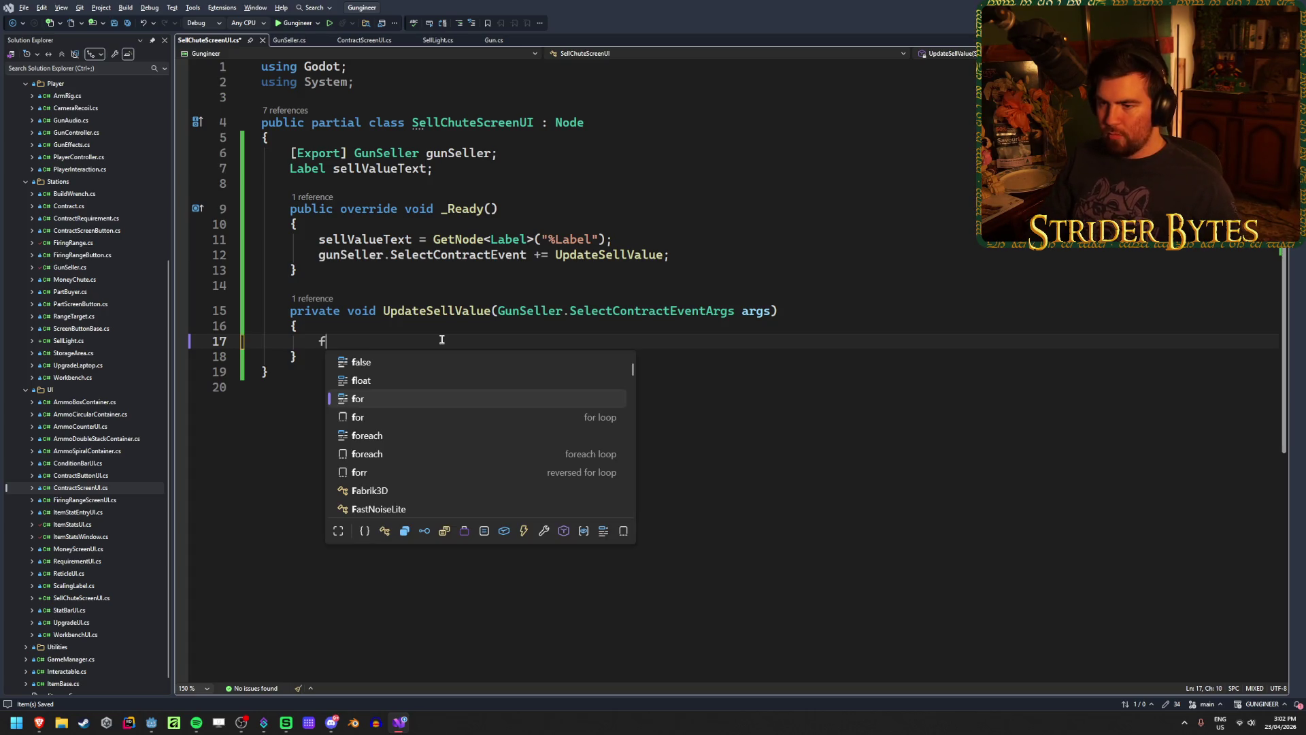
key(BackSpace)
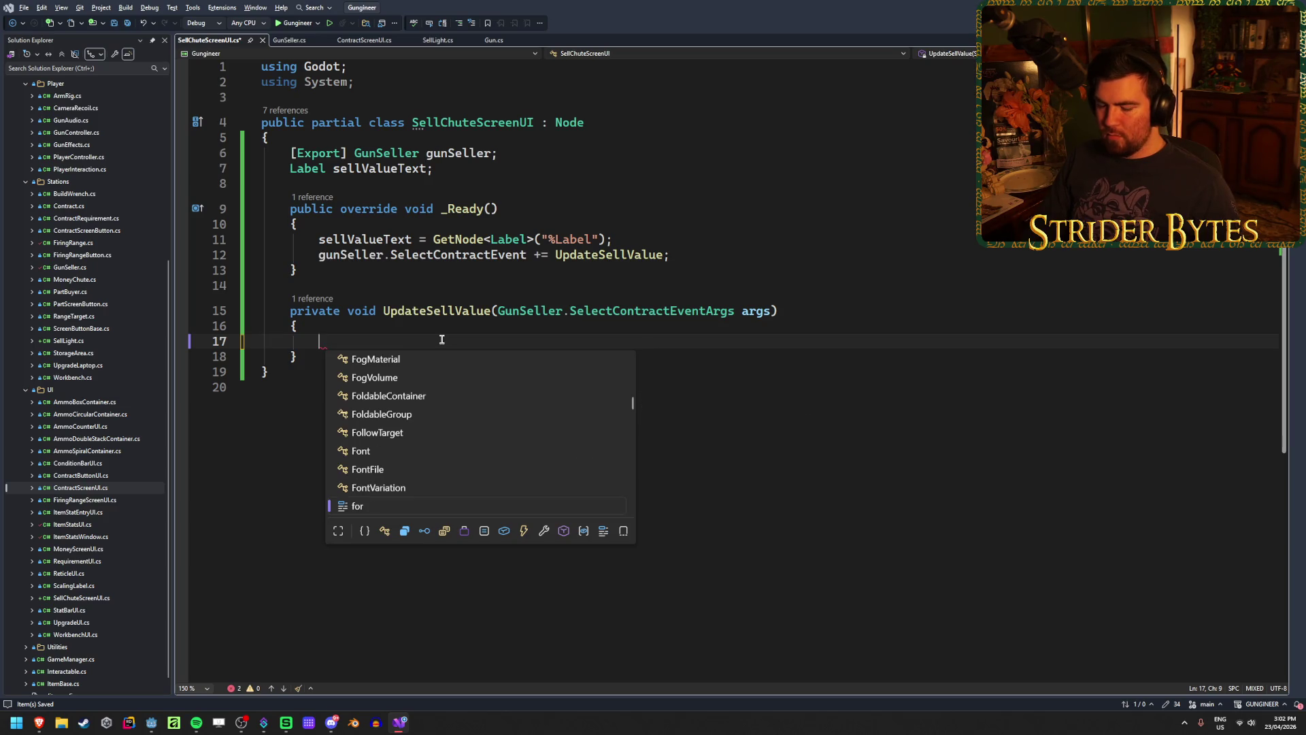
Write 'string textValue = "$" + args.equippedGun.basePrice;' in UpdateSellValue
text(string )
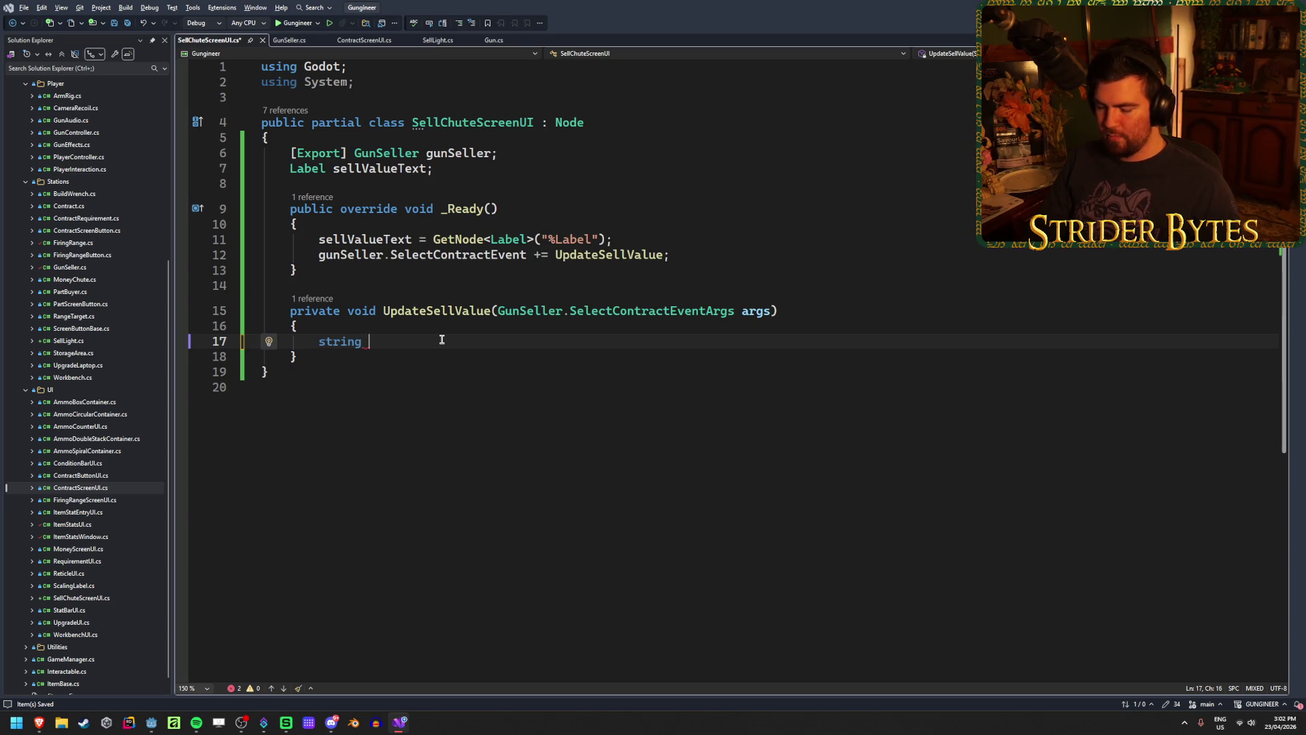
text(text)
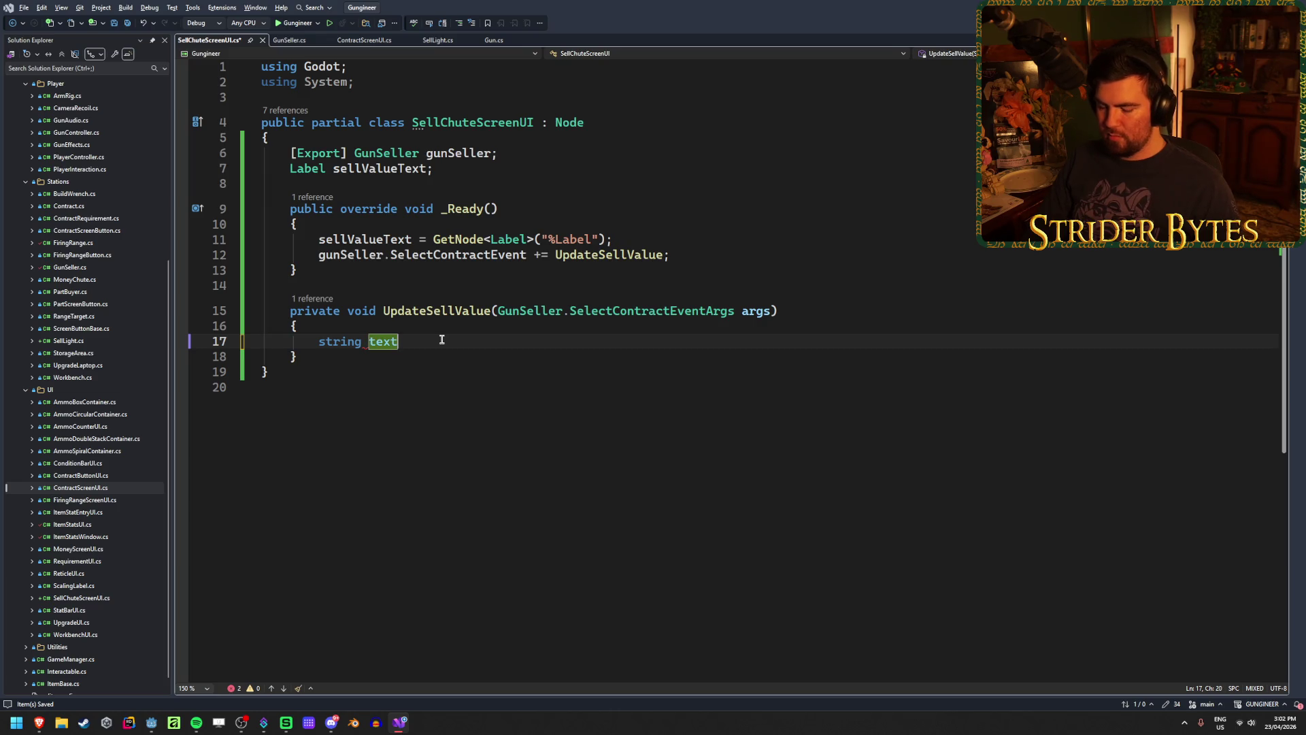
text(Value = )
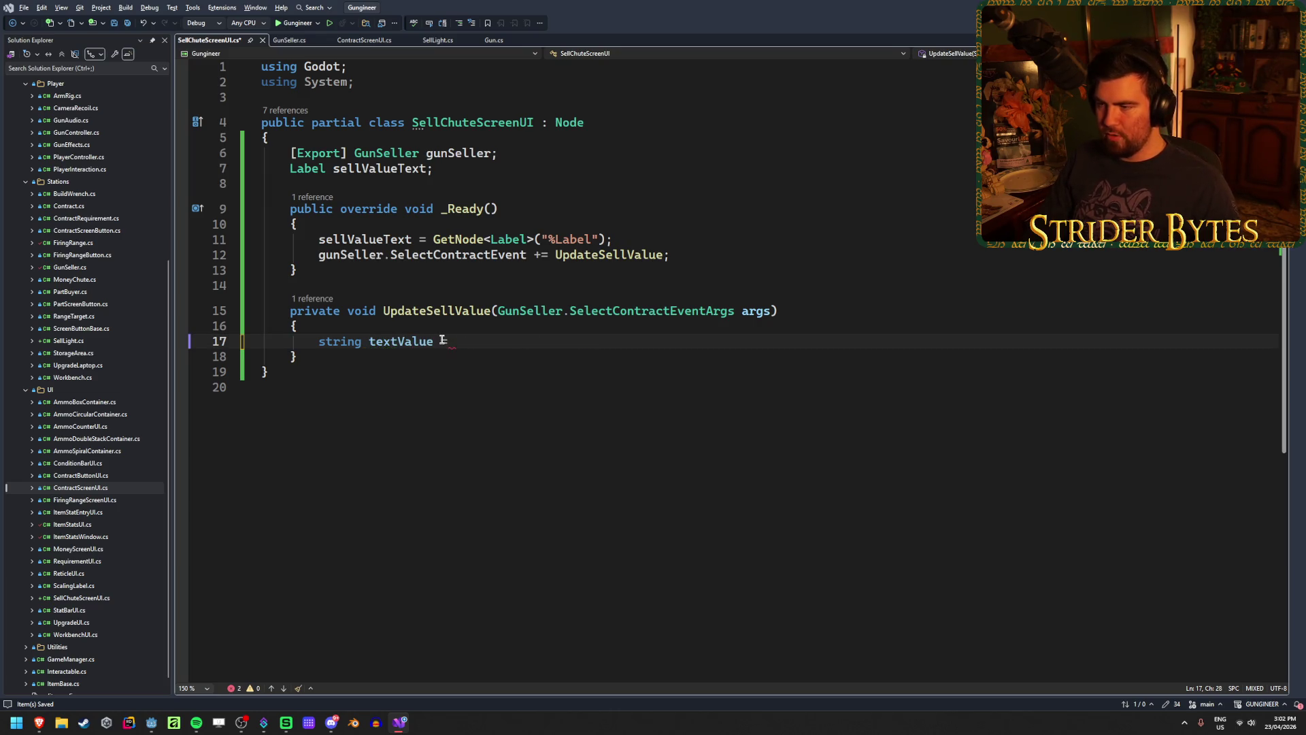
text(")
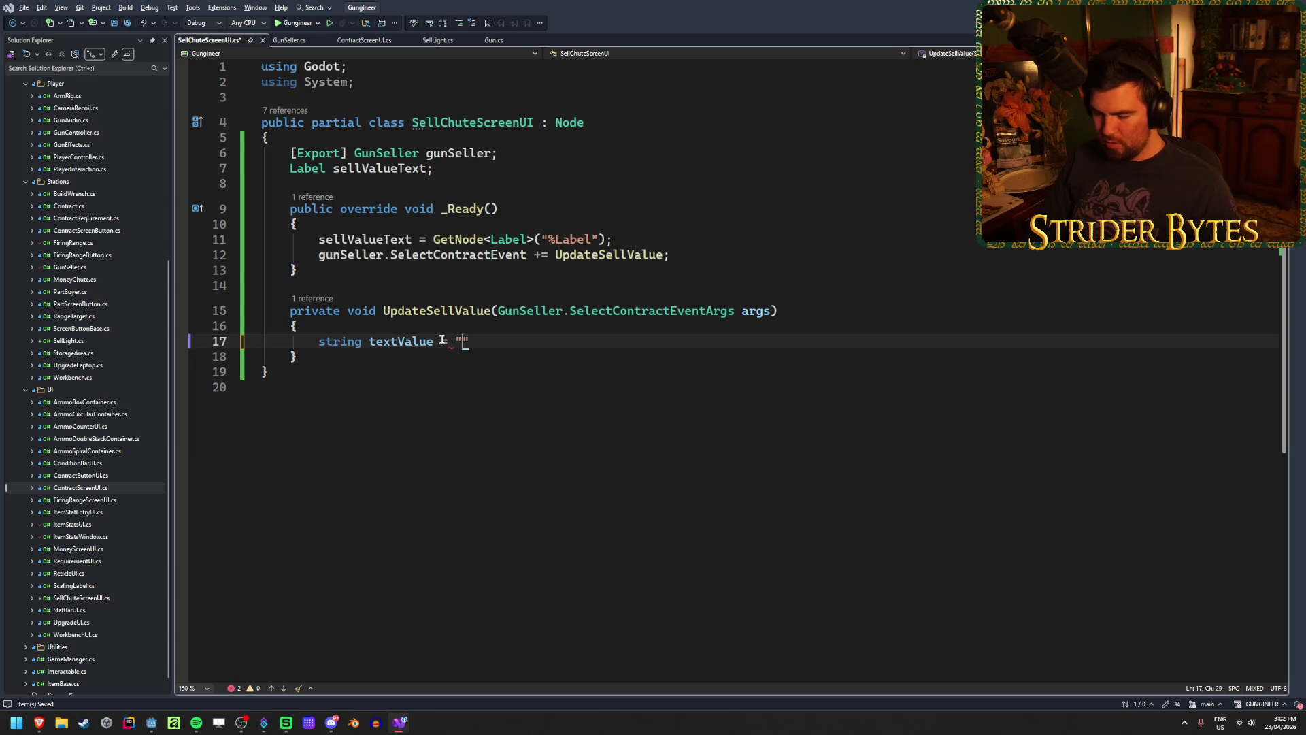
text($" + )
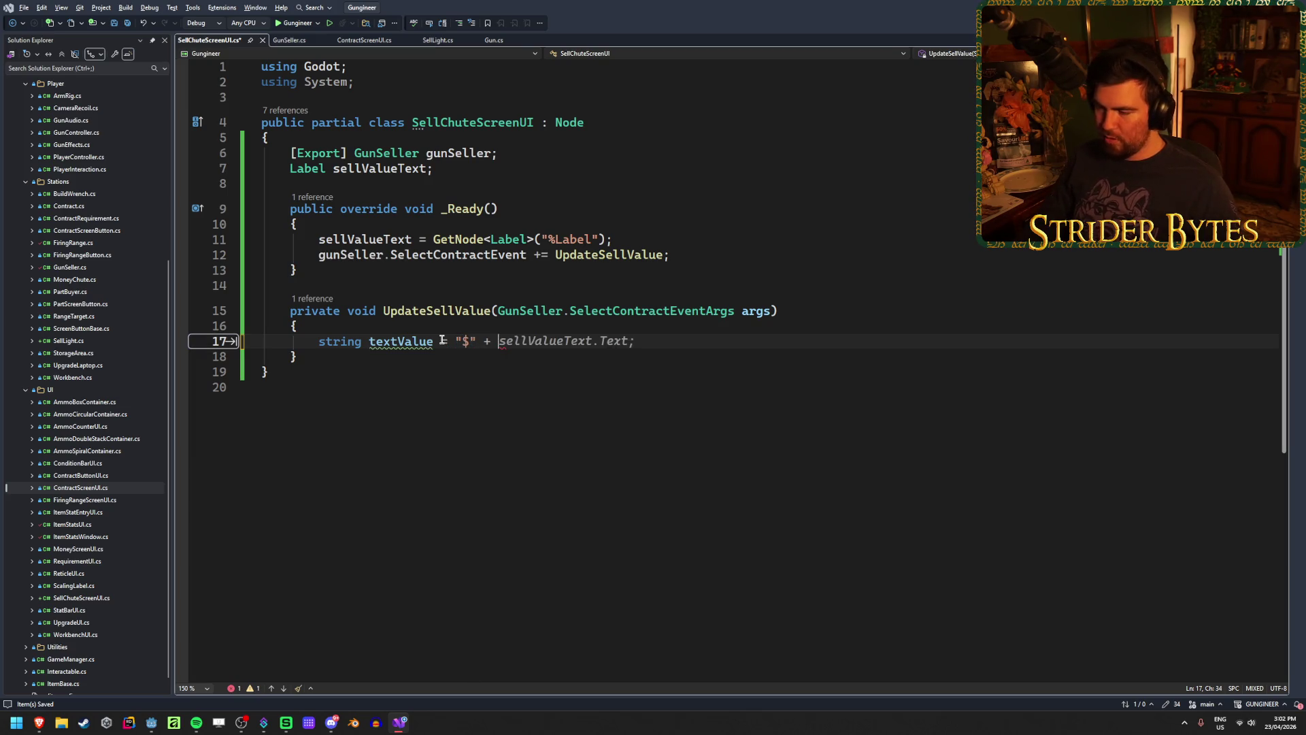
text(args.gun)
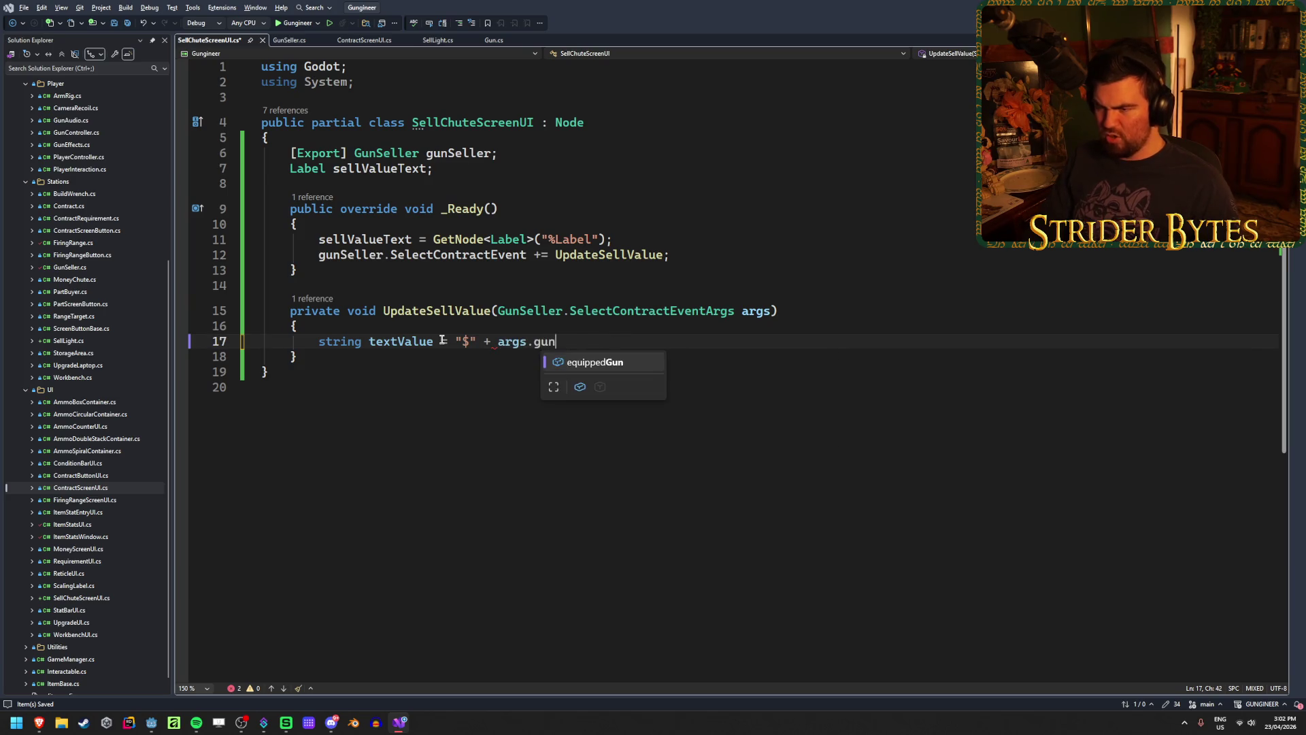
key(Tab)
text(.se)
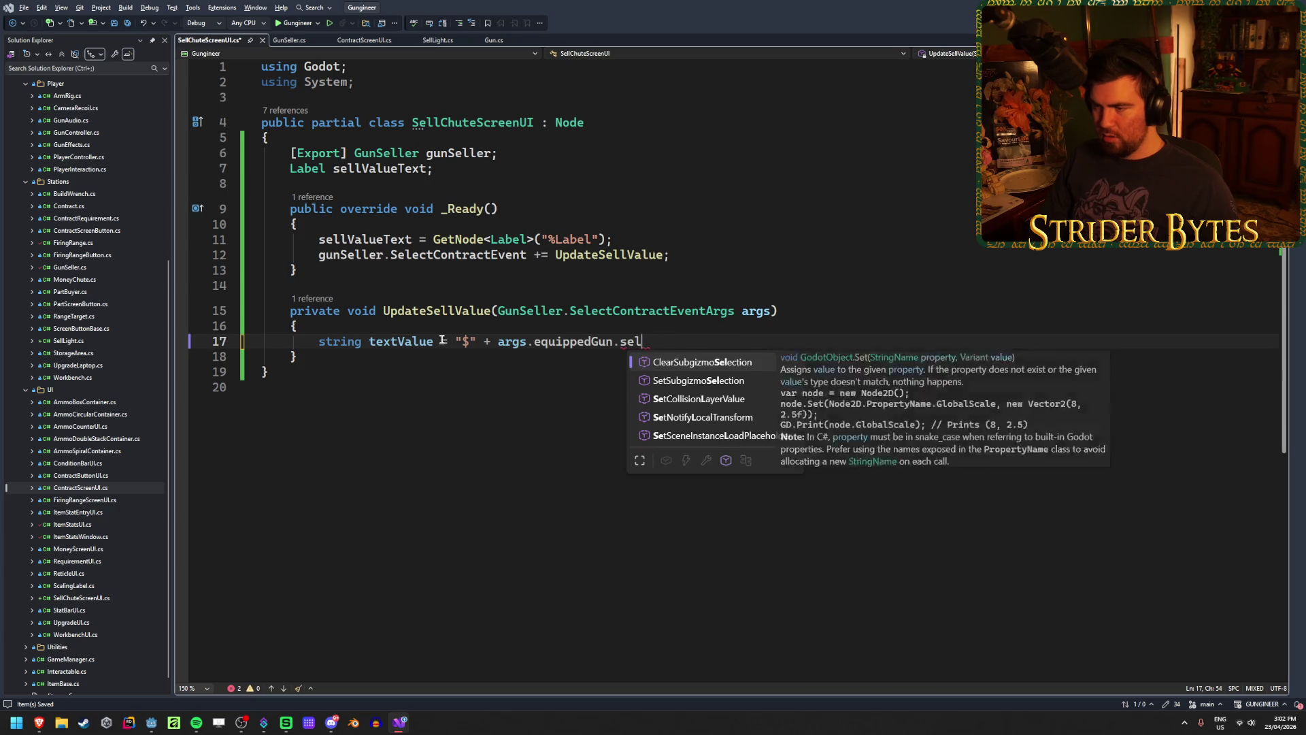
key(BackSpace)
key(BackSpace)
text(price)
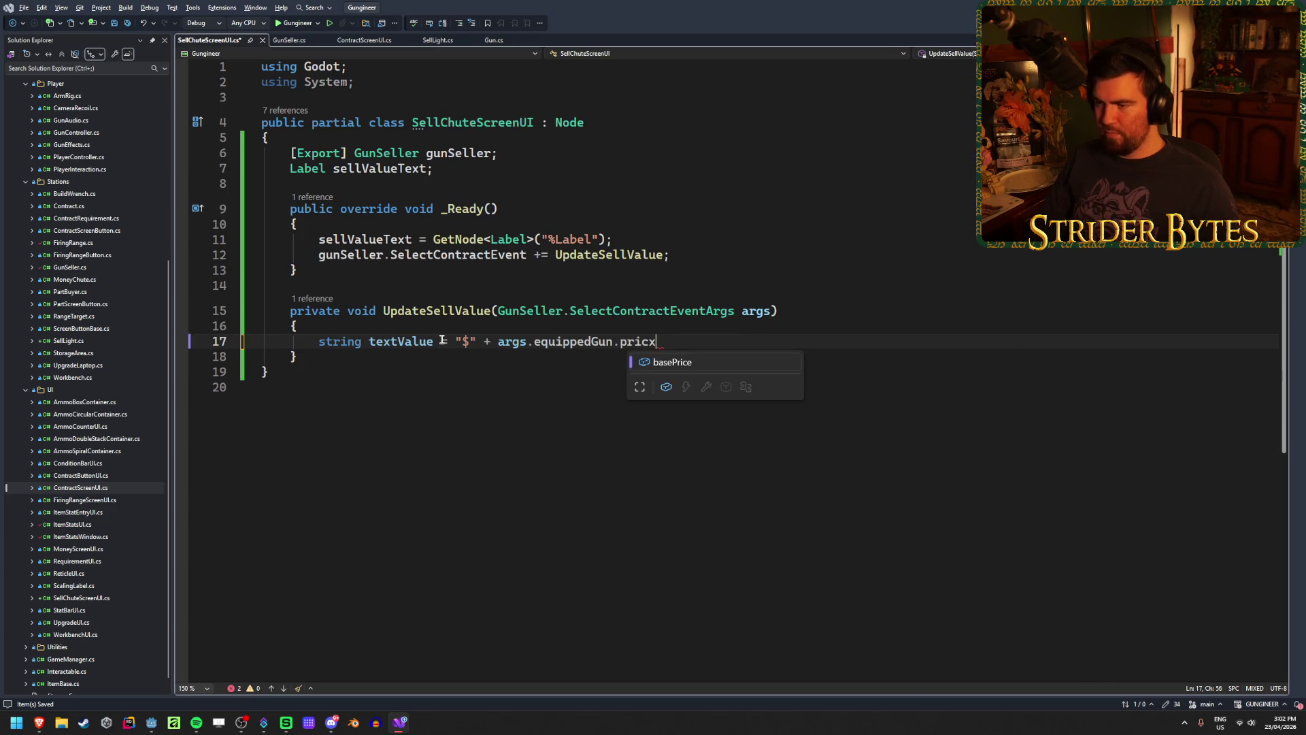
key(Tab)
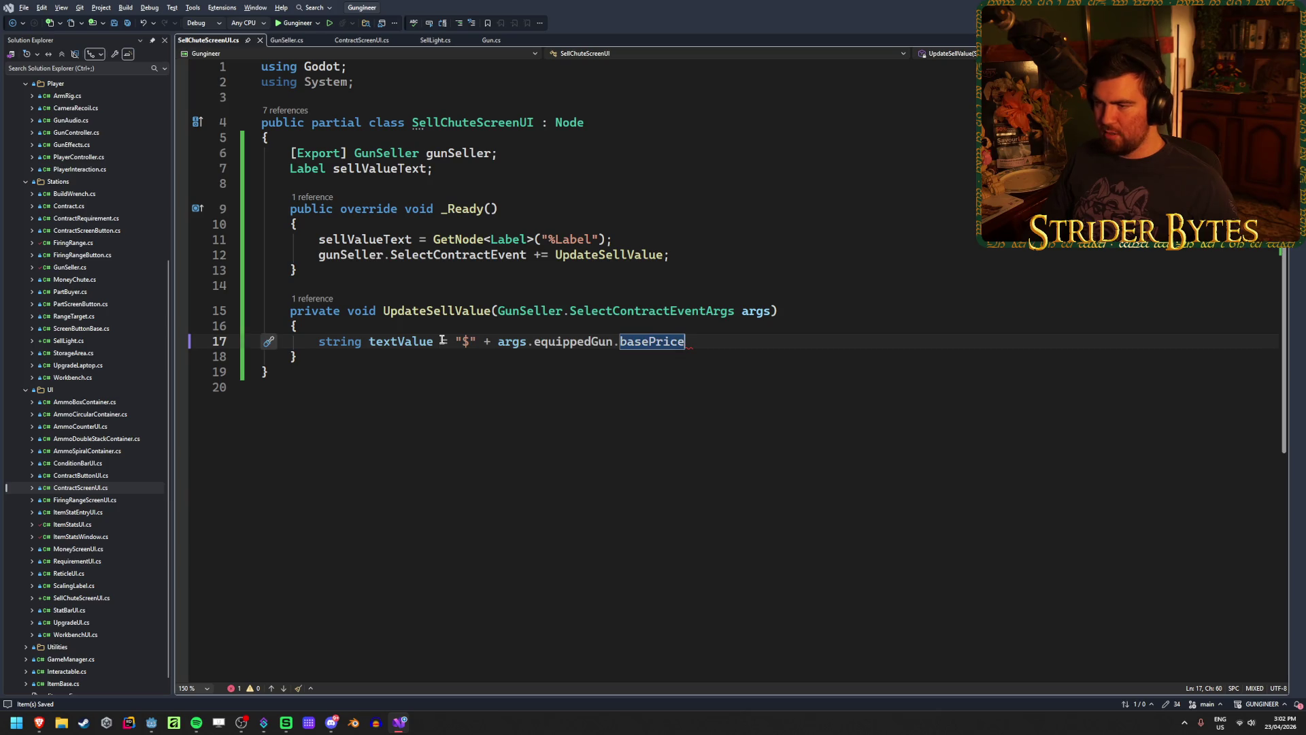
text(;)
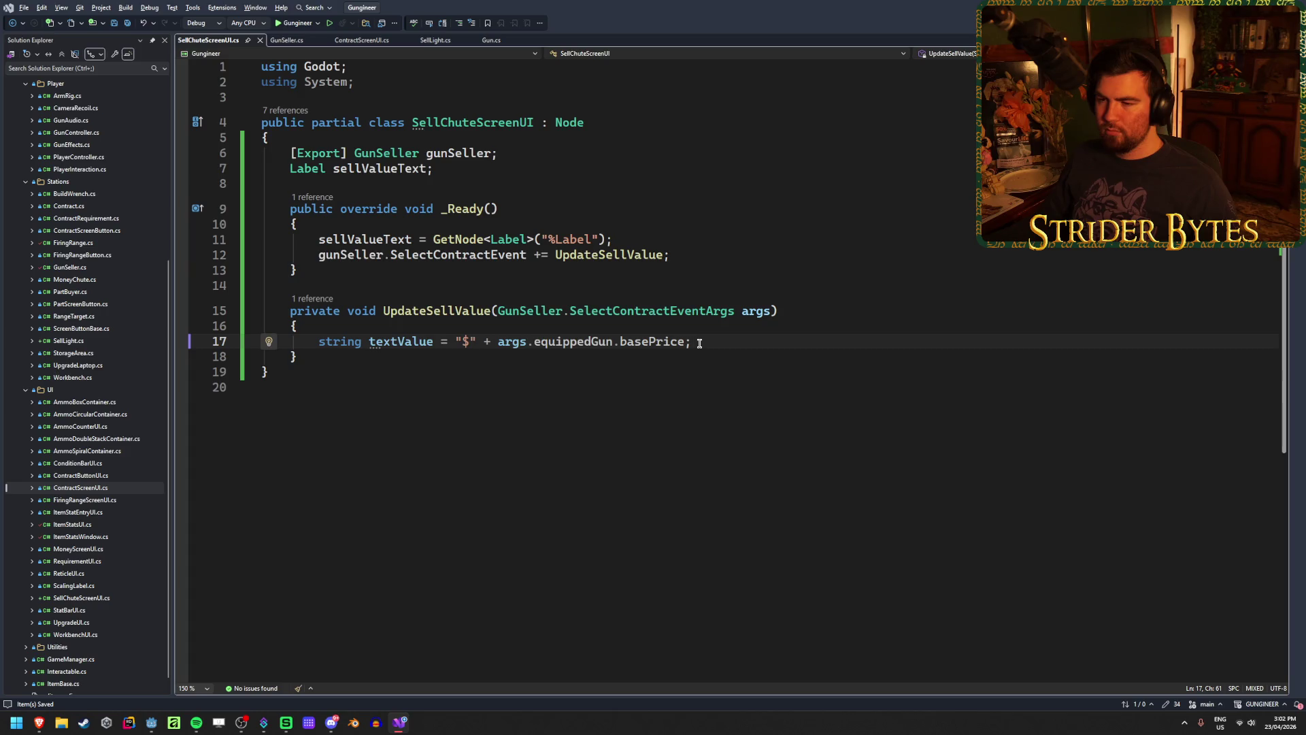
click(680, 252)
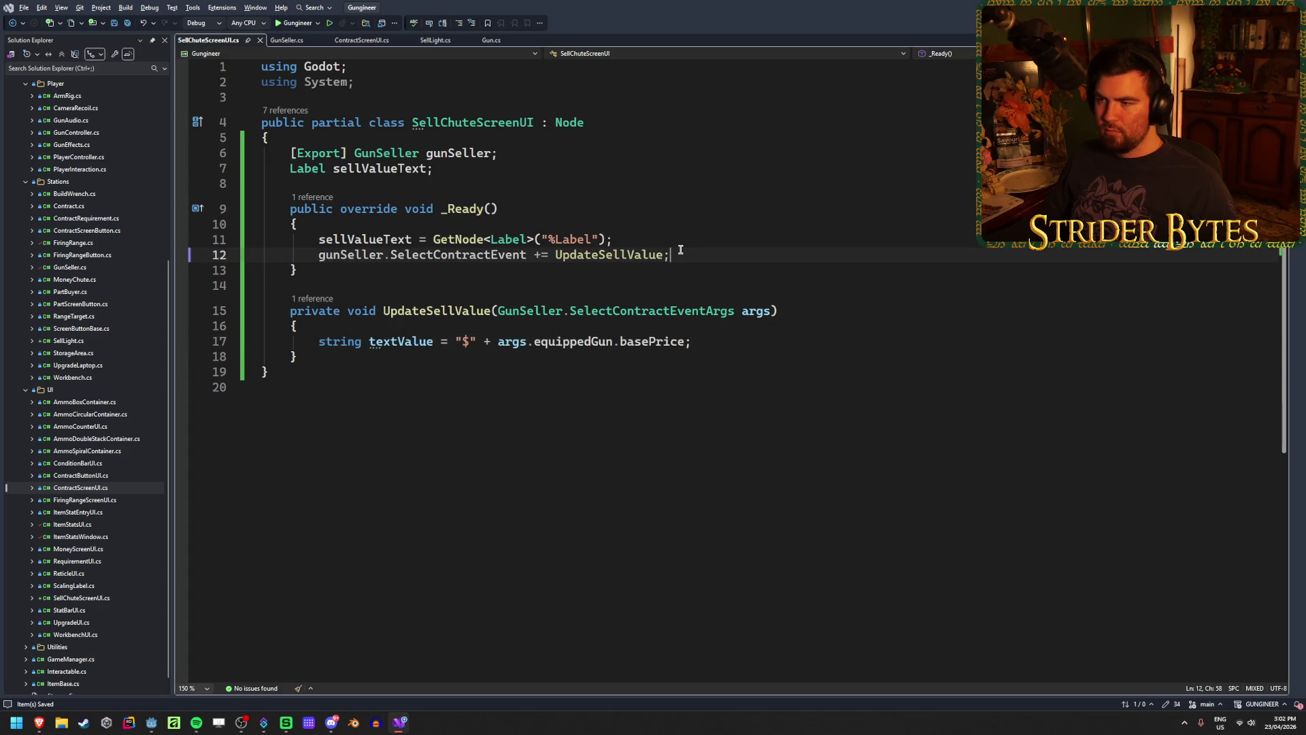
On a new _Ready line, compare gunSeller's events and insert gunSeller.CloseContractEvent
key(Return)
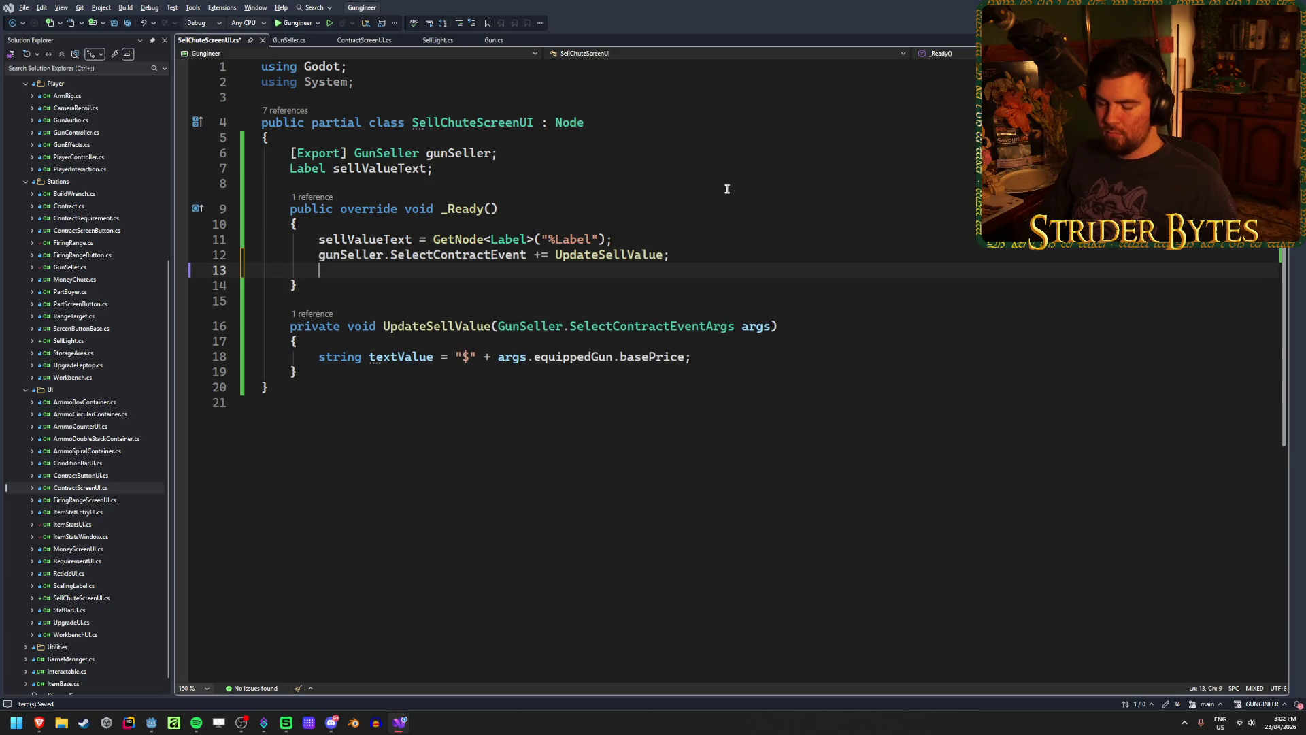
text(gunSell)
key(Tab)
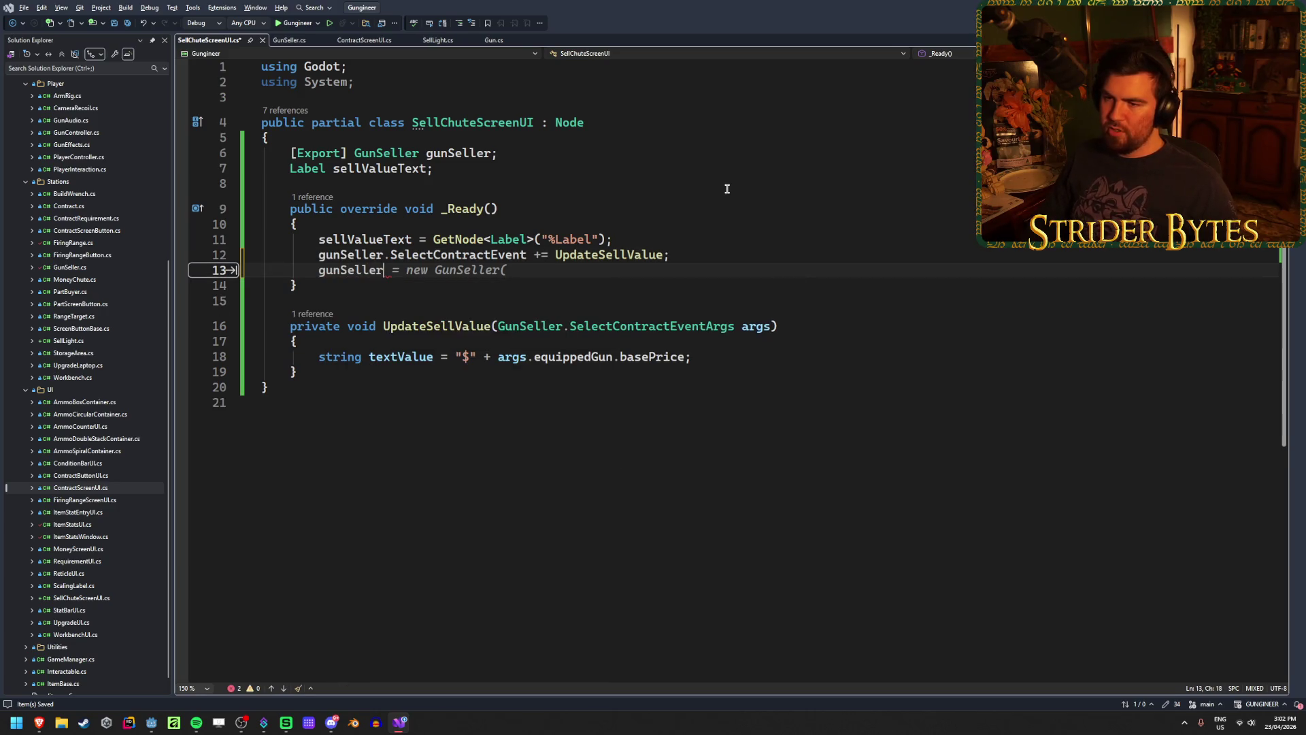
text(.Eve)
key(BackSpace)
key(BackSpace)
key(BackSpace)
text(eve)
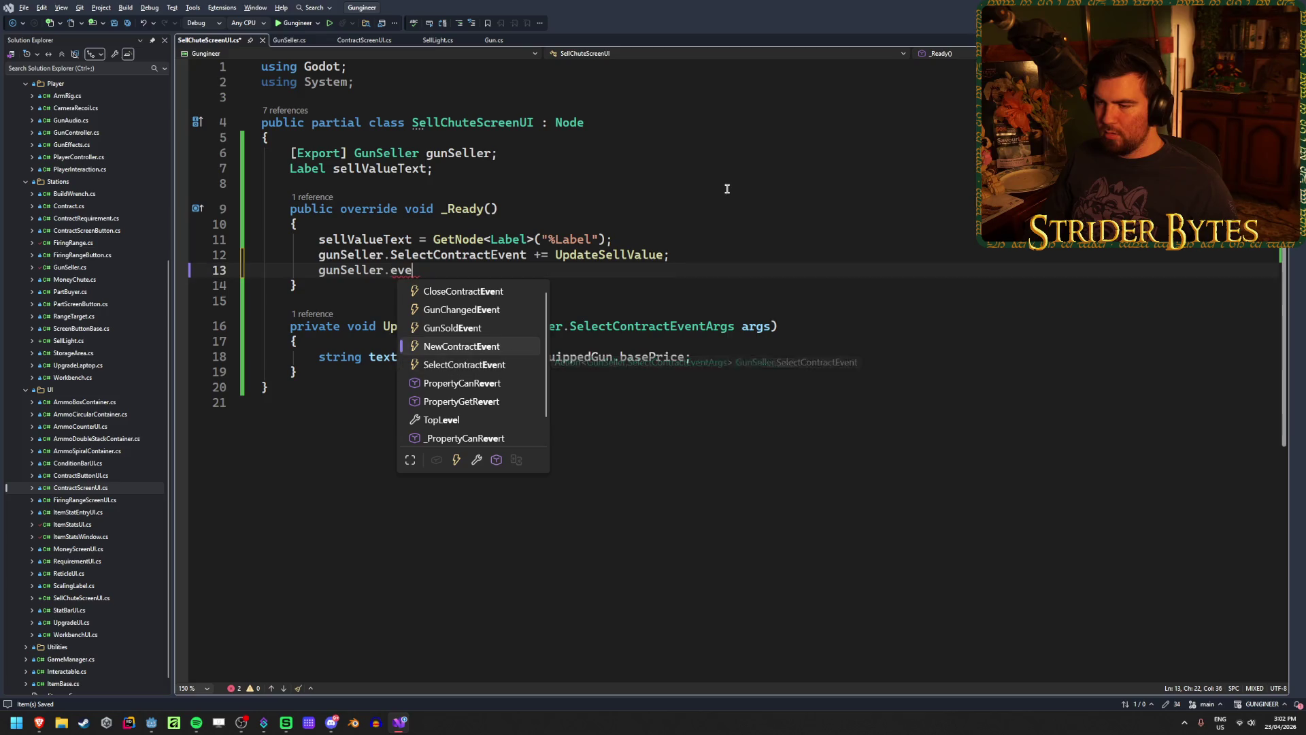
key(Down)
key(Down)
key(Down)
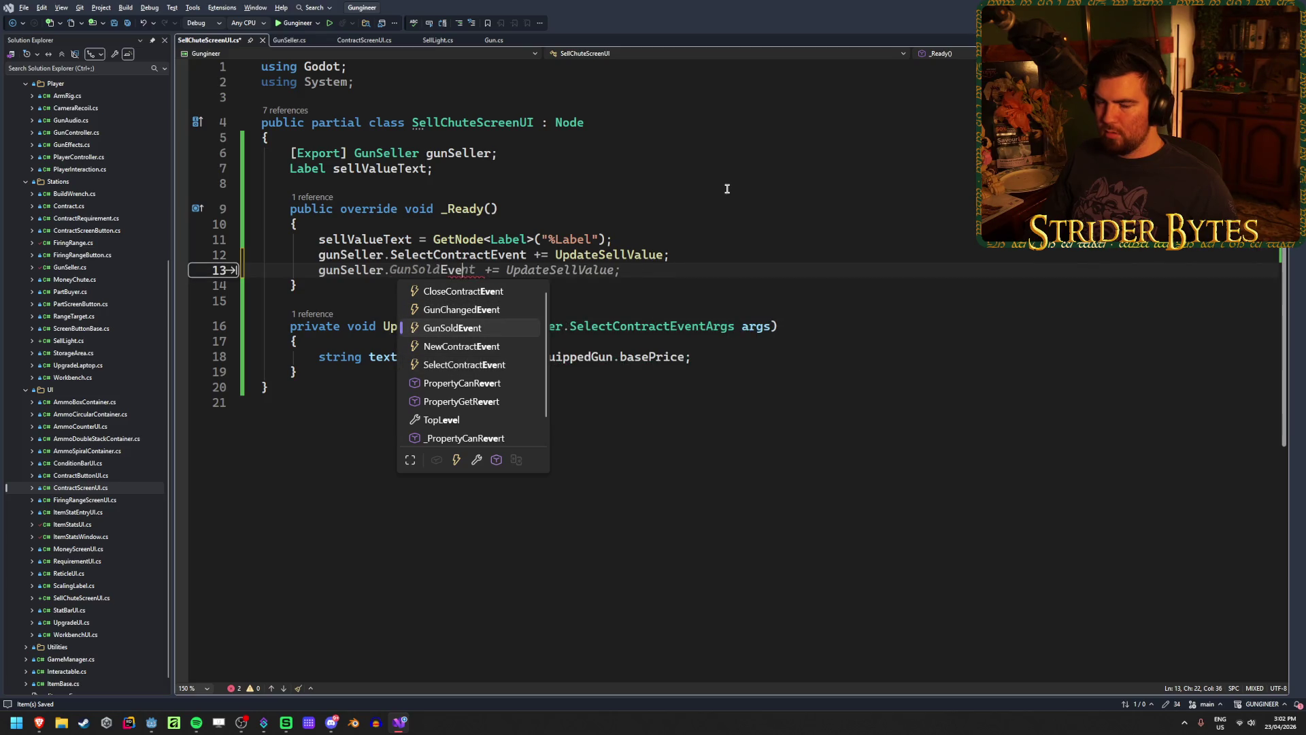
key(Up)
key(Up)
key(Up)
key(Down)
key(Down)
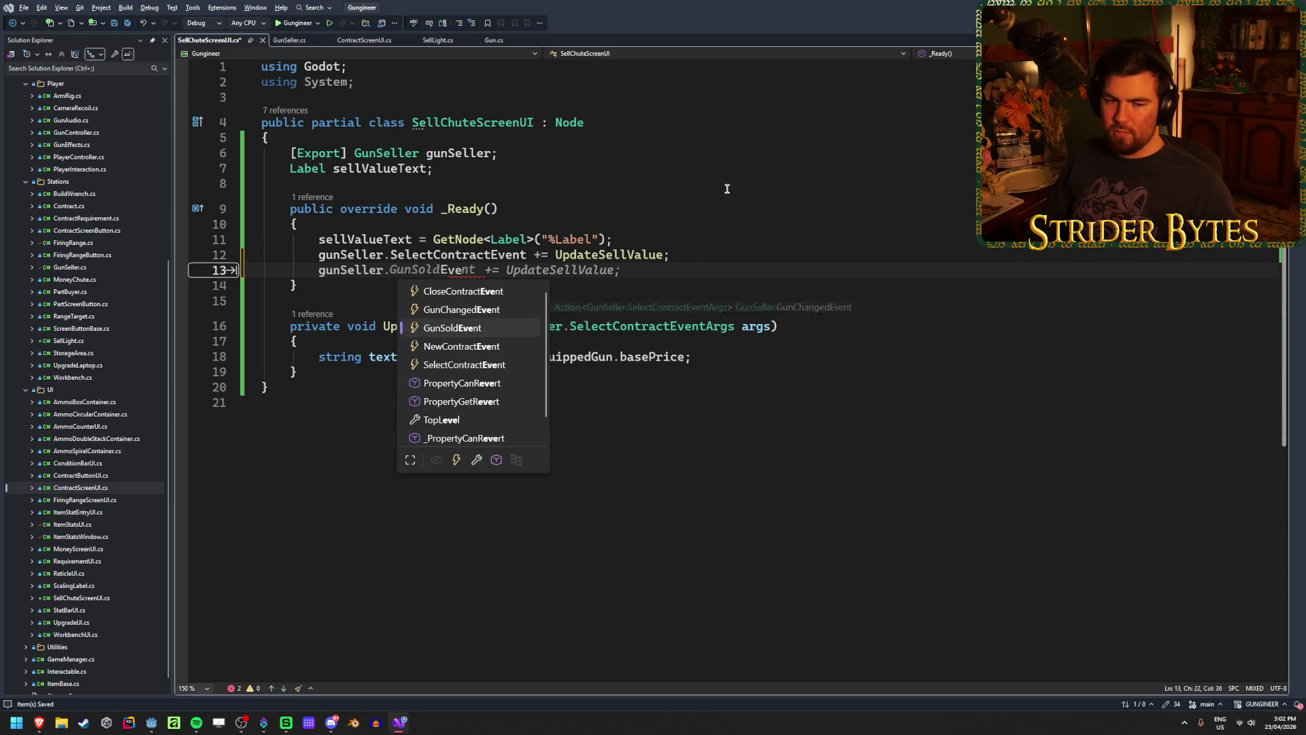
key(Up)
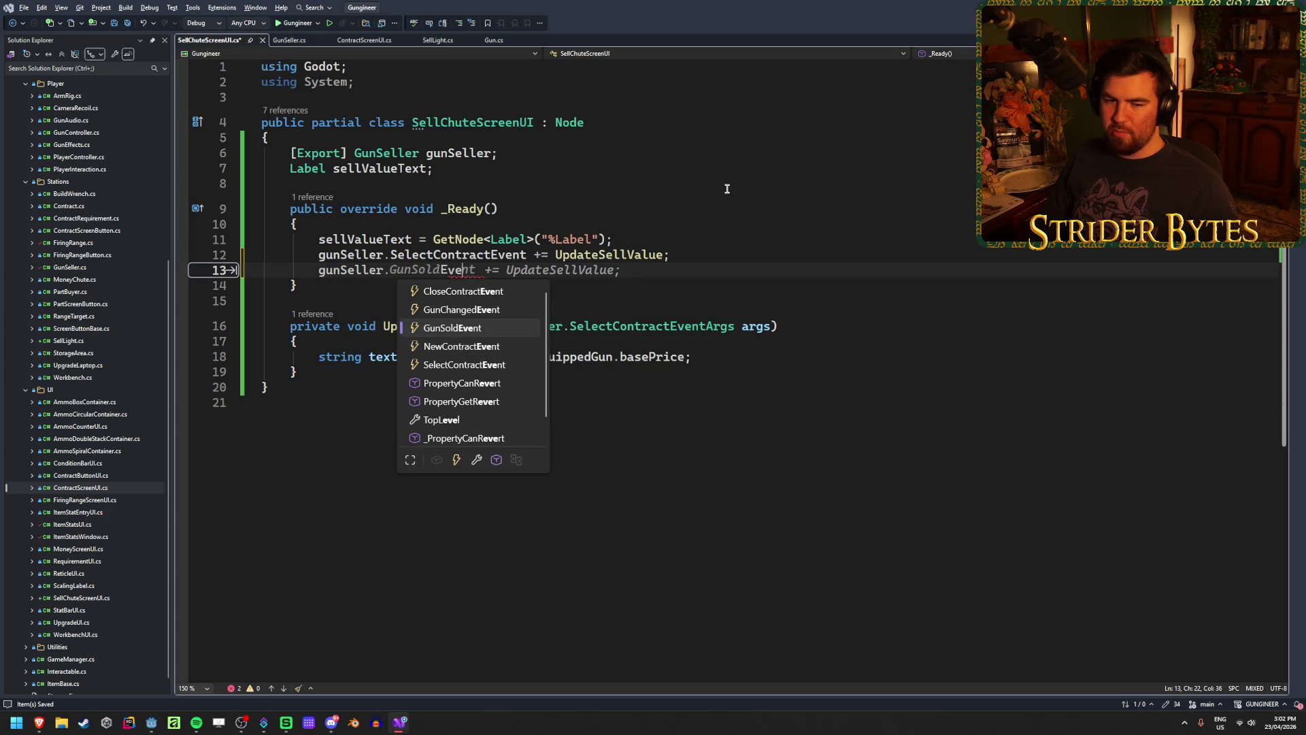
key(Down)
key(Down)
key(Down)
key(Up)
key(Up)
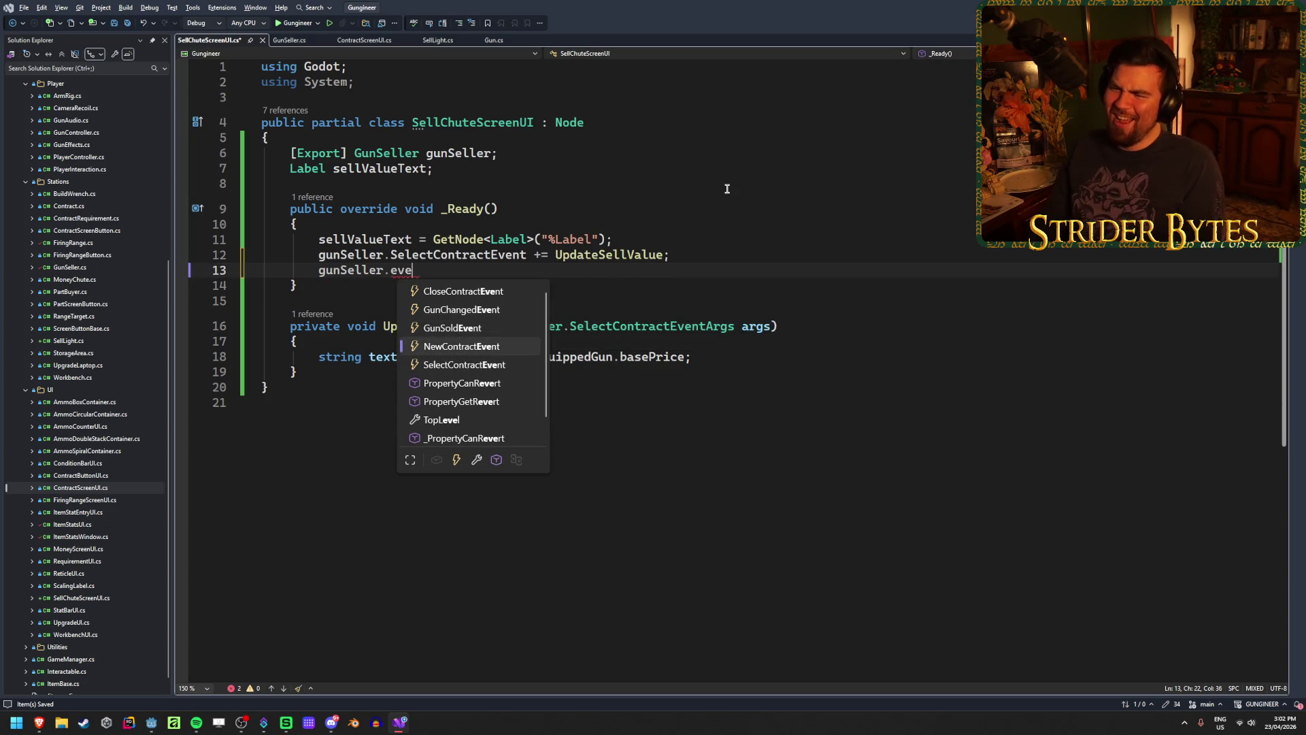
key(Down)
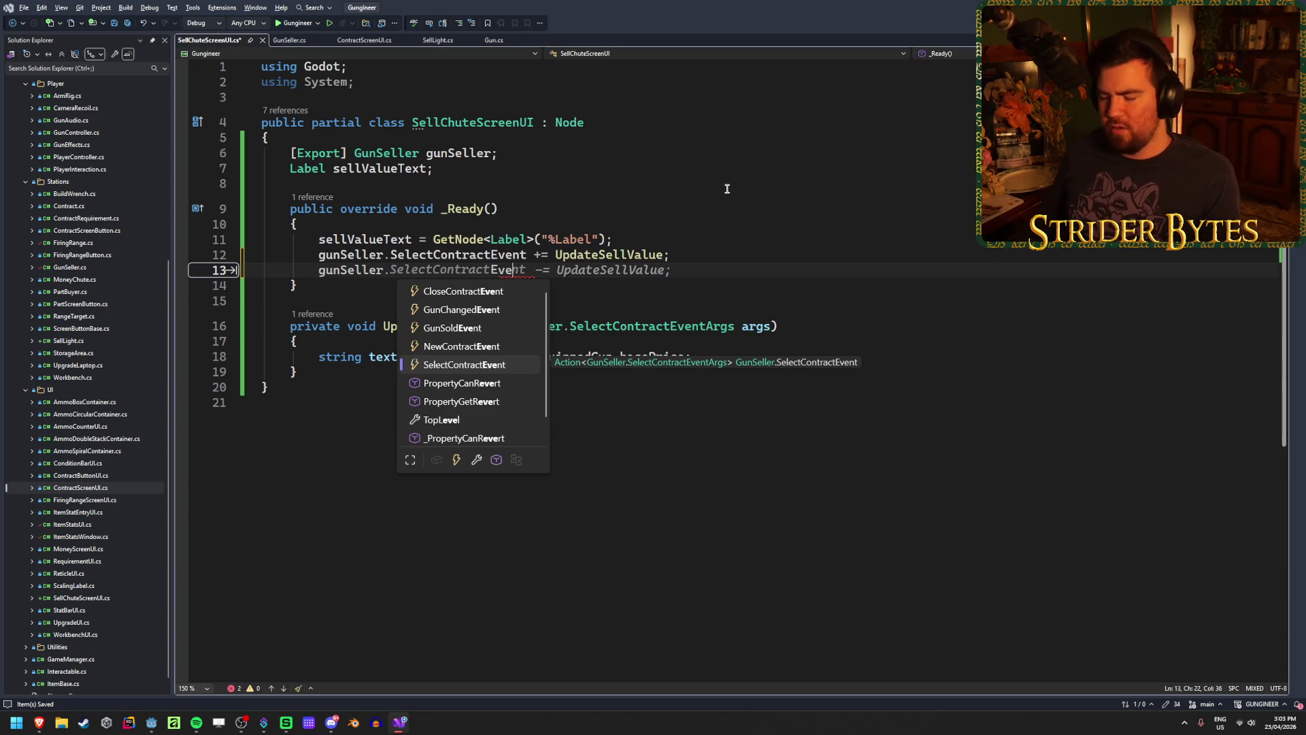
key(Up)
key(Up)
key(Up)
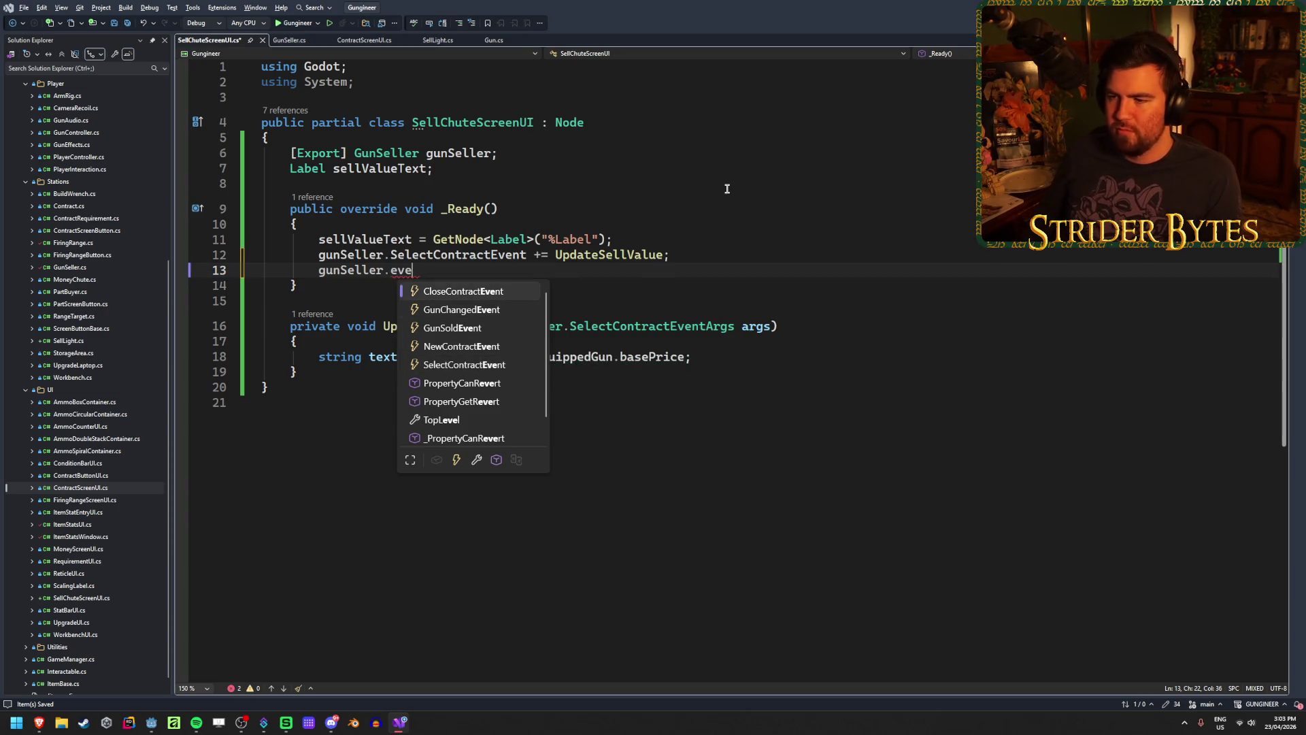
key(Down)
key(Down)
key(Down)
key(Up)
key(Up)
key(Up)
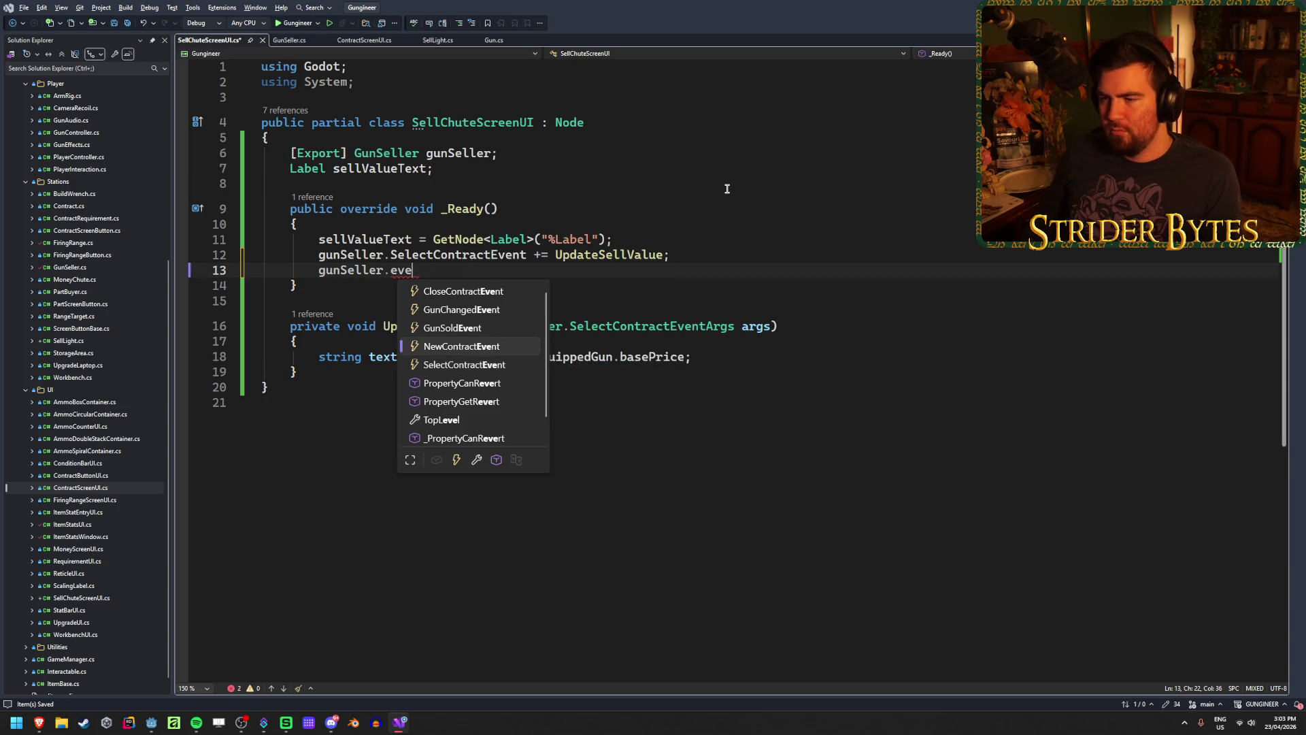
key(Up)
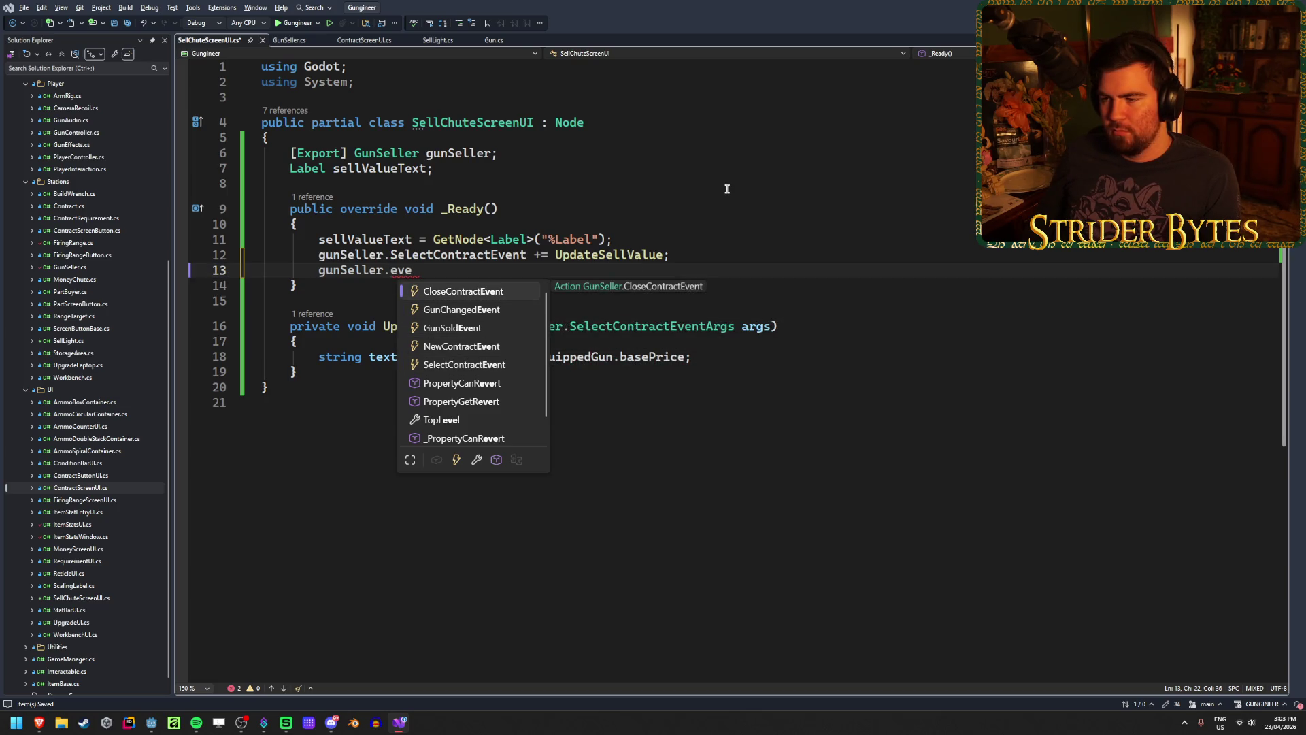
key(Down)
key(Down)
key(Down)
key(Down)
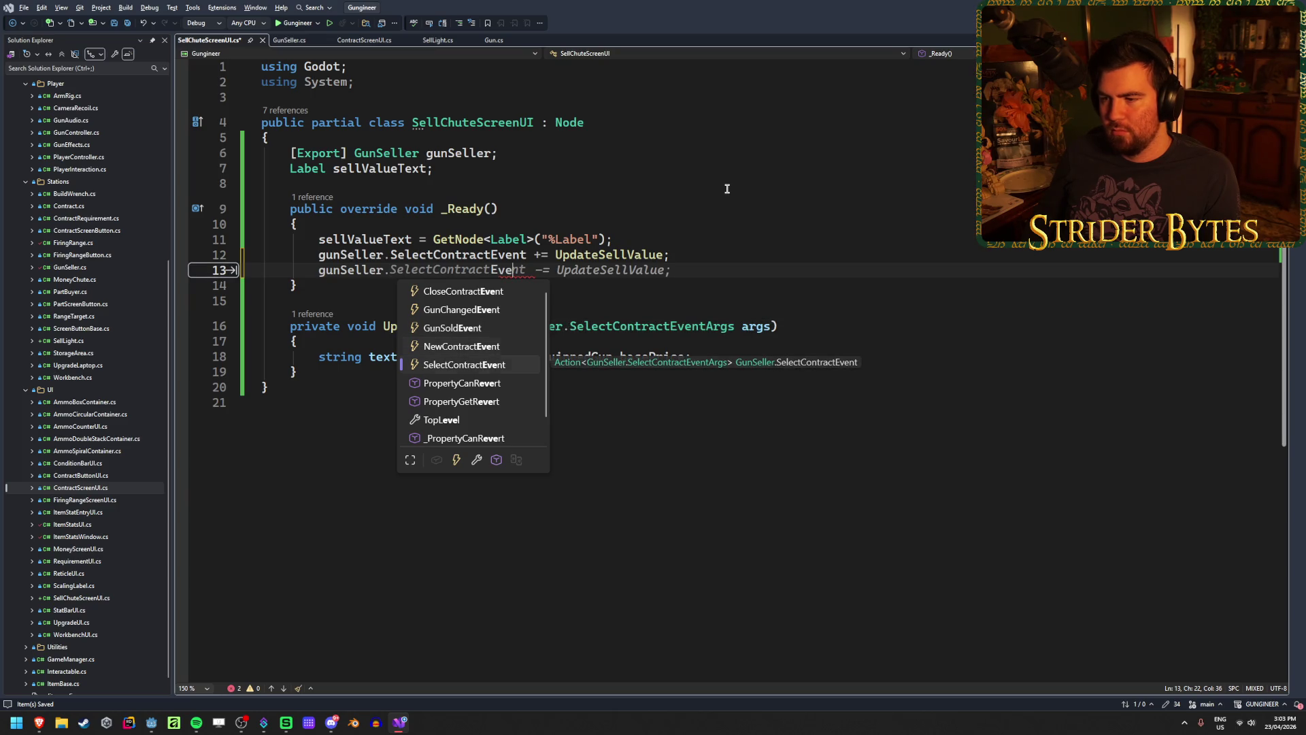
key(Up)
key(Up)
key(Up)
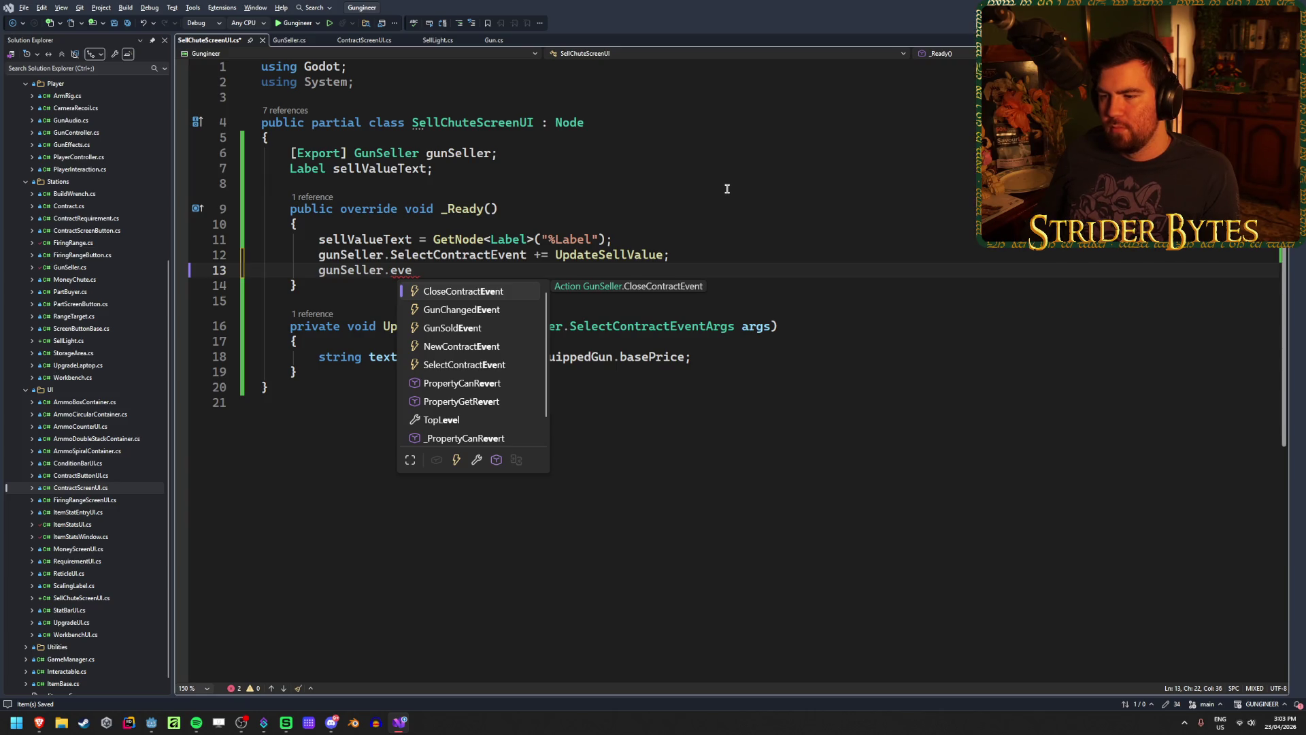
key(Down)
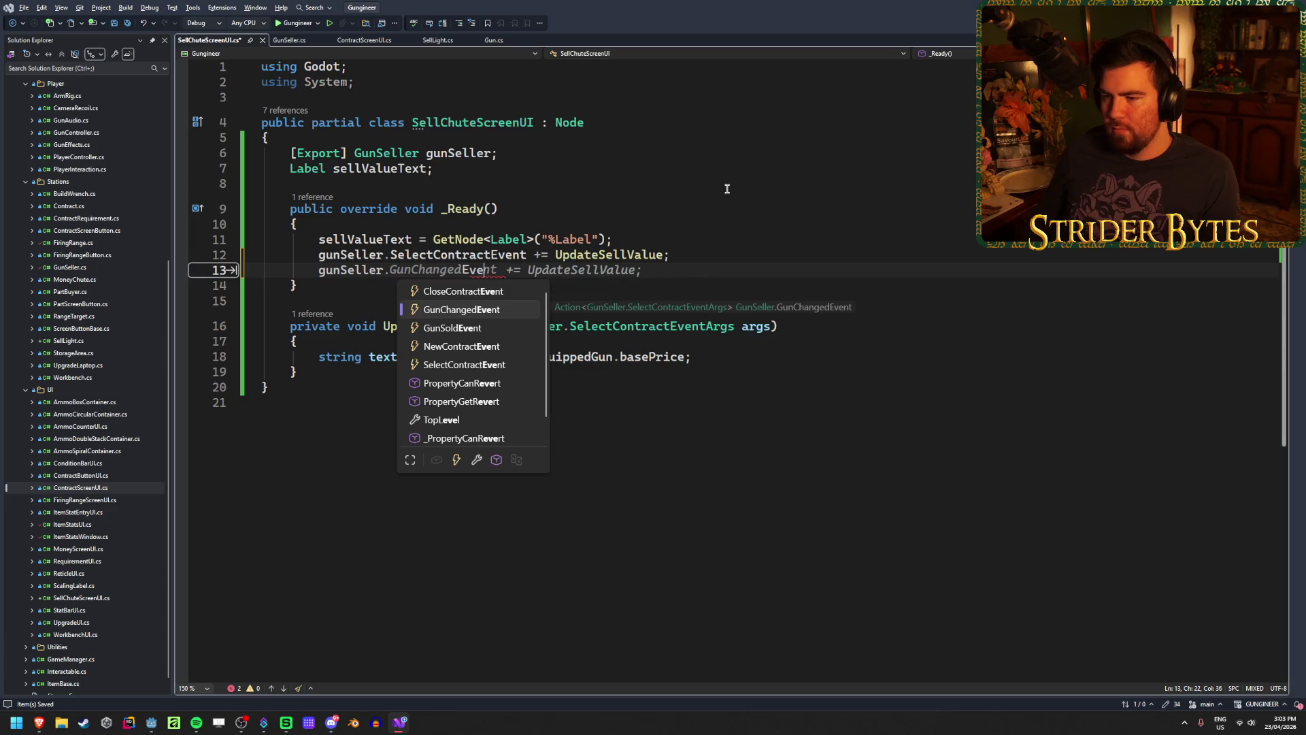
key(Down)
key(Up)
key(Down)
key(Down)
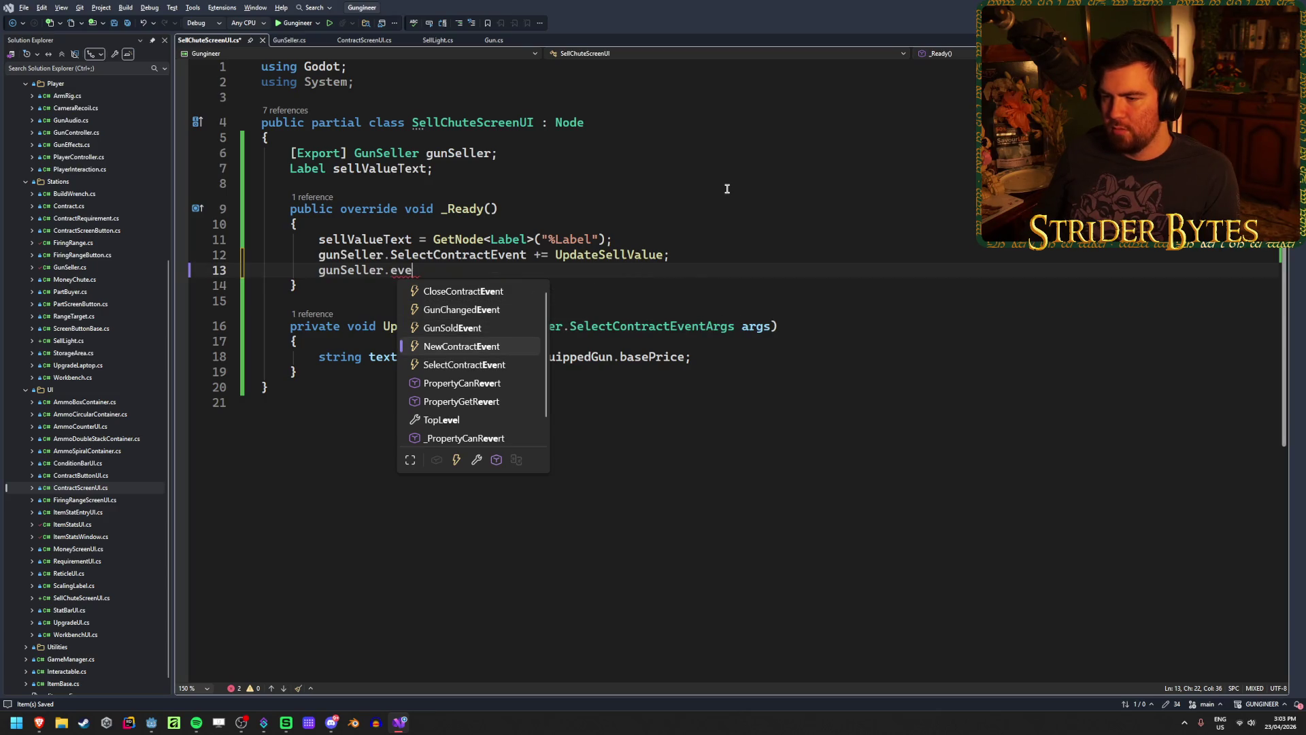
key(Down)
key(Up)
key(Up)
key(Up)
key(Down)
key(Up)
key(Up)
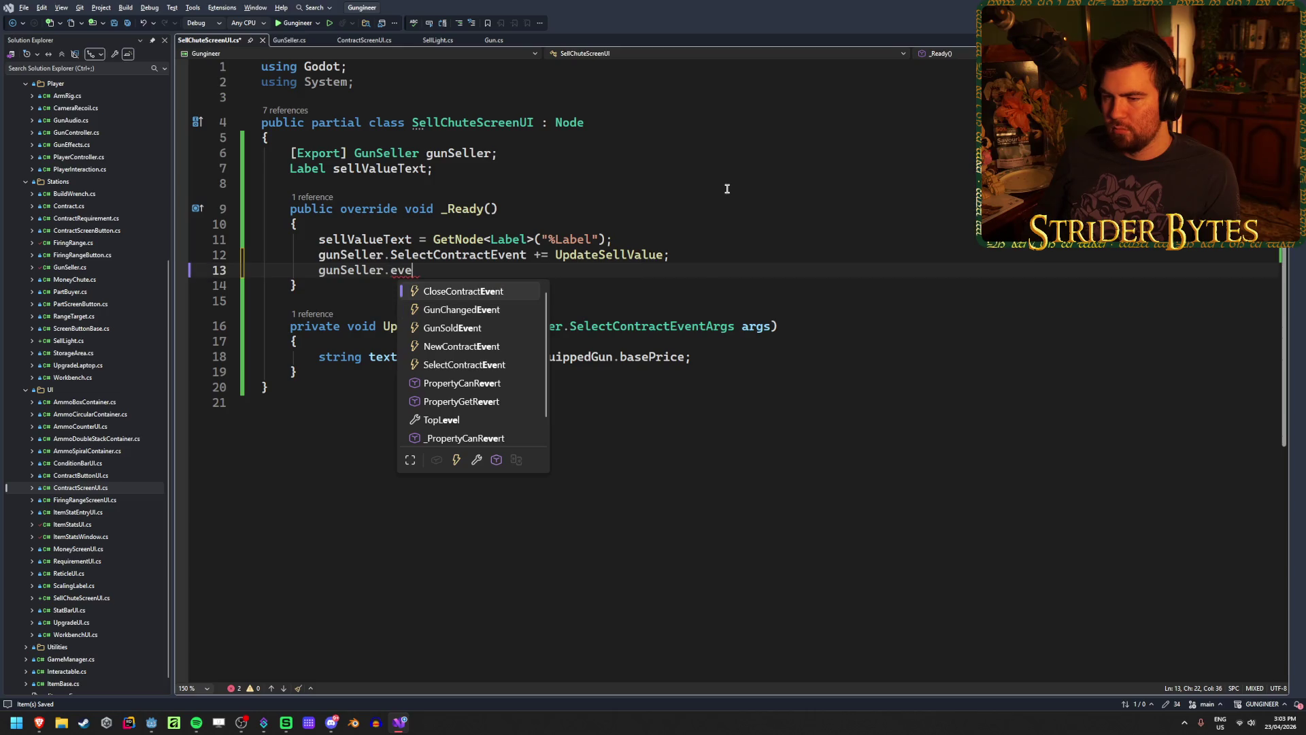
key(Down)
key(Down)
key(Down)
key(Down)
key(Up)
key(Up)
key(Up)
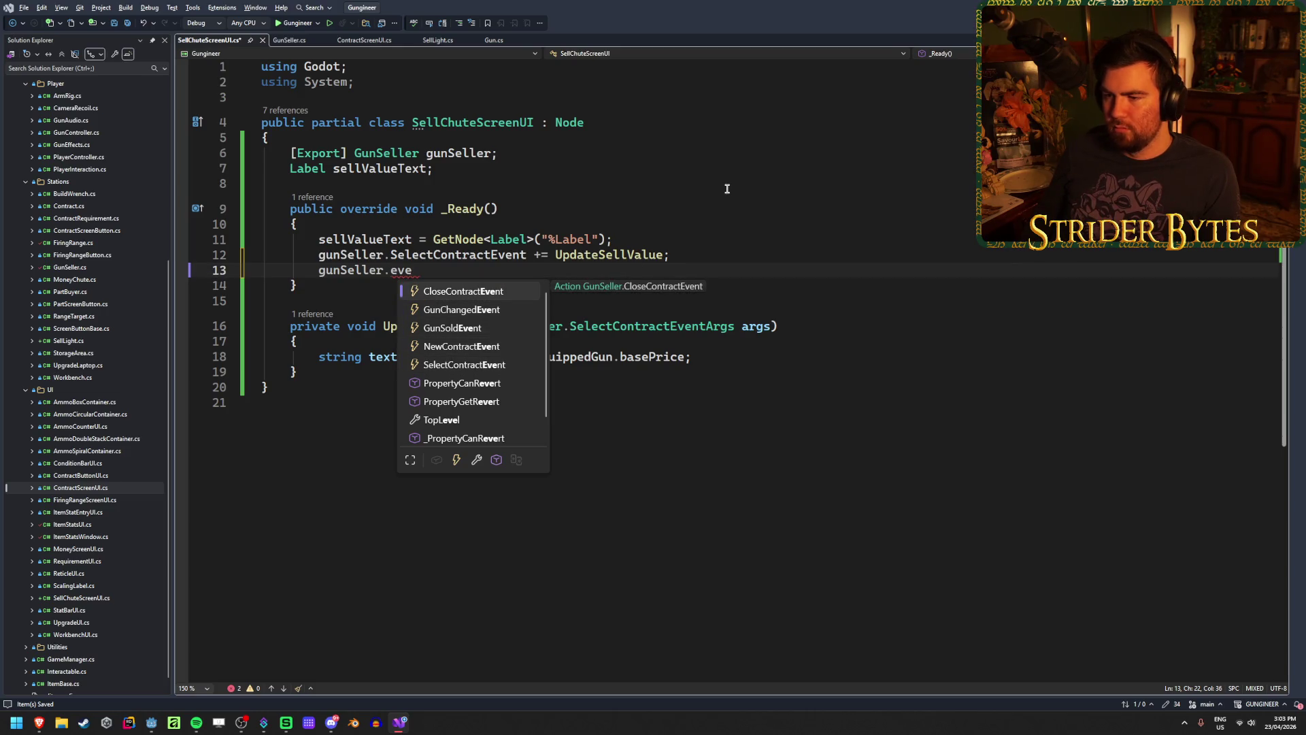
key(Down)
key(Up)
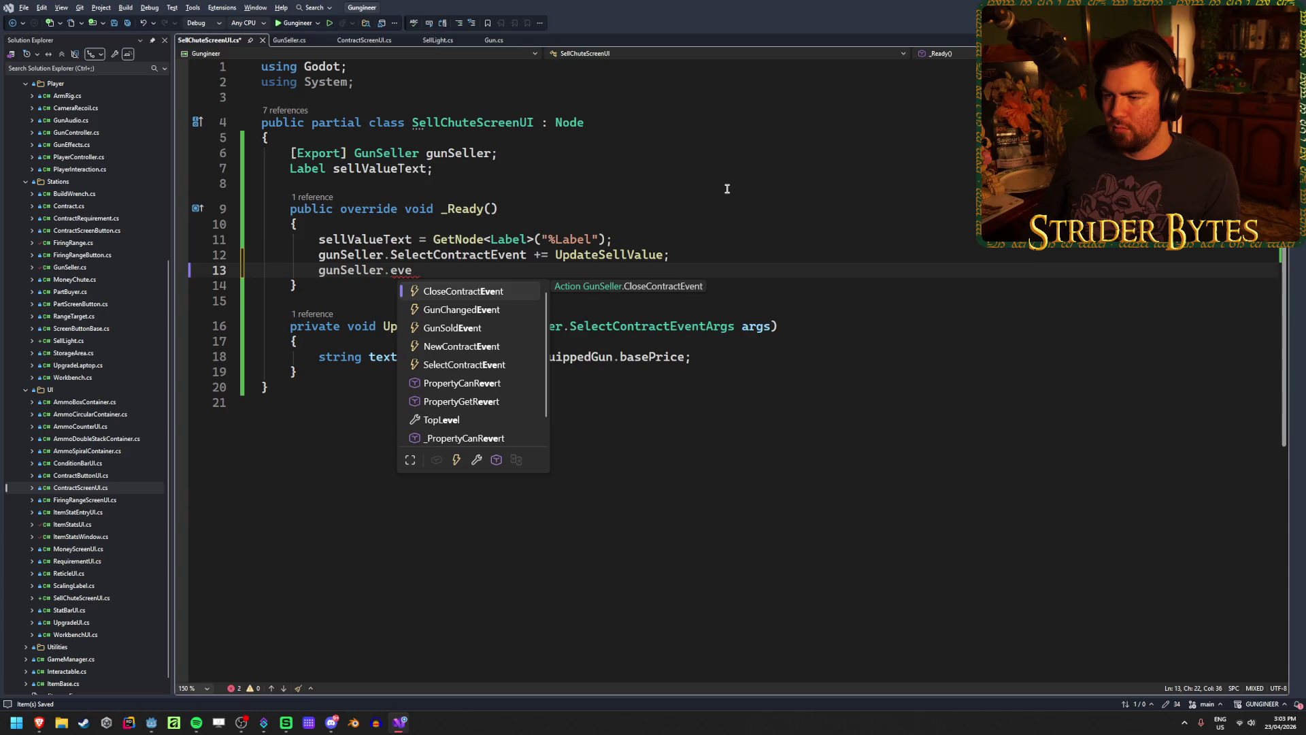
key(Tab)
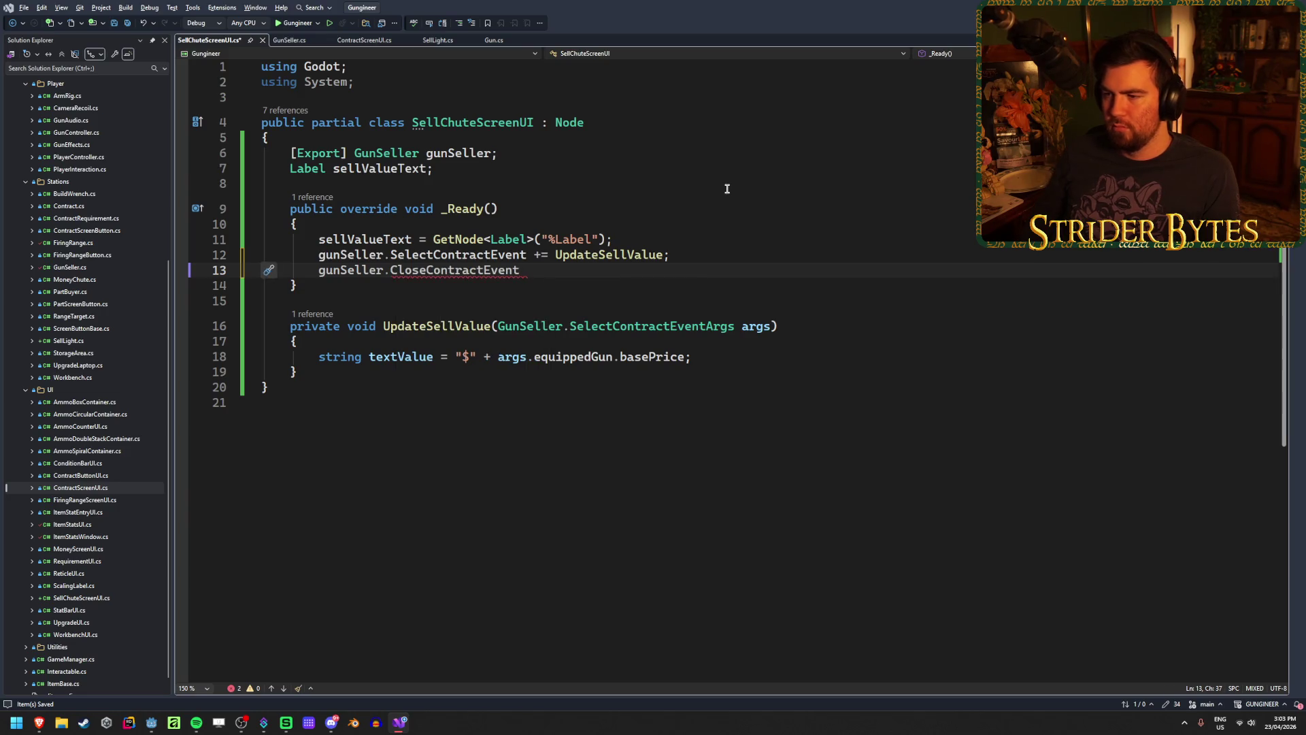
Attach the existing UpdateSellValue handler with '+= UpdateSellValue;' instead of a generated stub
text( +=)
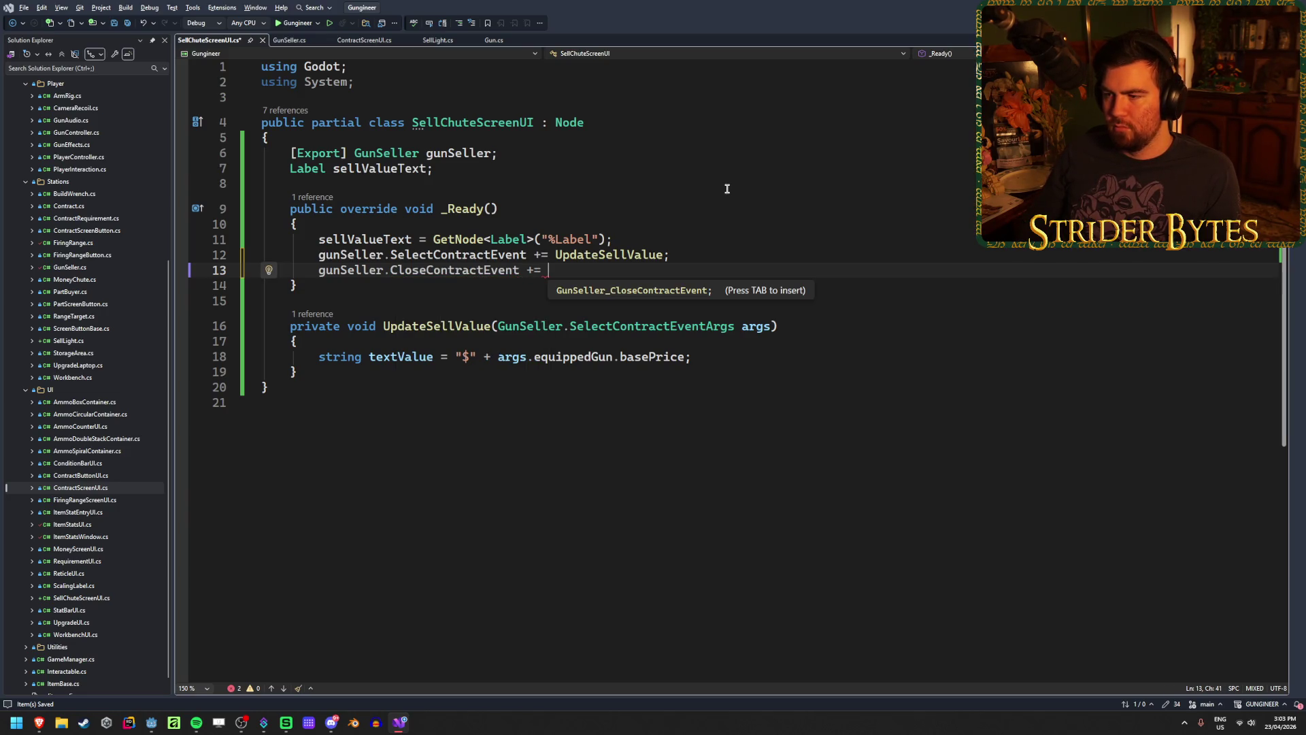
key(Tab)
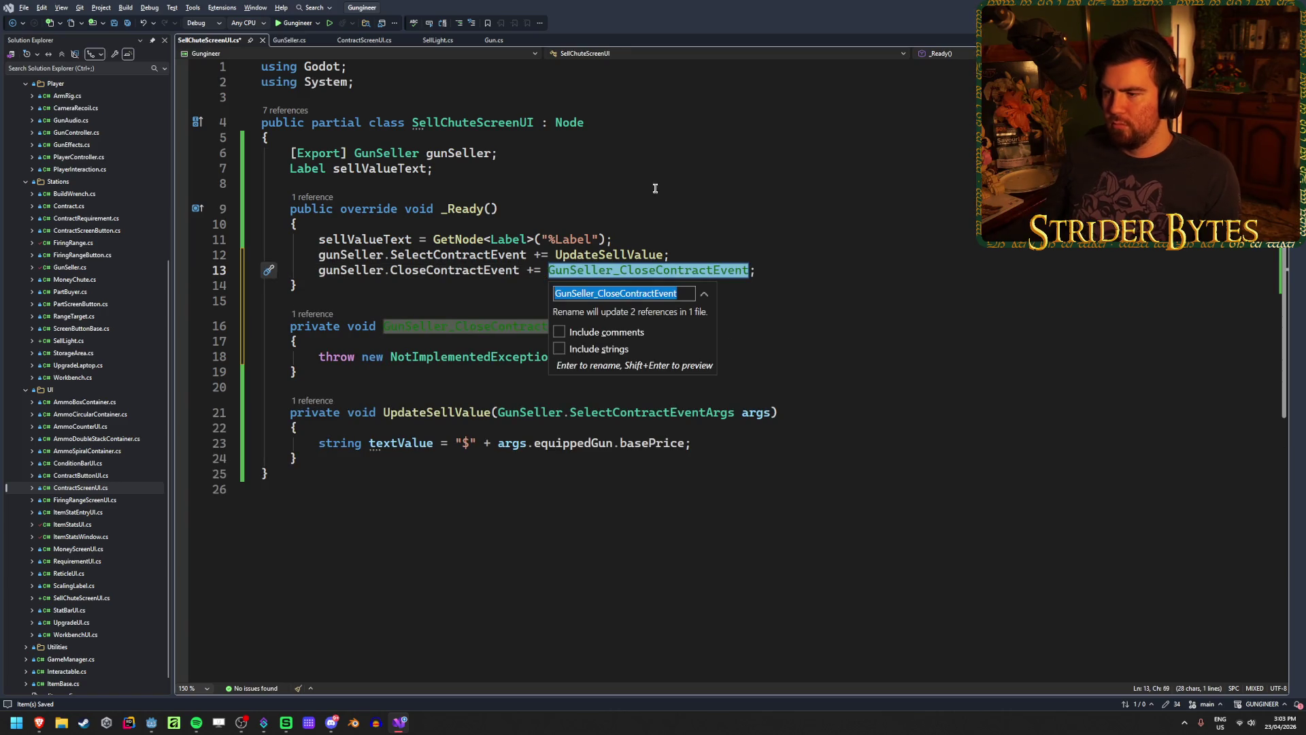
key(Escape)
key(ctrl+z)
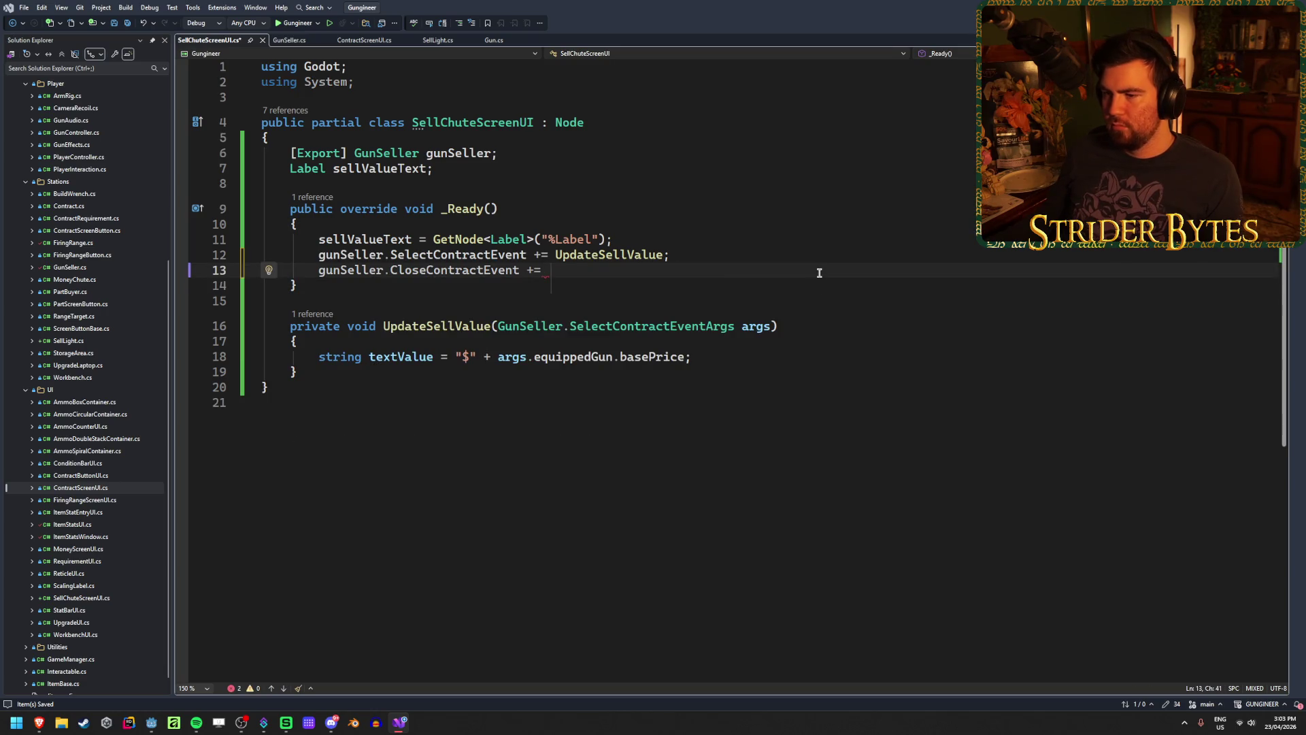
double_click(469, 326)
key(ctrl+c)
click(551, 270)
key(ctrl+v)
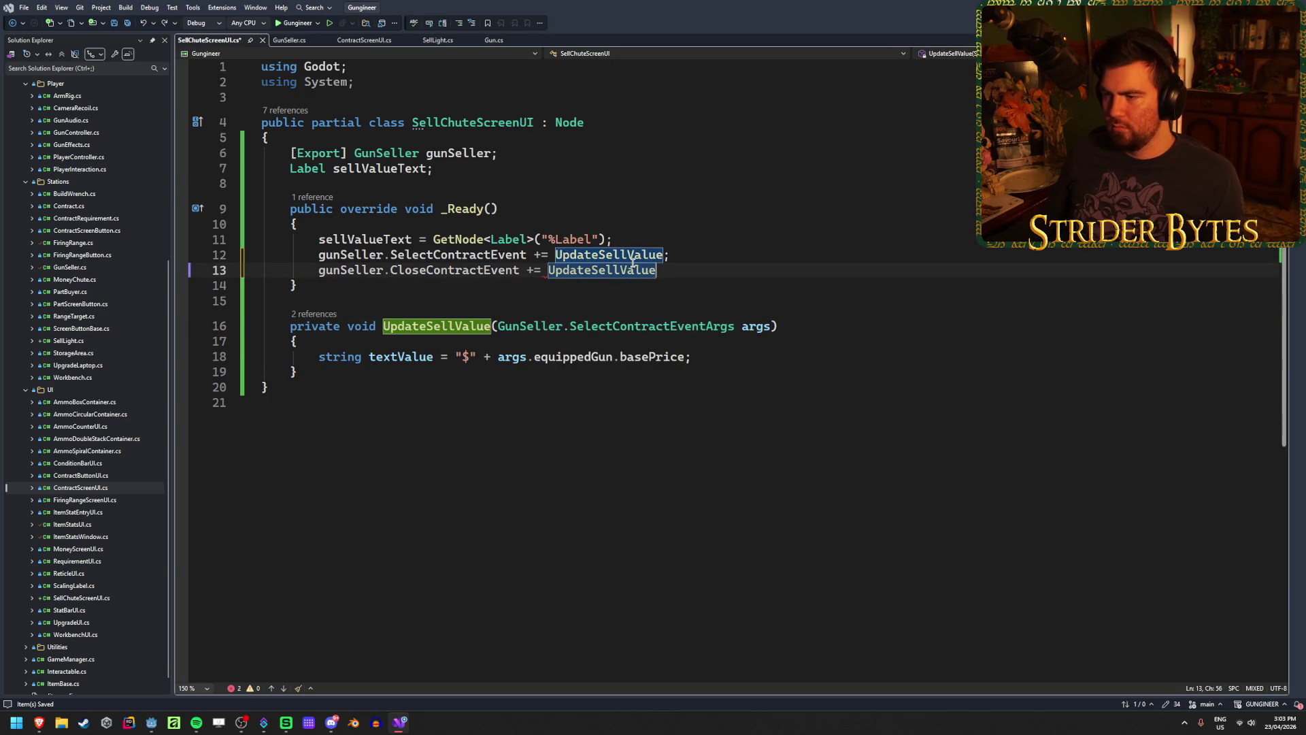
text(;)
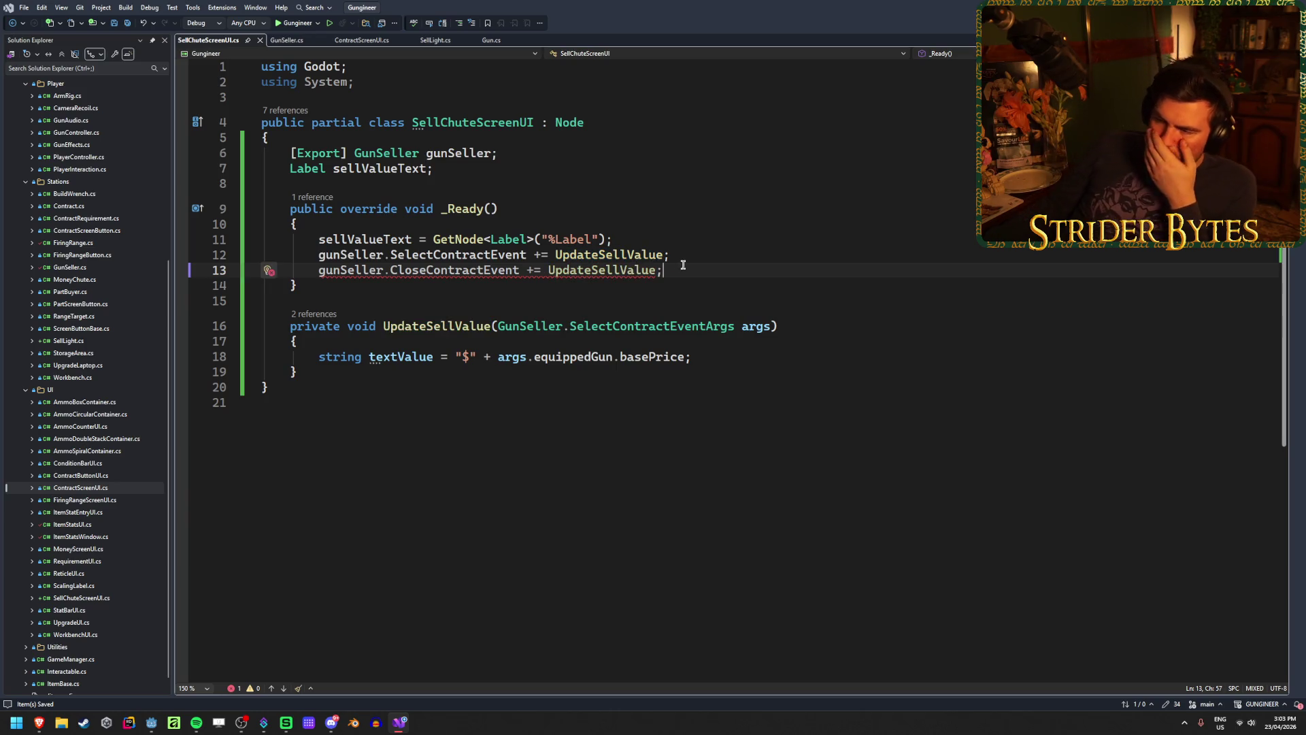
Delete the CloseContractEvent subscription line and its blank line, then save
mouse_move(616, 270)
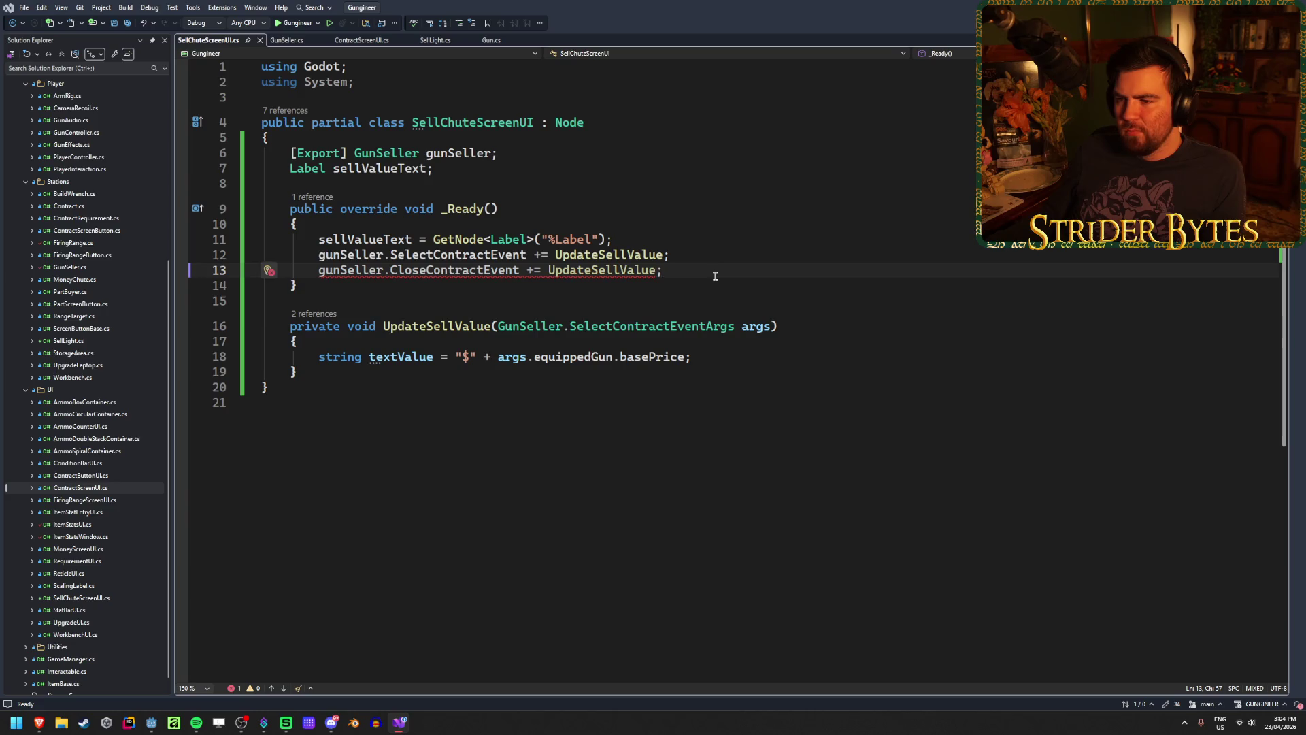
key(ctrl+BackSpace)
key(ctrl+BackSpace)
key(ctrl+BackSpace)
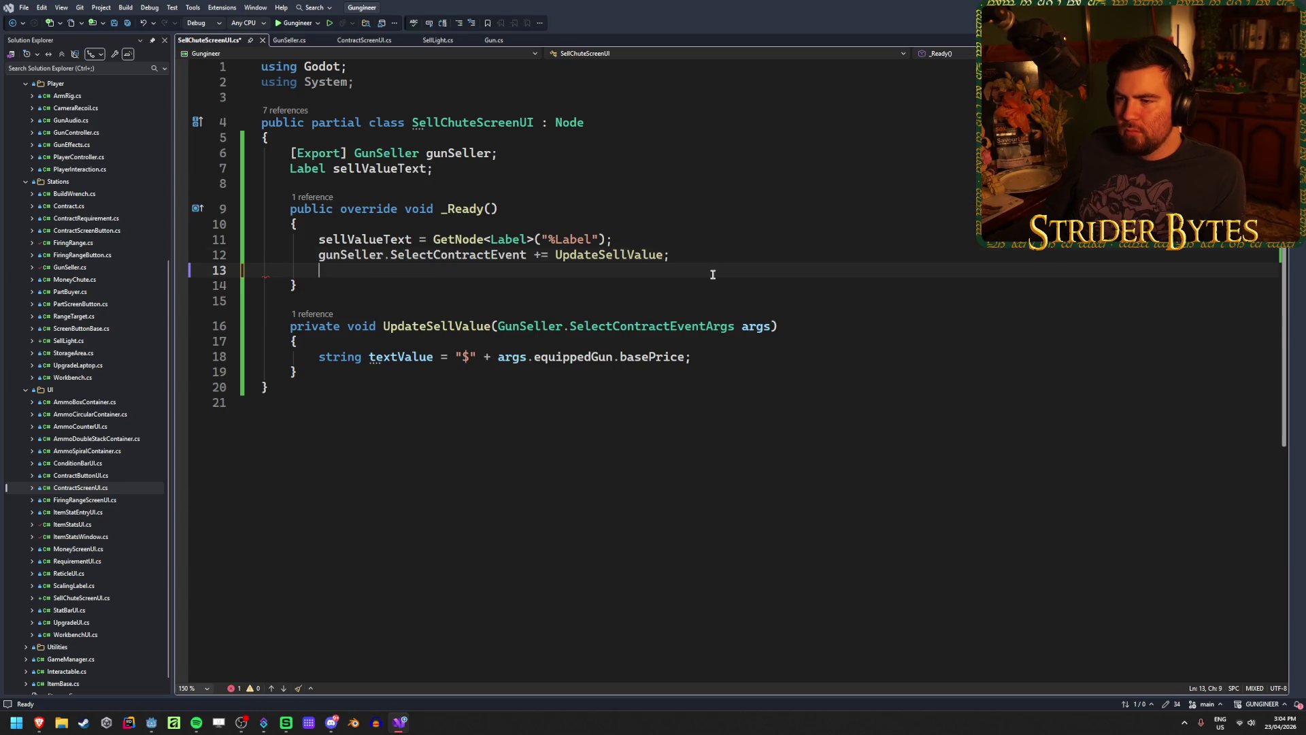
key(ctrl+BackSpace)
key(ctrl+s)
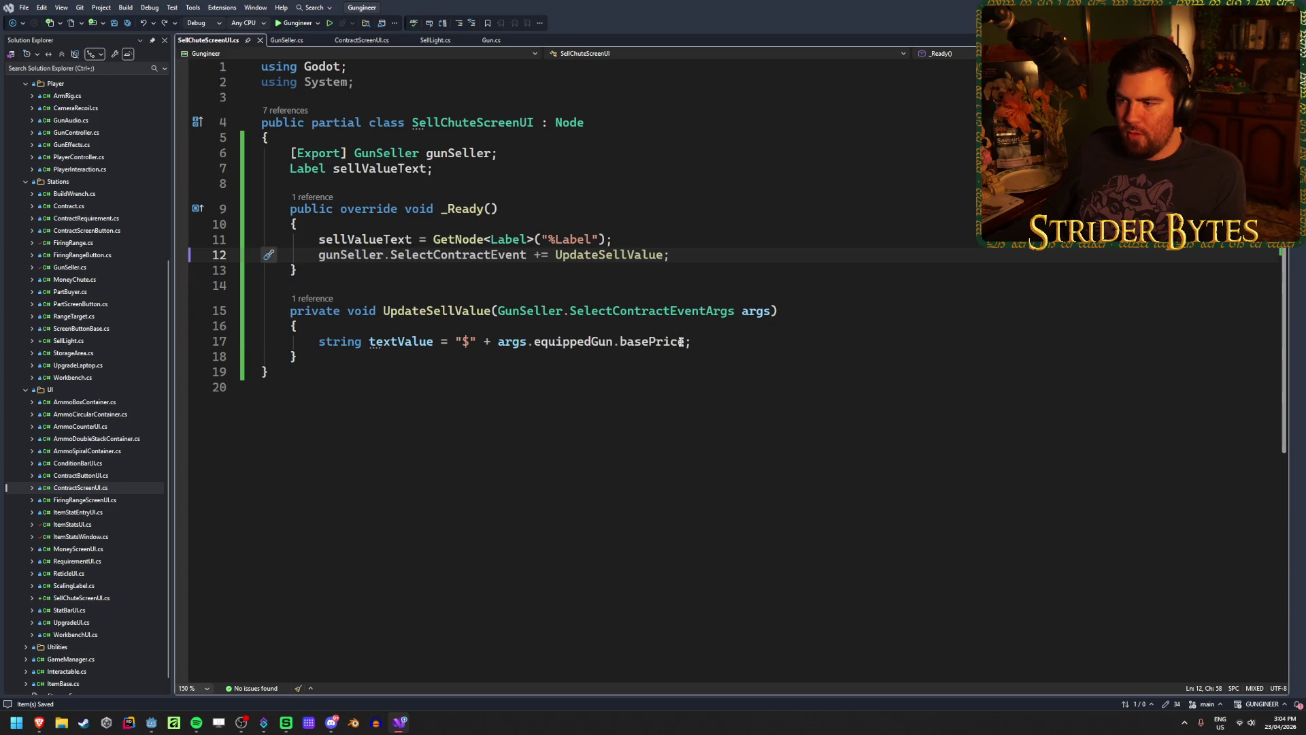
Add a certification bonus comment to the textValue line and save
click(719, 346)
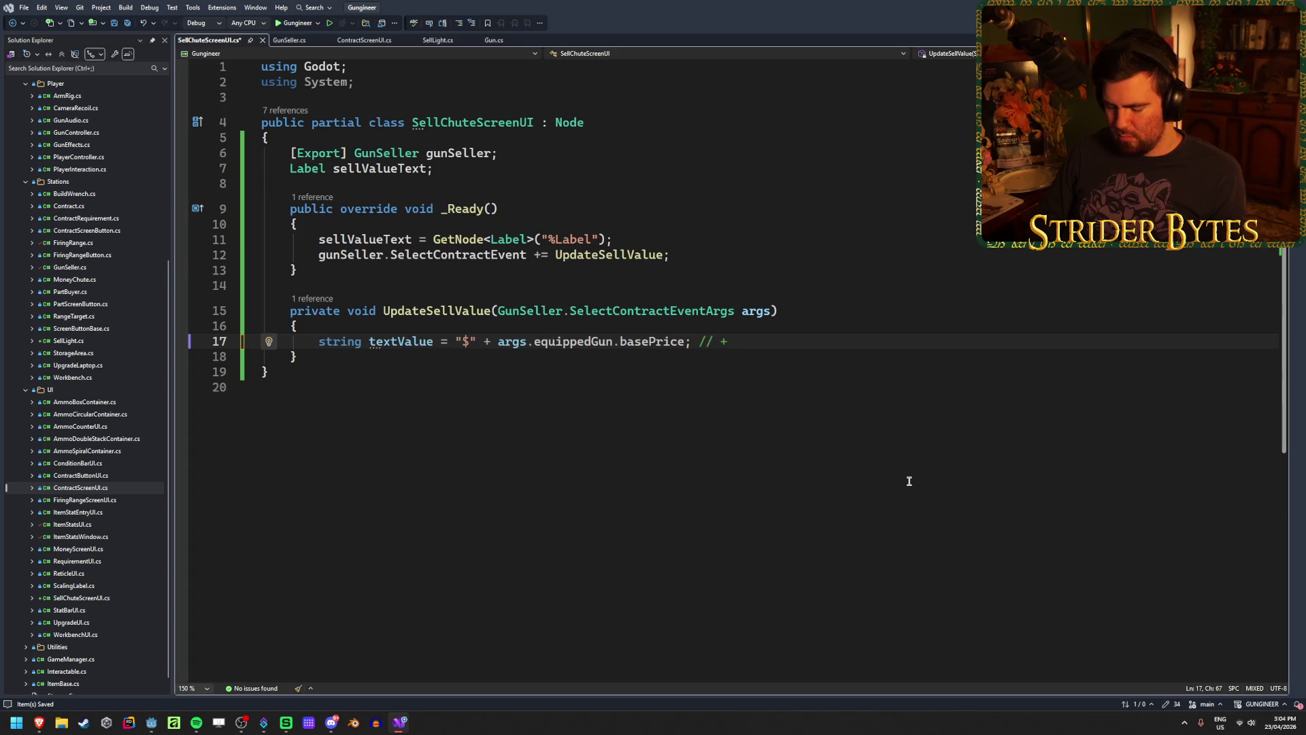
text(certification bo)
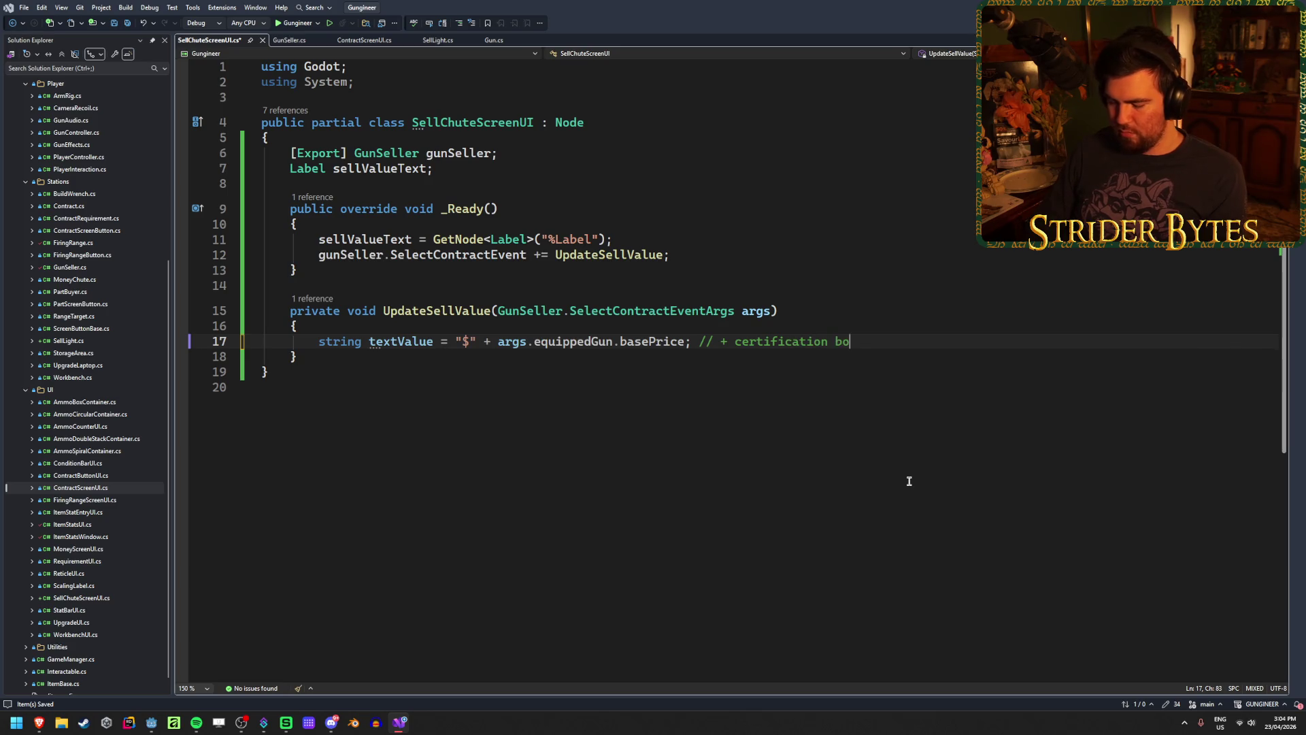
text(nus)
key(ctrl+s)
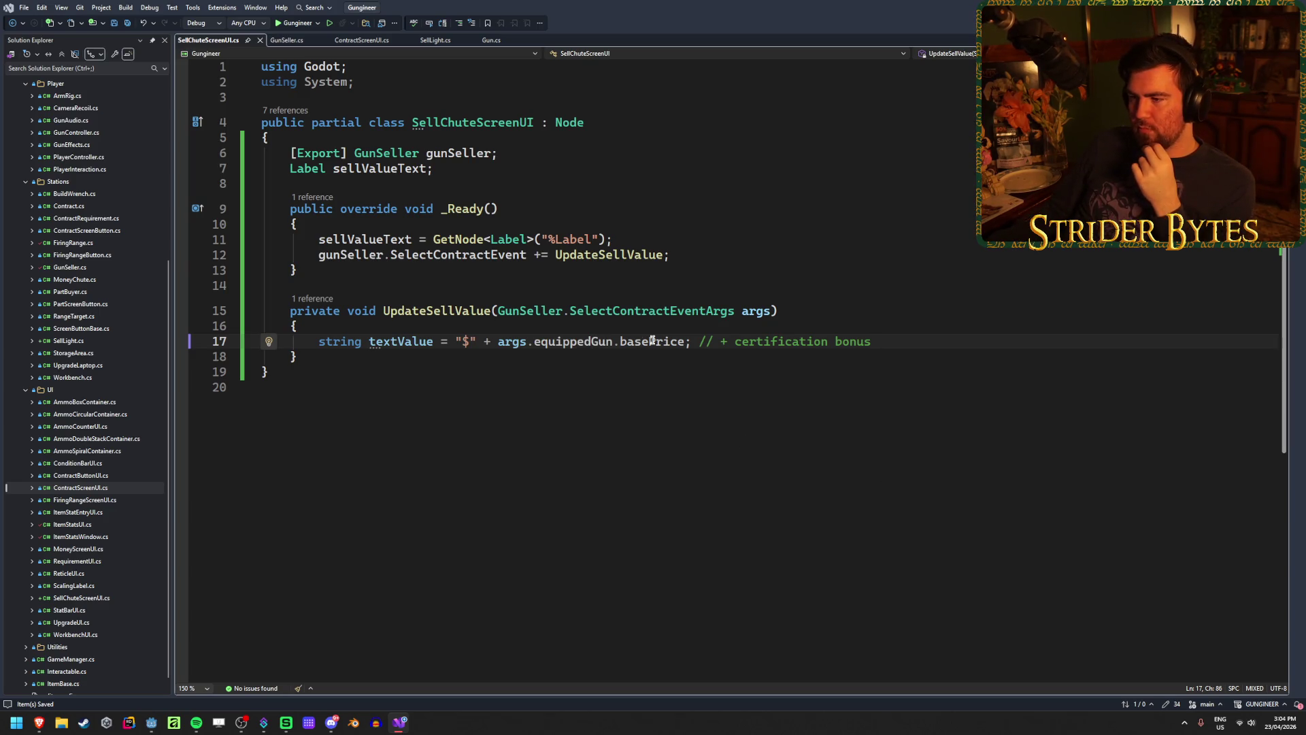
Replace equippedGun.basePrice with contract.contractPrice in the textValue expression
drag(686, 343, 534, 342)
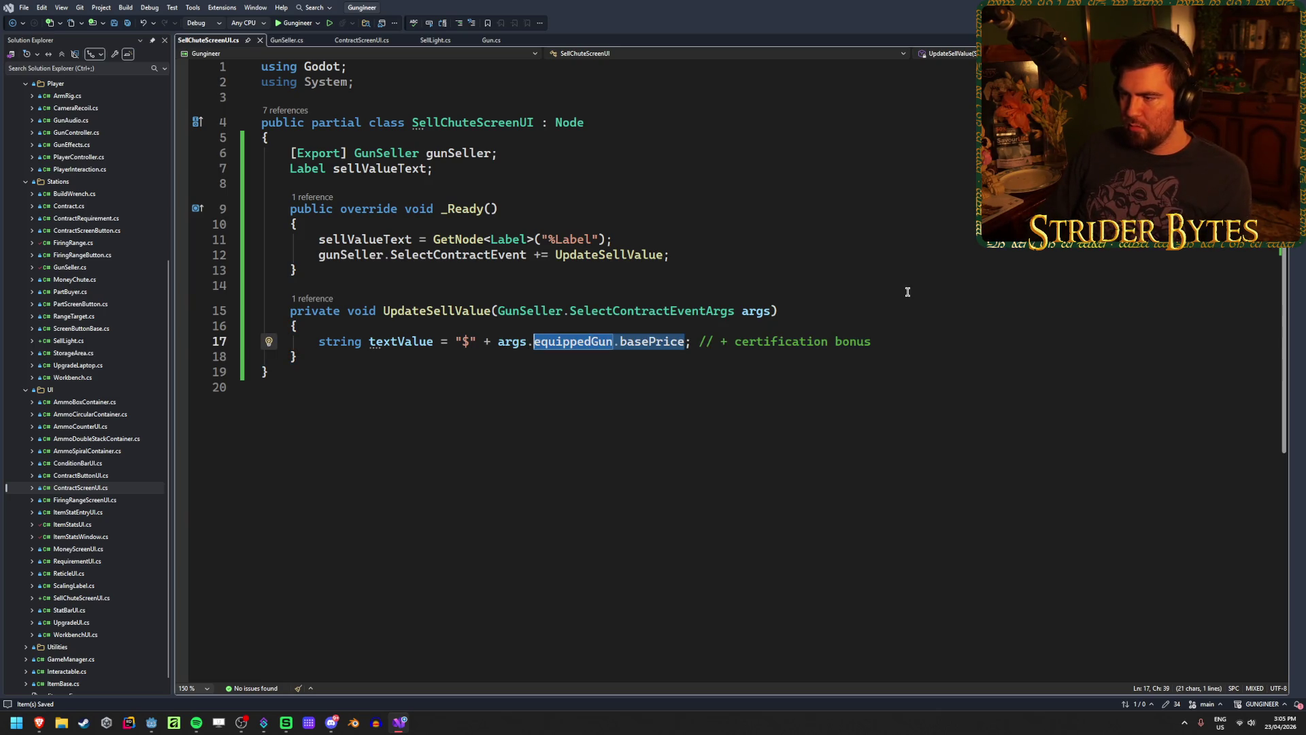
key(BackSpace)
text(co)
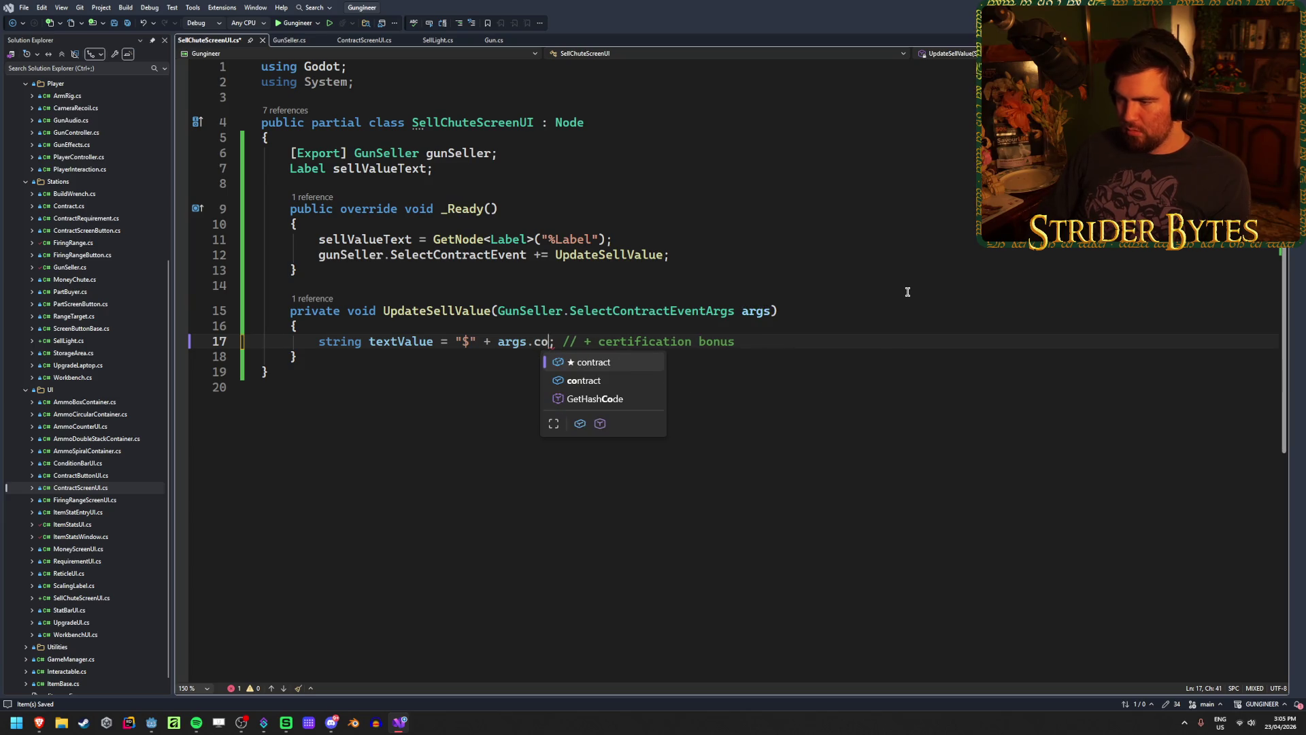
text(n)
key(Tab)
text(.)
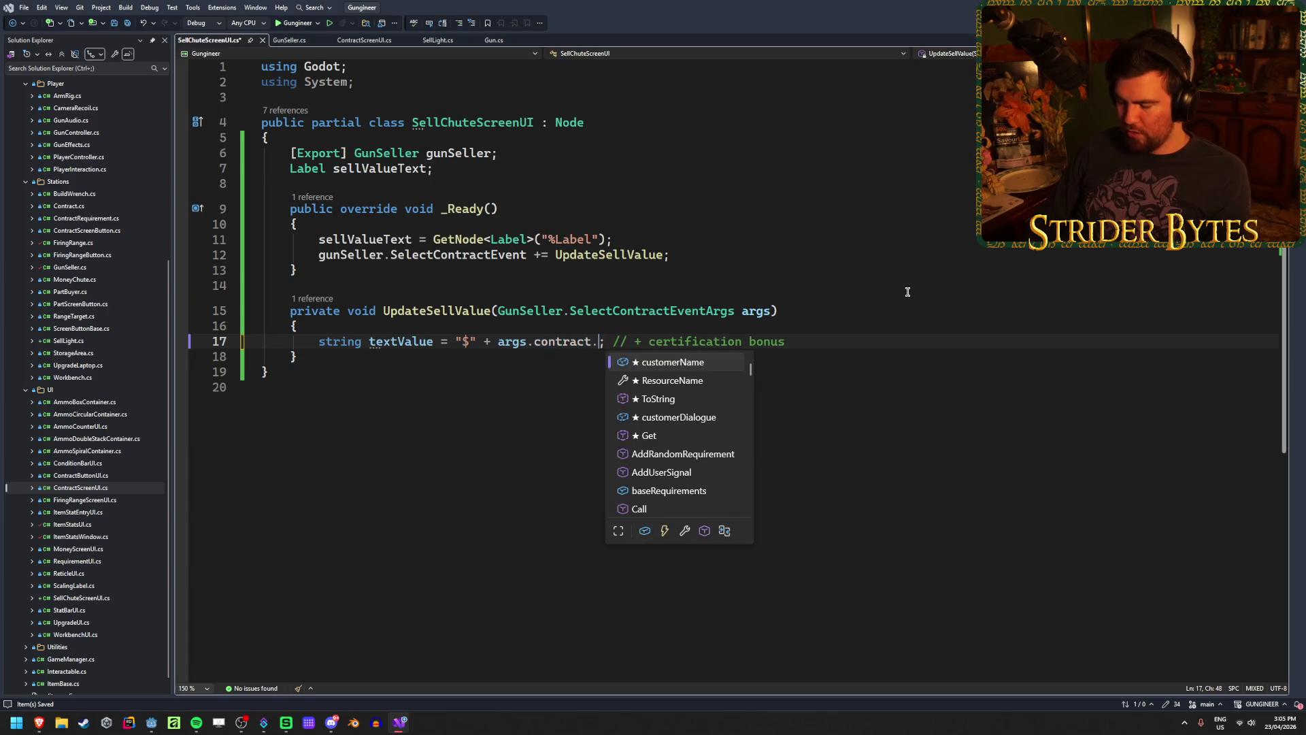
text(pr)
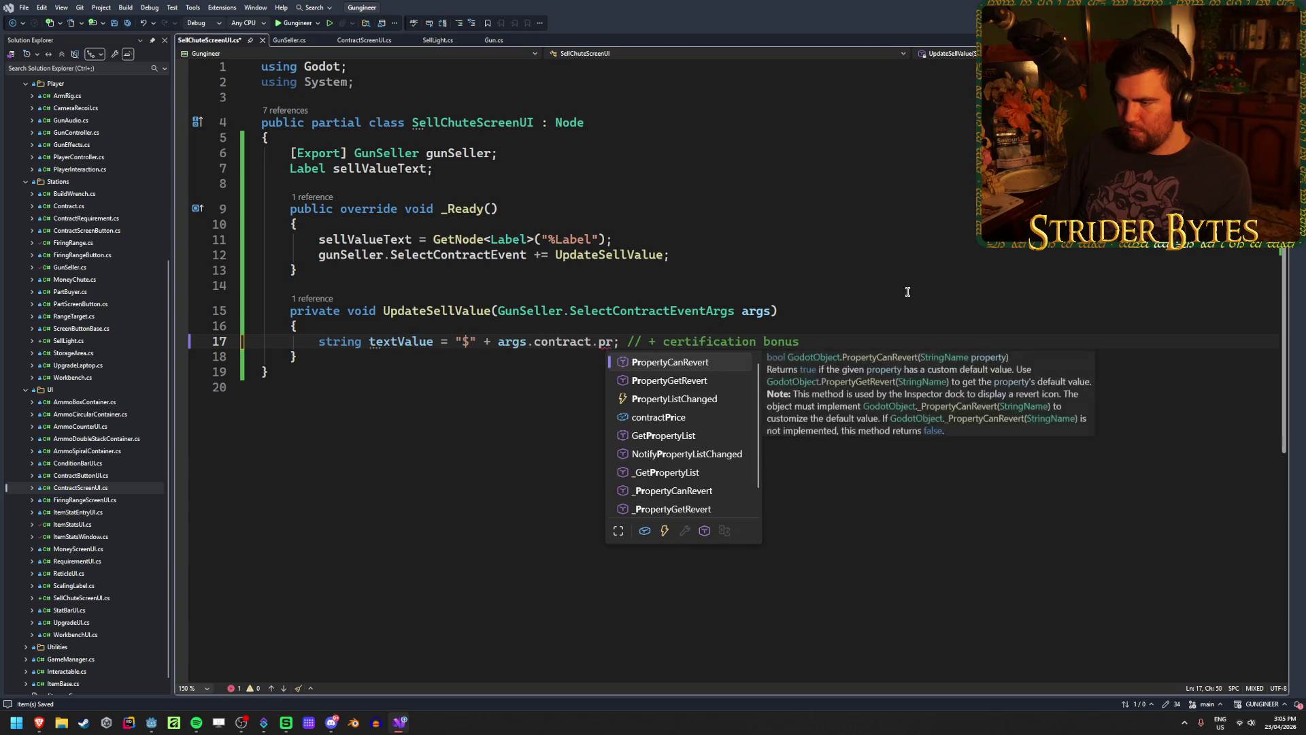
text(ice)
key(Tab)
click(907, 343)
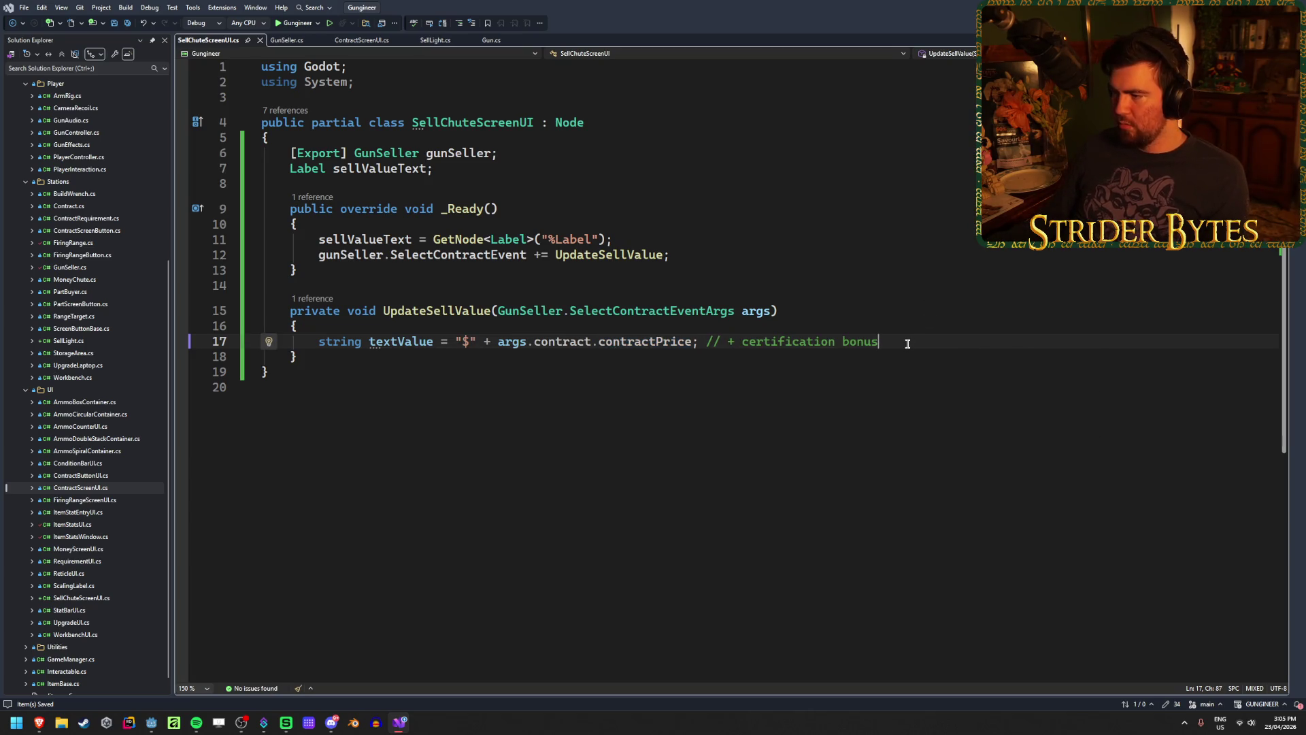
click(719, 254)
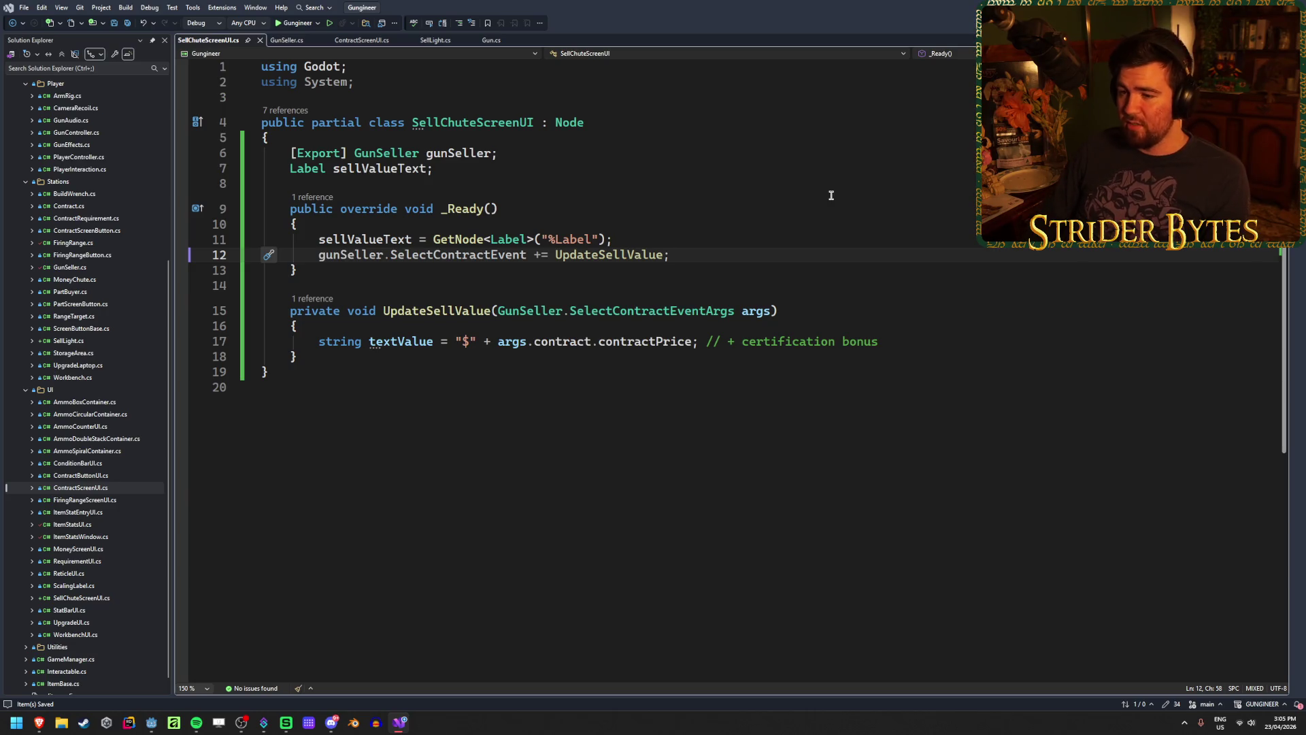
Add 'sellValueText.Text = textValue;' at the end of UpdateSellValue
click(912, 340)
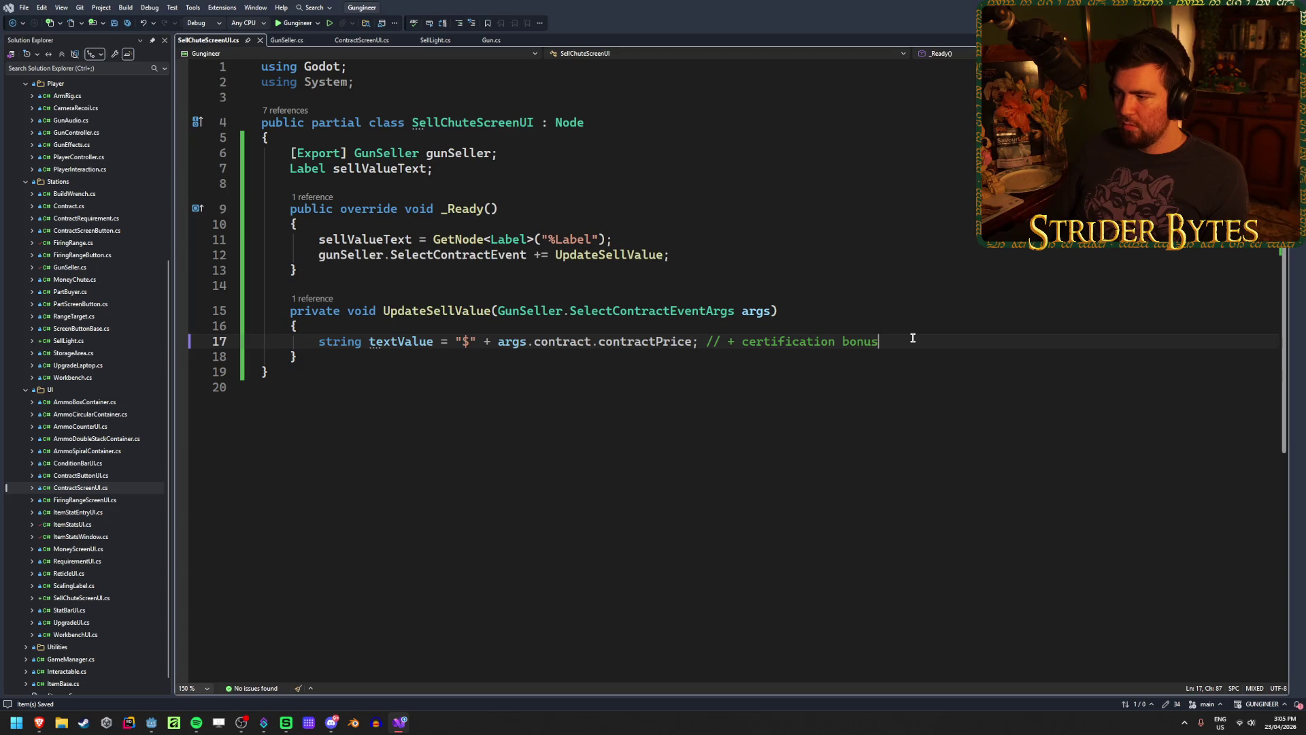
key(Return)
text(sellVal)
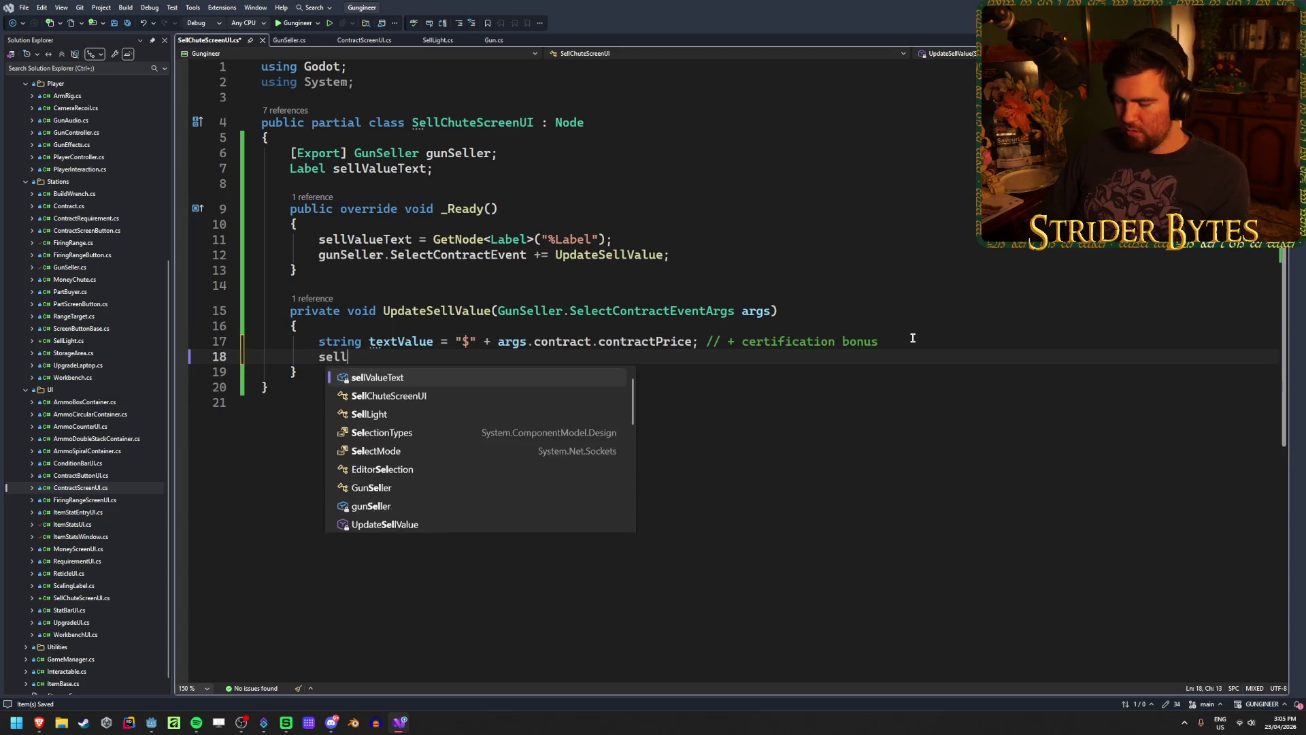
key(Tab)
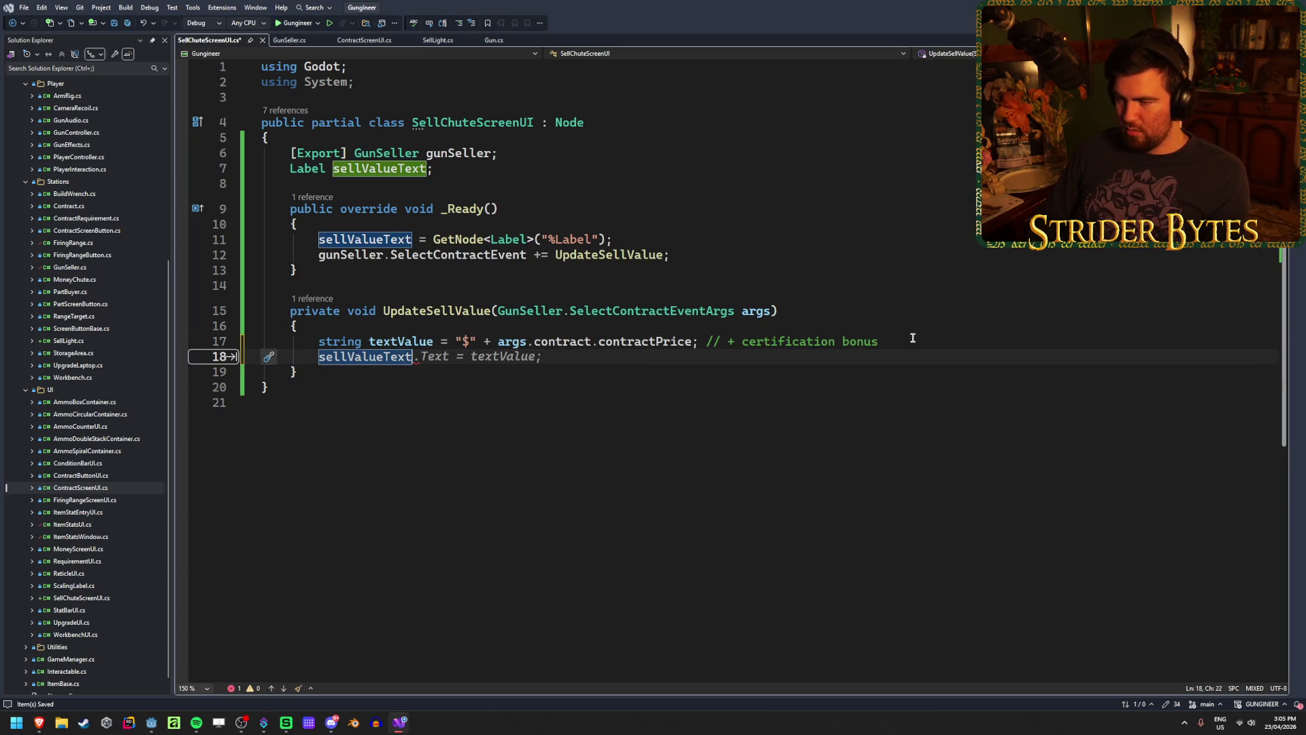
key(Tab)
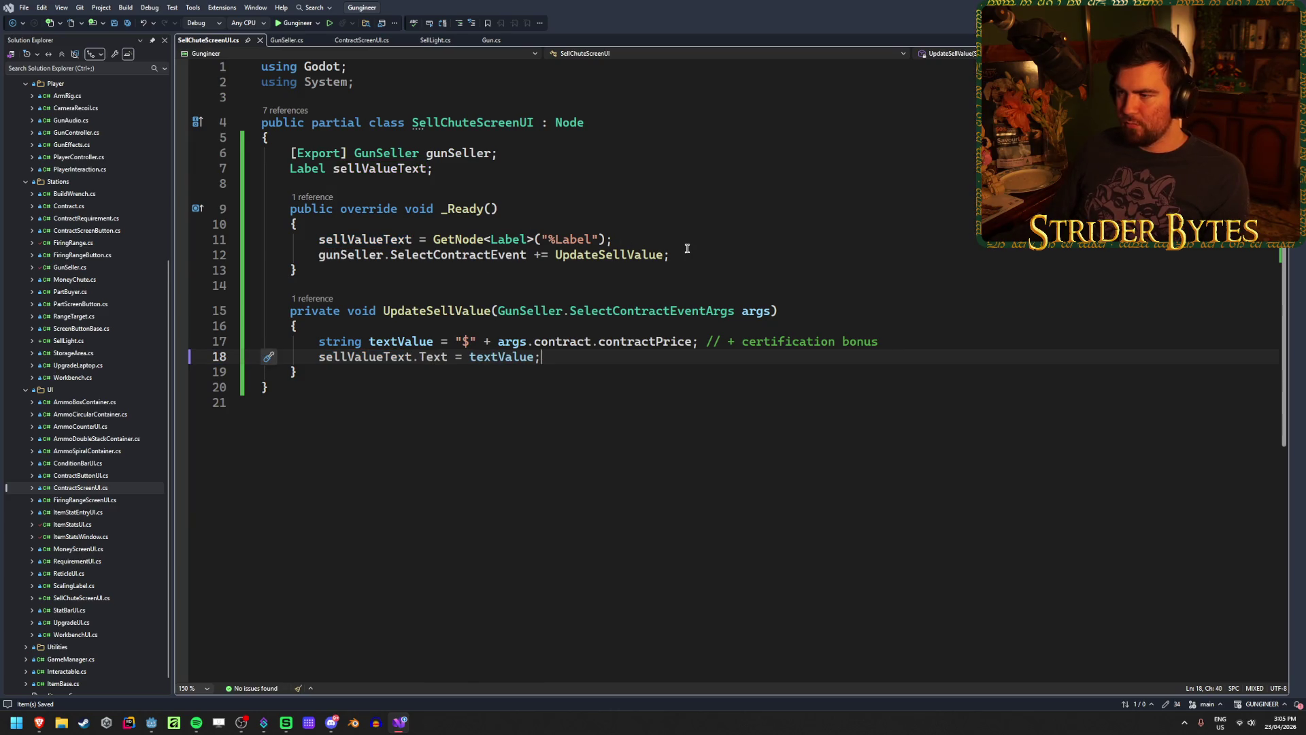
Add 'sellValueText.Text = "";' at the end of _Ready and save the script
click(687, 250)
key(Return)
text(sellV)
key(Tab)
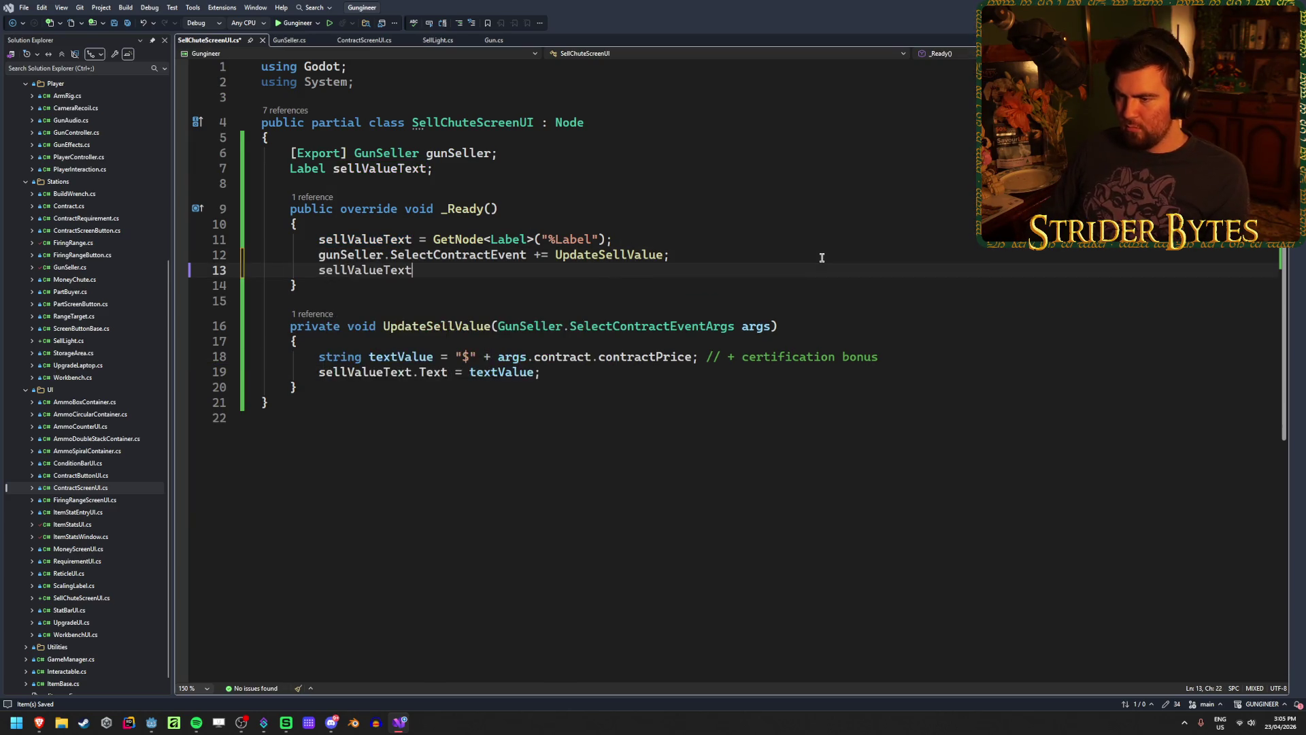
text(.Text =)
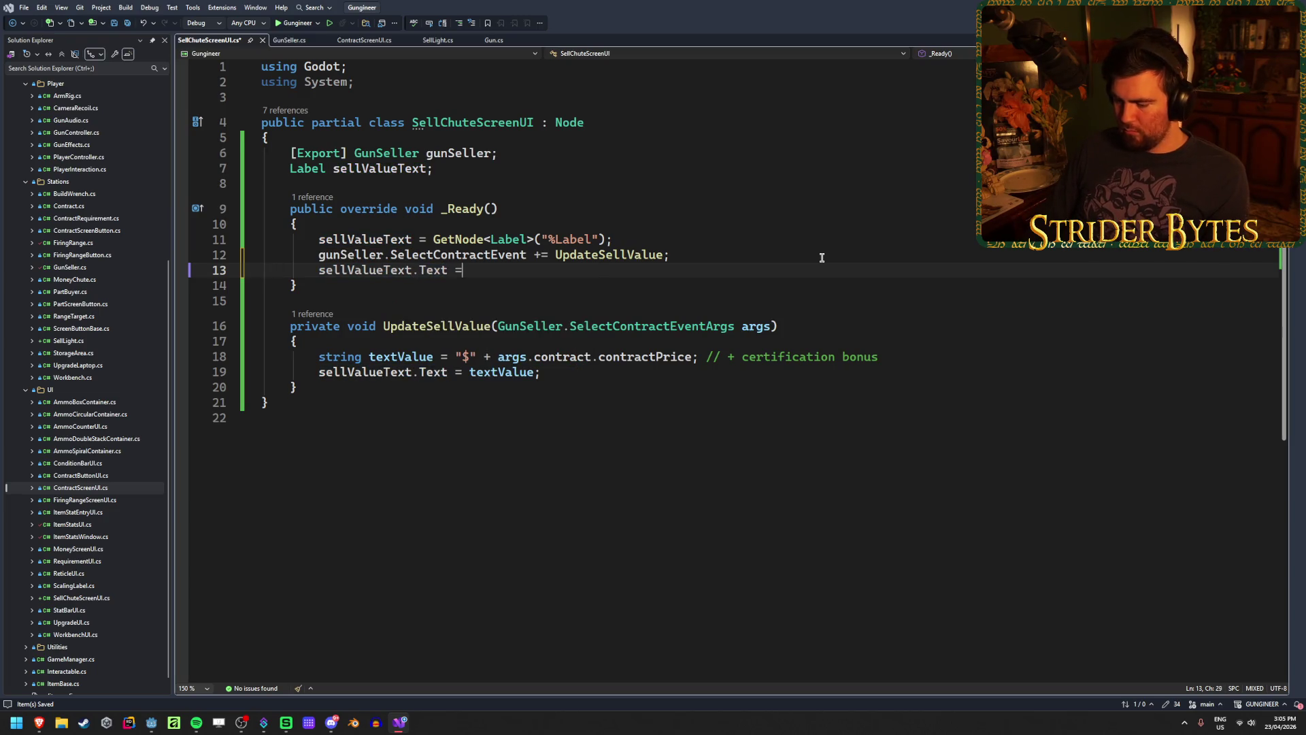
key(BackSpace)
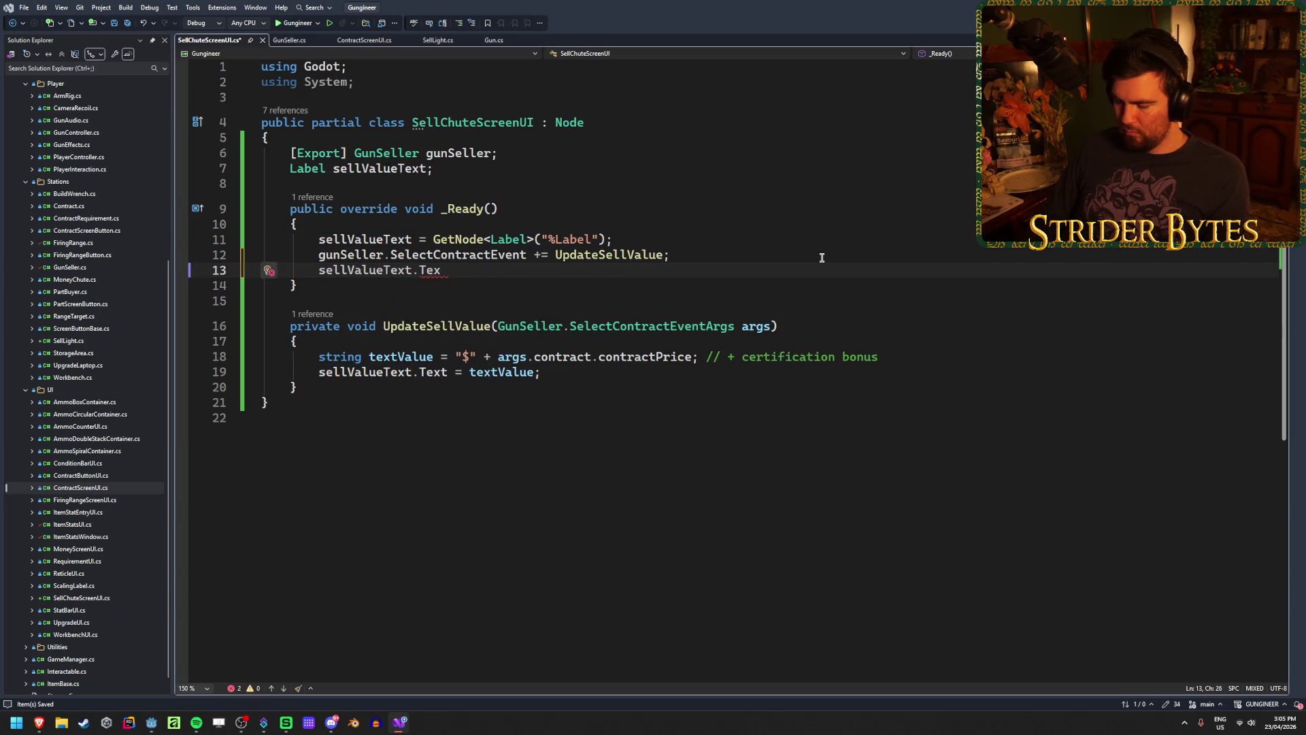
text(t.cl)
key(BackSpace)
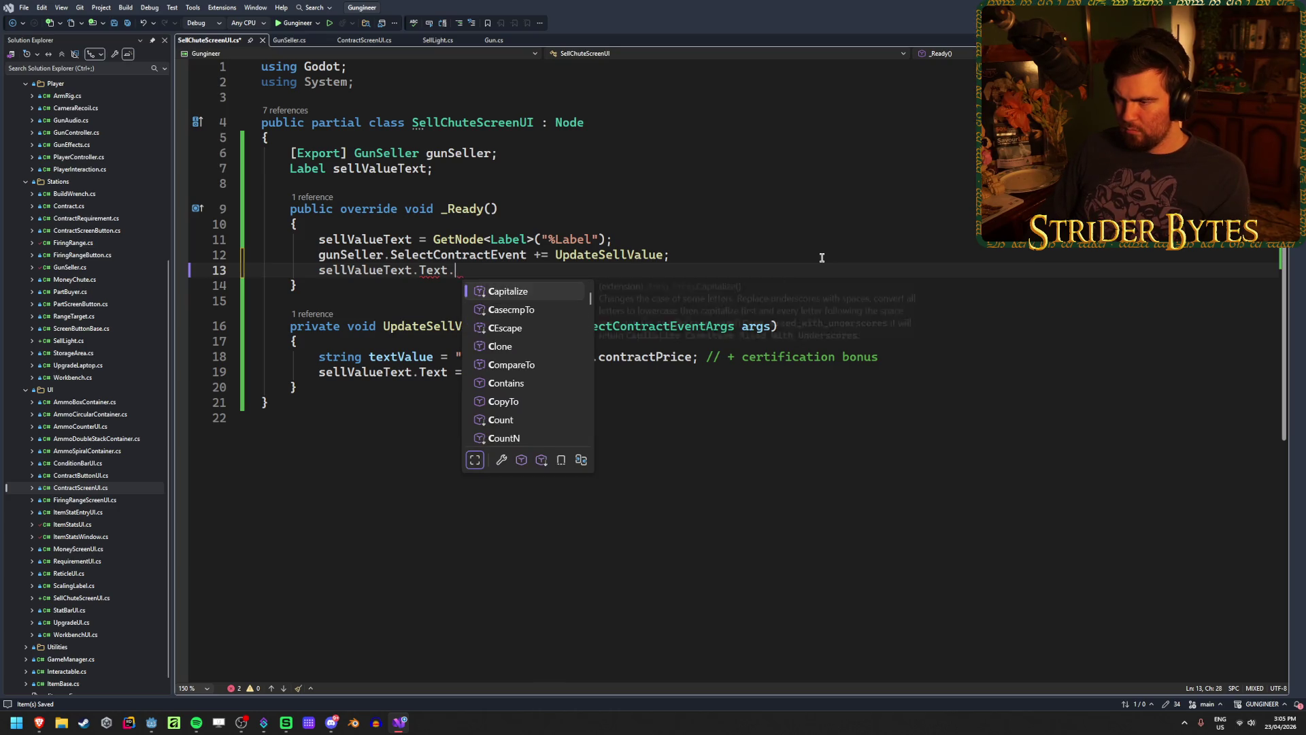
text(l)
key(BackSpace)
key(BackSpace)
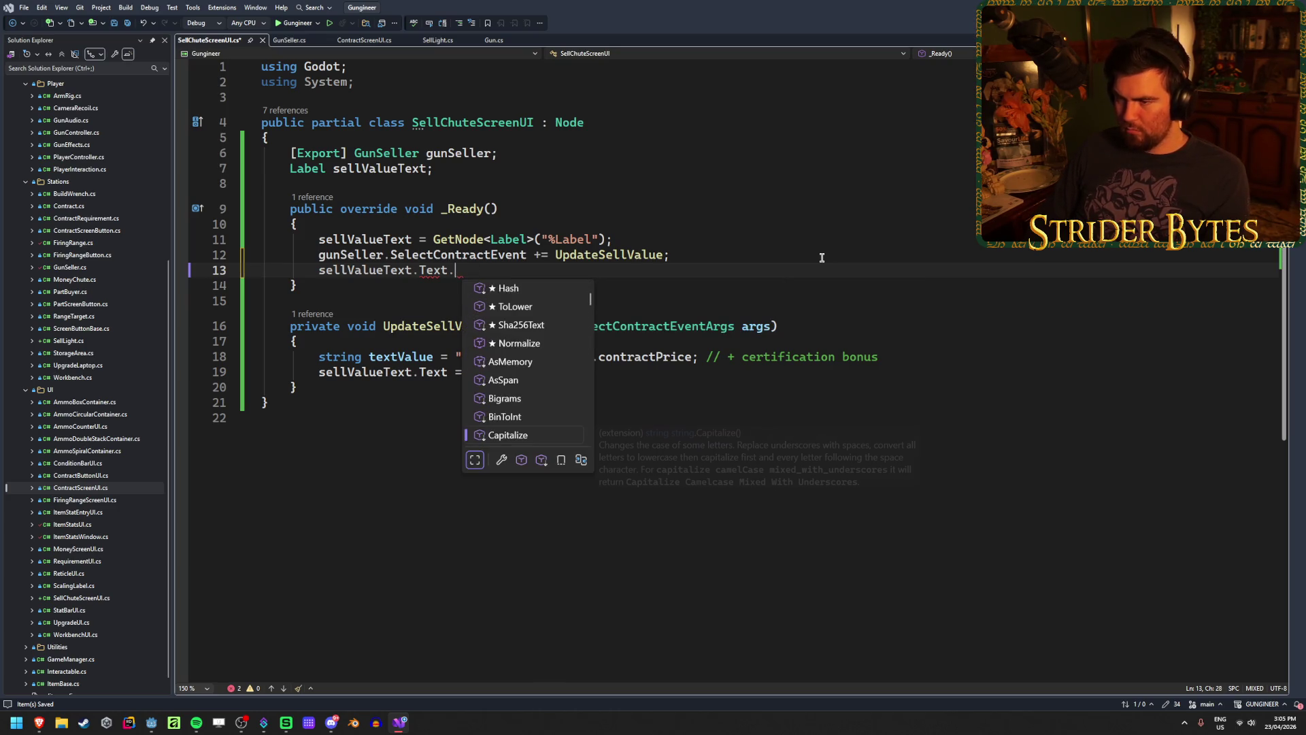
scroll(559, 320, down, 6)
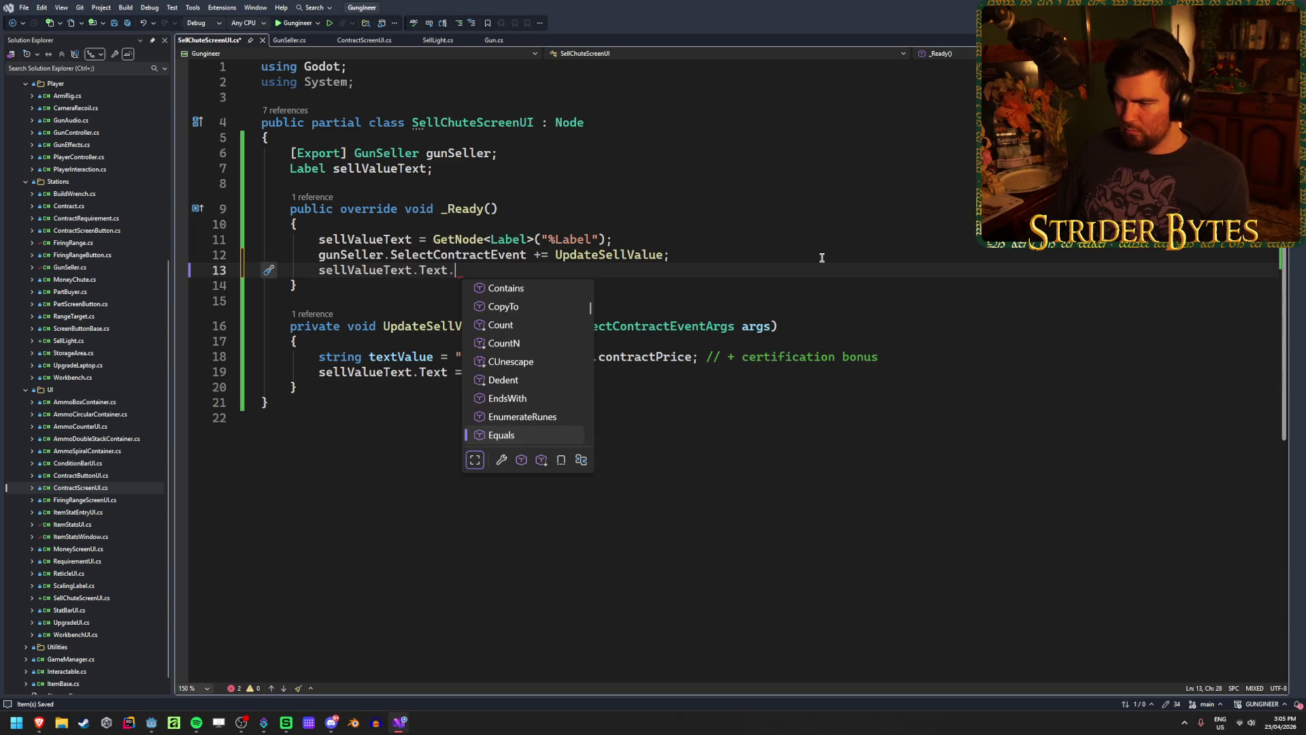
scroll(559, 320, down, 15)
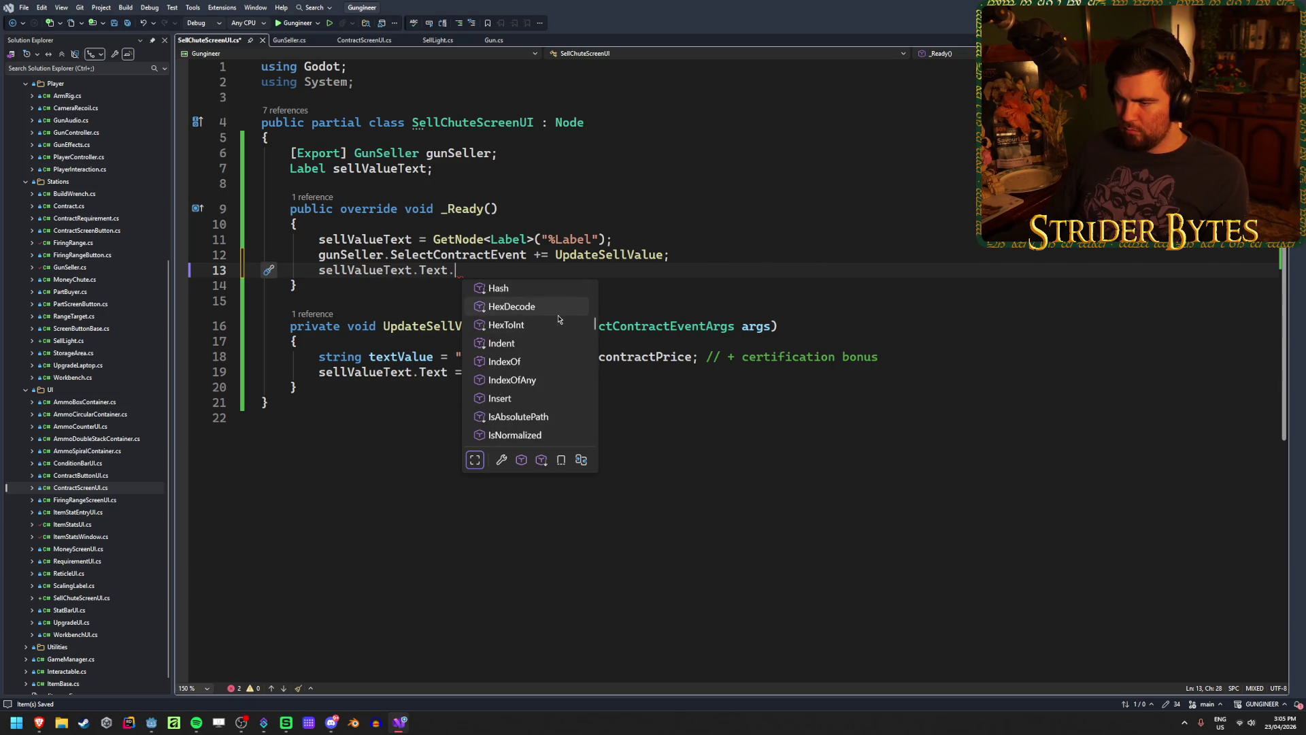
scroll(559, 320, down, 5)
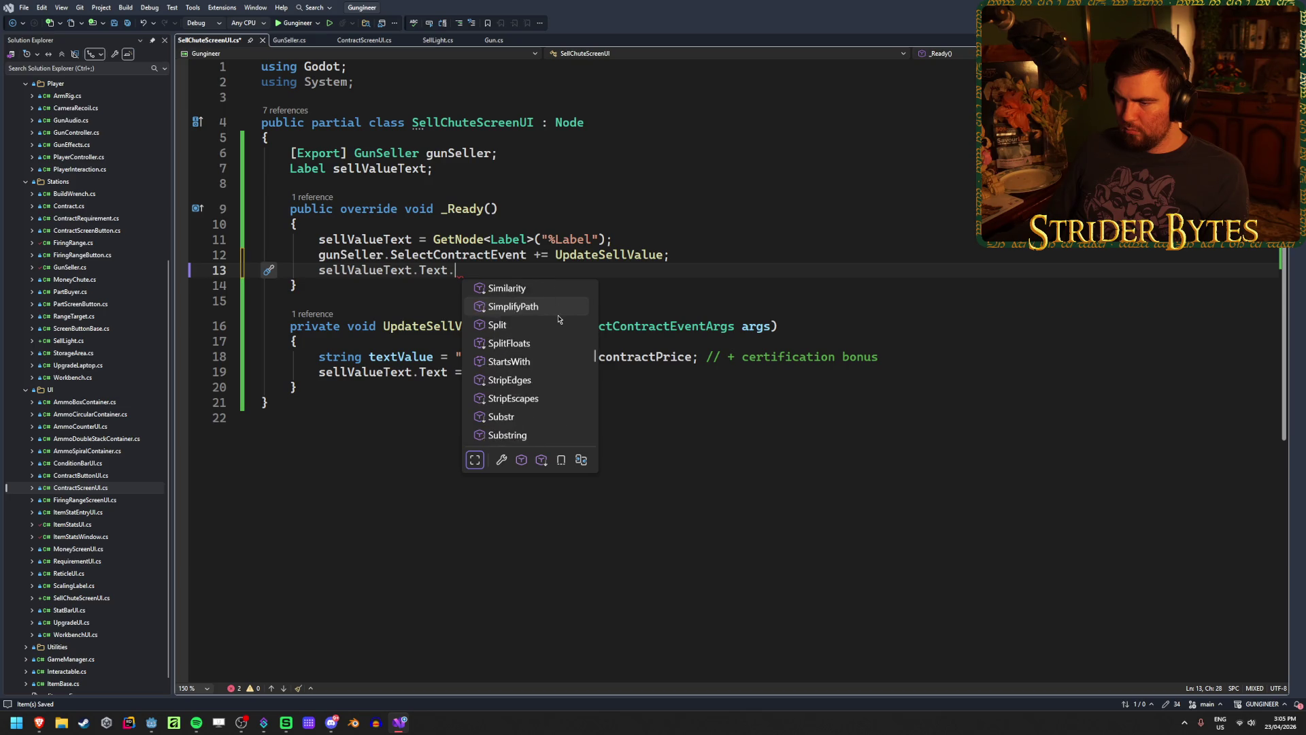
key(BackSpace)
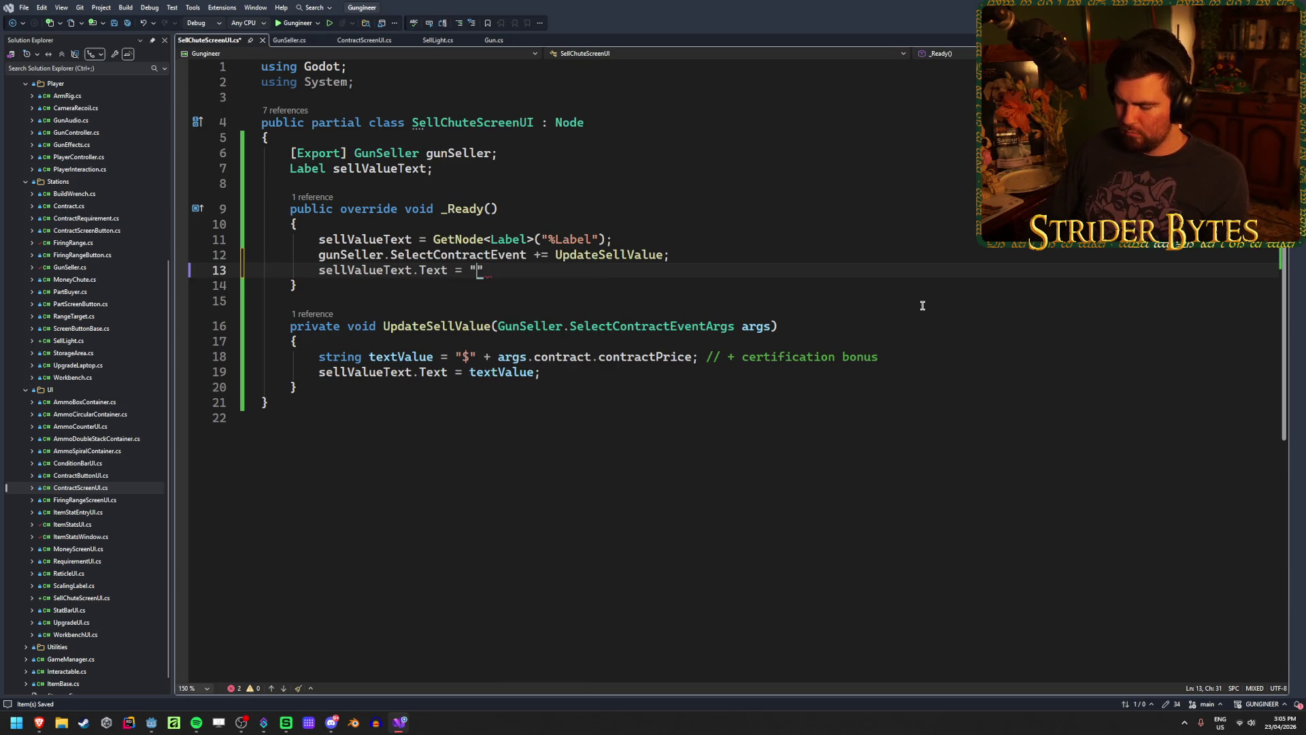
text(;)
key(ctrl+s)
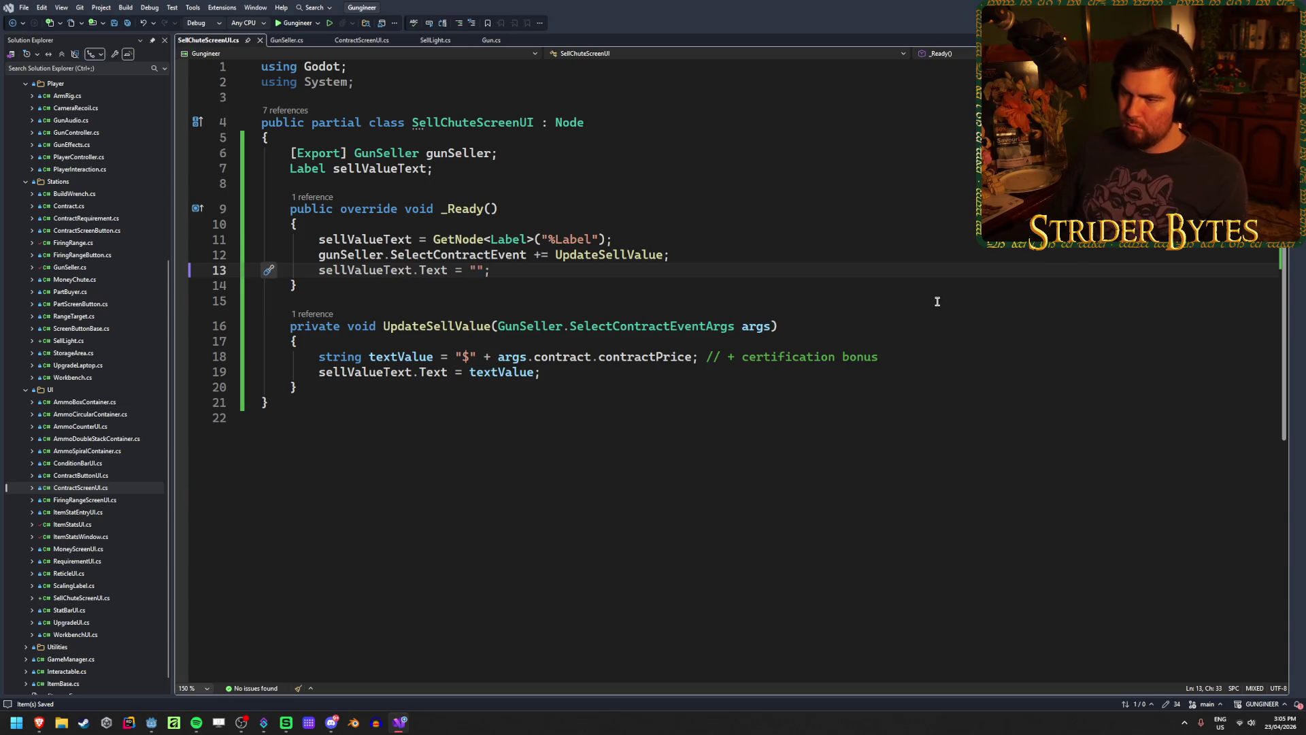
key(alt+Tab)
After a test run, assign the GunSeller node to SellChuteScreen's Gun Seller property and rerun
key(alt+b)
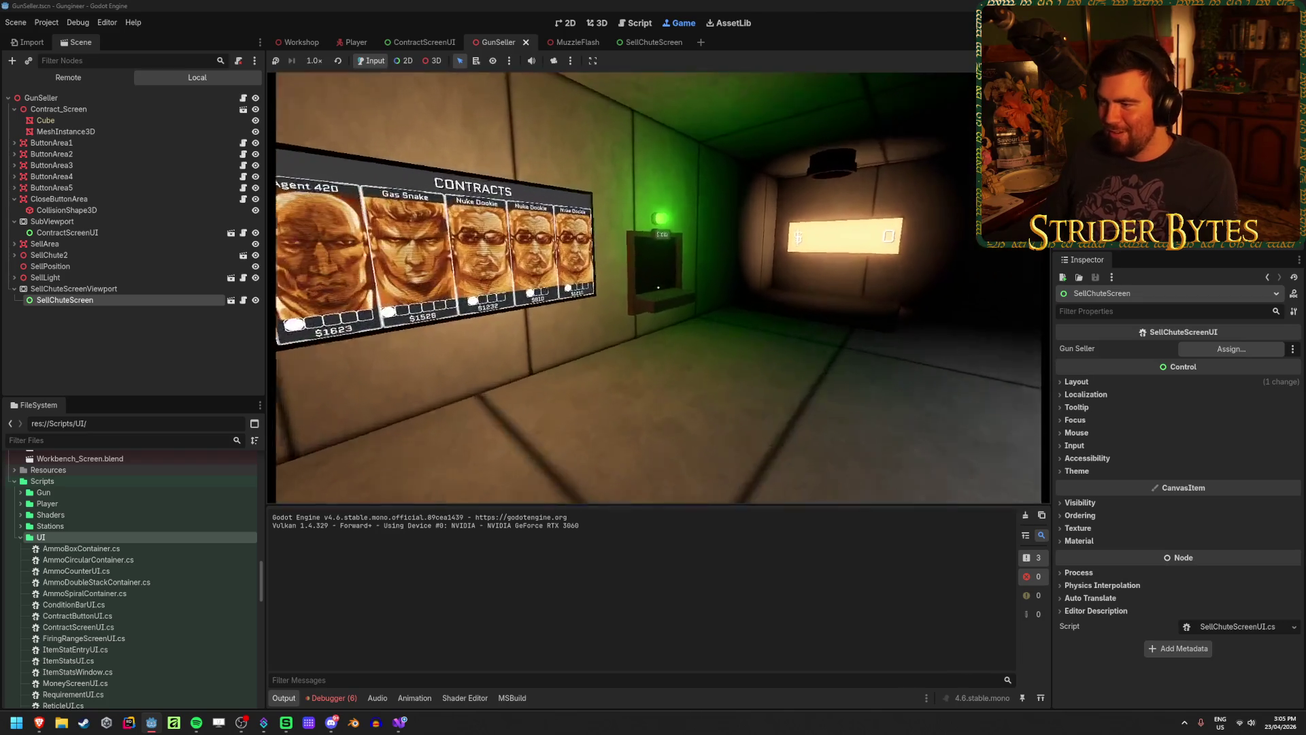
key(F8)
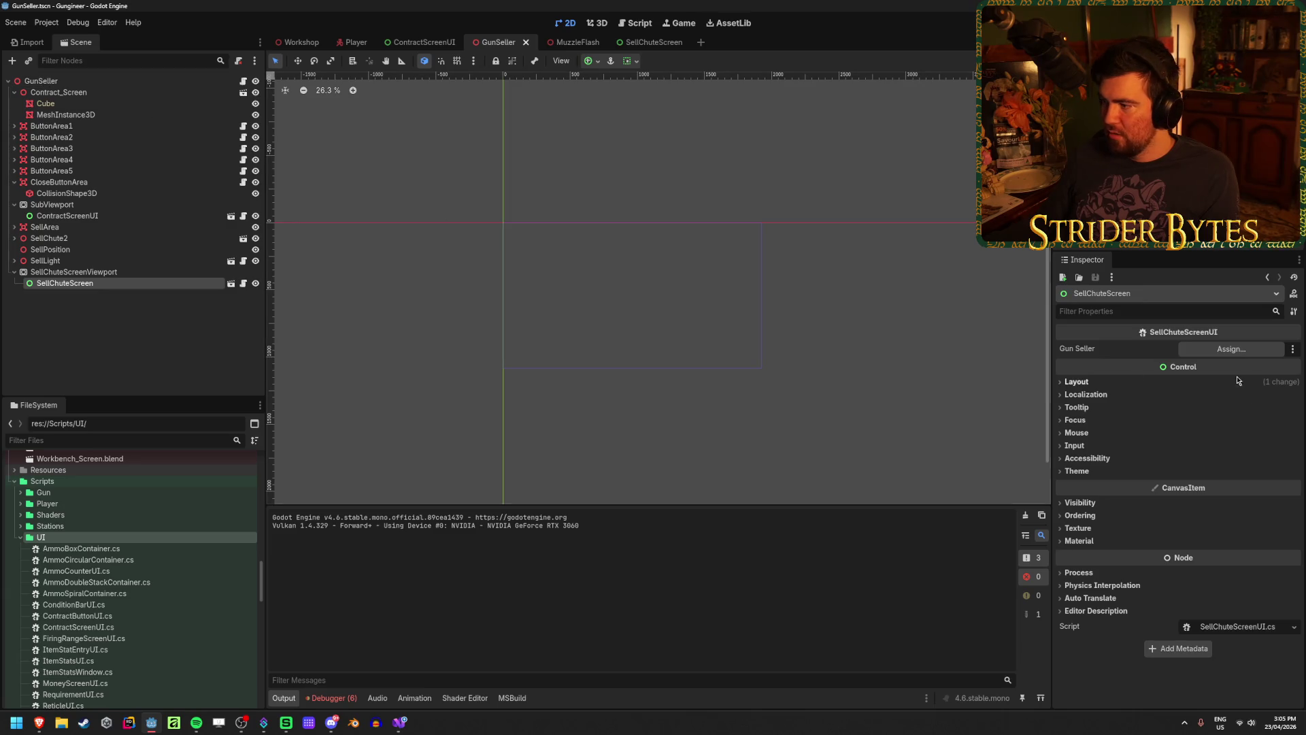
click(1231, 349)
click(584, 241)
click(614, 533)
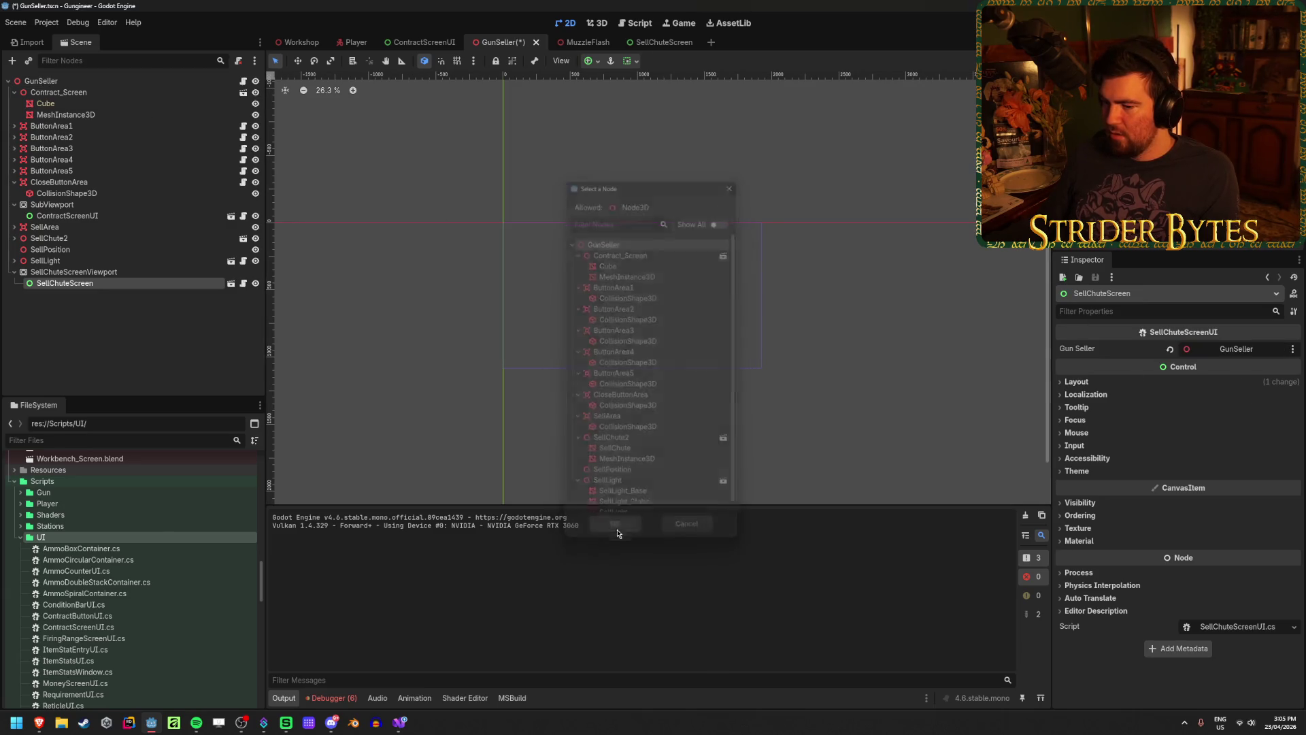
key(F5)
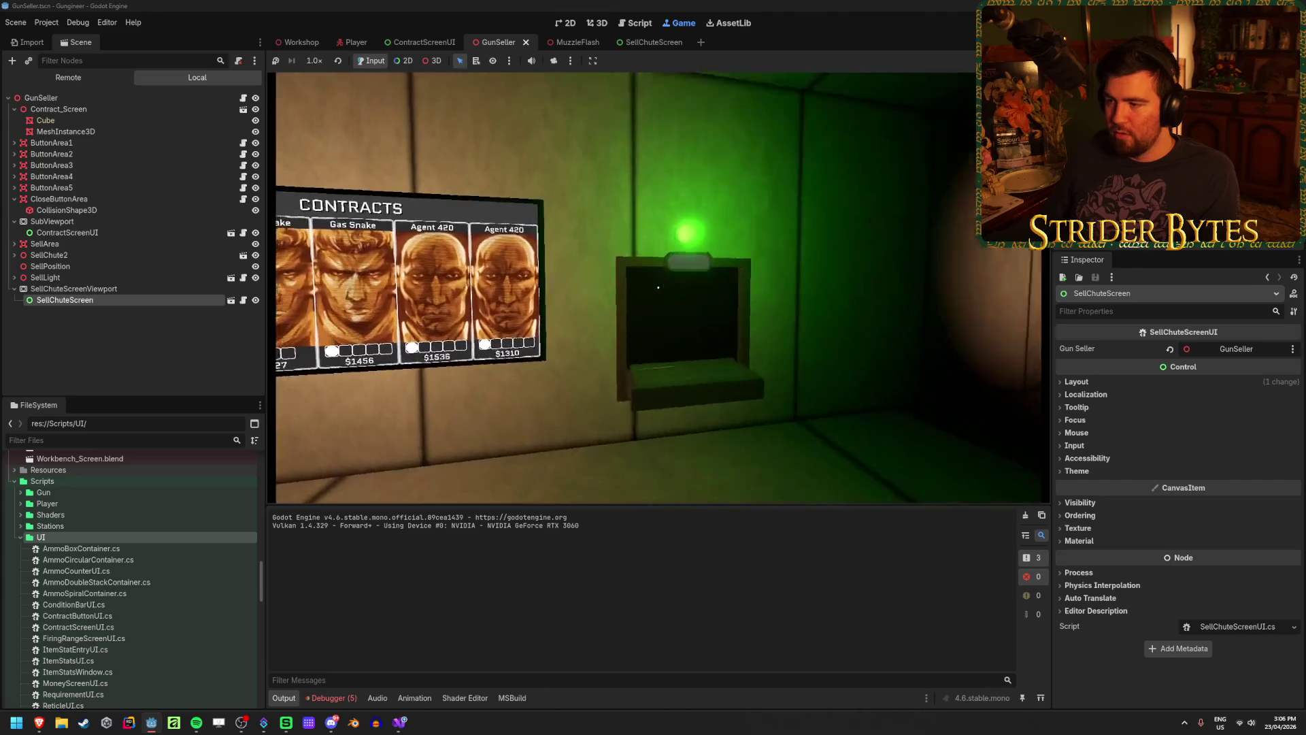
Select the $1310, $1456 and $927 contracts to check the chute price, then stop the game
click(657, 287)
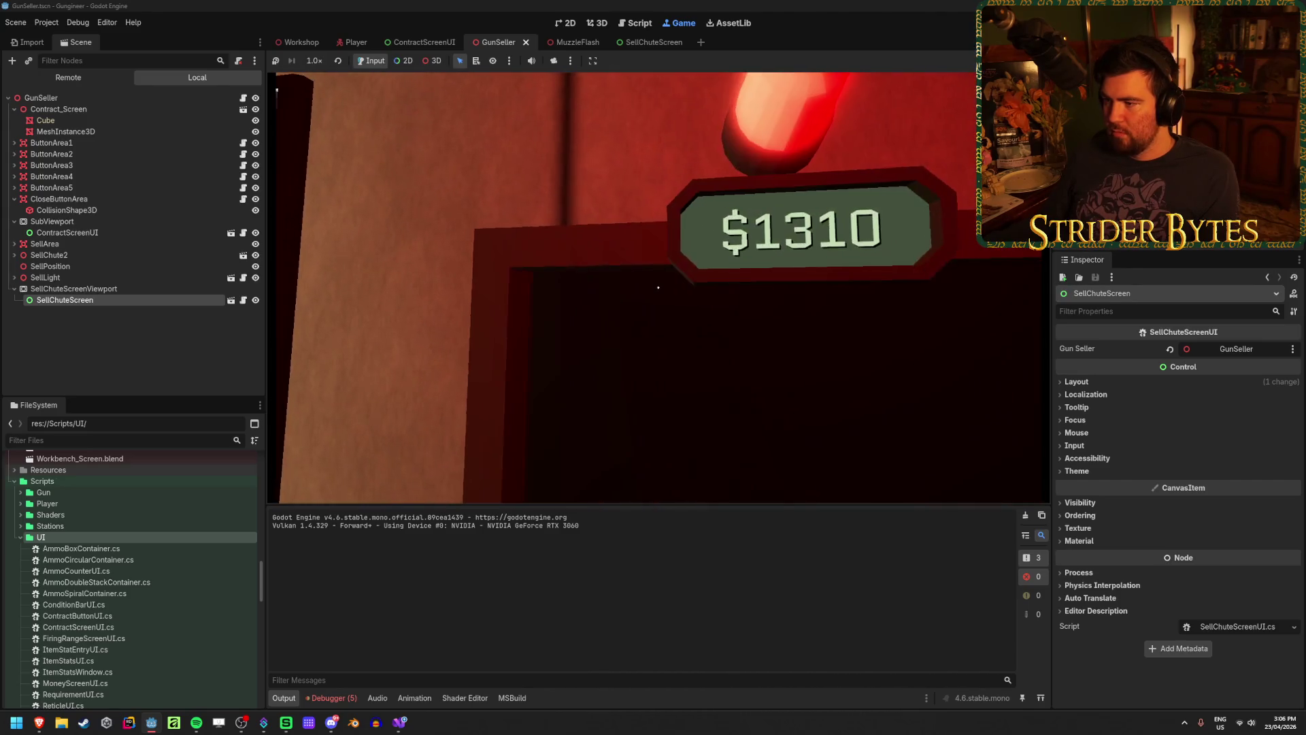
key(s)
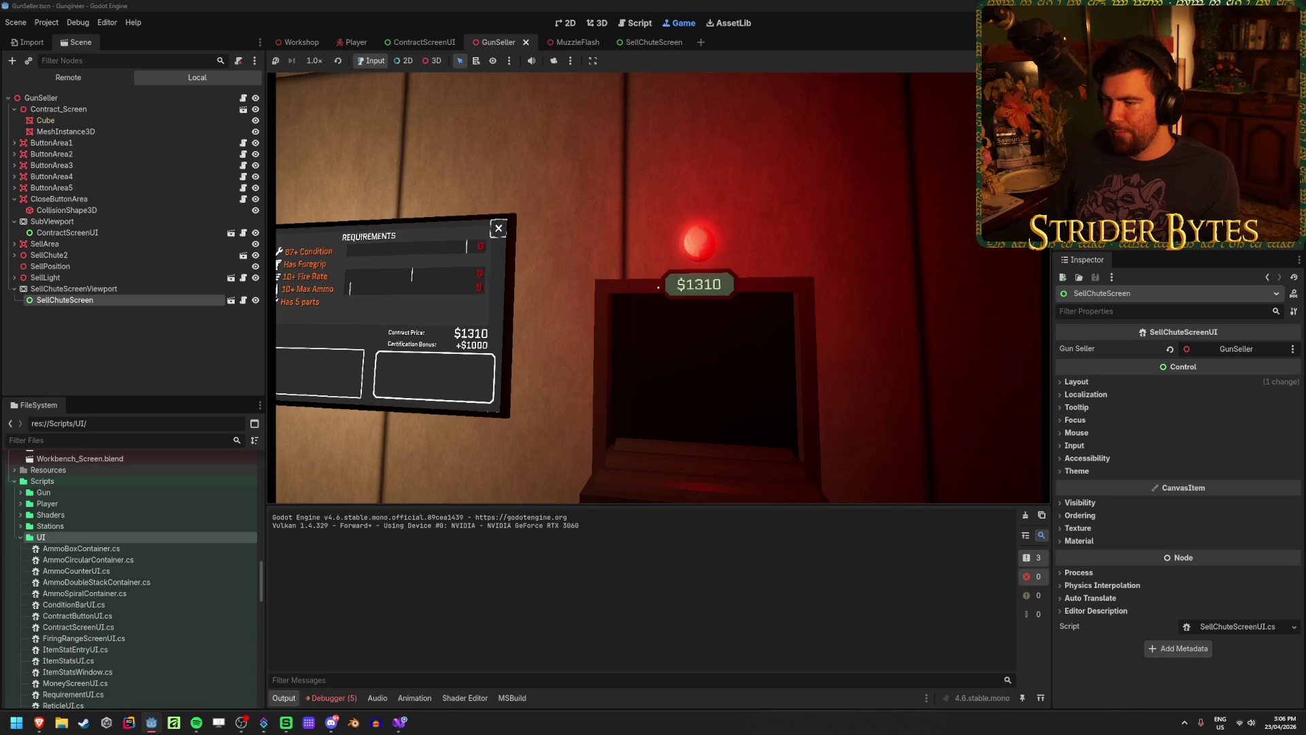
key(a)
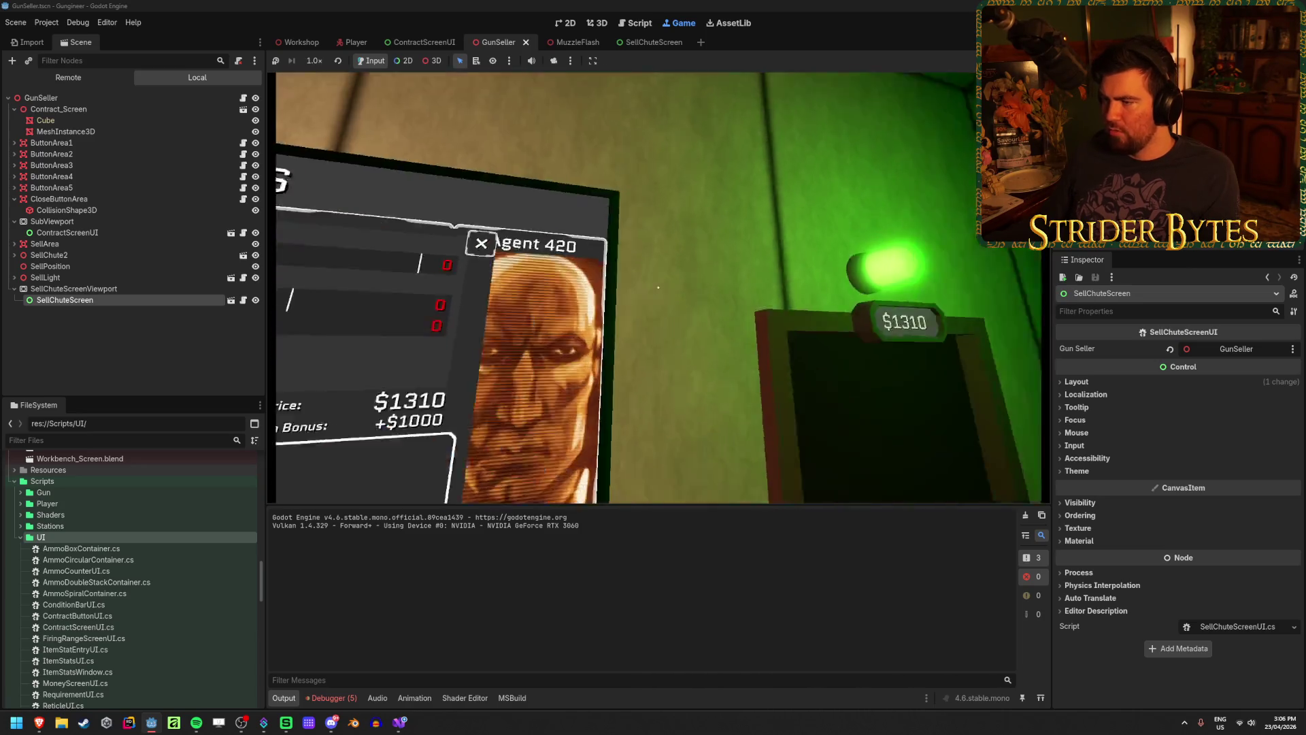
click(657, 287)
key(a)
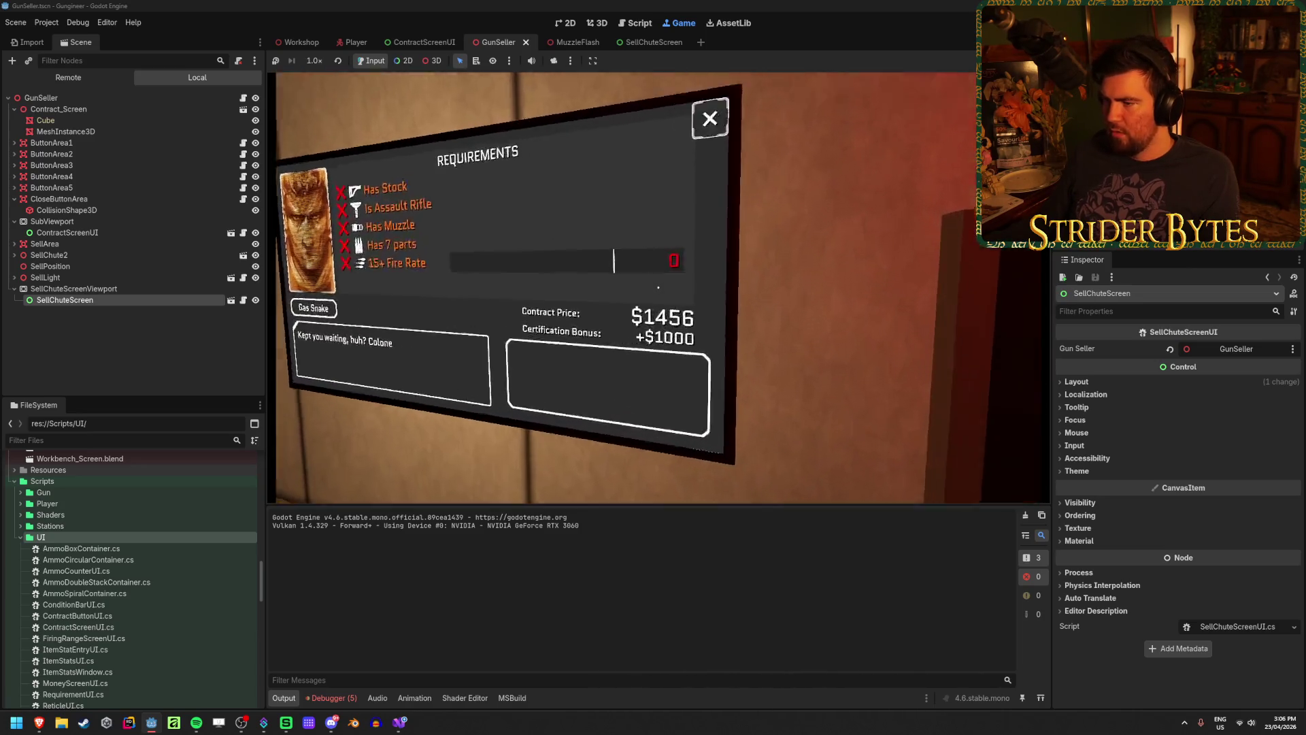
key(w)
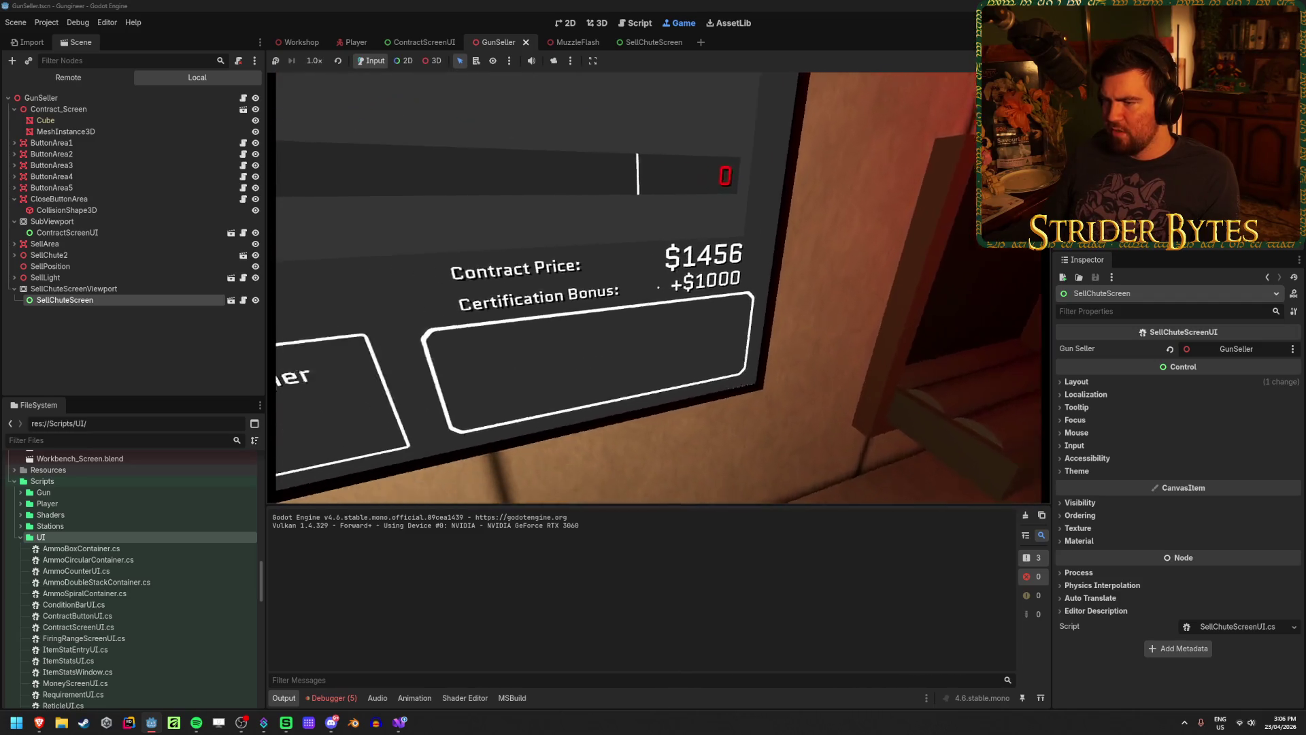
key(s)
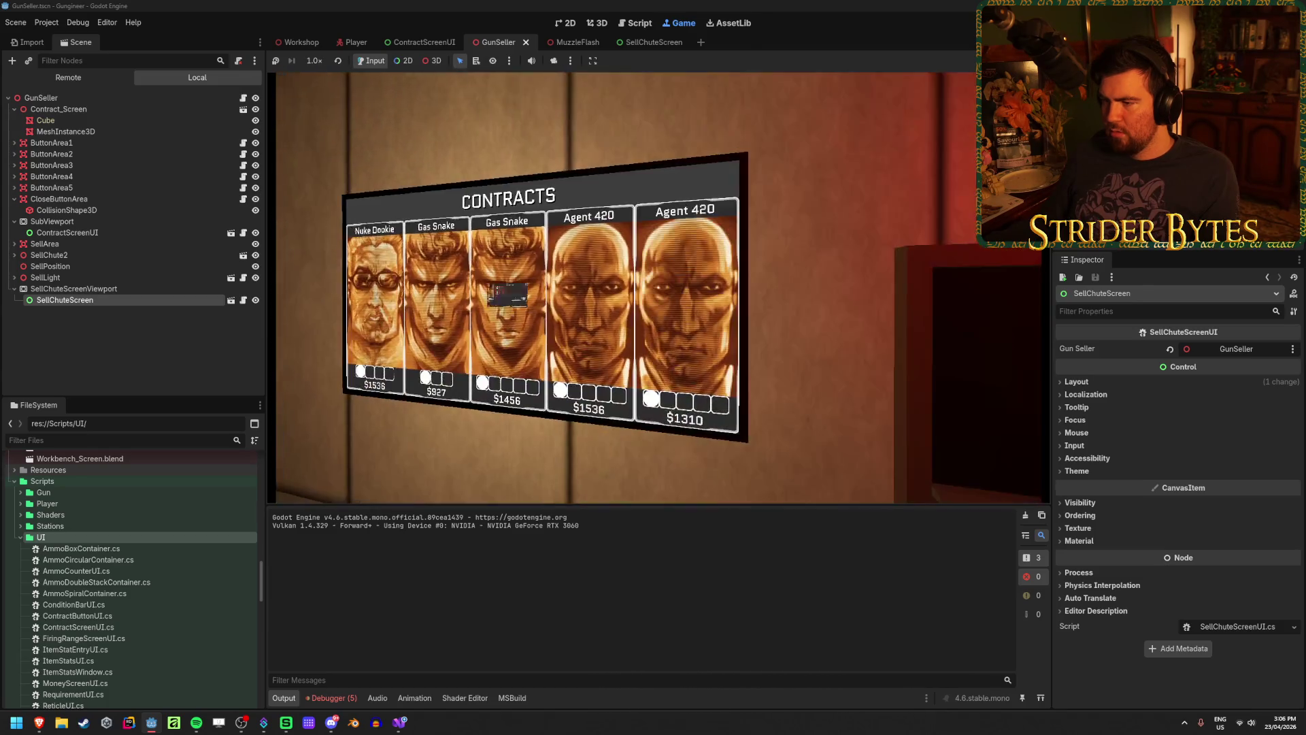
key(e)
key(e)
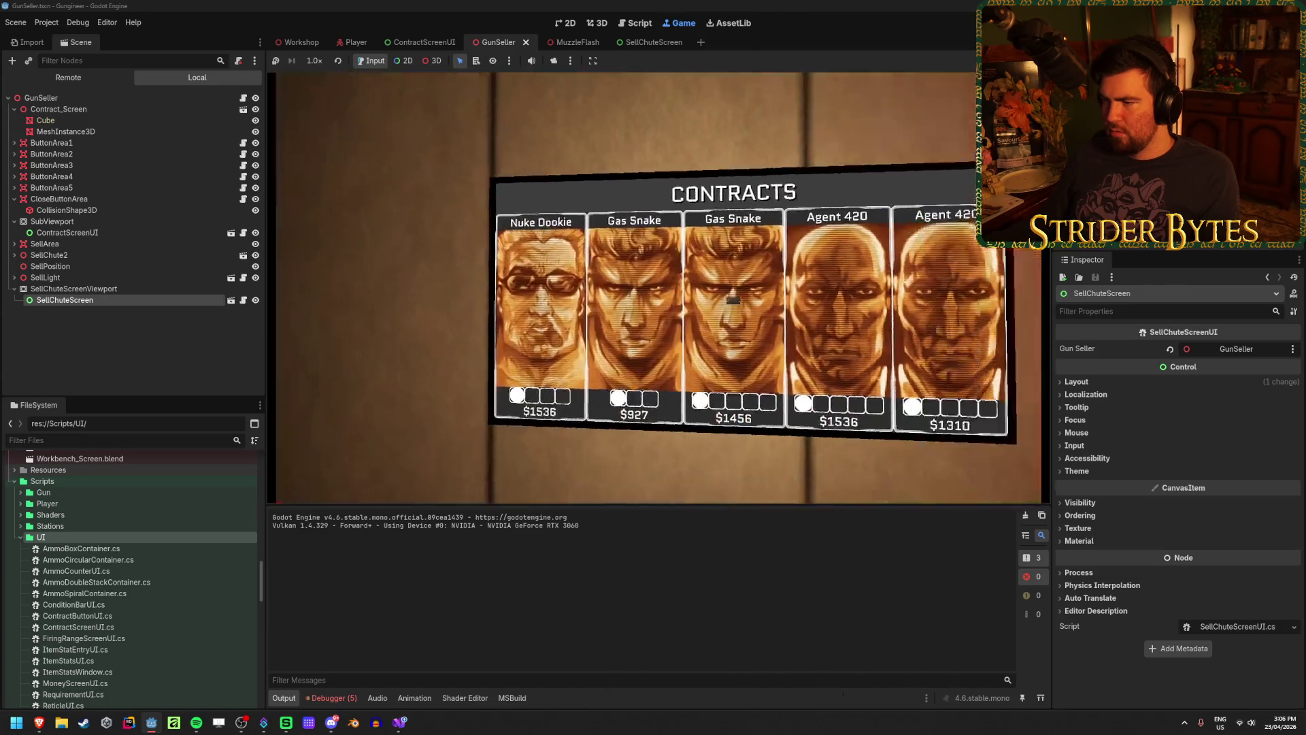
key(e)
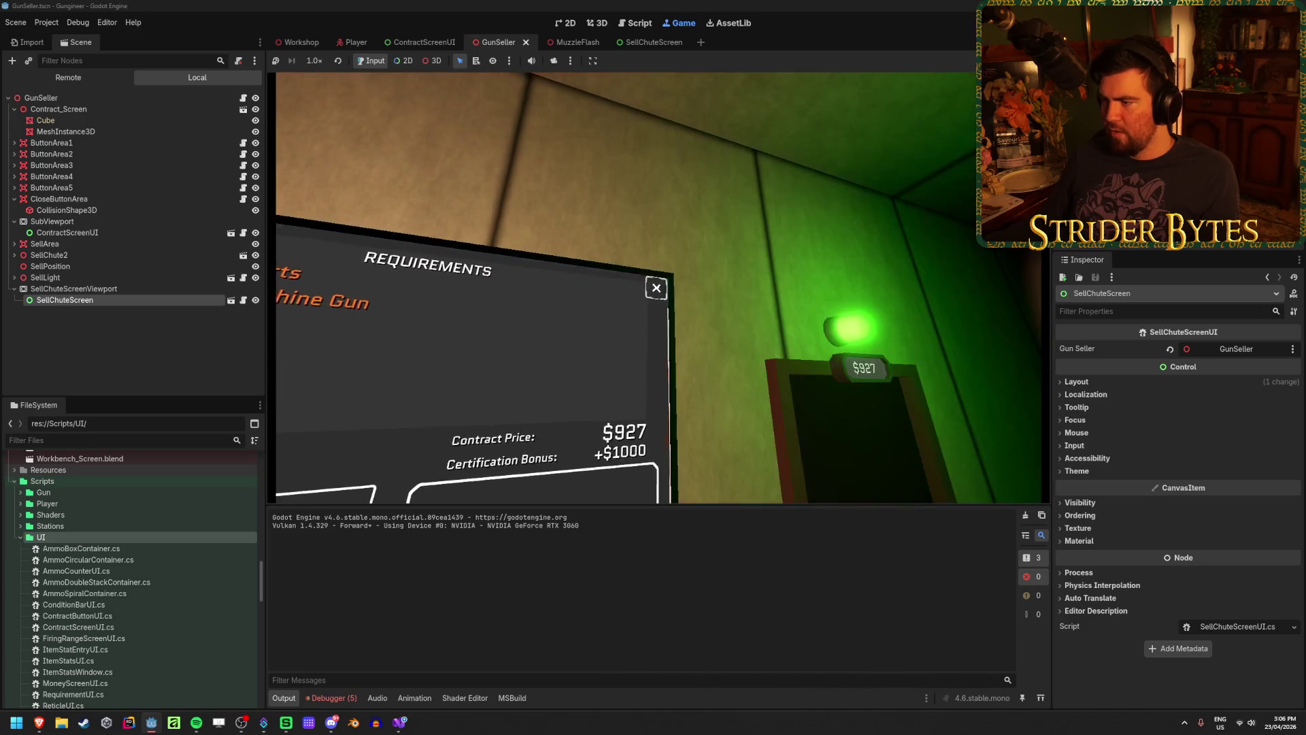
key(e)
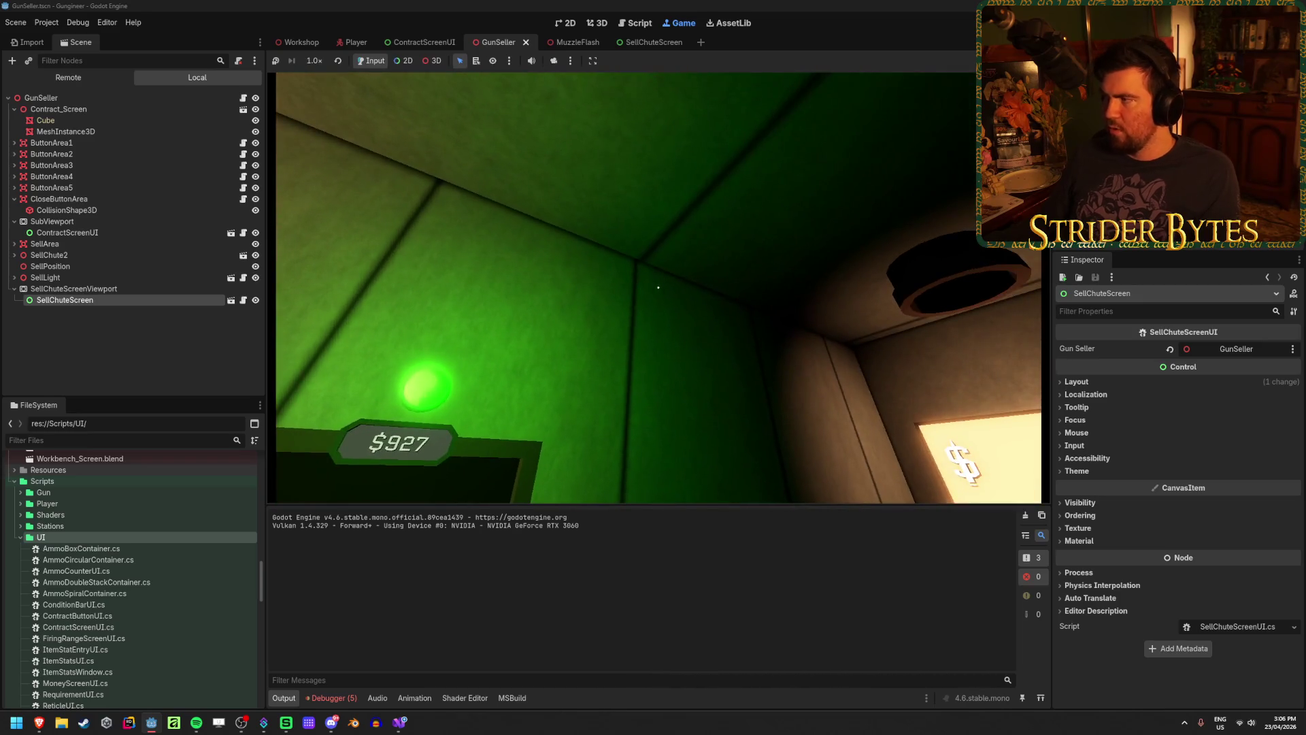
key(F8)
click(400, 723)
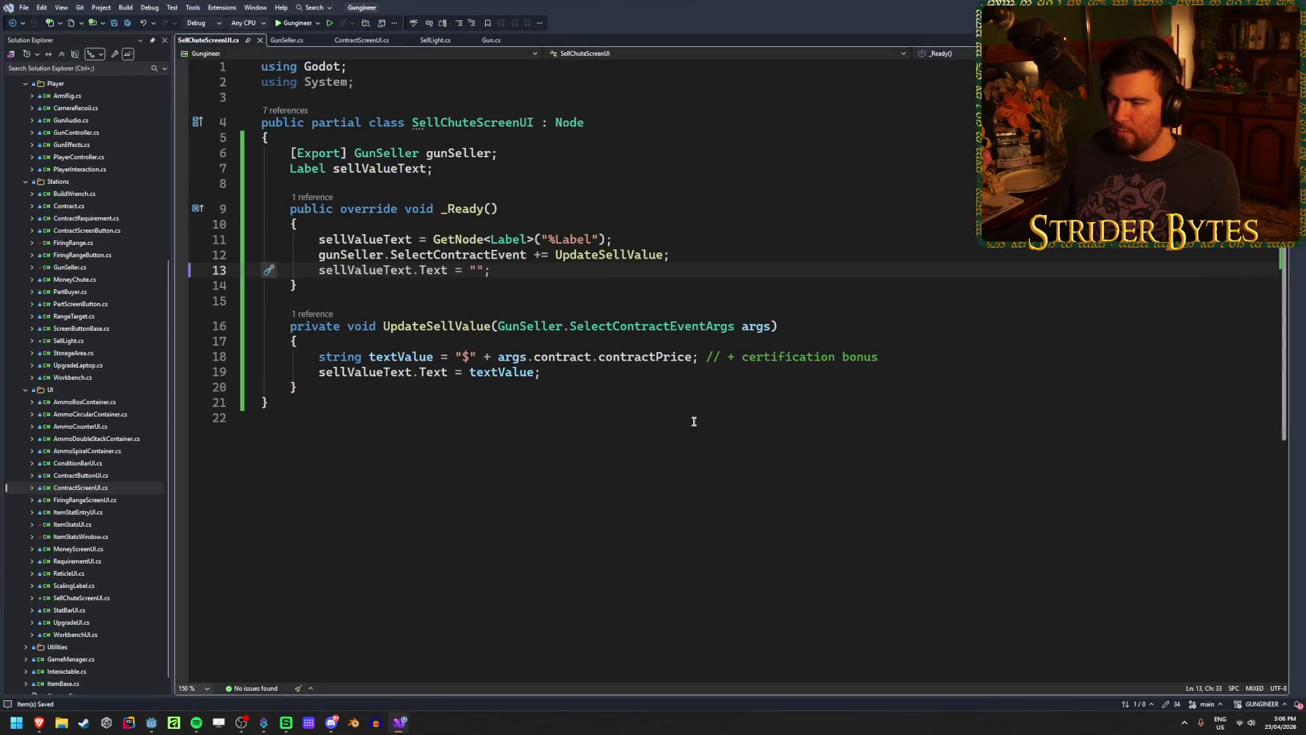
Add a new gunSeller.CloseContractEvent line below the SelectContractEvent subscription in _Ready
click(873, 328)
click(313, 391)
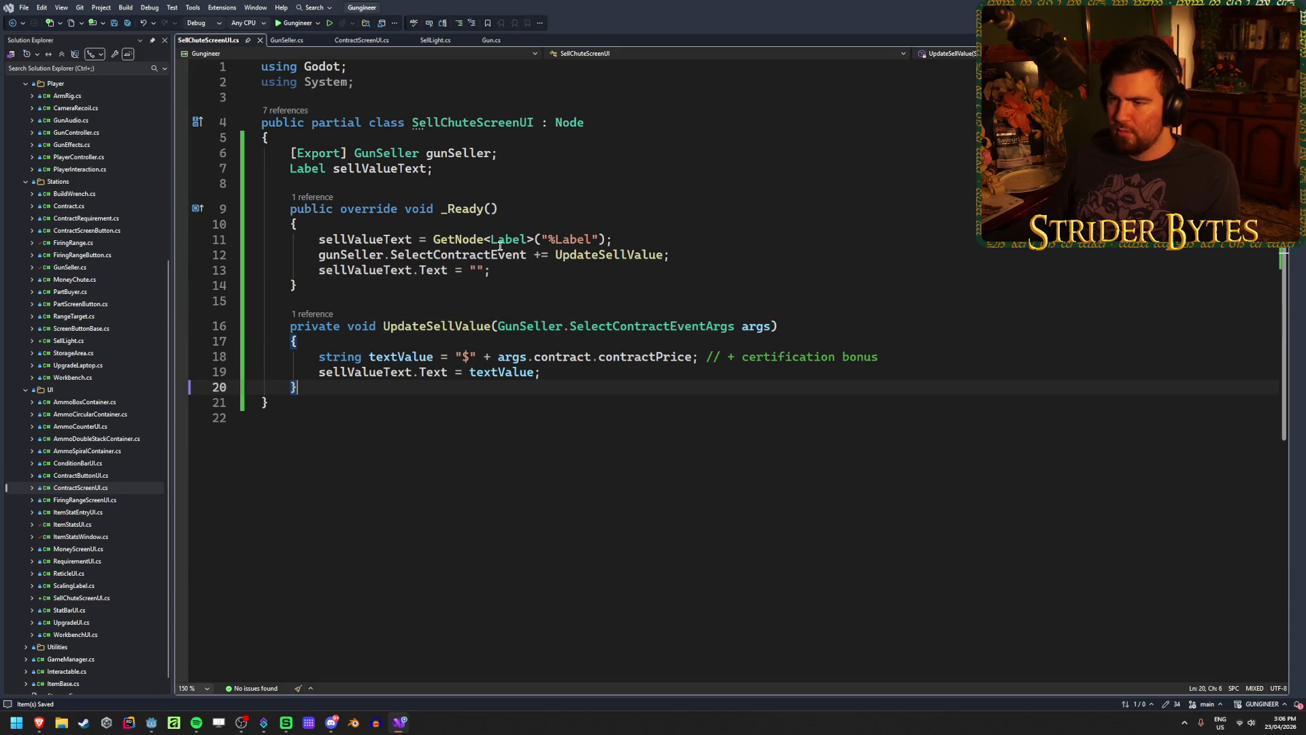
click(704, 253)
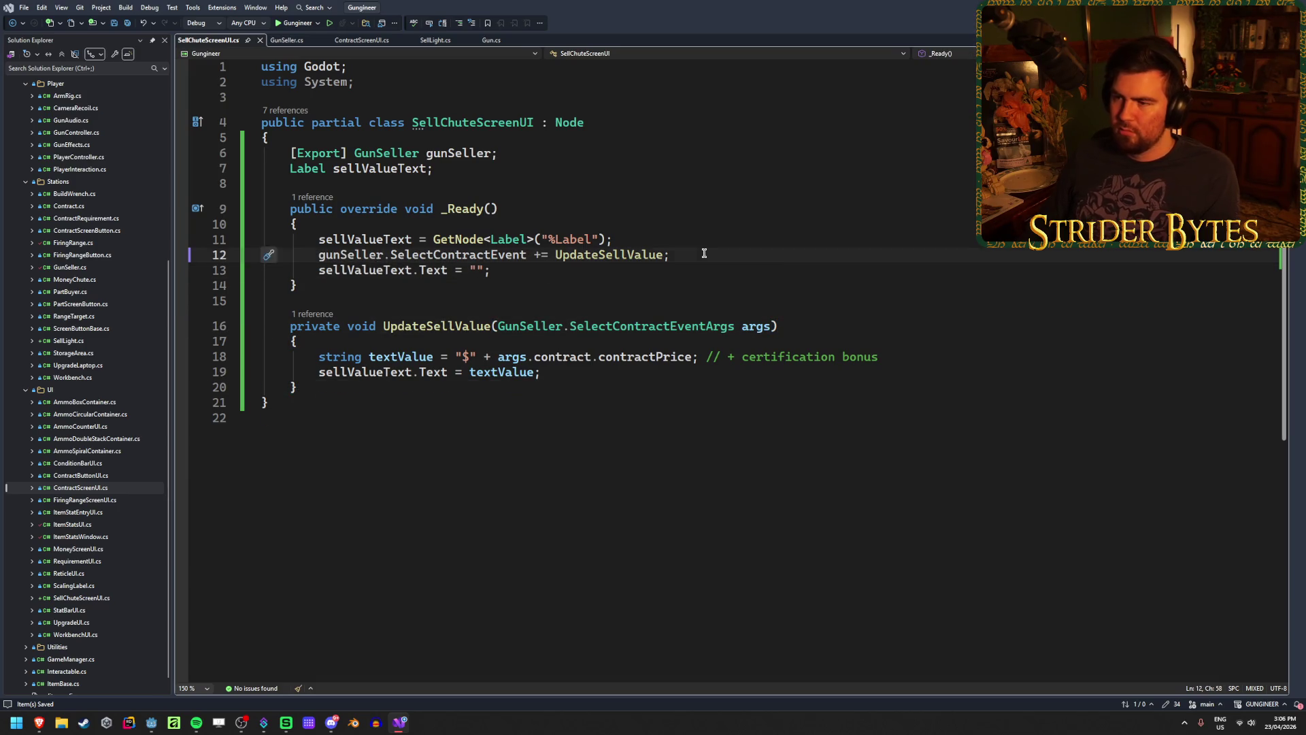
key(Return)
key(Return)
key(ctrl+s)
key(Up)
key(Up)
key(Return)
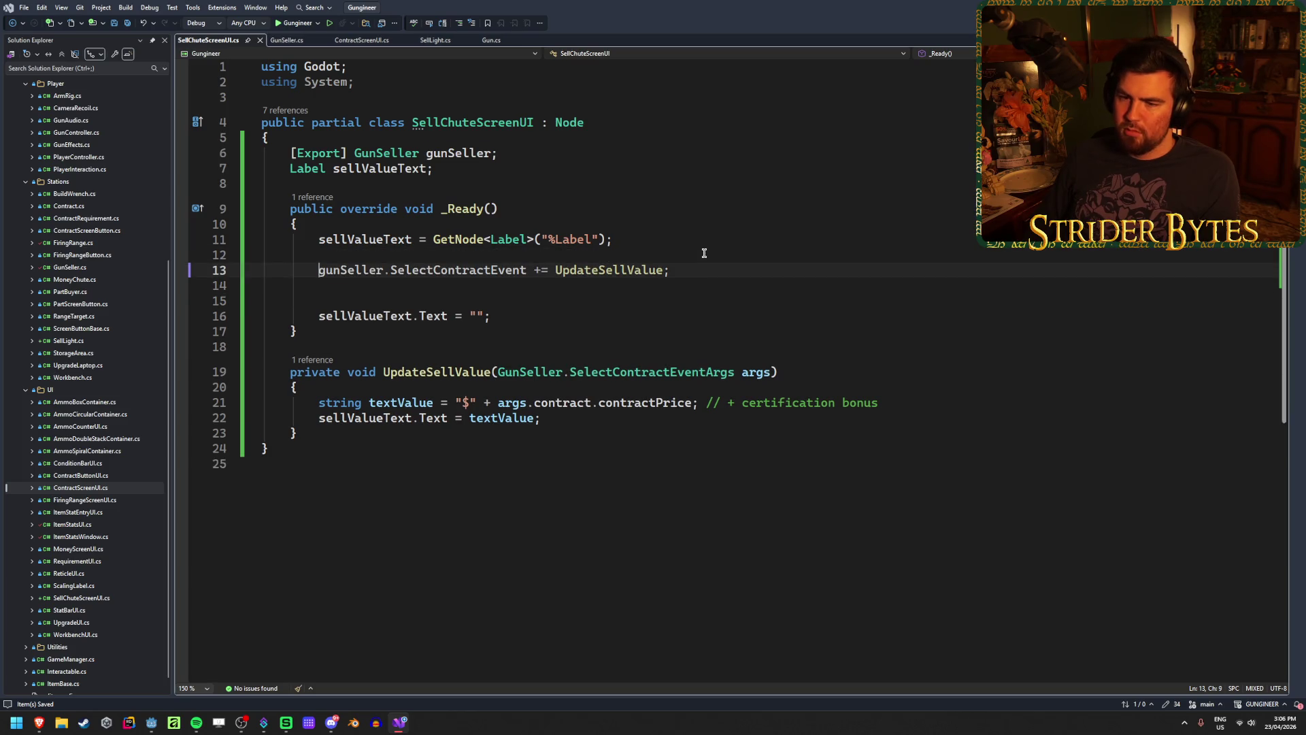
key(Down)
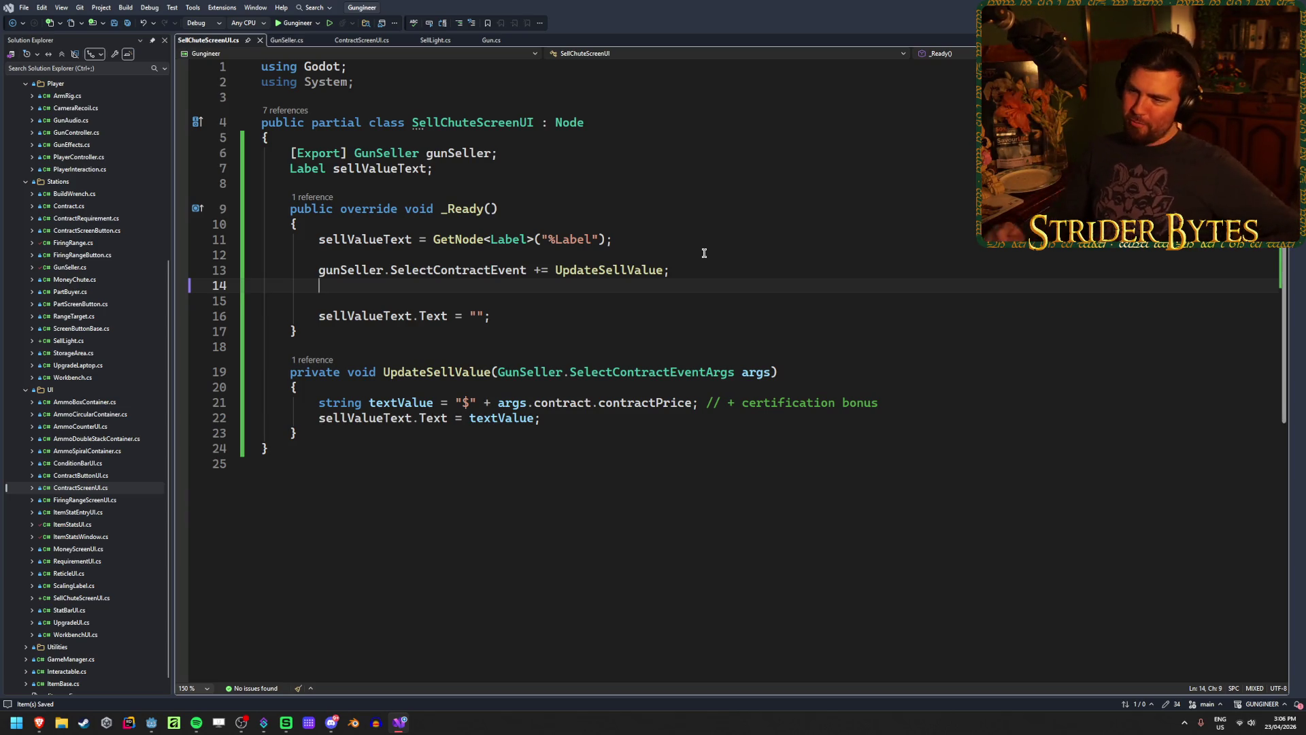
text(gunSeller.)
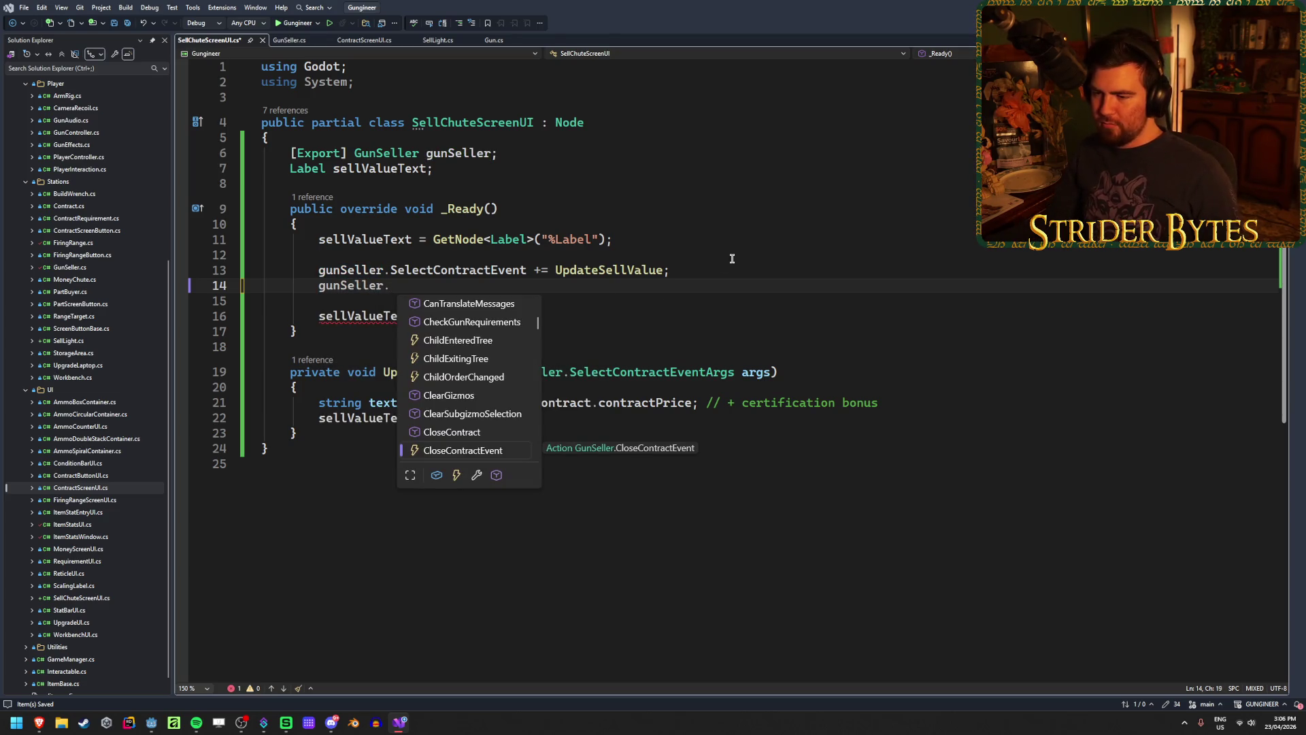
text(event)
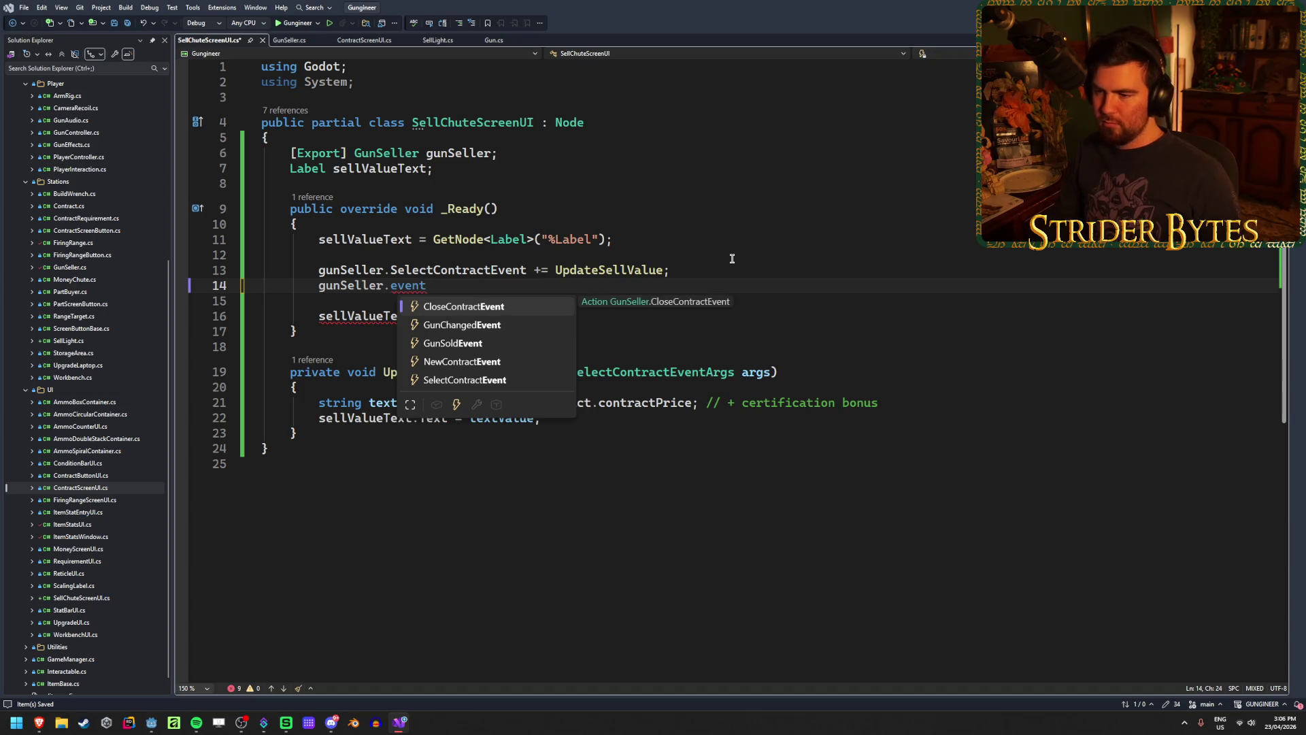
key(Down)
key(Down)
key(Down)
key(Up)
key(Up)
key(Up)
key(Up)
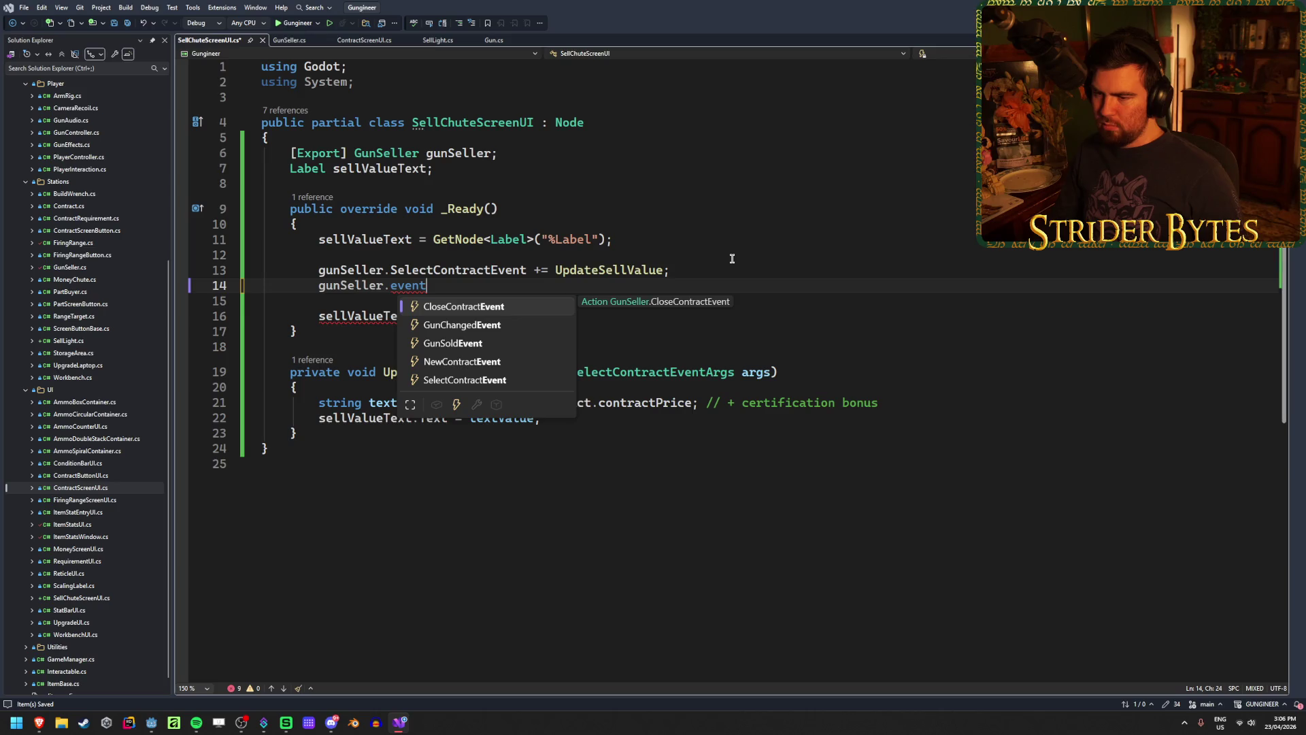
key(Tab)
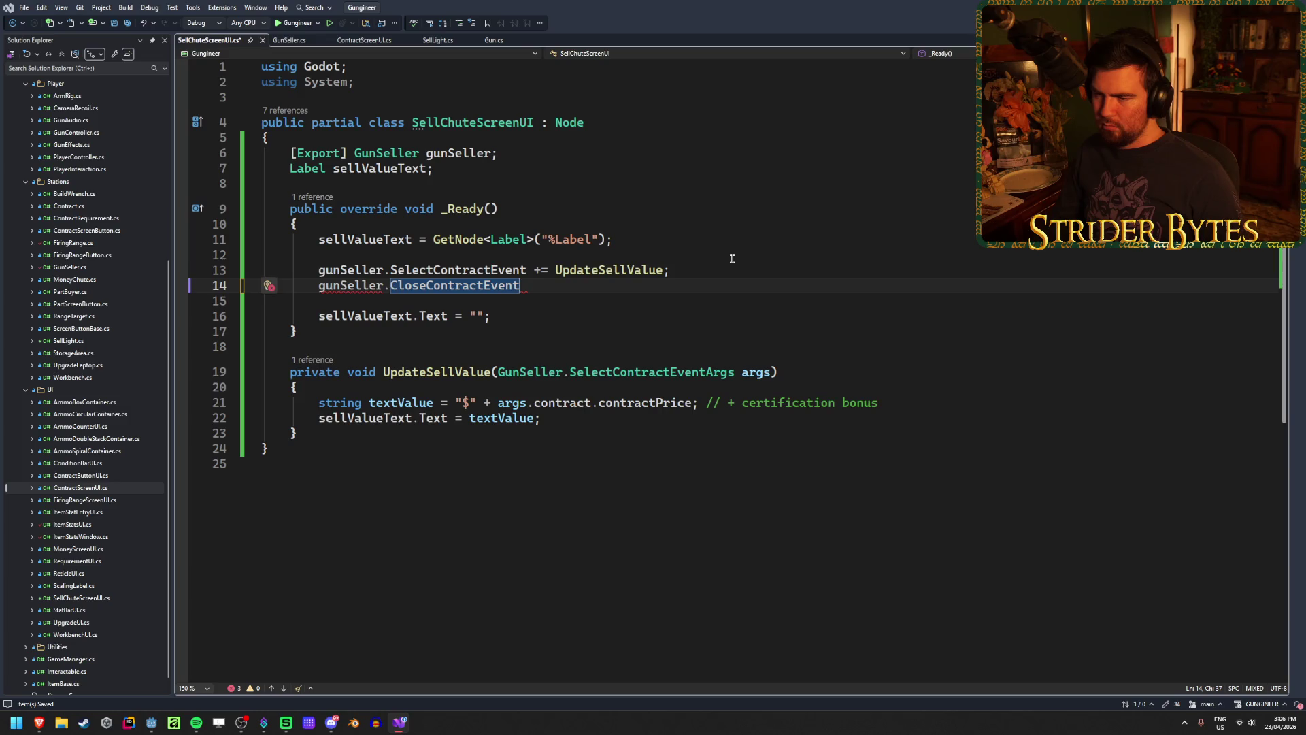
Rename the UpdateSellValue method to SetContractPrice and append += to the CloseContractEvent line
click(793, 372)
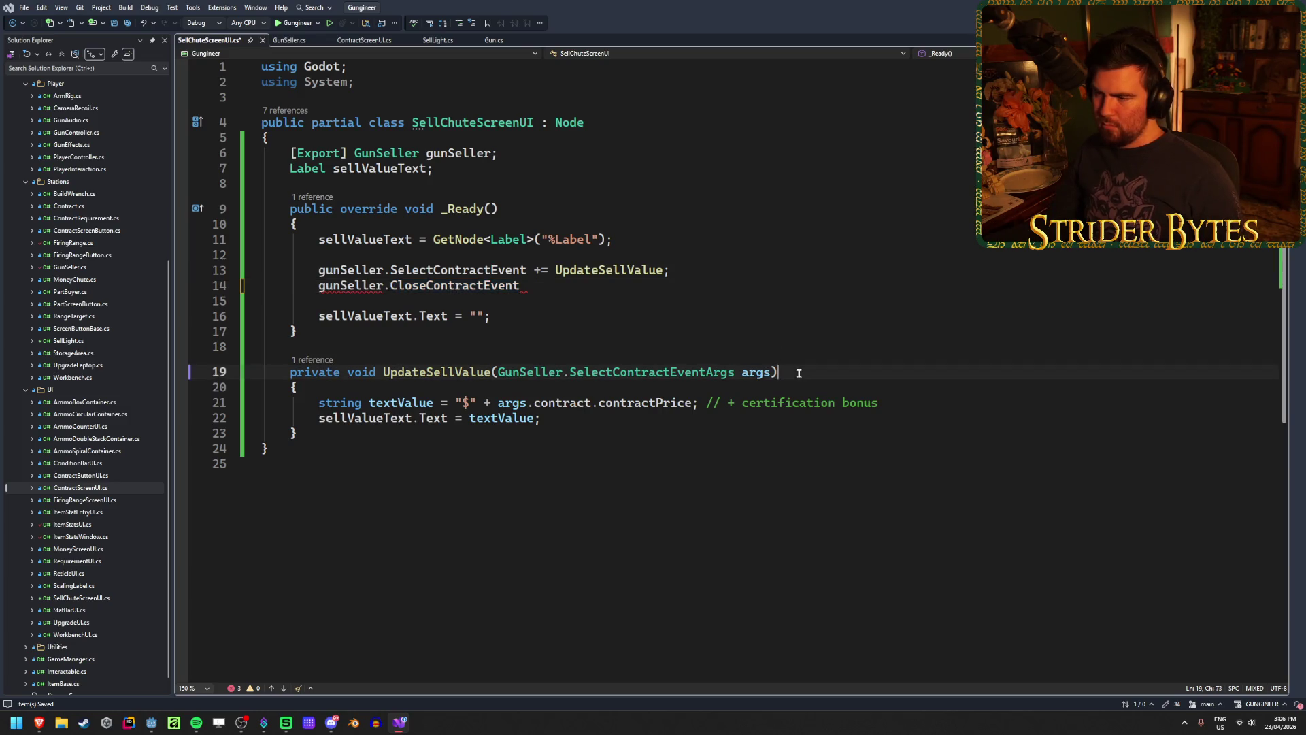
click(613, 421)
key(Up)
key(Up)
key(Up)
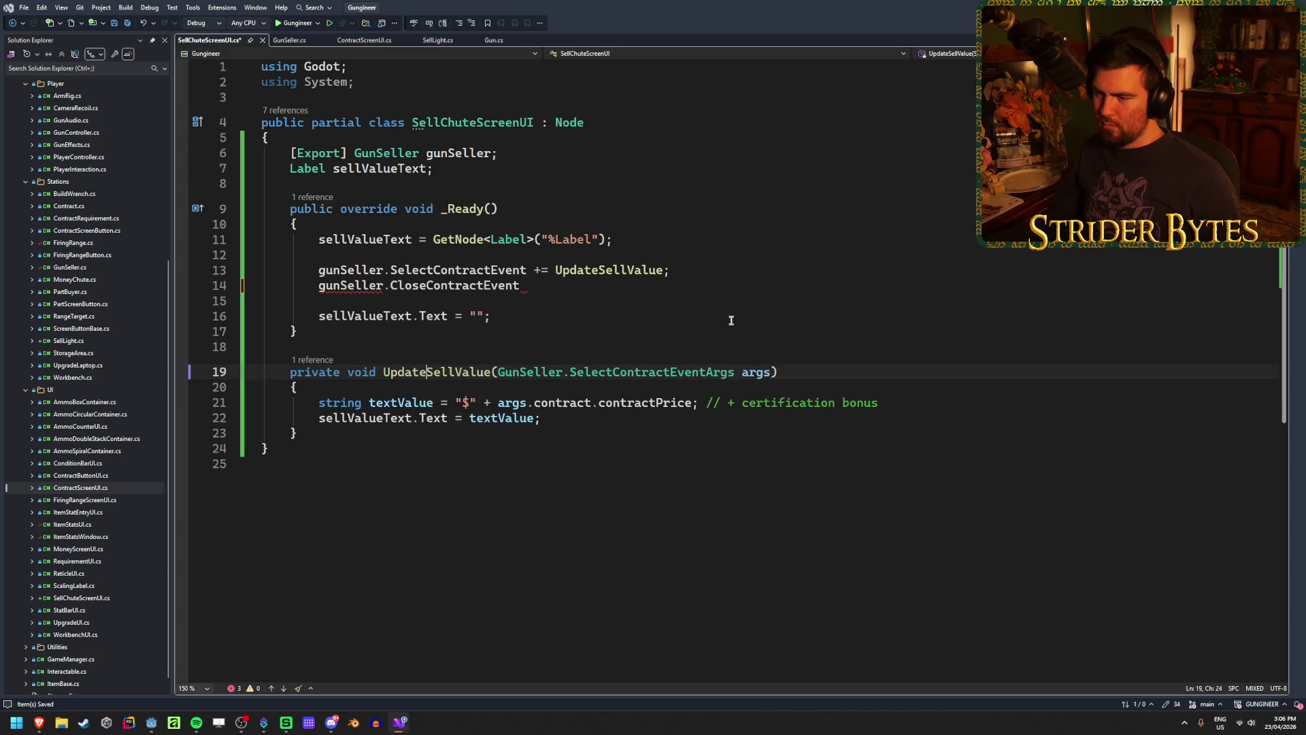
key(ctrl+r)
key(ctrl+r)
text(Set)
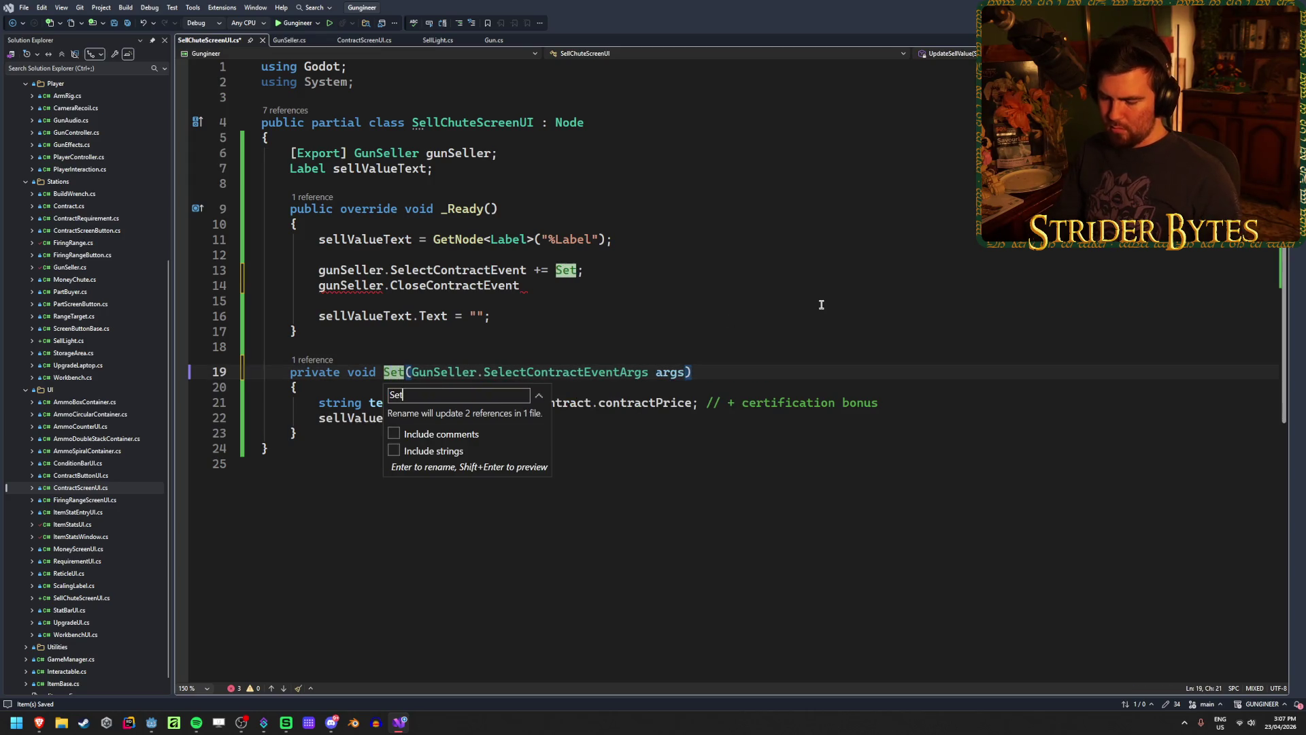
text(ContractPrice)
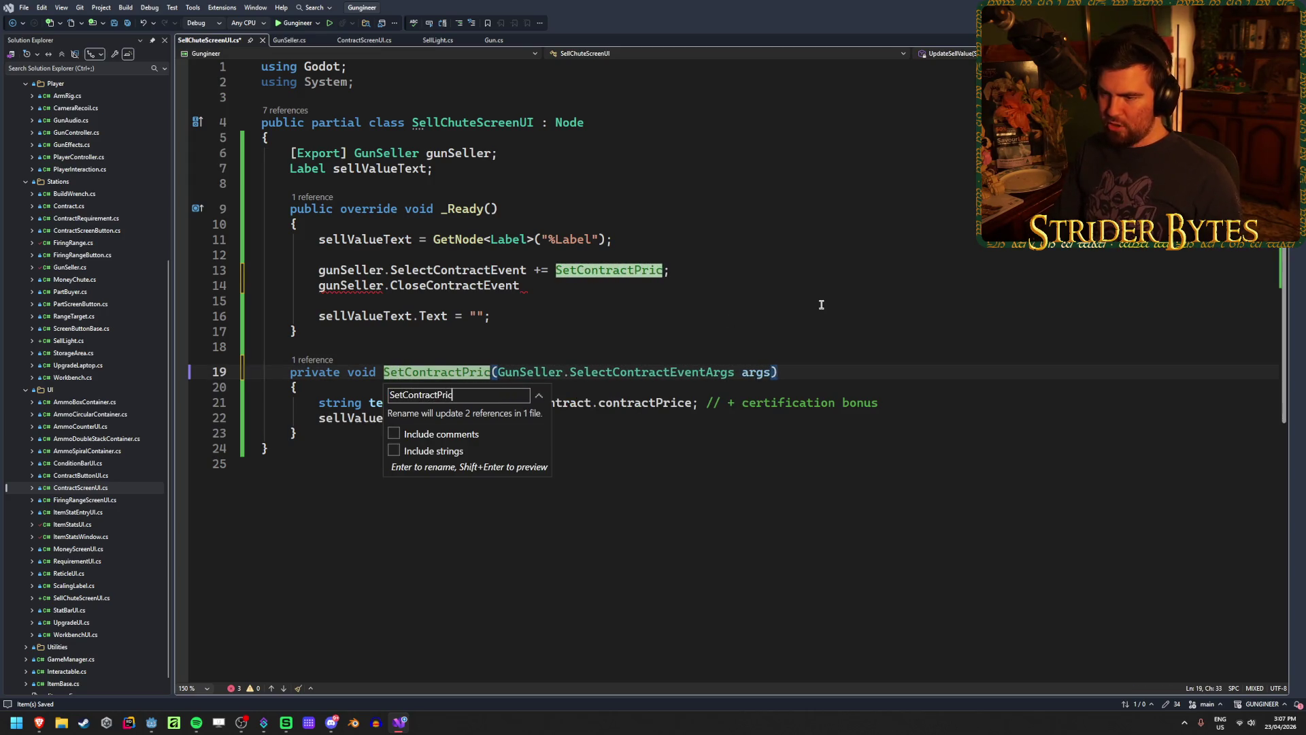
key(Return)
click(599, 281)
text(+=)
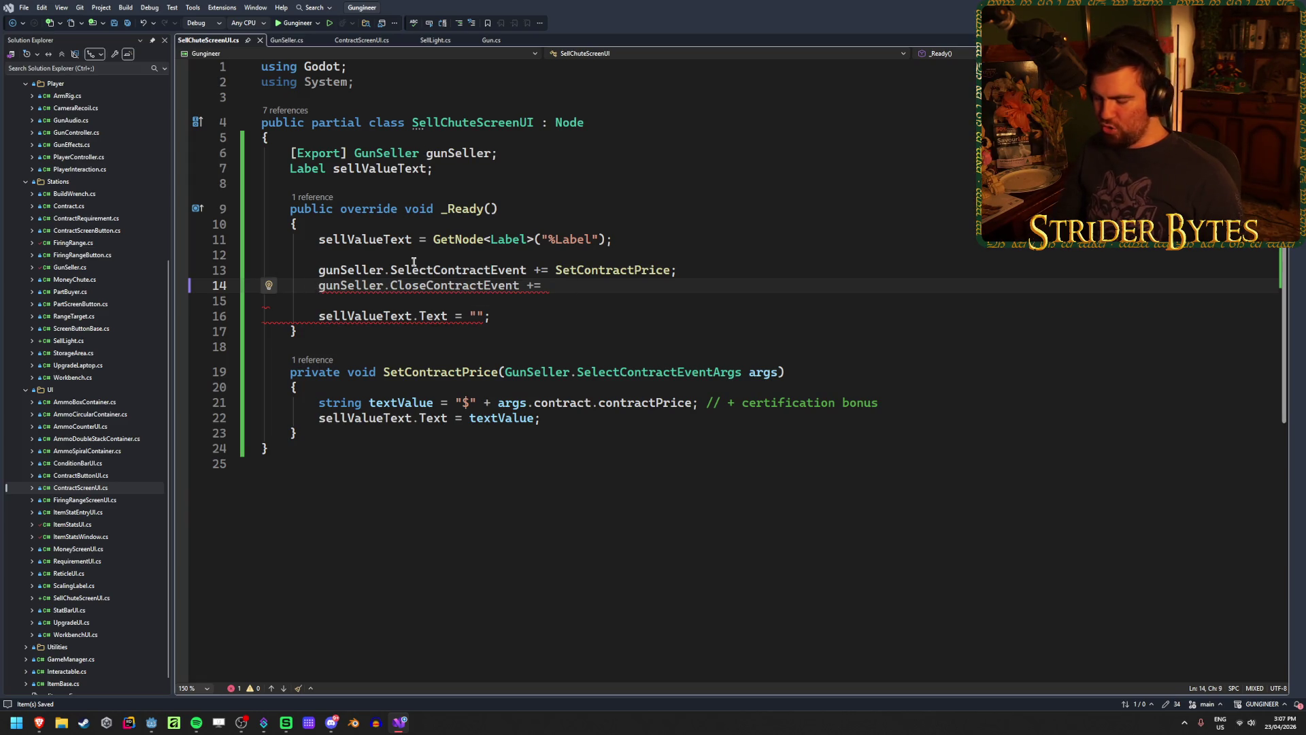
key(Home)
Comment out the unfinished CloseContractEvent line, then review GunSeller.cs's event declarations and fields
text(//)
click(286, 40)
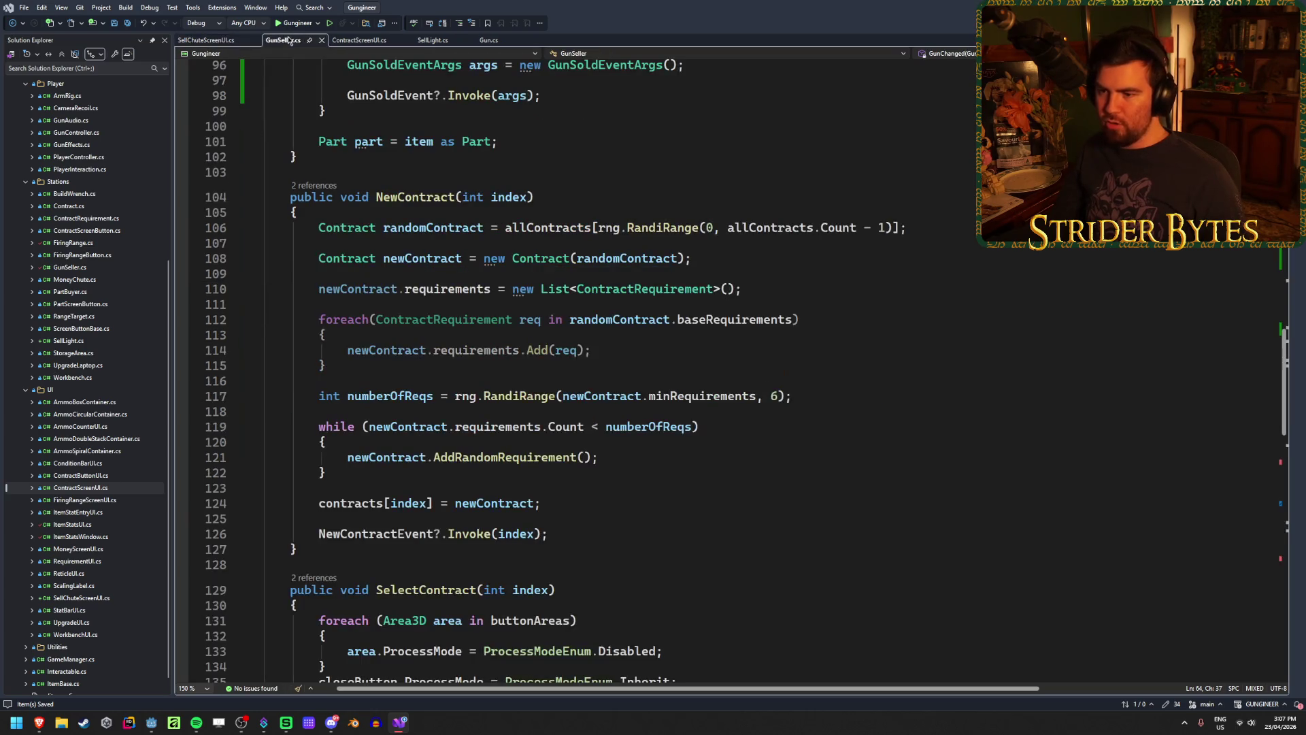
scroll(598, 416, up, 15)
click(743, 459)
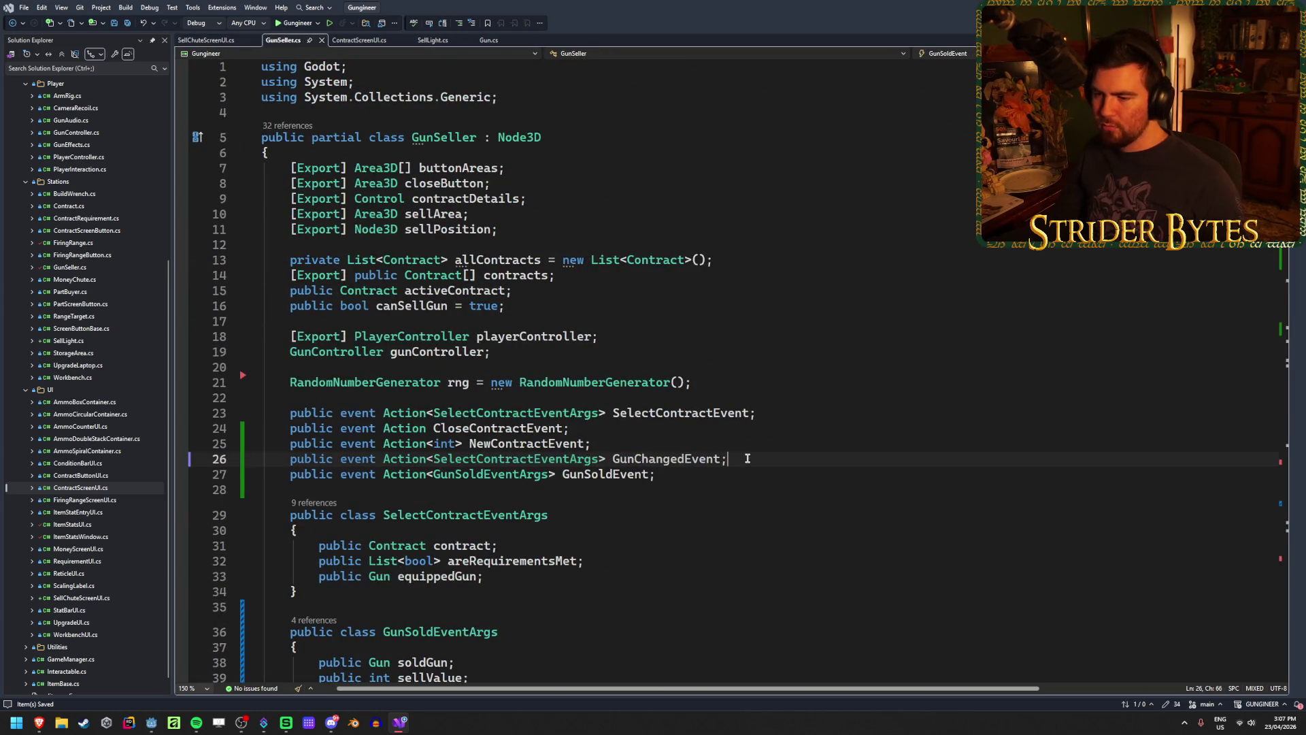
scroll(744, 458, down, 3)
click(647, 423)
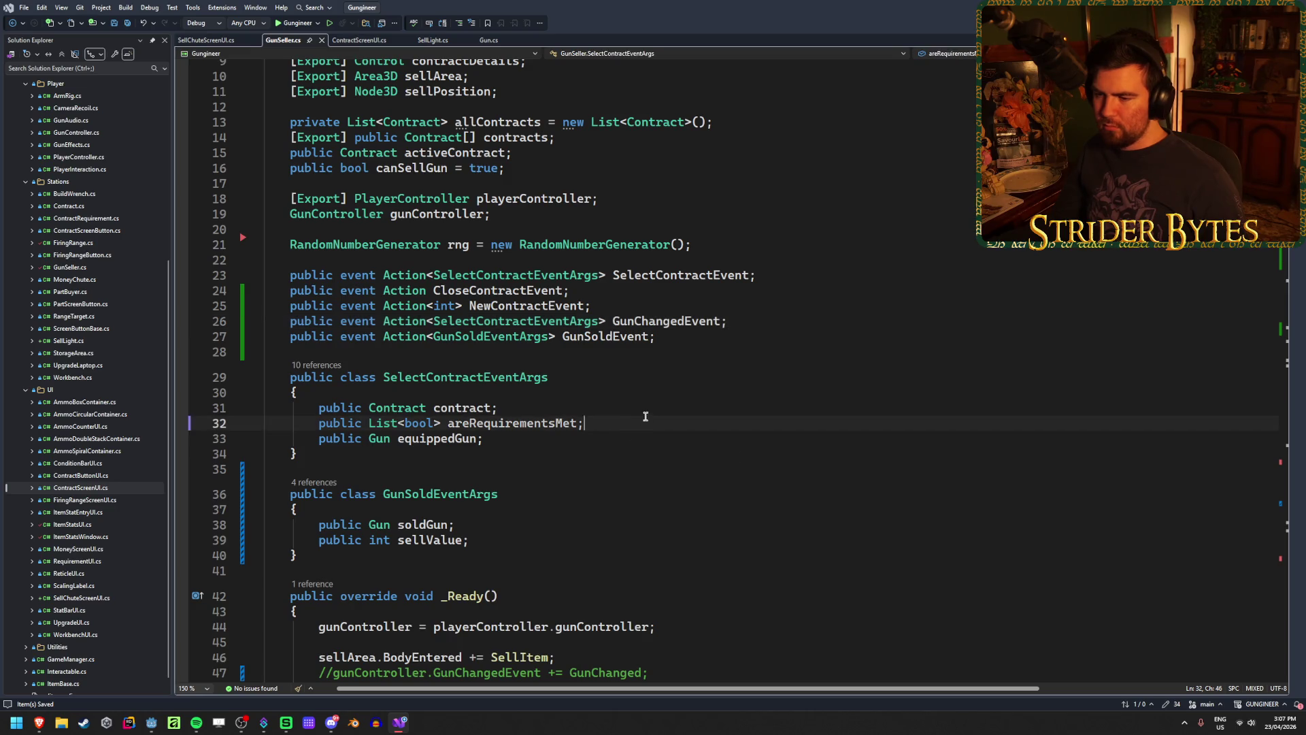
click(645, 439)
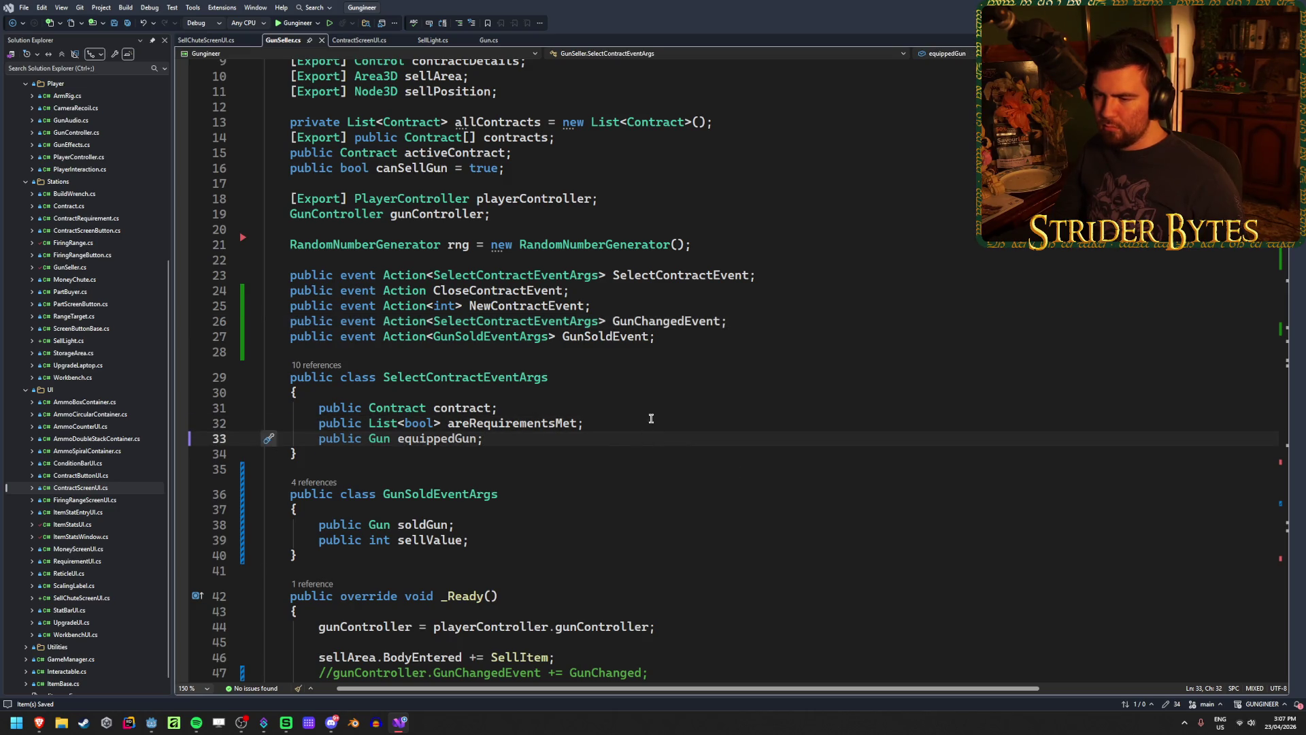
click(649, 419)
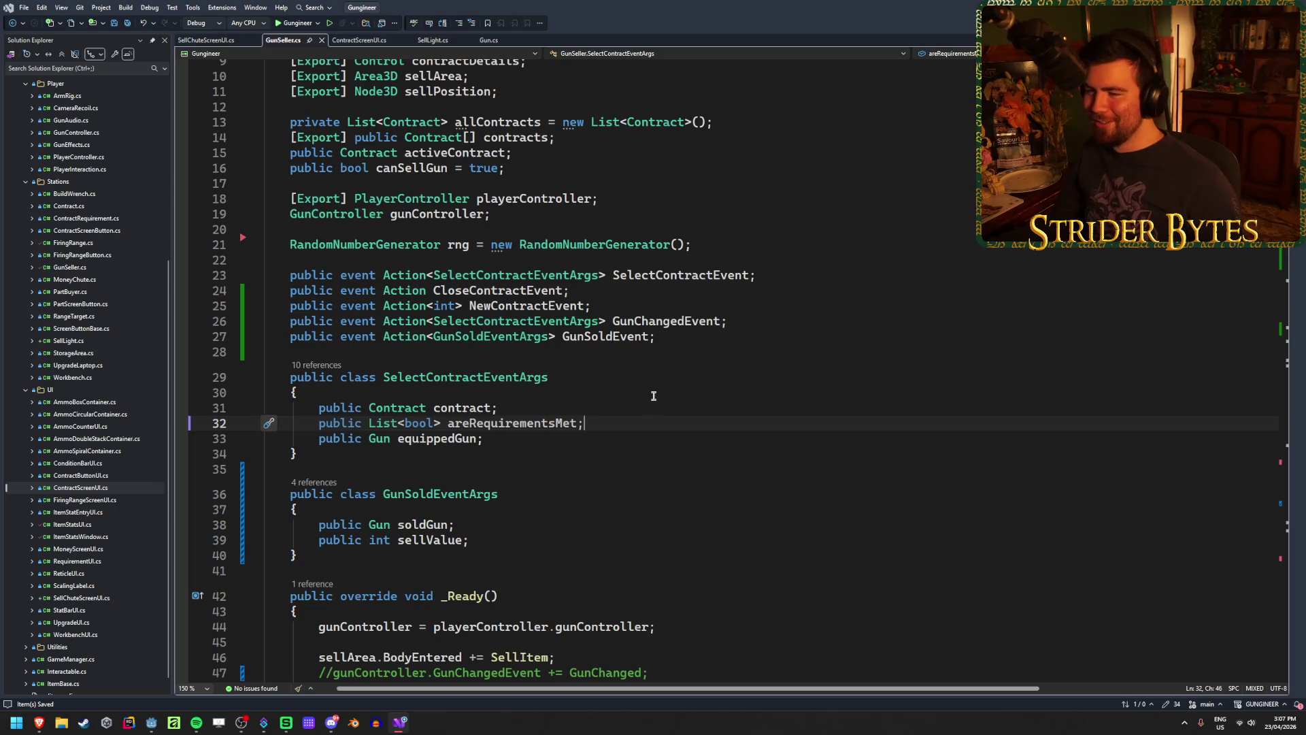
Compare the SelectContractEventArgs usages and select the whole GunSoldEventArgs class
click(772, 317)
click(520, 275)
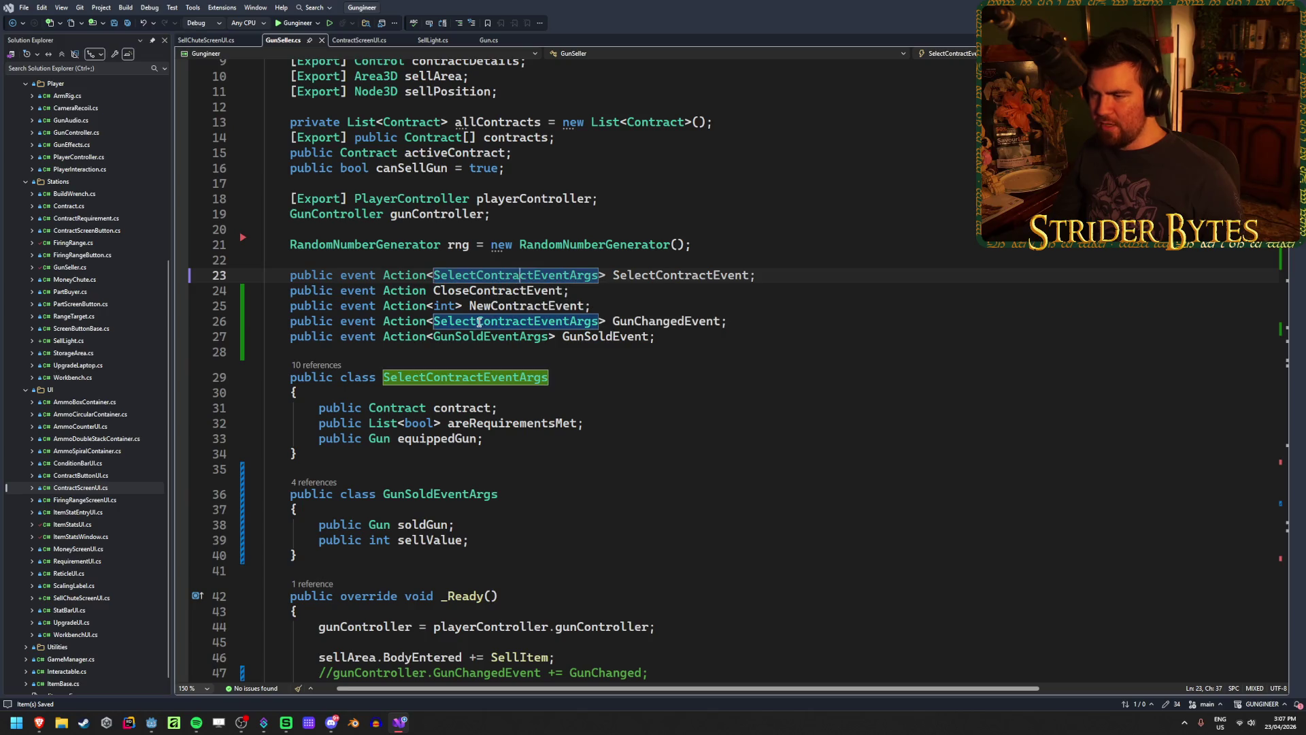
click(479, 322)
click(498, 275)
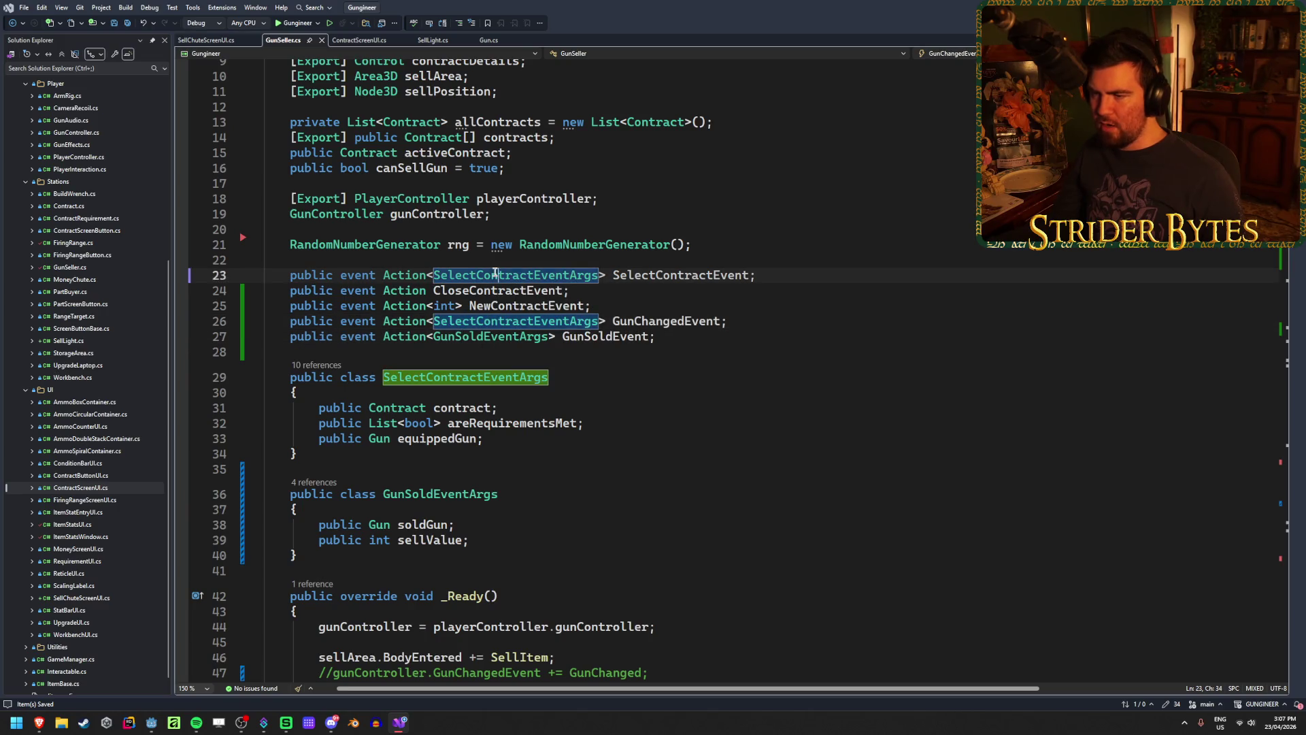
click(781, 270)
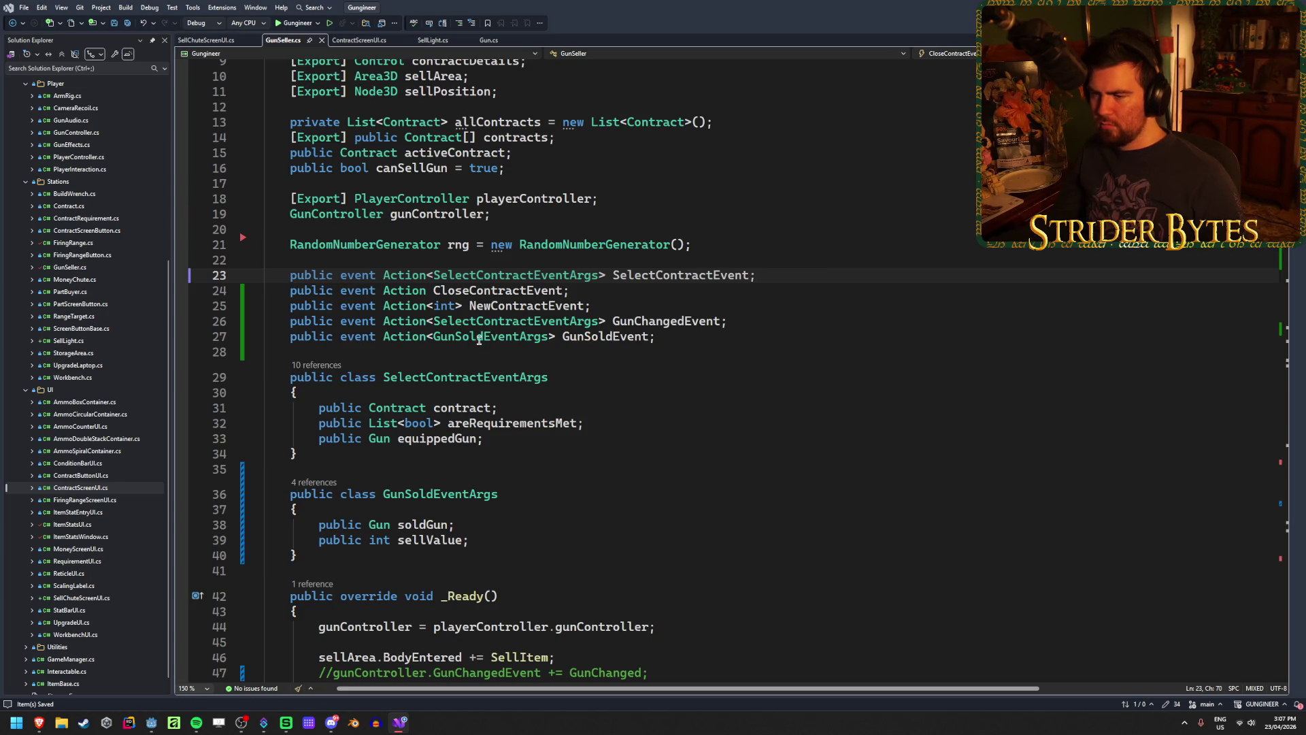
drag(309, 556, 200, 492)
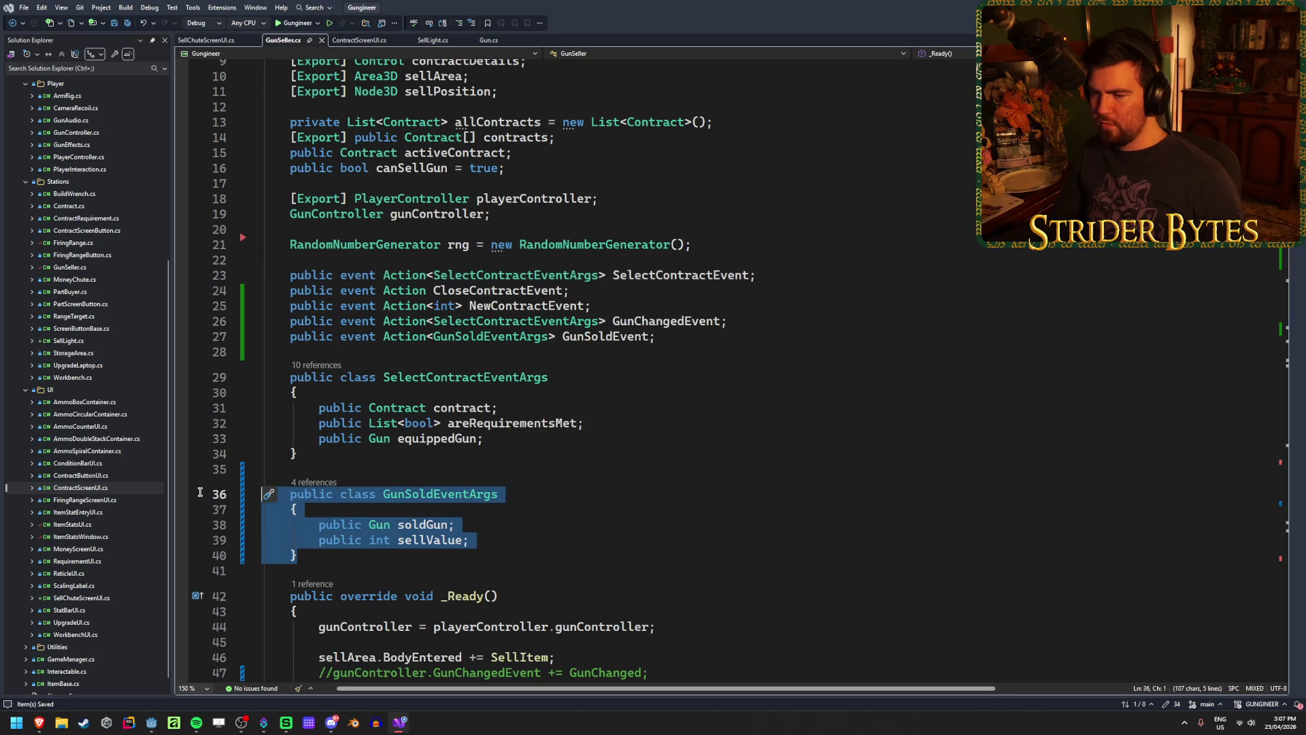
click(299, 555)
click(529, 540)
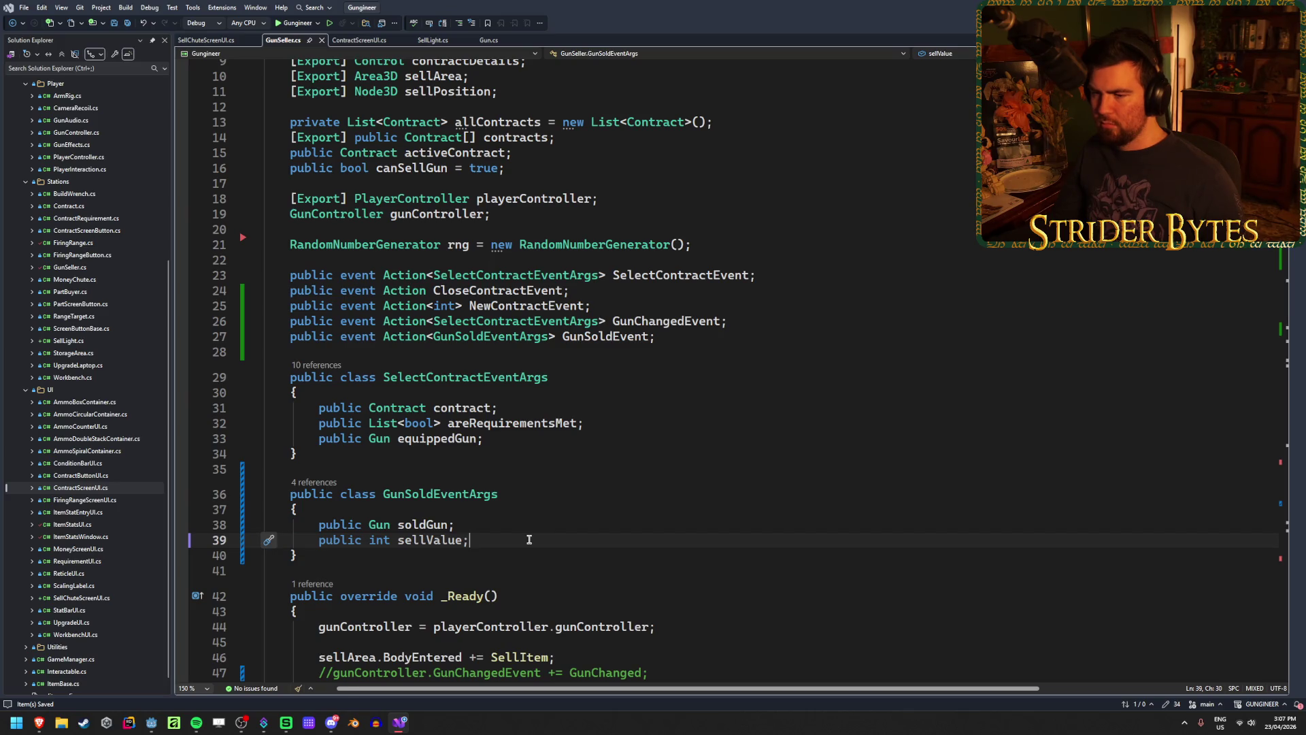
click(525, 549)
key(alt+shift+equal)
key(alt+shift+equal)
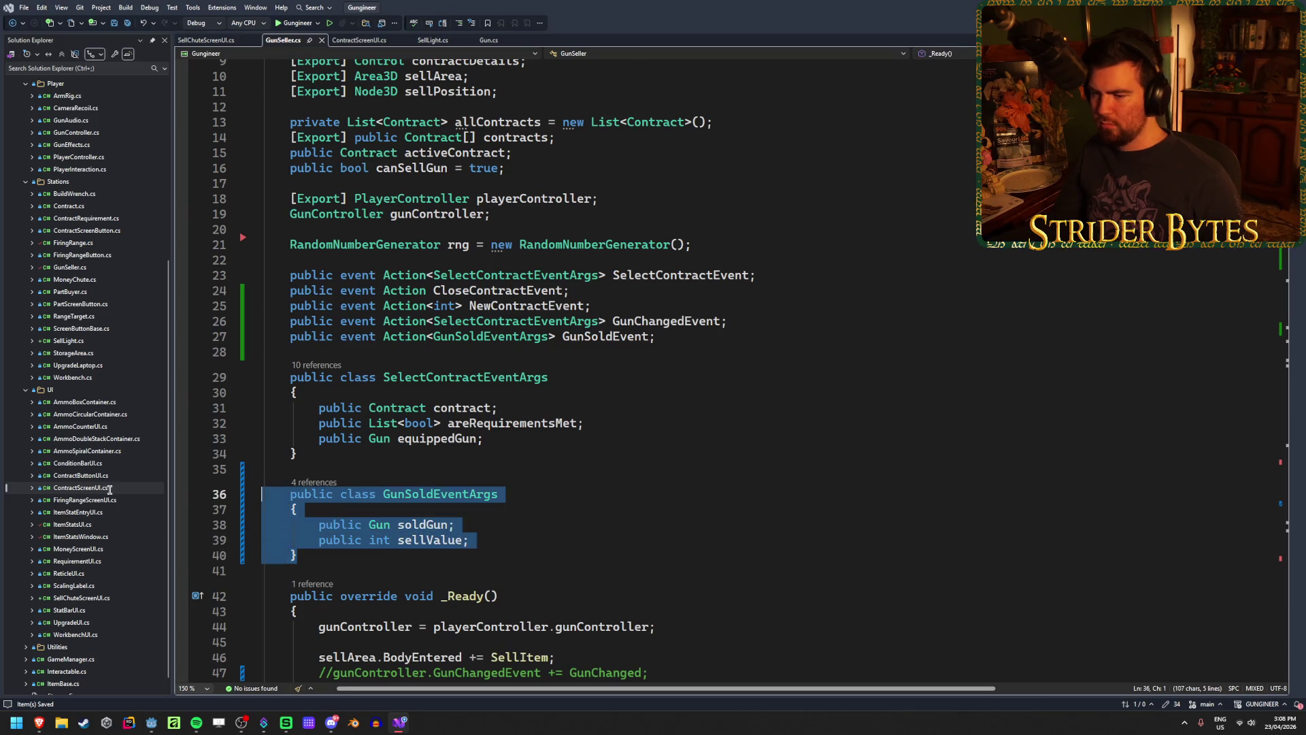
Delete the GunSoldEventArgs class and rename SelectContractEventArgs to ContractEventArgs
key(Delete)
key(BackSpace)
key(BackSpace)
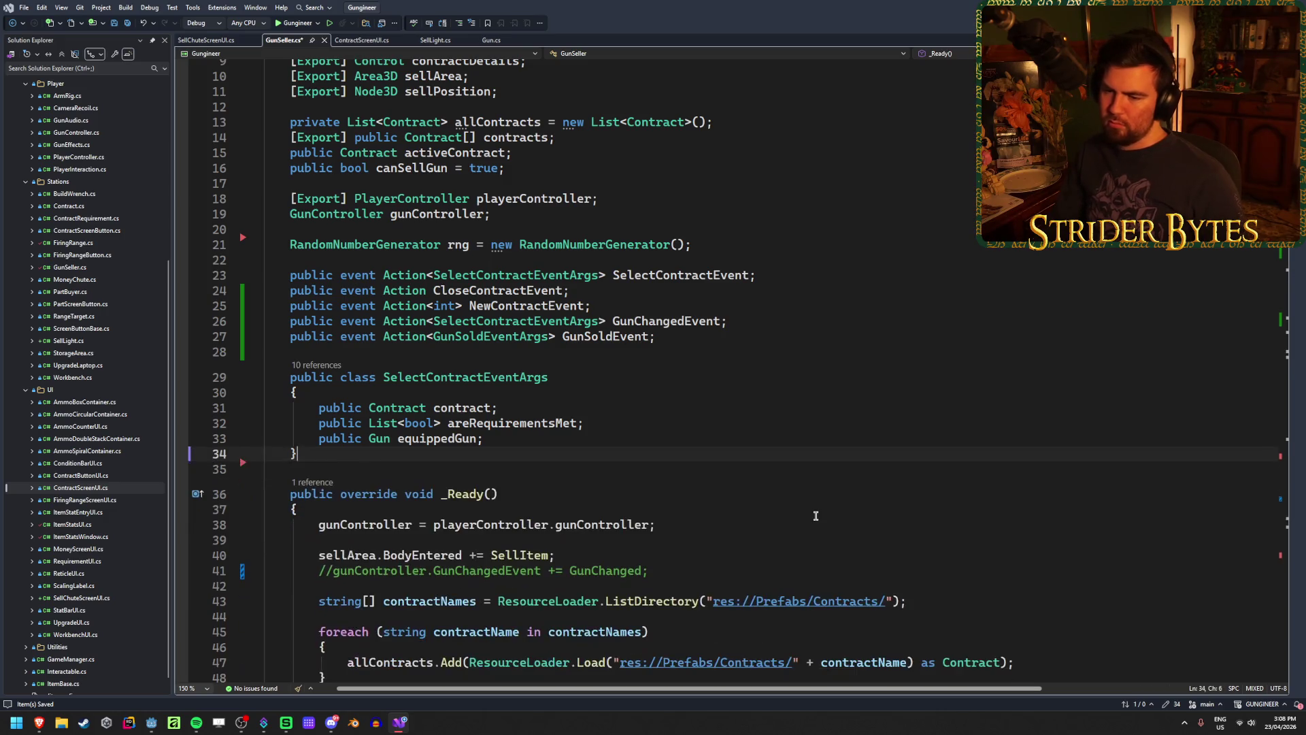
click(453, 377)
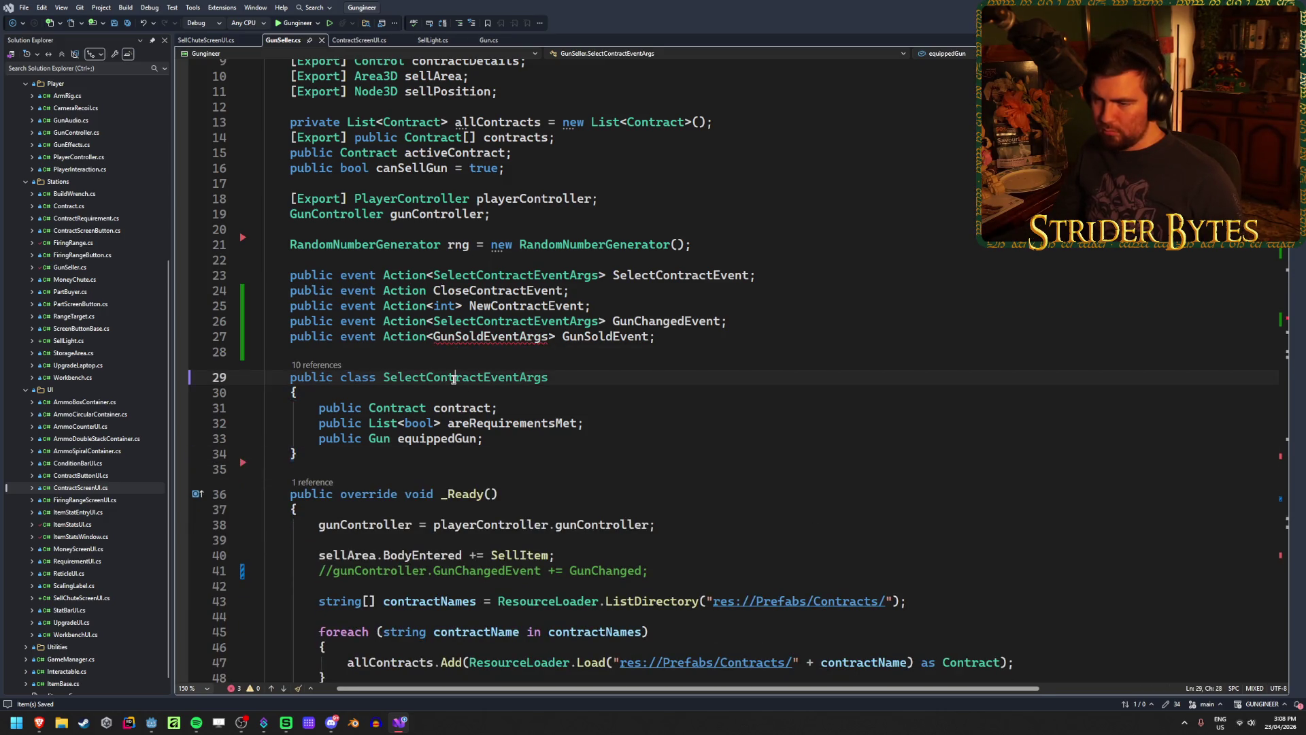
key(ctrl+r)
key(ctrl+r)
key(Delete)
key(Delete)
key(Delete)
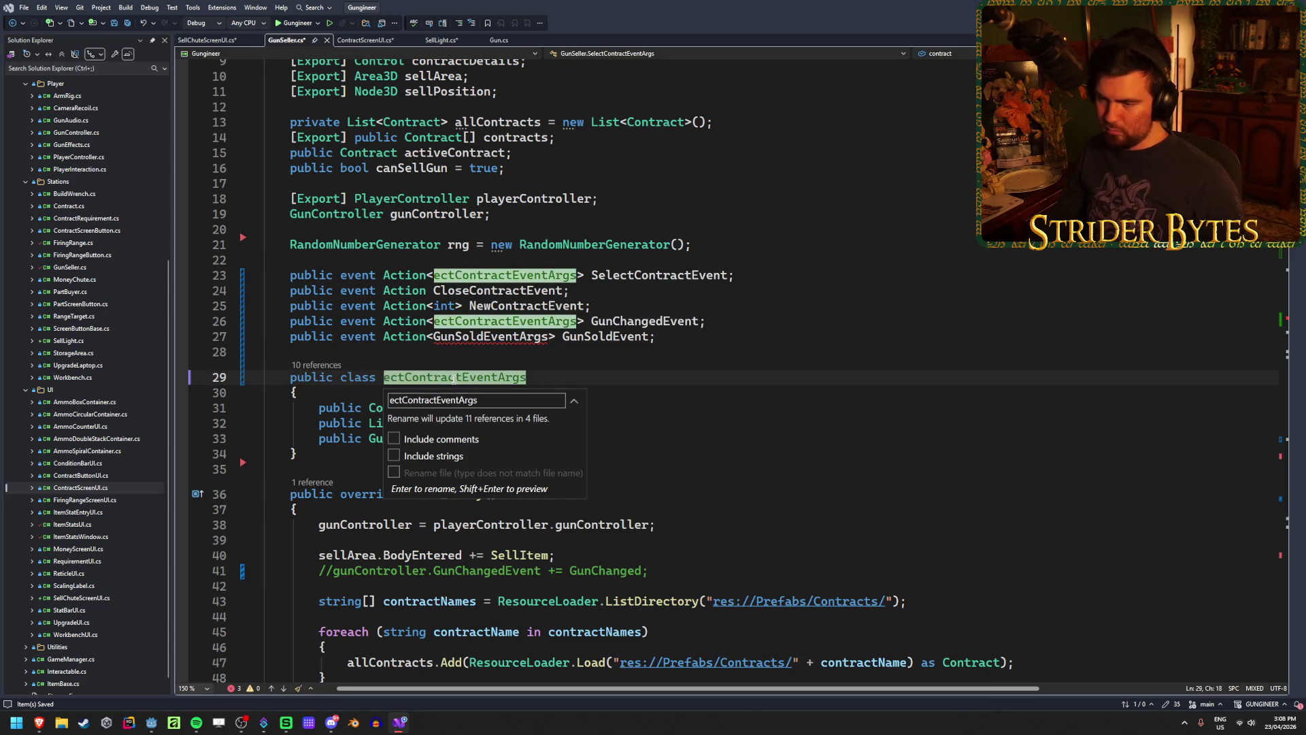
key(Return)
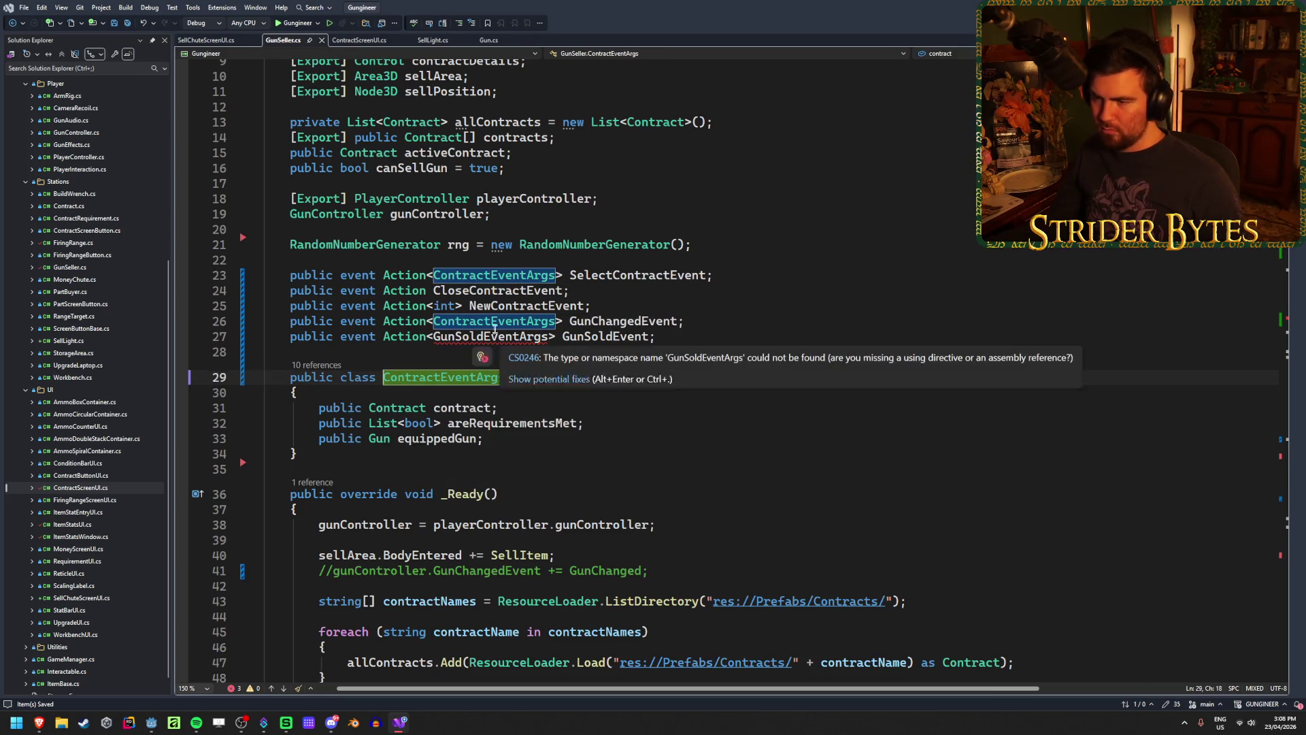
Make GunSoldEvent and CloseContractEvent both use the ContractEventArgs type
double_click(493, 321)
key(ctrl+c)
double_click(489, 336)
key(ctrl+v)
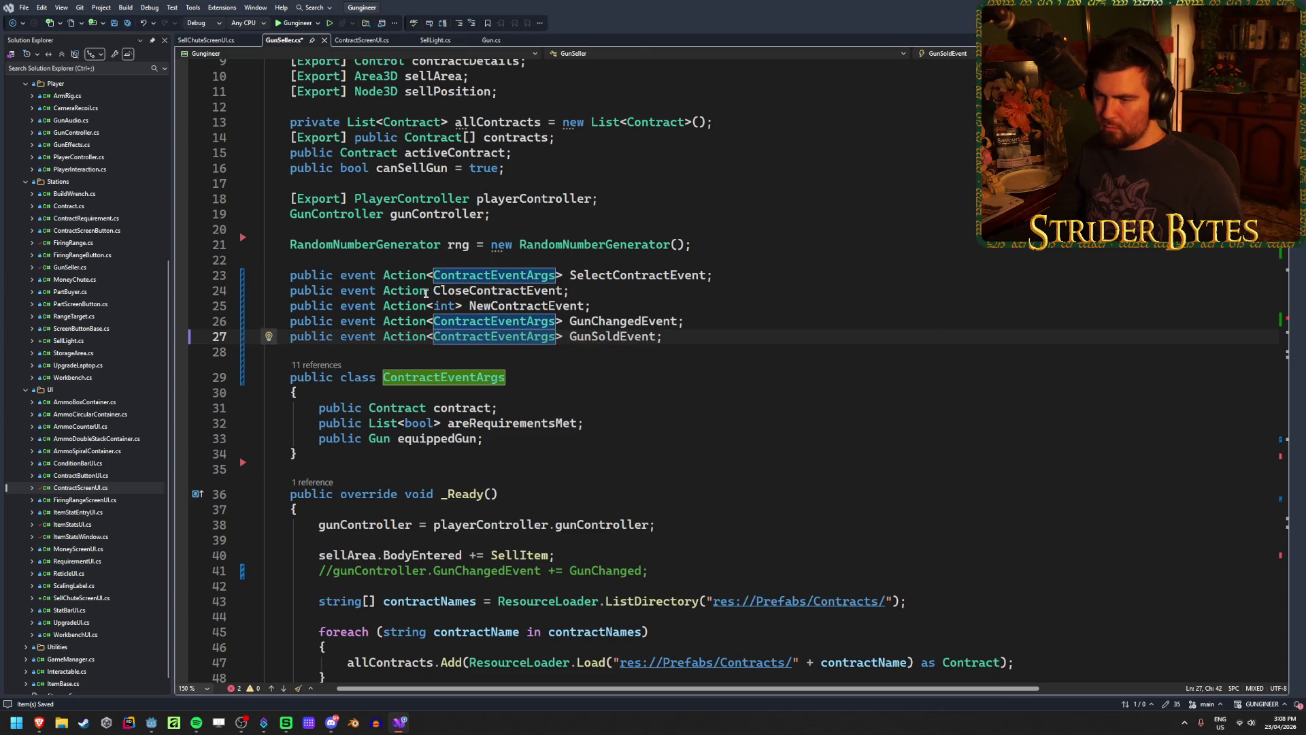
click(427, 291)
text(<)
key(ctrl+v)
text(>)
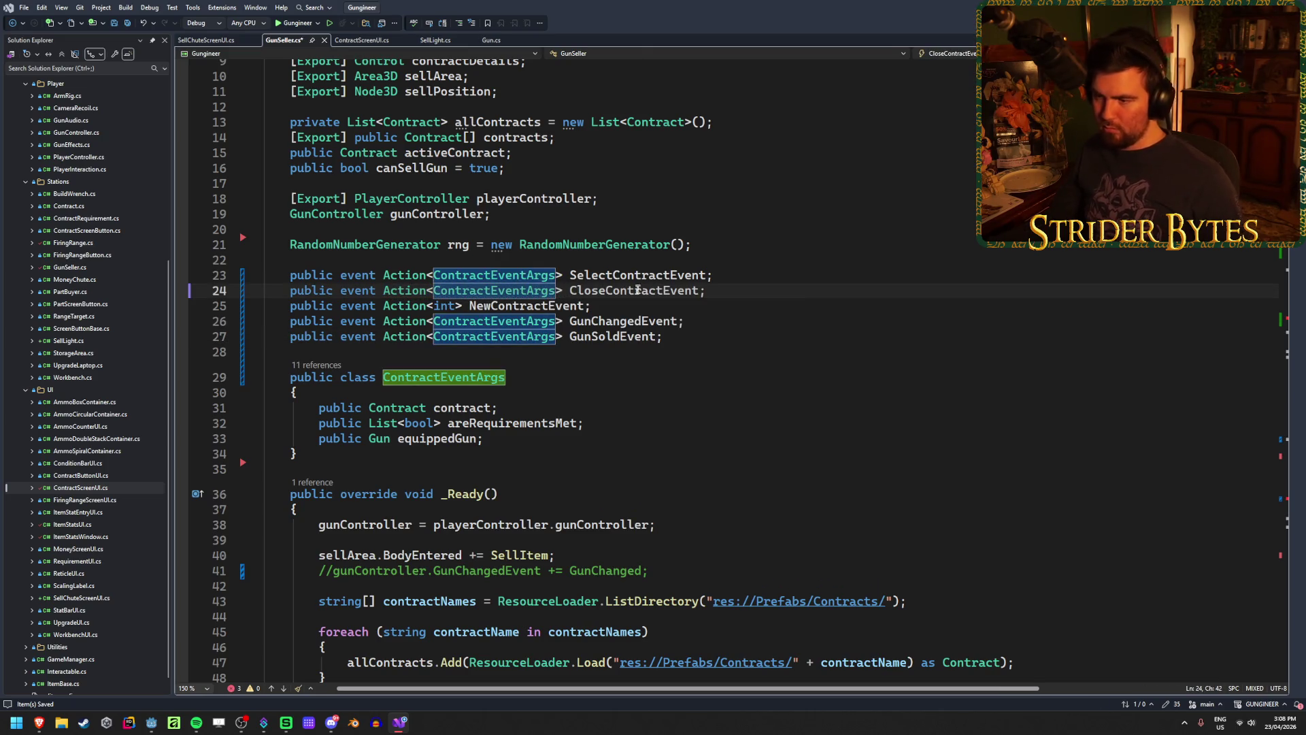
click(757, 286)
Rename the ContractEventArgs field equippedGun to currentGun
click(605, 422)
key(Down)
key(Left)
key(ctrl+shift+Left)
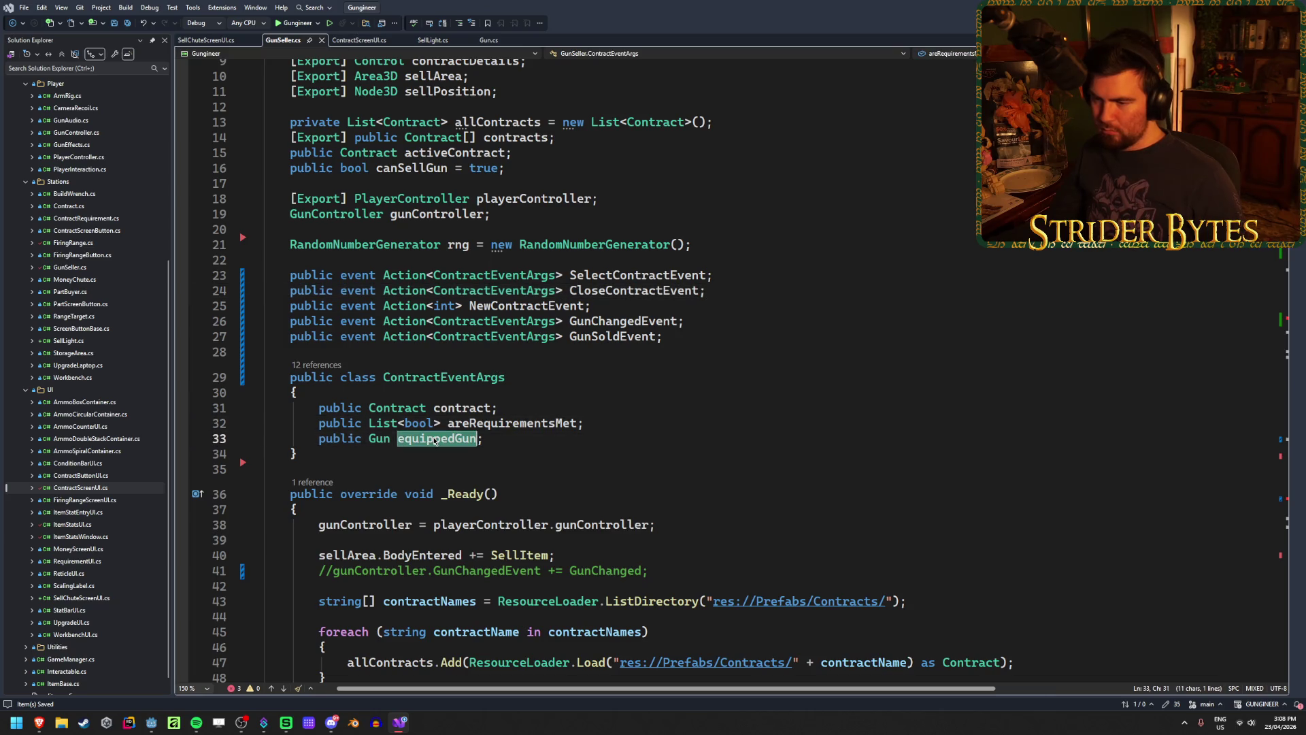
text(currentGun)
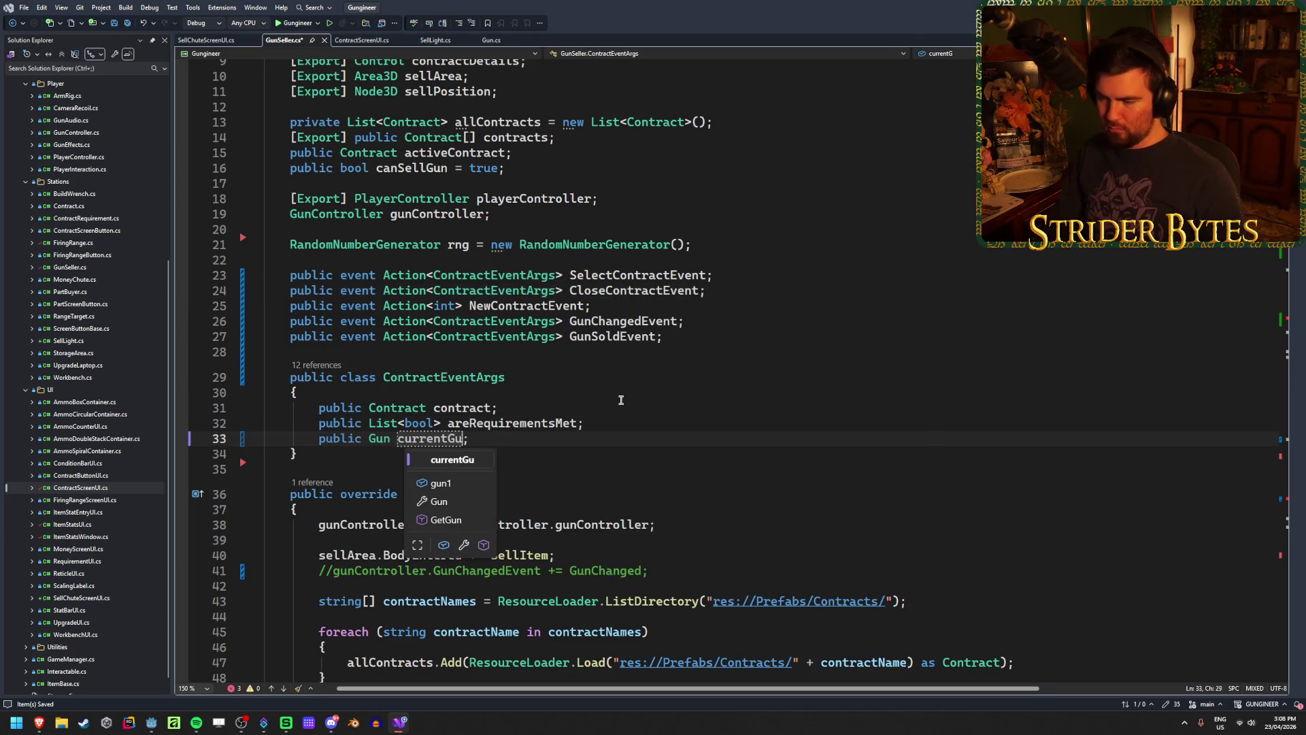
key(Return)
key(Up)
key(Up)
key(End)
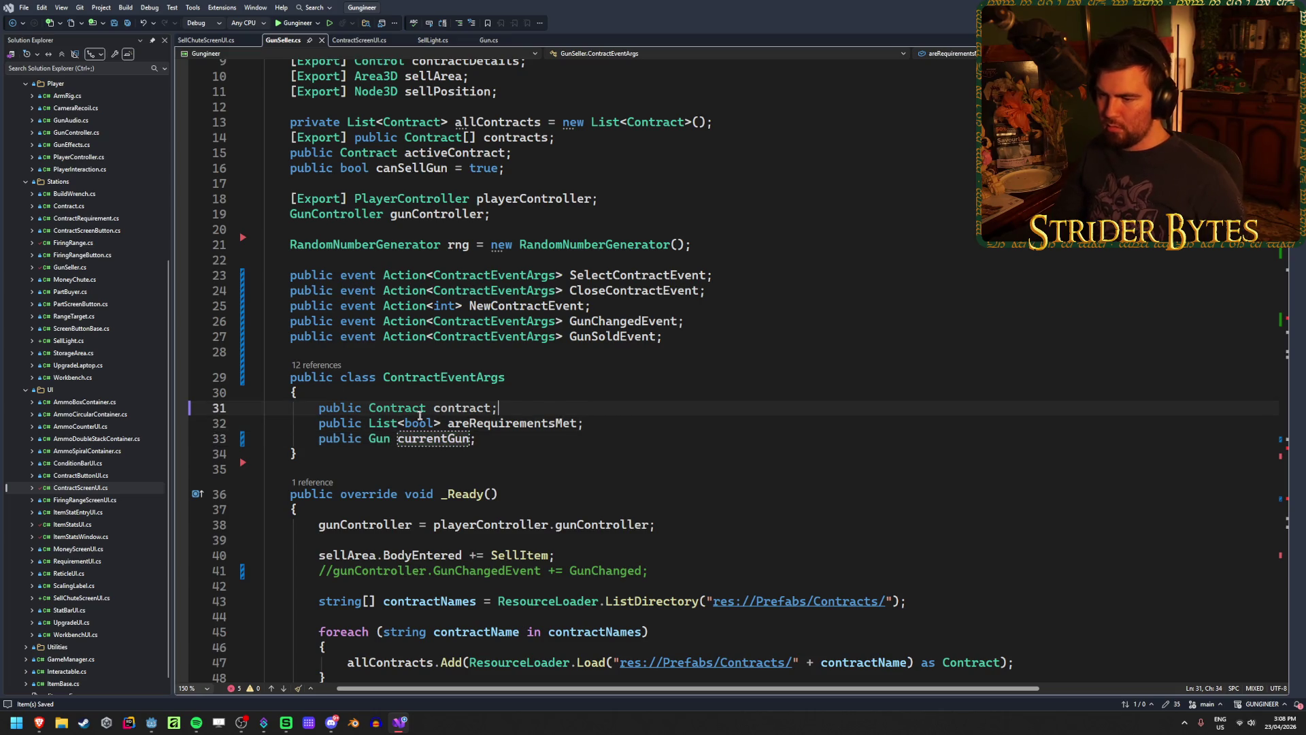
click(629, 419)
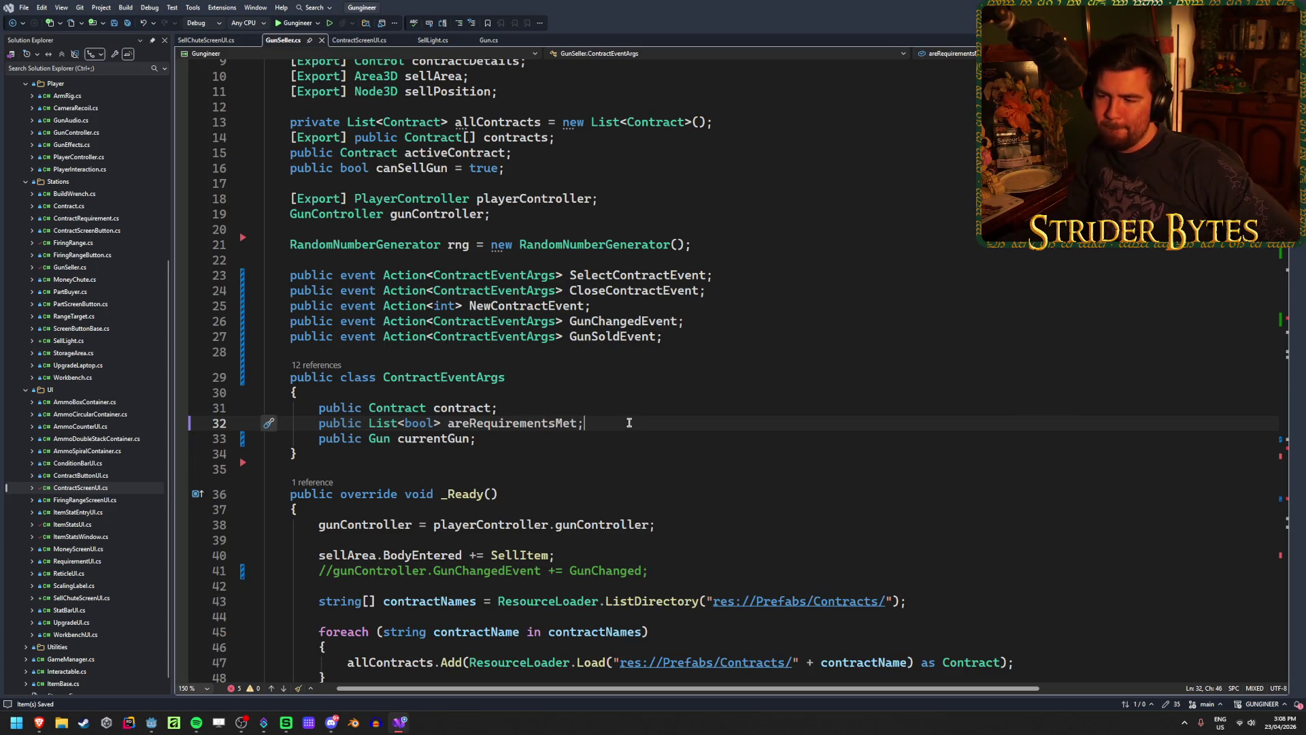
Replace equippedGun with currentGun on line 64 in GunChanged
scroll(629, 422, down, 5)
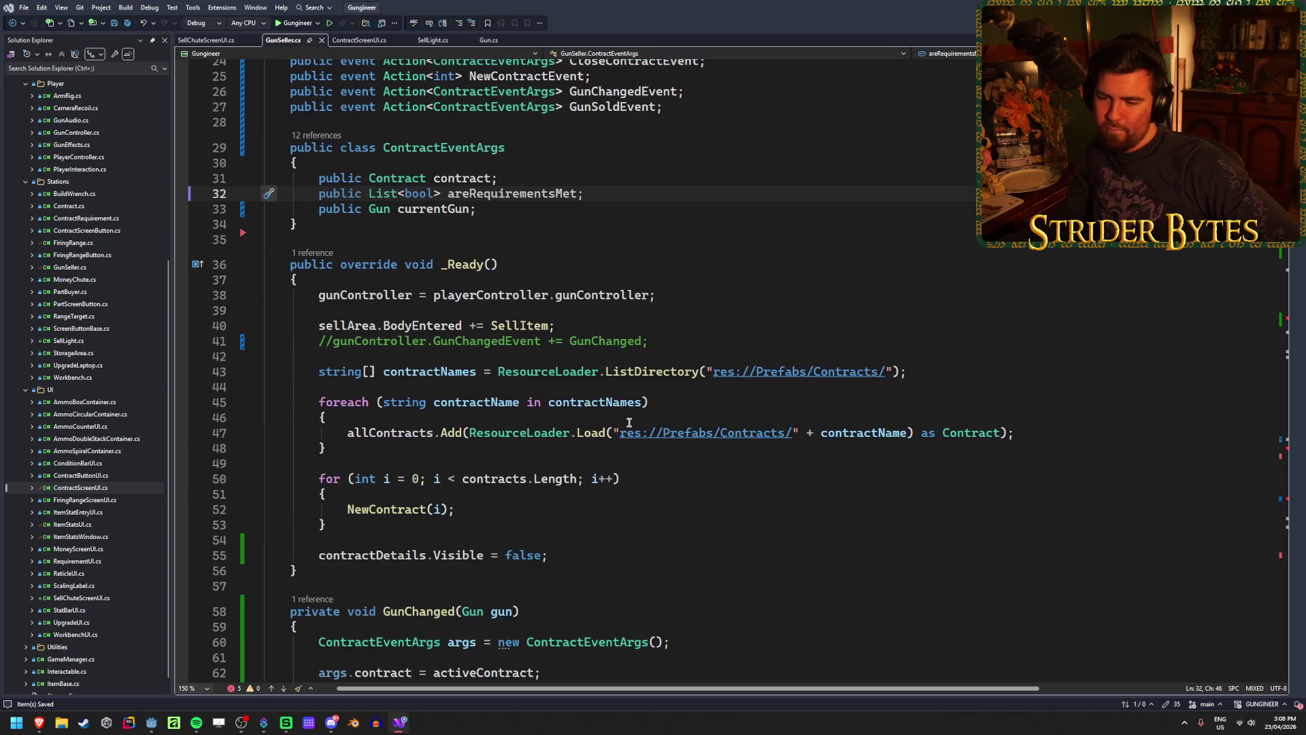
click(1042, 428)
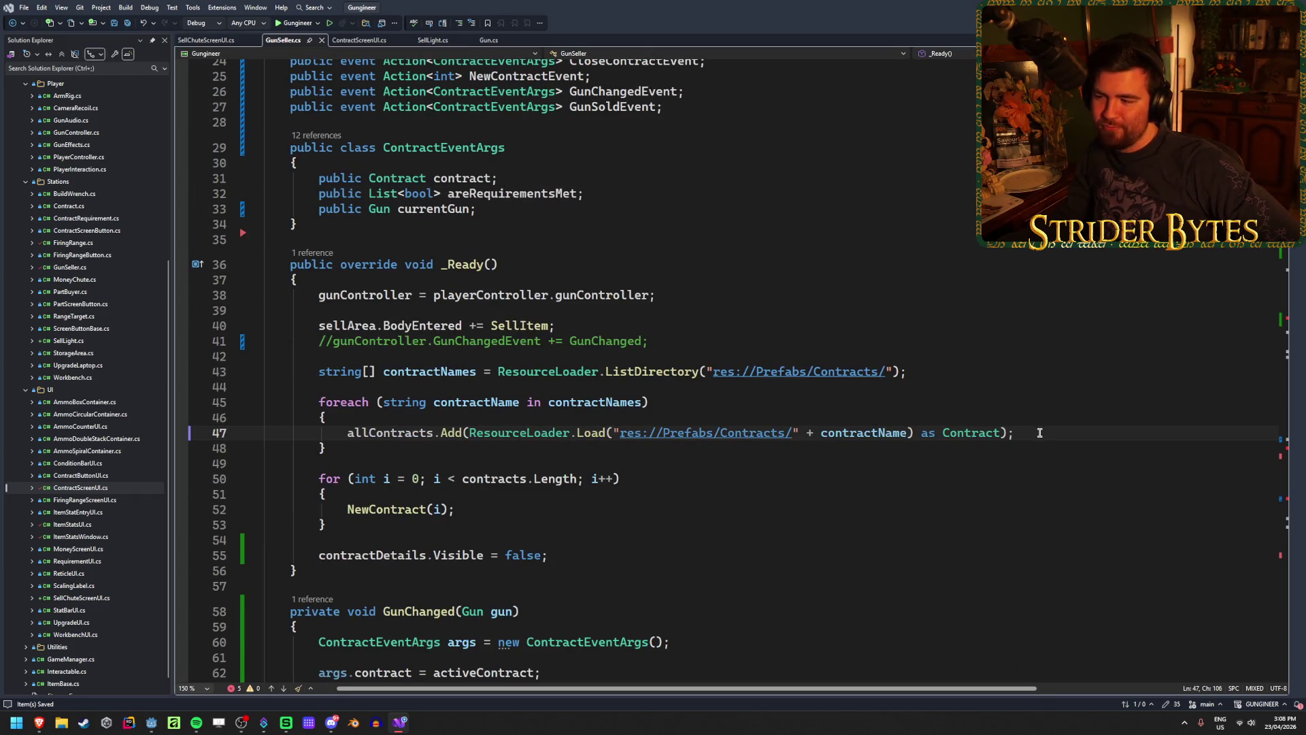
scroll(743, 375, down, 3)
scroll(676, 351, down, 3)
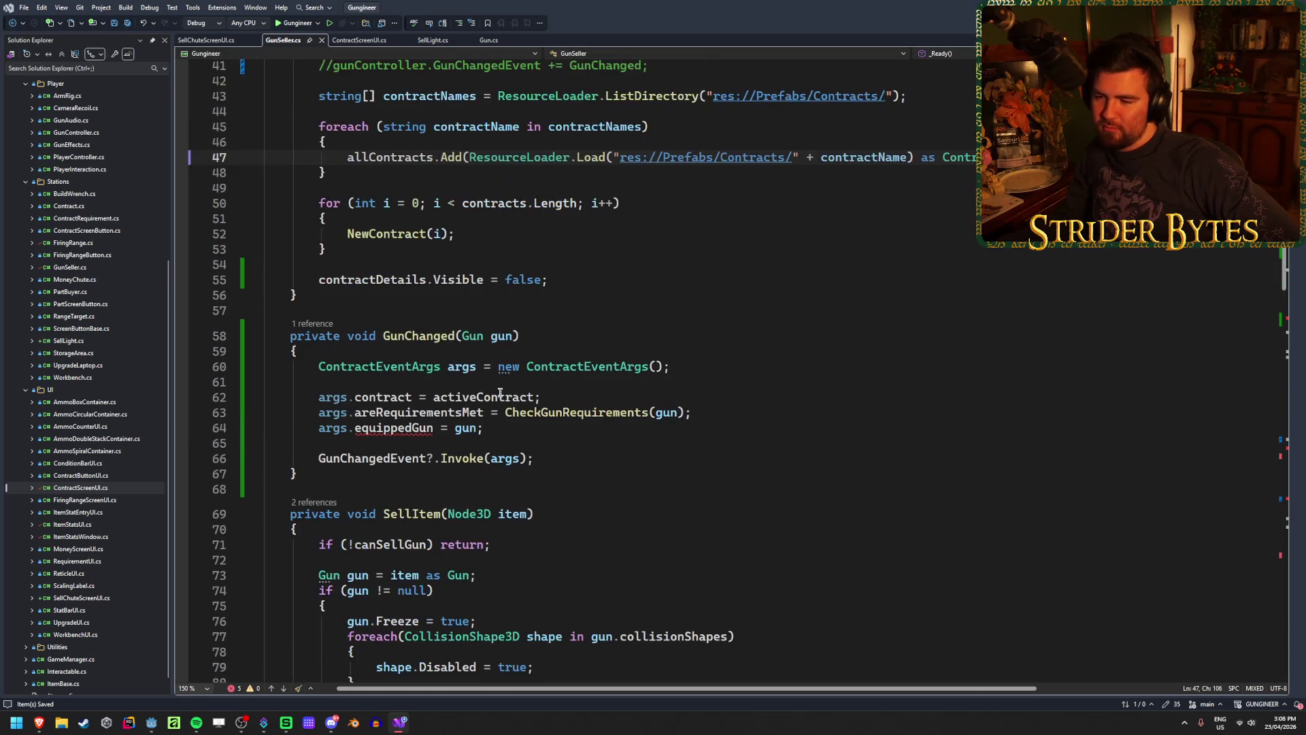
click(369, 427)
double_click(369, 427)
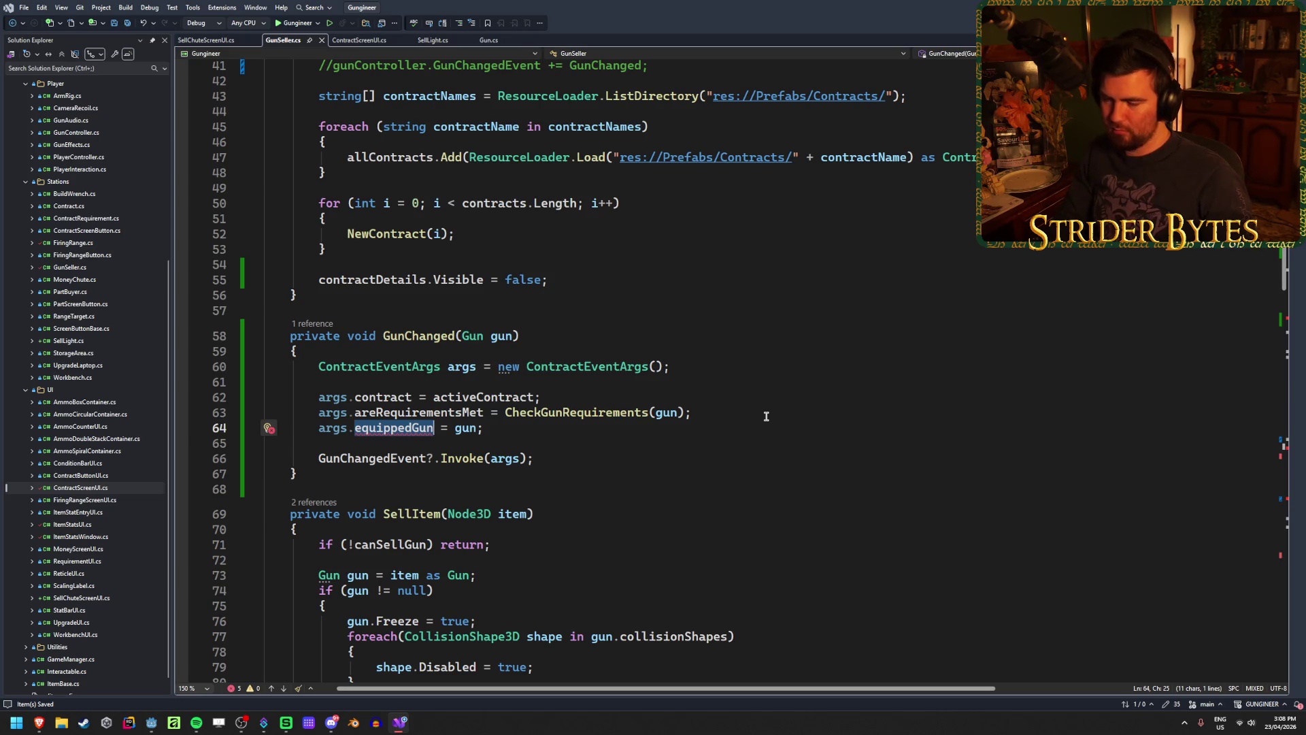
text(currentGun)
In SellItem, replace the GunSoldEventArgs line with ContractEventArgs args = new ContractEventArgs() and save
scroll(726, 401, down, 7)
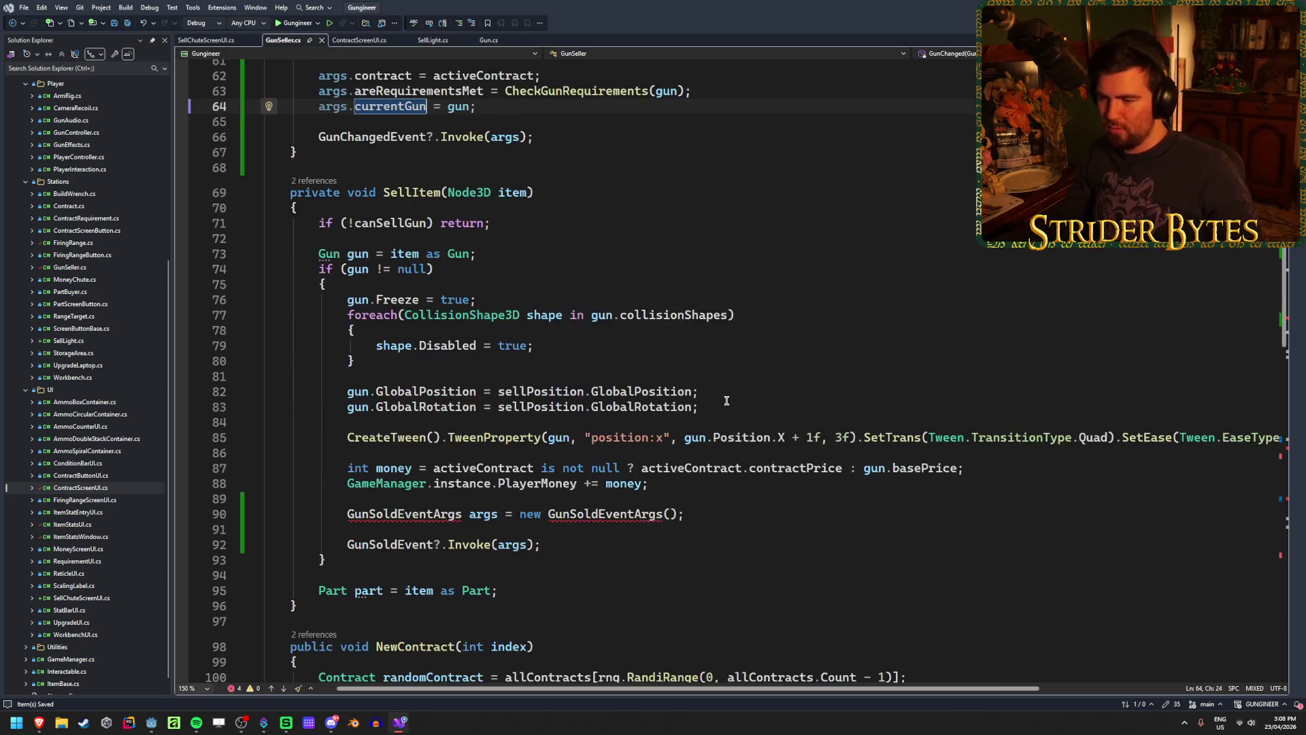
click(705, 512)
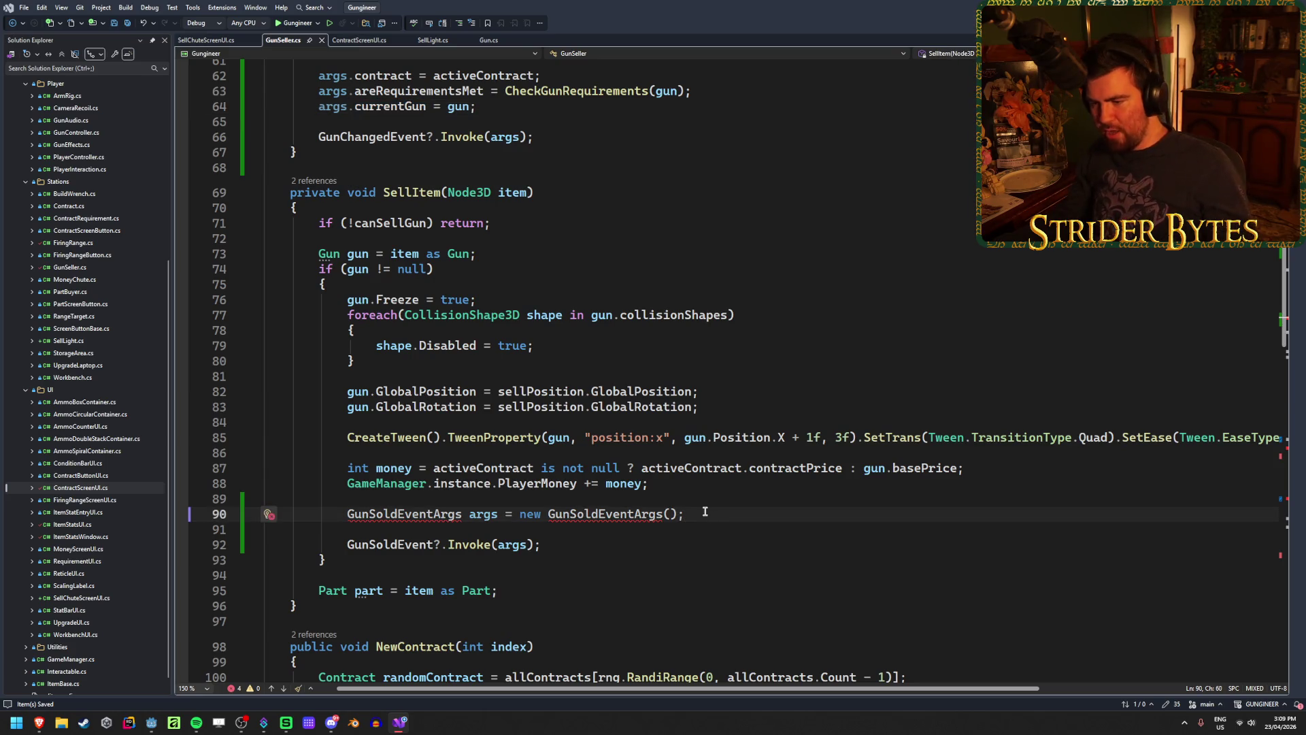
key(ctrl+x)
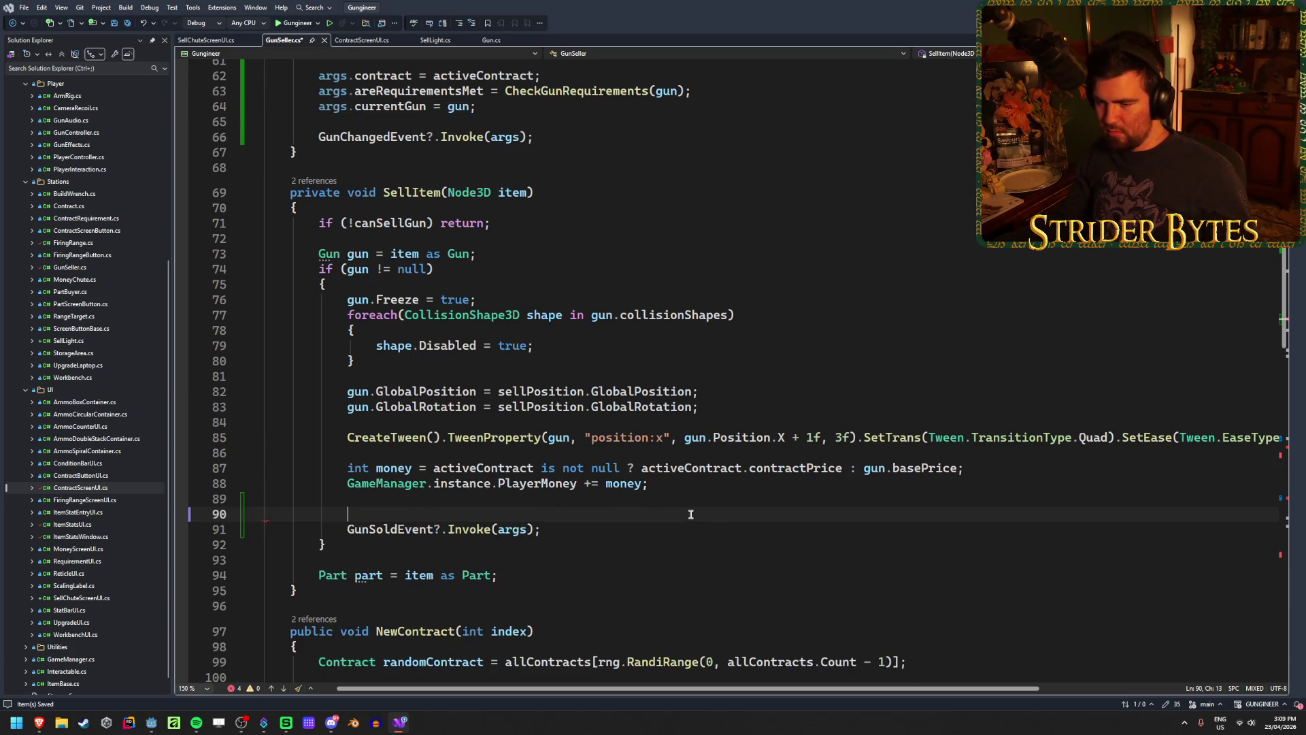
click(481, 501)
key(Return)
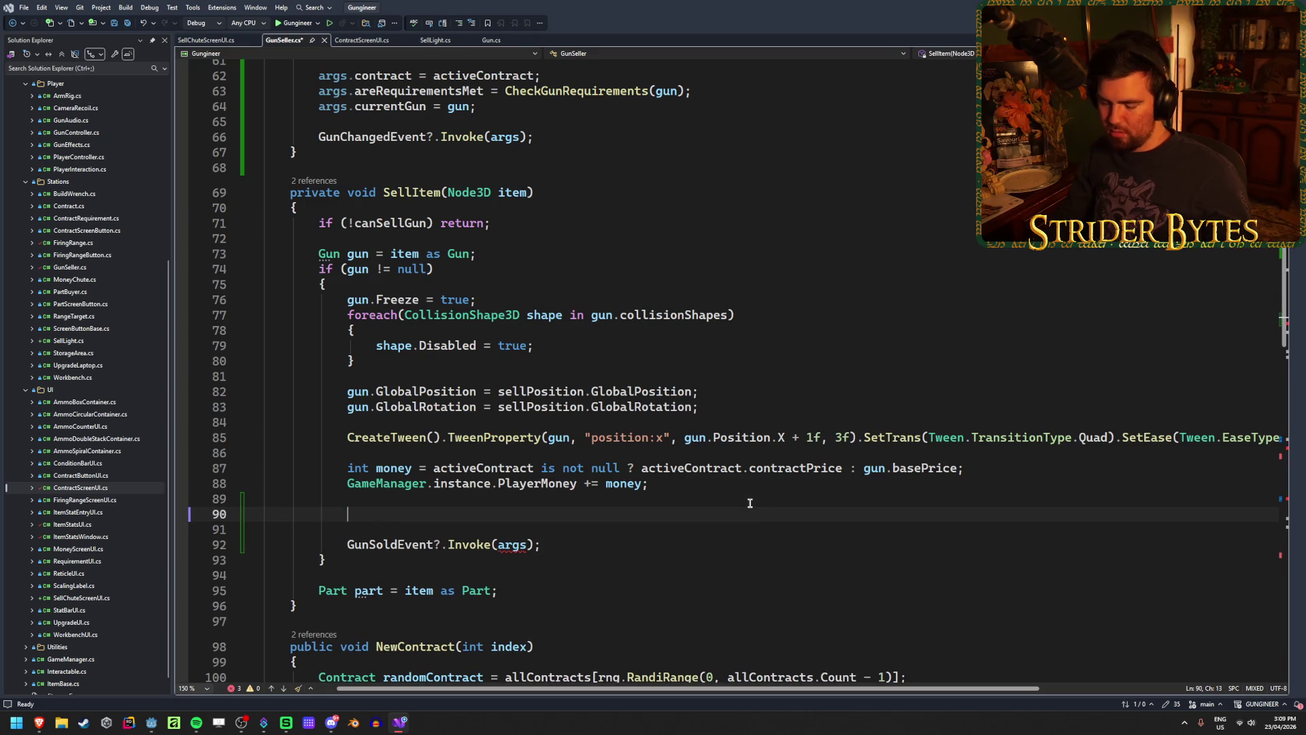
text(Contract)
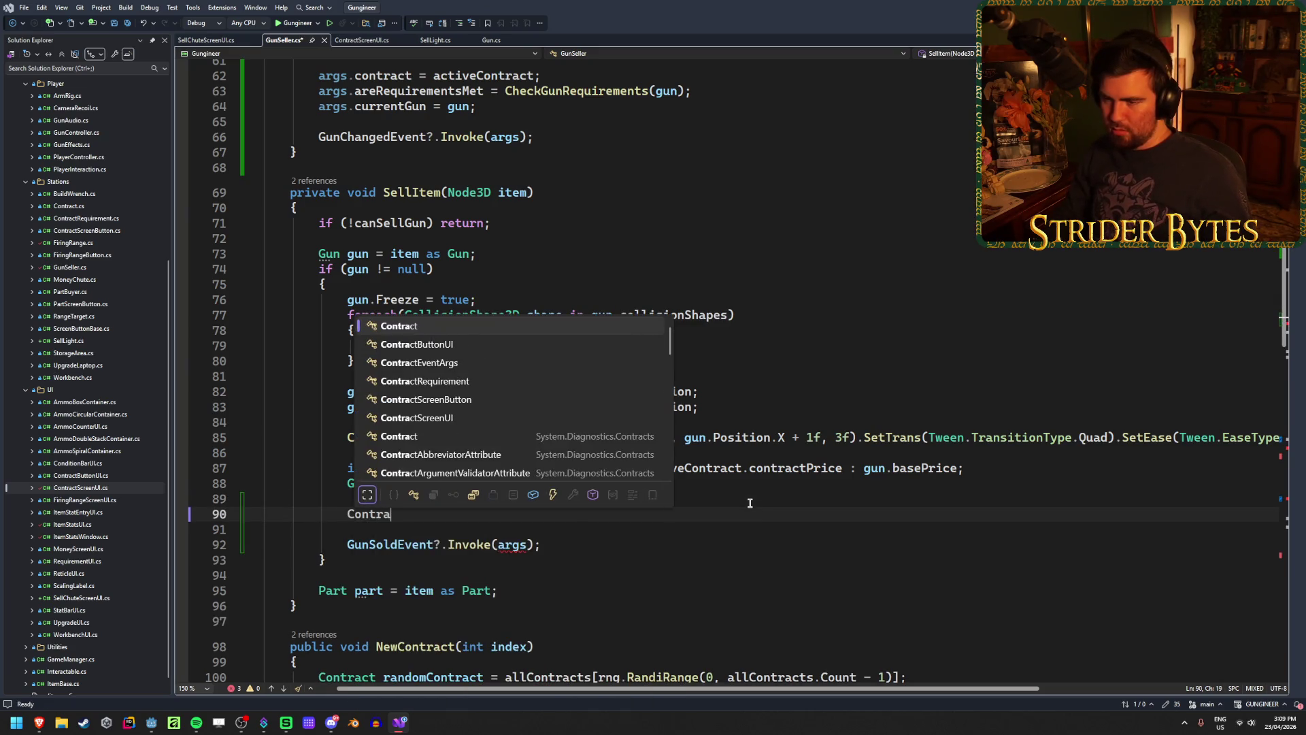
key(Down)
key(Down)
key(Down)
text(ar)
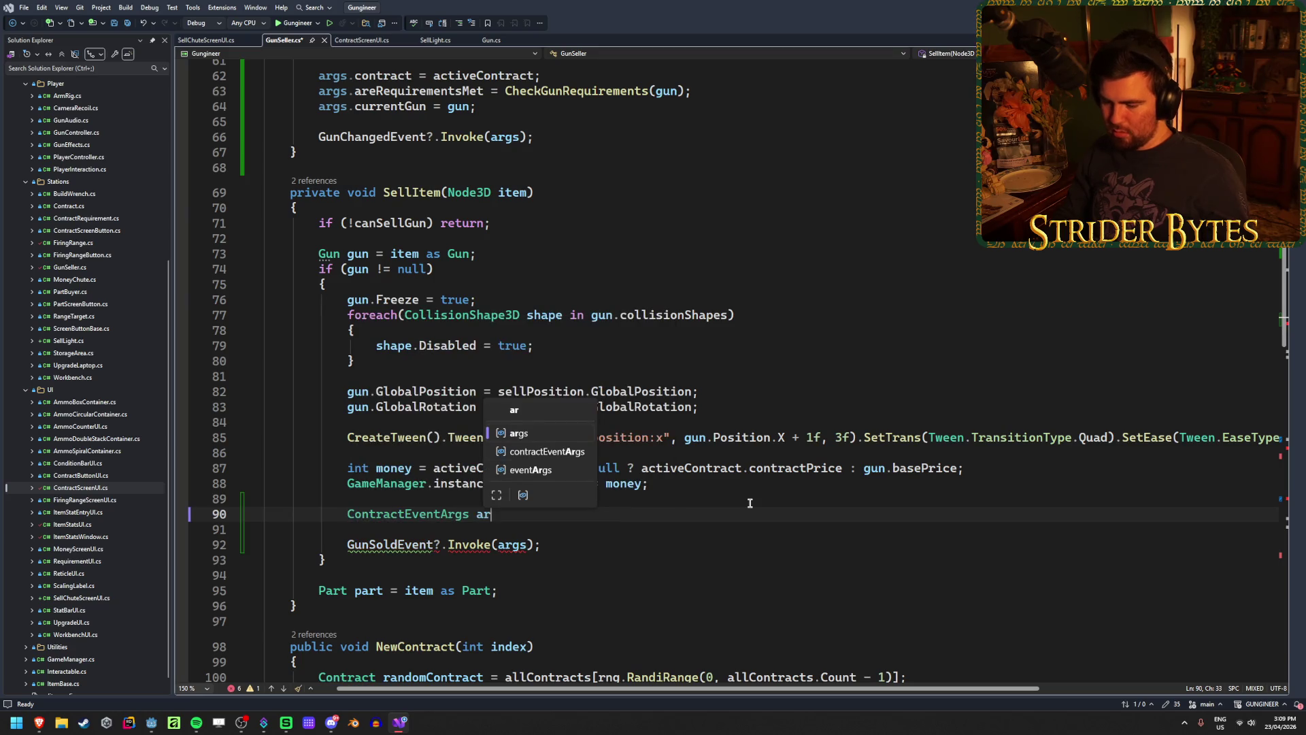
text(gs new)
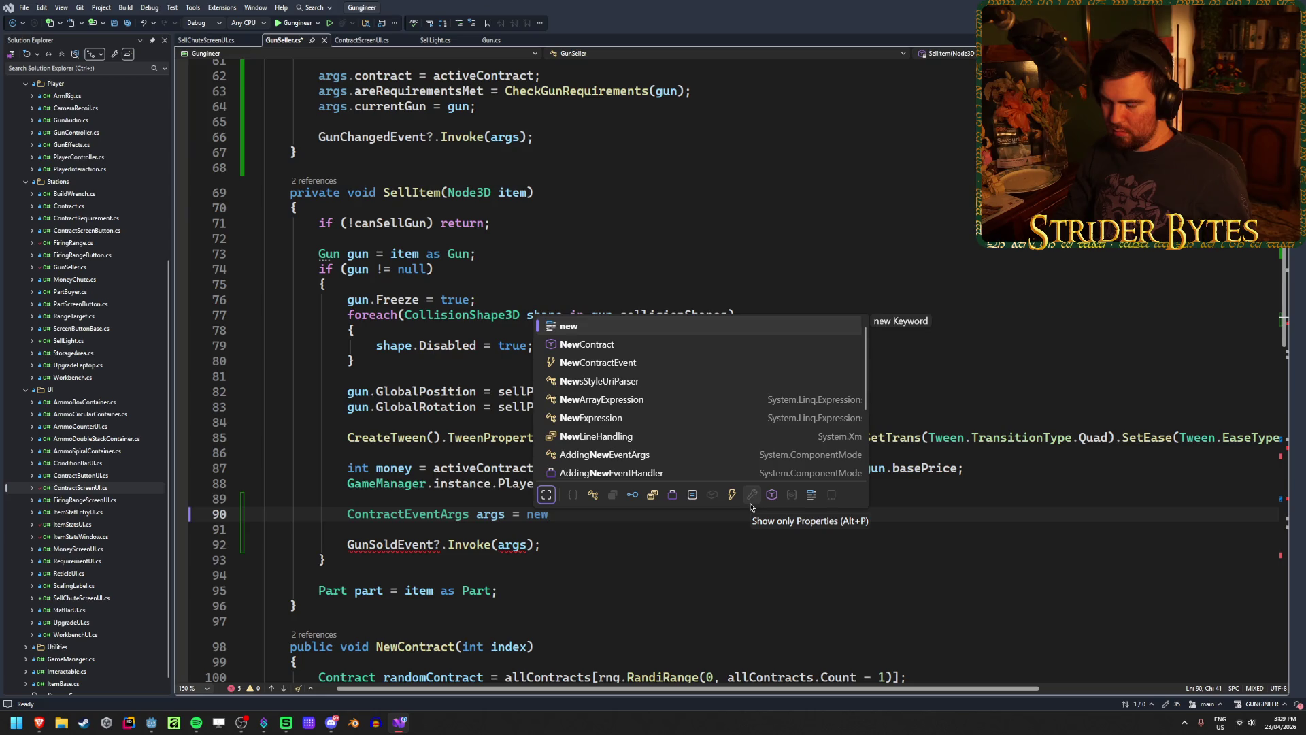
text( com)
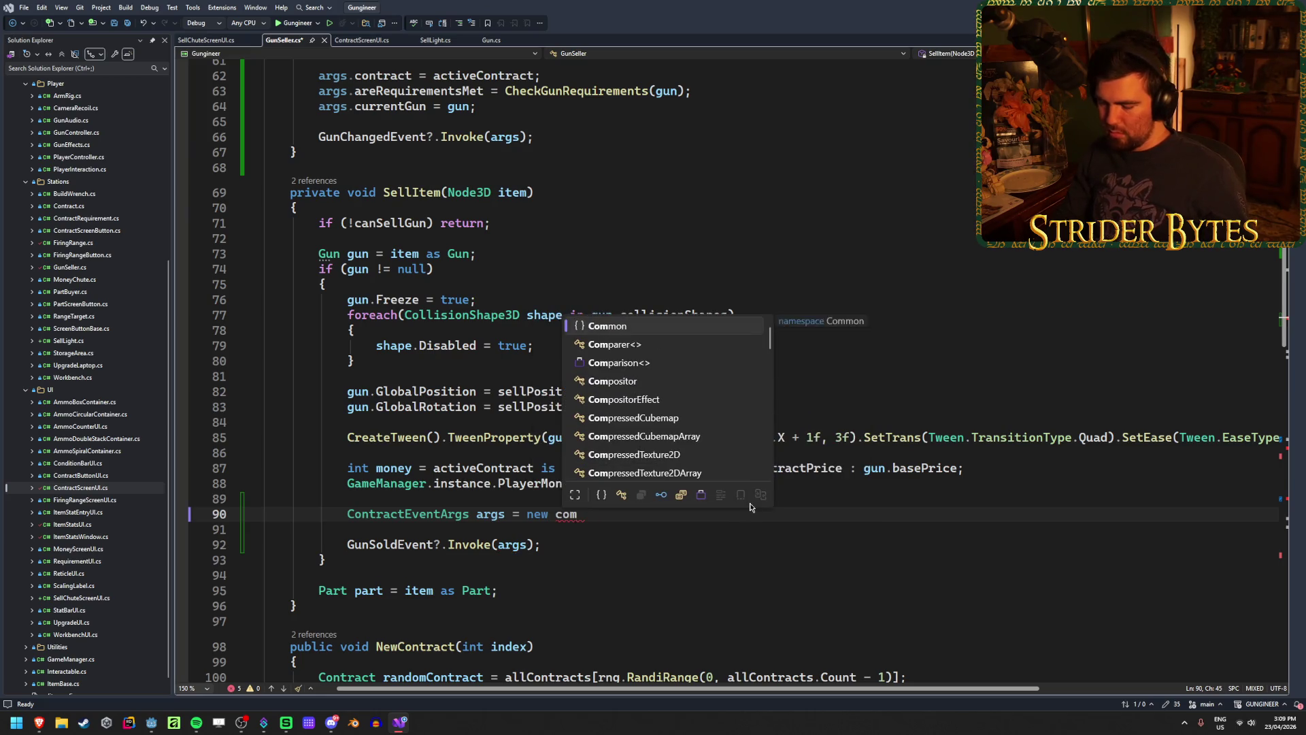
text(ntract)
key(Down)
key(Down)
key(Tab)
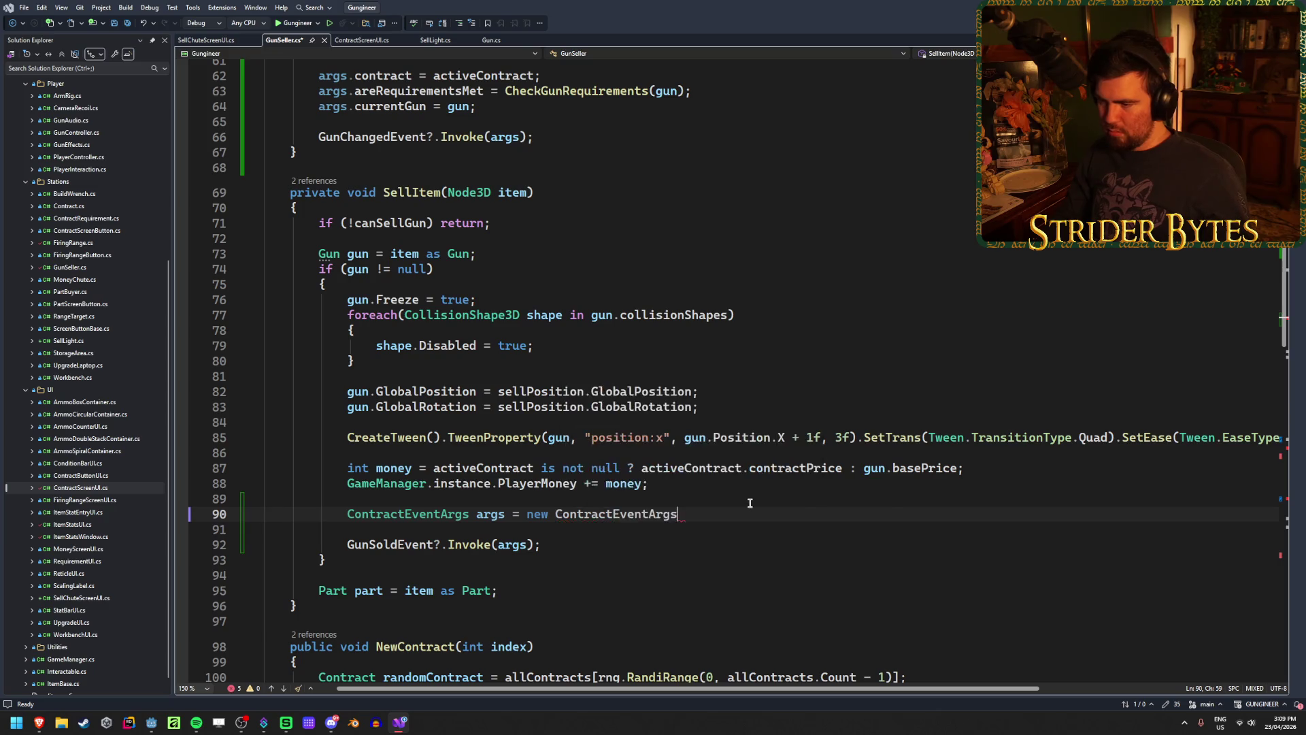
text(();)
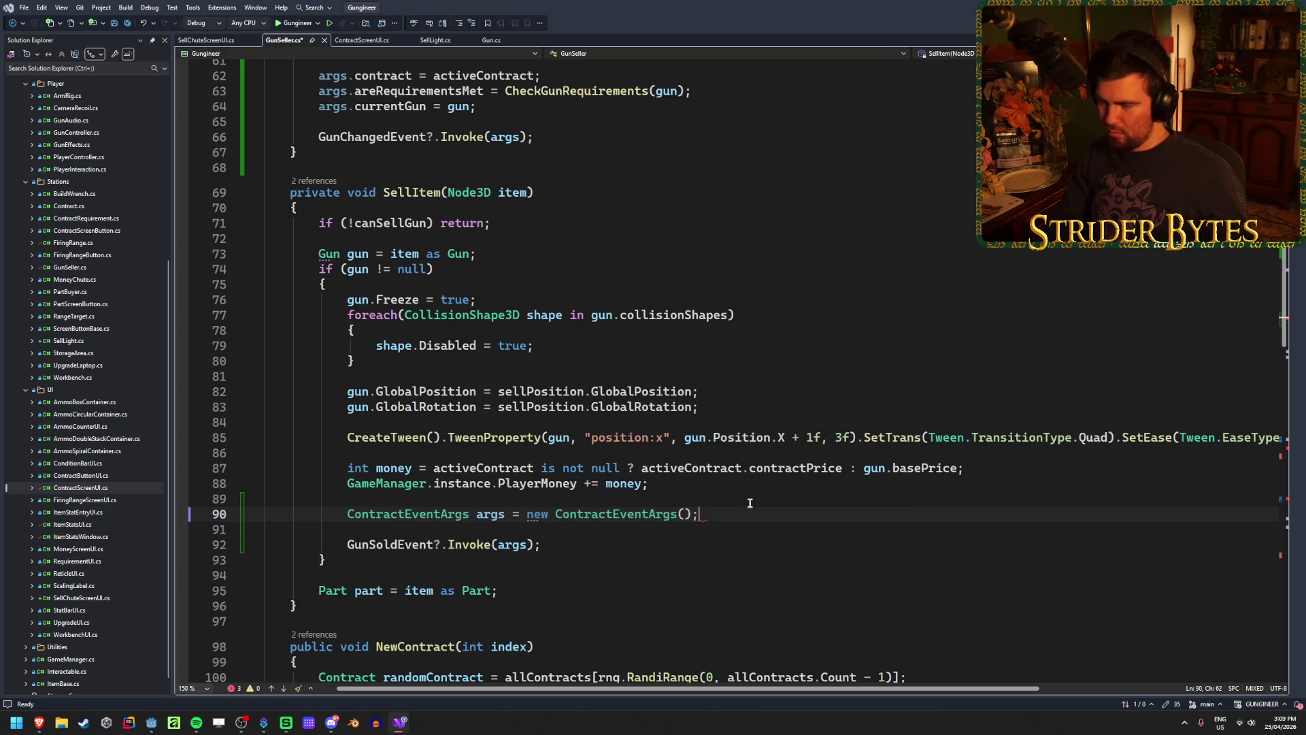
key(ctrl+s)
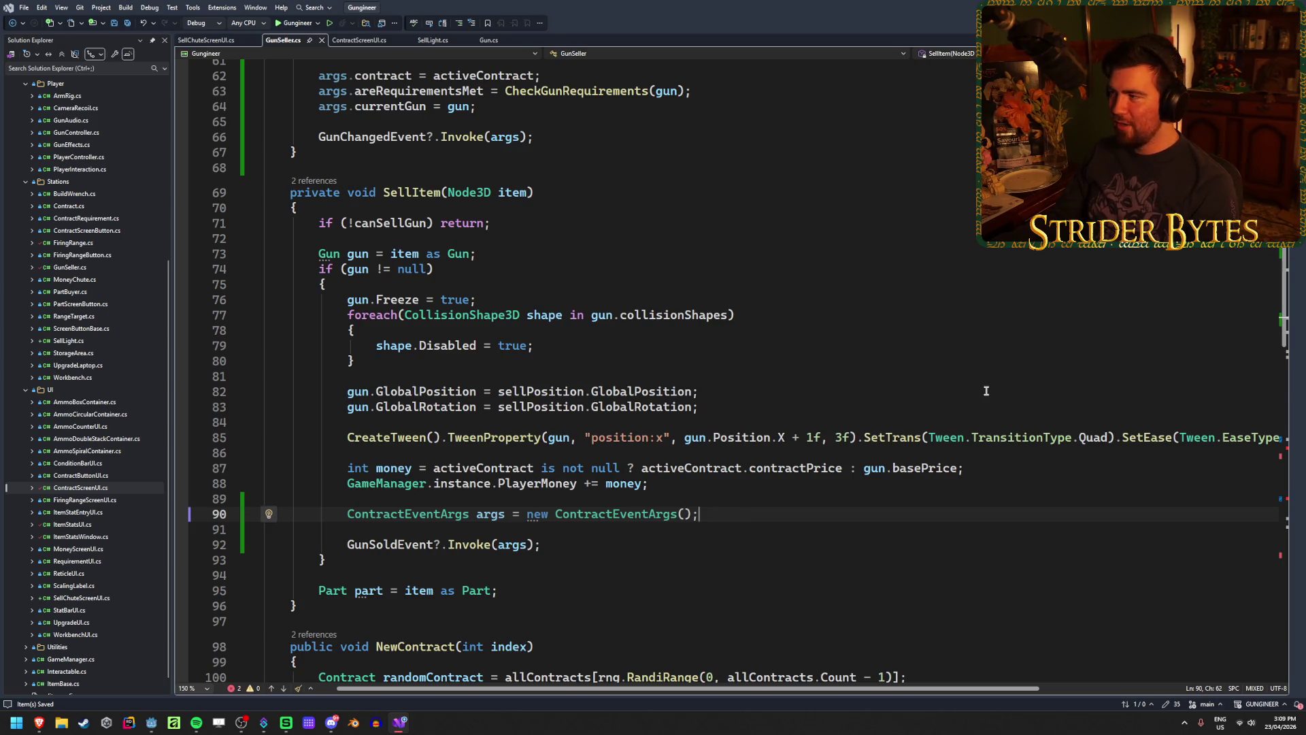
key(alt+Tab)
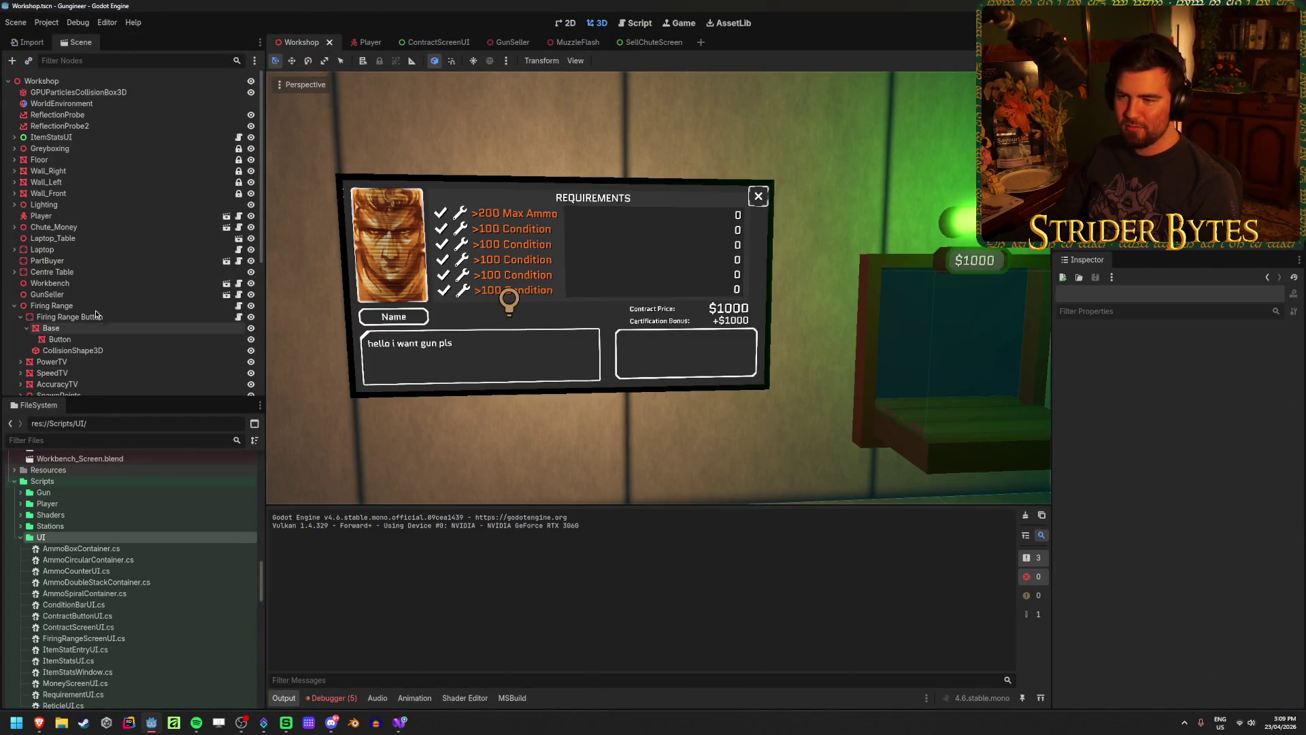
Build with F5, dismiss the SellLight.cs GunSoldEventArgs error, and return to Visual Studio
scroll(134, 362, down, 3)
scroll(134, 362, up, 3)
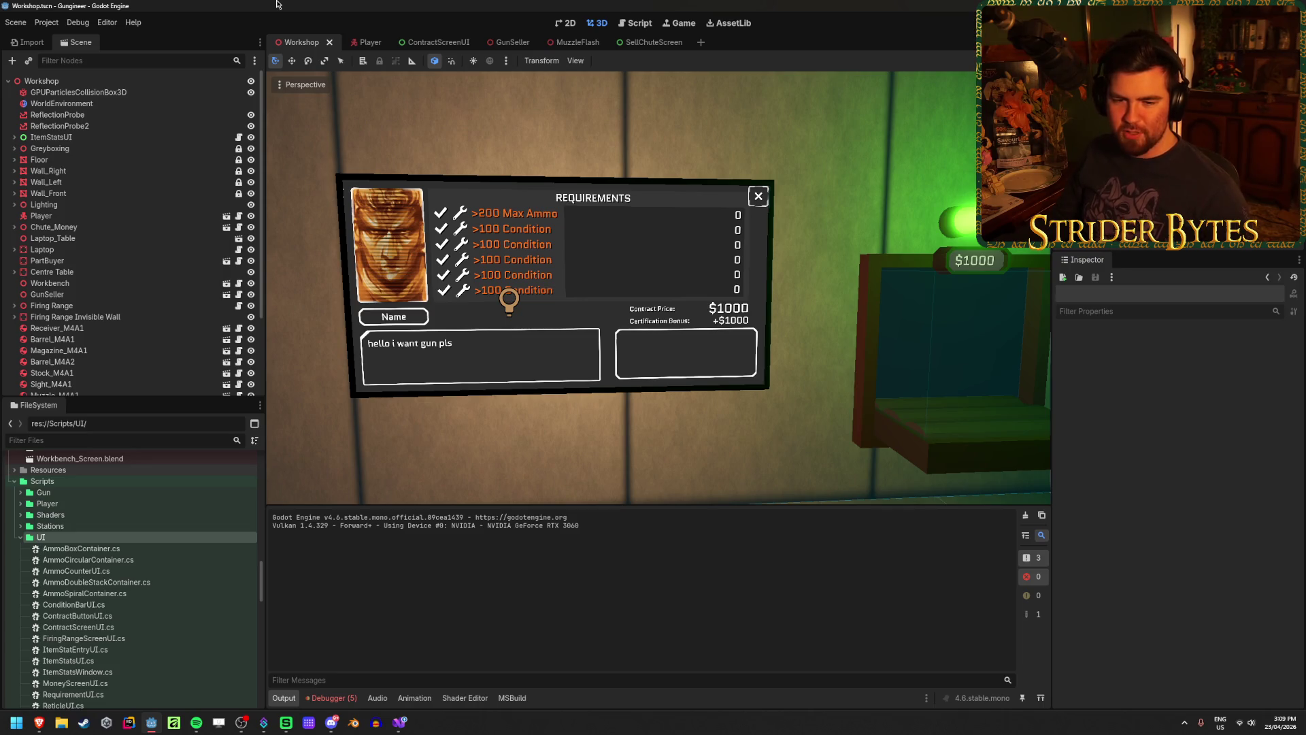
scroll(693, 236, down, 5)
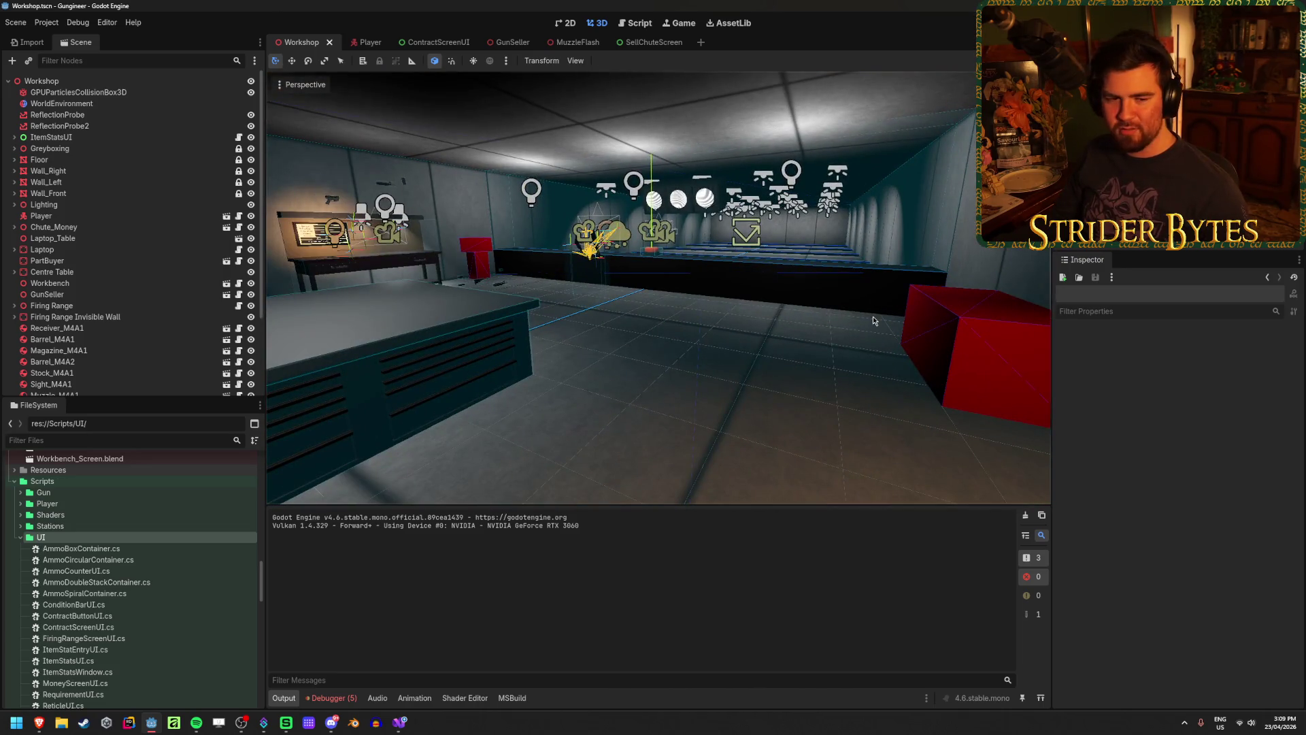
scroll(873, 320, up, 5)
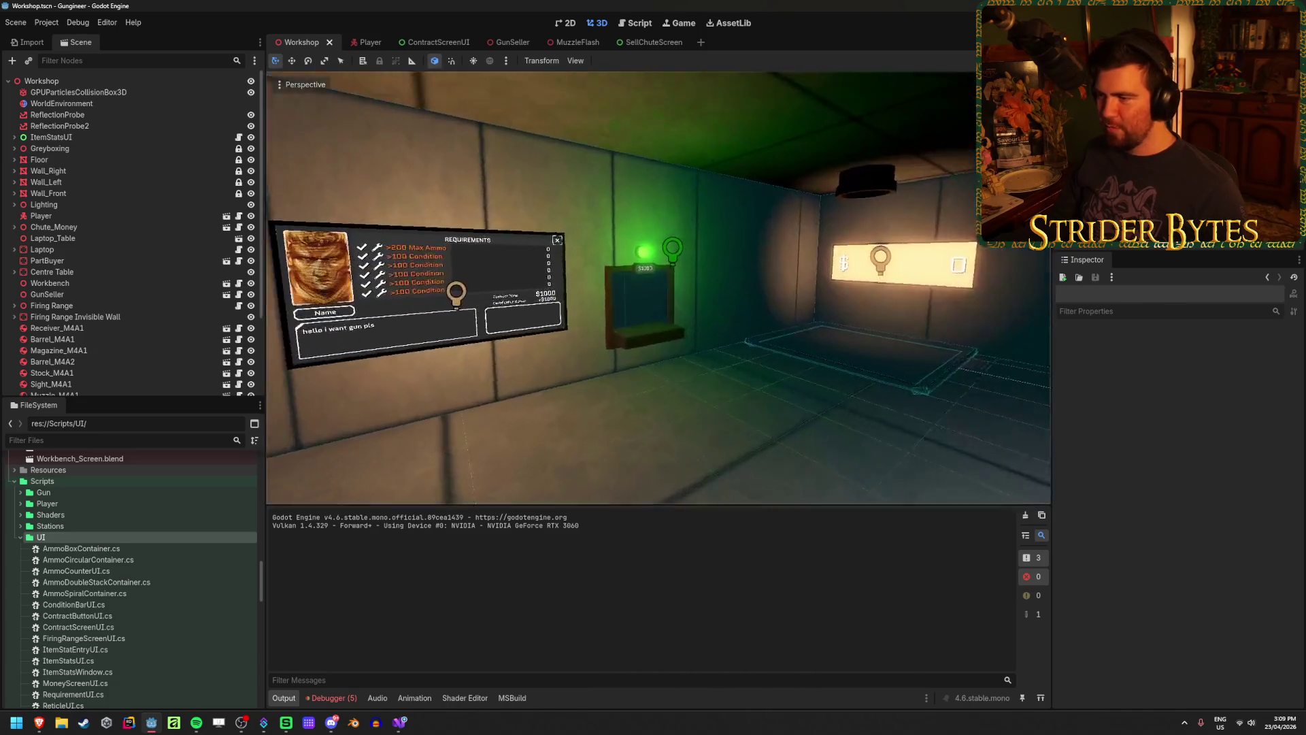
mouse_move(873, 321)
mouse_down()
mouse_move(680, 321)
mouse_move(873, 321)
mouse_up()
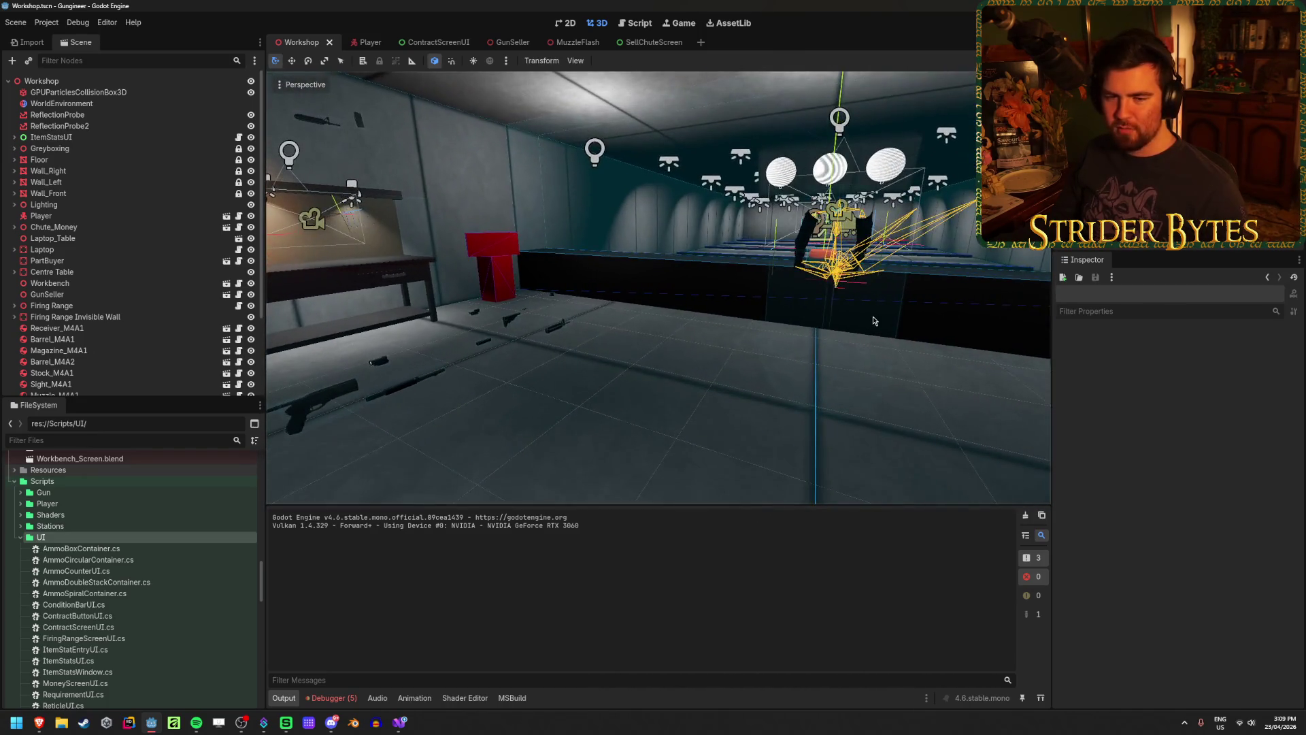
key(F5)
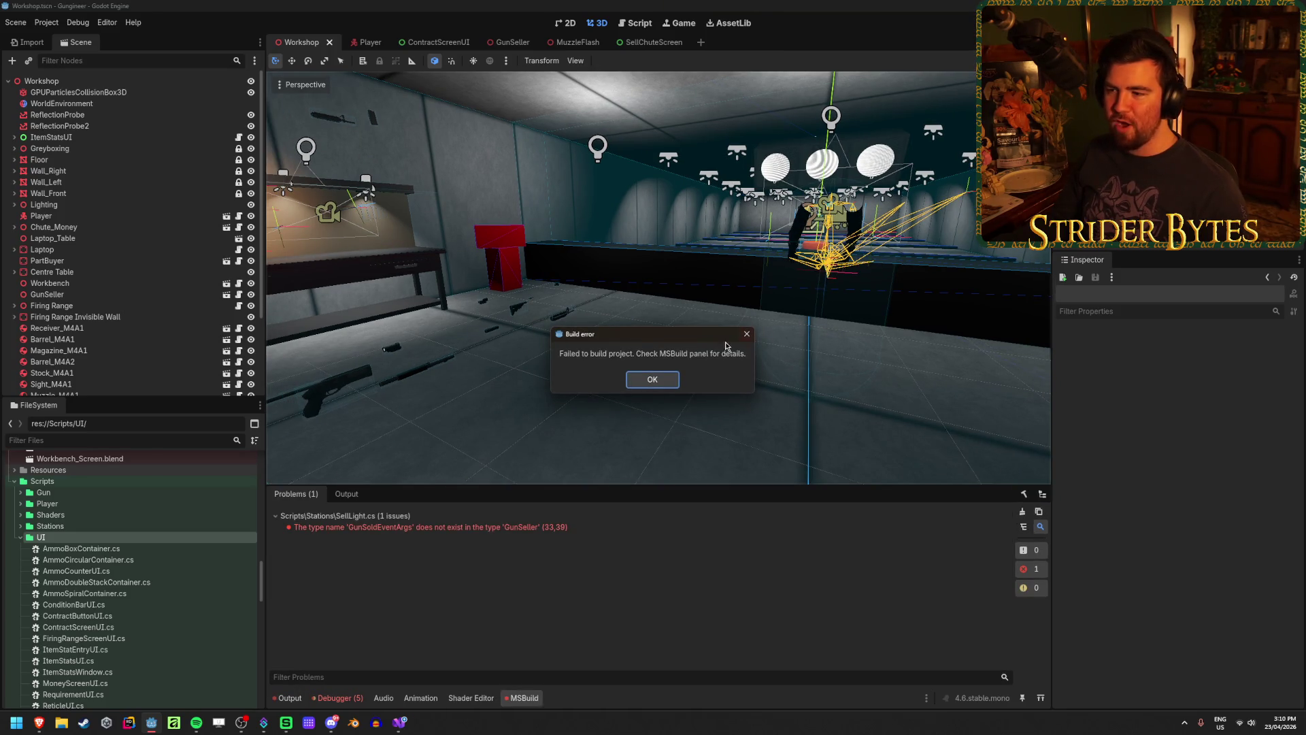
click(651, 379)
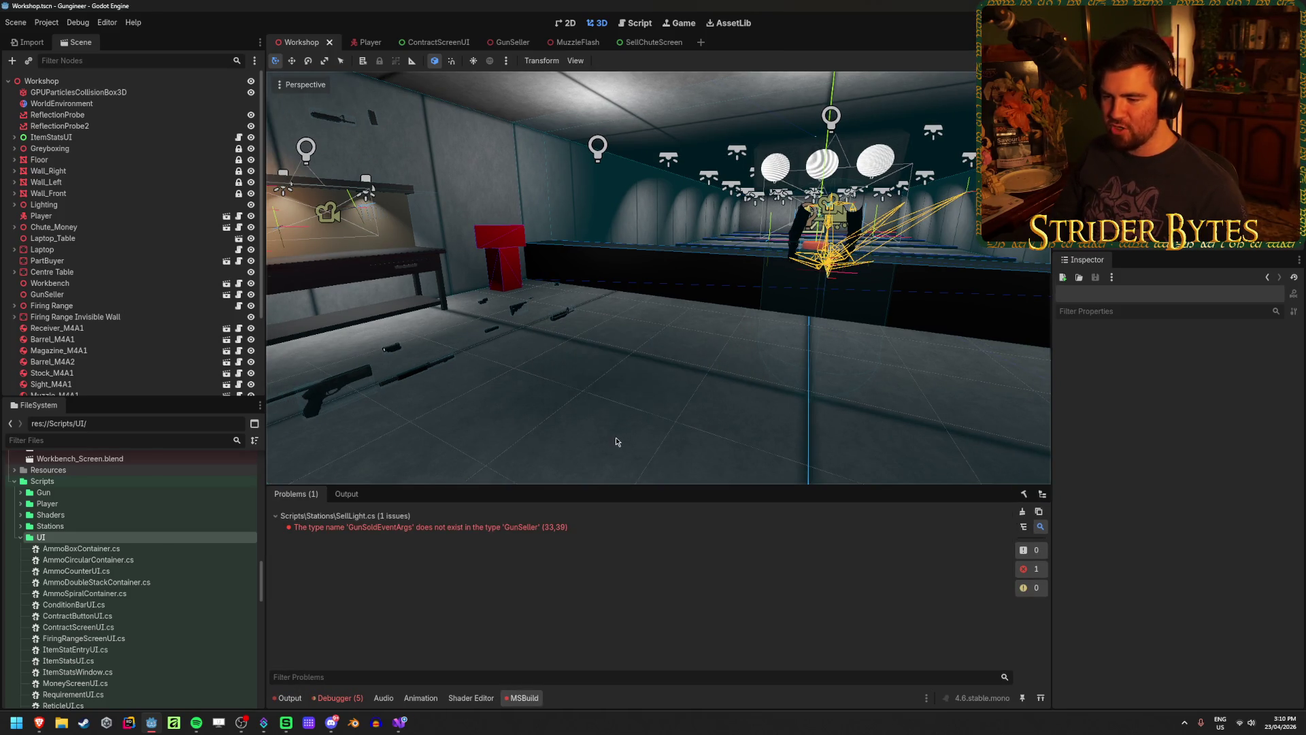
click(401, 732)
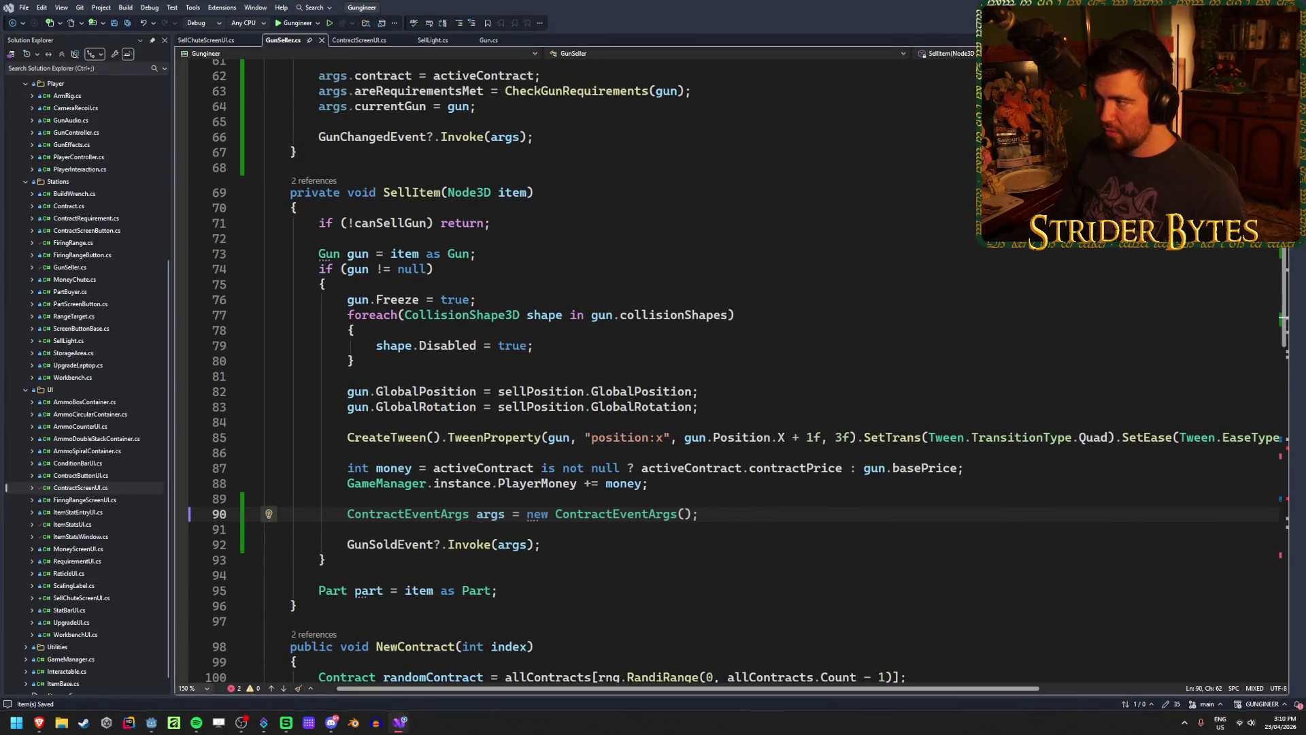
Jump to the reported build problem and set args.currentGun in GunSeller.cs
key(alt+Tab)
double_click(408, 525)
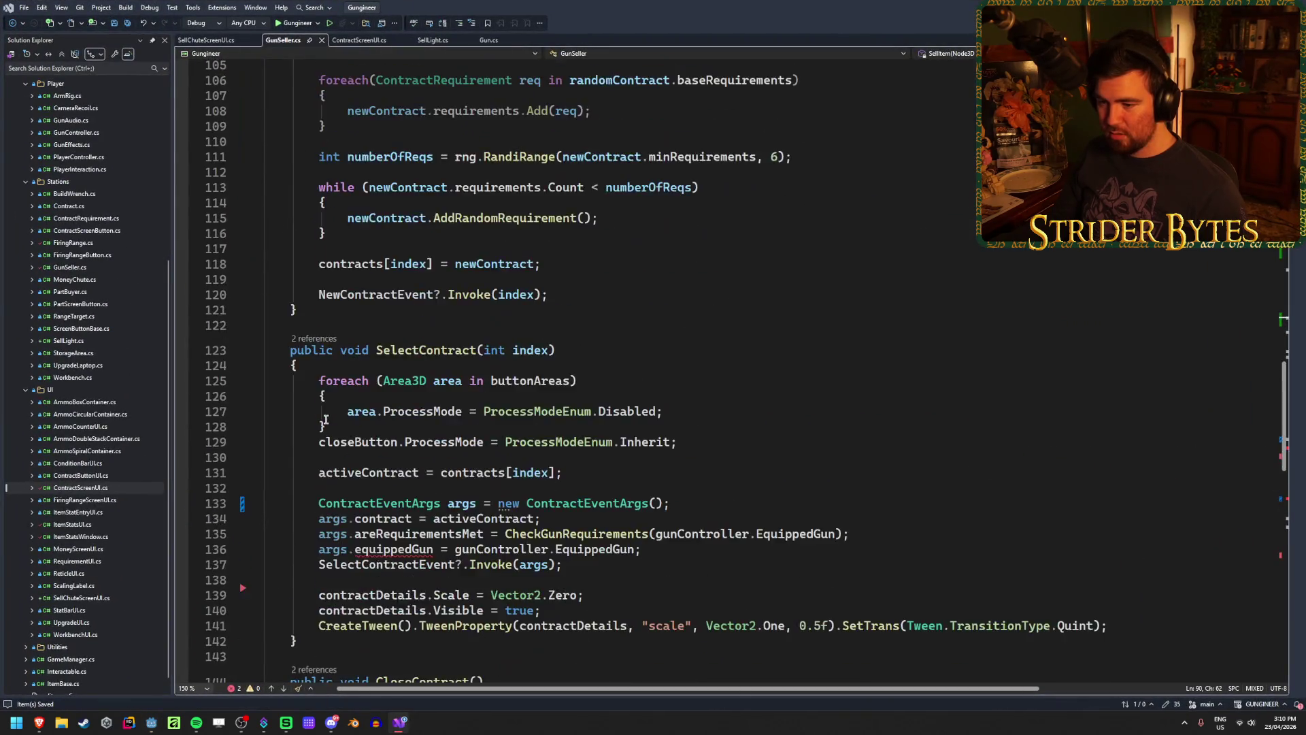
text(currentGun)
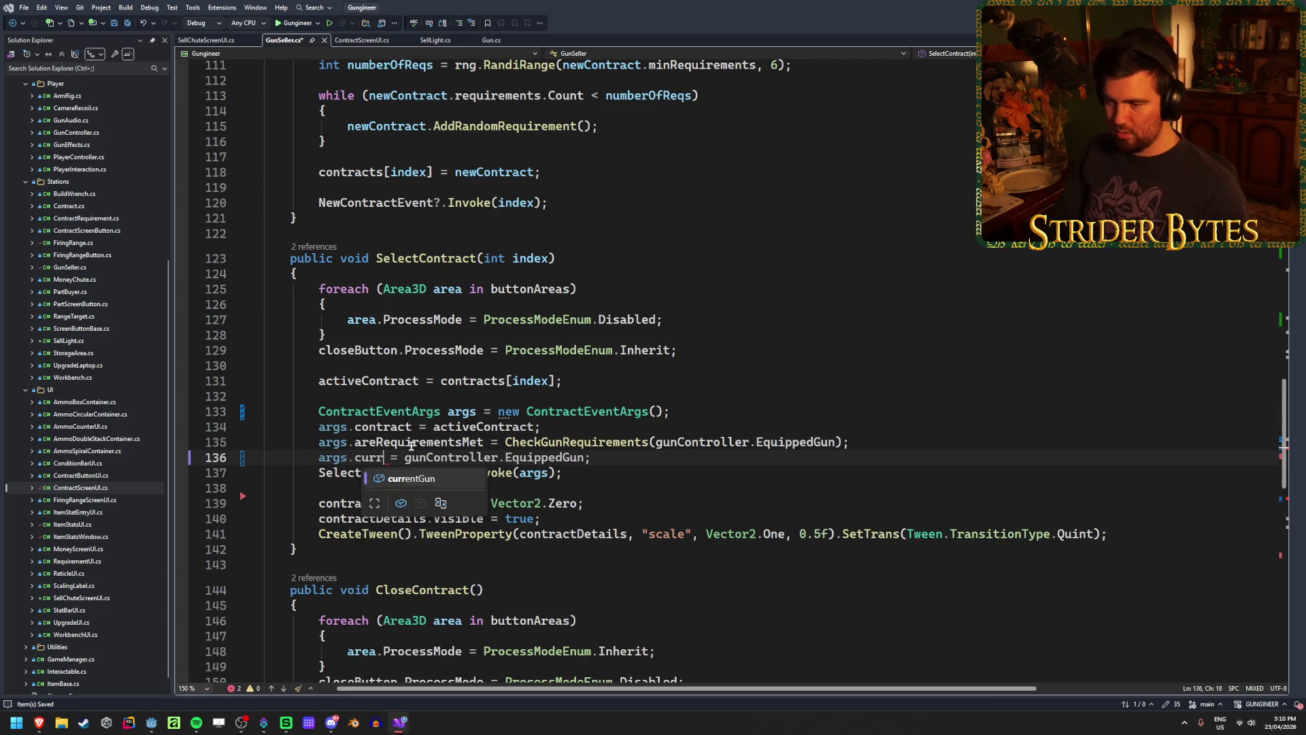
scroll(481, 445, down, 10)
scroll(481, 446, up, 2)
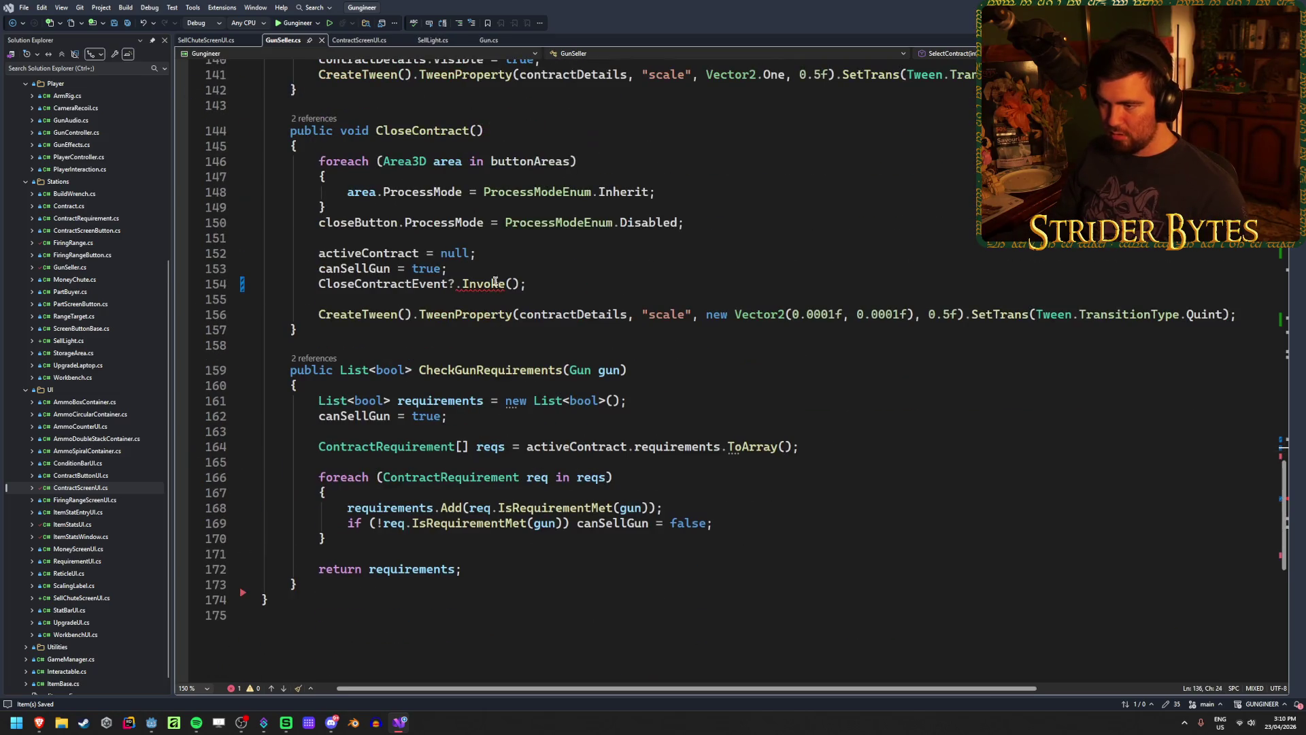
Comment out the CloseContractEvent invoke on line 154 with // and save GunSeller.cs
click(555, 281)
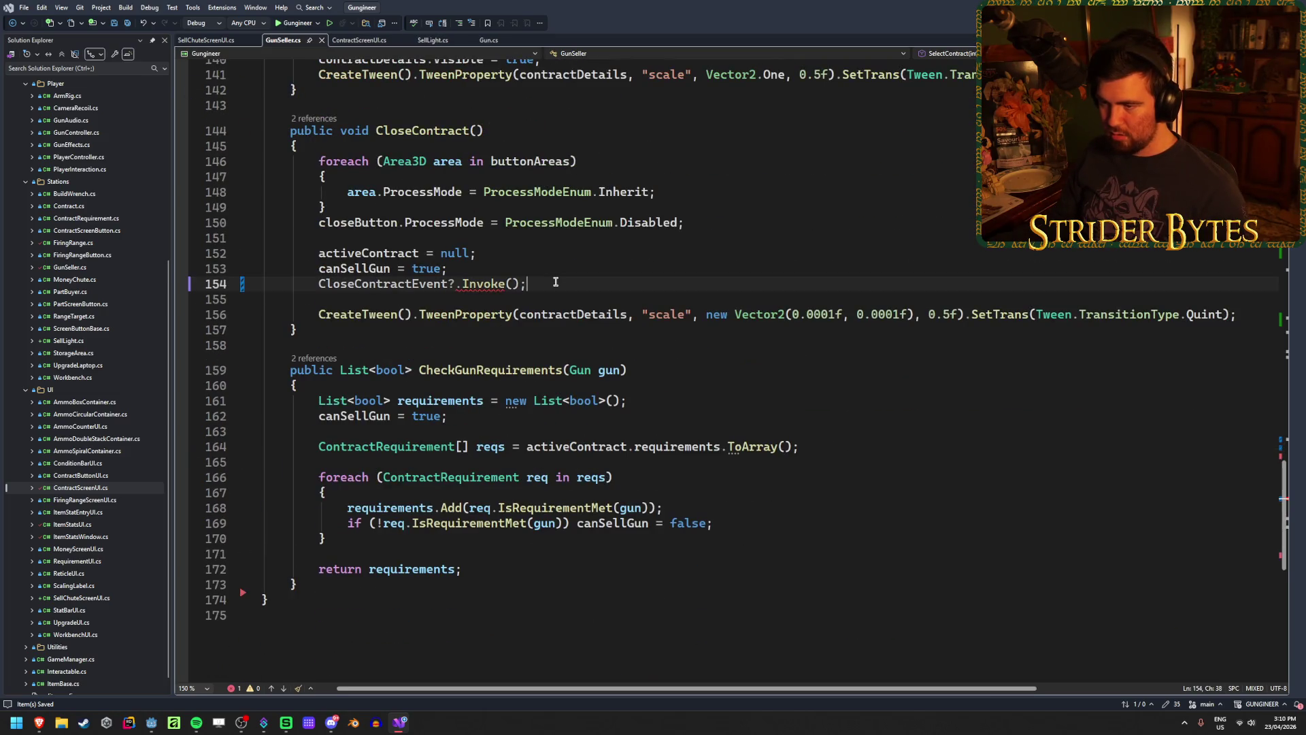
click(516, 268)
click(515, 284)
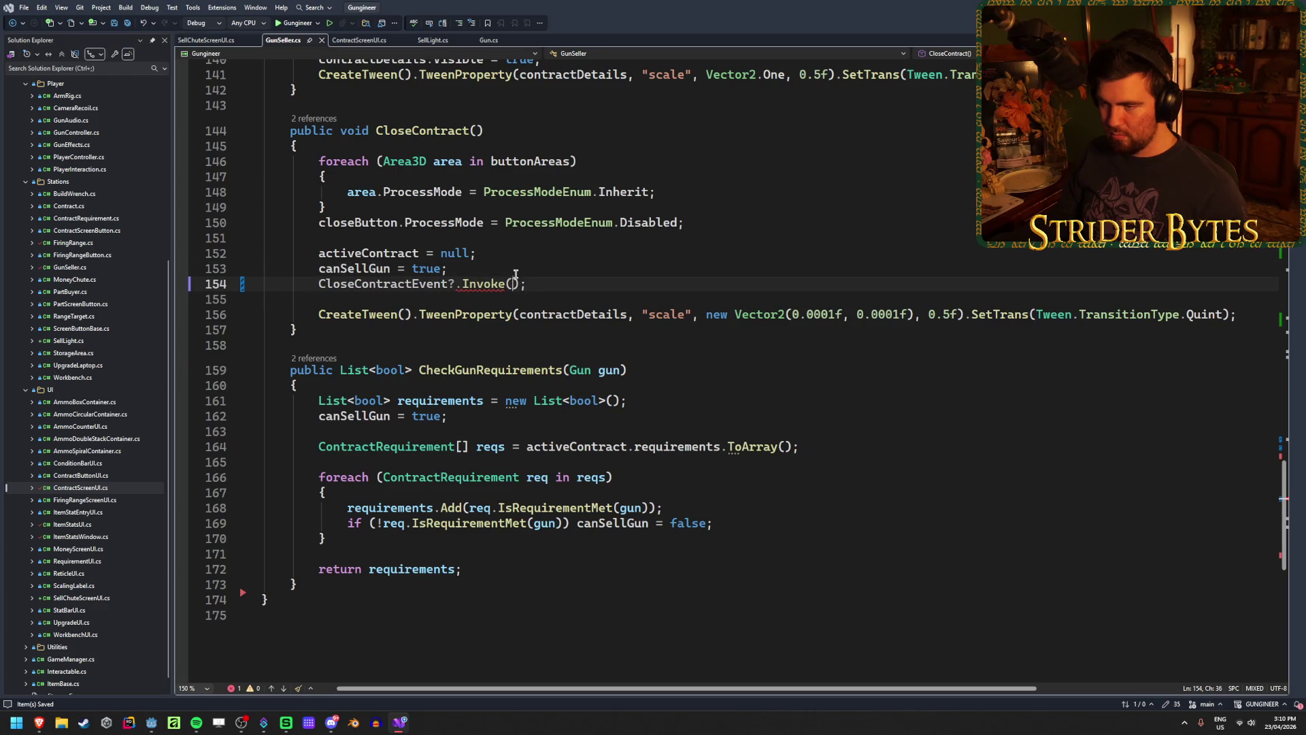
click(326, 282)
key(BackSpace)
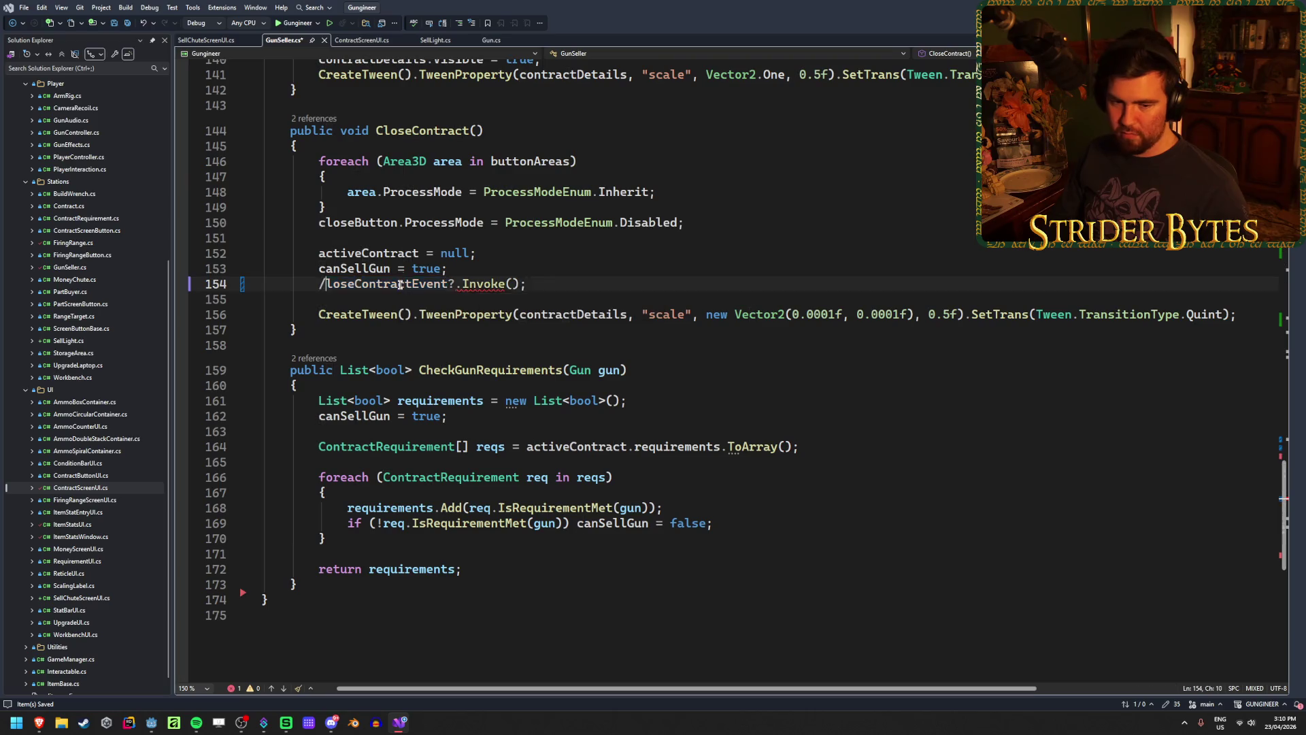
text(//)
key(ctrl+s)
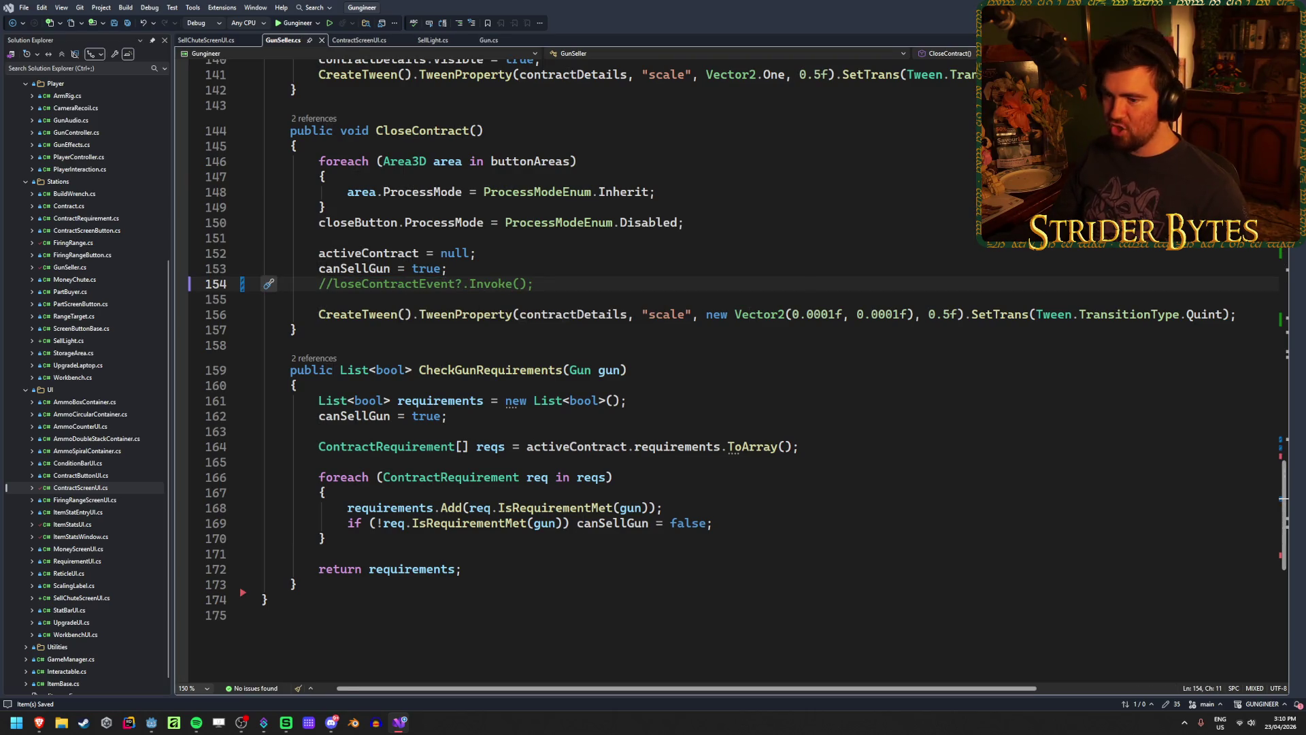
key(alt+Tab)
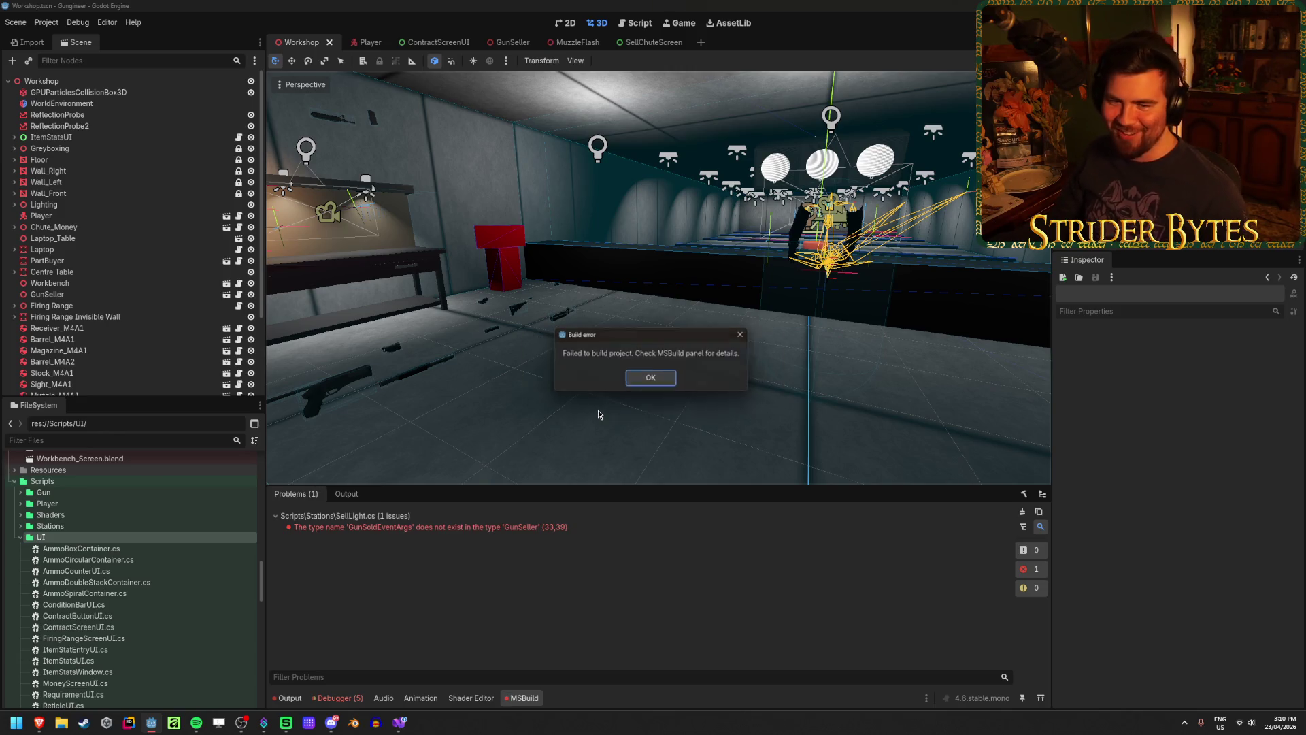
Rebuild with F5, dismiss the error, and check the SellLight.cs GunSoldEventArgs problem on line 33
key(Return)
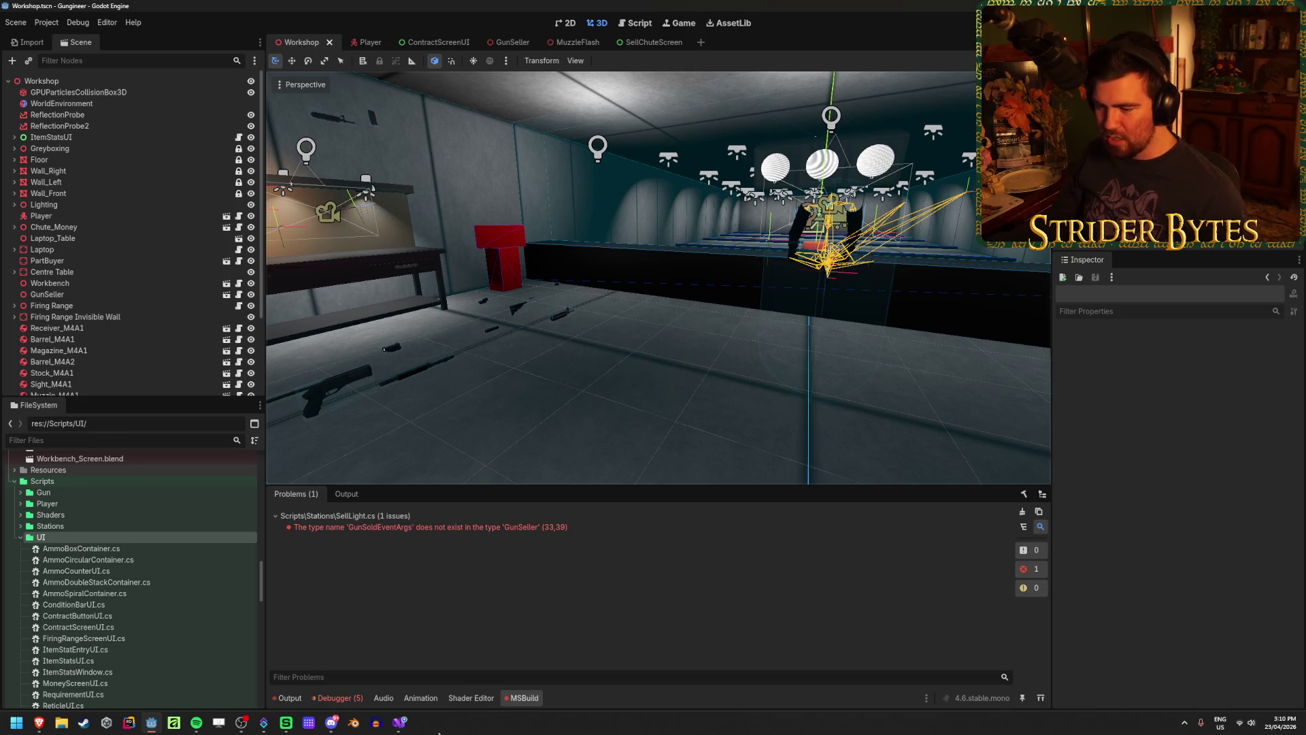
key(F5)
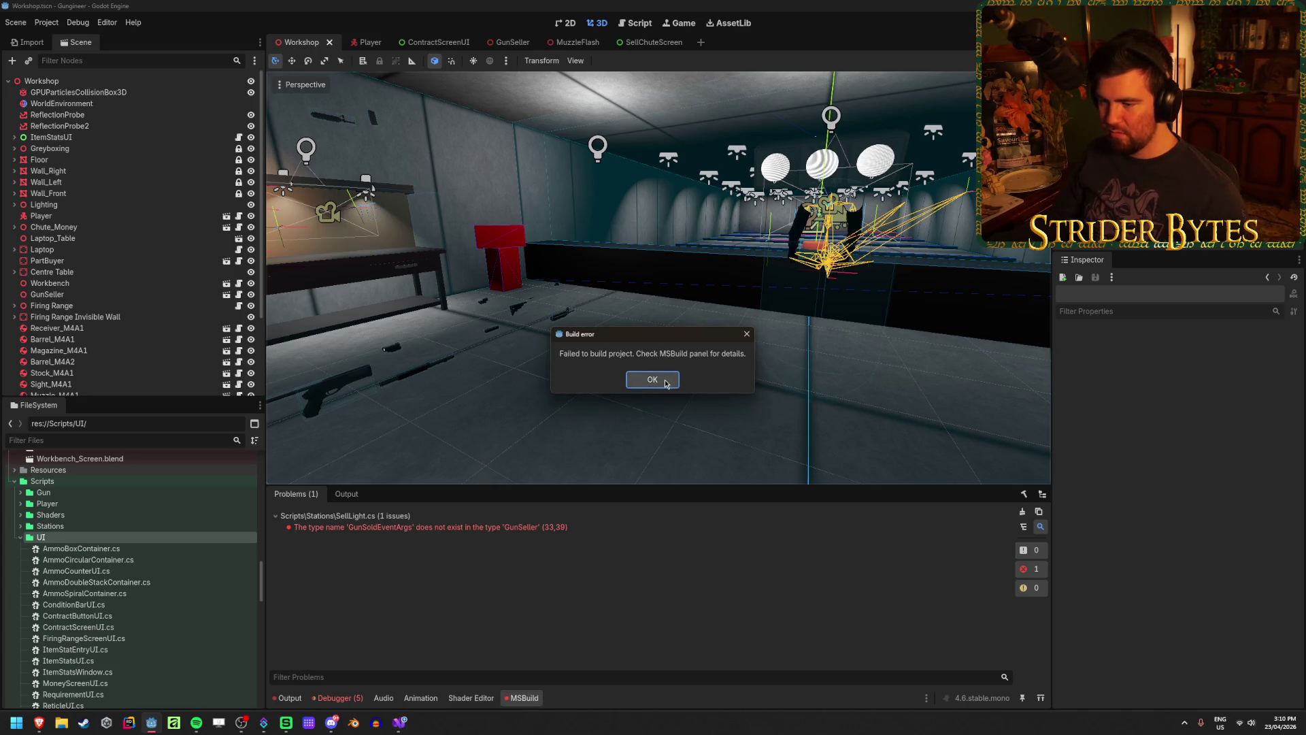
key(Return)
click(399, 723)
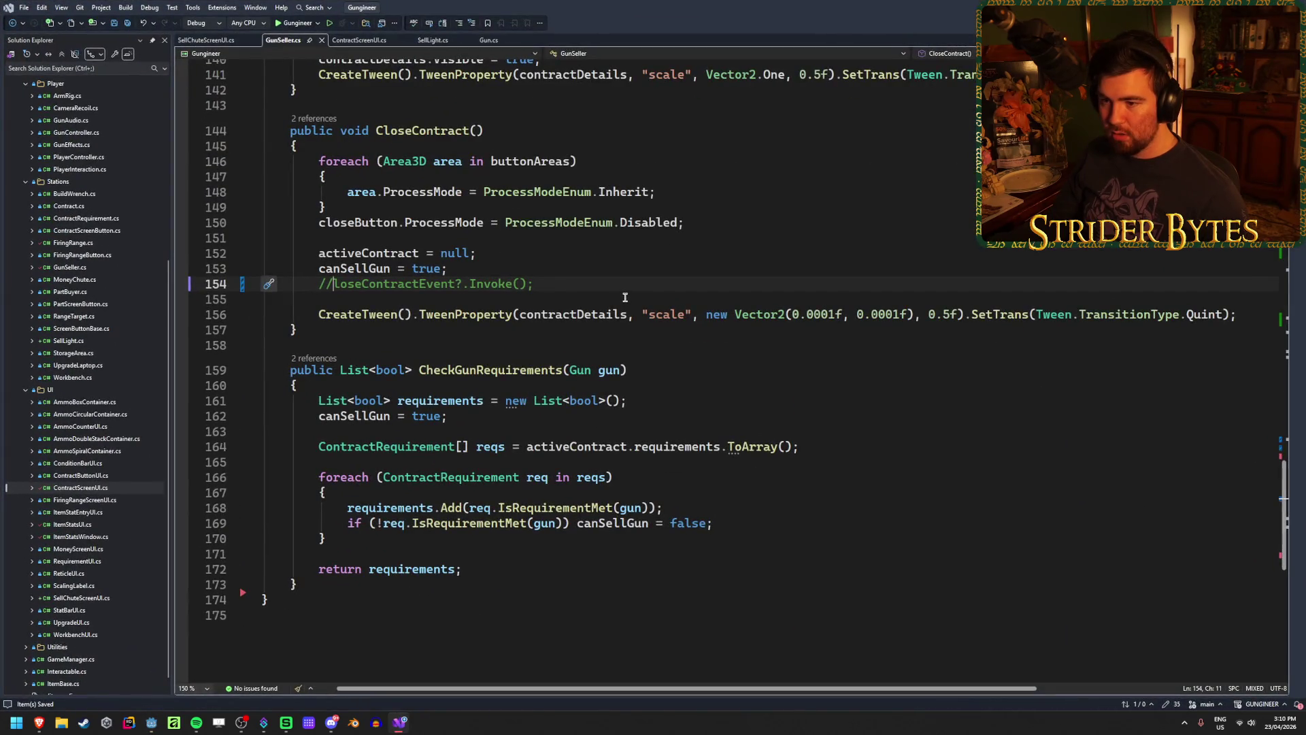
scroll(621, 398, up, 20)
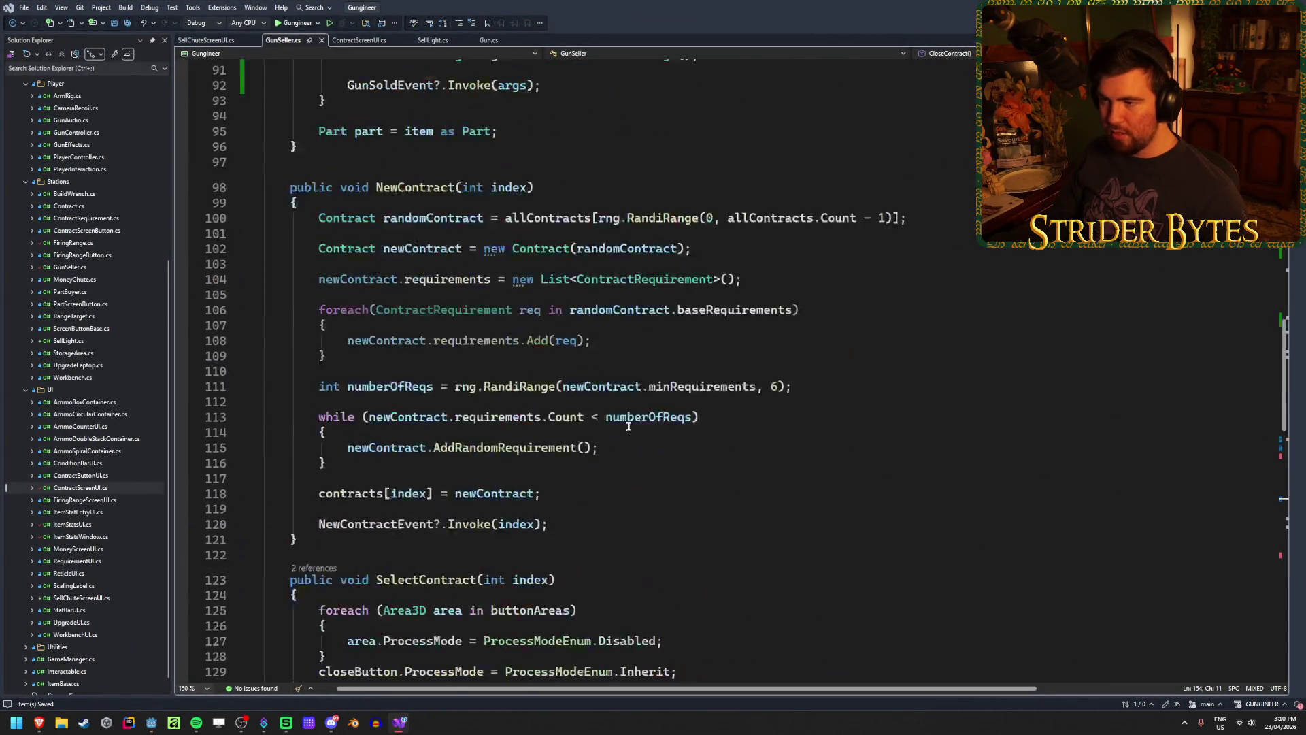
scroll(628, 427, up, 5)
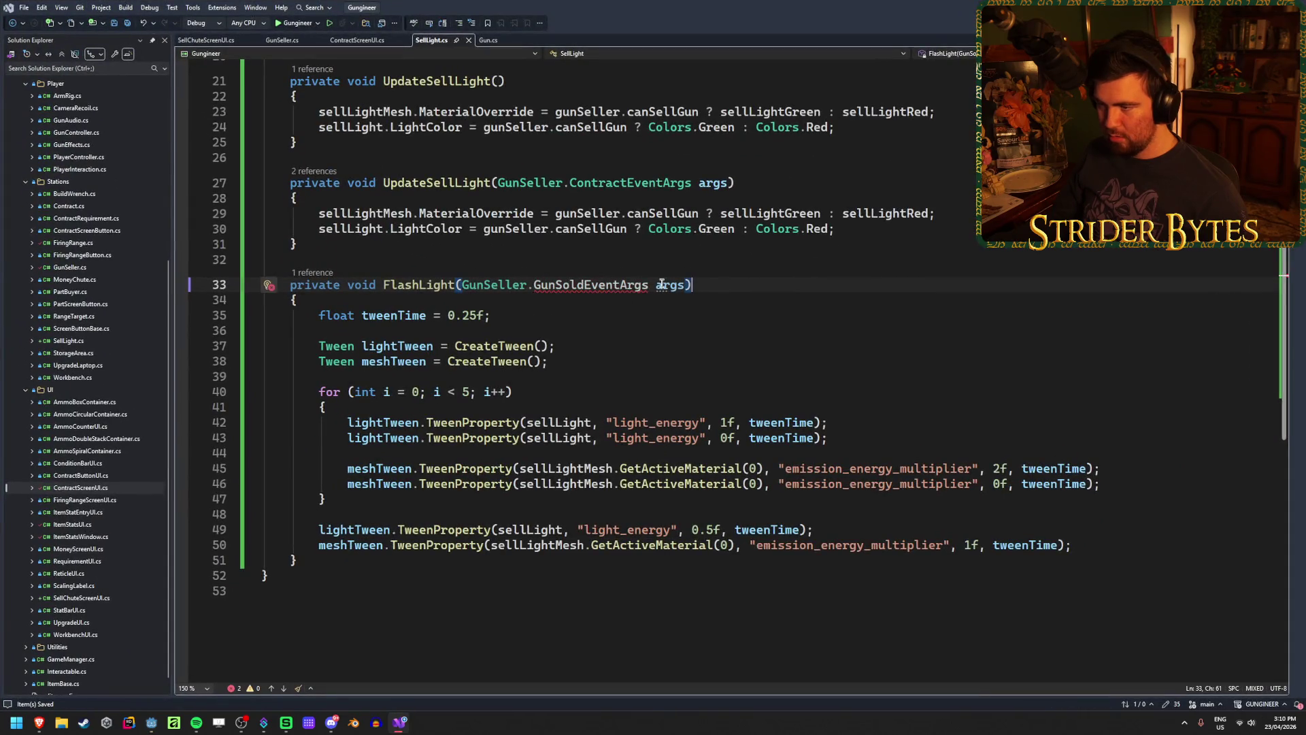
Replace GunSoldEventArgs with ContractEventArgs on line 33 of SellLight.cs and rebuild with Alt+B
double_click(600, 289)
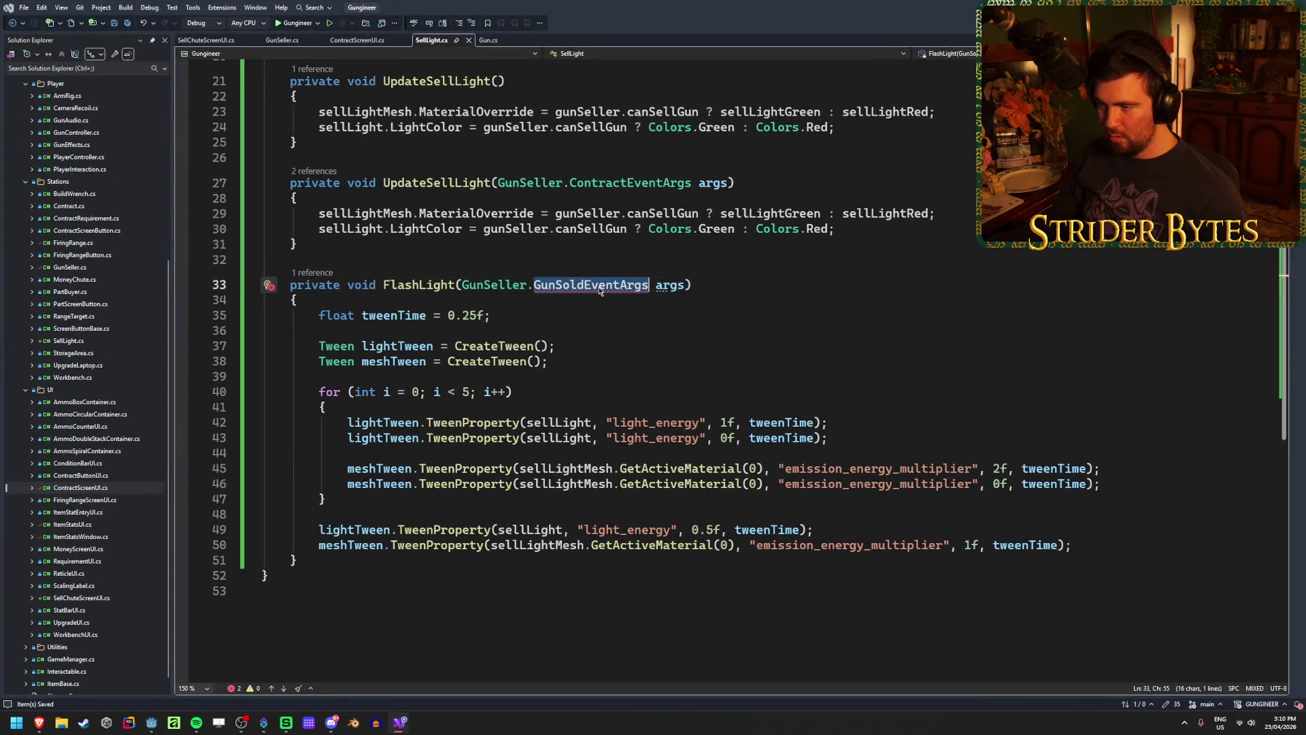
click(653, 281)
mouse_move(654, 283)
mouse_down()
mouse_move(476, 284)
mouse_move(531, 283)
mouse_up()
text(ContractEventArgs)
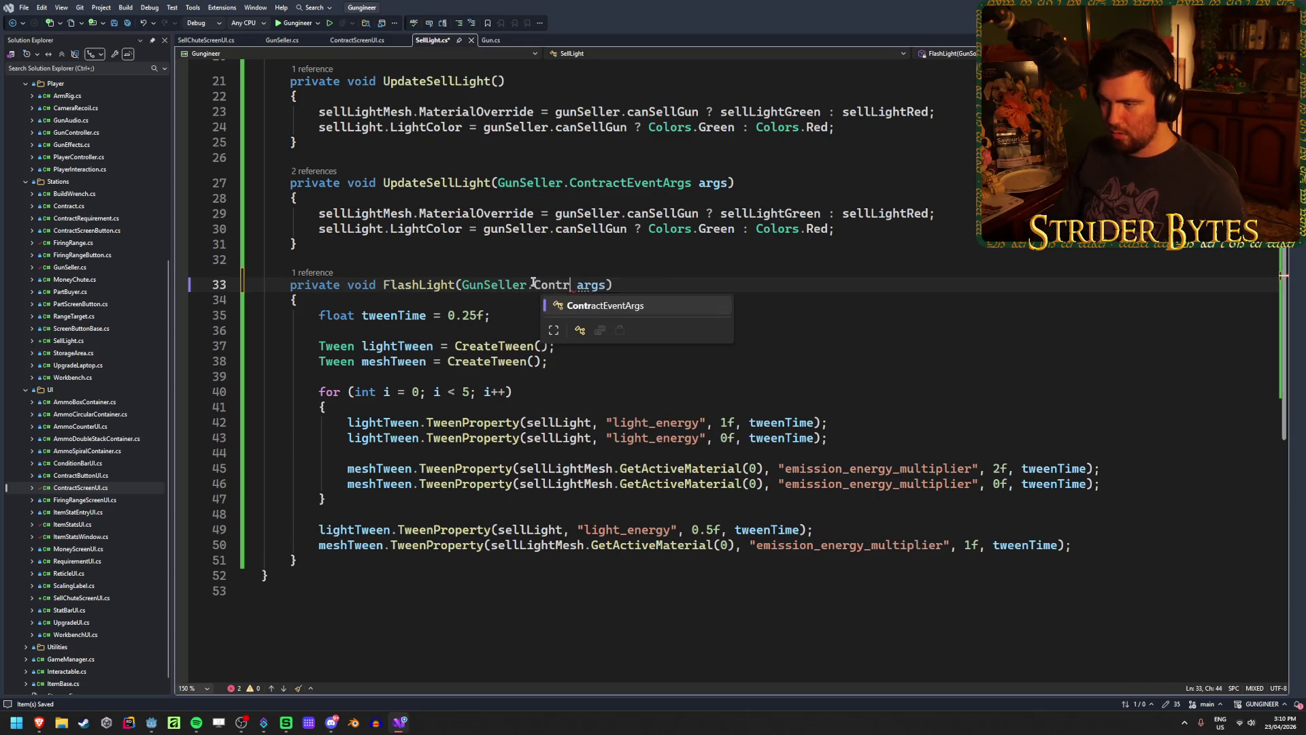
key(alt+Tab)
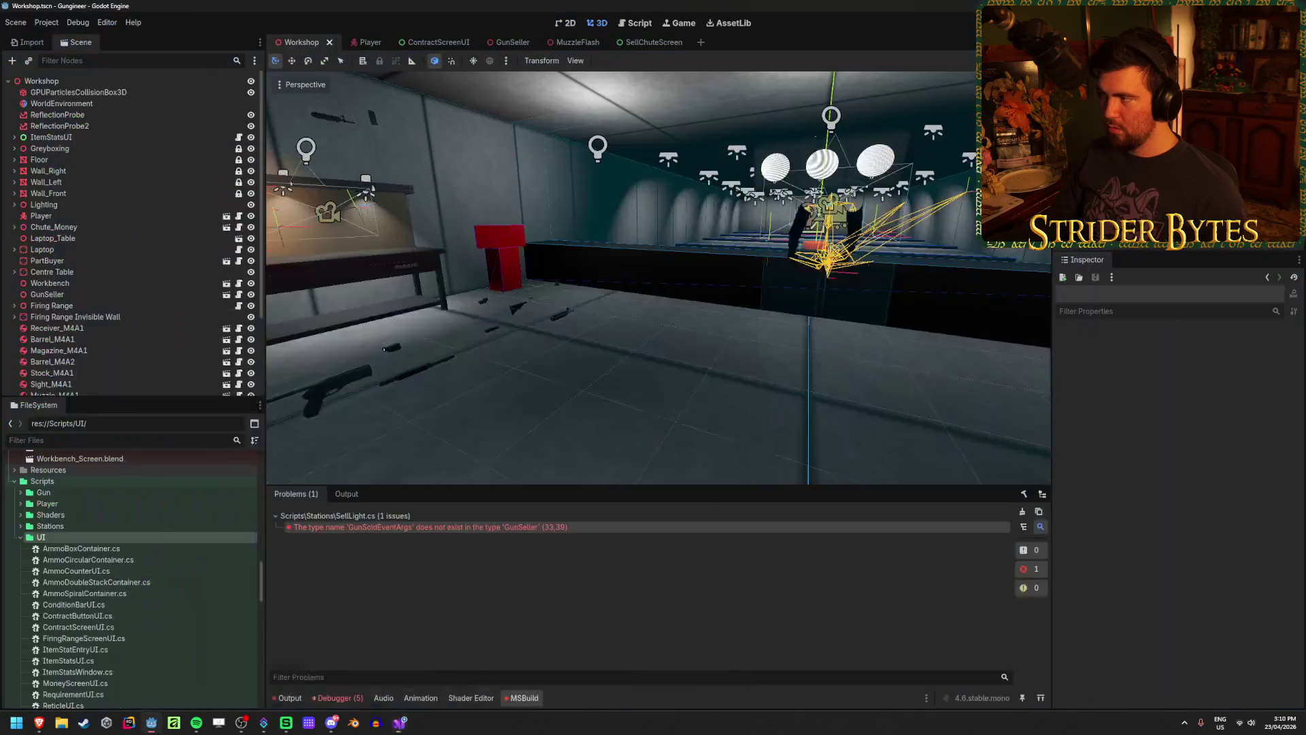
key(alt+b)
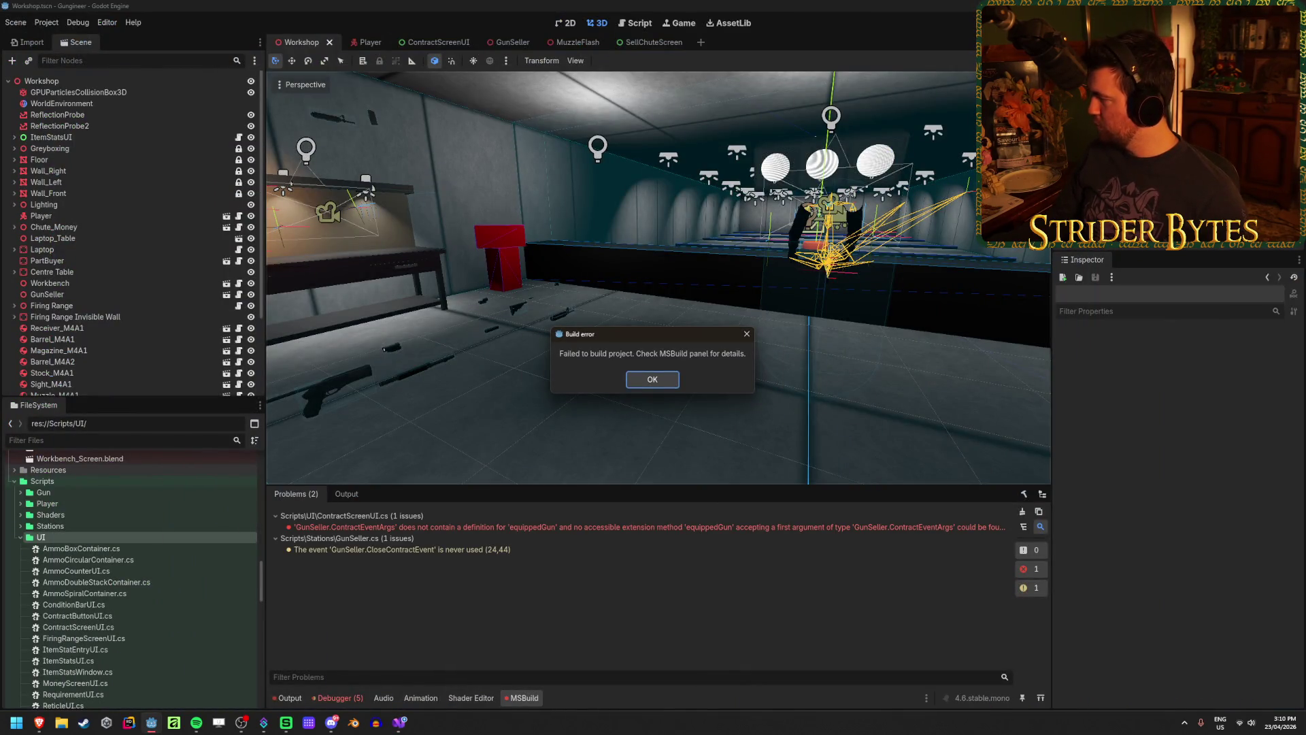
click(646, 379)
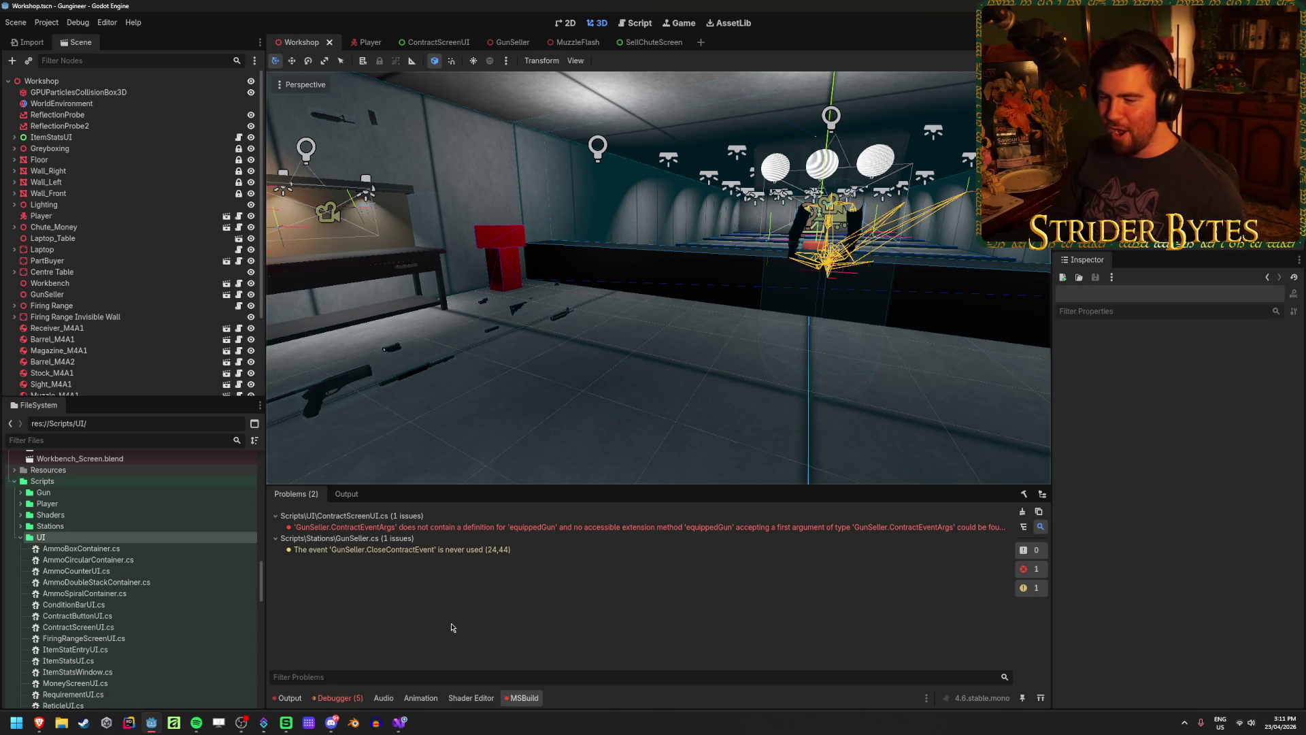
Change equippedGun to currentGun on line 46 of ContractScreenUI.cs, then build and run with F5
double_click(552, 528)
mouse_move(851, 376)
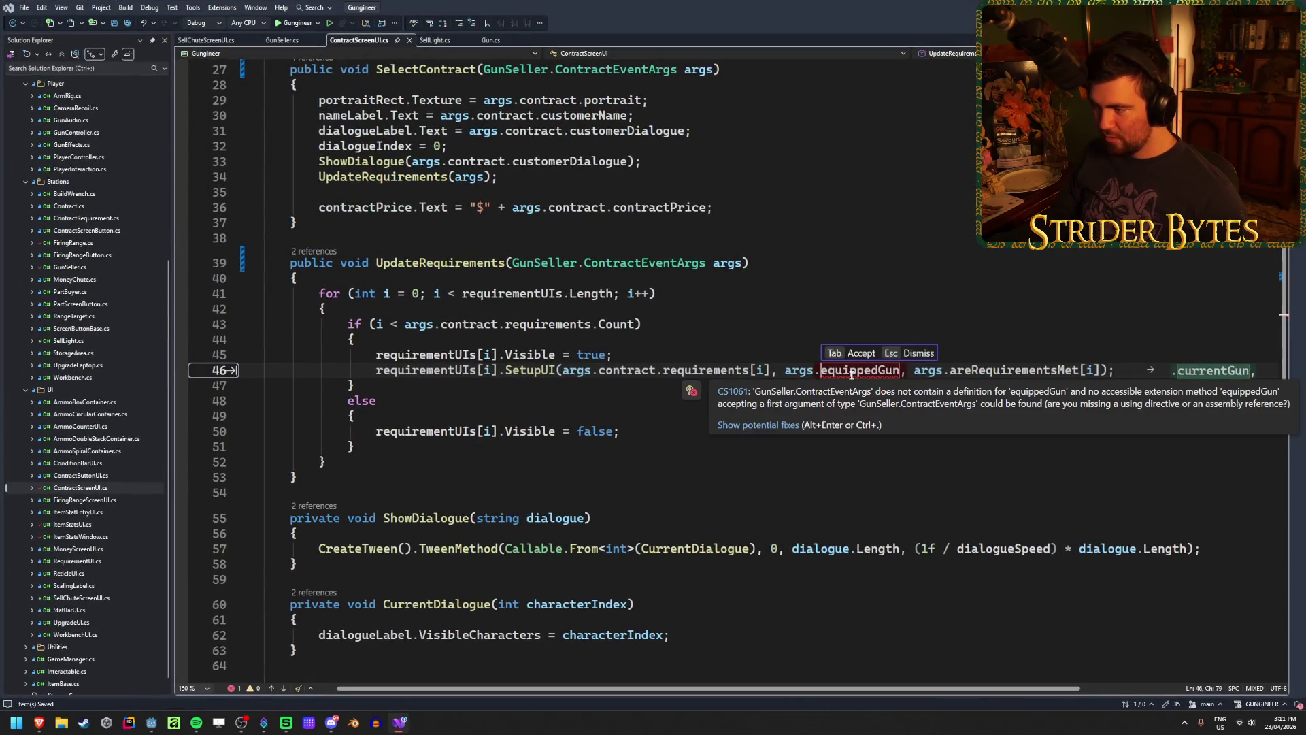
key(Tab)
key(alt+Tab)
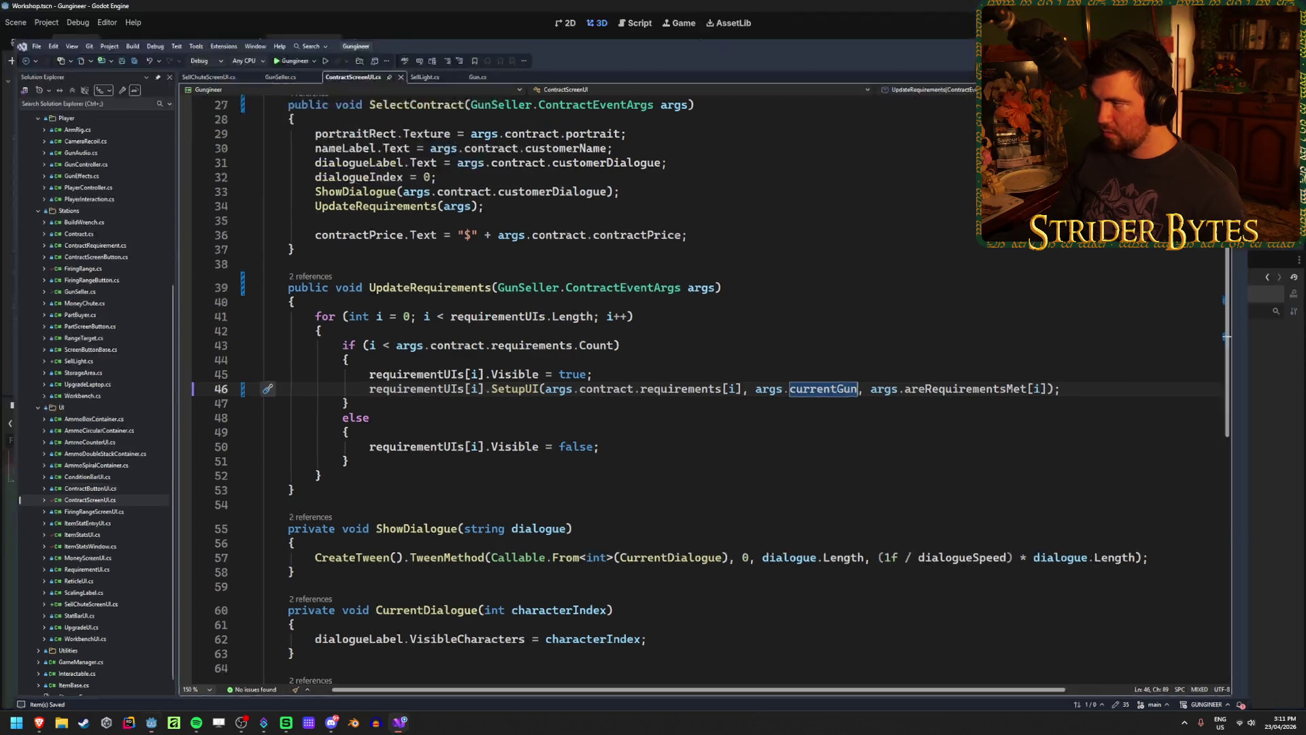
key(F5)
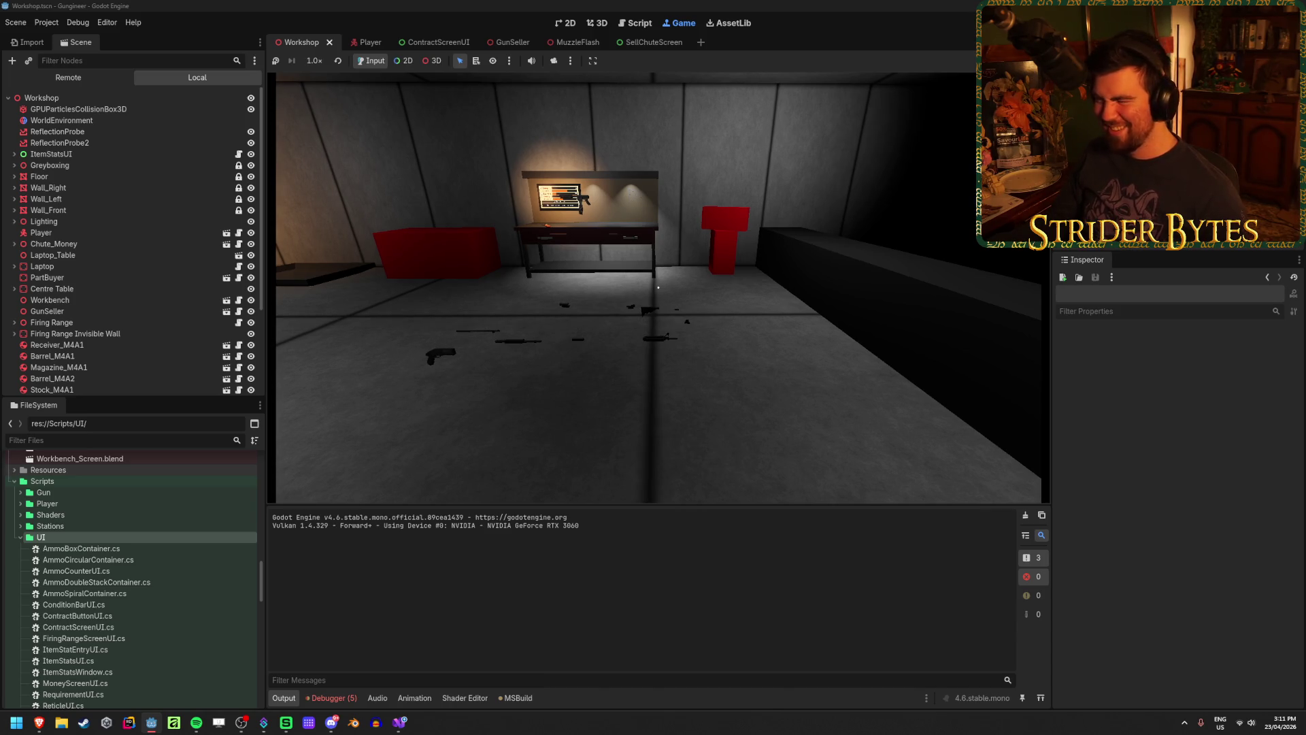
Walk to the workbench, inspect the gun parts, and leave holding the assembled rifle
key(w)
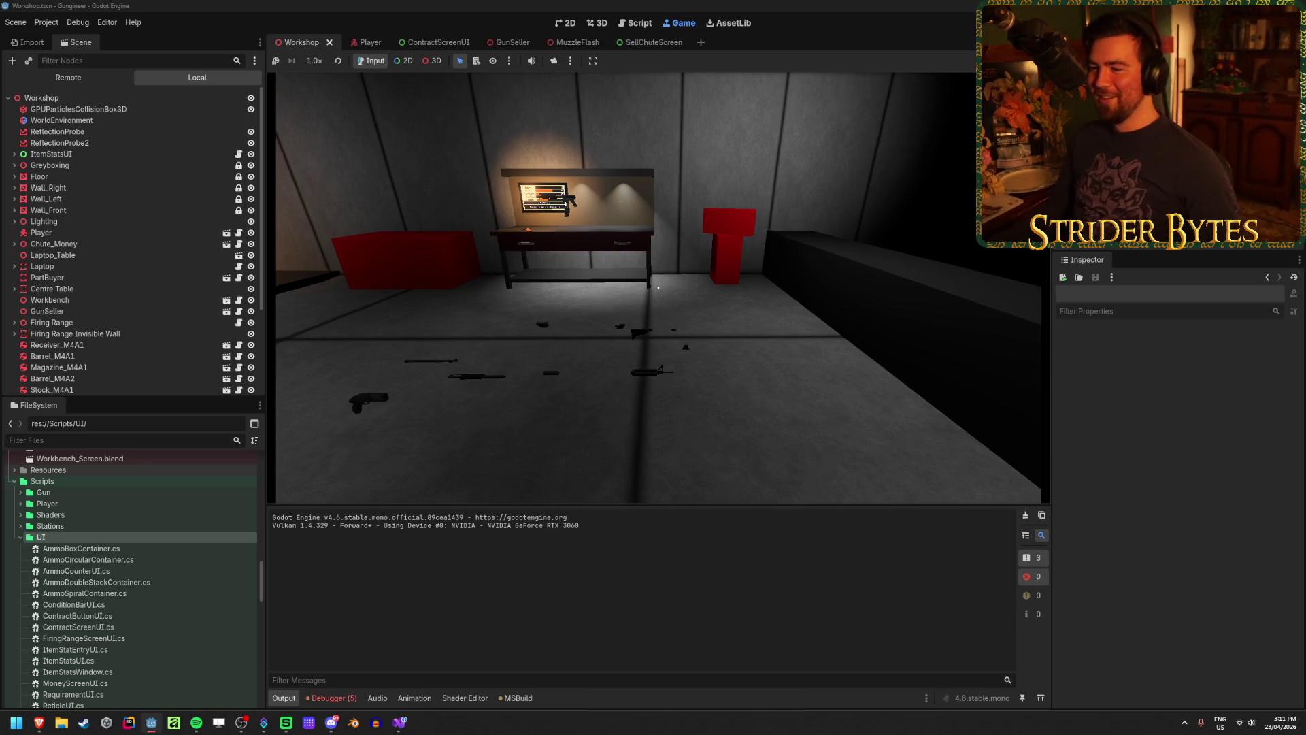
key(w)
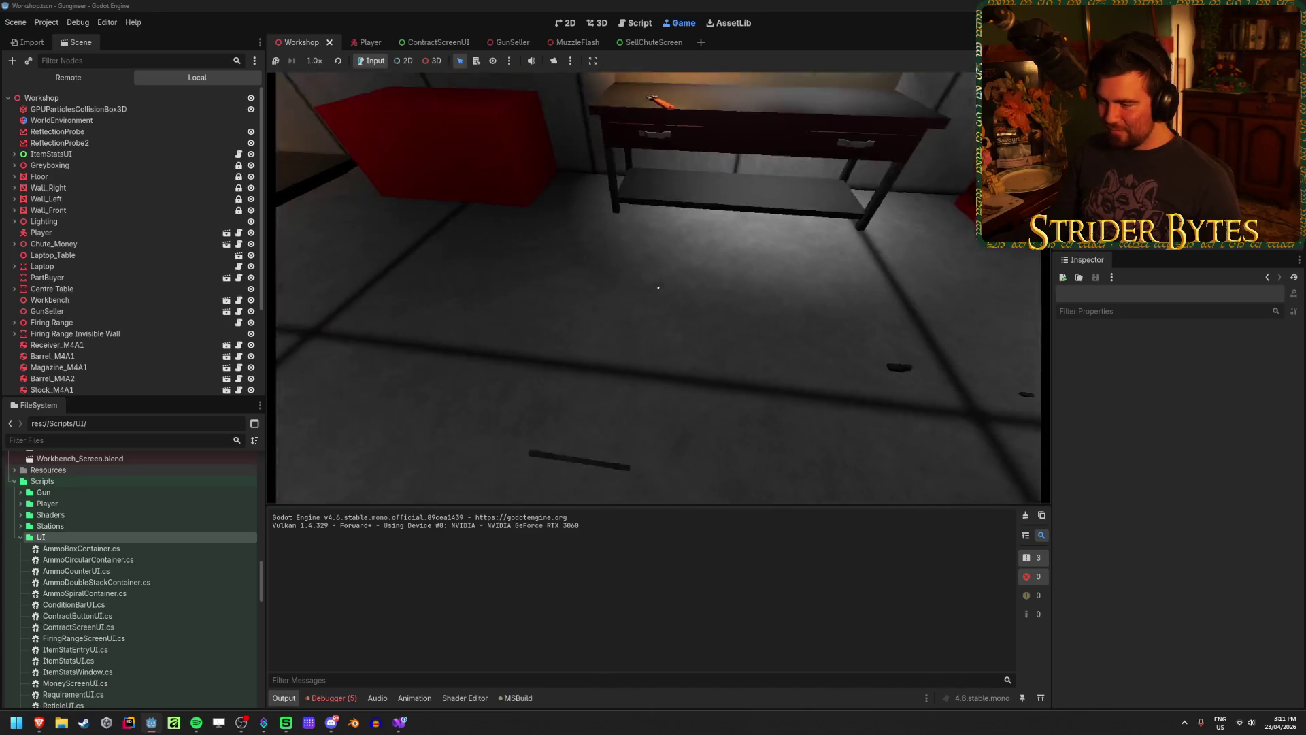
key(w)
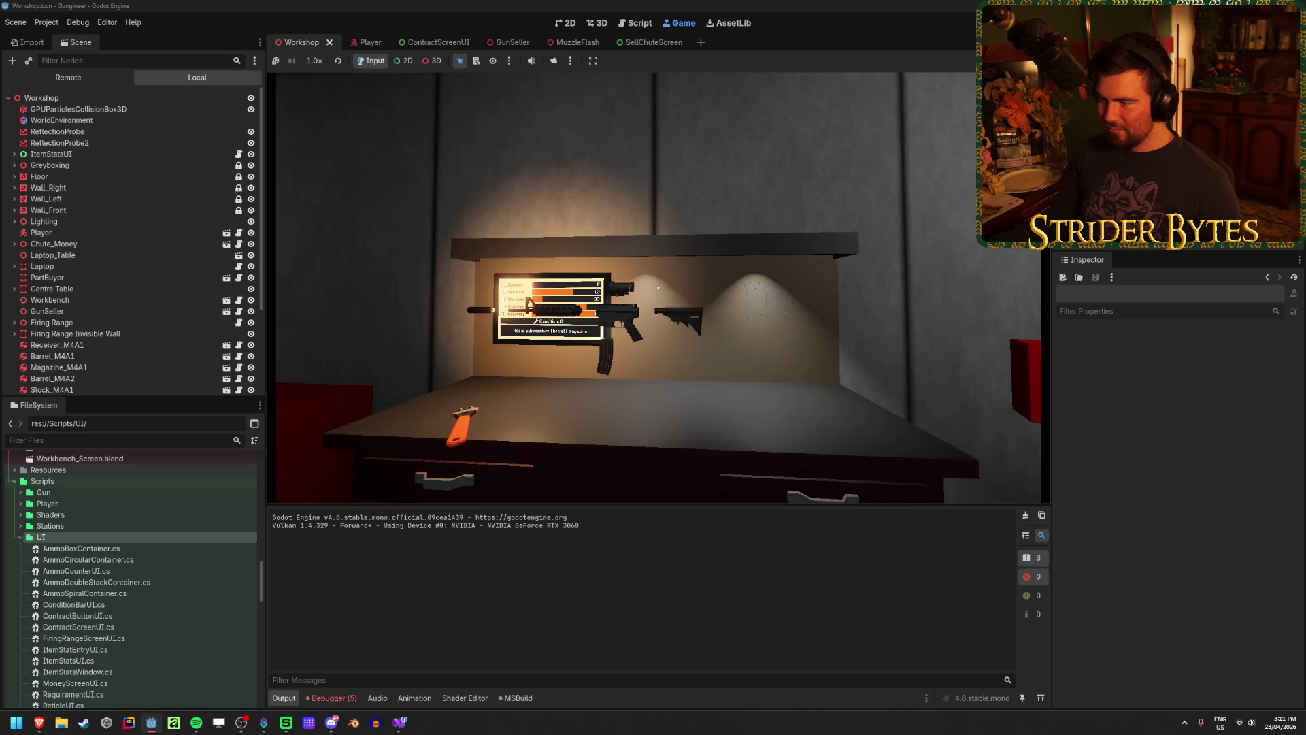
key(s)
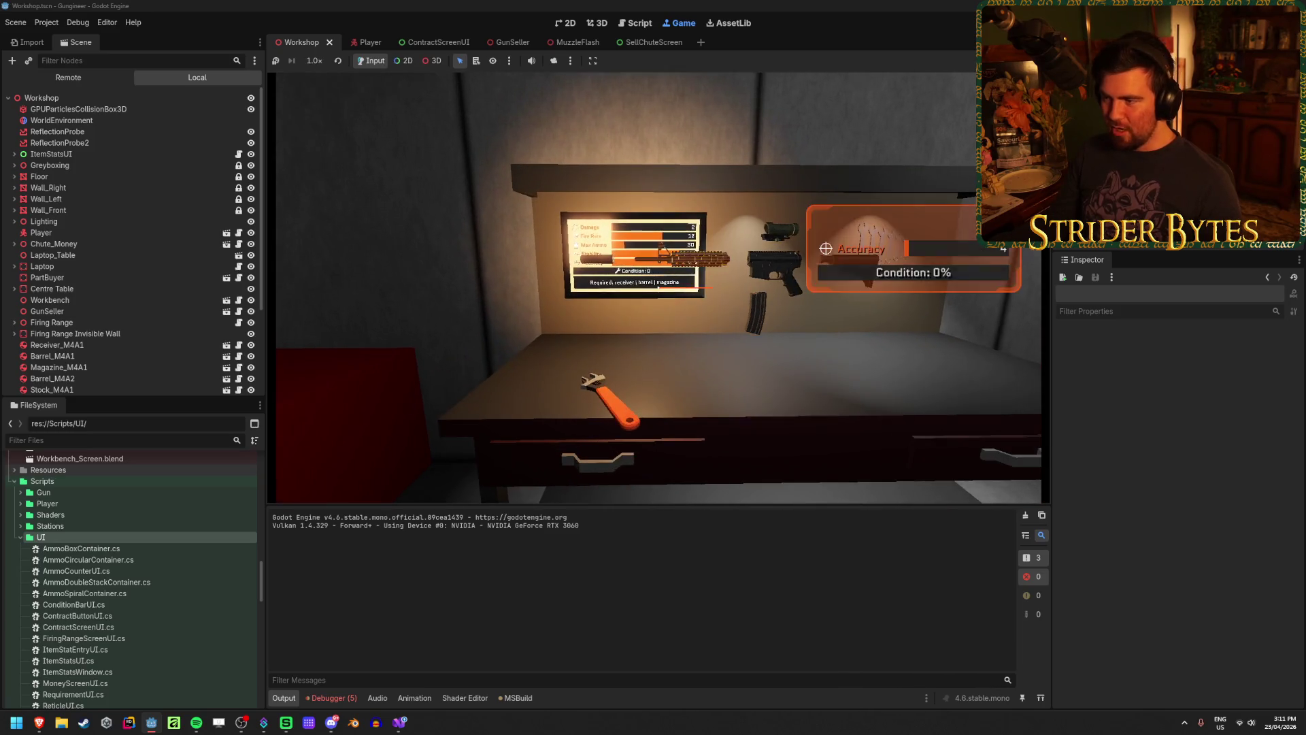
key(w)
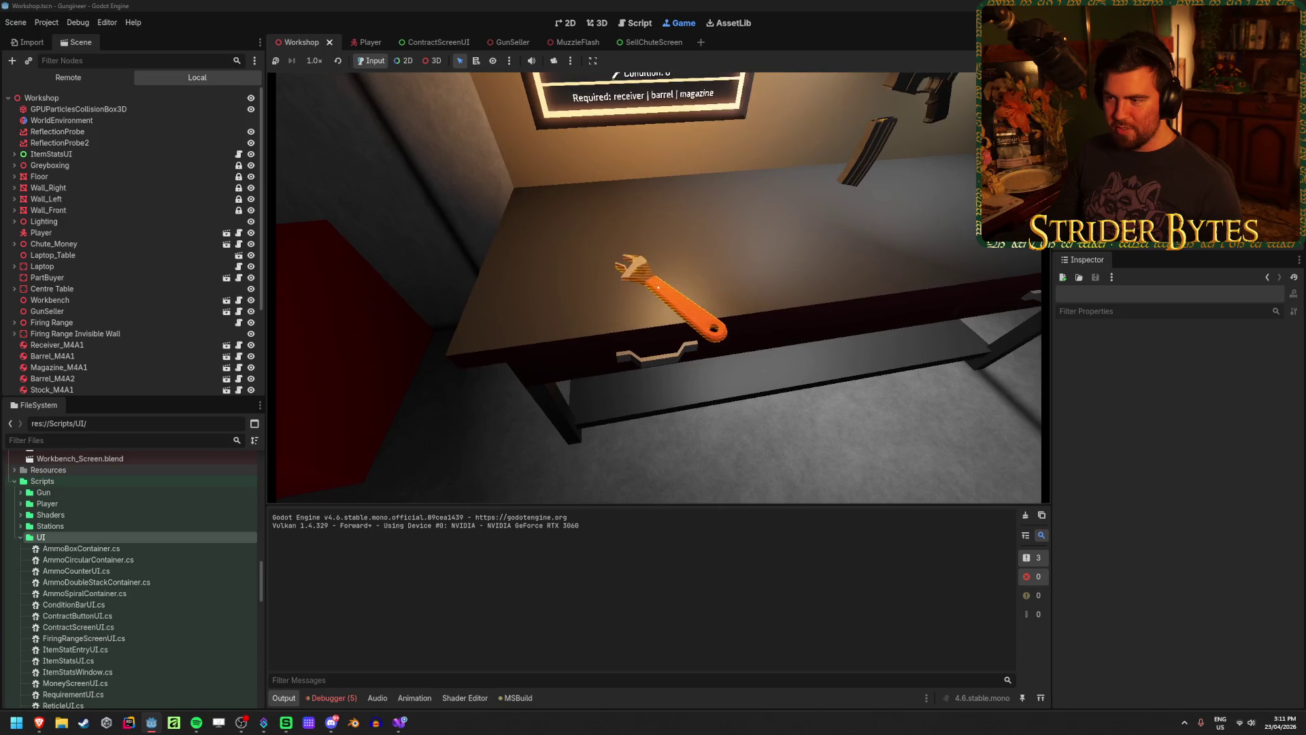
key(e)
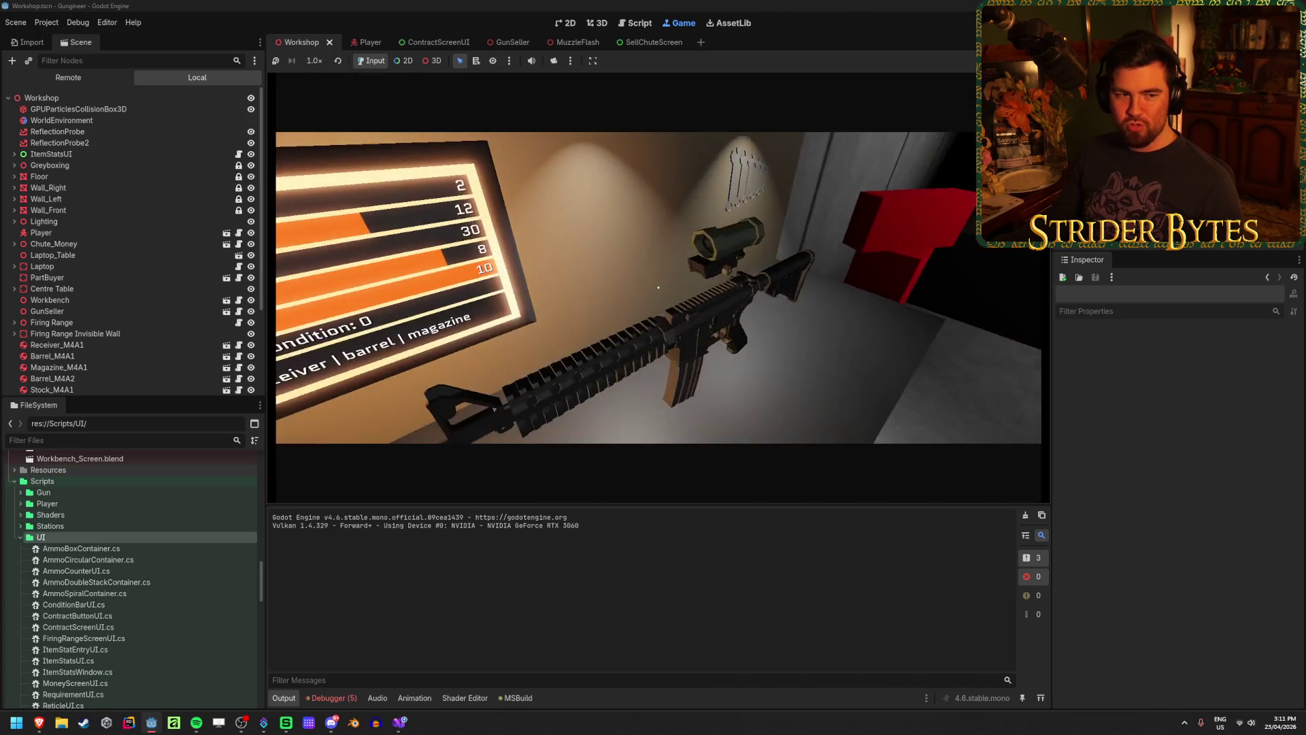
key(e)
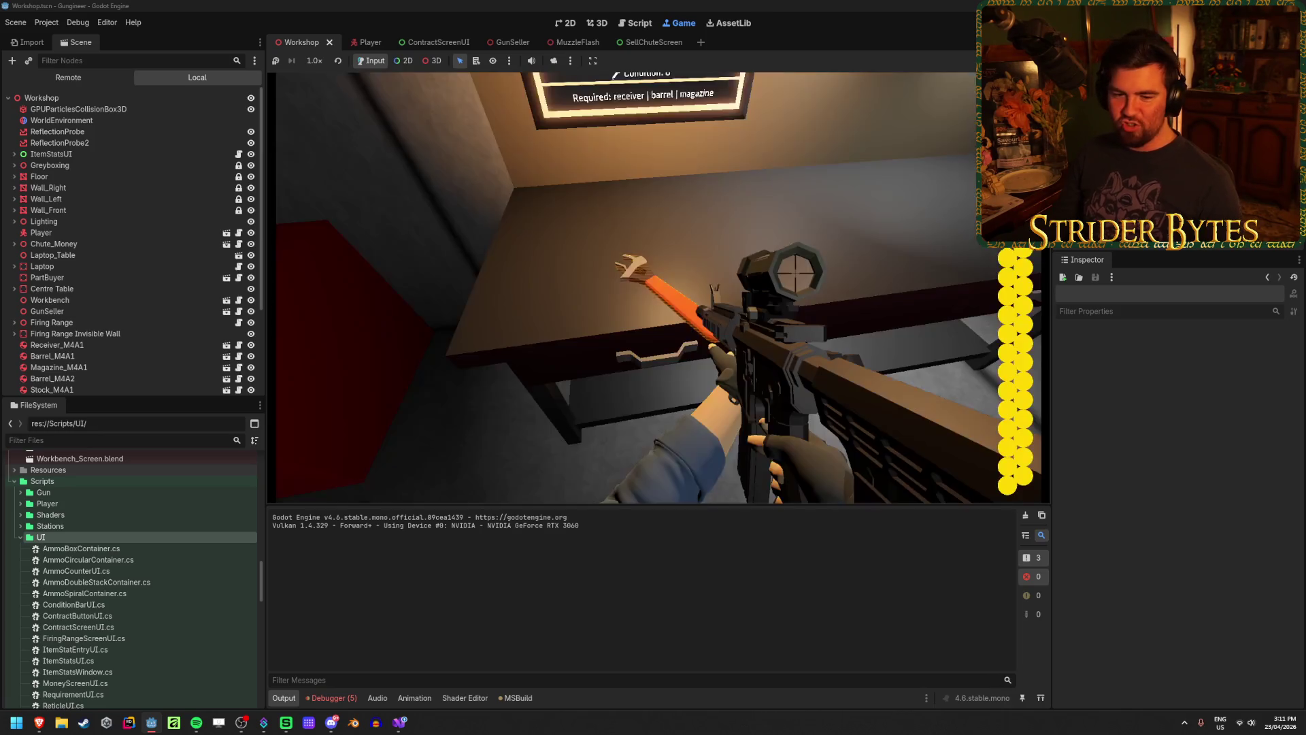
Empty the rifle's magazine at the wall, return it to the workbench, then pick it up again
key(s)
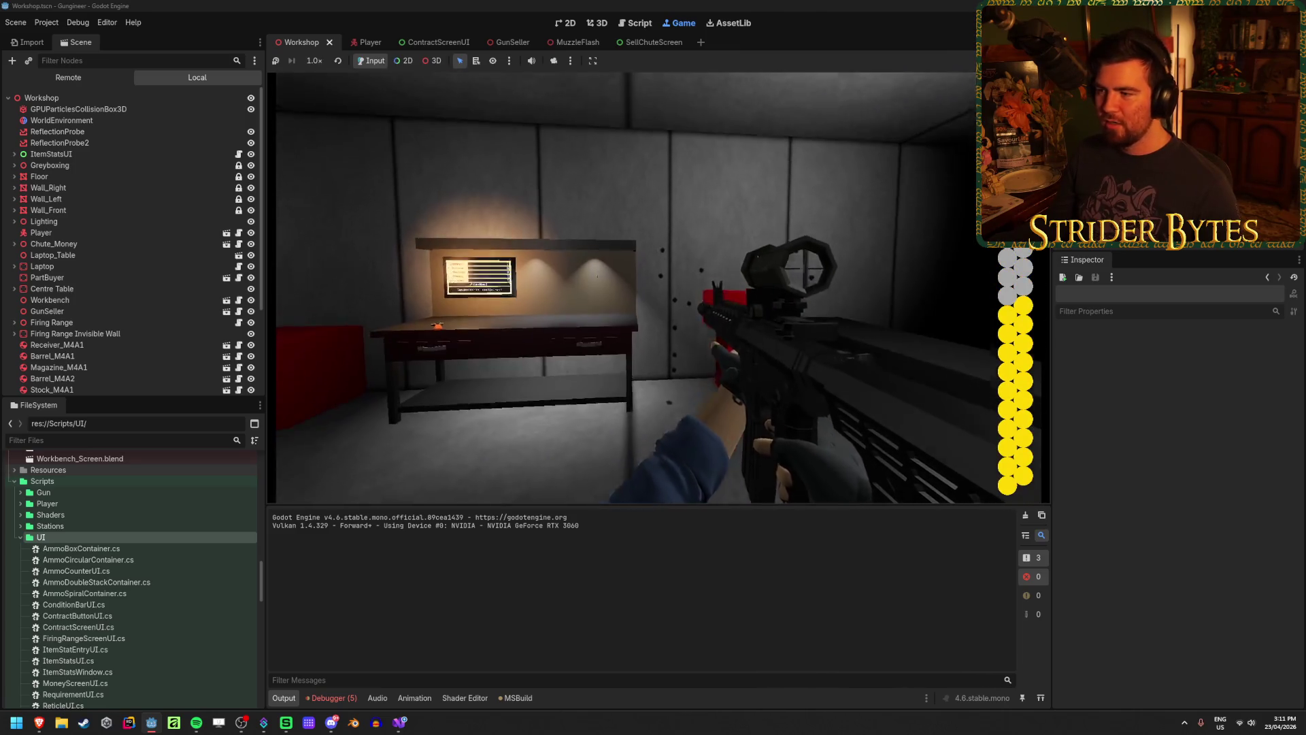
click(657, 288)
click(658, 288)
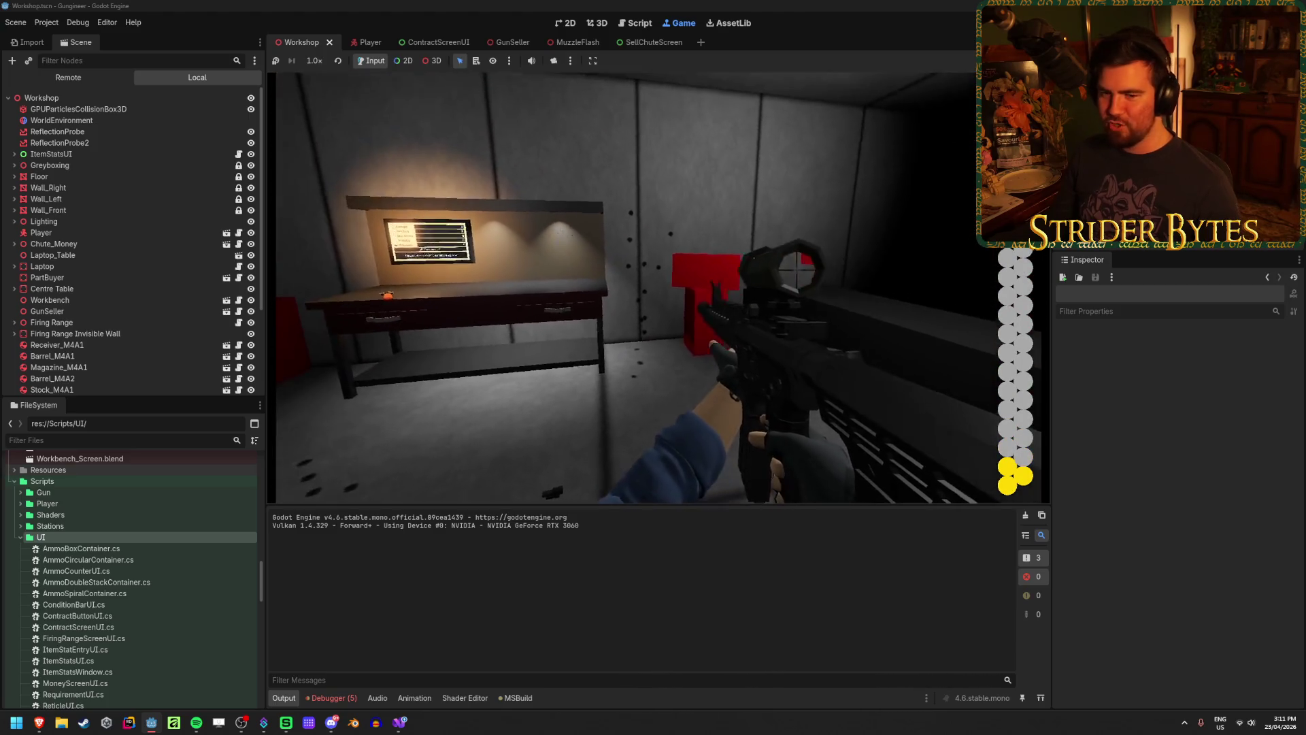
click(657, 288)
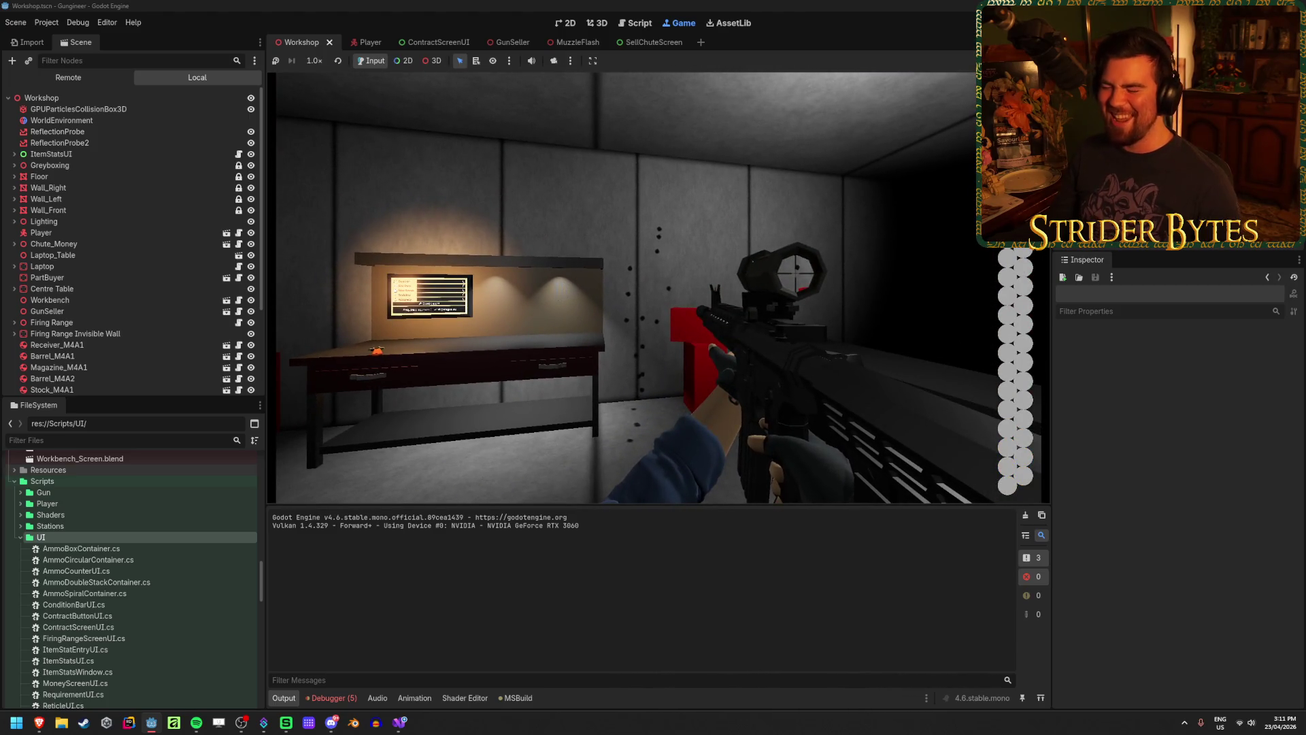
key(w)
key(e)
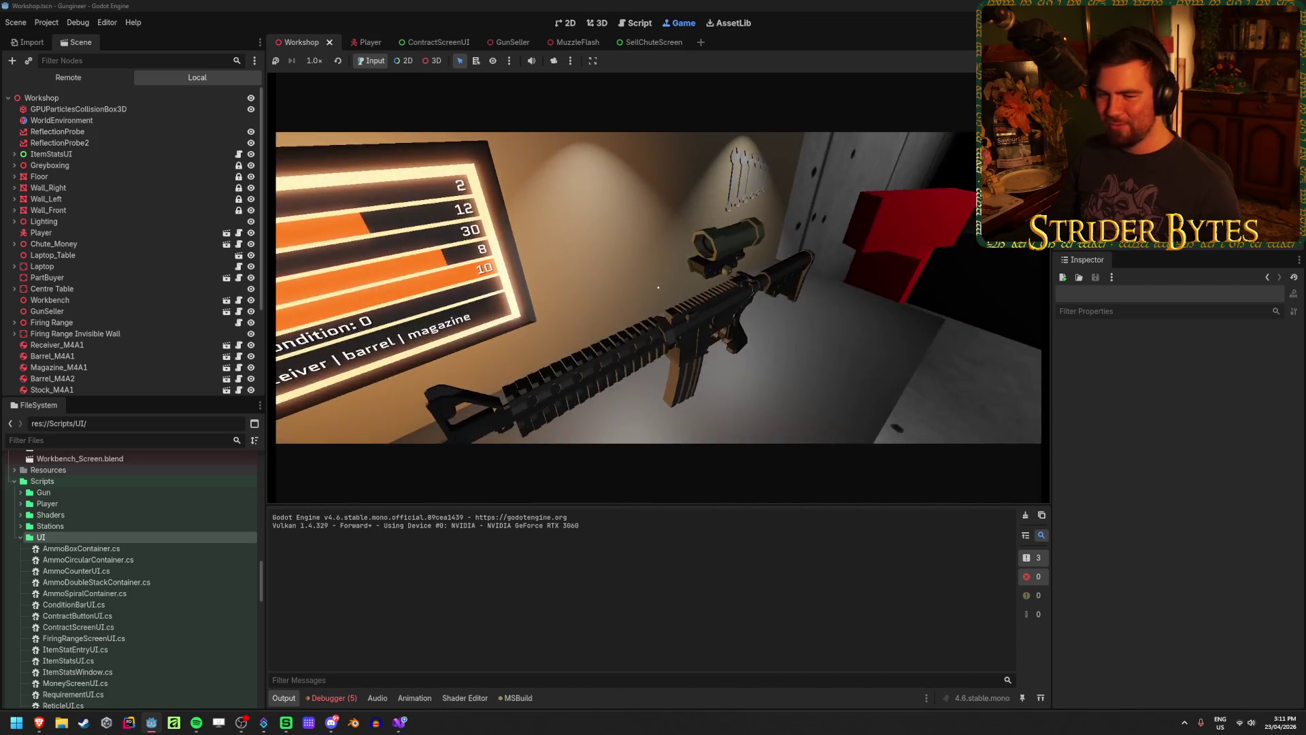
key(e)
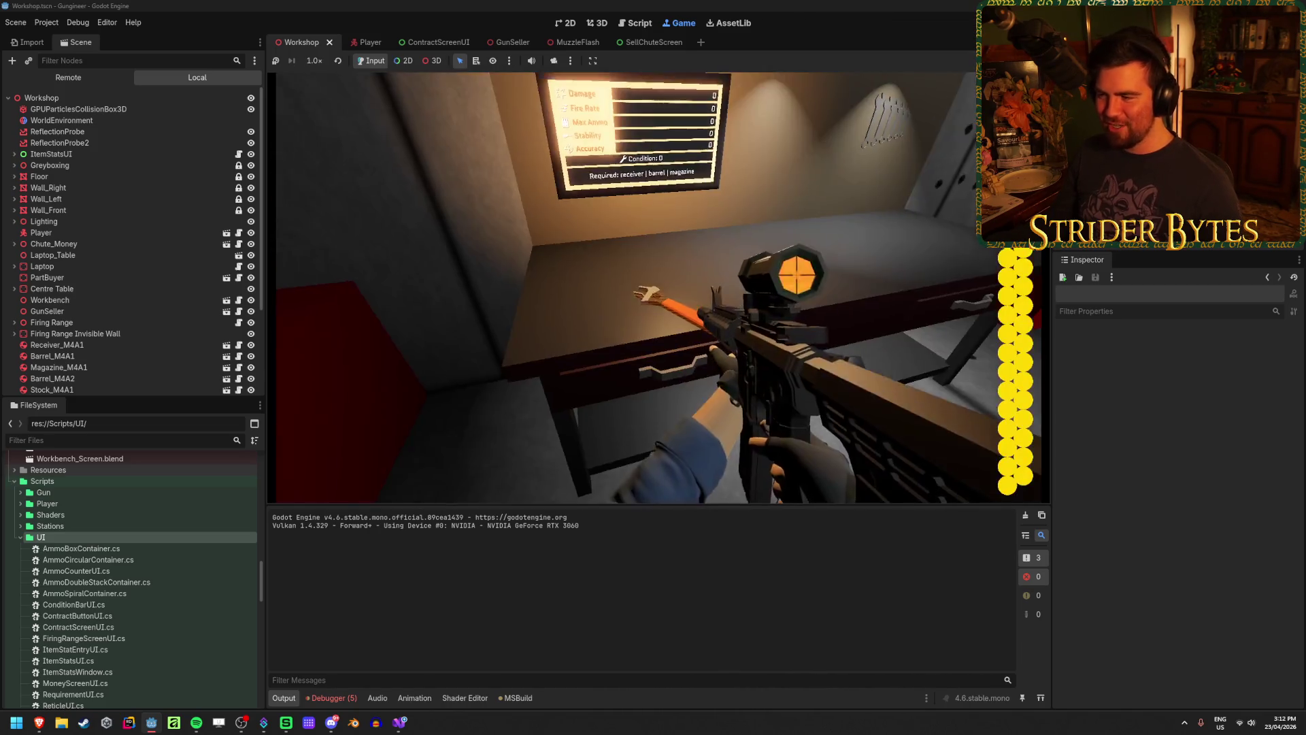
click(639, 288)
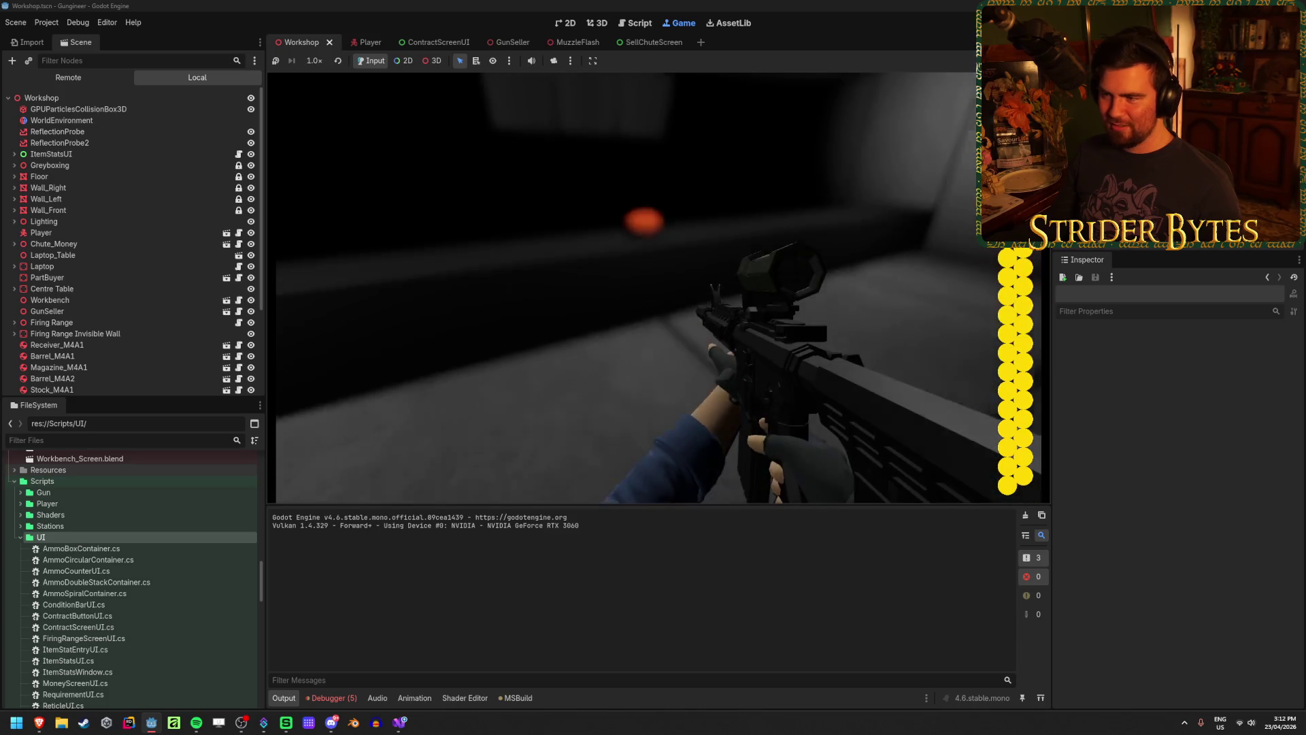
Aim down the rifle scope and fire several shots at the range target
right_click(657, 279)
click(657, 279)
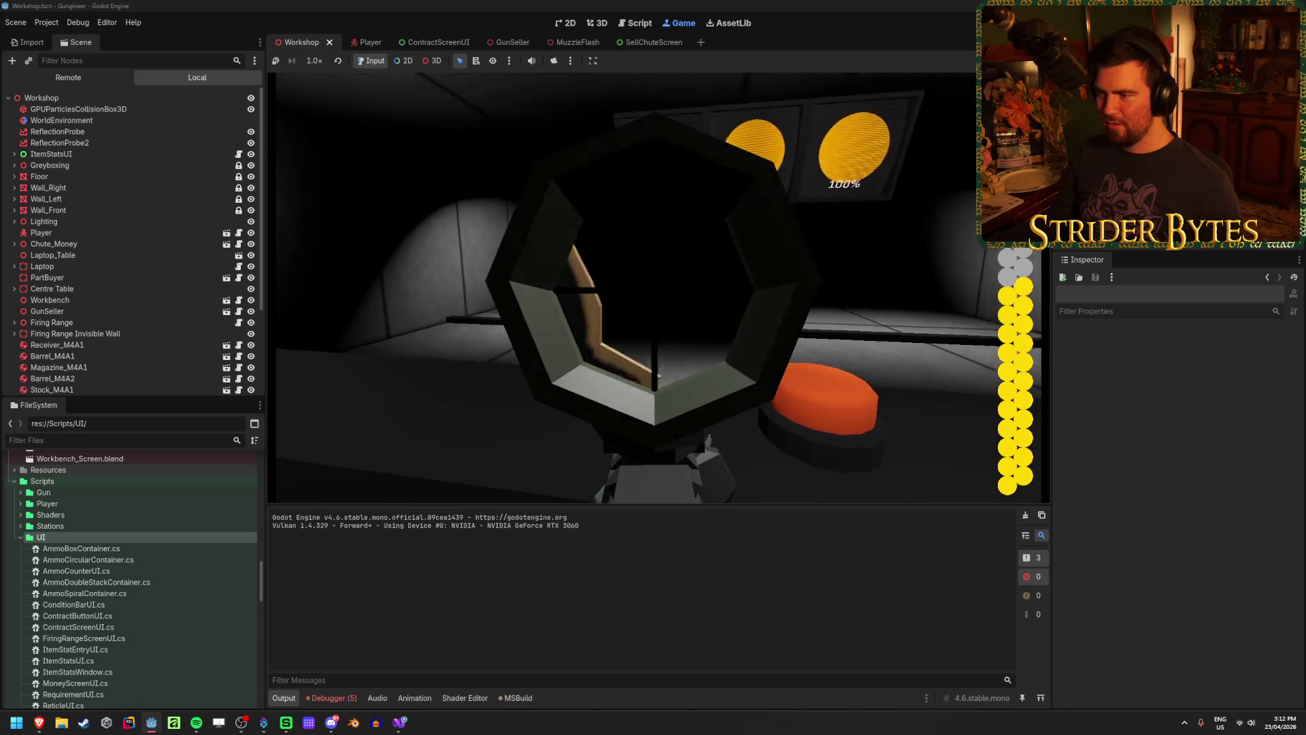
click(657, 279)
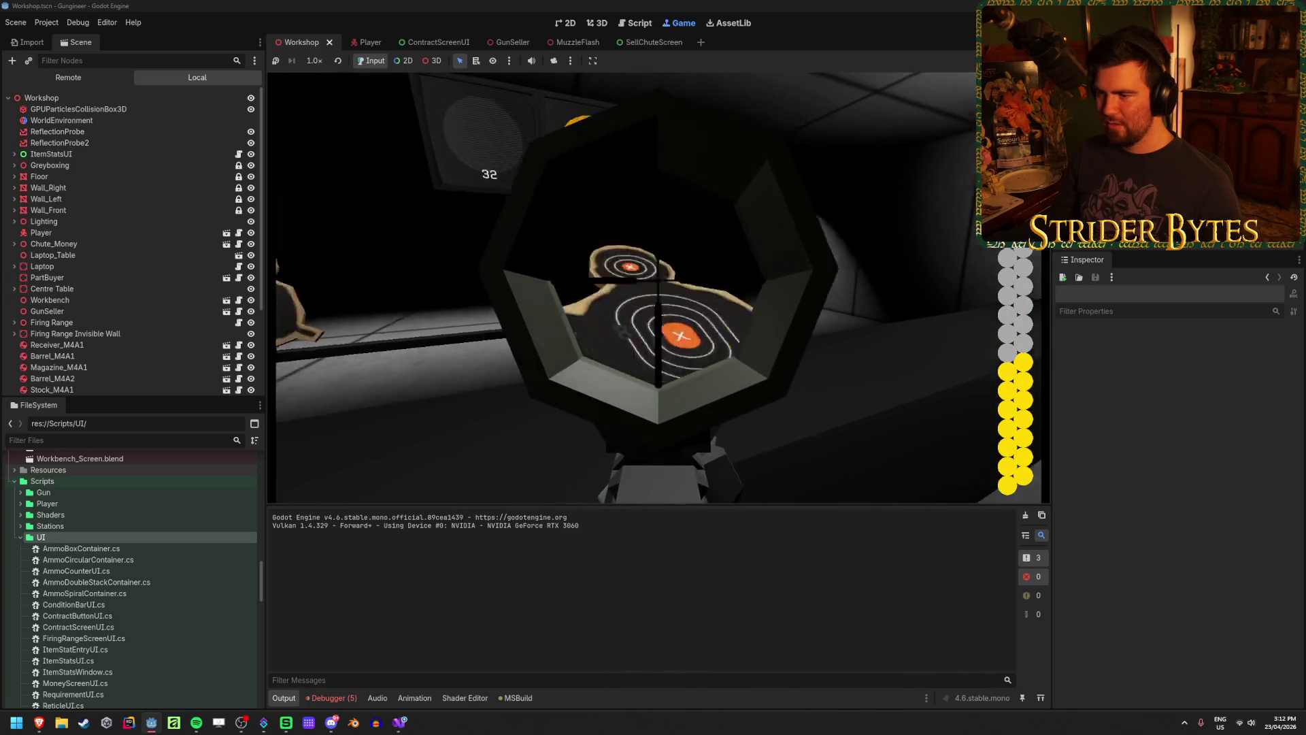
click(657, 279)
right_click(657, 279)
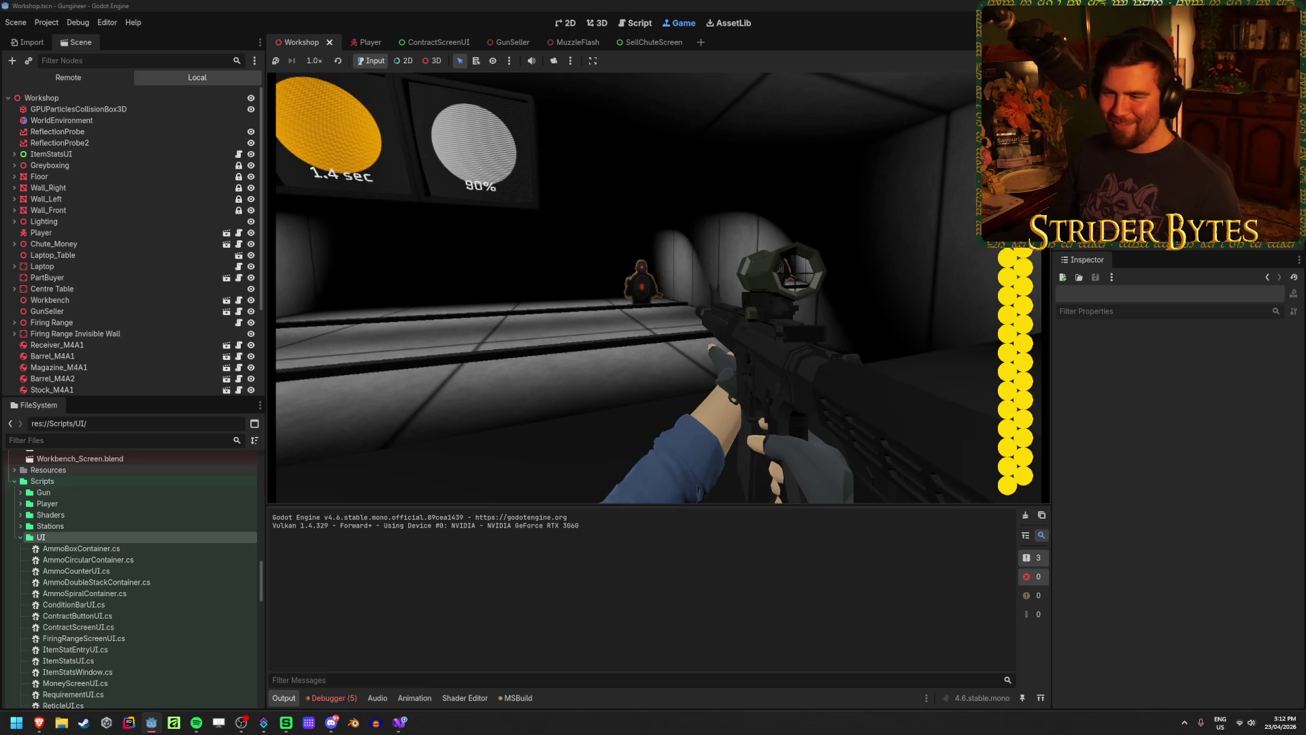
right_click(657, 279)
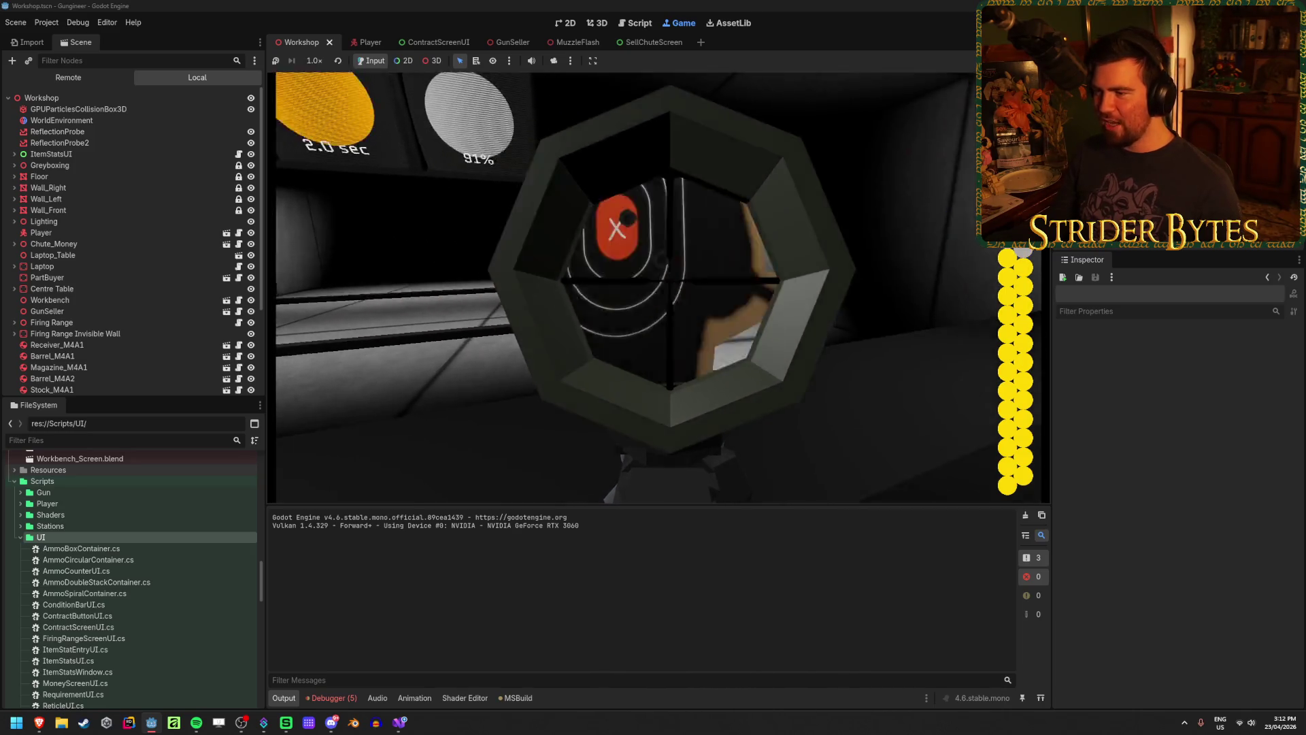
click(657, 279)
right_click(657, 279)
Keep scoping and firing at the upper targets, then drop the rifle on the floor
right_click(657, 279)
click(657, 279)
right_click(657, 279)
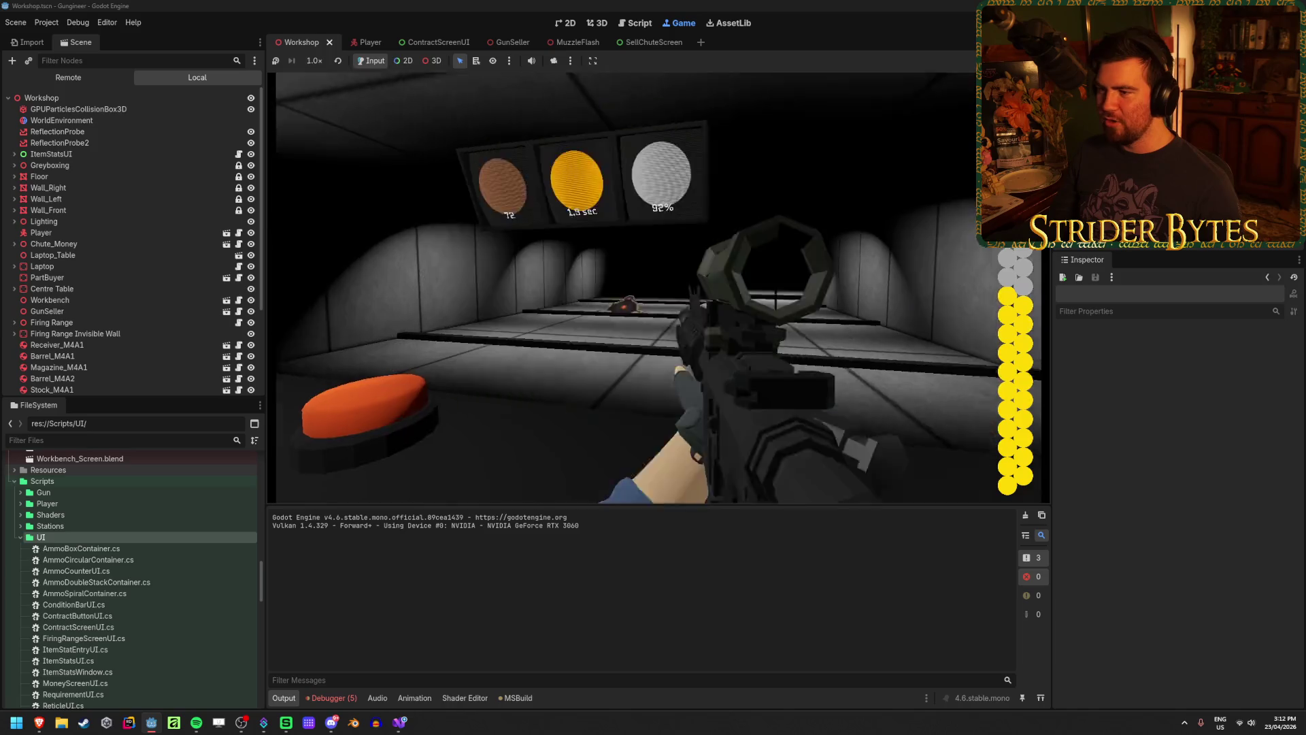
right_click(657, 279)
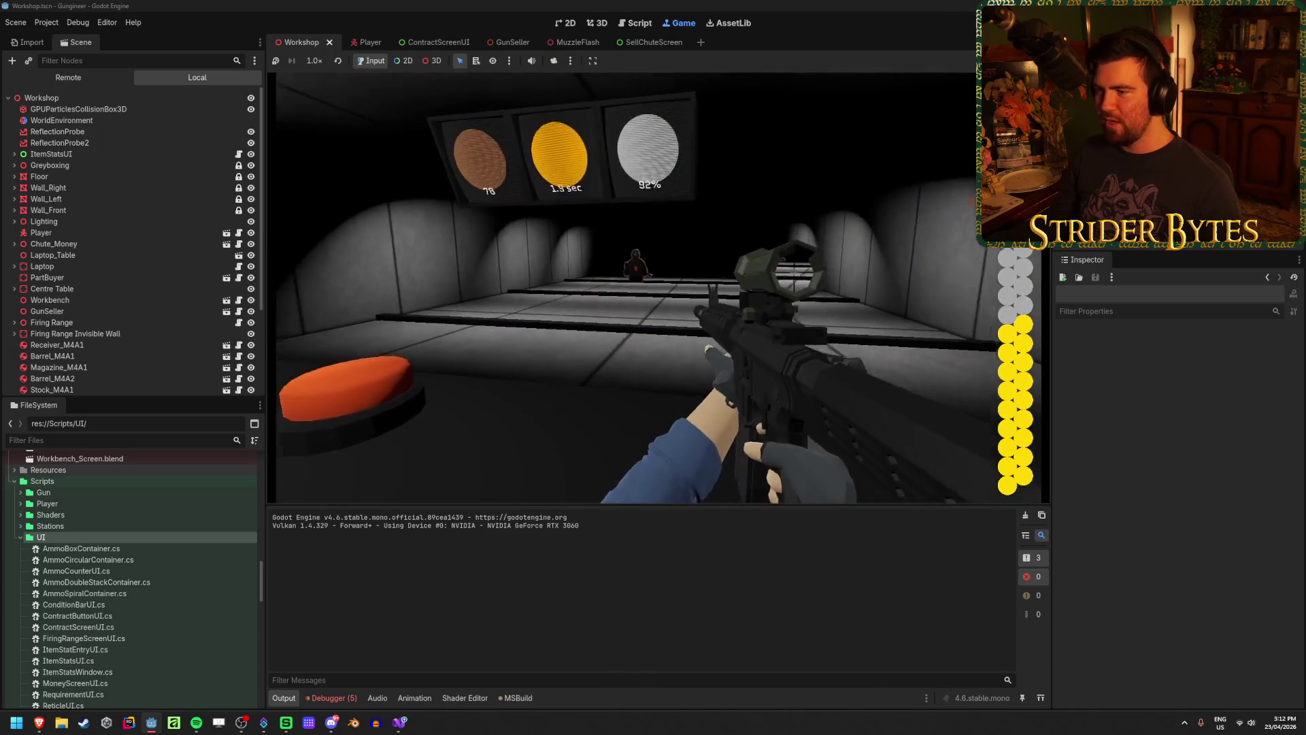
right_click(657, 279)
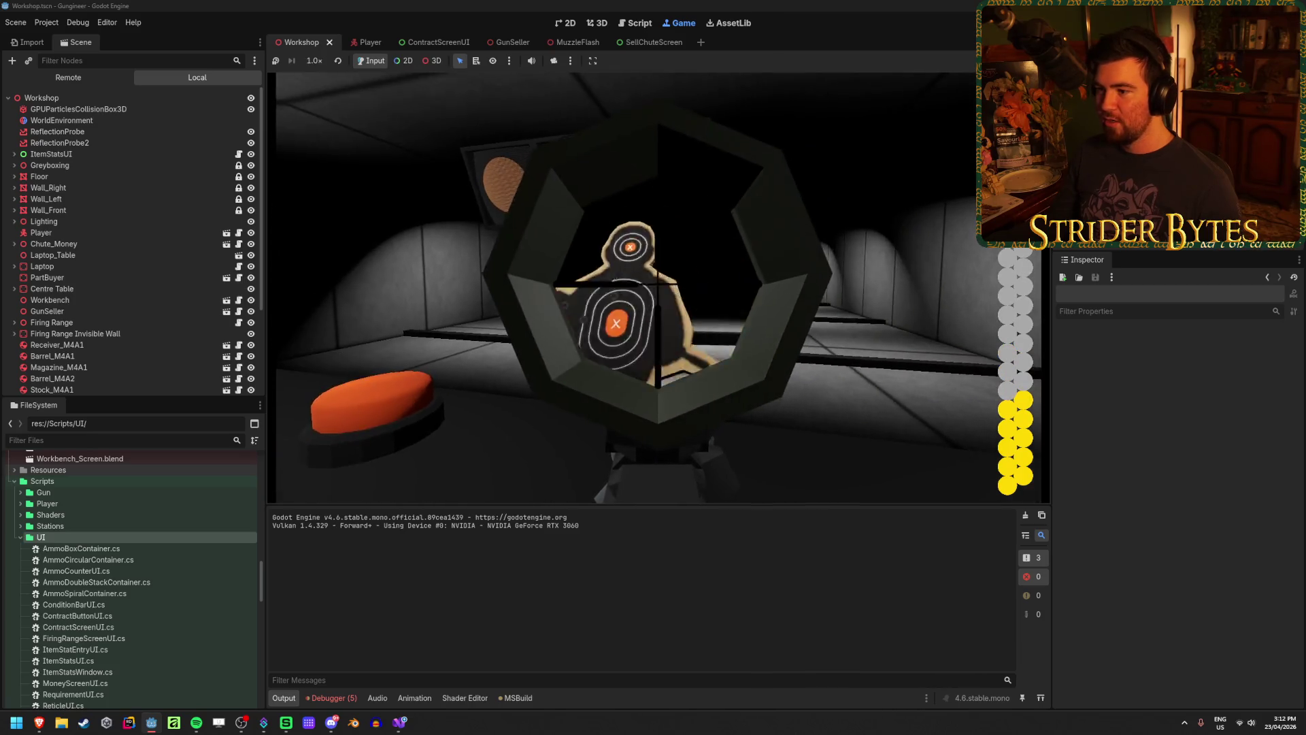
click(664, 282)
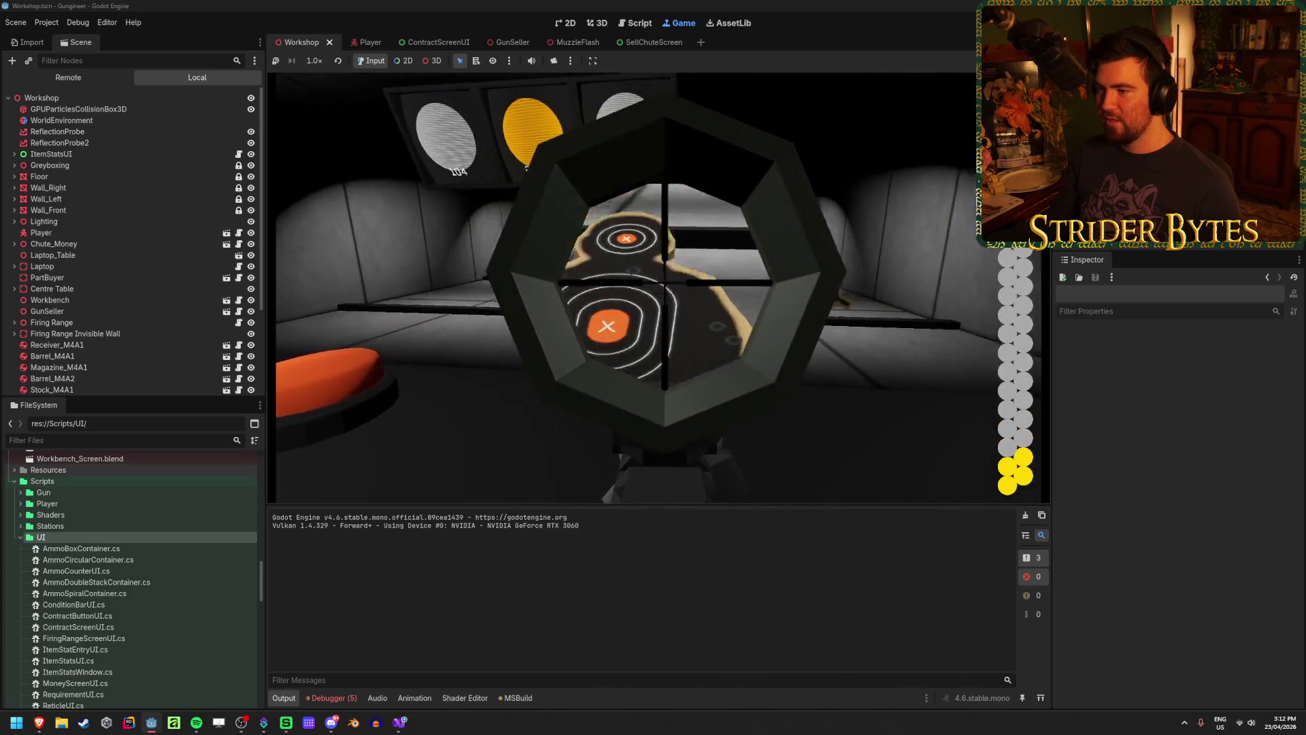
right_click(657, 287)
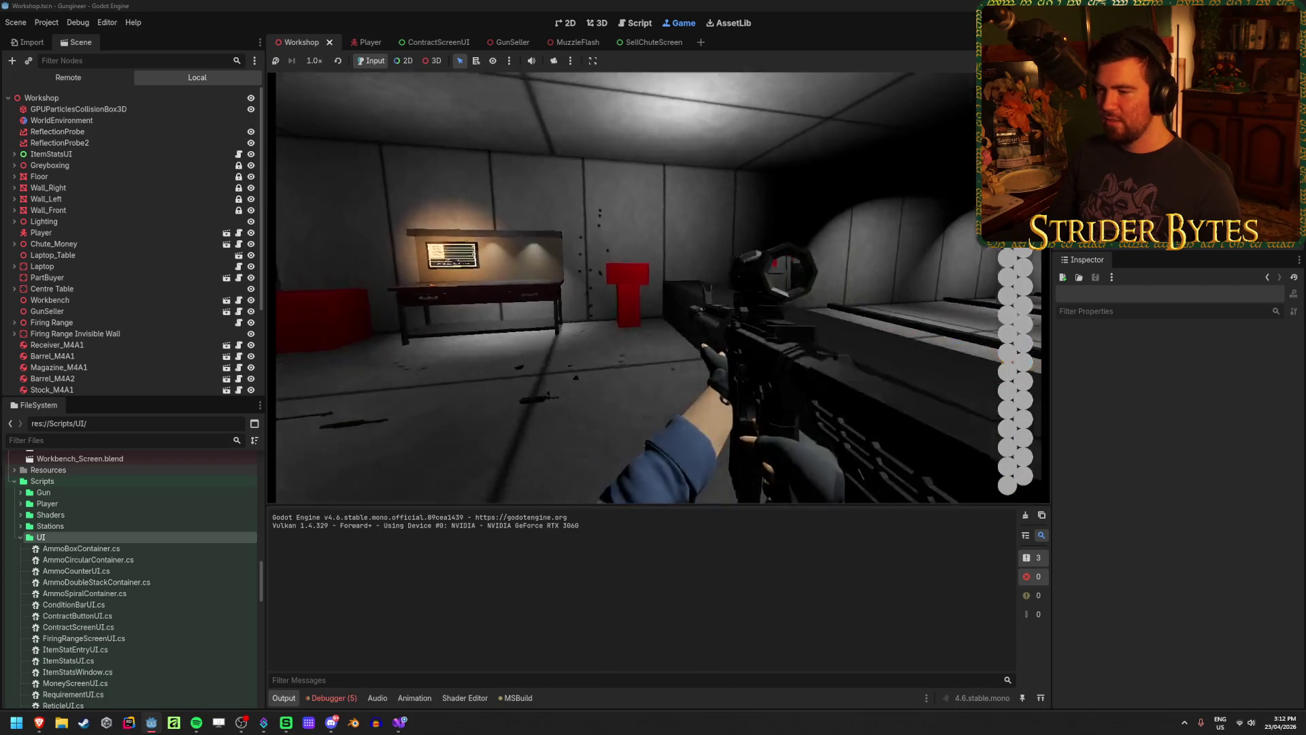
key(g)
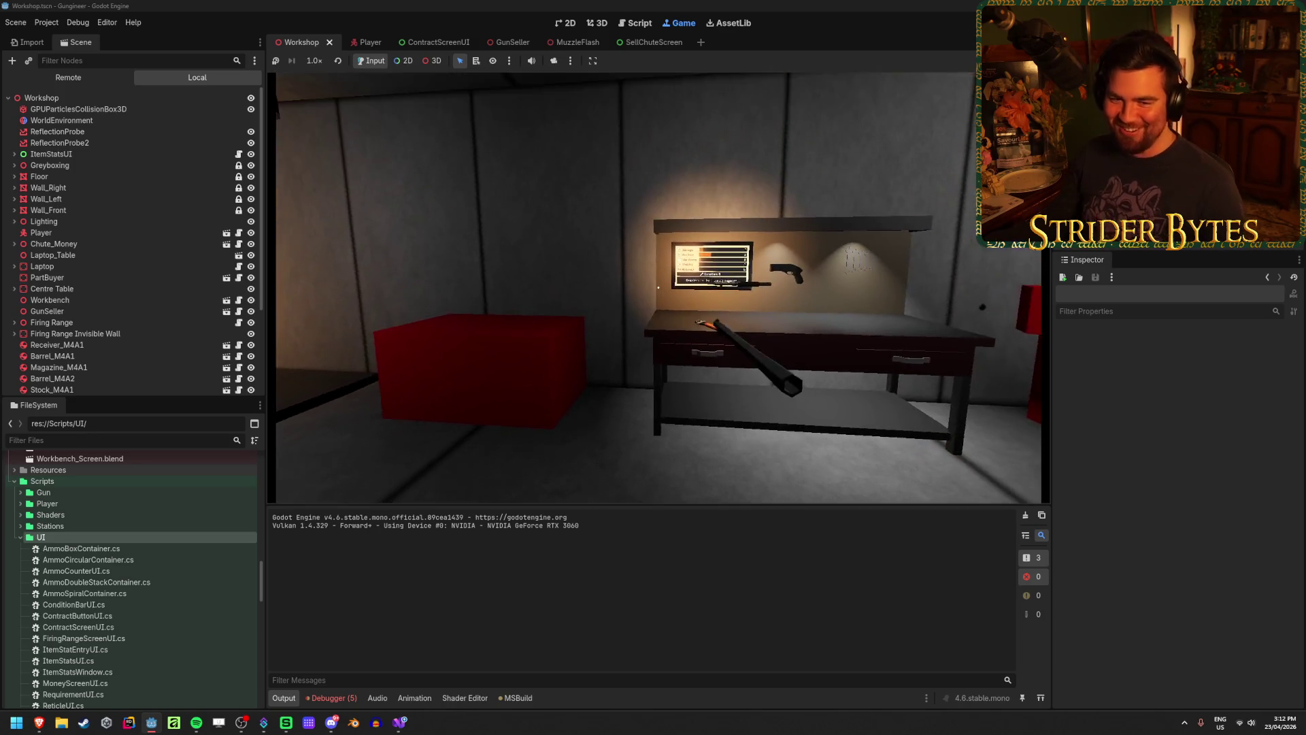
Take the shotgun from the workbench and fire every loaded round downrange
key(e)
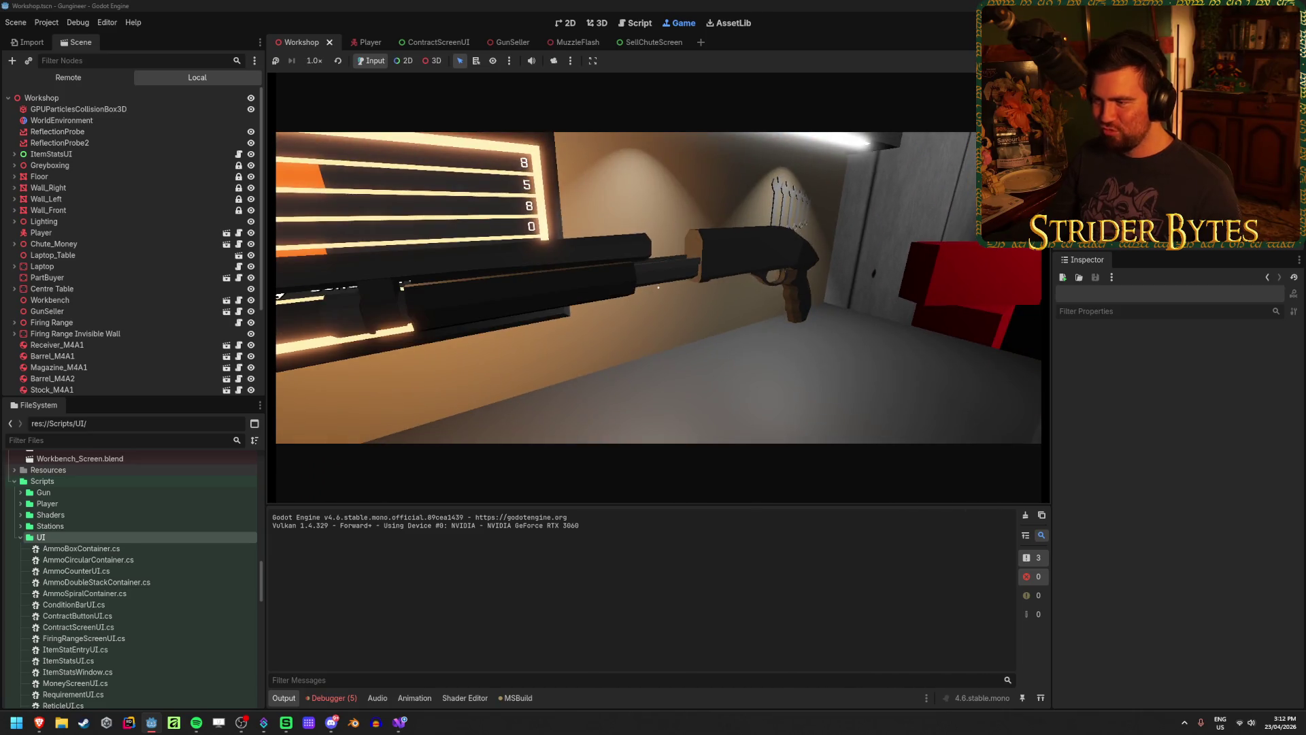
key(e)
key(w)
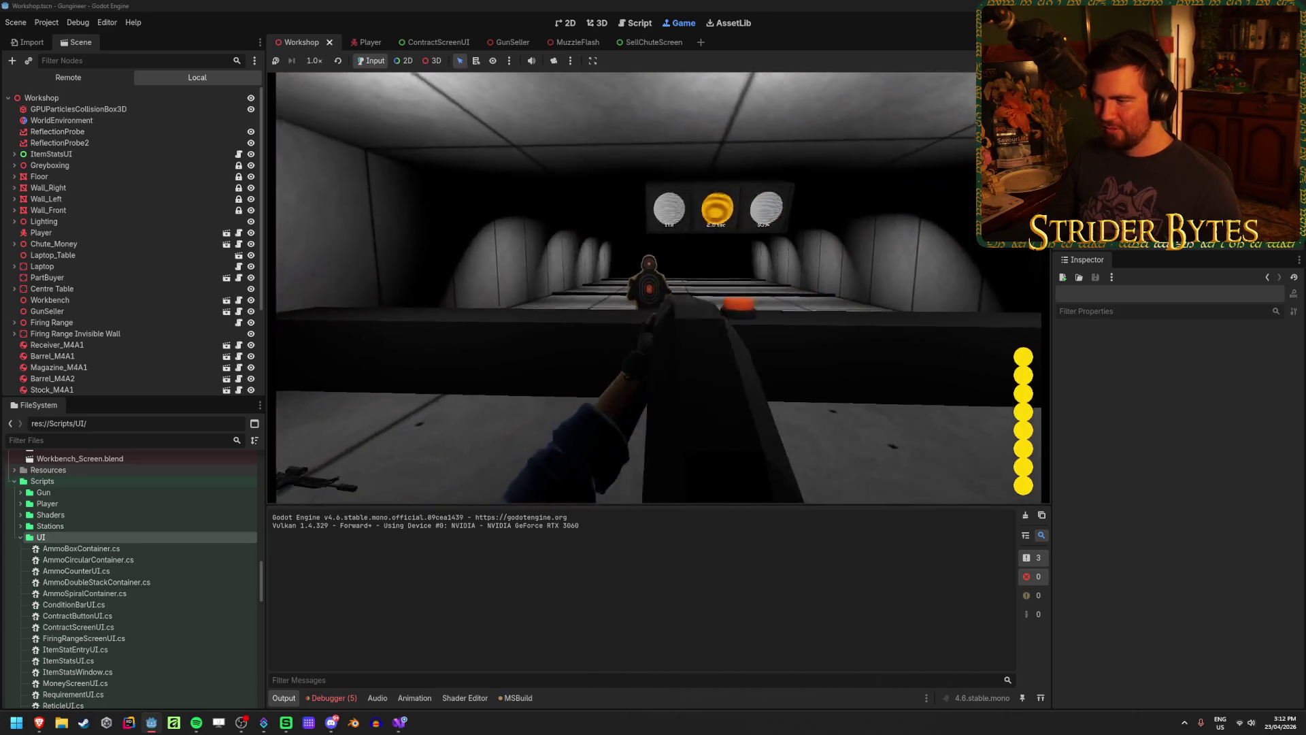
click(662, 262)
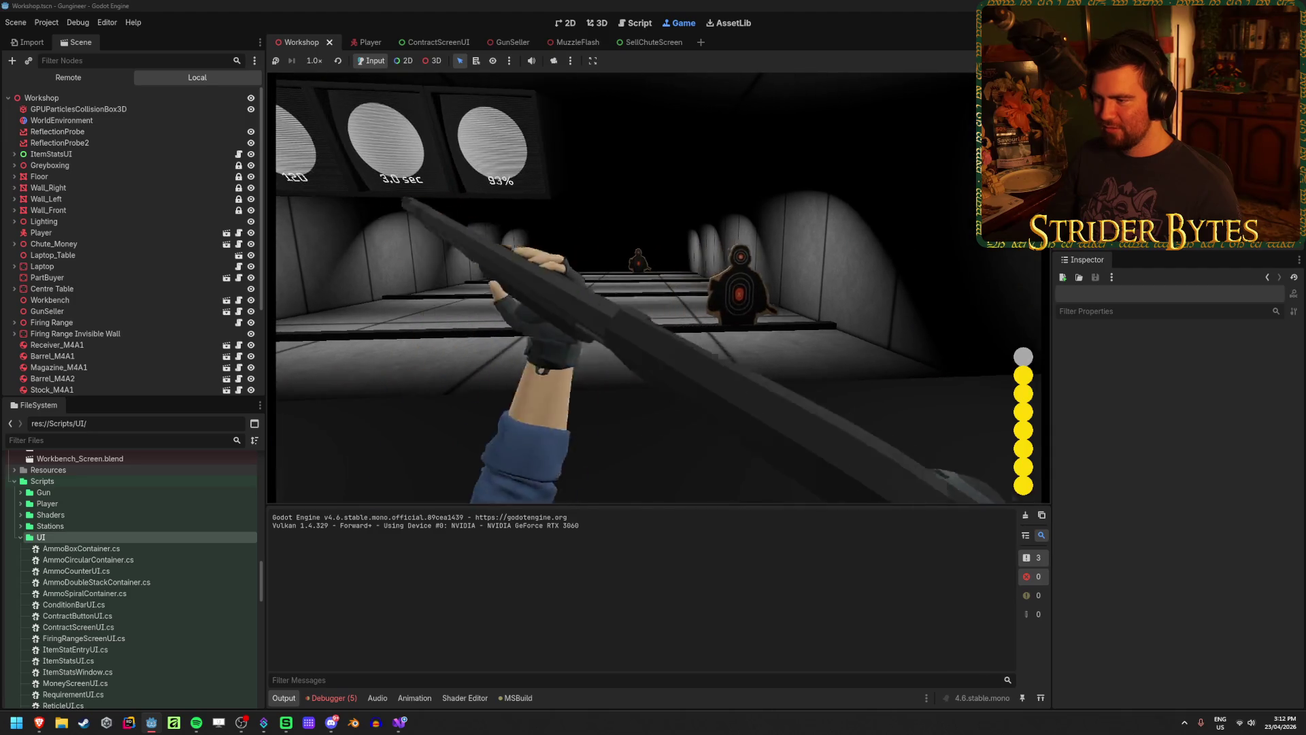
click(659, 288)
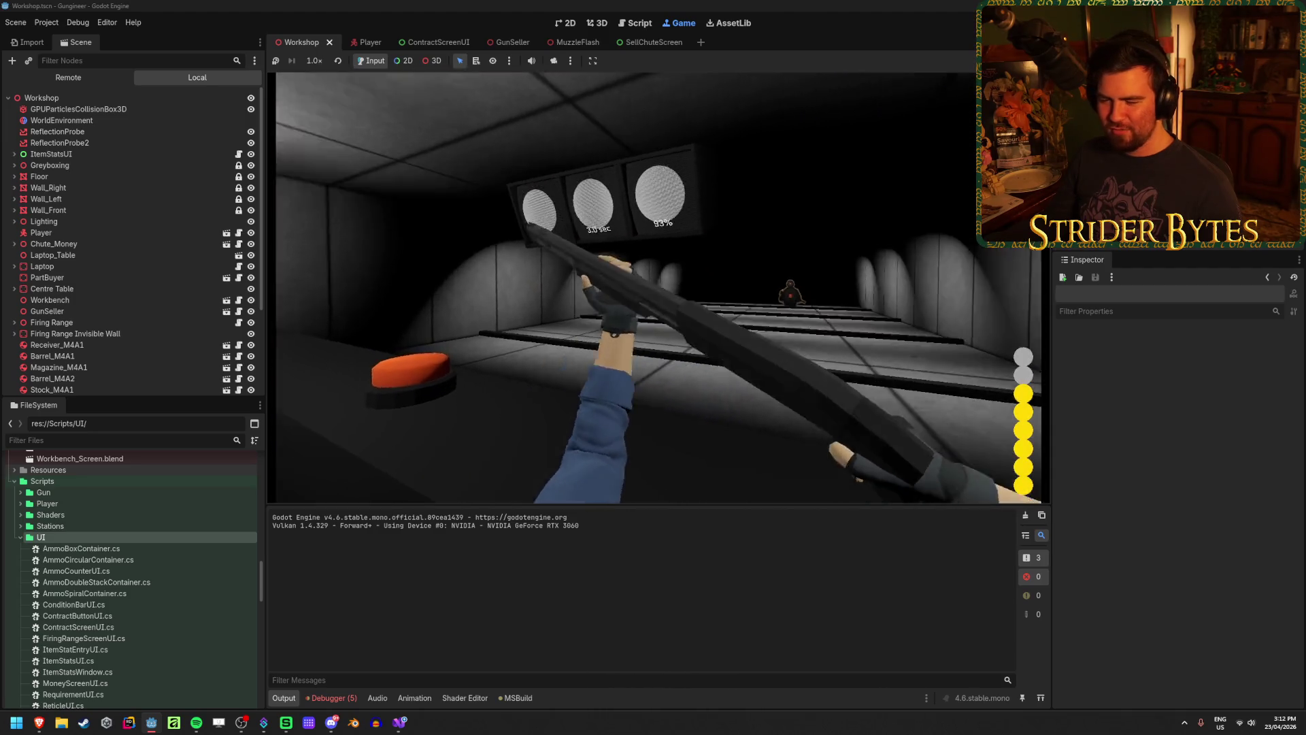
click(662, 286)
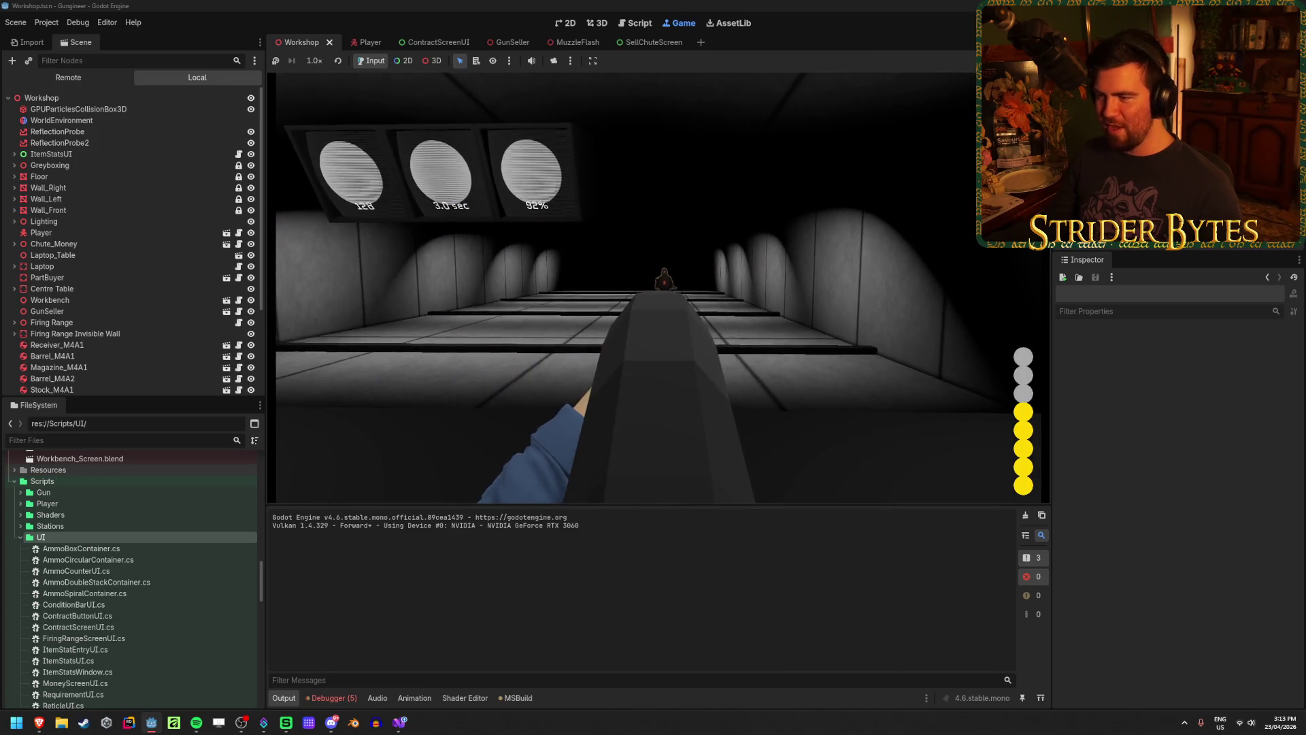
click(663, 286)
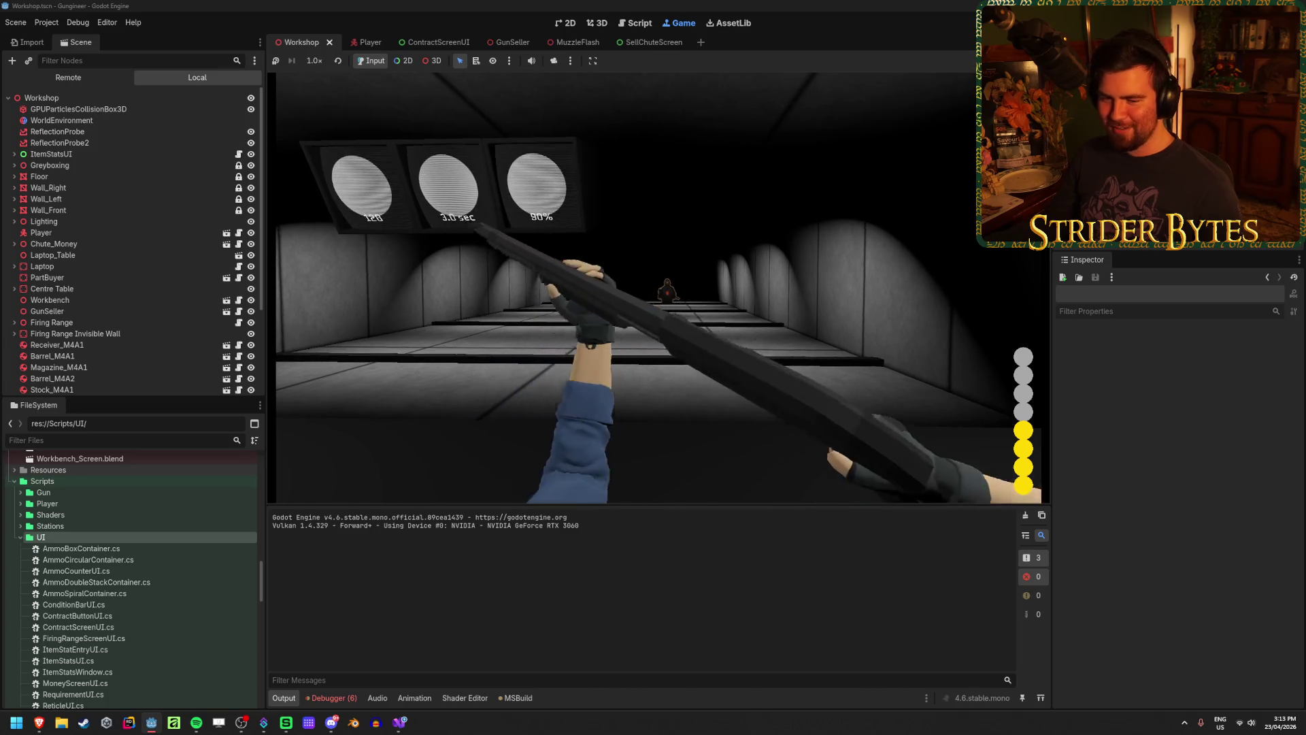
click(661, 286)
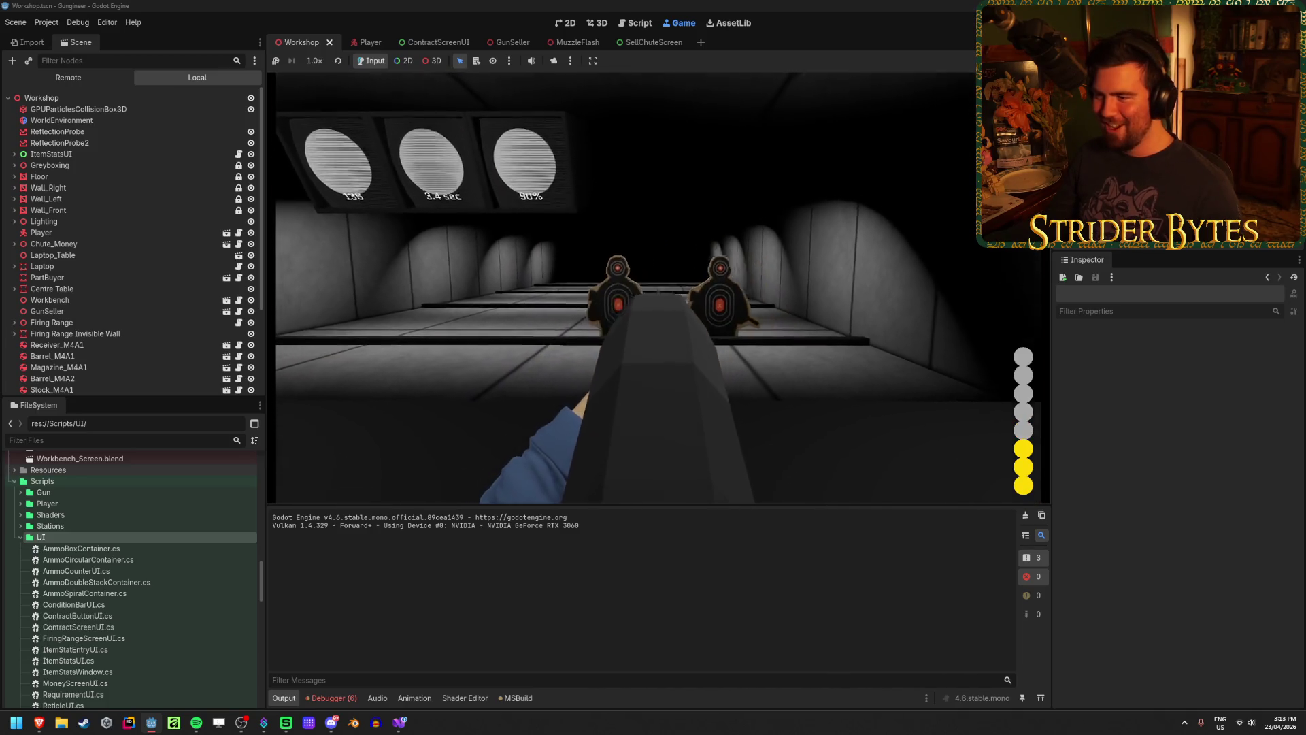
click(658, 288)
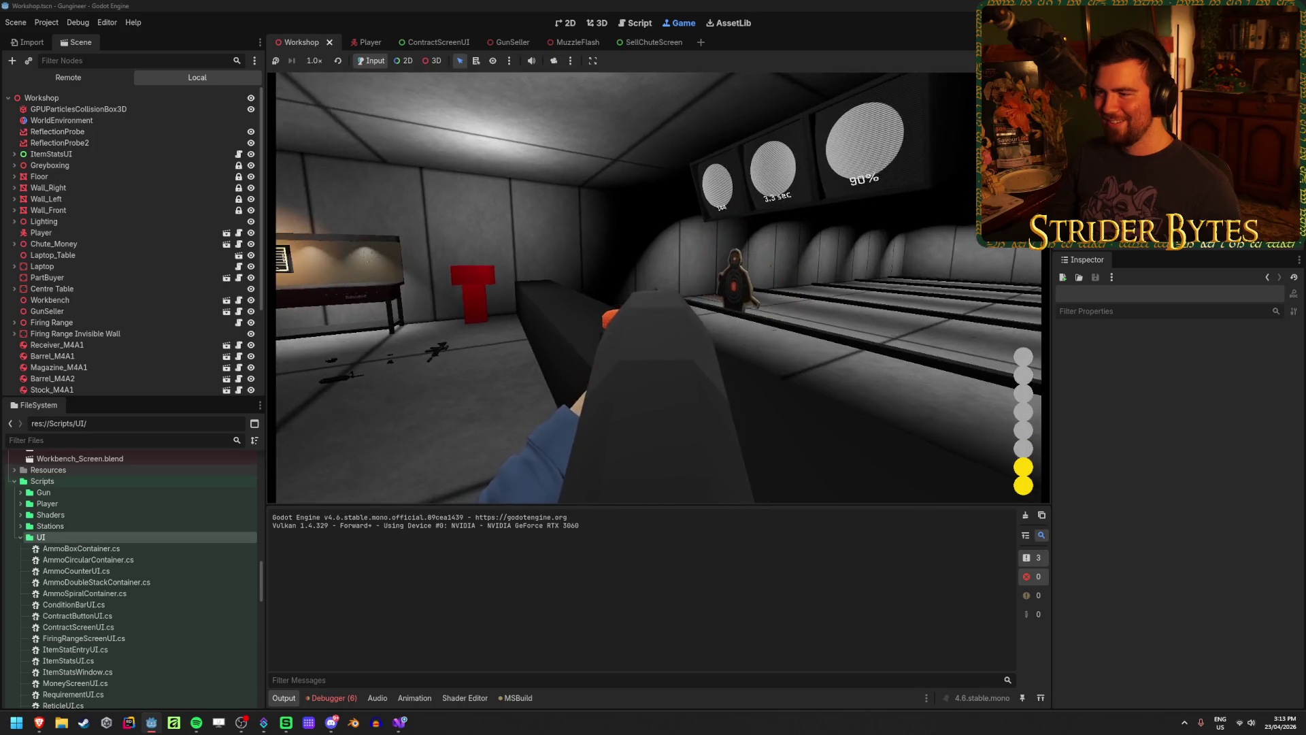
click(658, 288)
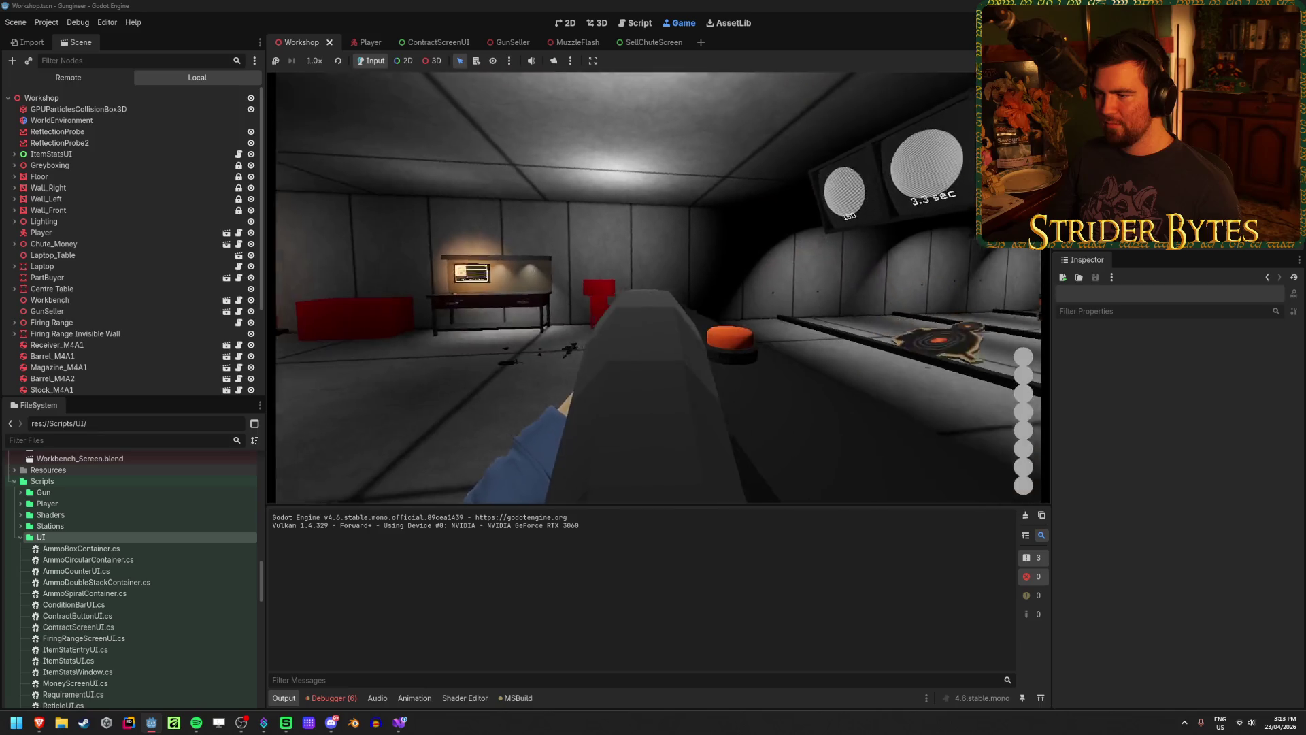
click(658, 289)
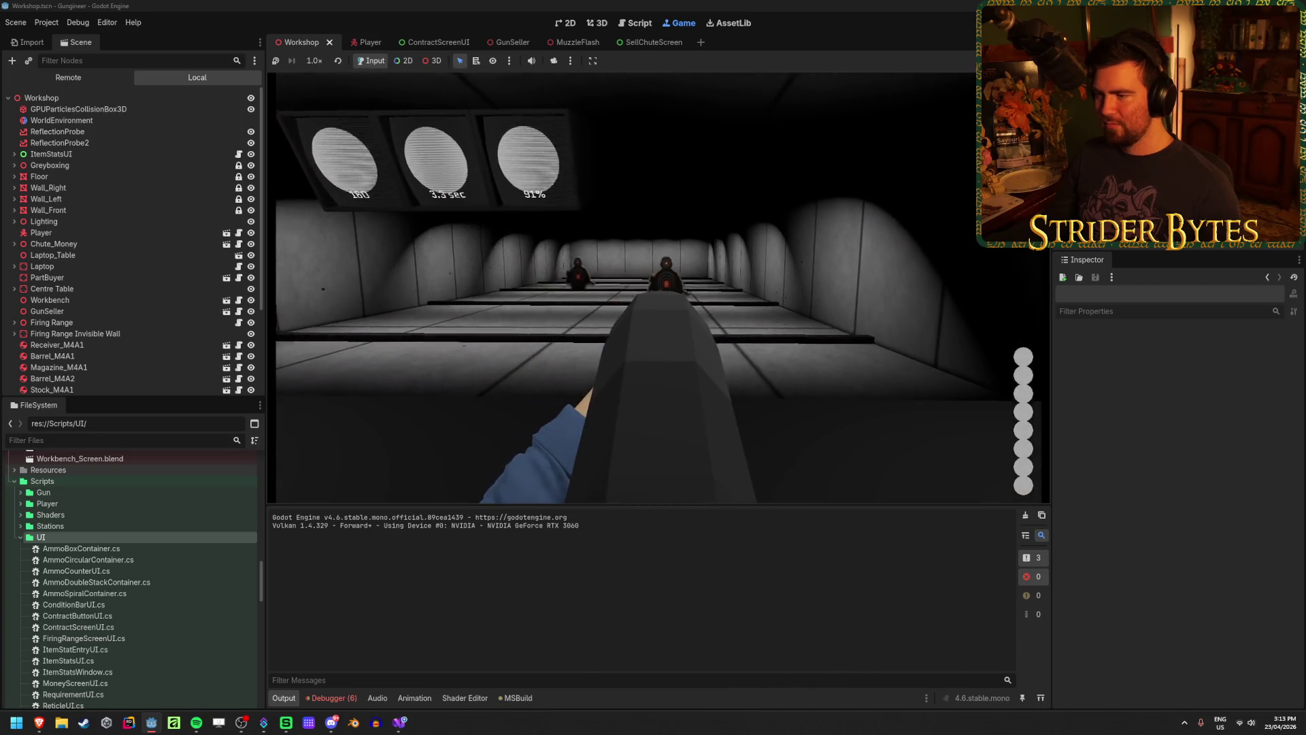
Reload the shotgun and fire more rounds while aiming down its sights
key(r)
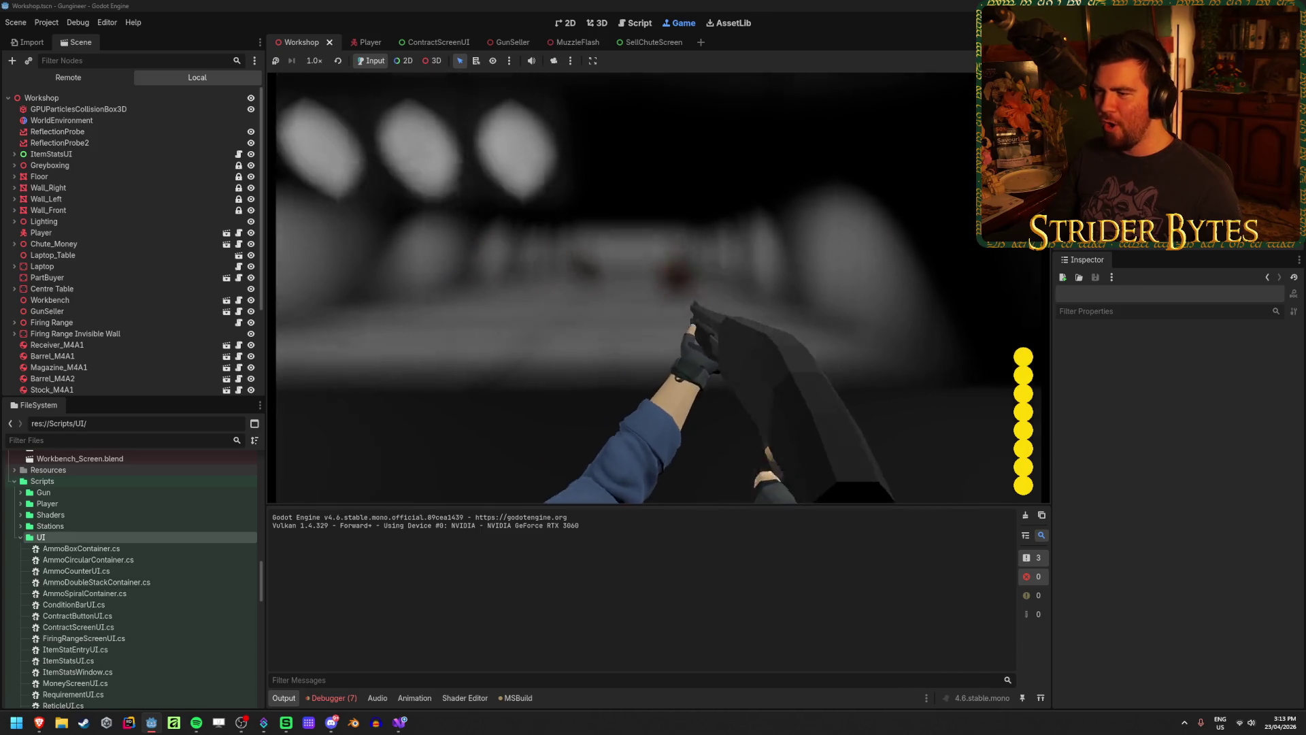
click(658, 284)
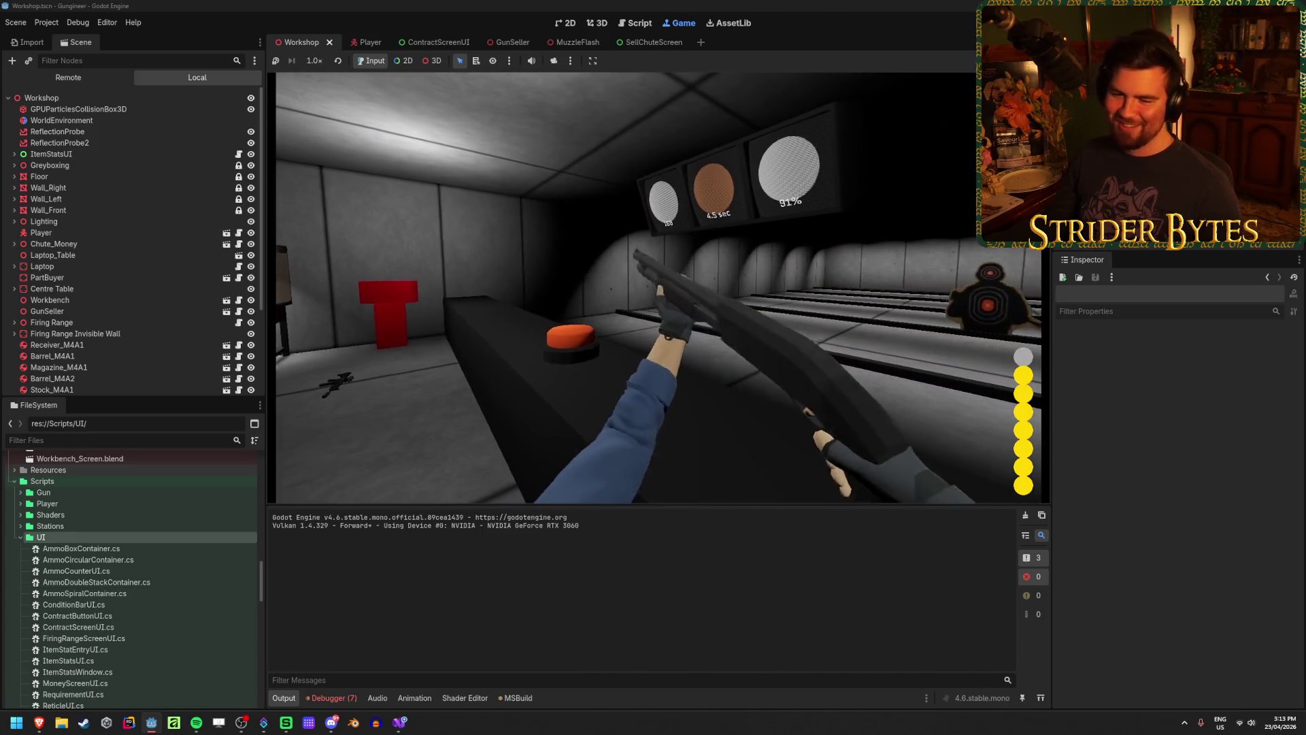
key(w)
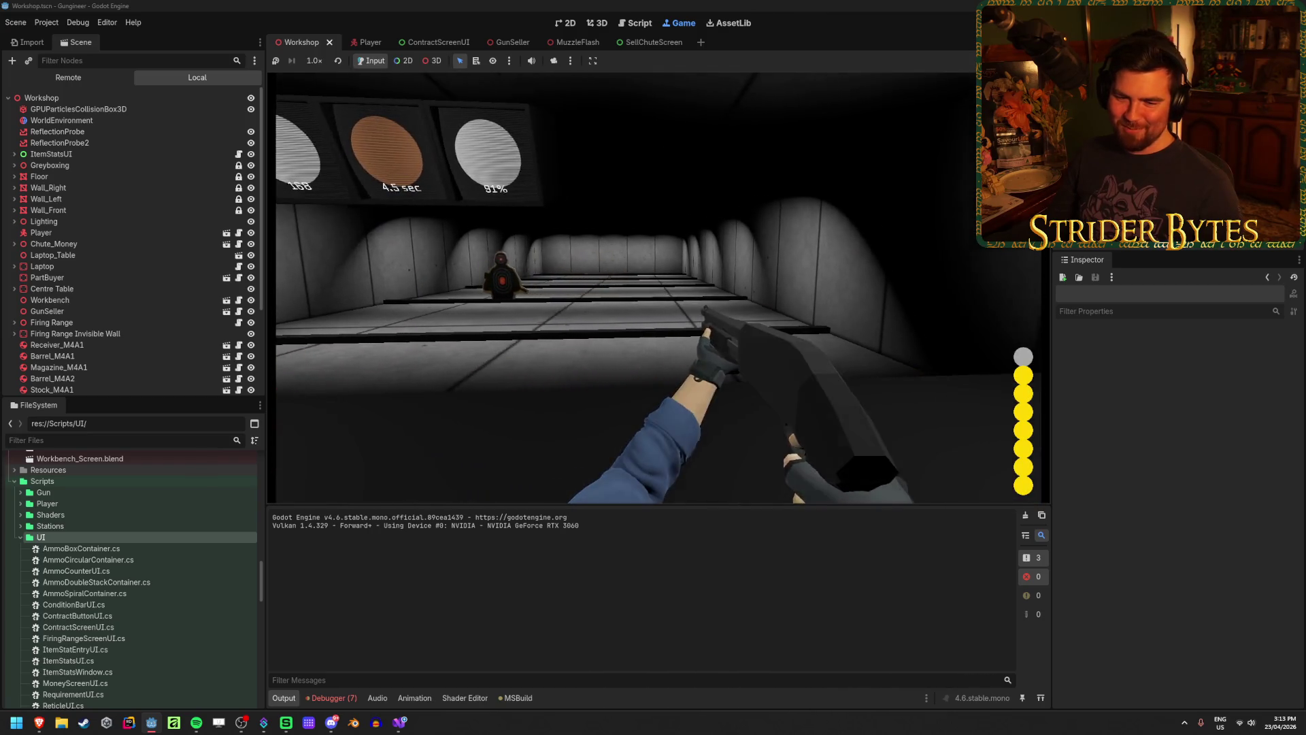
right_click(659, 284)
click(658, 285)
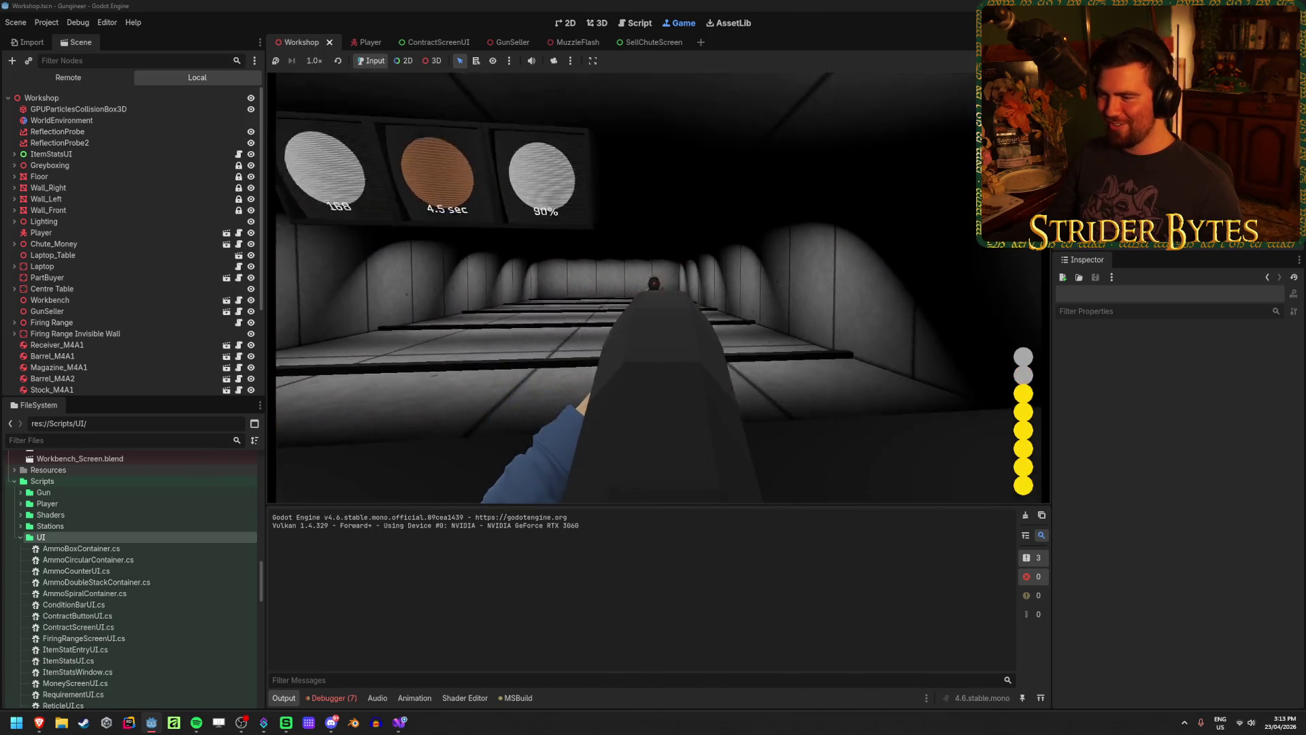
click(658, 285)
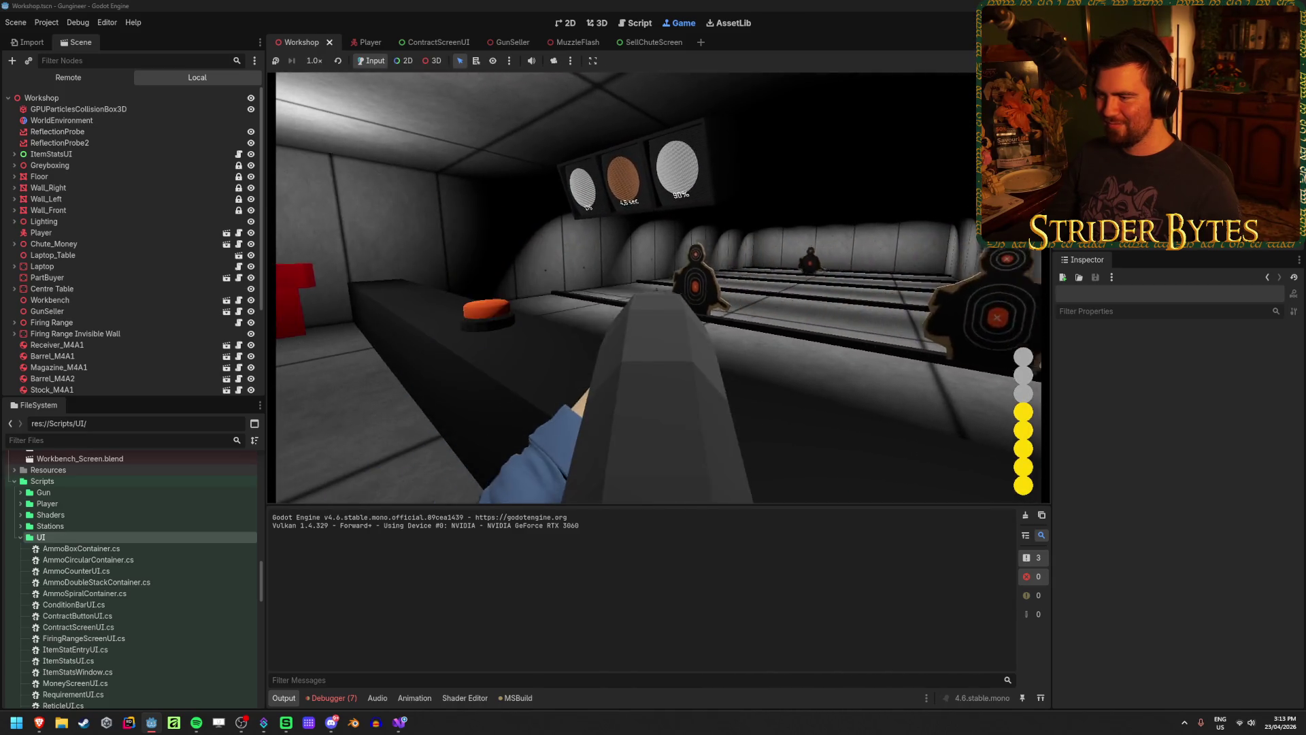
click(658, 284)
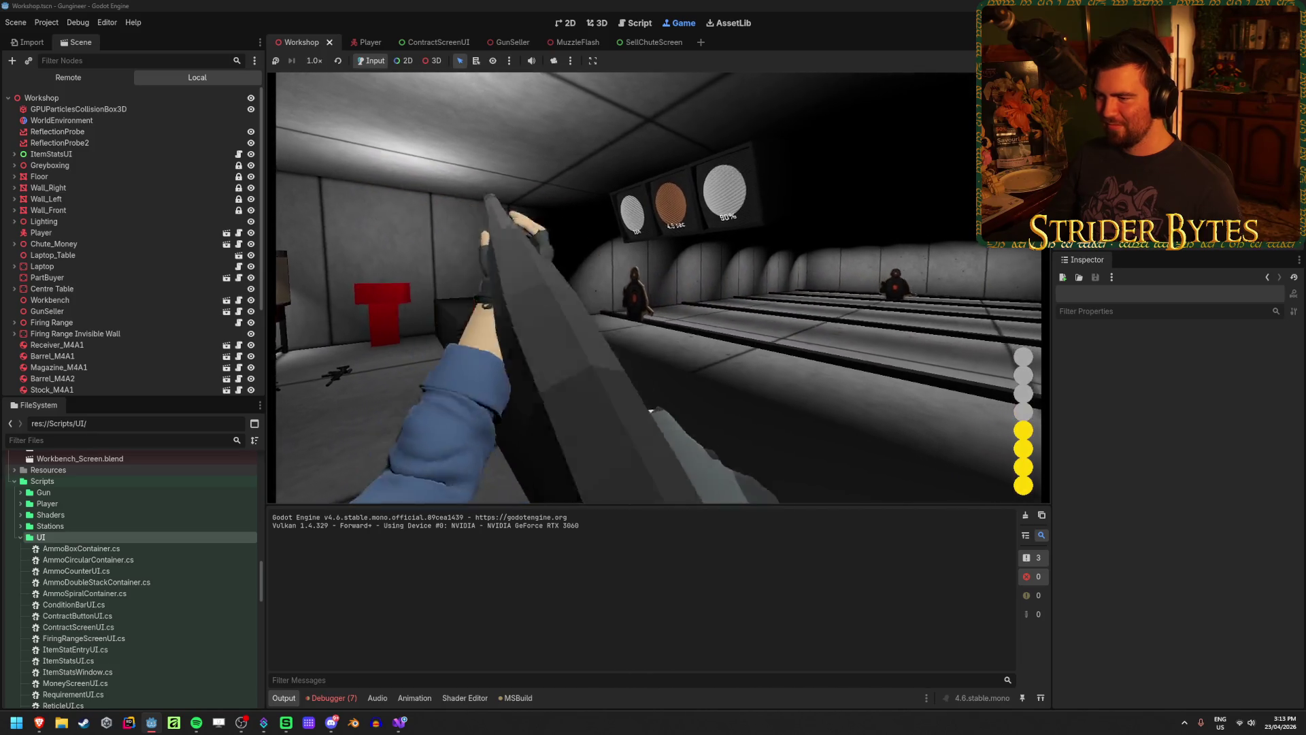
click(658, 285)
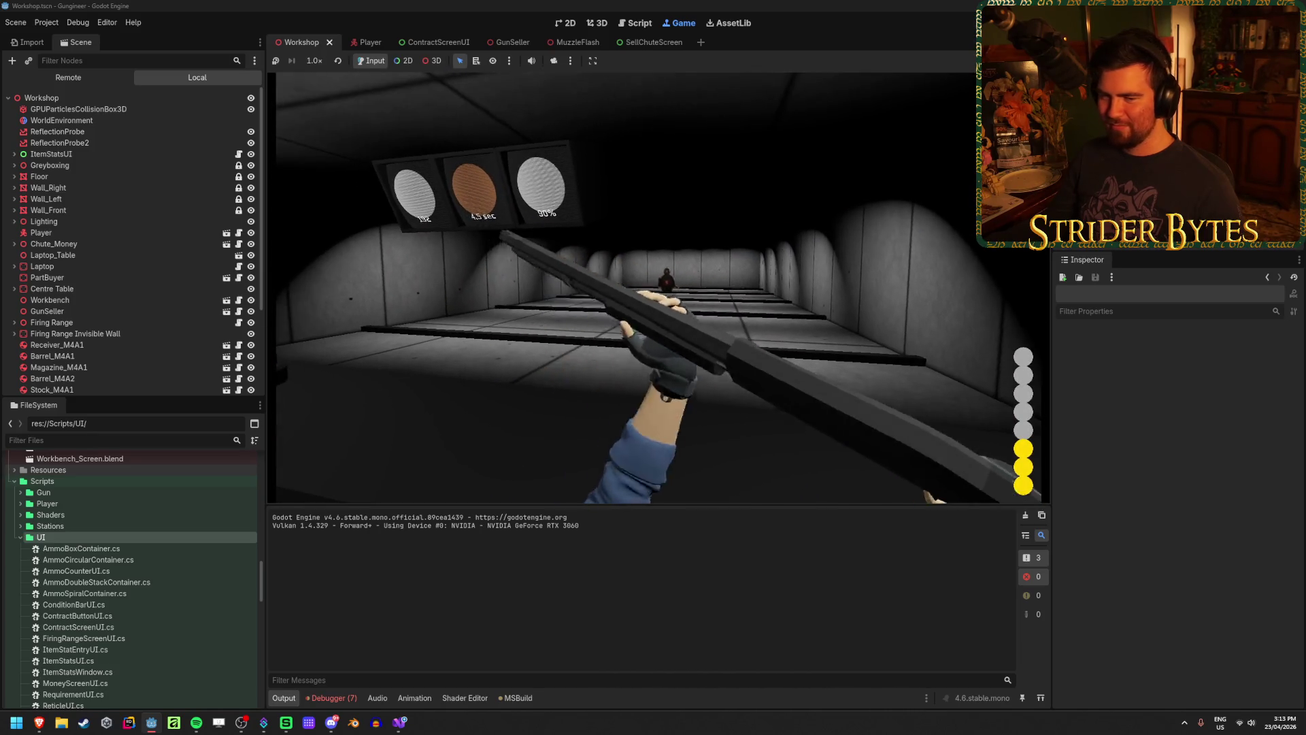
Reload the shotgun to full again and stop the game with F8
right_click(658, 284)
key(r)
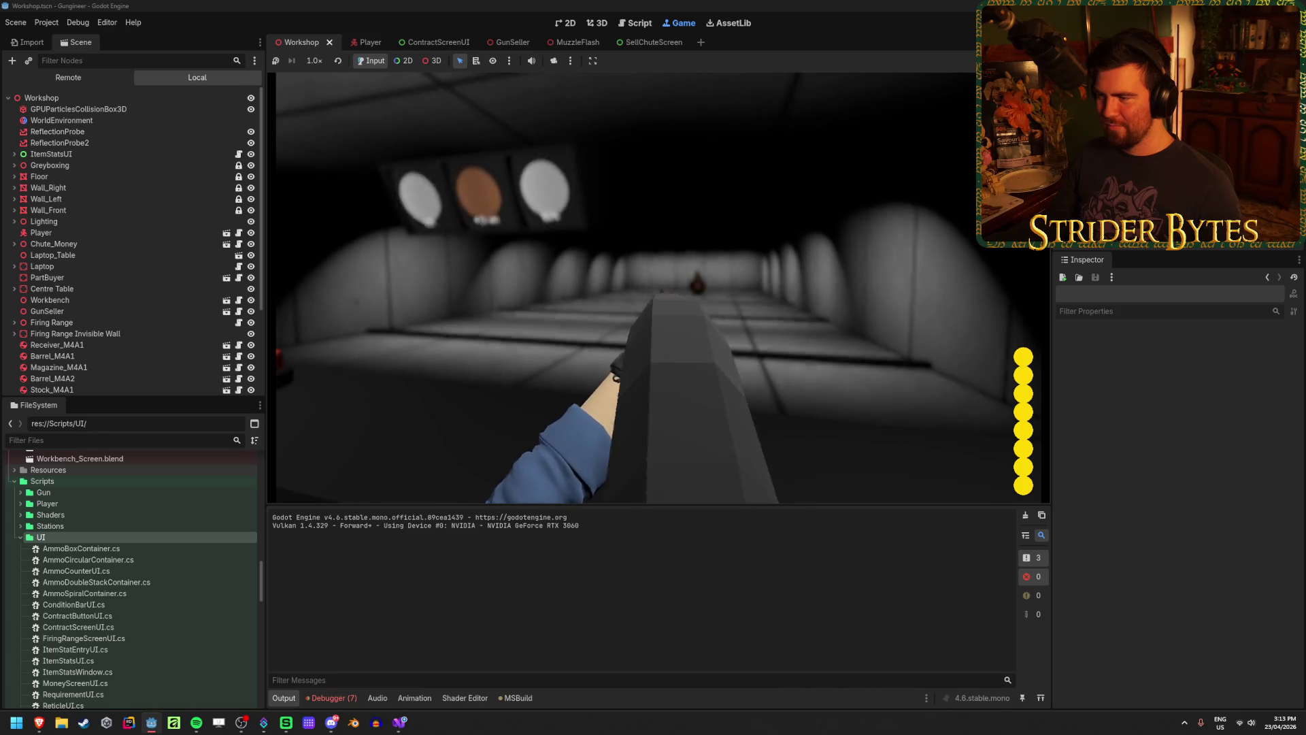
mouse_move(658, 287)
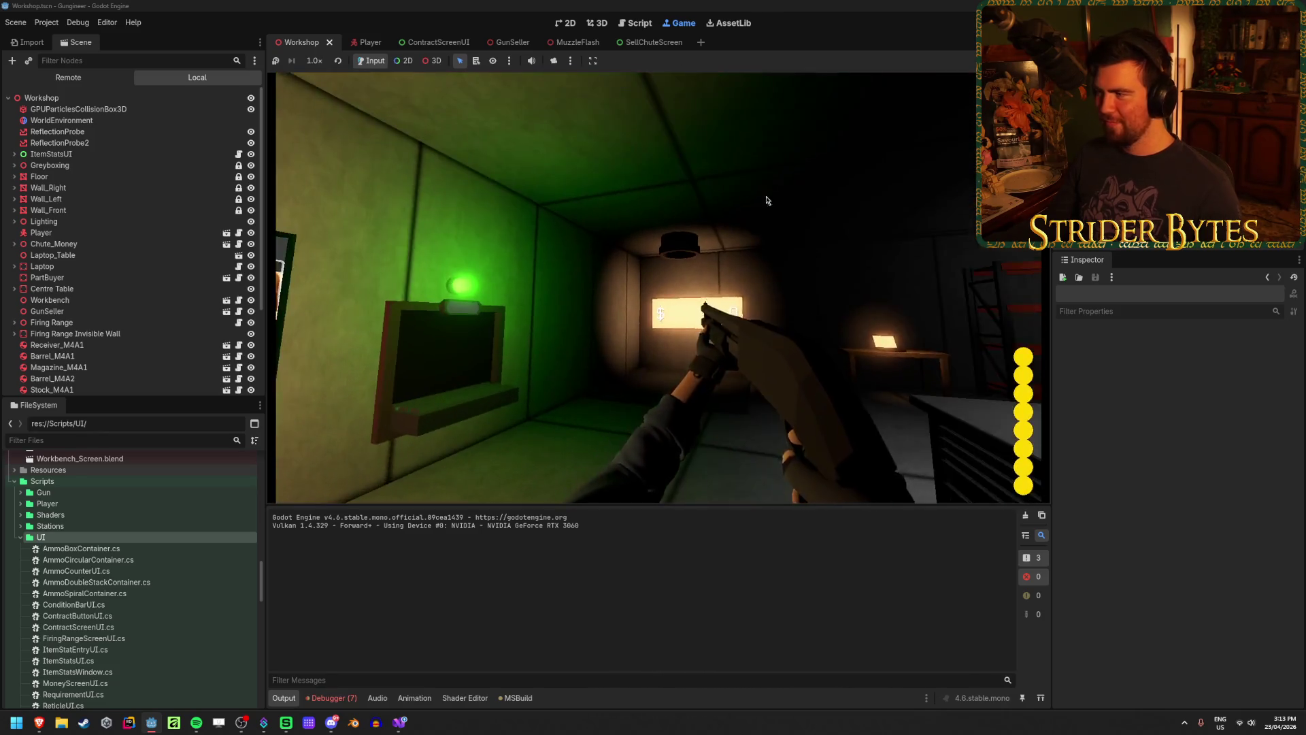
key(F8)
Fly the editor camera up to the contract screen, then switch to the ContractScreenUI scene
key(shift+f)
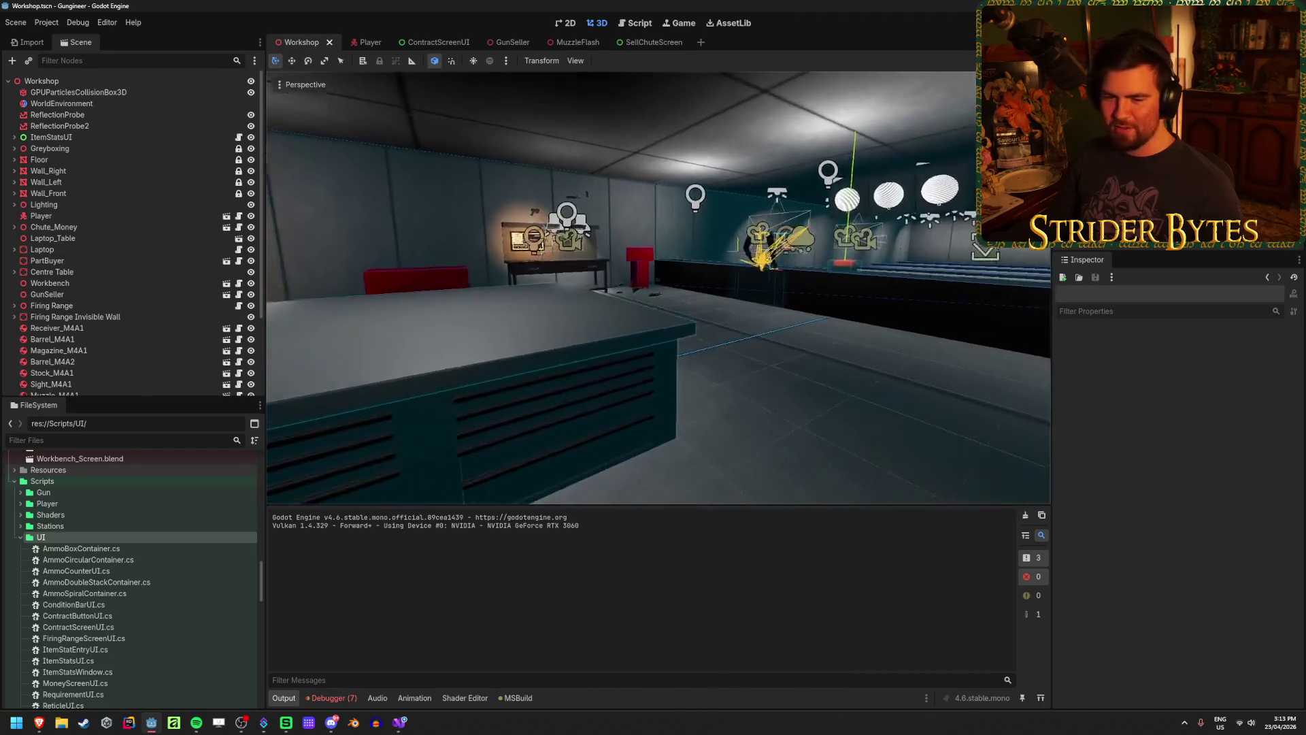
key(s)
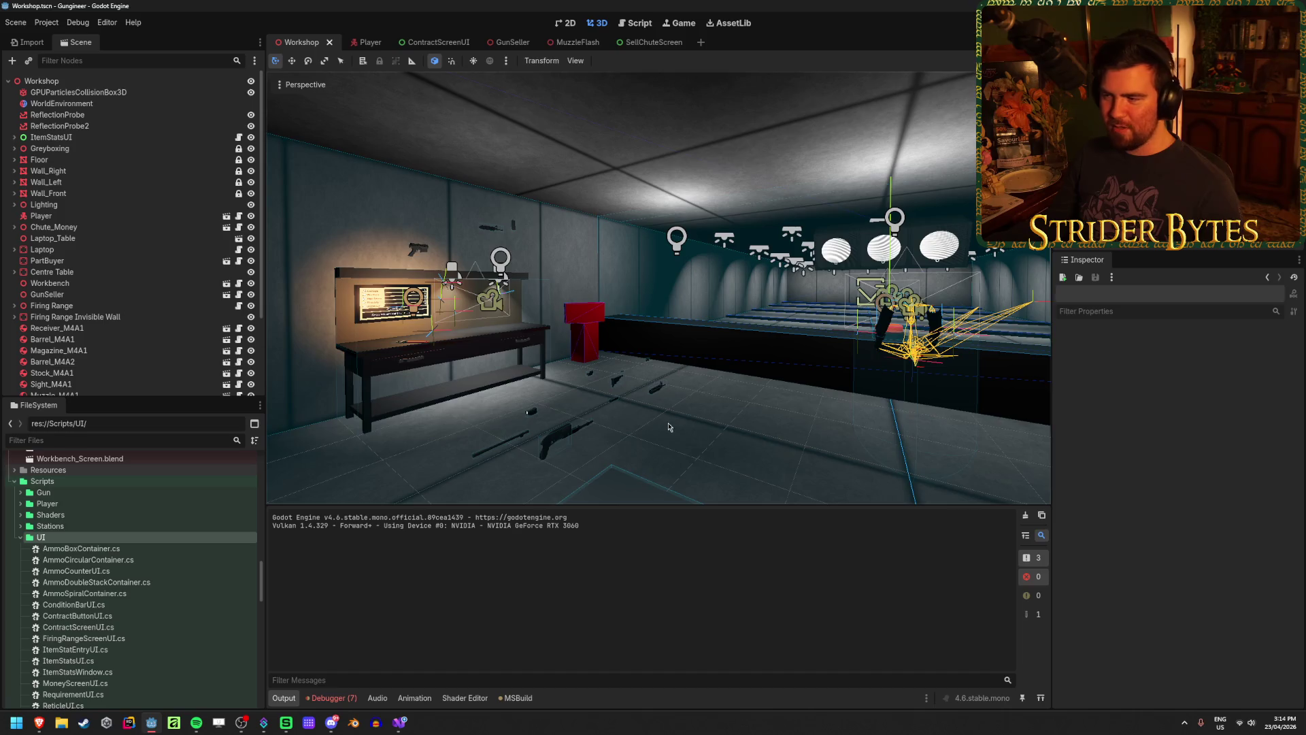
key(w)
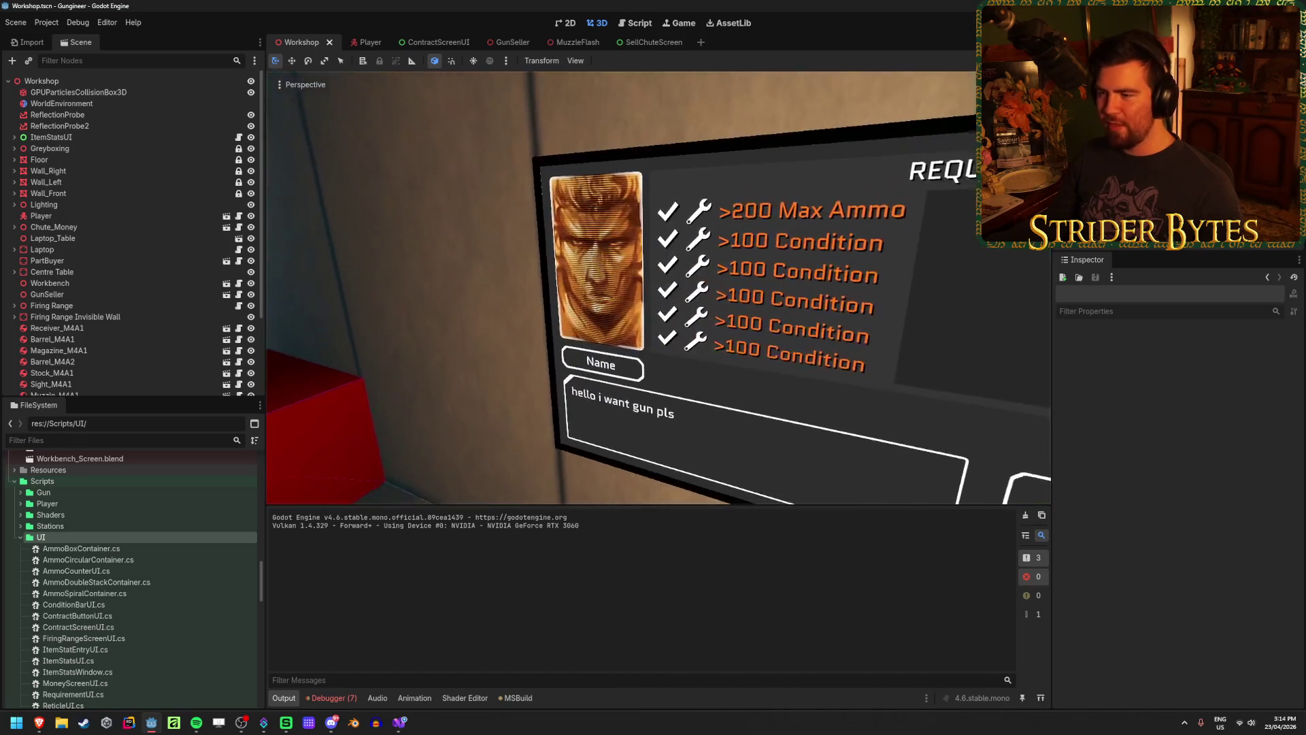
mouse_move(602, 297)
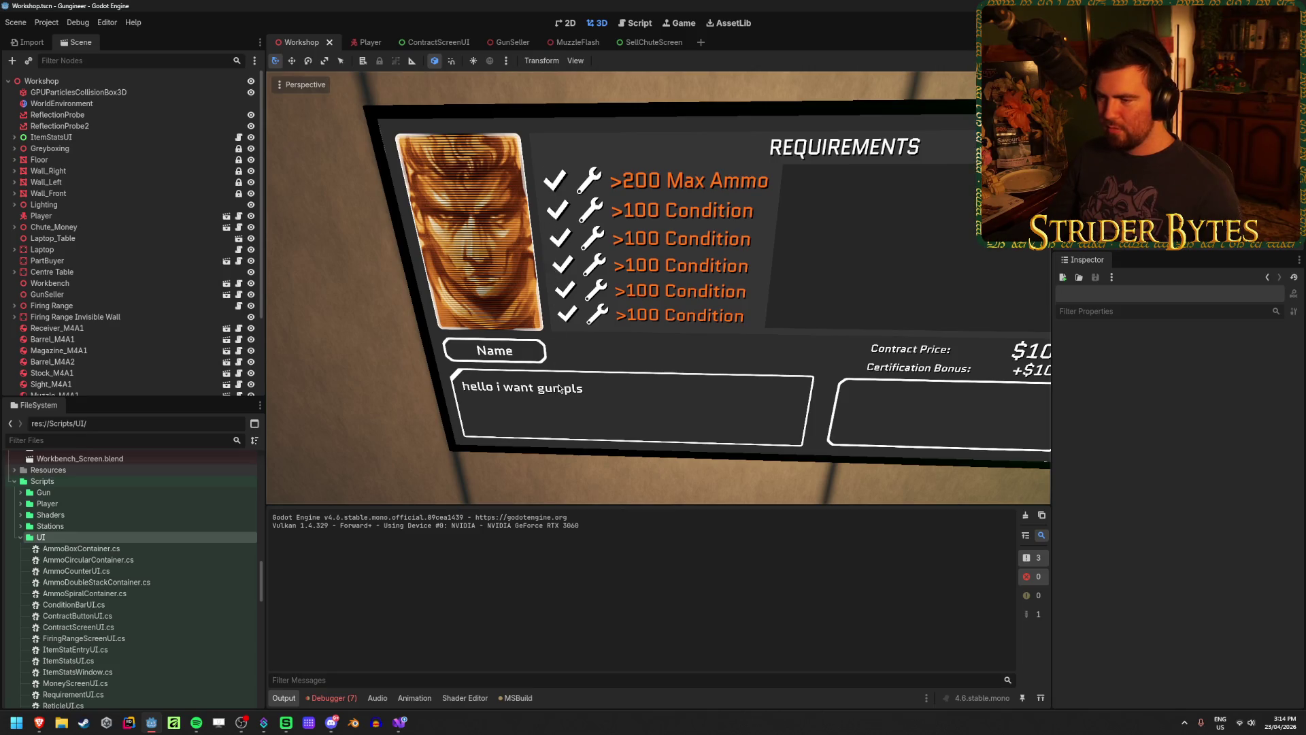
key(w)
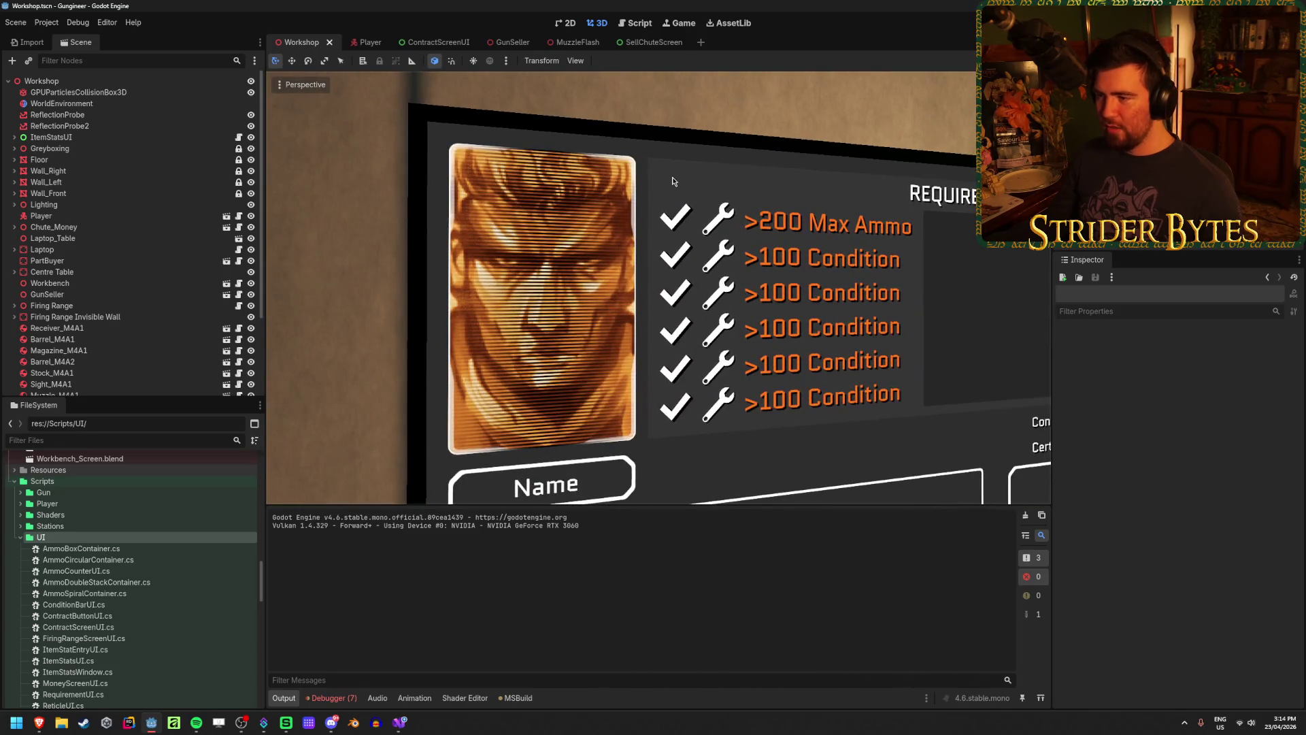
key(d)
key(s)
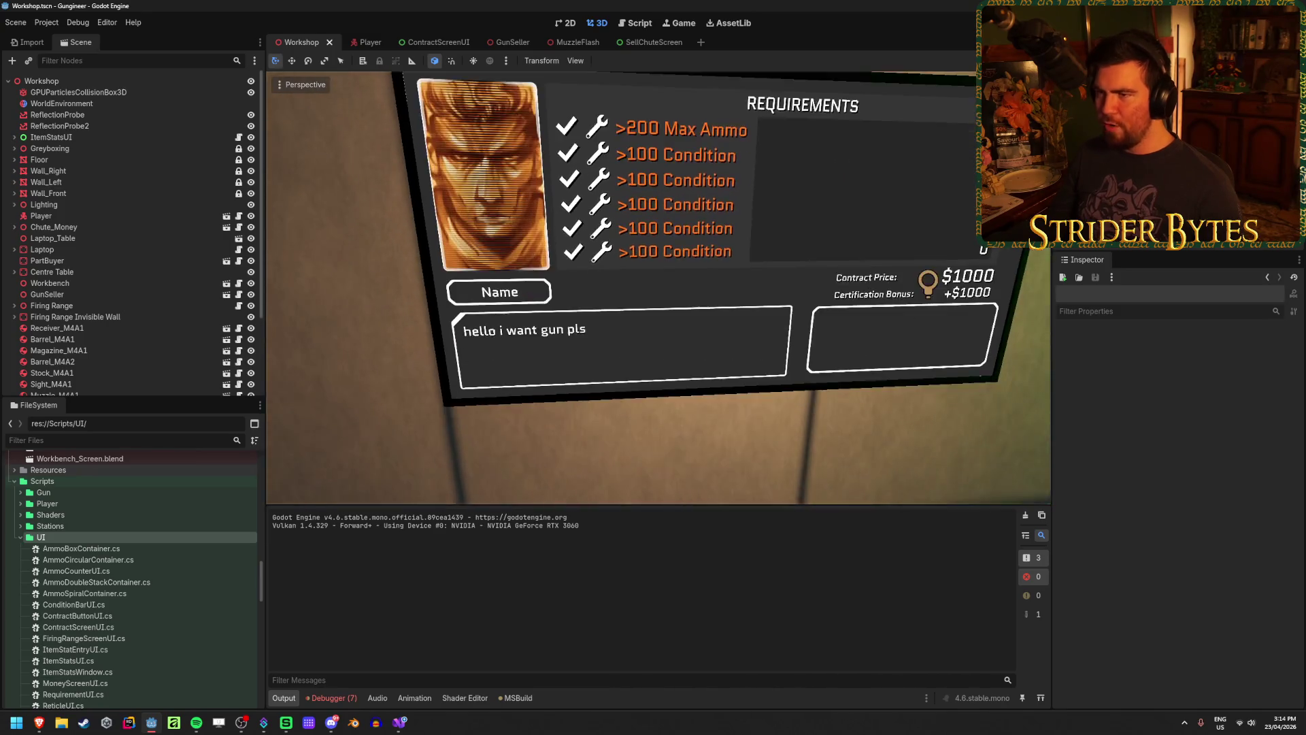
click(435, 43)
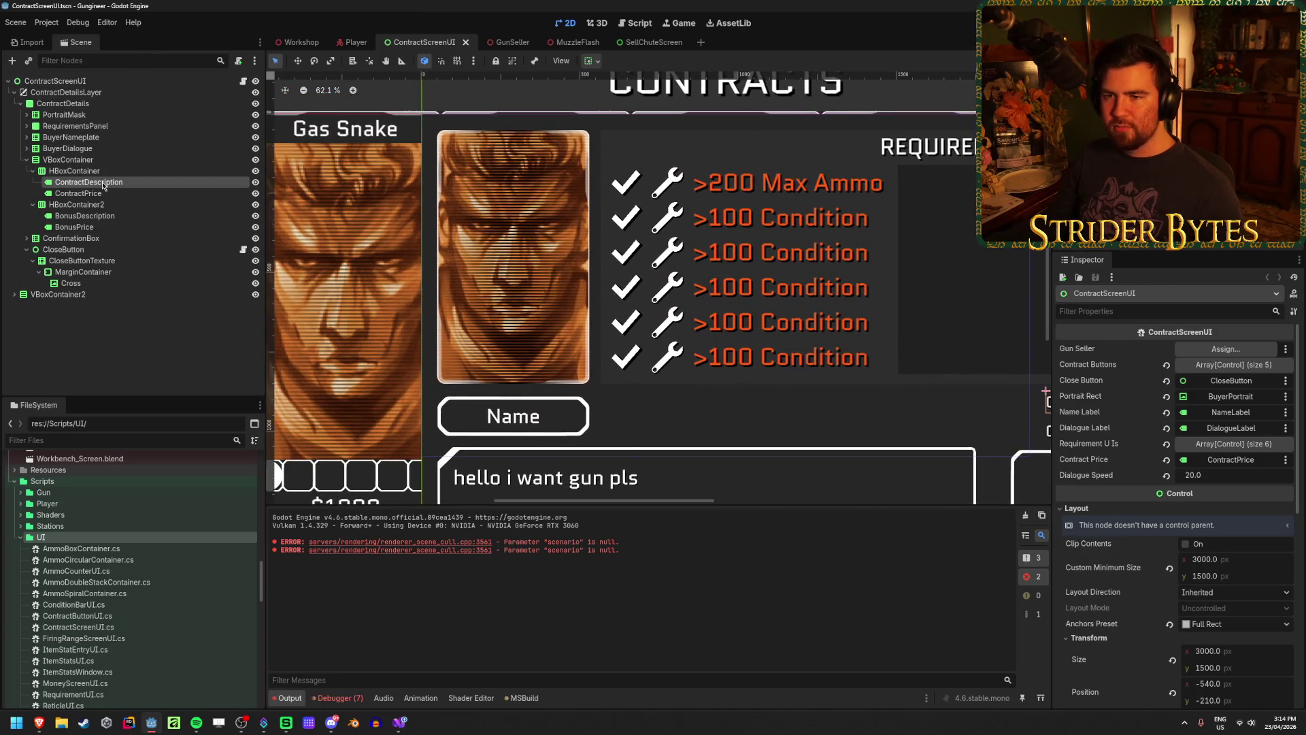
Inspect the ContractPrice label and the first RequirementUI row, toggling its visibility off and back on
click(85, 193)
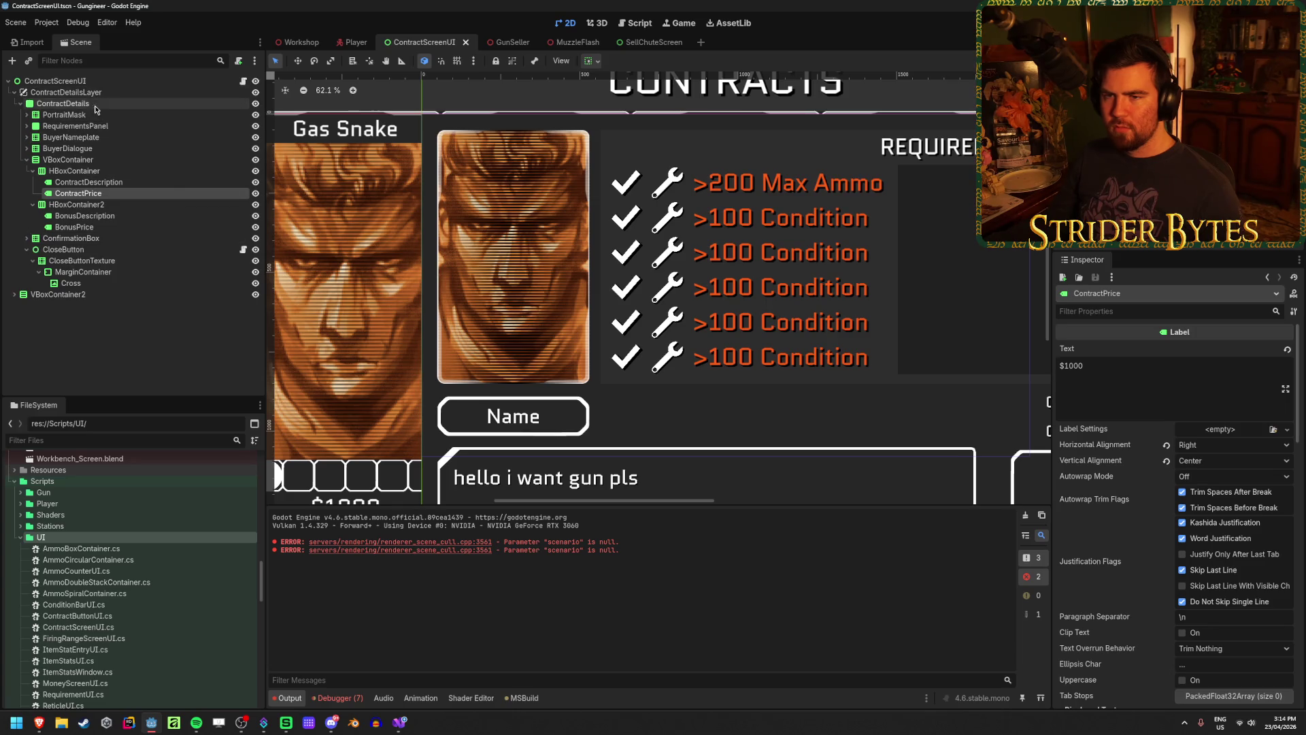
click(26, 126)
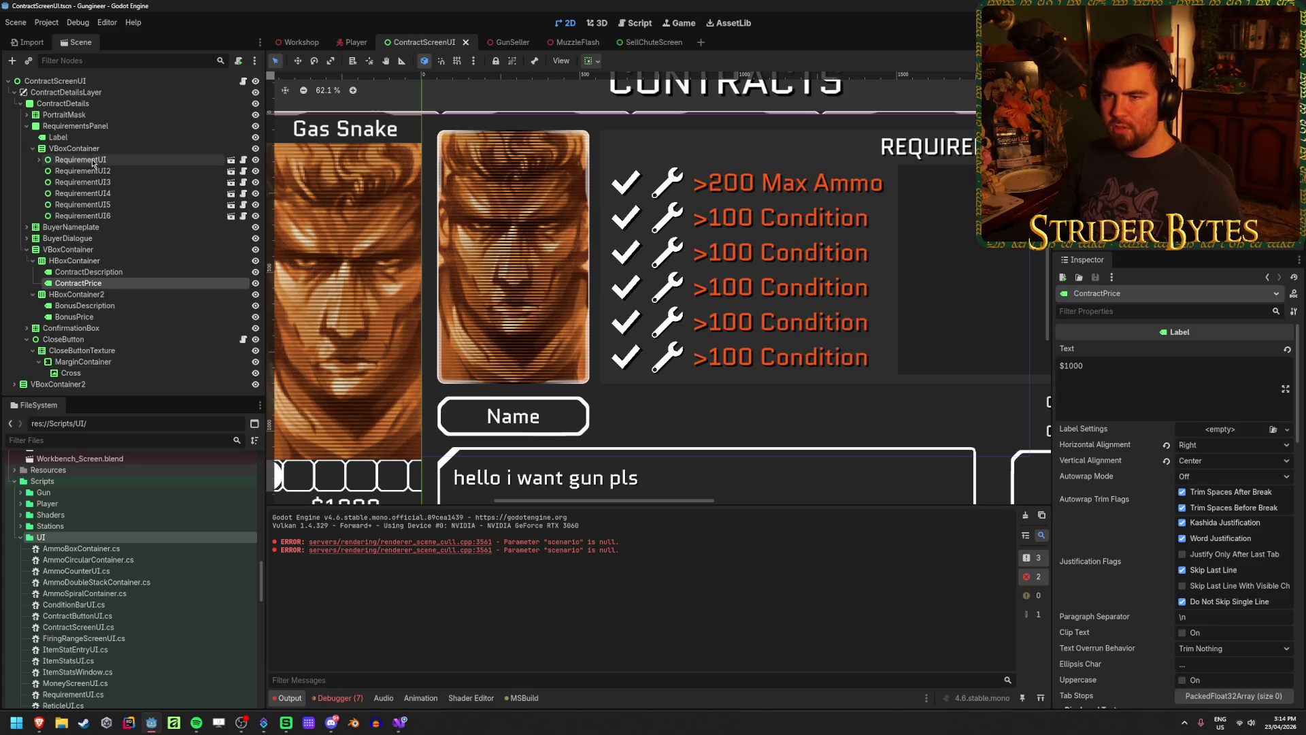
click(224, 160)
click(255, 160)
click(255, 160)
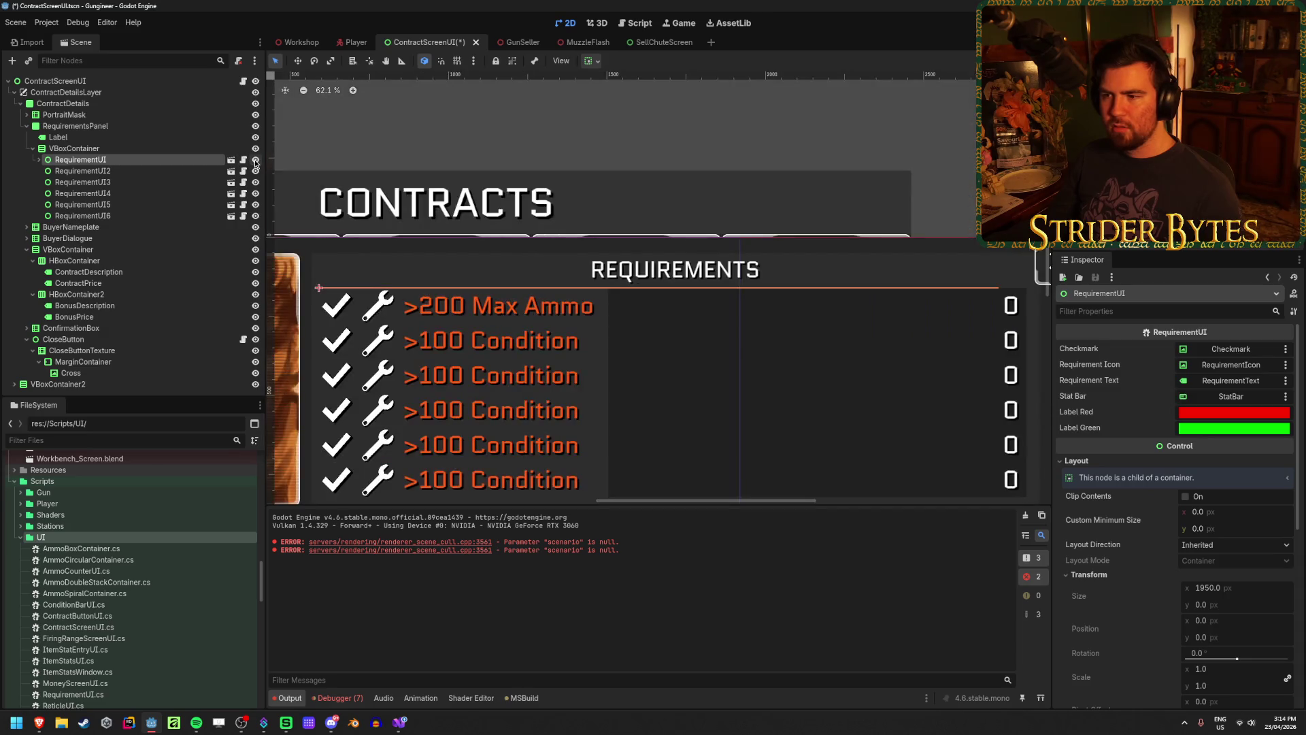
mouse_move(663, 317)
mouse_down()
mouse_move(481, 215)
mouse_move(518, 211)
mouse_up()
Save the ContractScreenUI scene and collapse the requirement rows in the scene tree
key(ctrl+s)
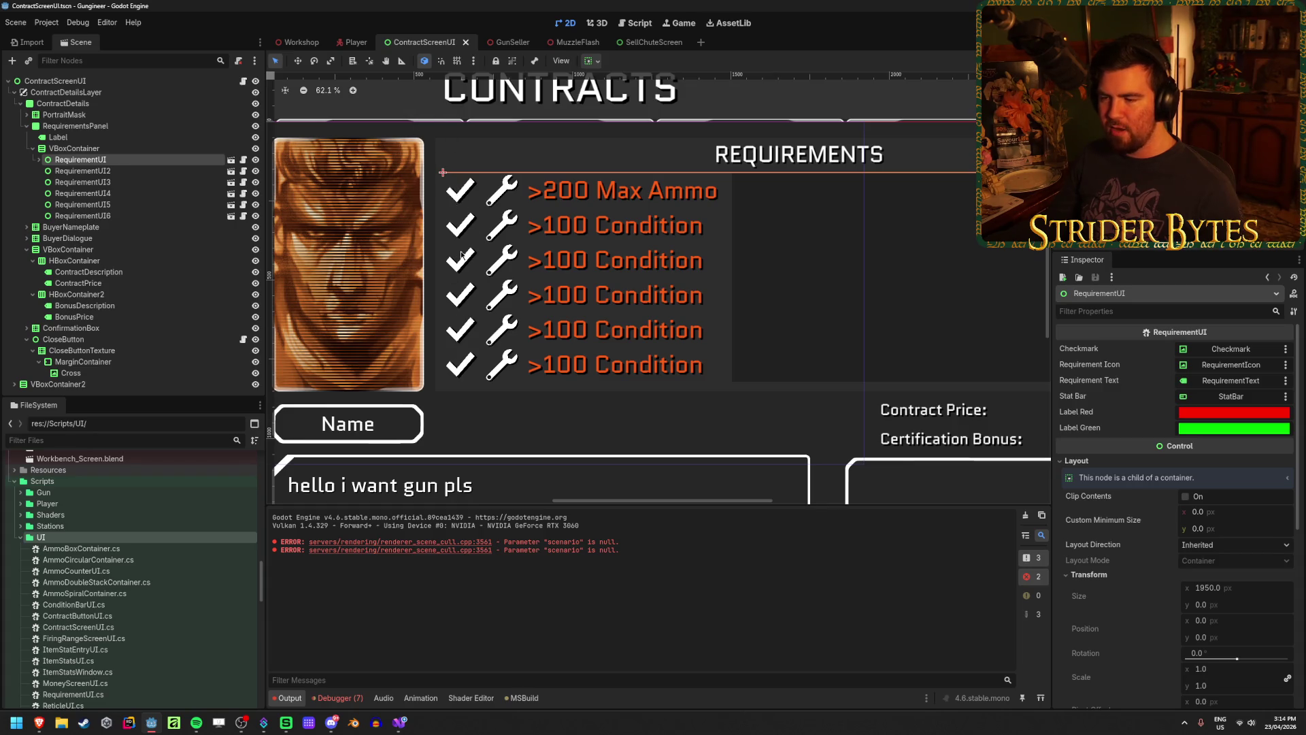
click(33, 149)
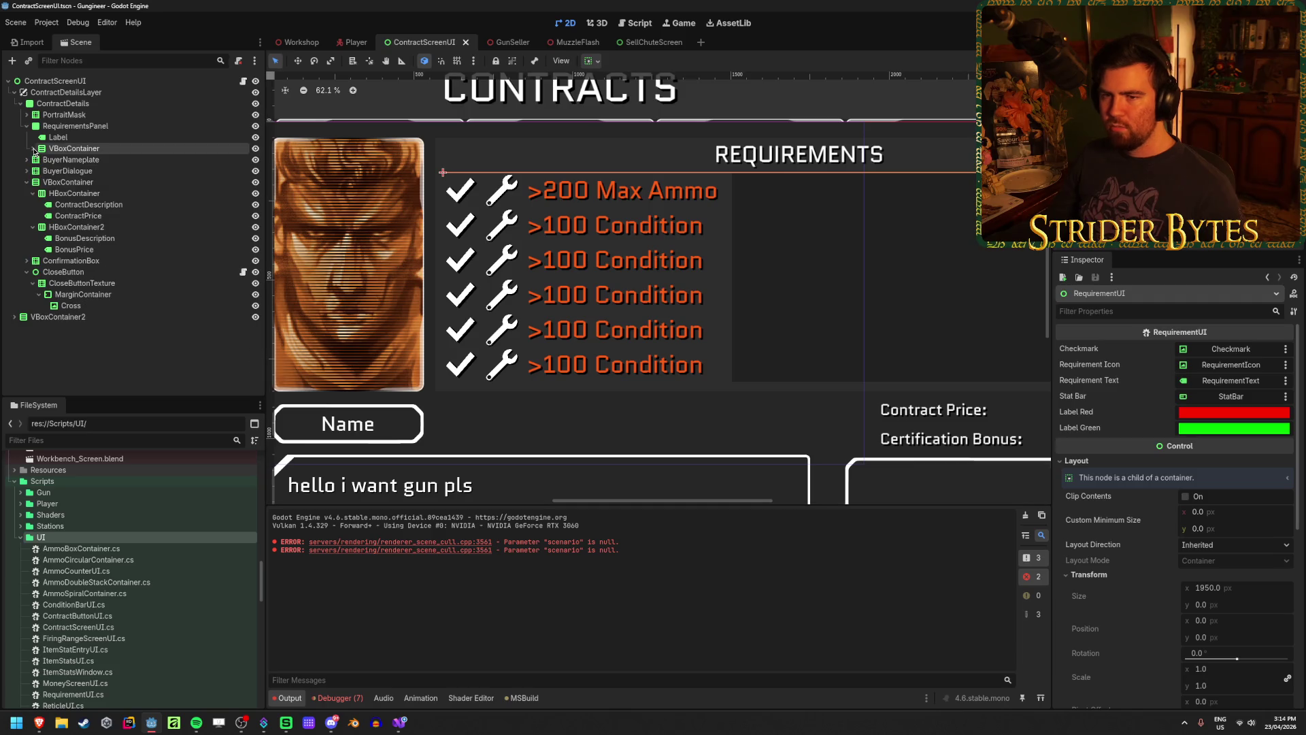
click(144, 382)
From the Workshop scene, run the game with F5 to check the sell chute, then stop it and return to Visual Studio
click(296, 43)
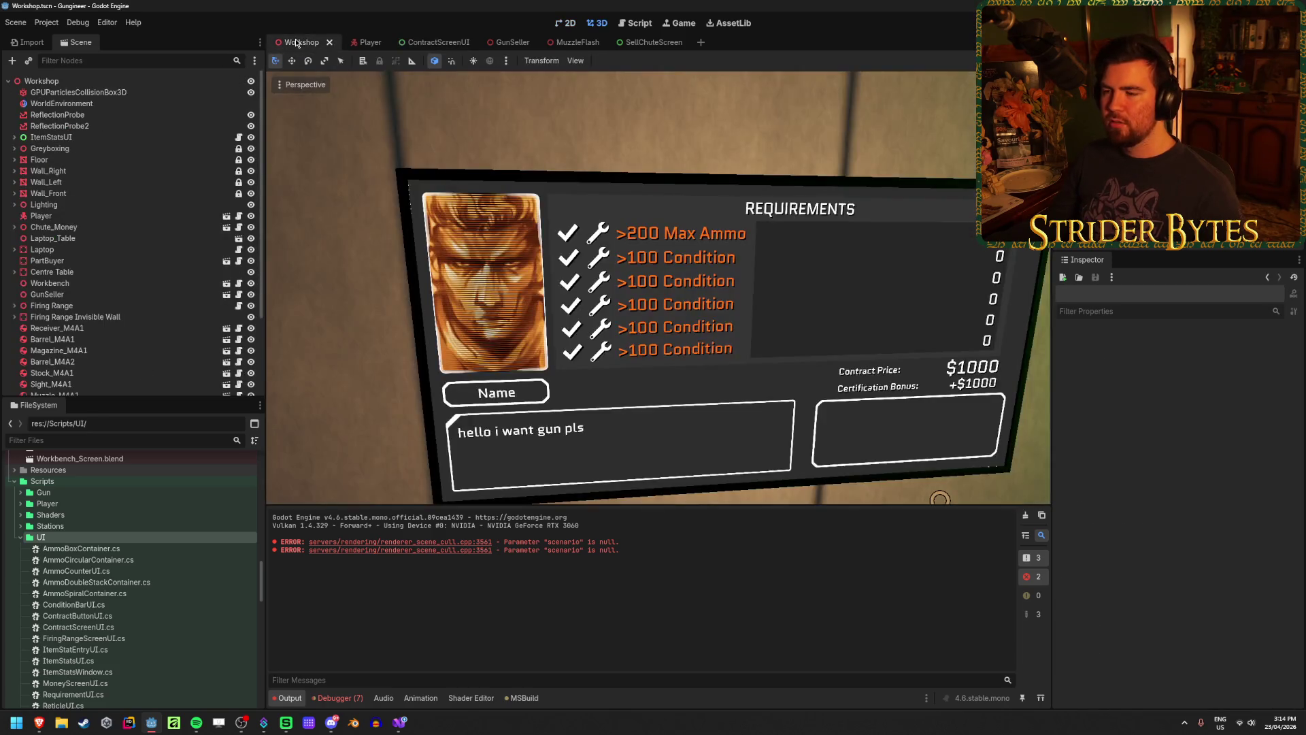
drag(617, 294, 687, 369)
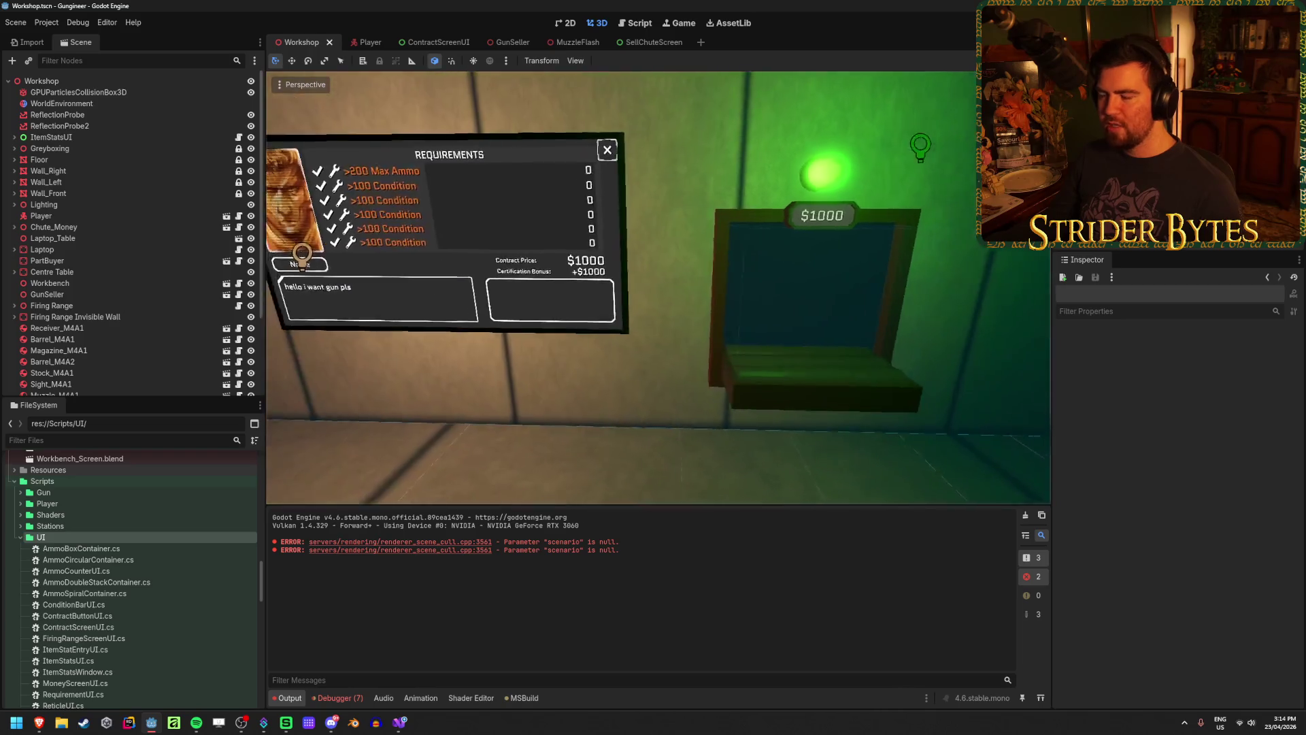
key(F5)
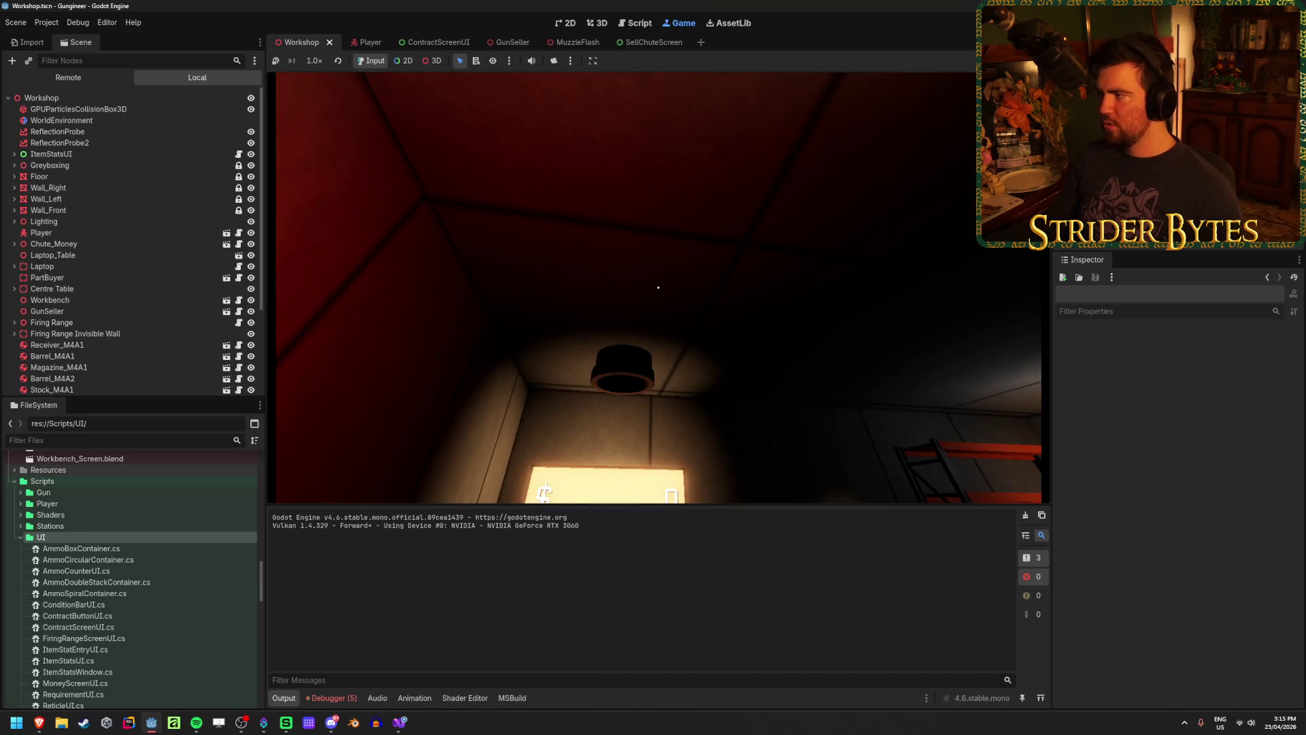
key(F8)
key(alt+Tab)
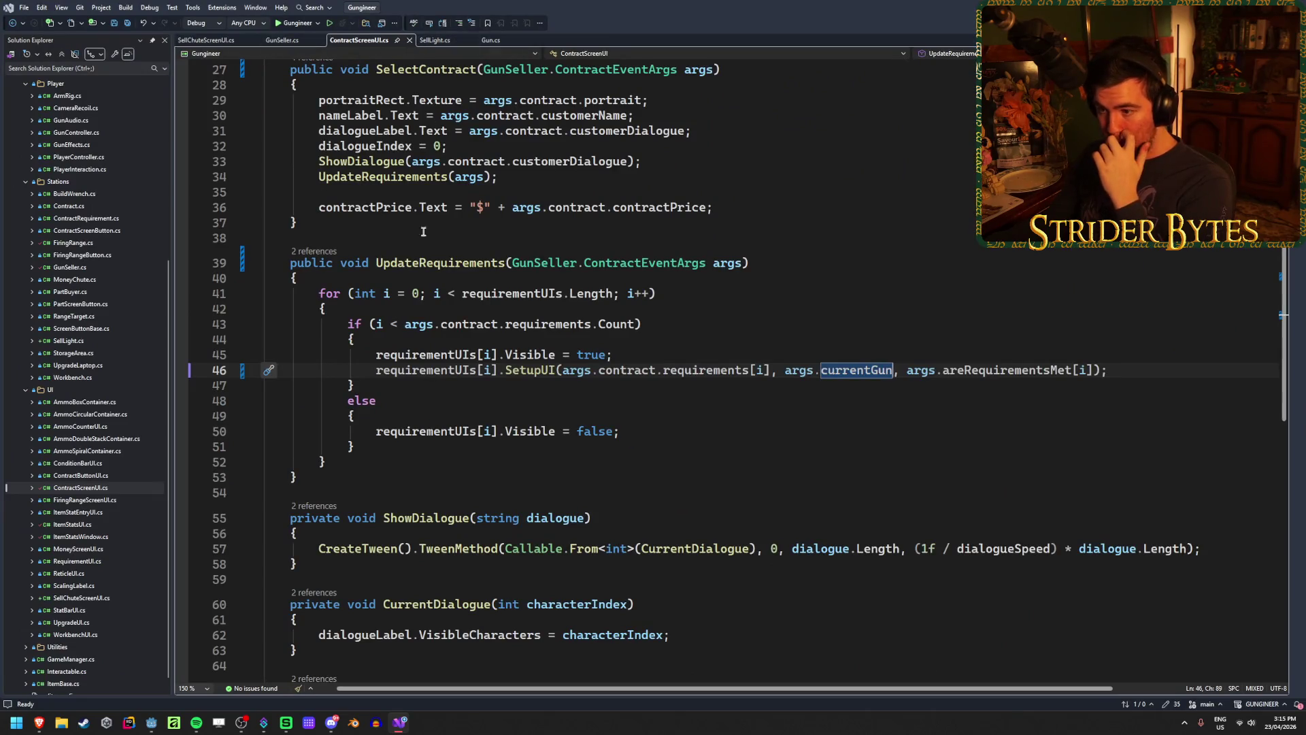
Close SellLight.cs and bring SellChuteScreenUI.cs into focus
click(633, 432)
click(435, 41)
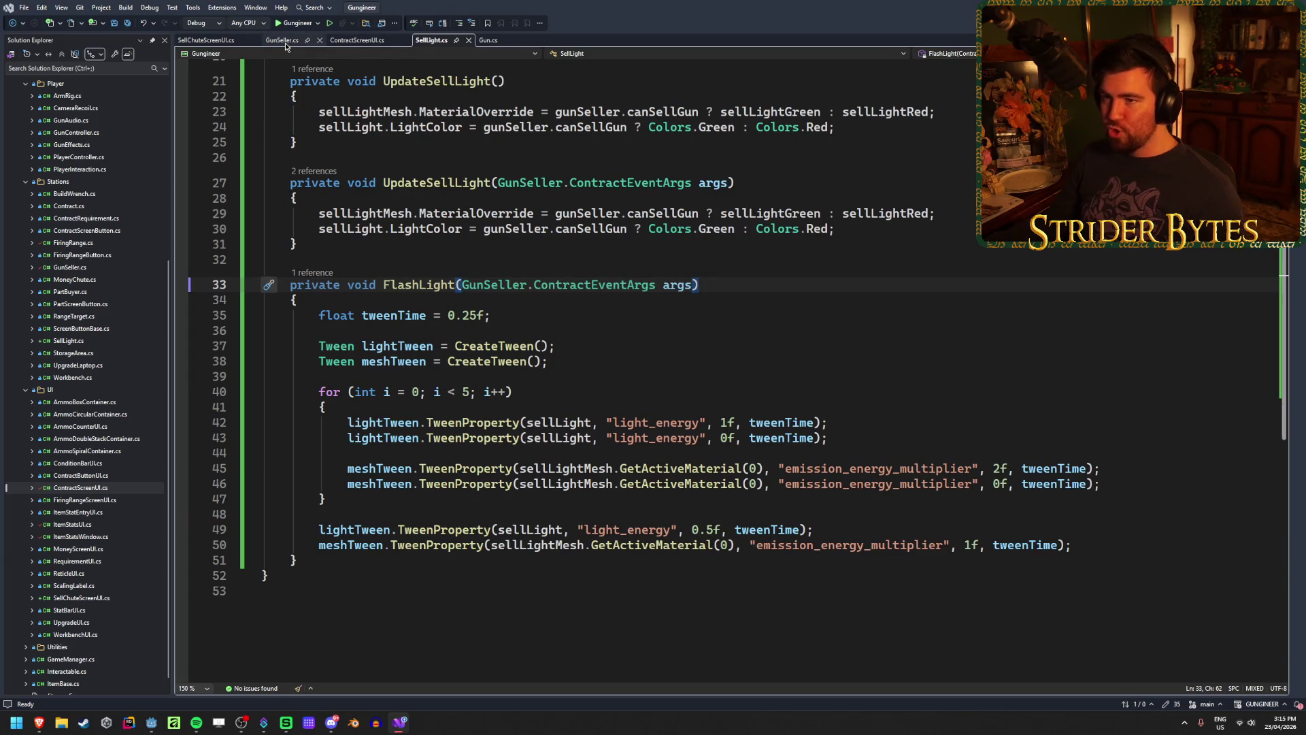
middle_click(442, 42)
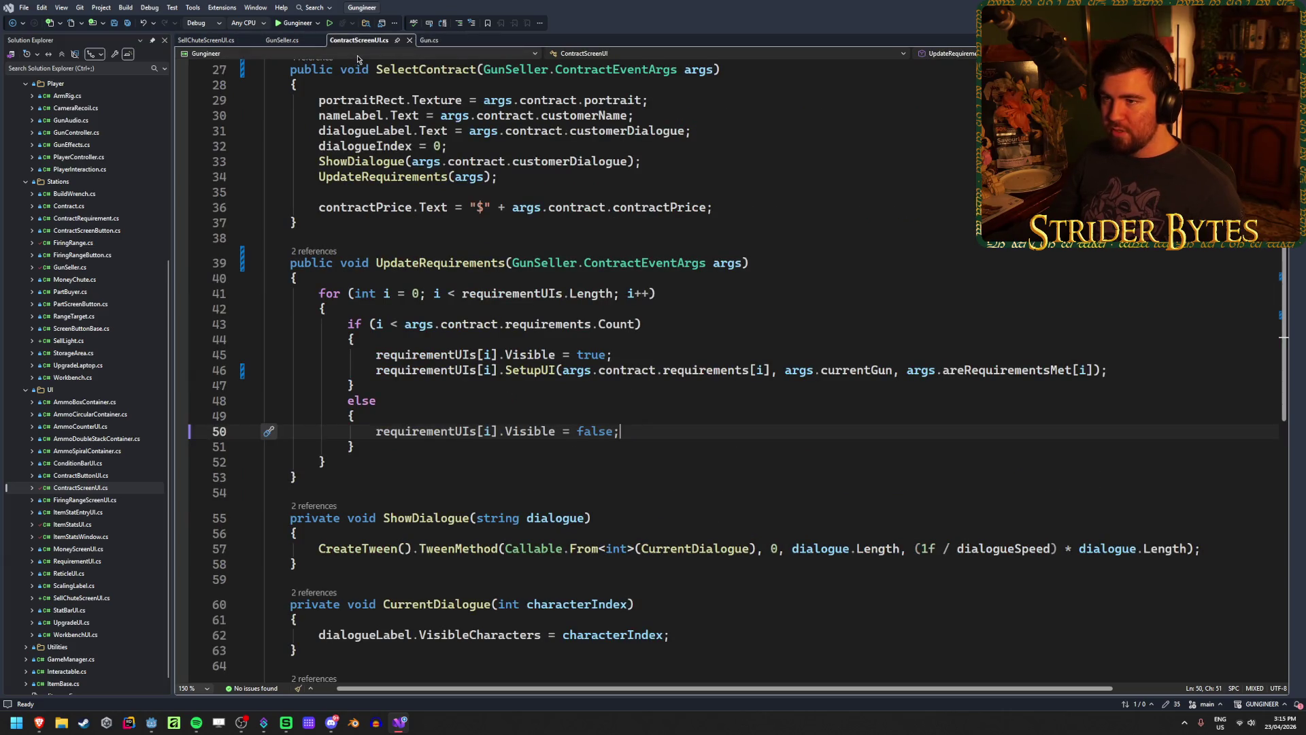
click(187, 41)
click(591, 419)
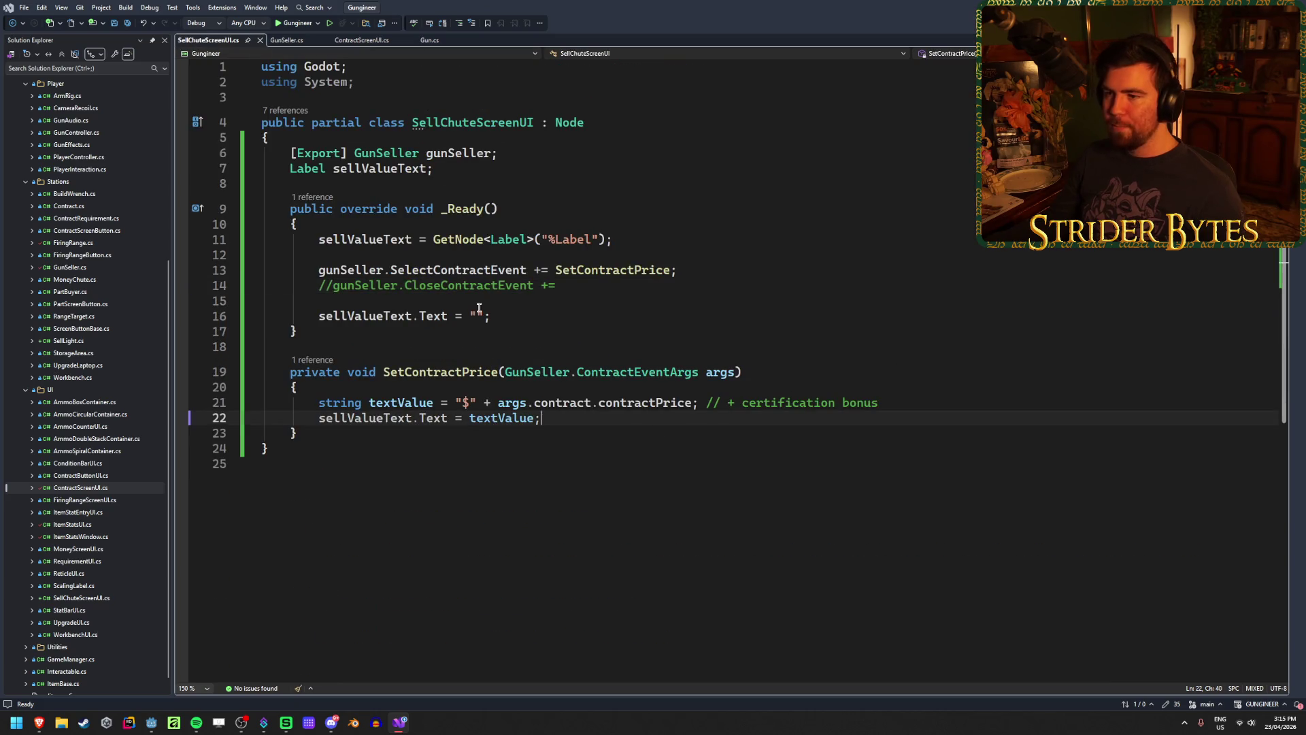
click(540, 316)
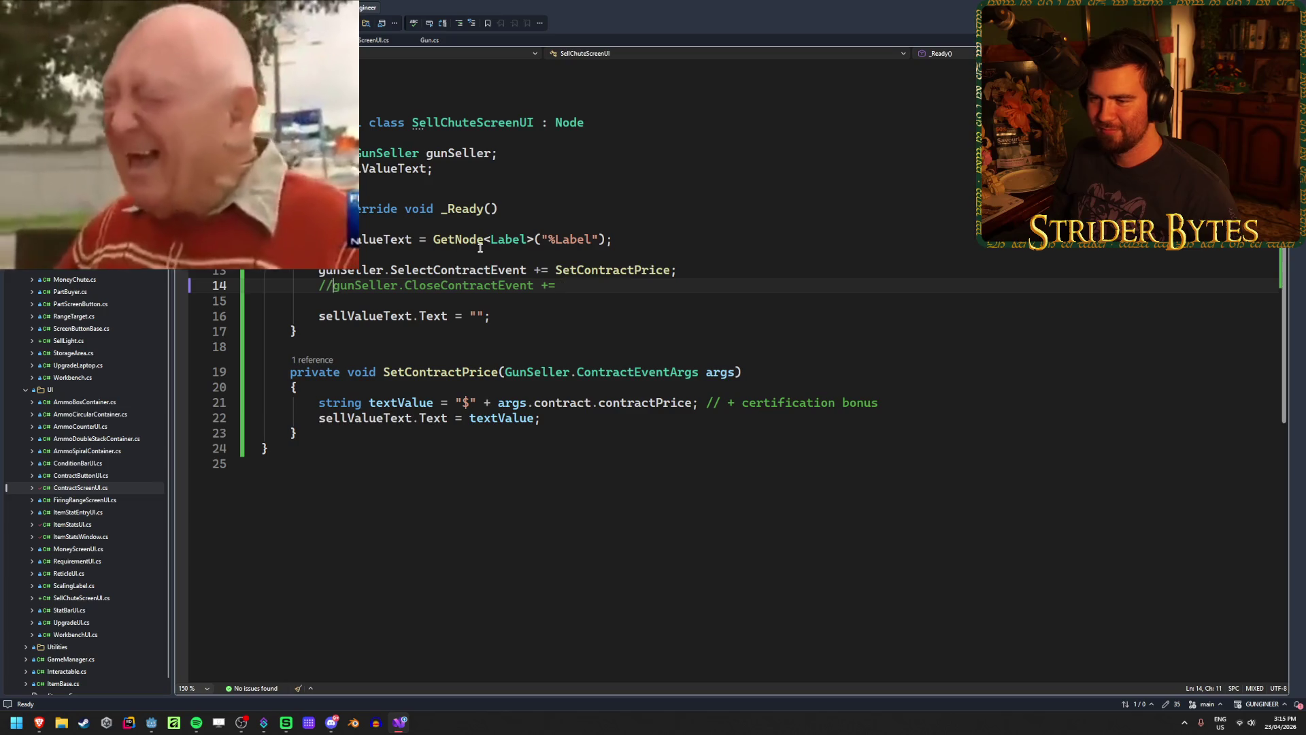
Uncomment the CloseContractEvent subscription on line 14 and save the file
key(Home)
key(ctrl+k)
key(ctrl+u)
key(ctrl+s)
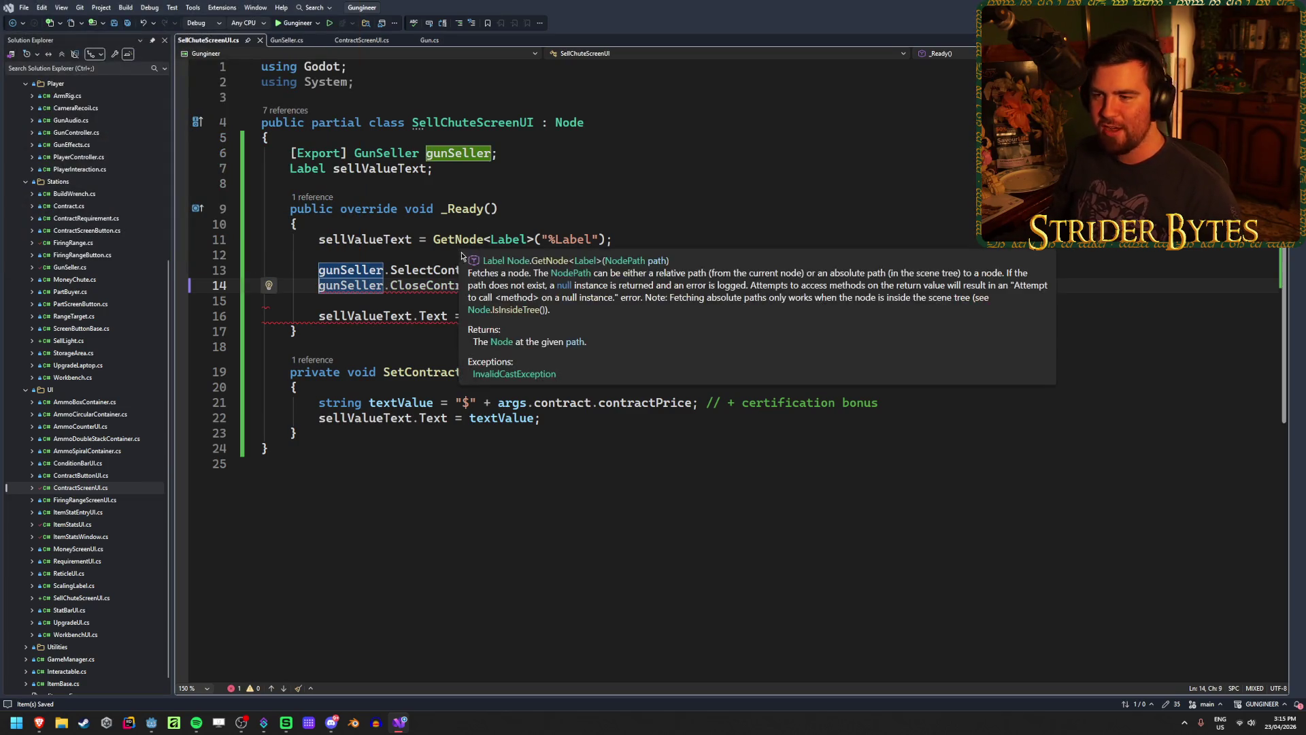
click(574, 285)
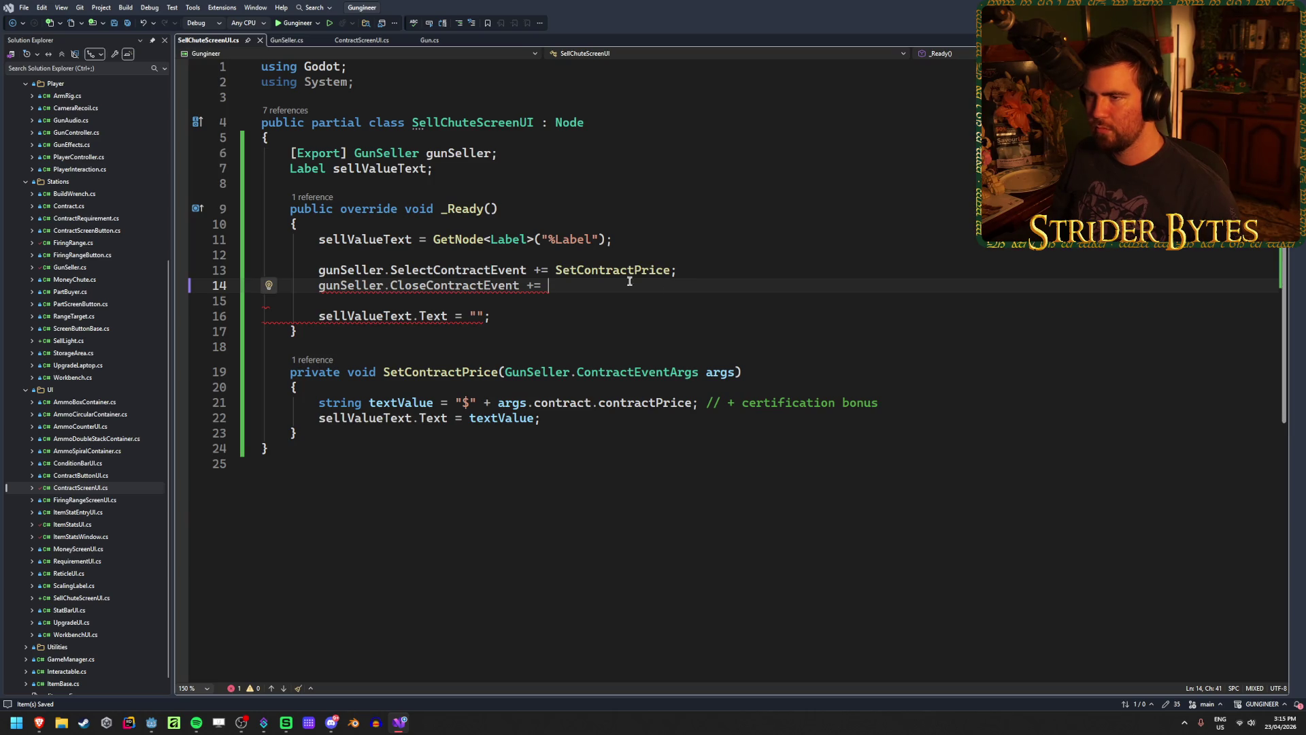
Rename the SetContractPrice method to UpdateSellValue with Ctrl+R,R
click(435, 374)
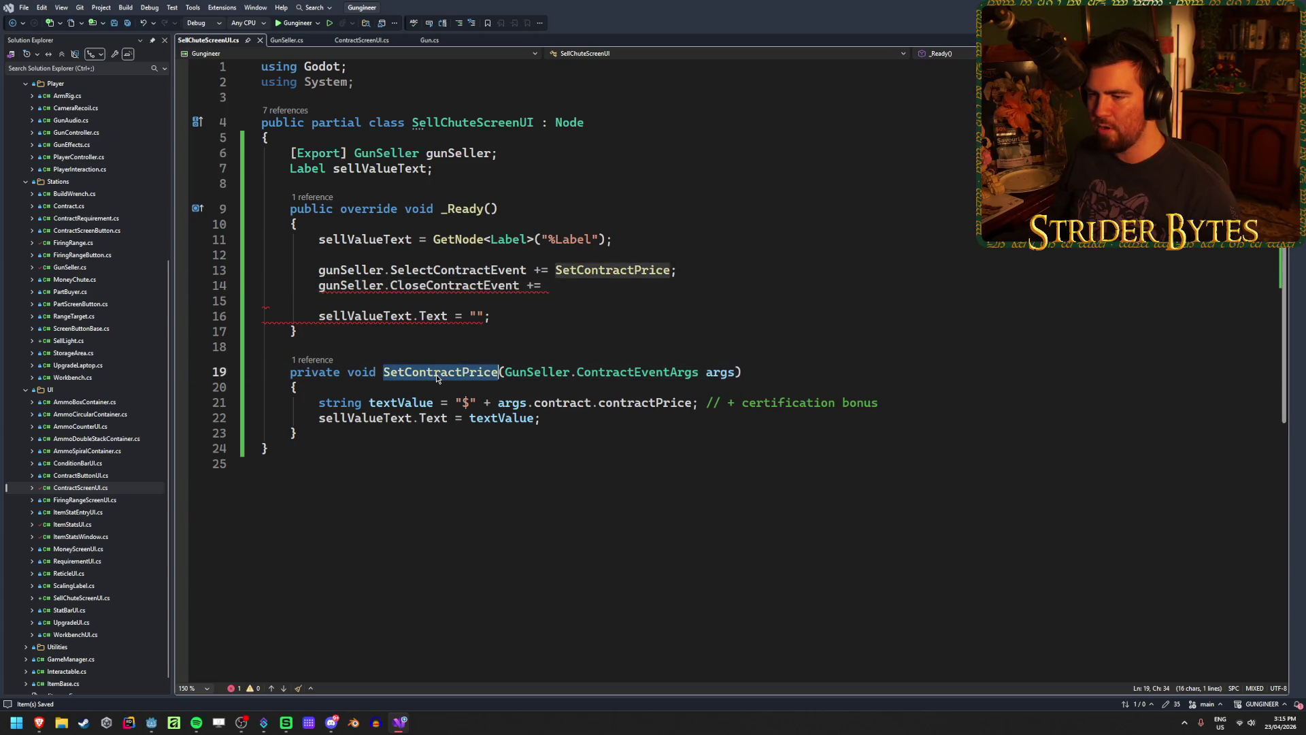
key(ctrl+r)
key(ctrl+r)
text(Update)
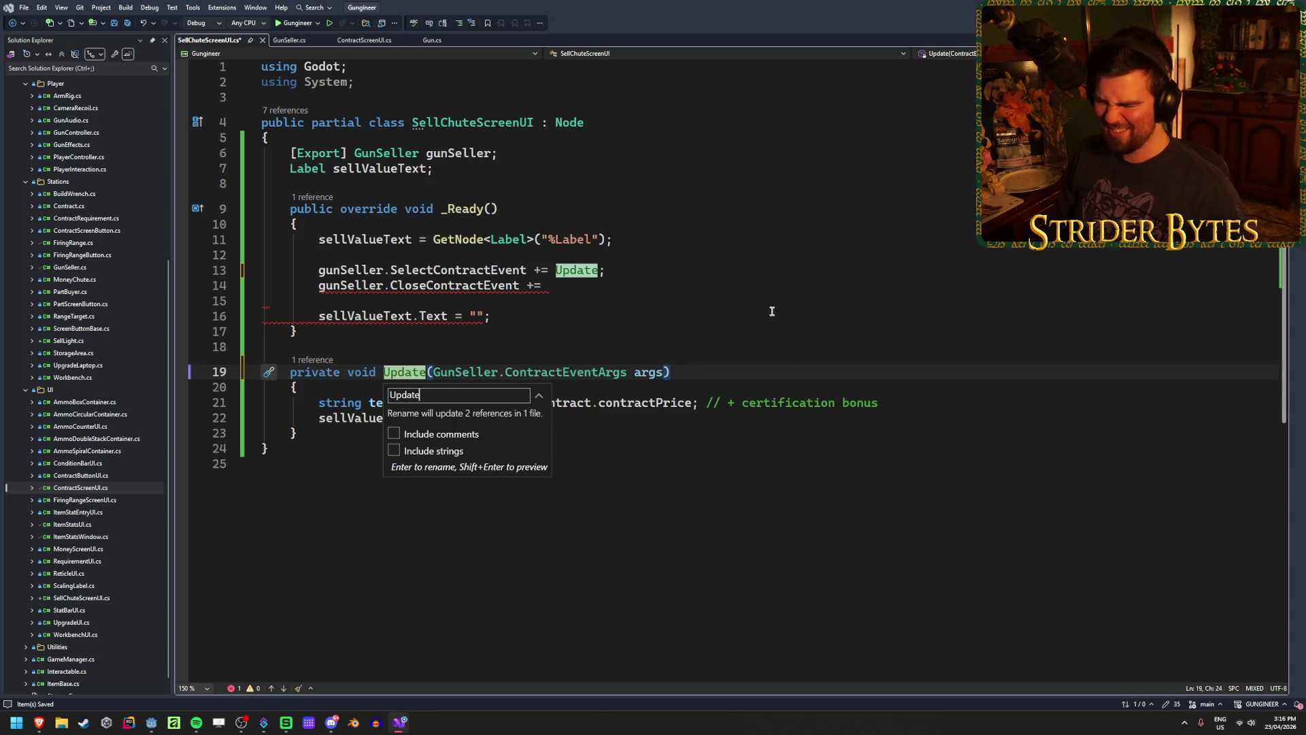
text(SellValue)
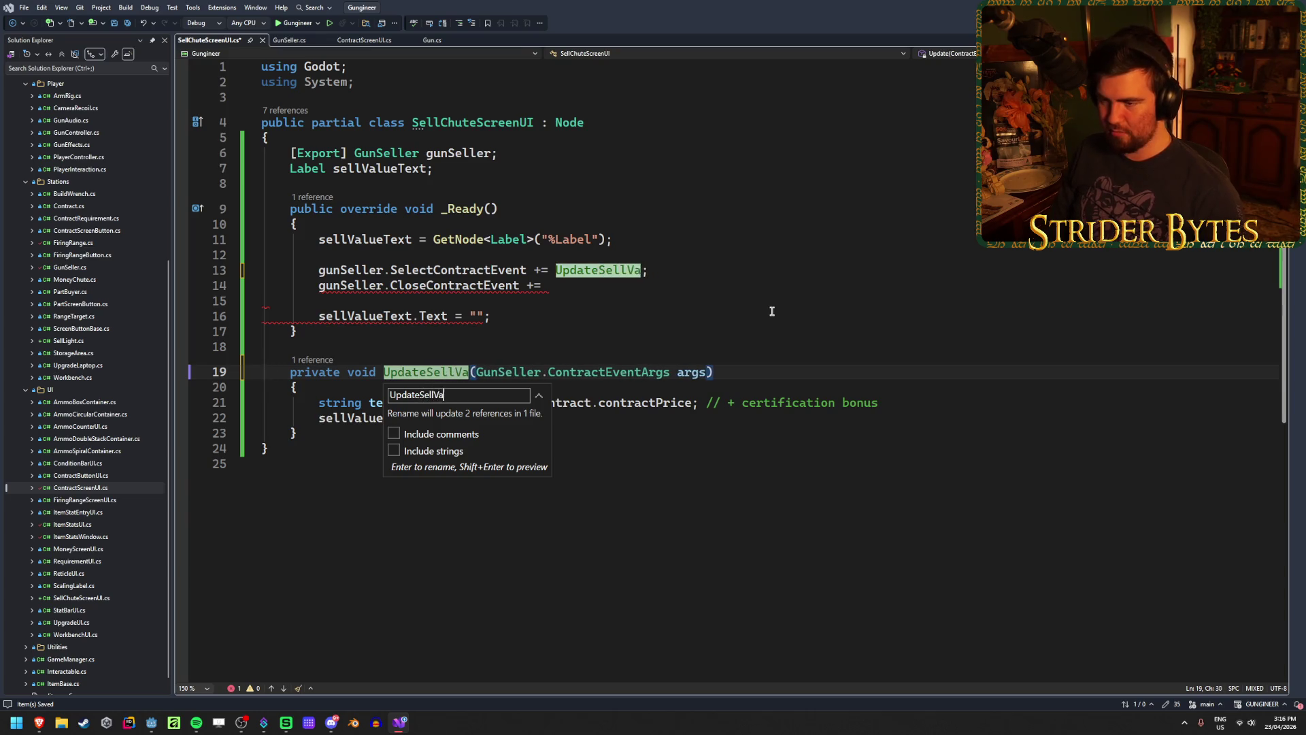
key(Return)
Paste UpdateSellValue as the CloseContractEvent handler, ending the statement with a semicolon
click(612, 285)
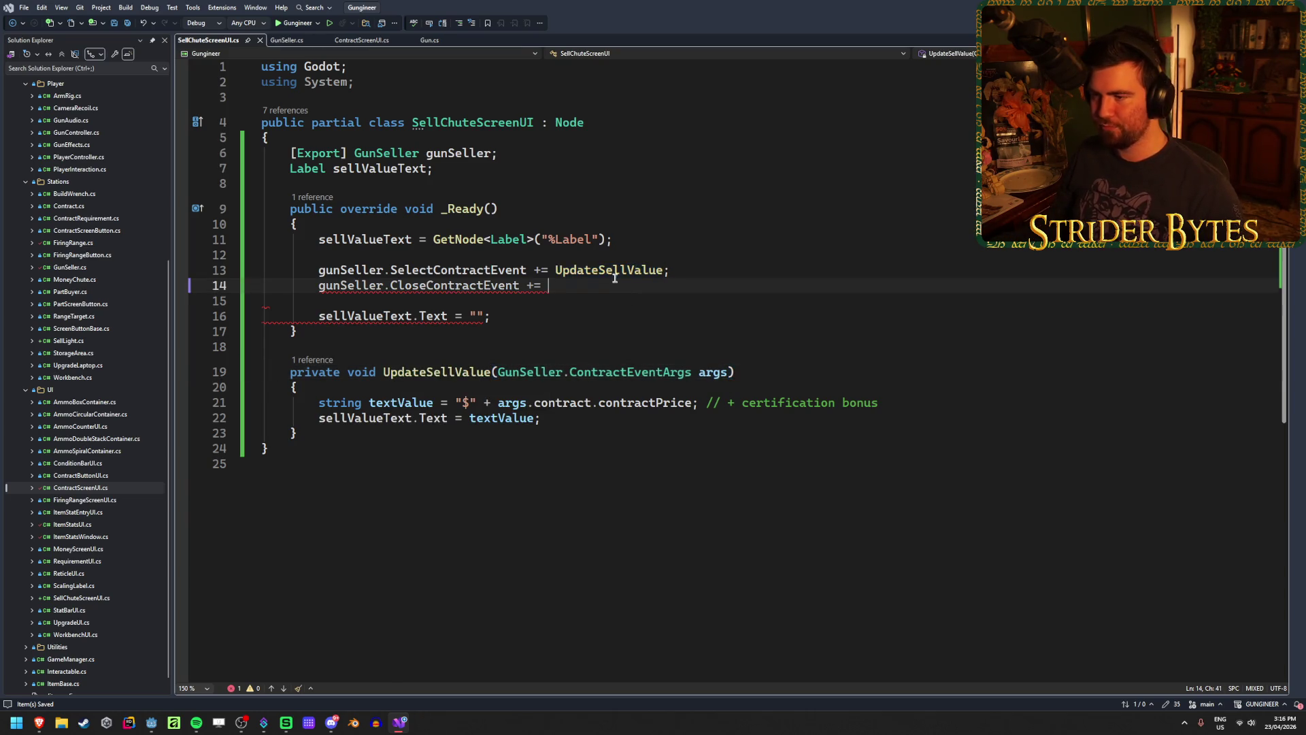
double_click(602, 270)
key(ctrl+c)
click(601, 285)
key(ctrl+v)
text(;)
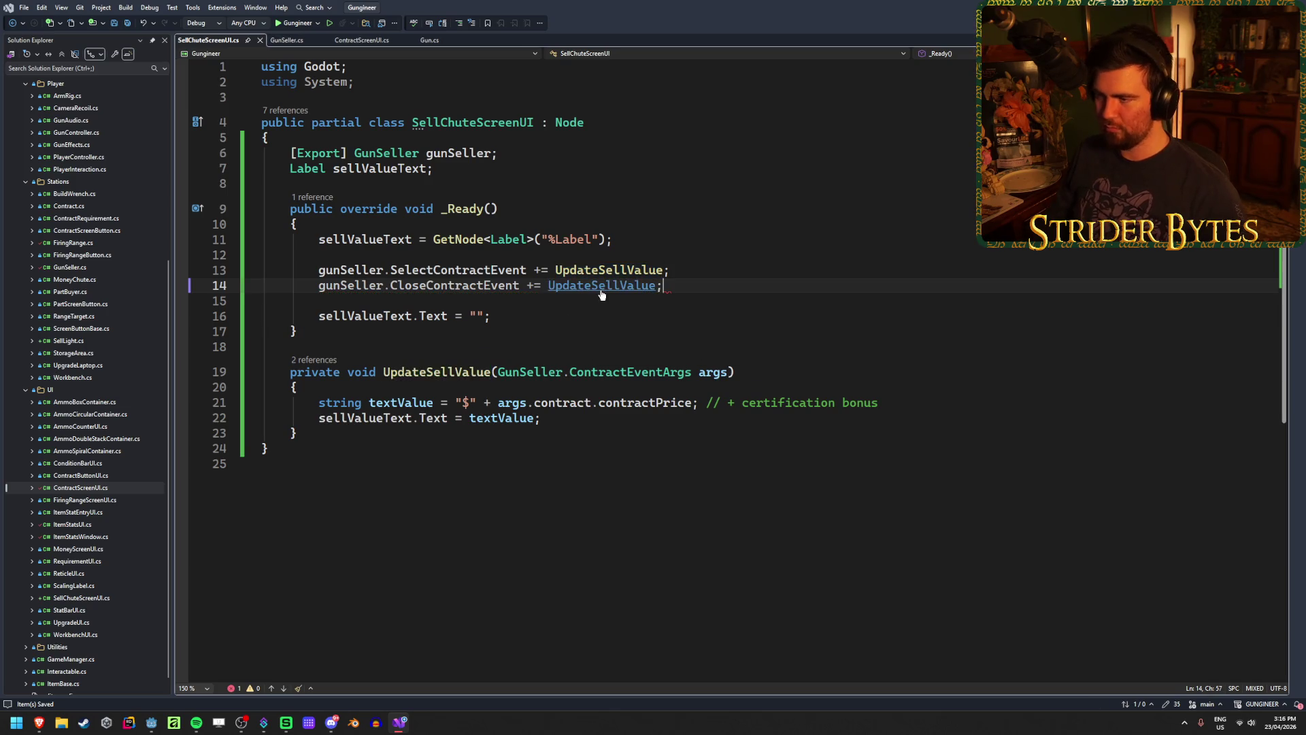
key(Return)
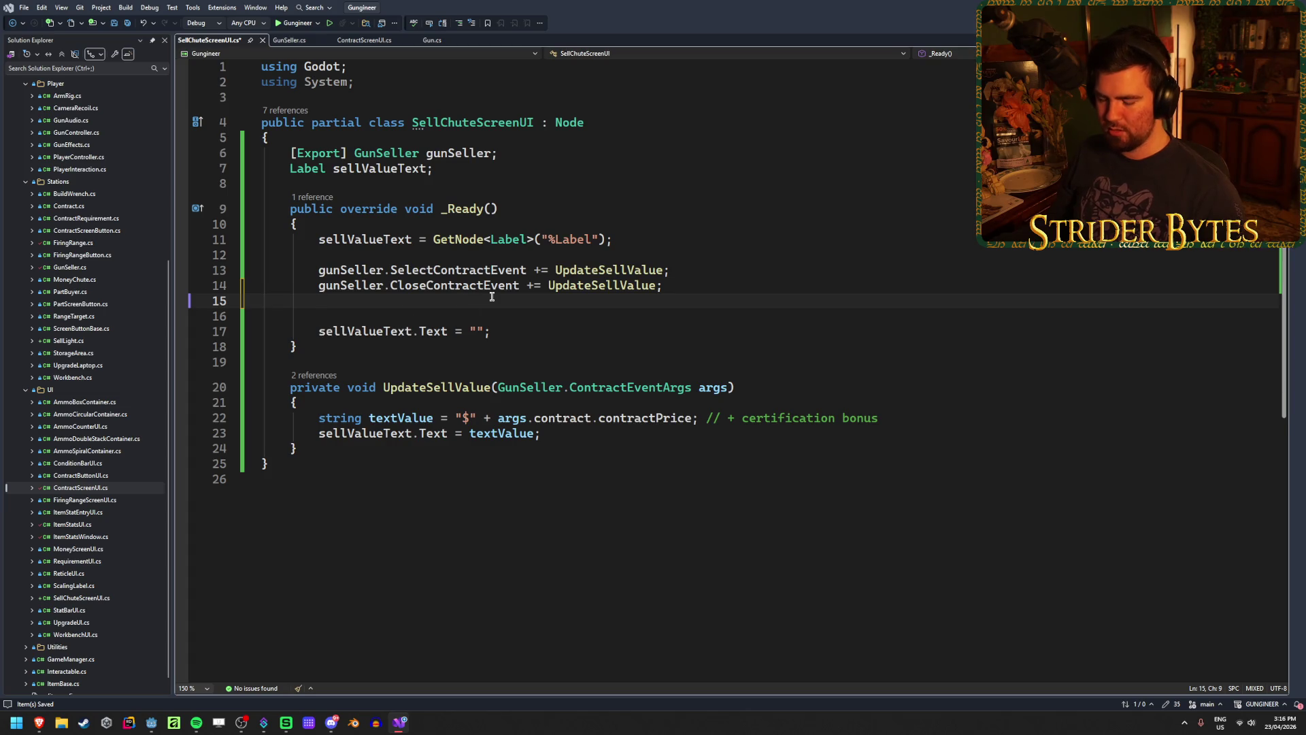
Add 'gunSeller.GunChangedEvent += UpdateSellValue' using IntelliSense
text(gunSelle)
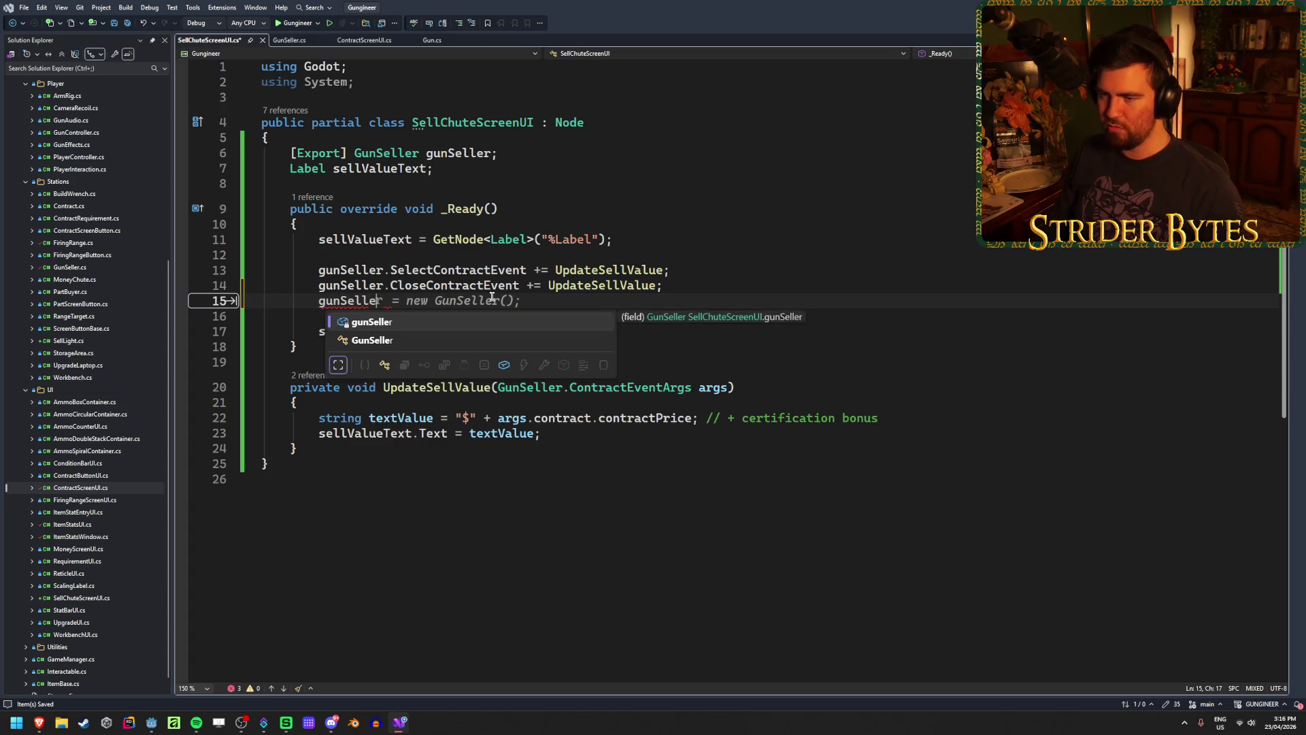
text(r.)
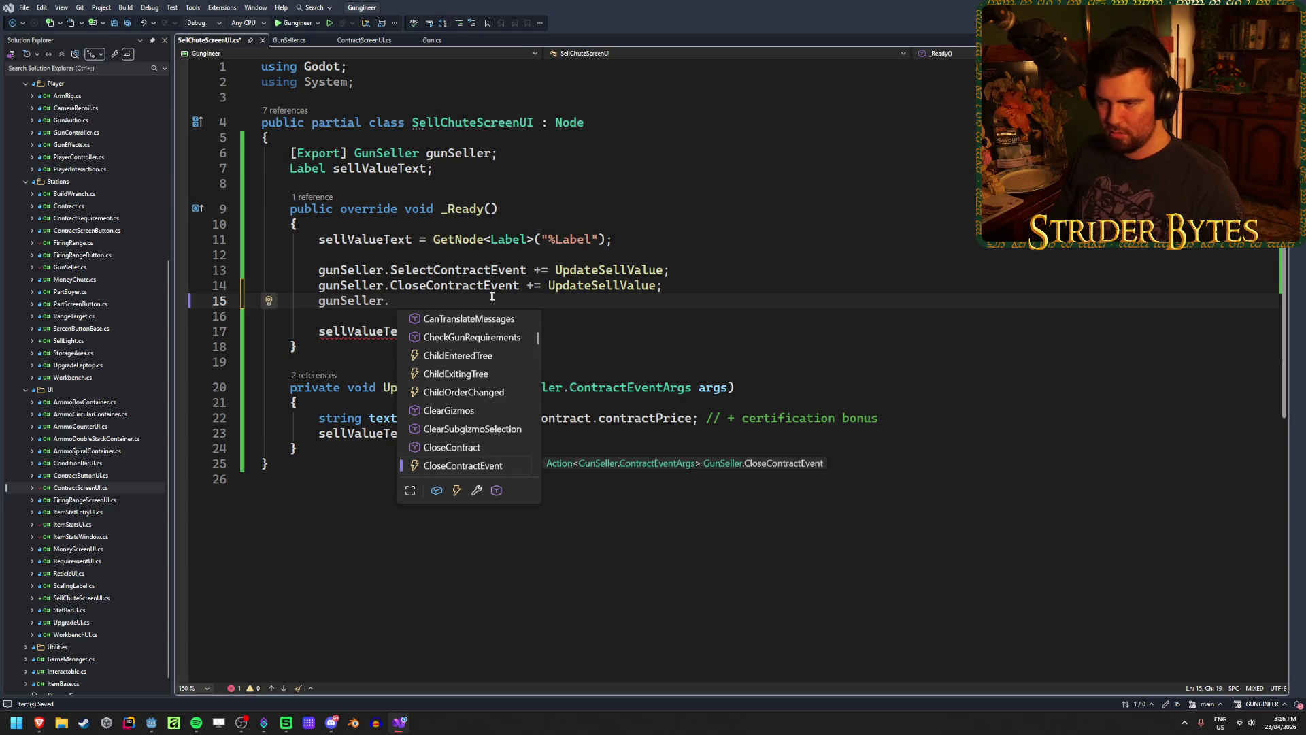
text(GunC)
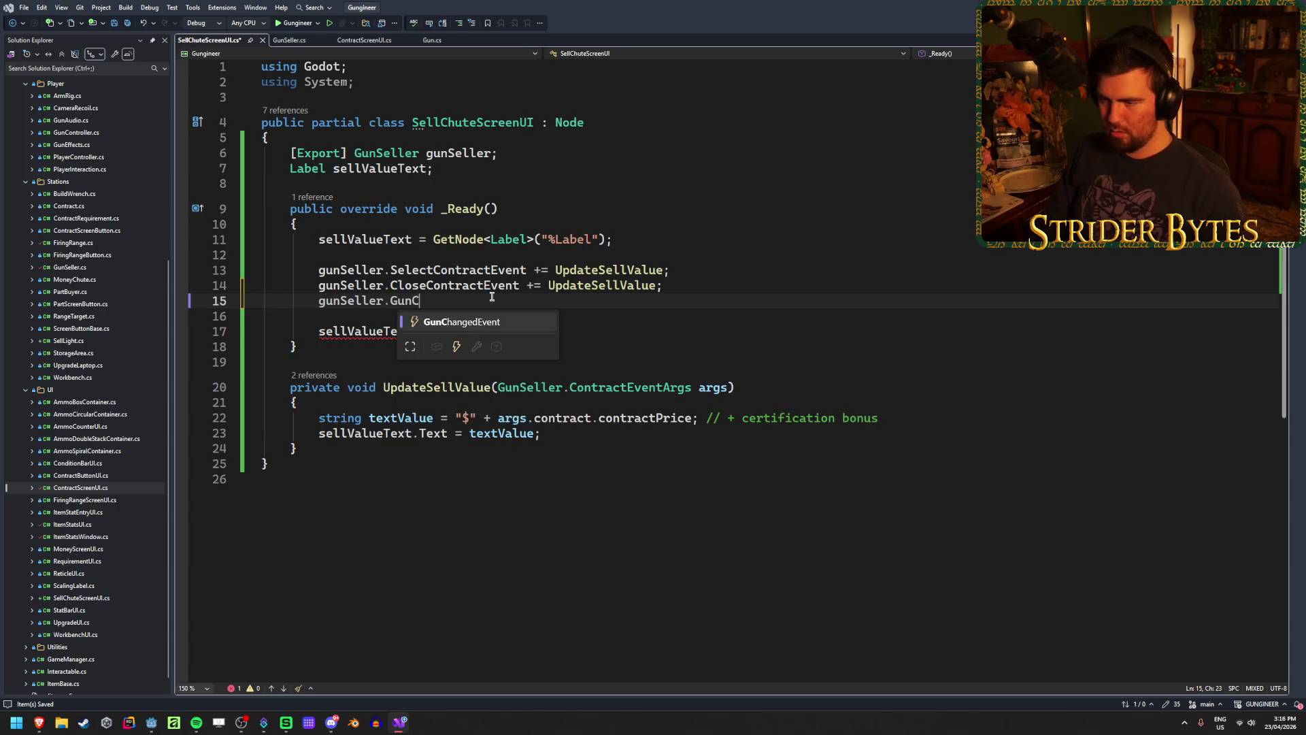
key(space)
text(+= )
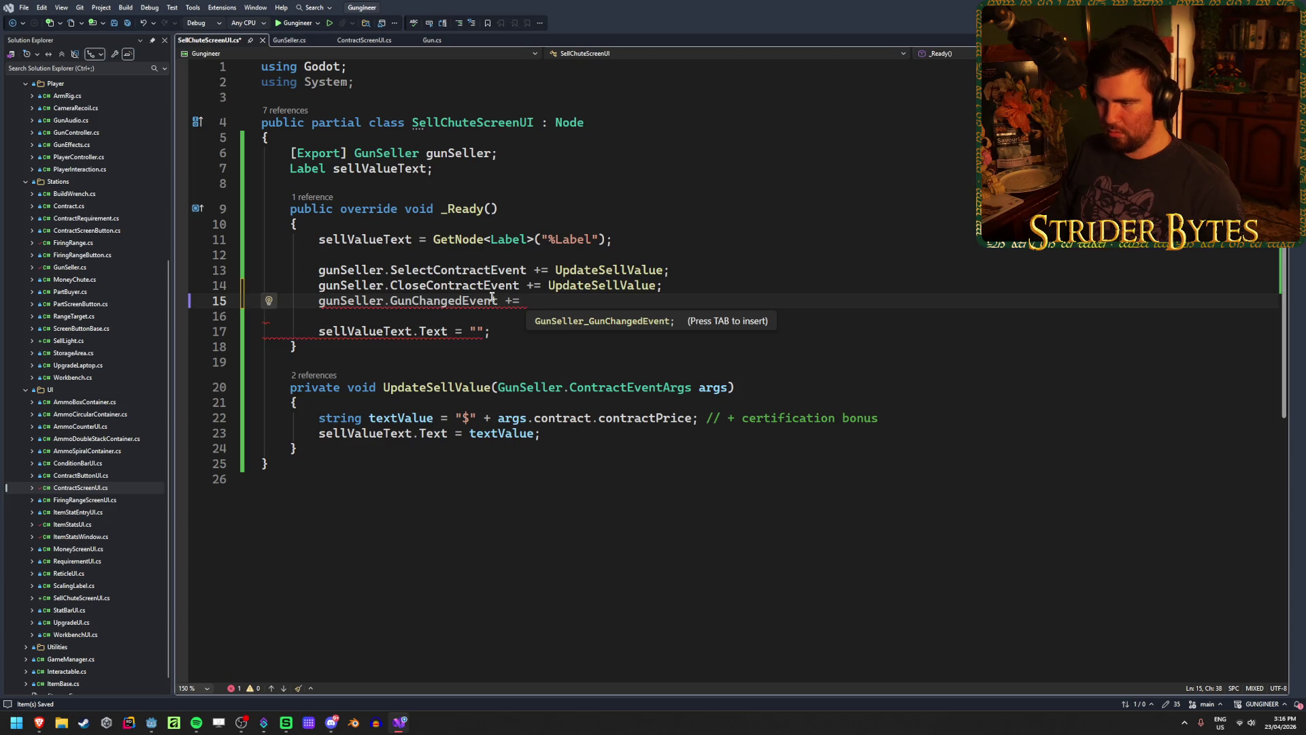
text(Update)
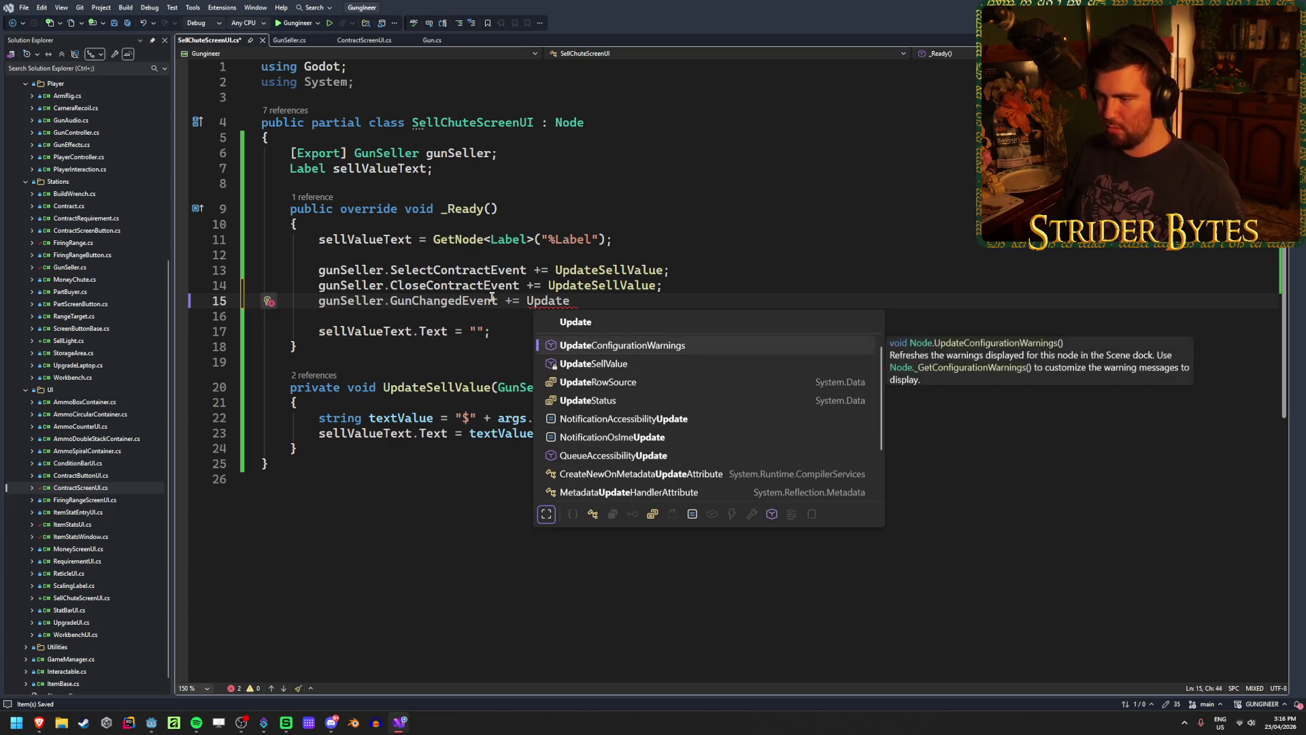
key(Down)
key(Tab)
key(Return)
After checking GunSeller.cs's events, add 'gunSeller.GunSoldEvent += UpdateSellValue;'
text(gu)
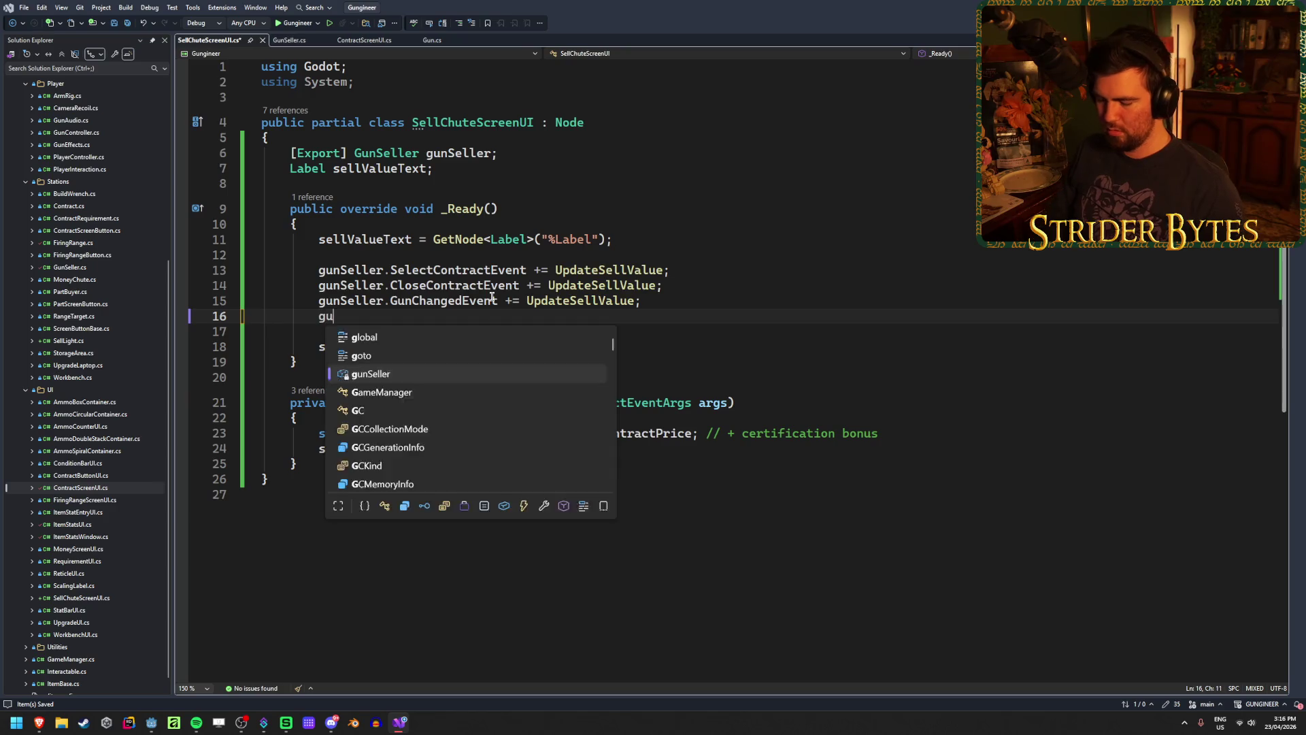
text(nSeller.)
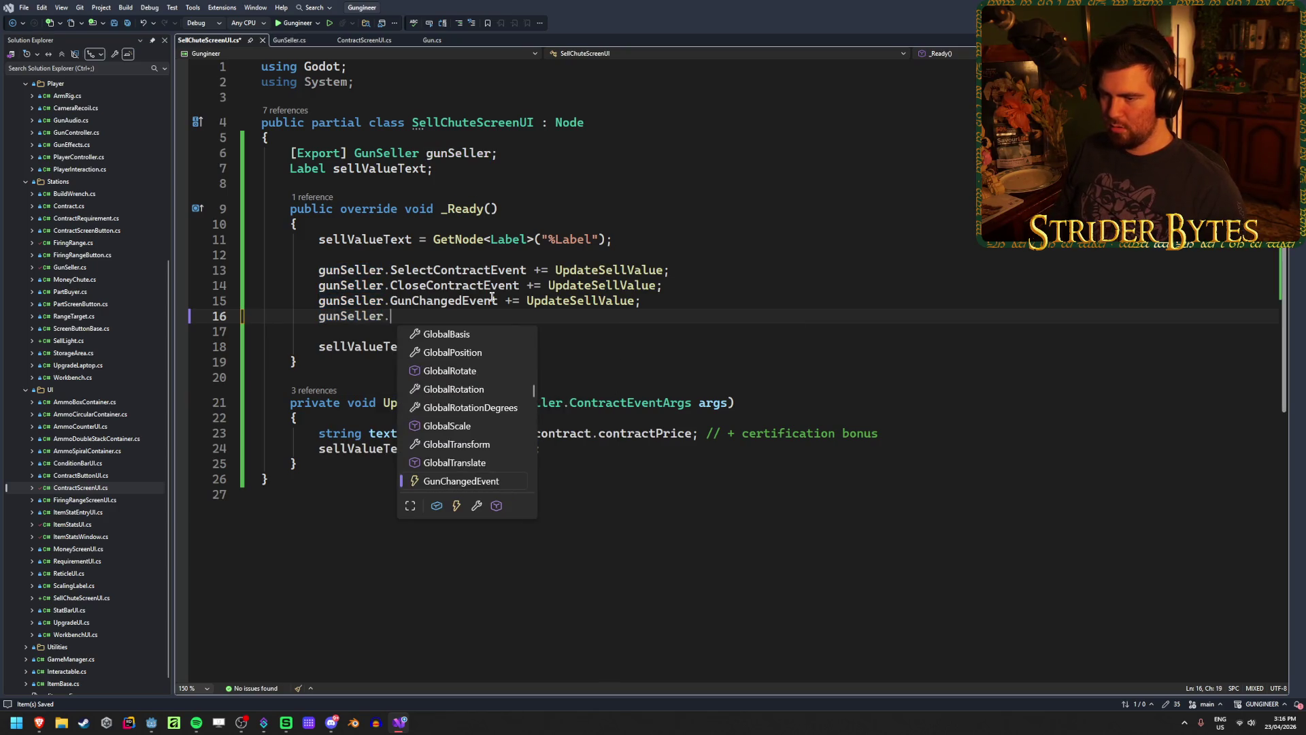
key(Escape)
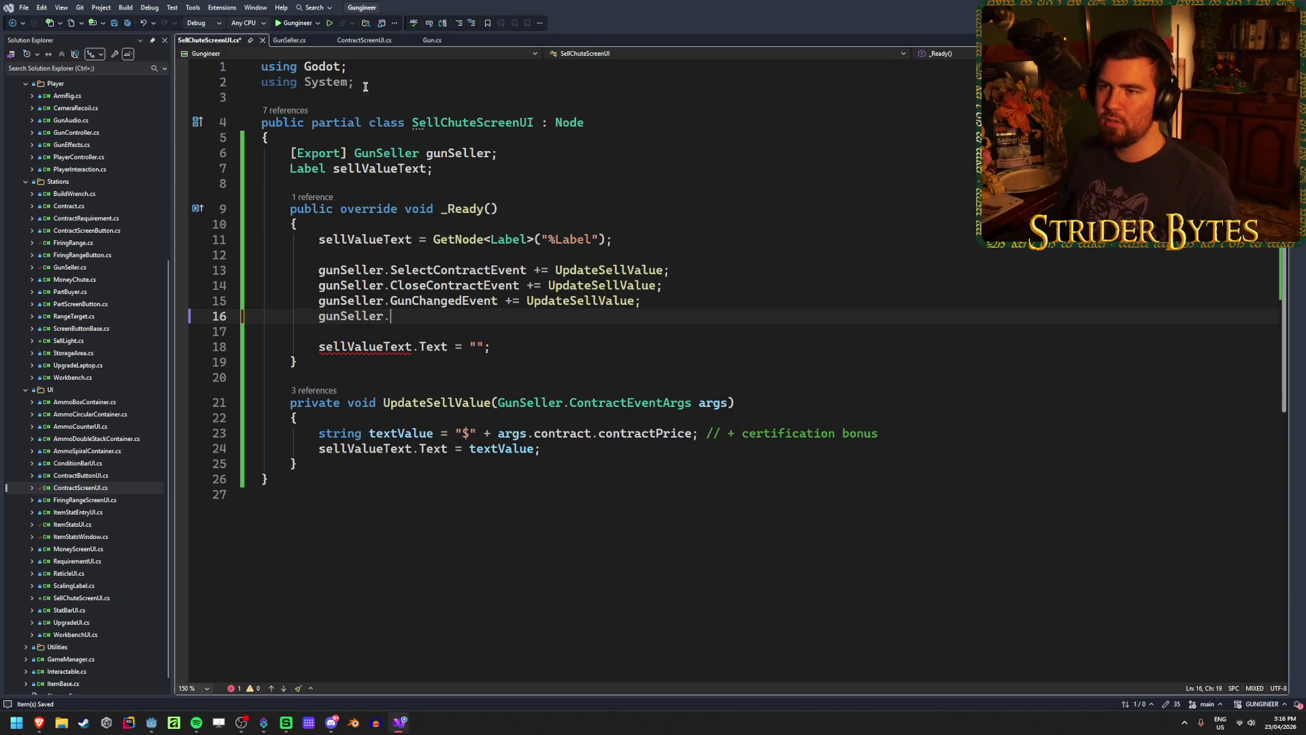
click(295, 45)
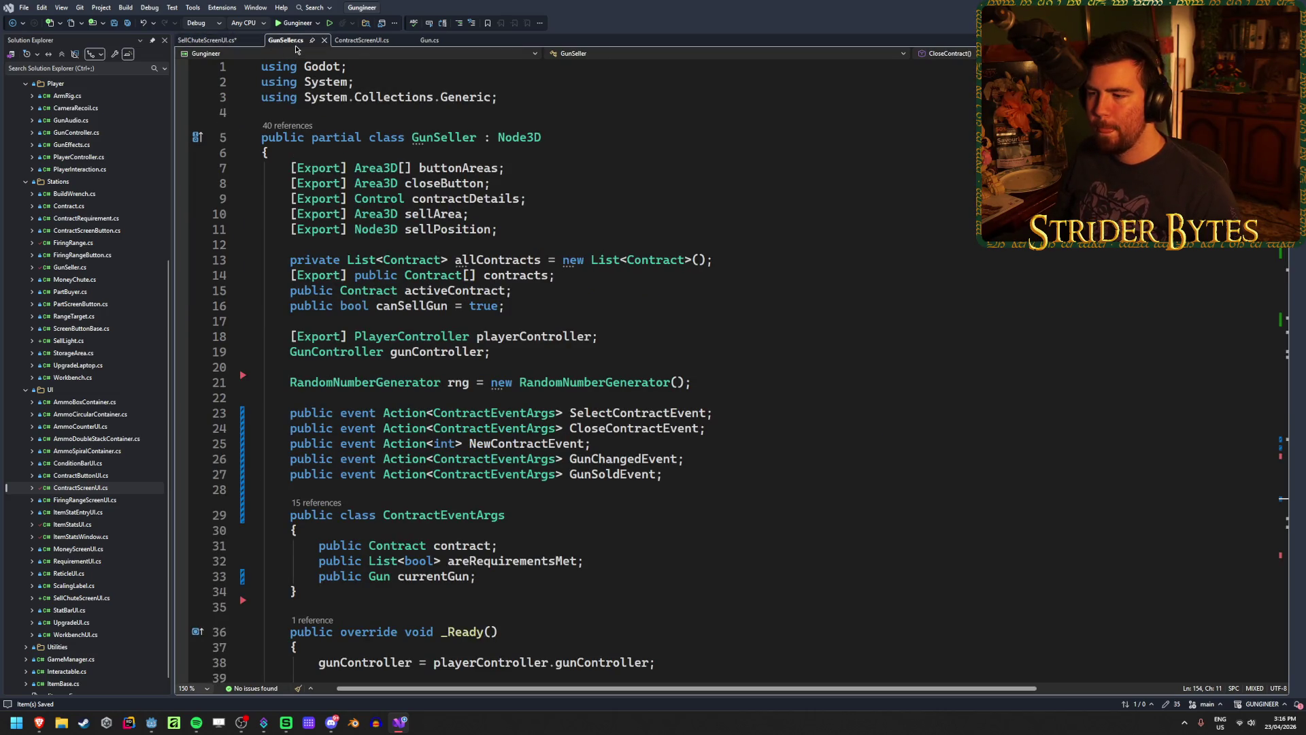
click(193, 42)
text(Gu)
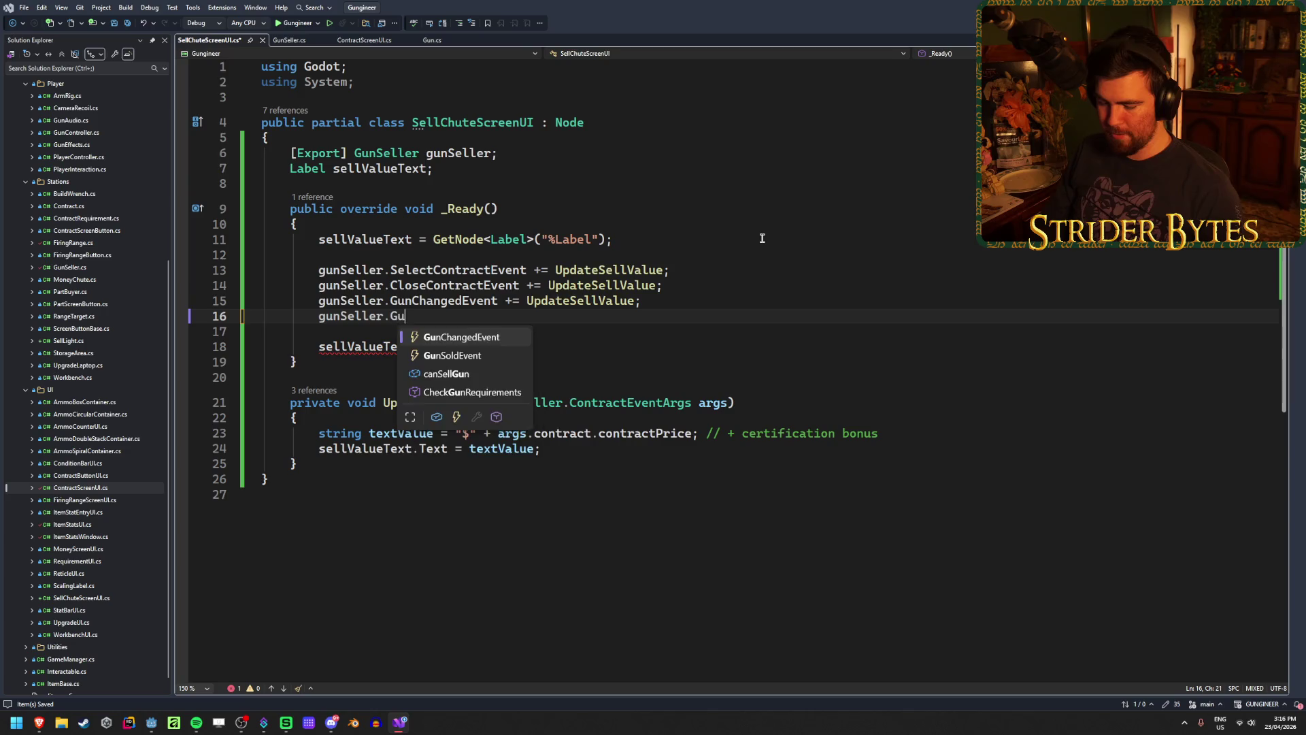
text(nSo)
key(Tab)
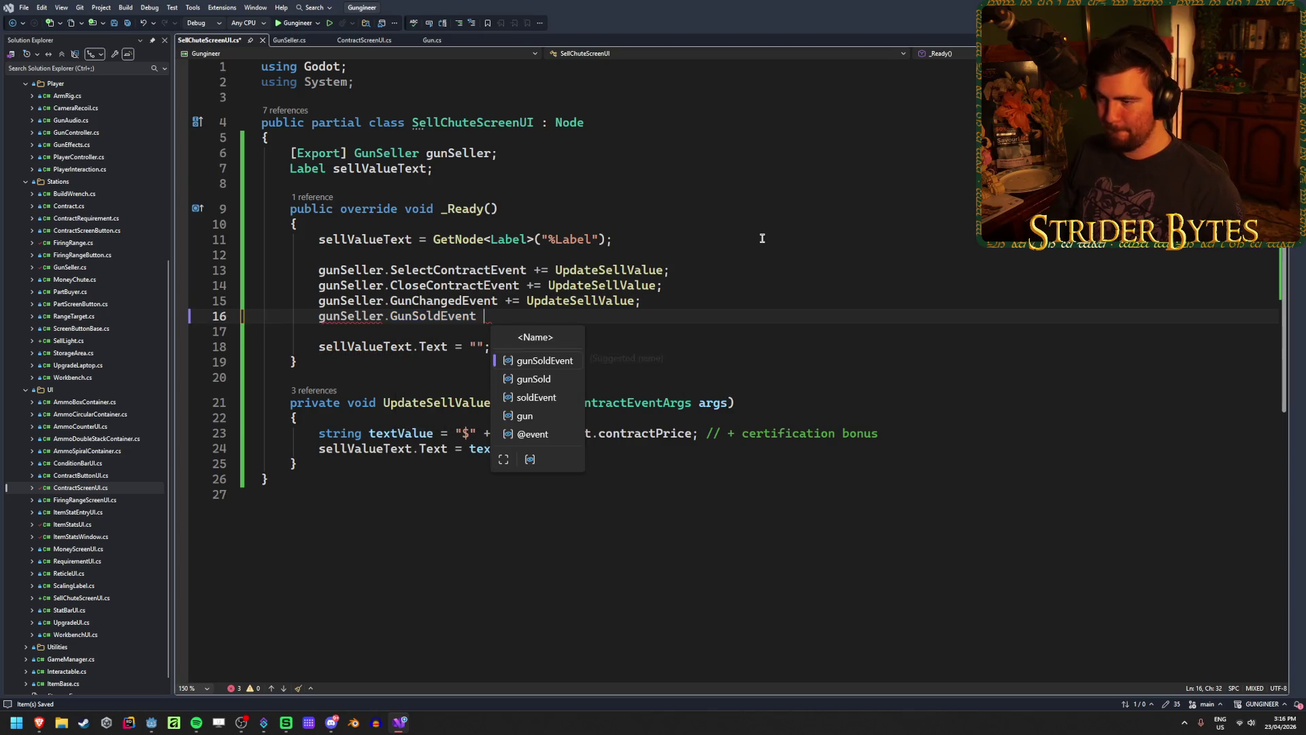
key(Escape)
text(+= )
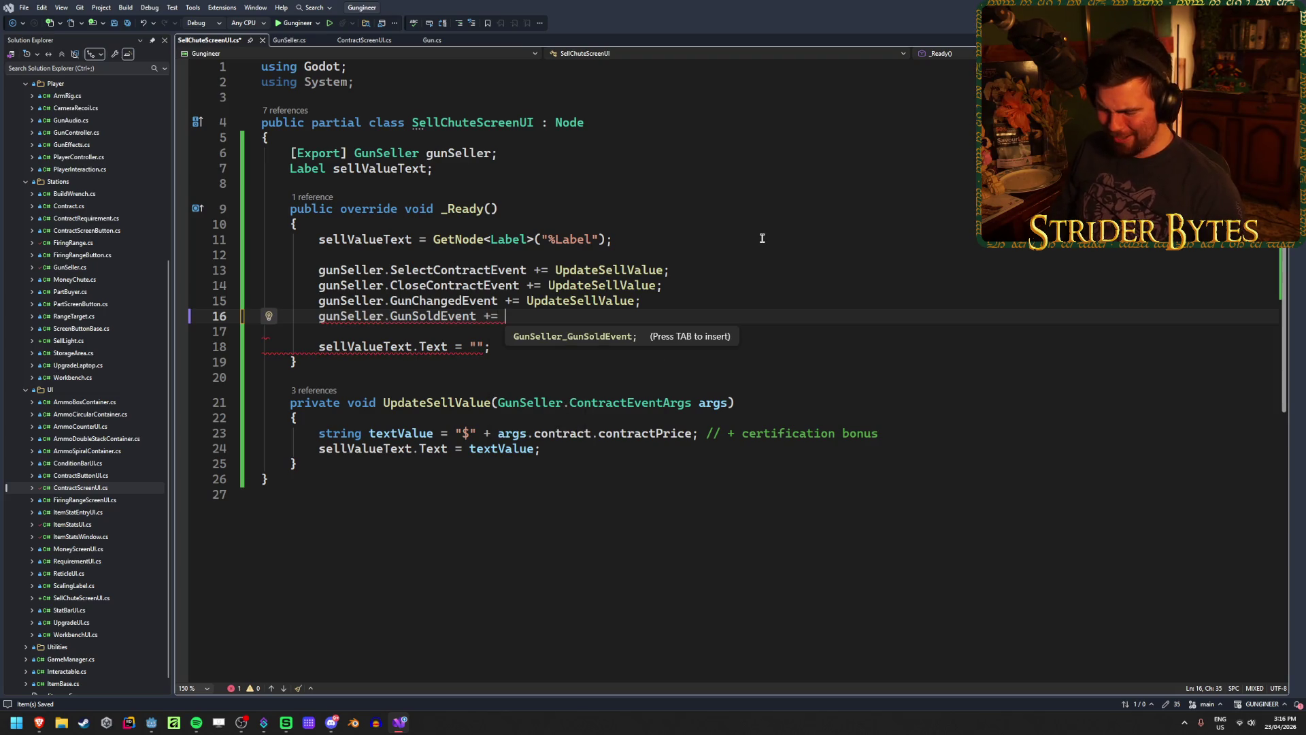
text(UpdateSe)
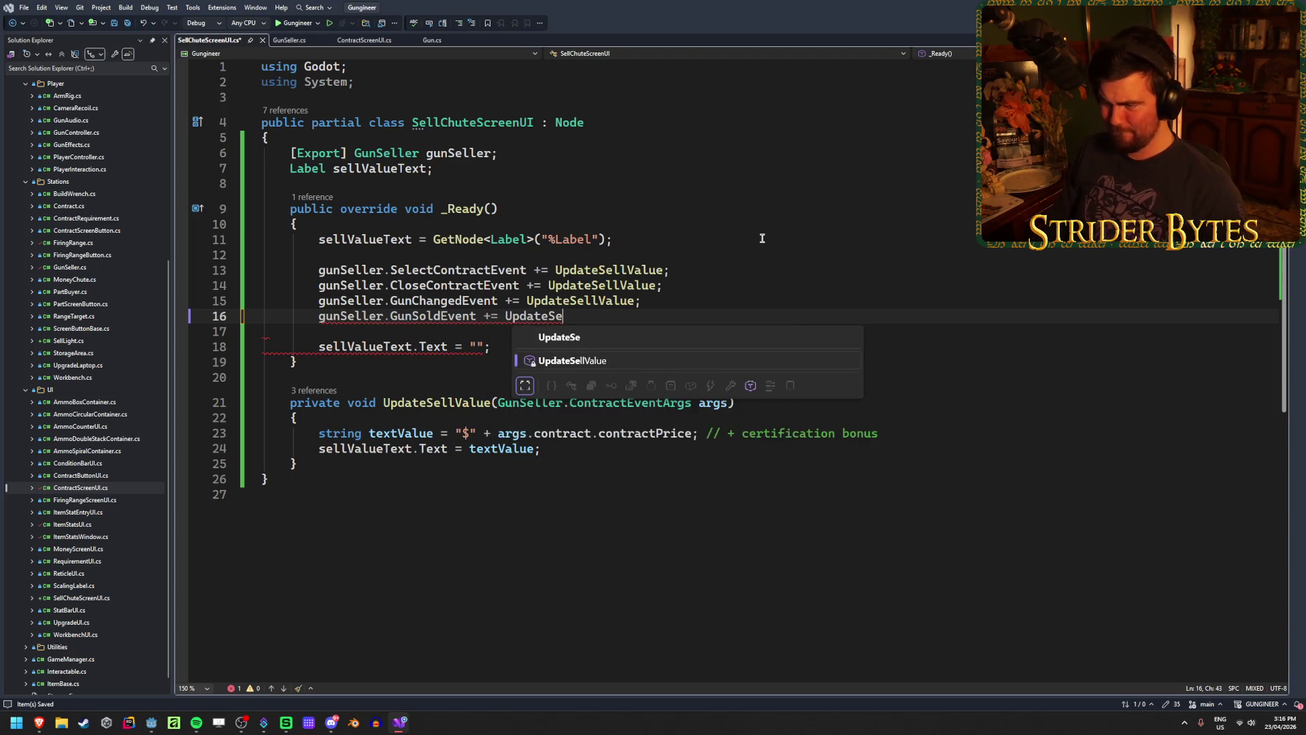
key(Tab)
text(;)
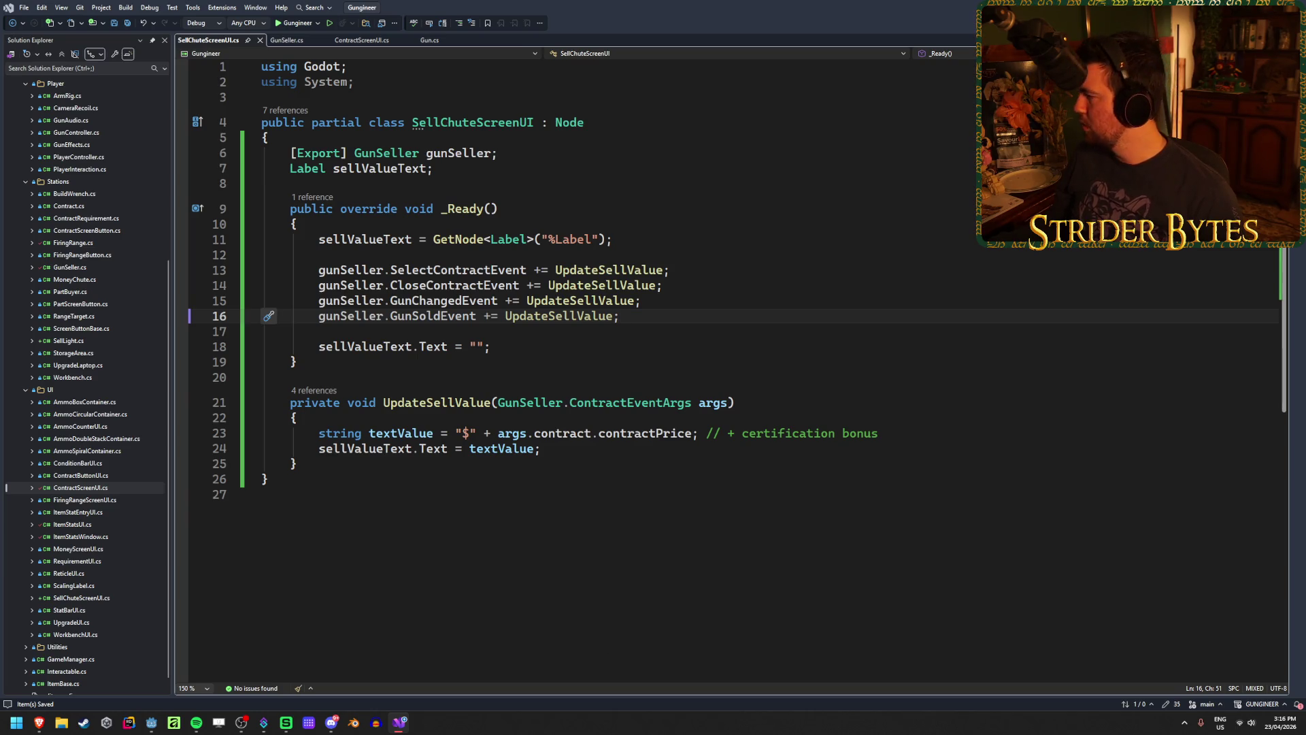
key(alt+Tab)
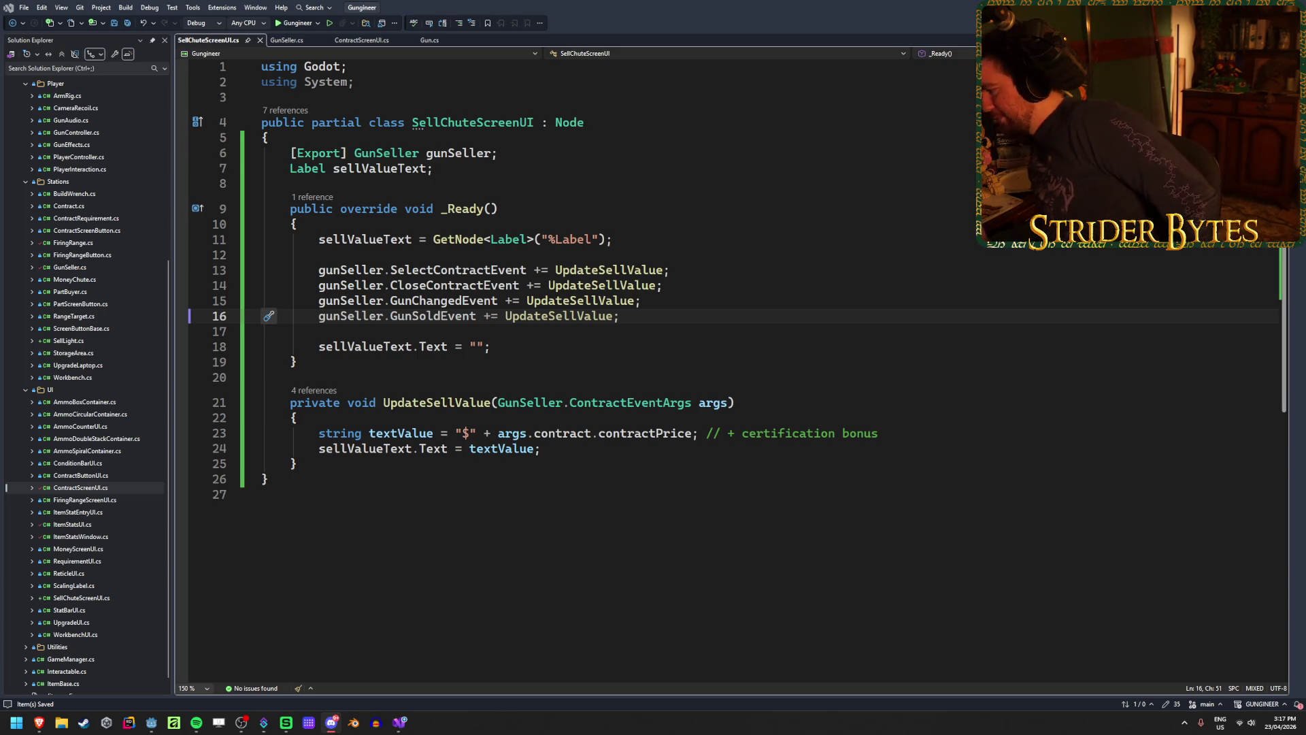
Insert blank lines after UpdateSellValue's opening brace, ahead of the textValue line, and save the script
click(504, 346)
click(572, 448)
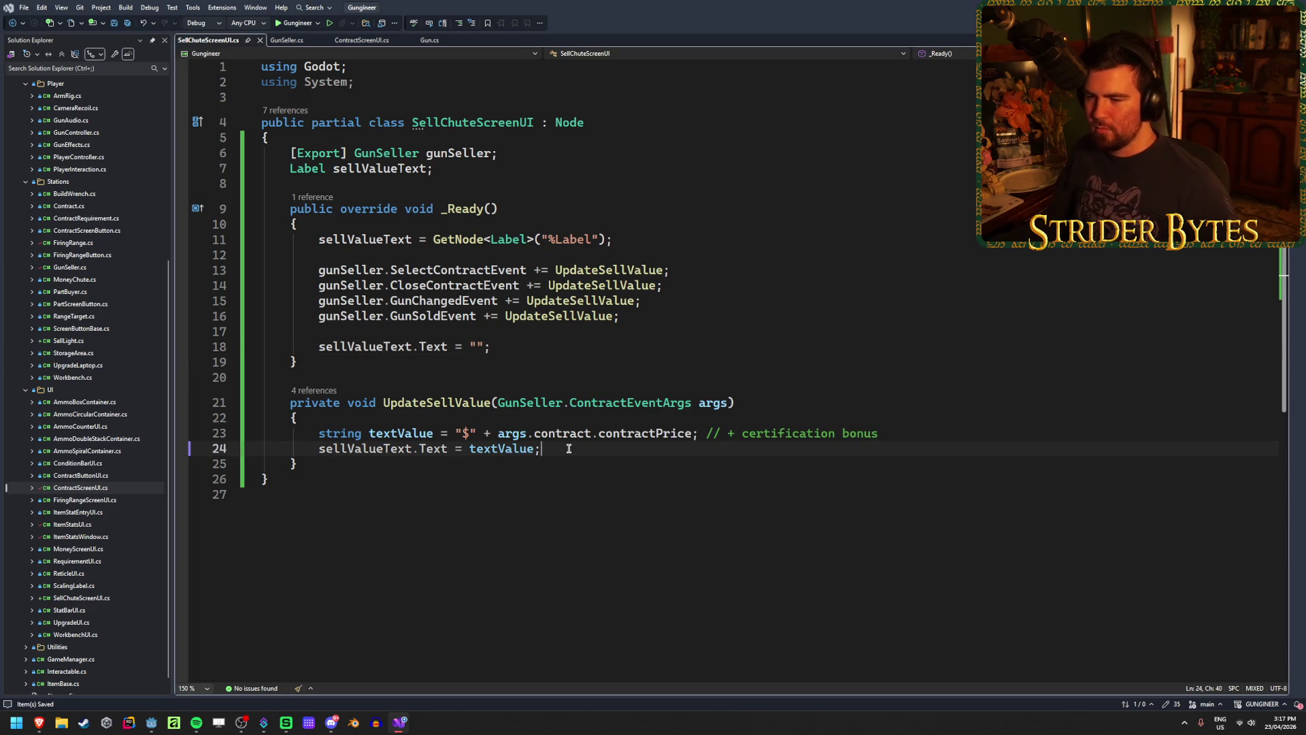
click(905, 436)
click(592, 453)
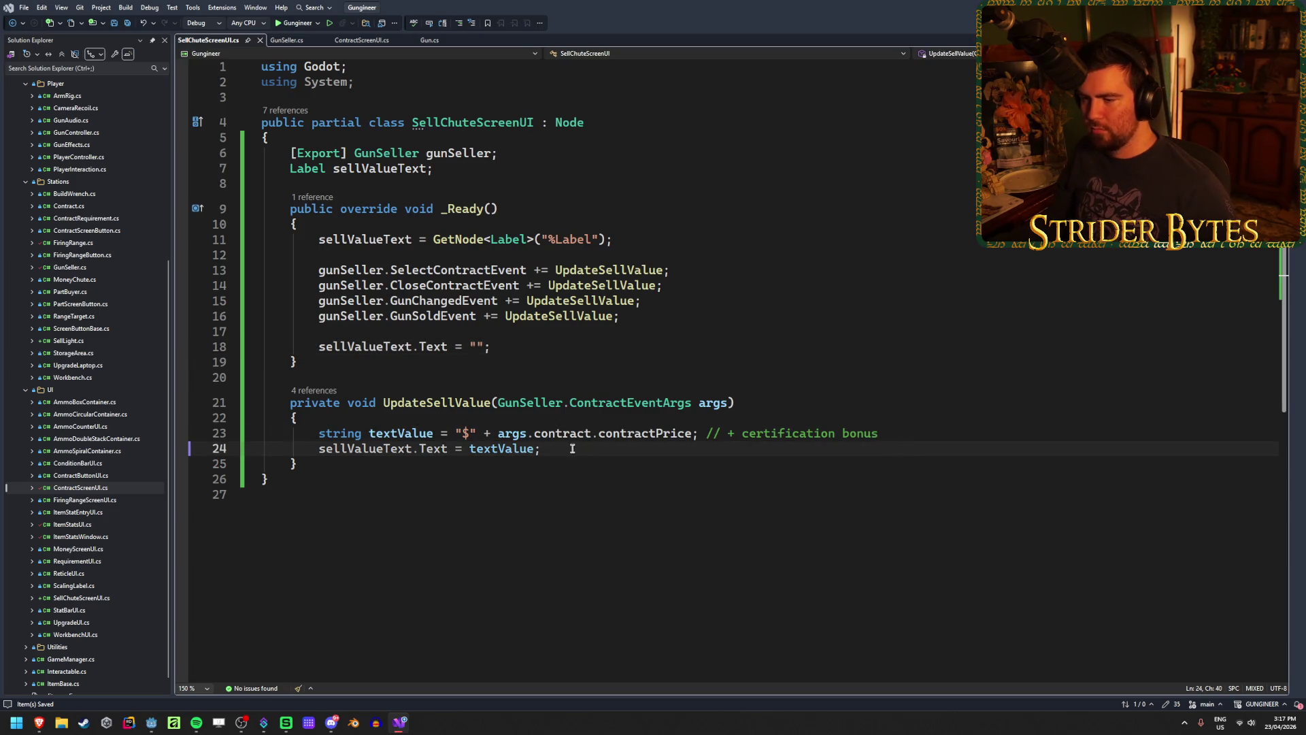
click(929, 430)
click(669, 420)
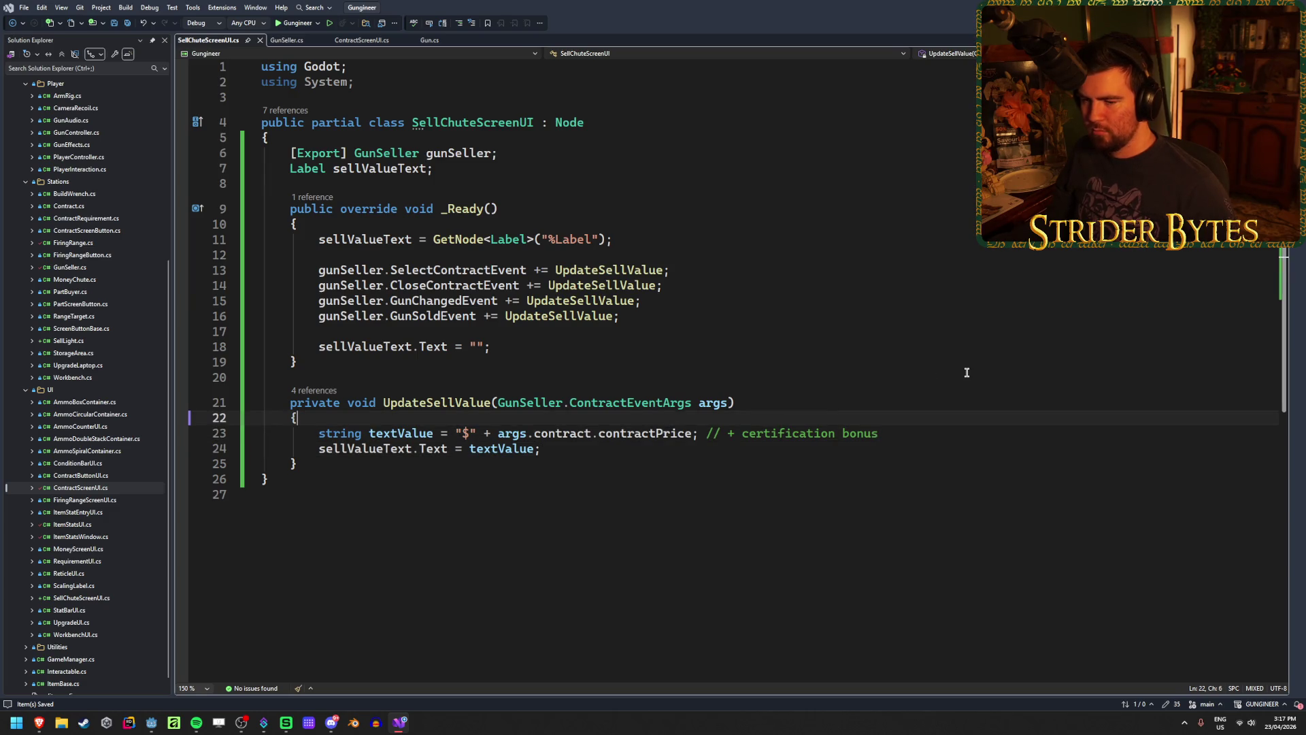
key(Return)
key(Return)
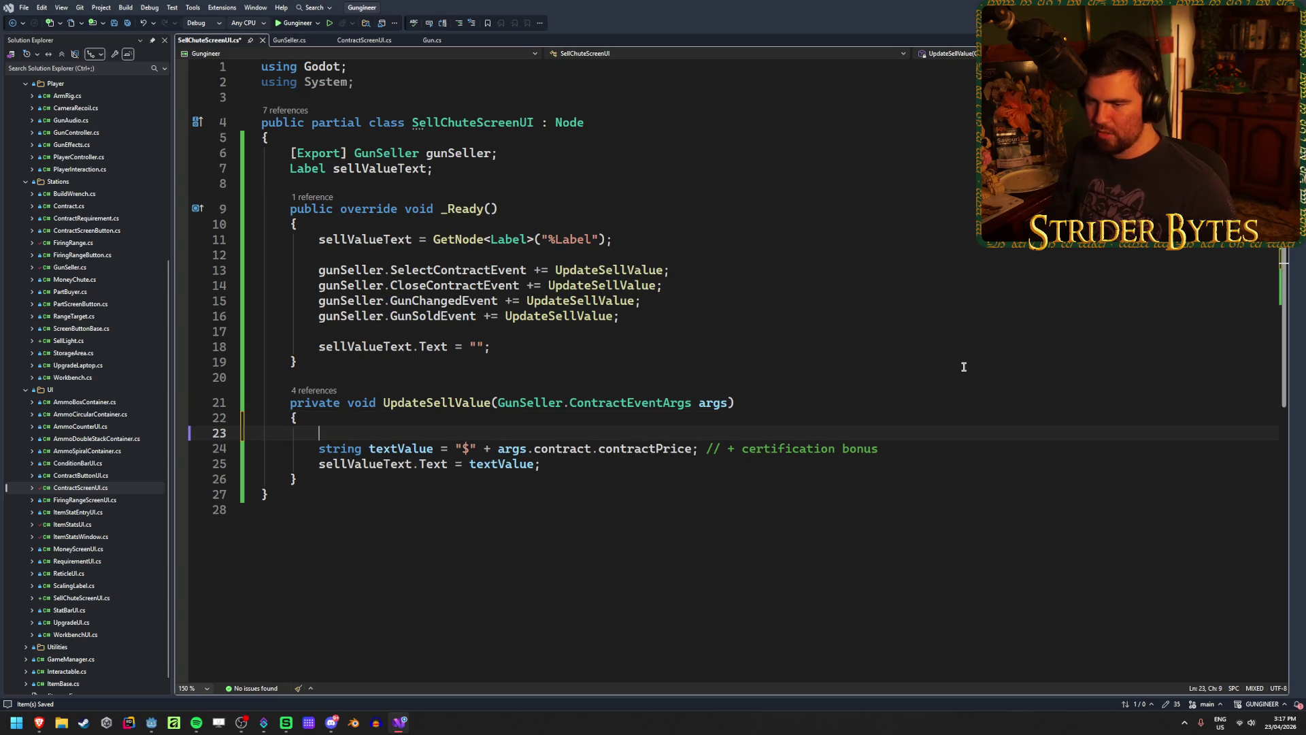
key(Up)
key(ctrl+s)
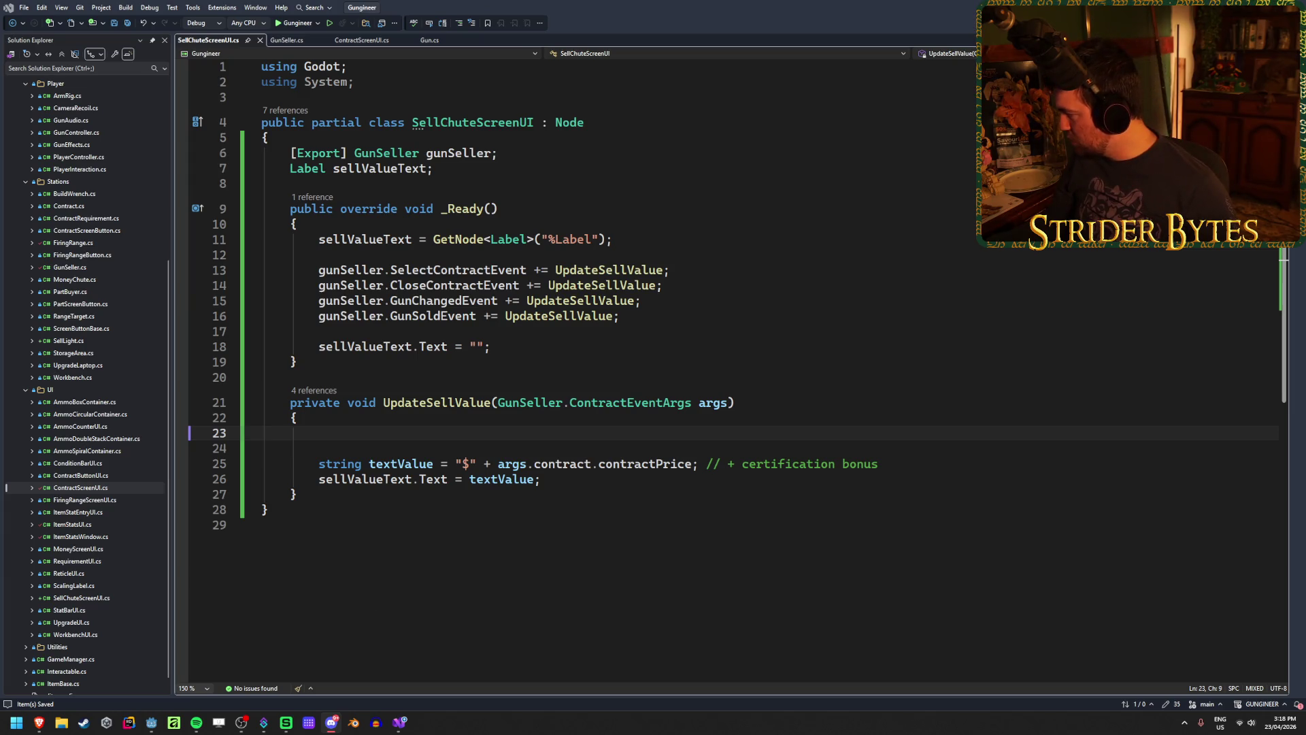
click(39, 722)
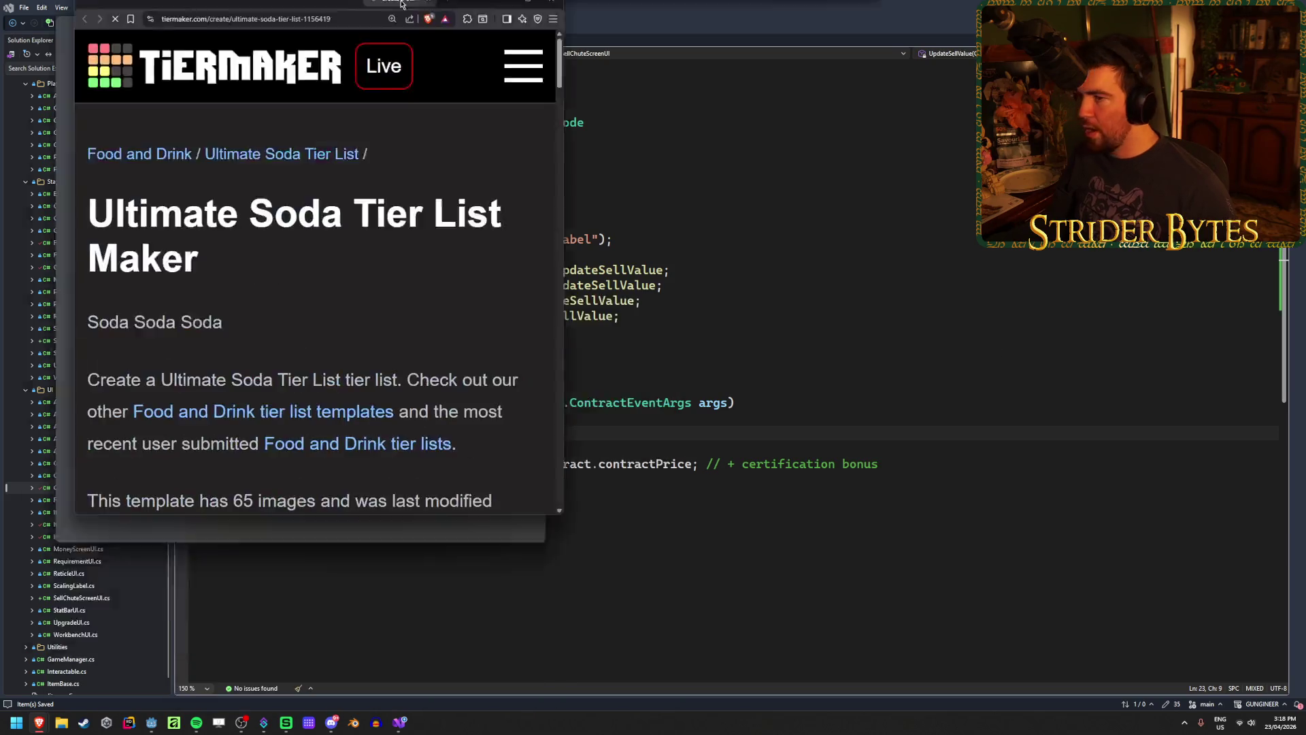
double_click(383, 30)
scroll(408, 326, down, 5)
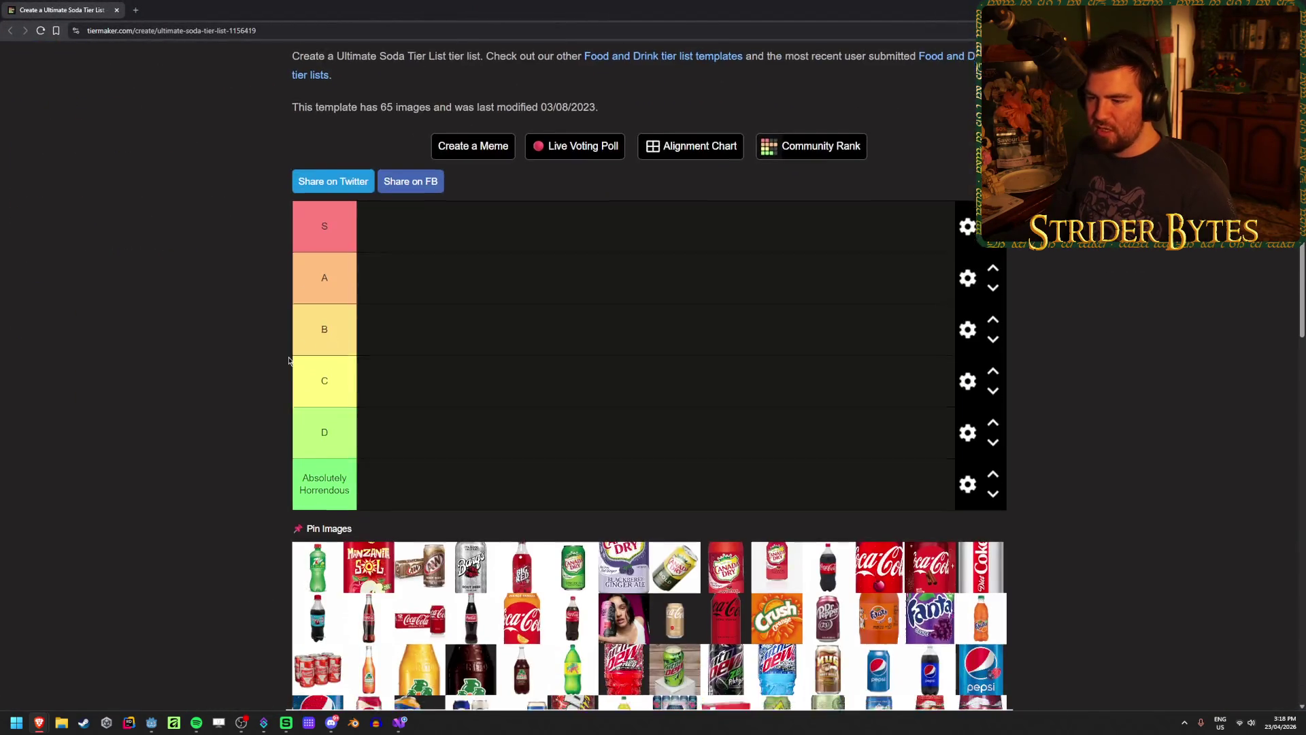
scroll(272, 363, down, 4)
key(ctrl+plus)
scroll(612, 463, down, 3)
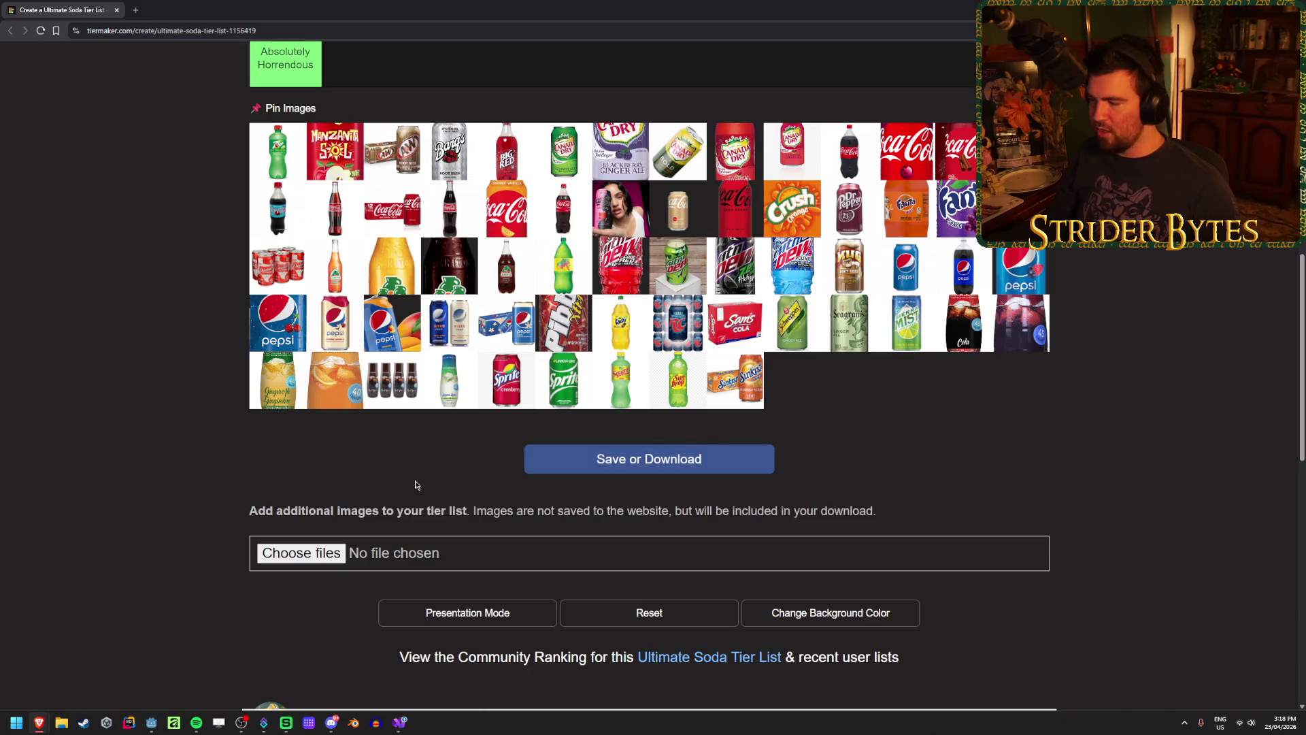
scroll(485, 414, up, 8)
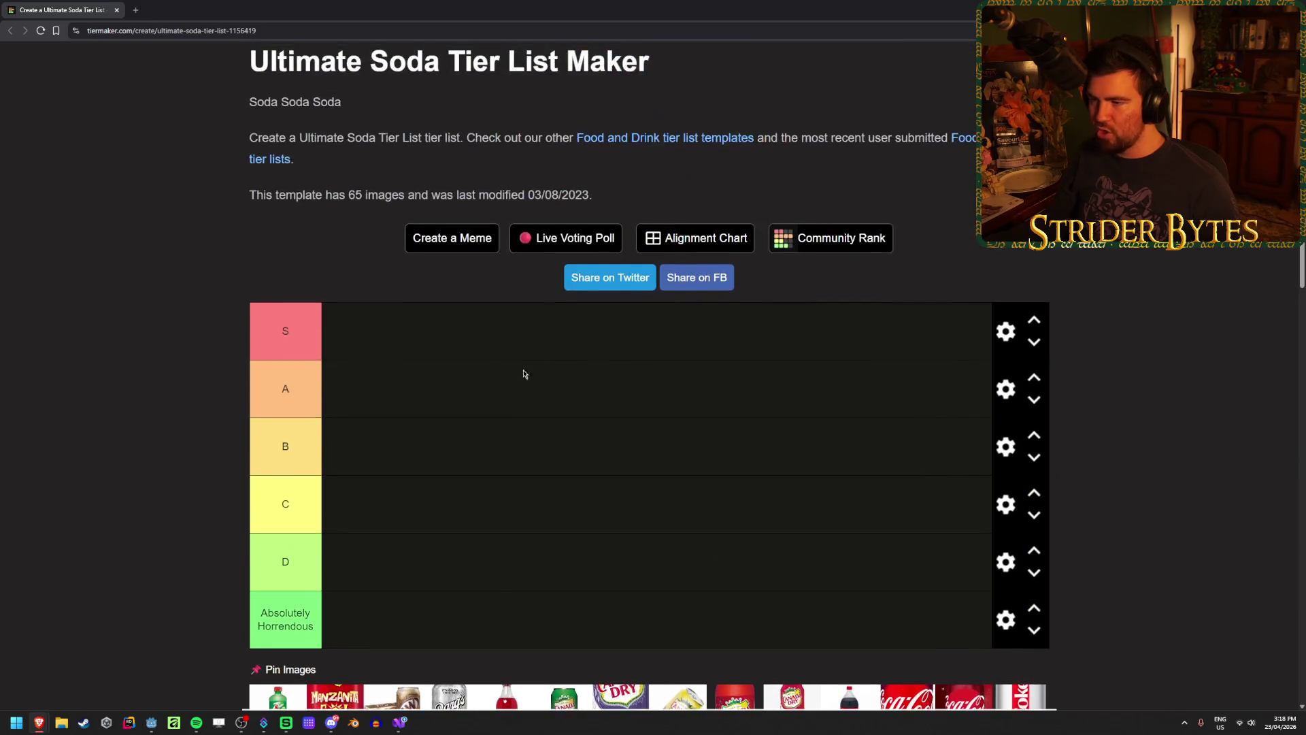
scroll(537, 364, down, 8)
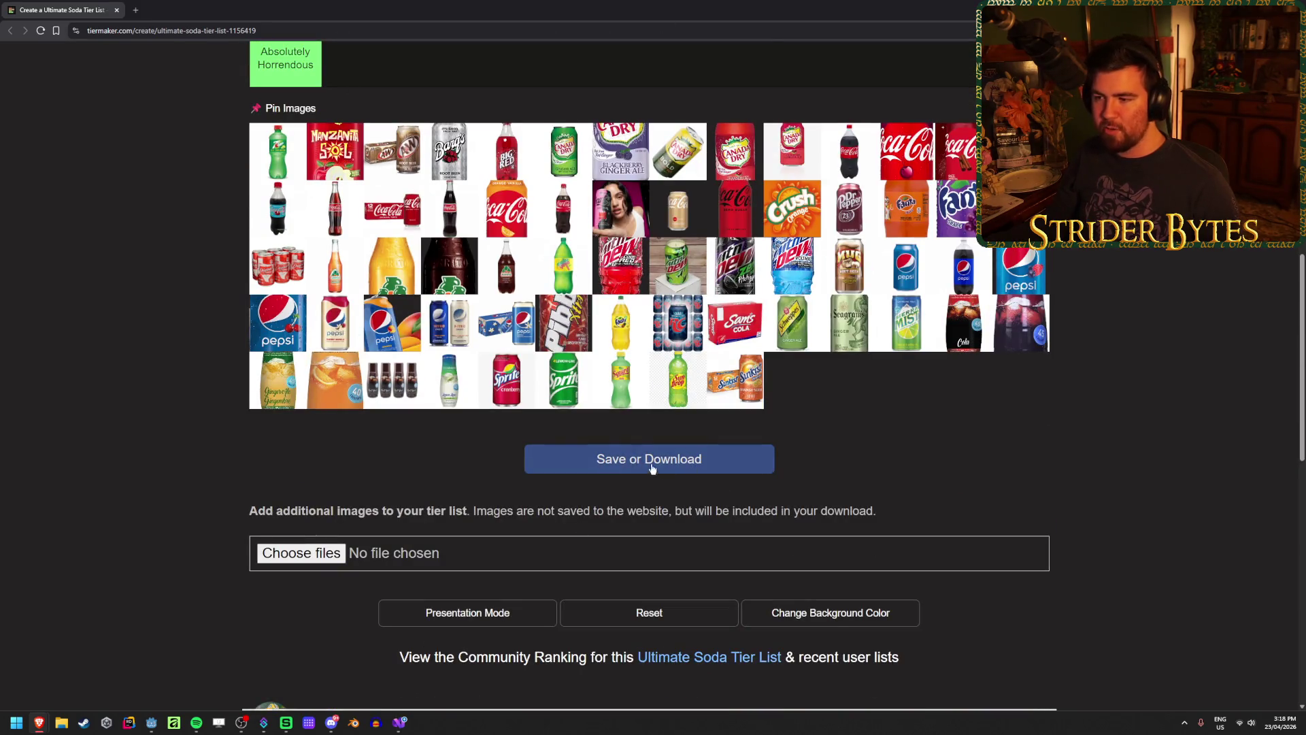
key(alt+Tab)
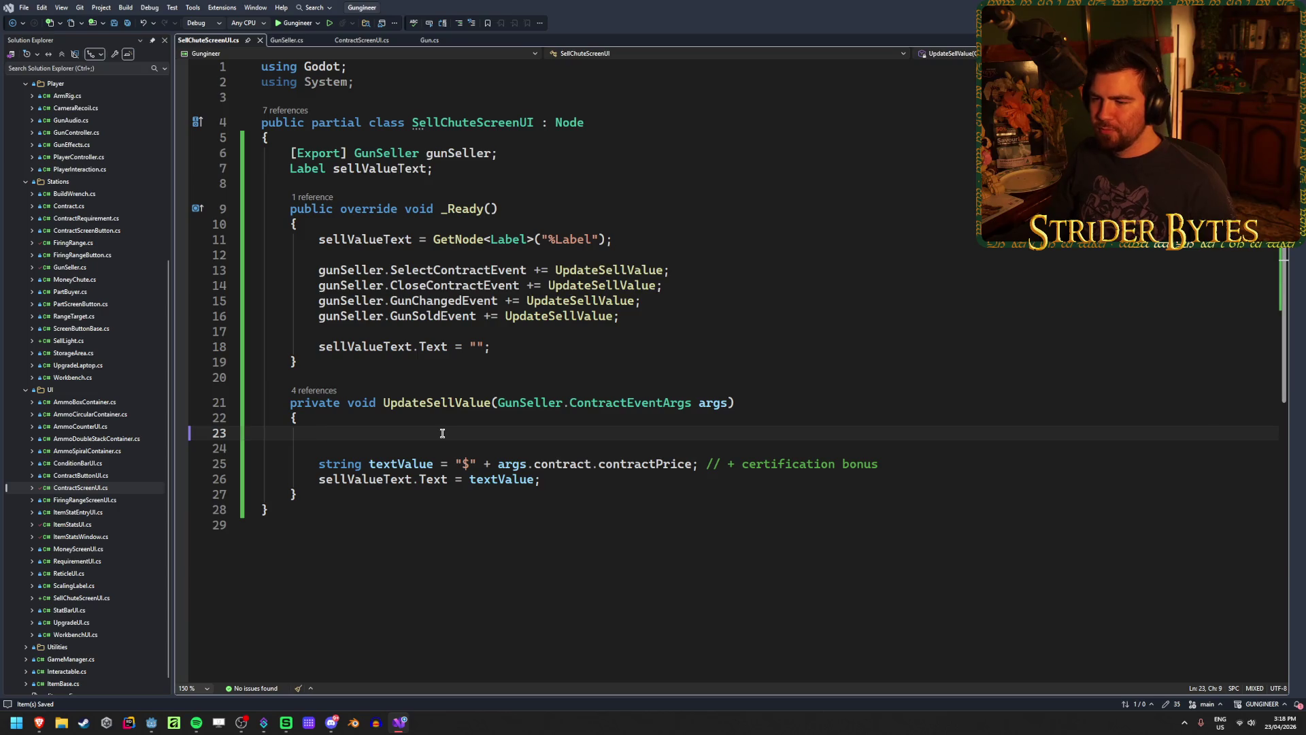
Declare 'float sellValue;' in UpdateSellValue and save the script
text(float )
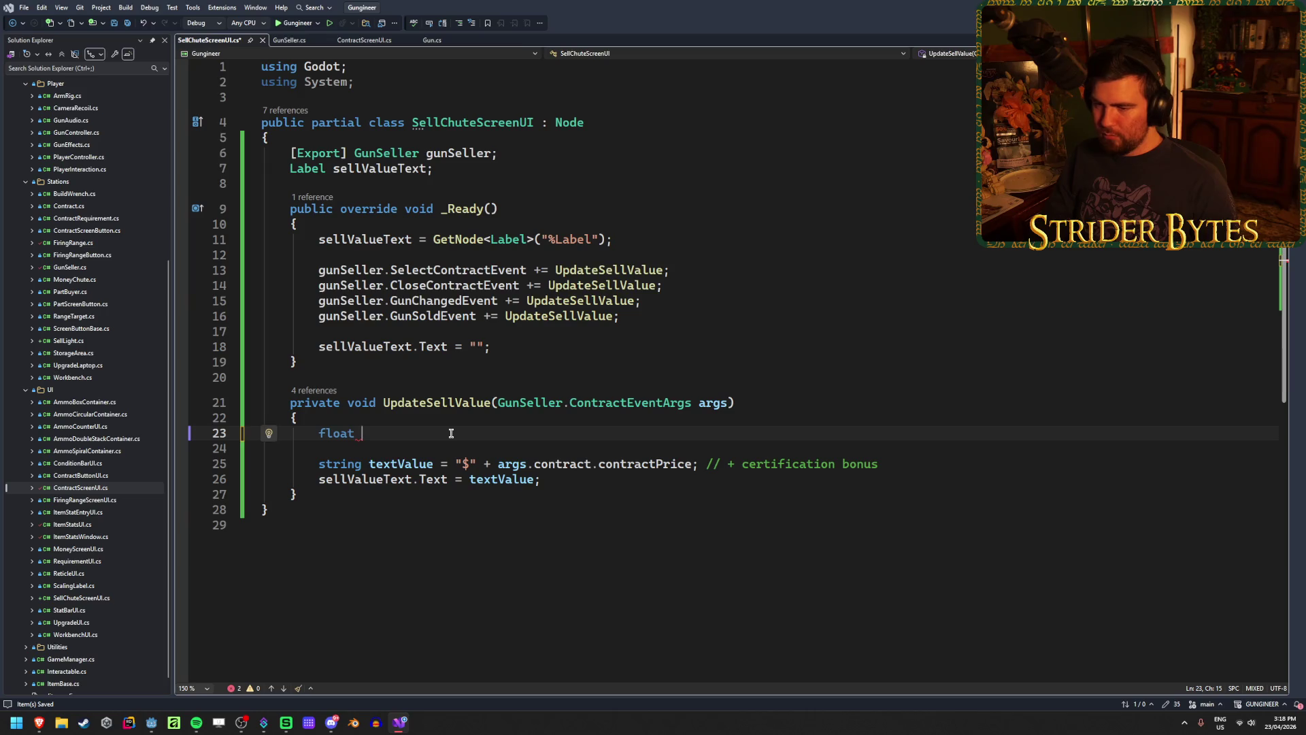
text(sellV)
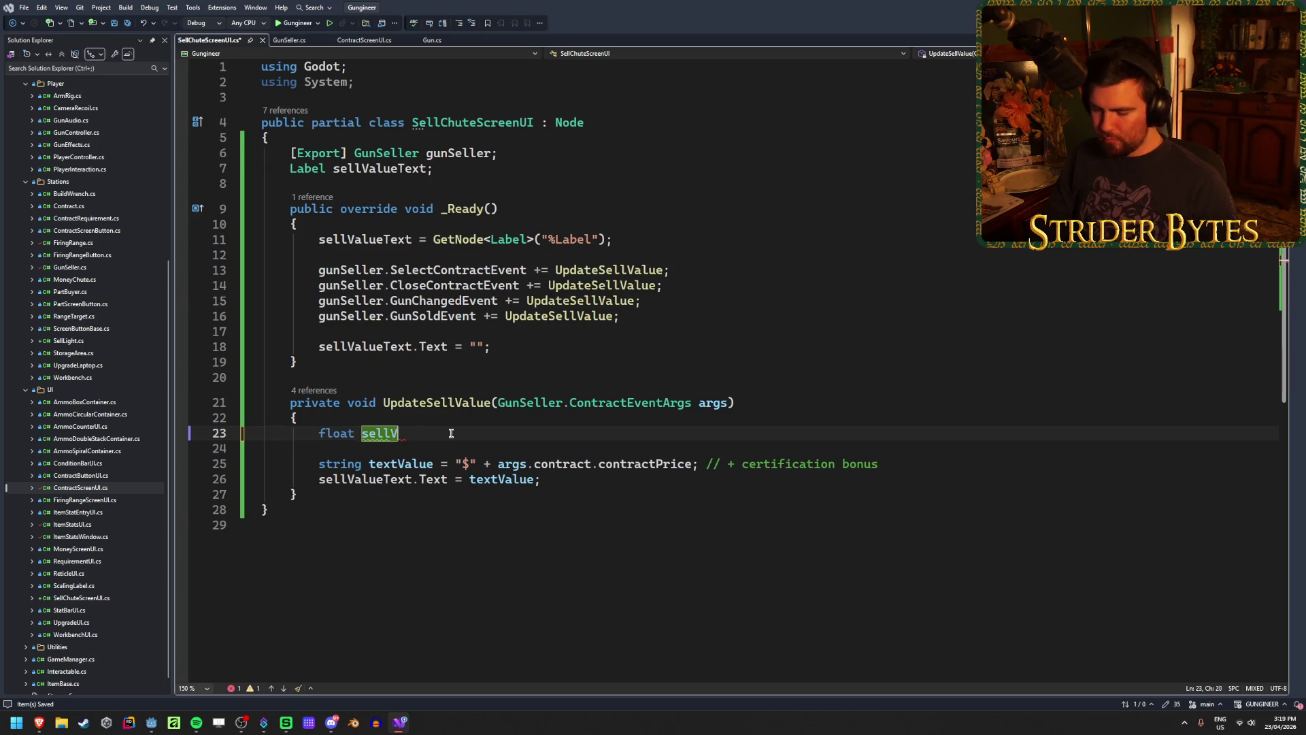
text(alue =)
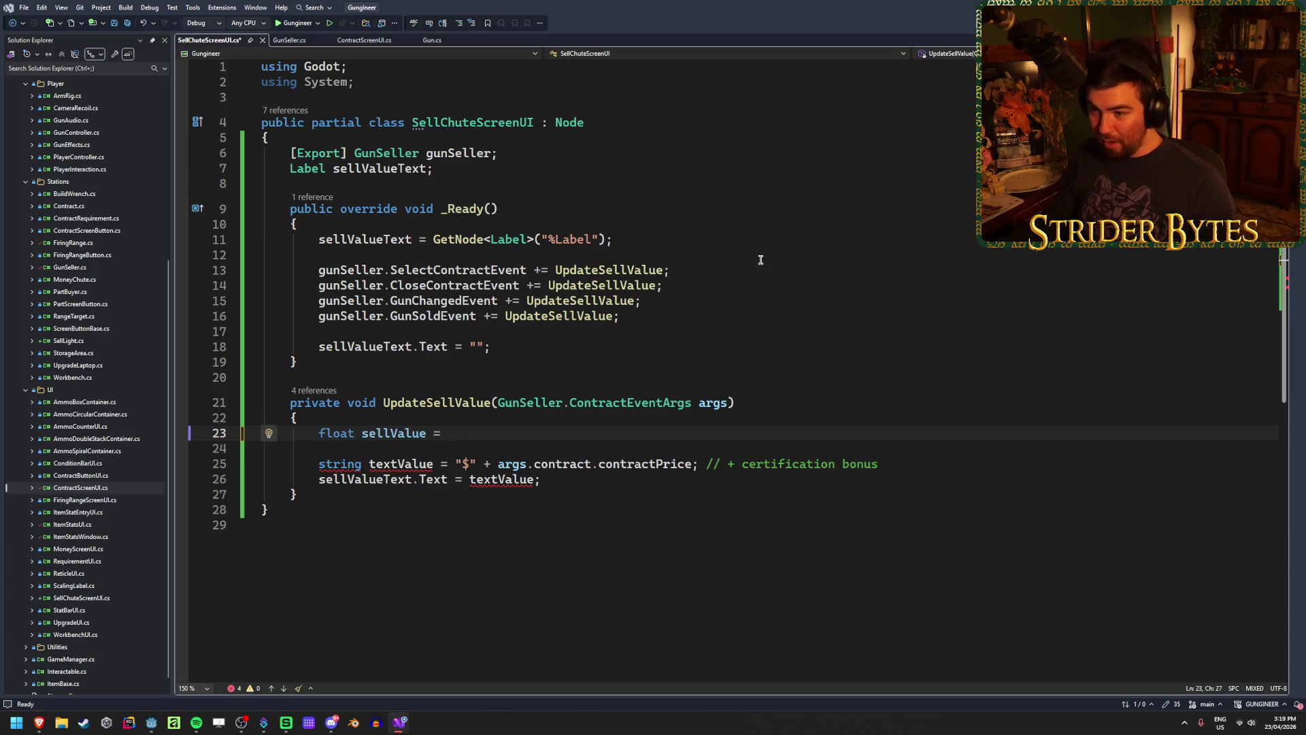
key(BackSpace)
text(=)
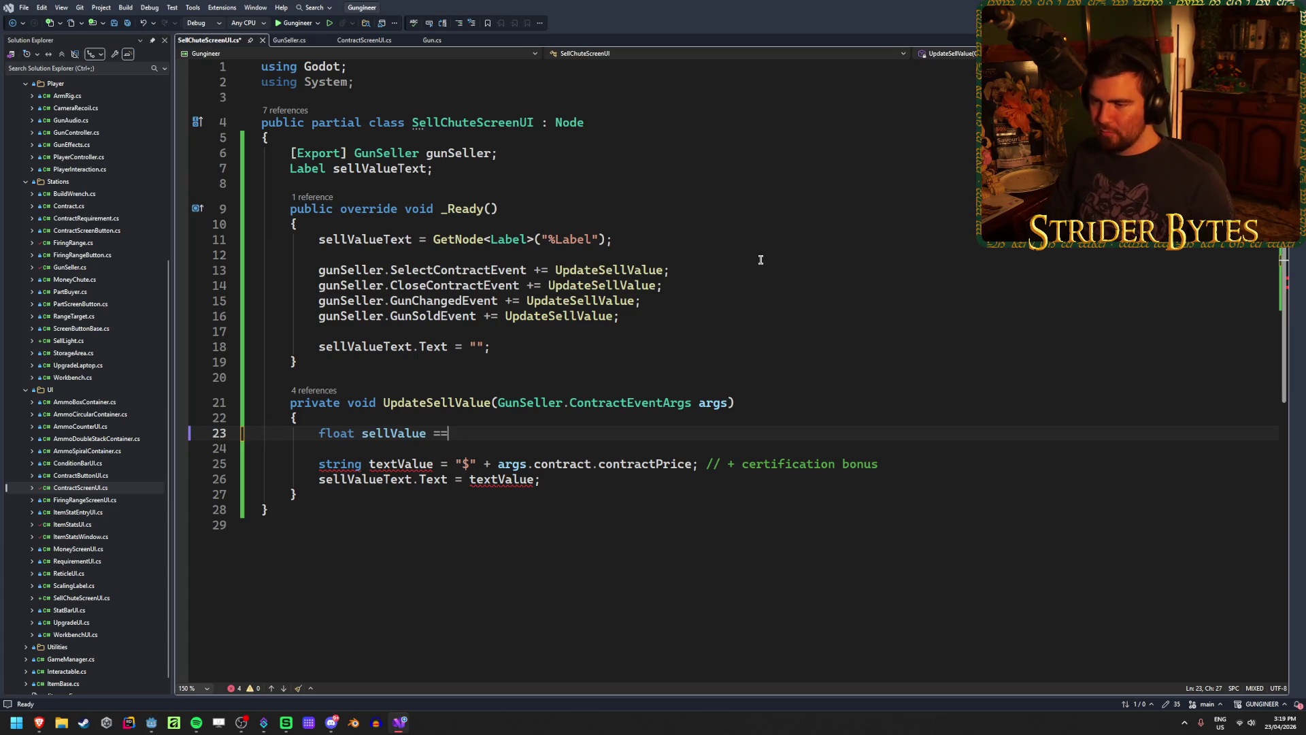
key(BackSpace)
key(BackSpace)
text(;)
key(ctrl+s)
Above the declaration, add an 'if (args.currentGun == null)' block
key(Home)
key(Return)
key(Return)
key(Up)
key(Up)
text(if (args.Eq)
key(BackSpace)
key(BackSpace)
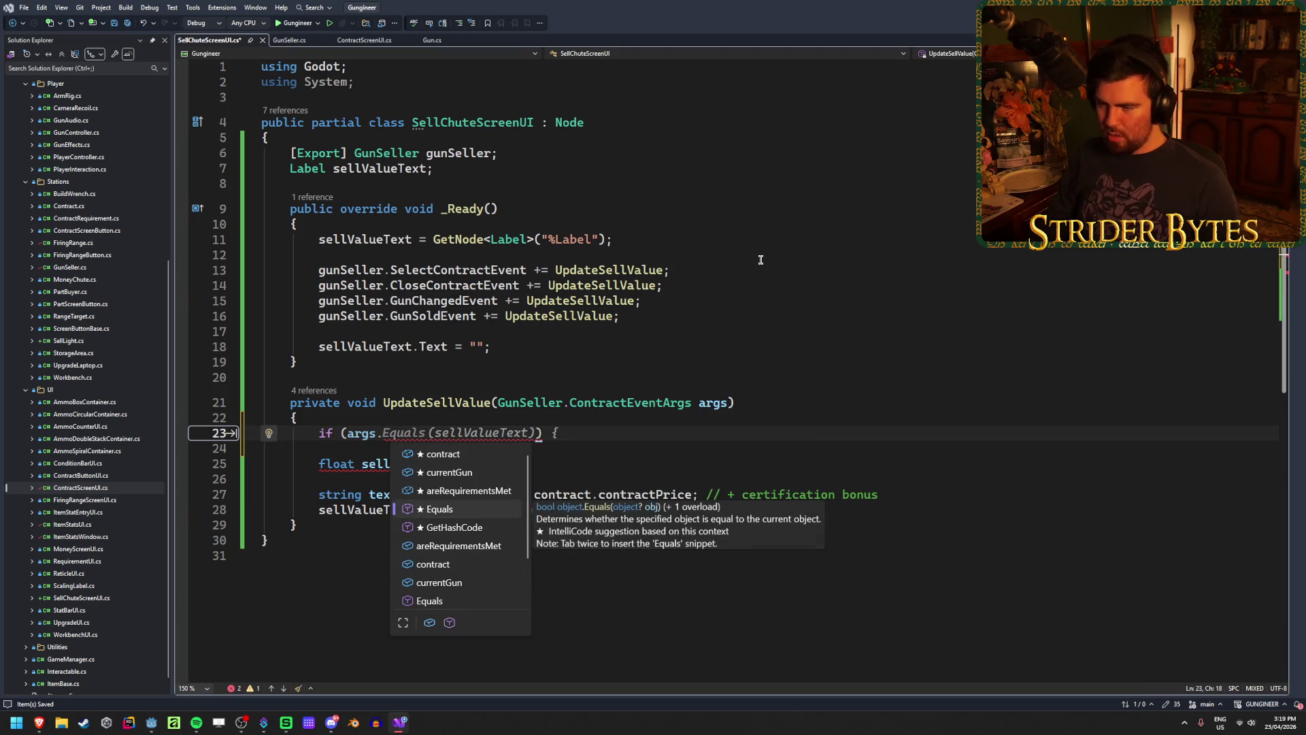
text(c)
key(Tab)
text(== null) {)
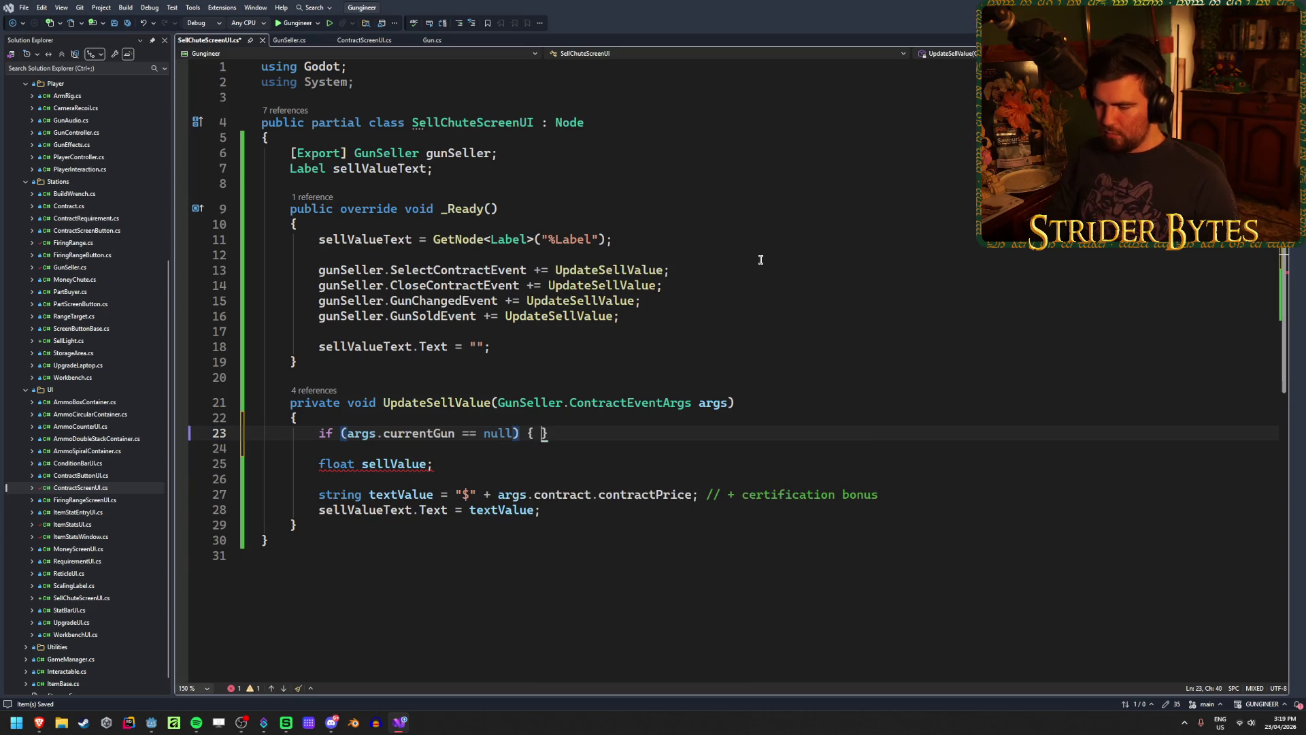
key(Return)
Fill the block with the copied 'sellValueText.Text = "";' statement followed by 'return;'
drag(661, 349, 318, 348)
key(ctrl+c)
click(603, 463)
key(ctrl+v)
key(Return)
text(return;)
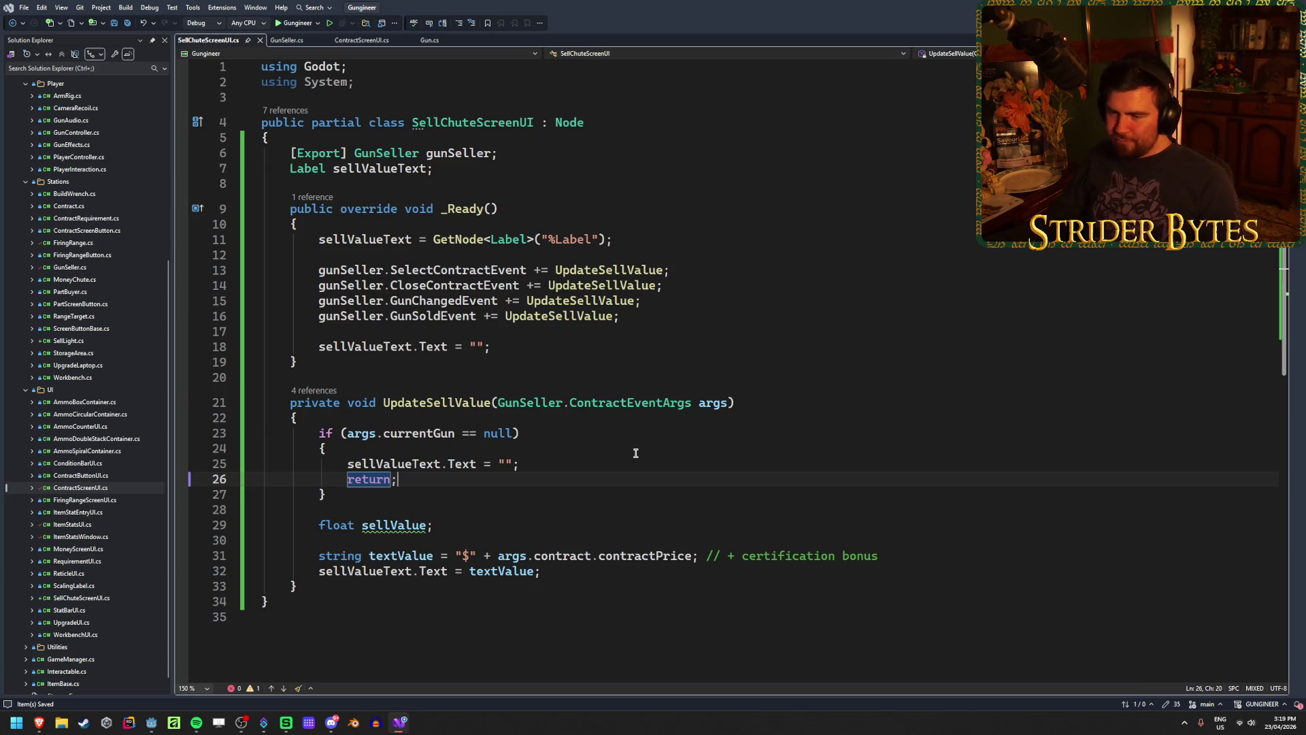
click(466, 525)
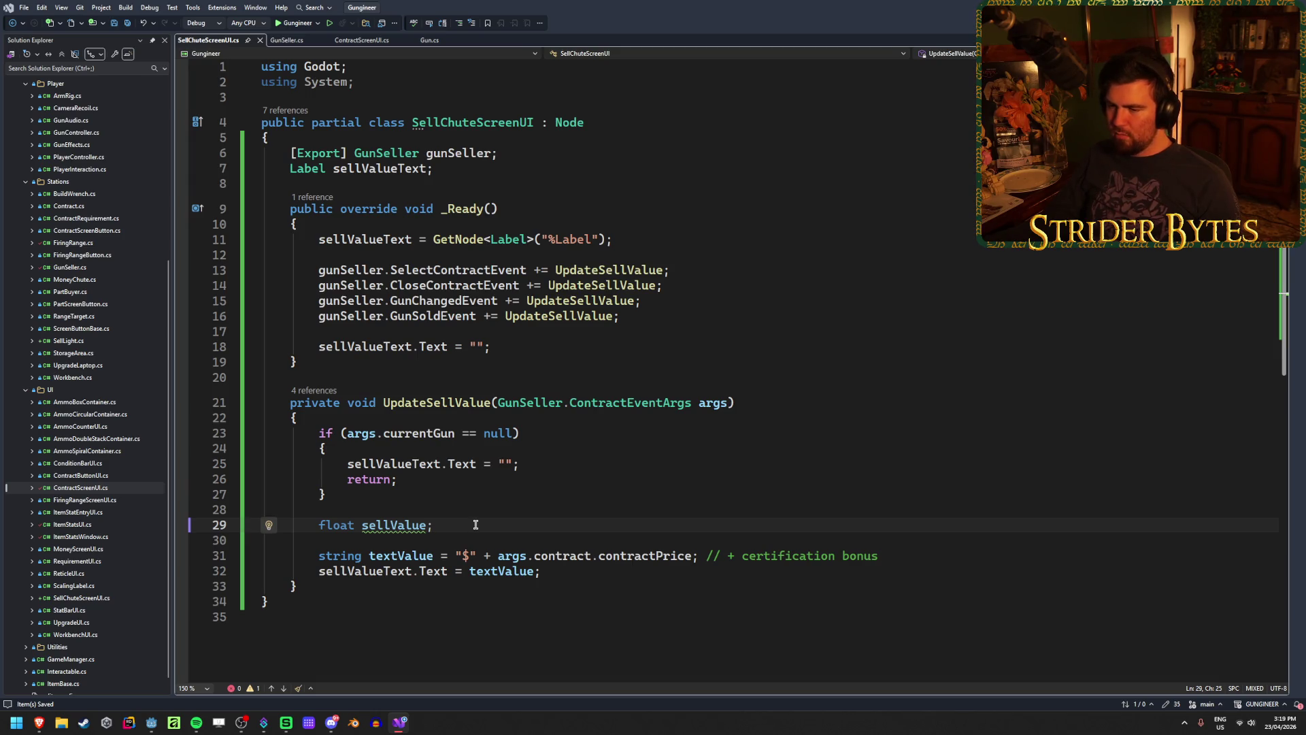
key(shift+Home)
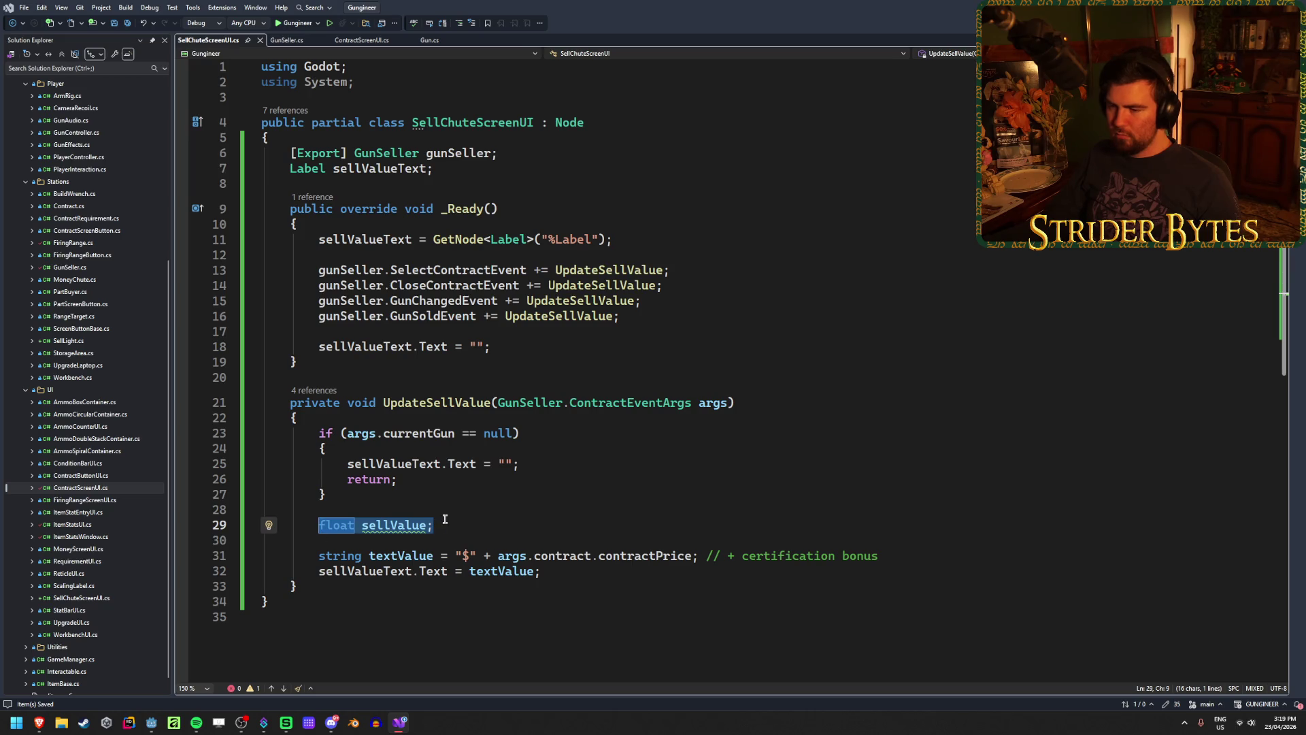
click(461, 519)
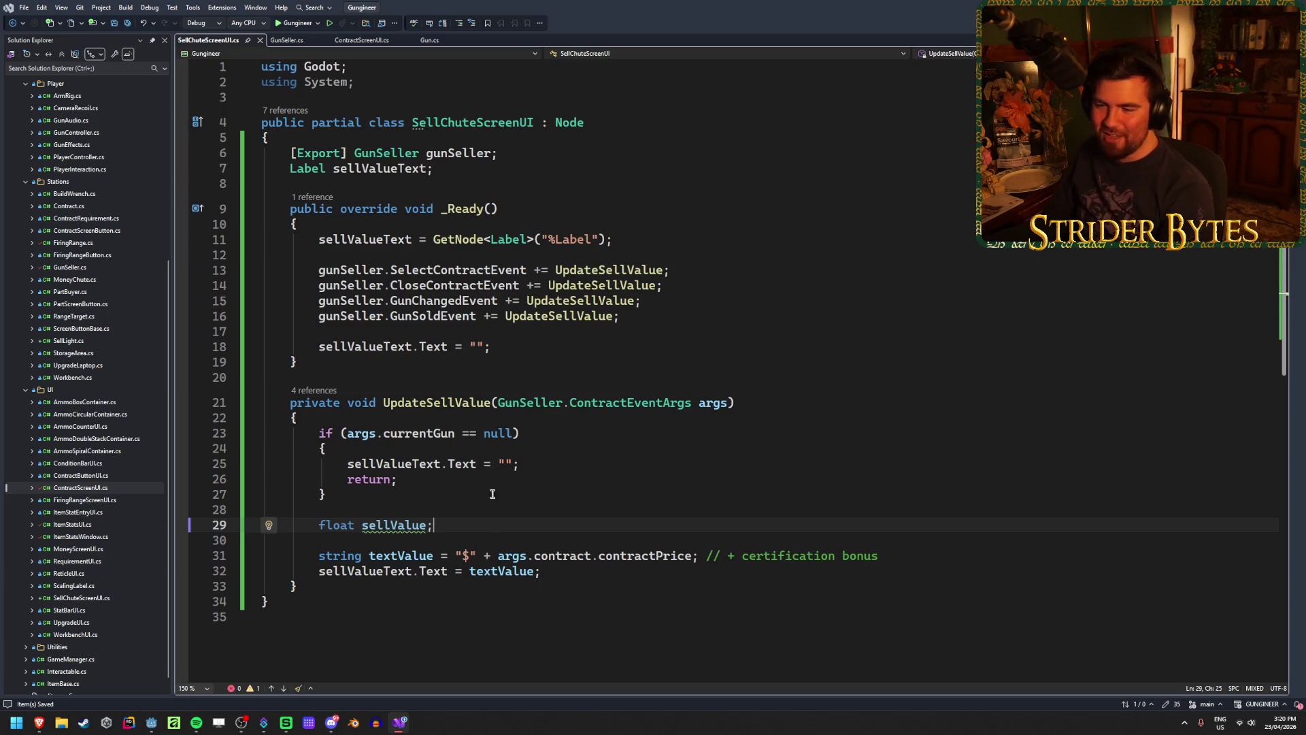
drag(433, 525, 318, 525)
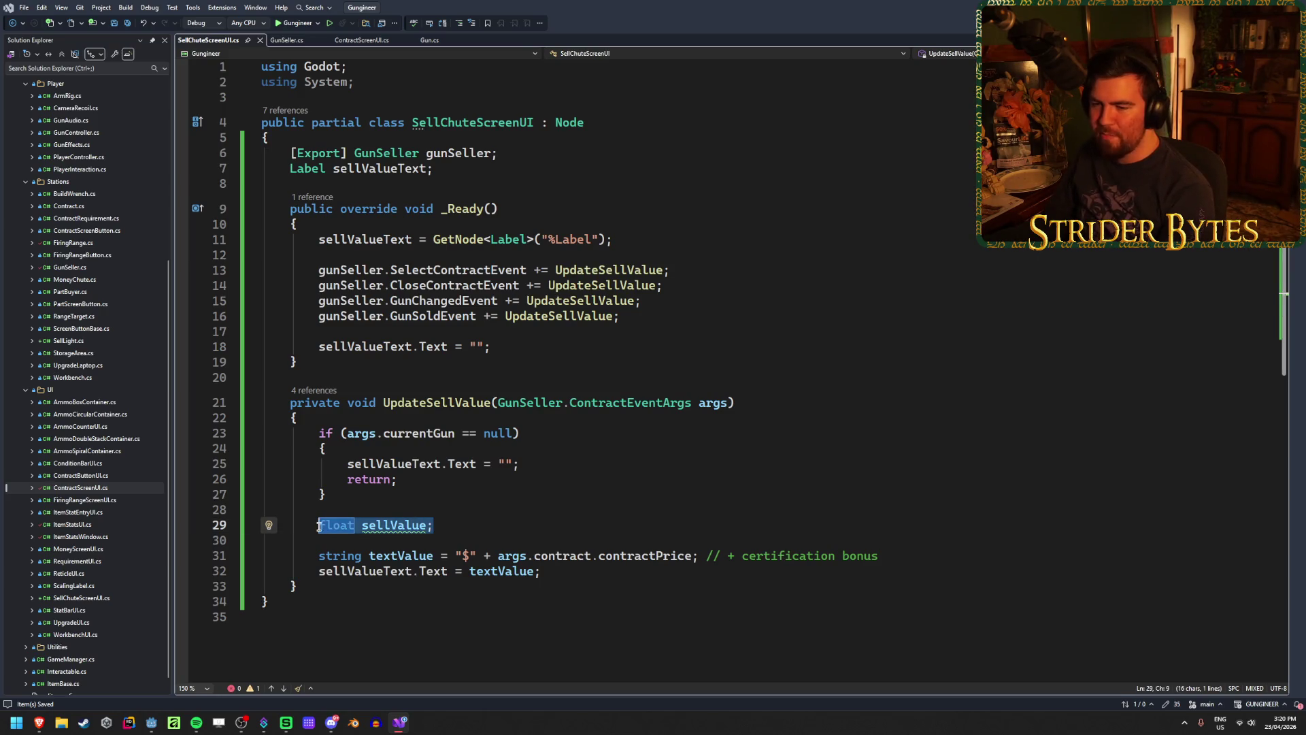
click(461, 526)
key(shift+Home)
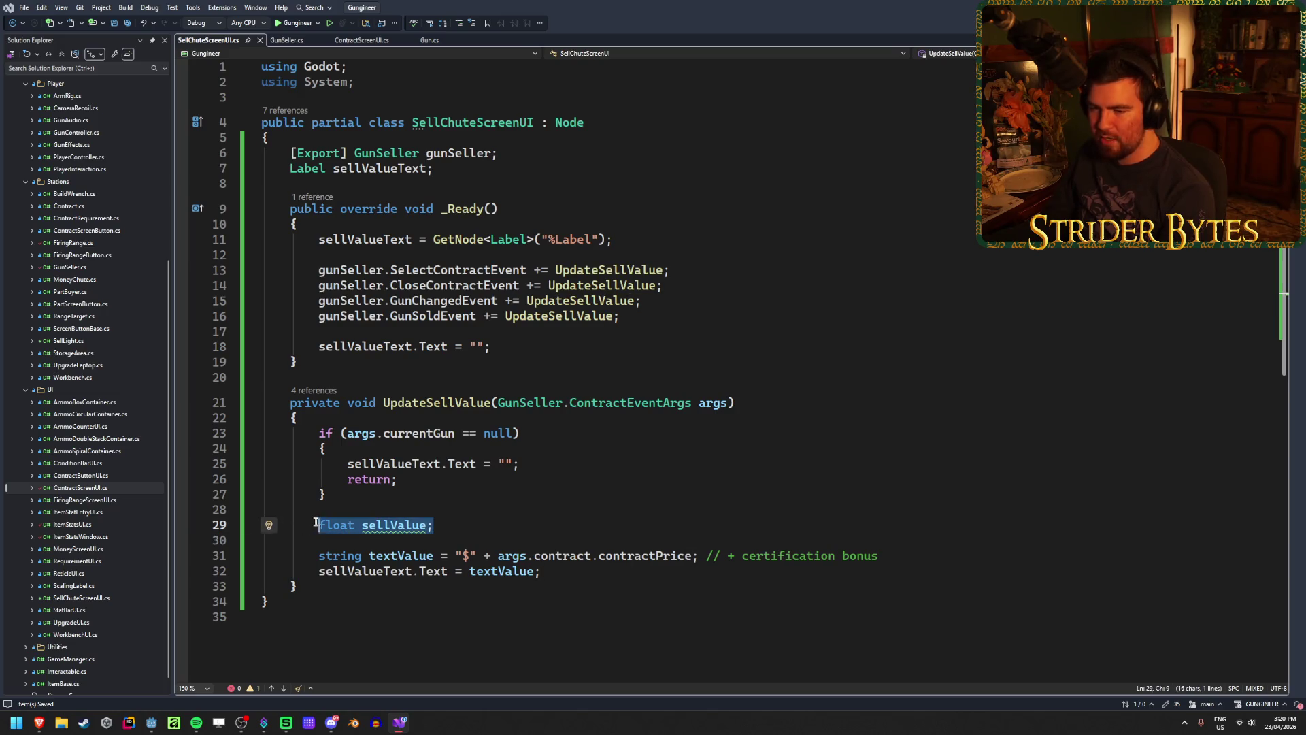
key(End)
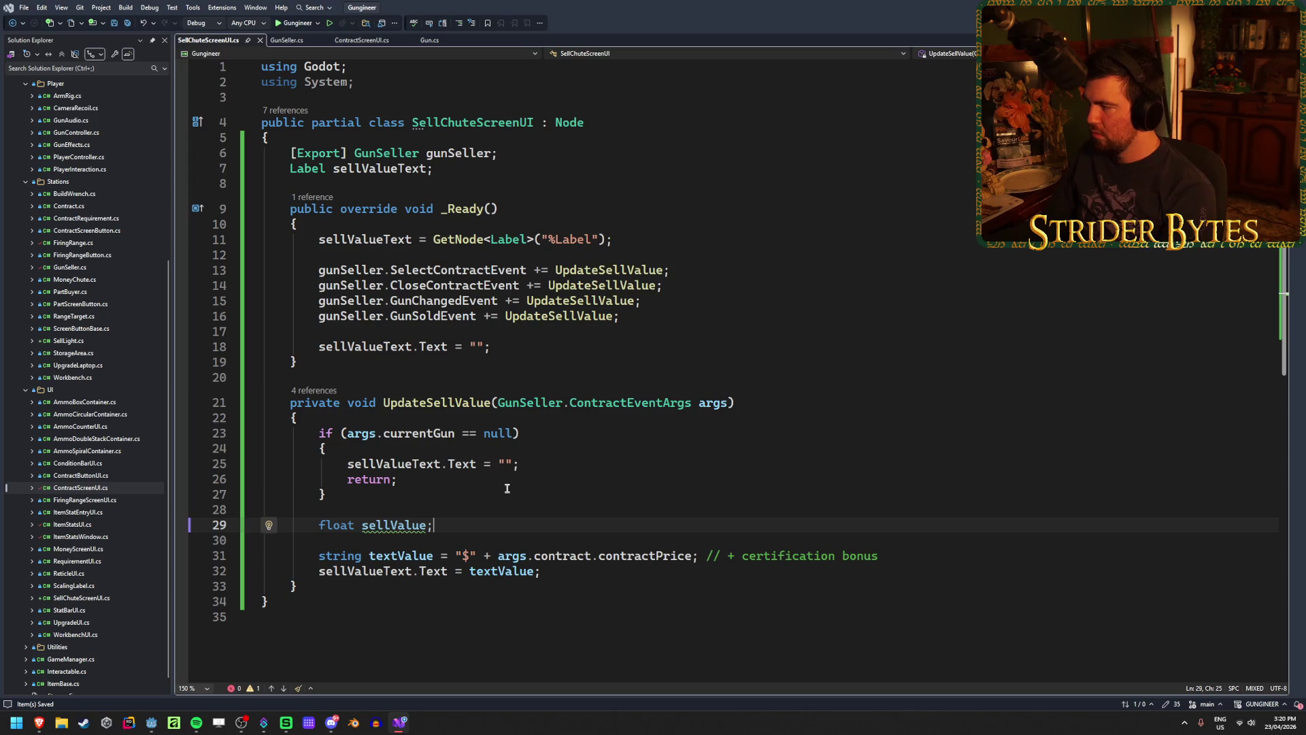
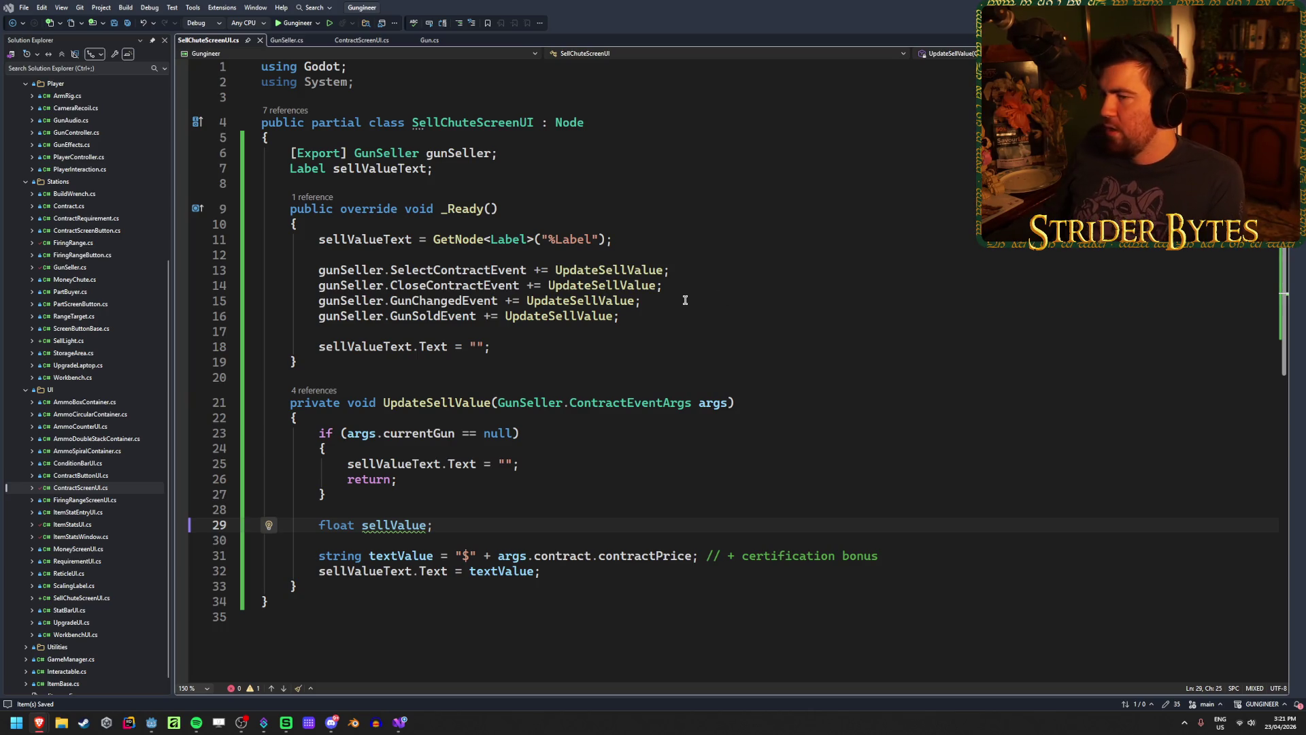
Delete and retype the float sellValue declaration on line 29, saving the file
double_click(464, 10)
double_click(465, 9)
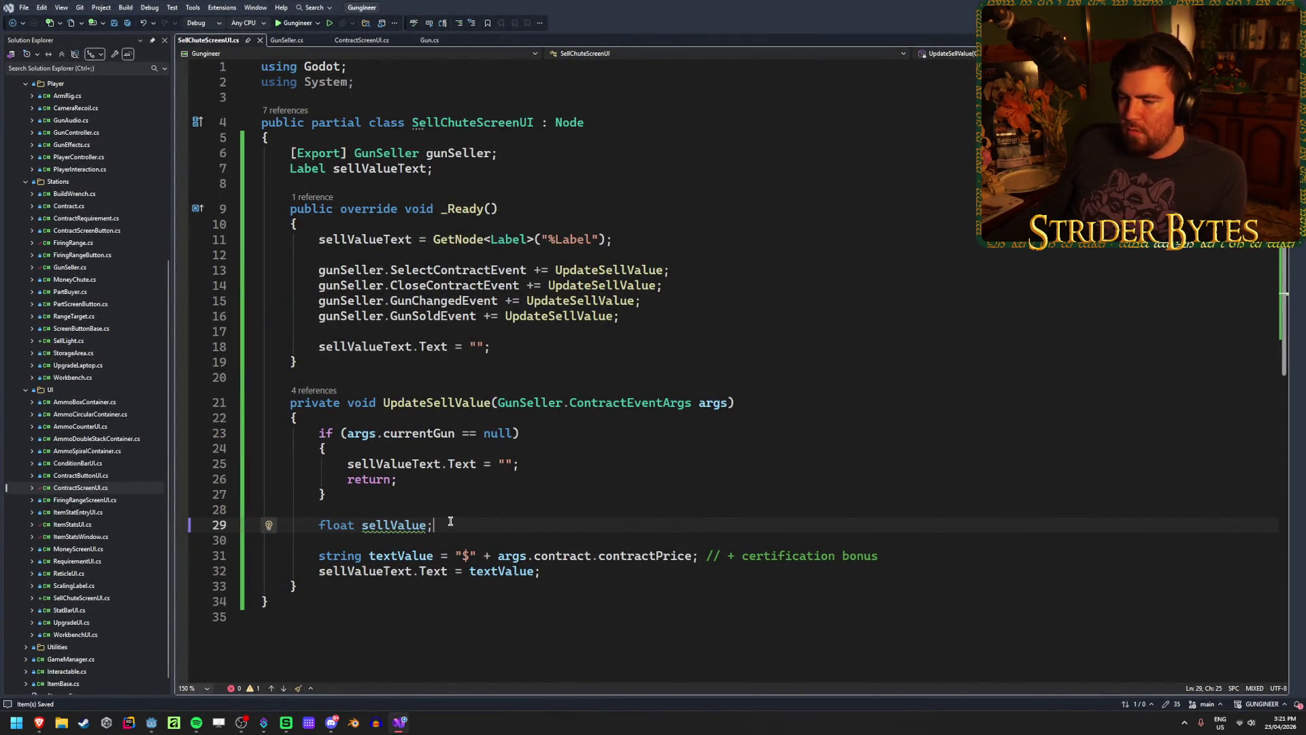
scroll(450, 520, down, 1)
key(shift+Home)
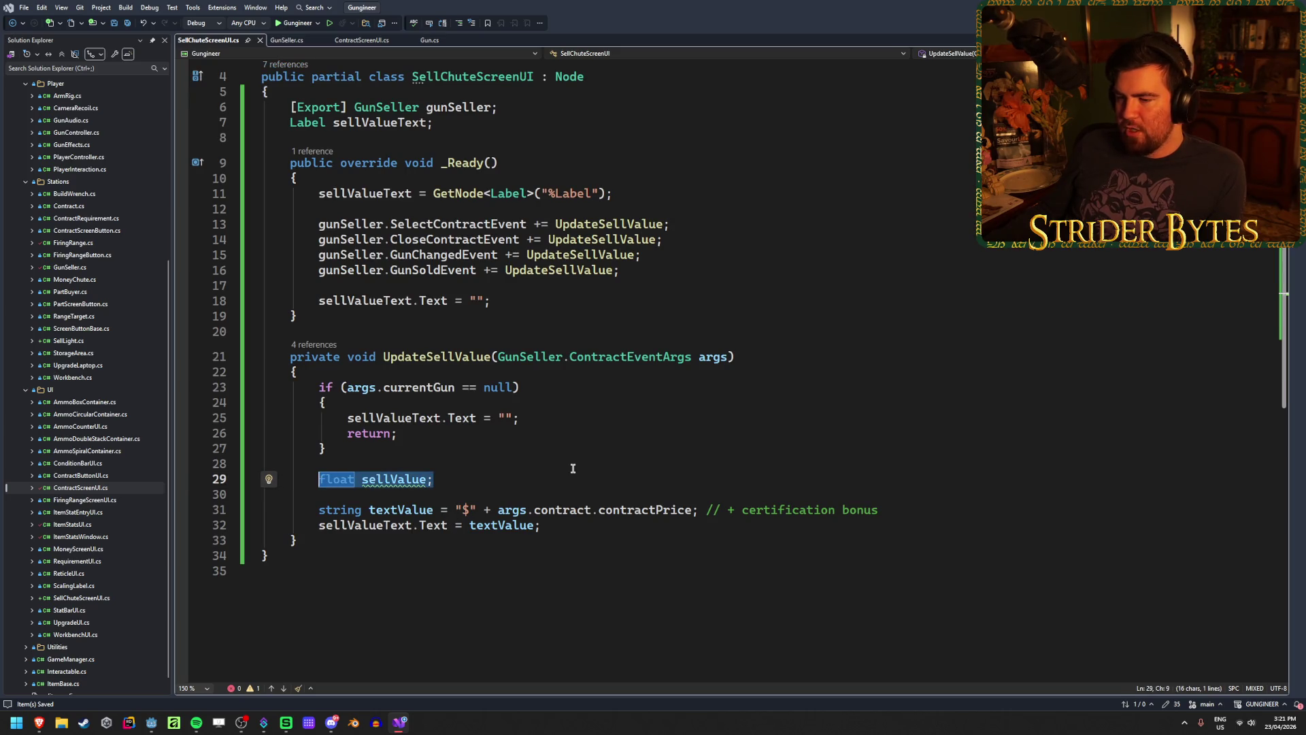
key(BackSpace)
key(ctrl+s)
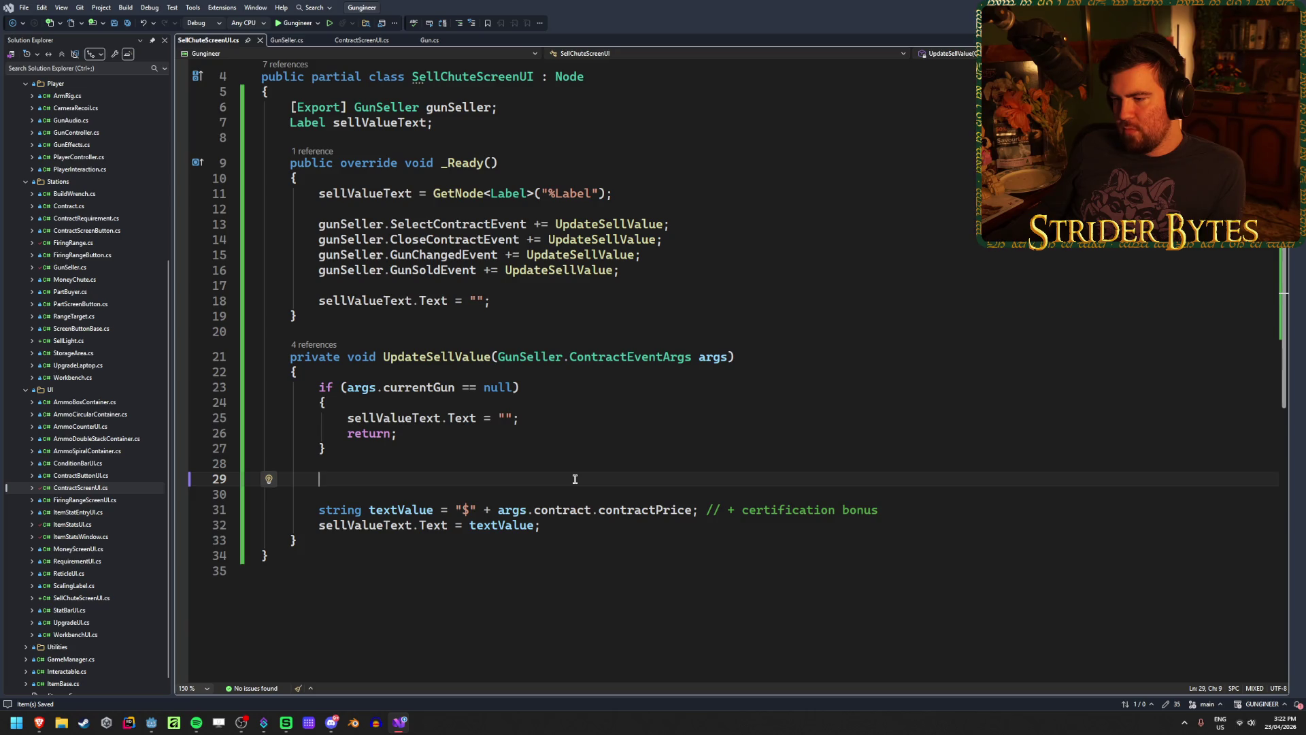
text(fl)
key(Tab)
key(Tab)
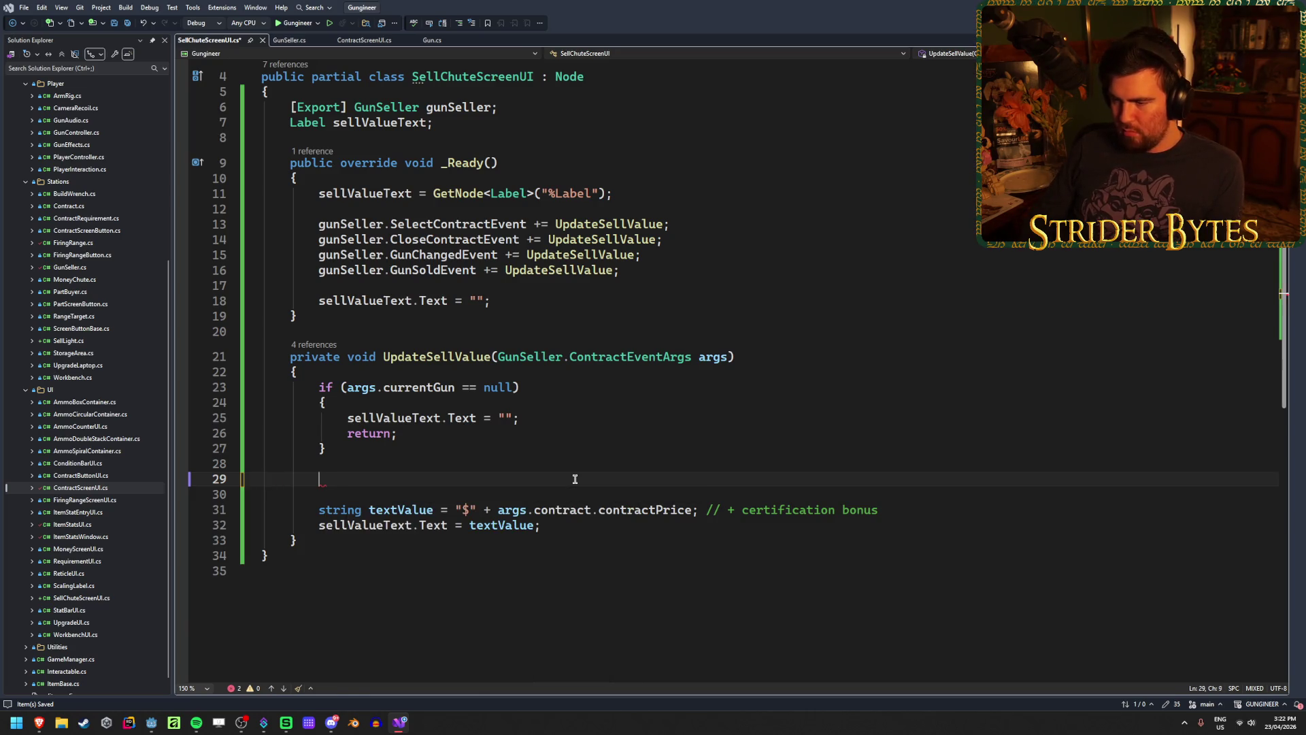
key(shift+Home)
key(ctrl+s)
Extend the declaration to 'float sellValue = args.contract != null'
key(Return)
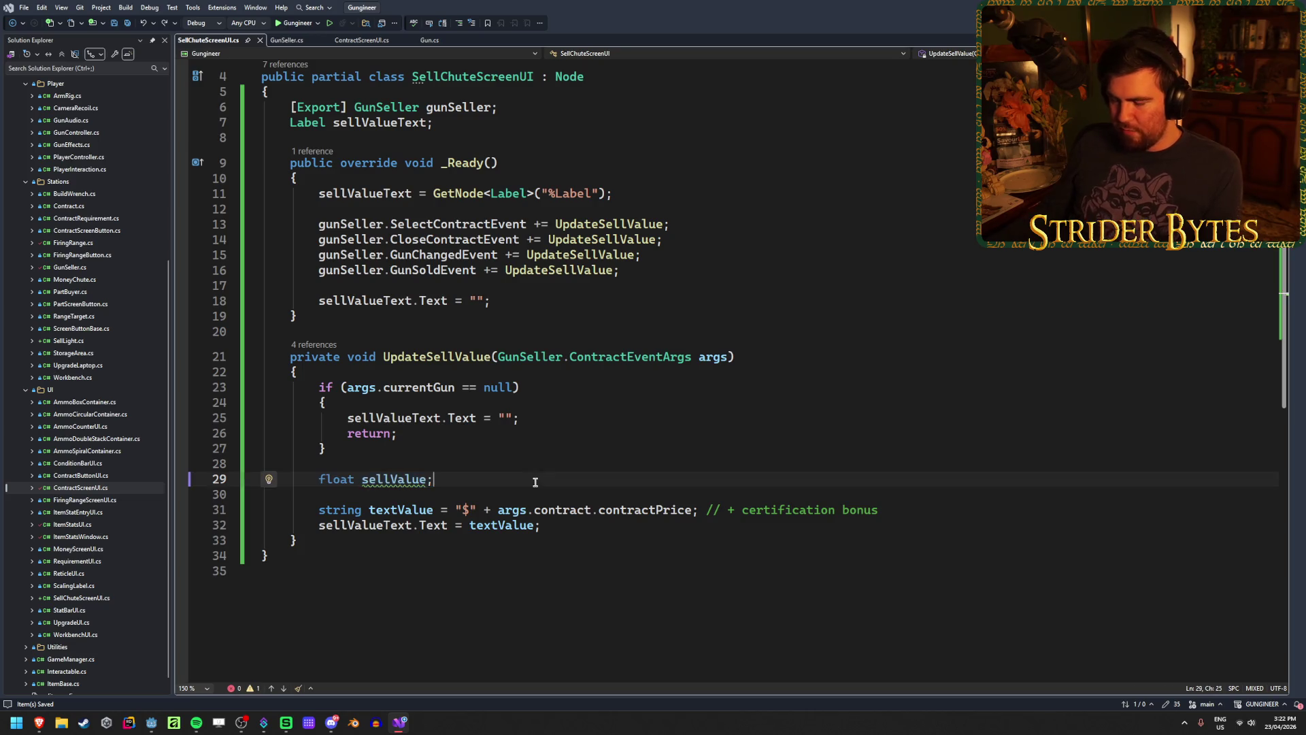
text(= )
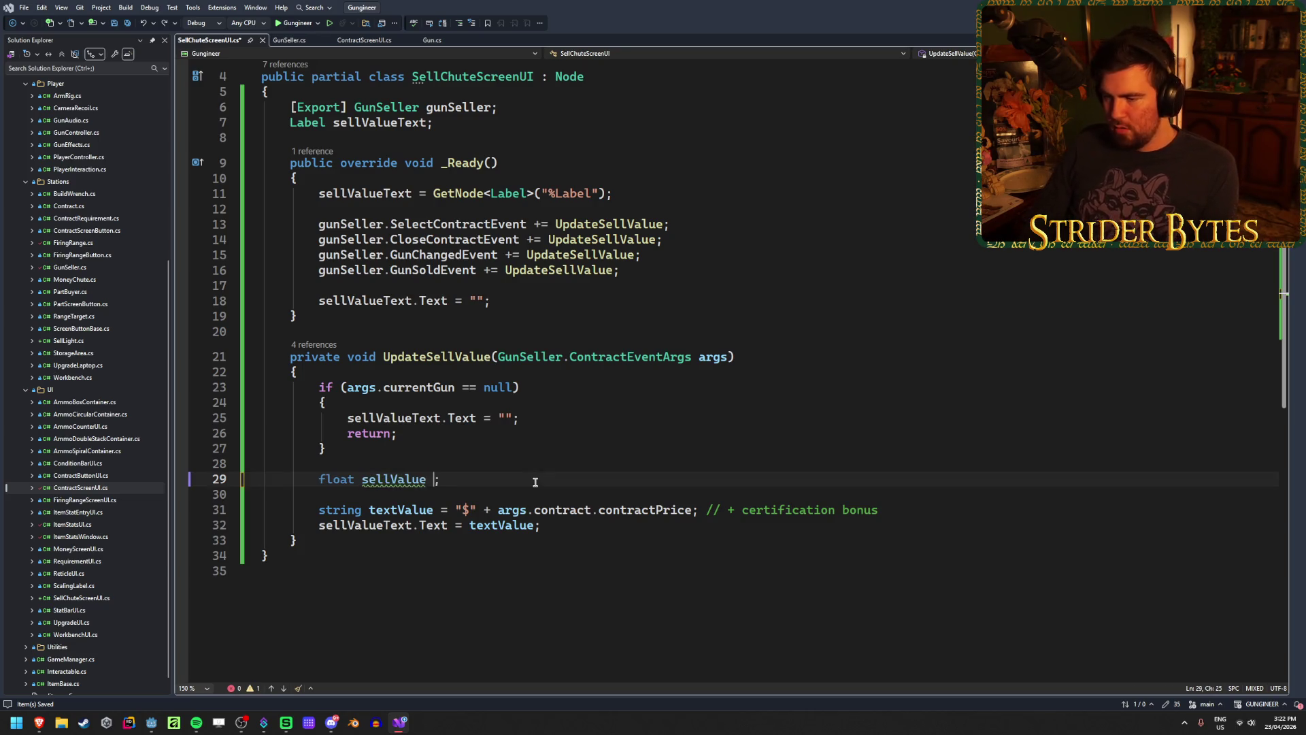
text(args.a)
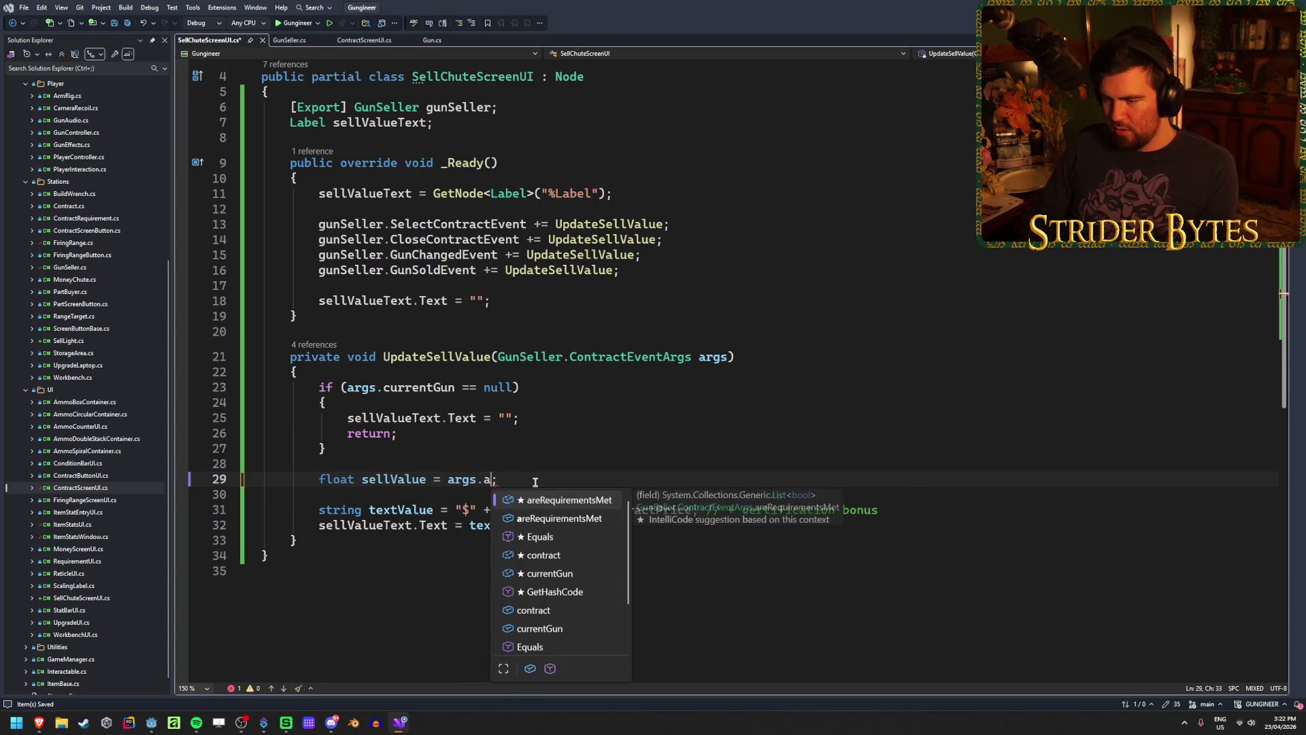
text(c)
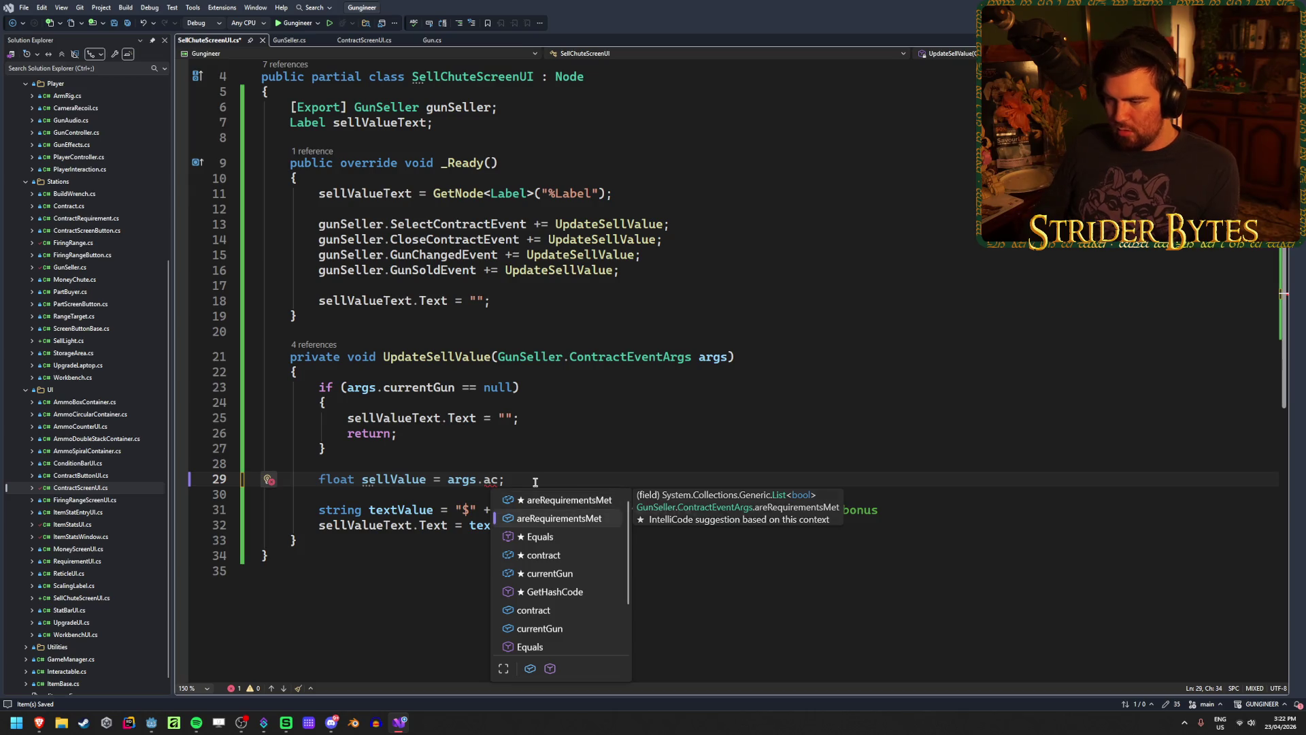
key(Down)
key(Down)
key(Tab)
text(!= null)
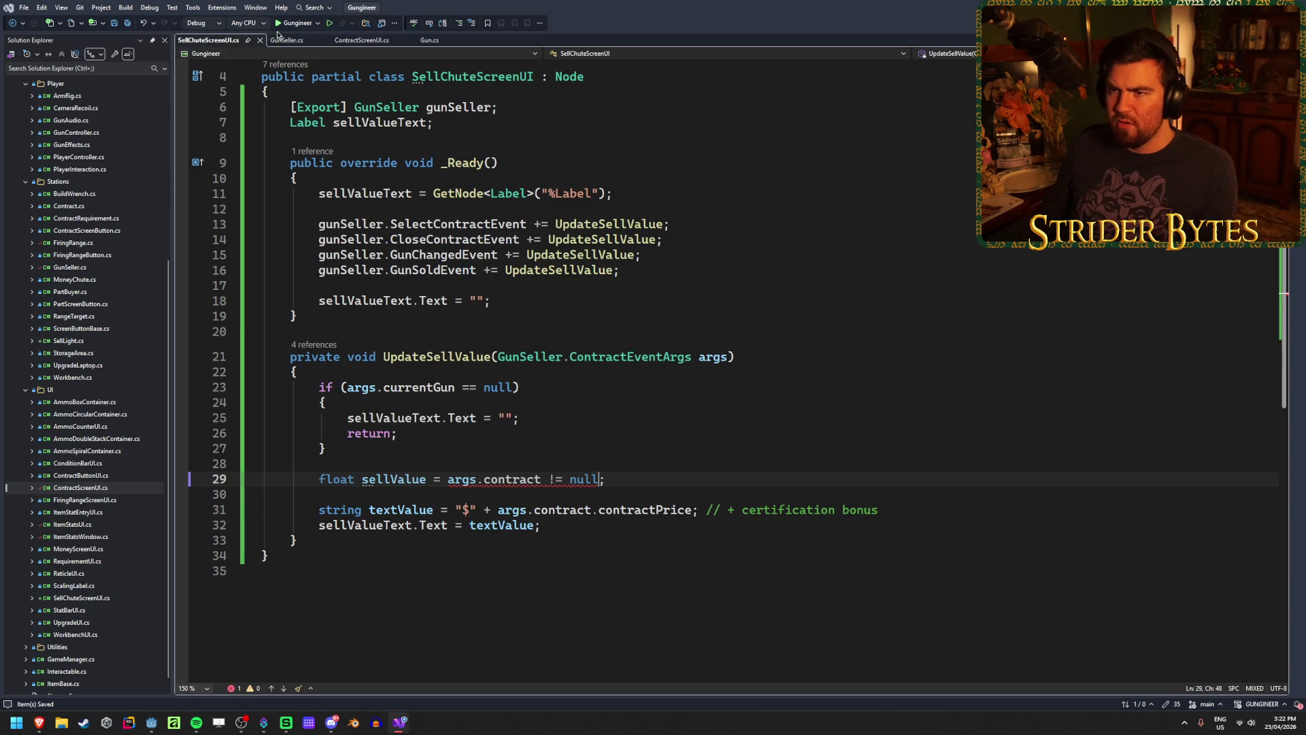
Glance through GunSeller.cs, then return and delete the '!' from the null check
click(284, 39)
scroll(387, 404, down, 20)
scroll(388, 404, down, 15)
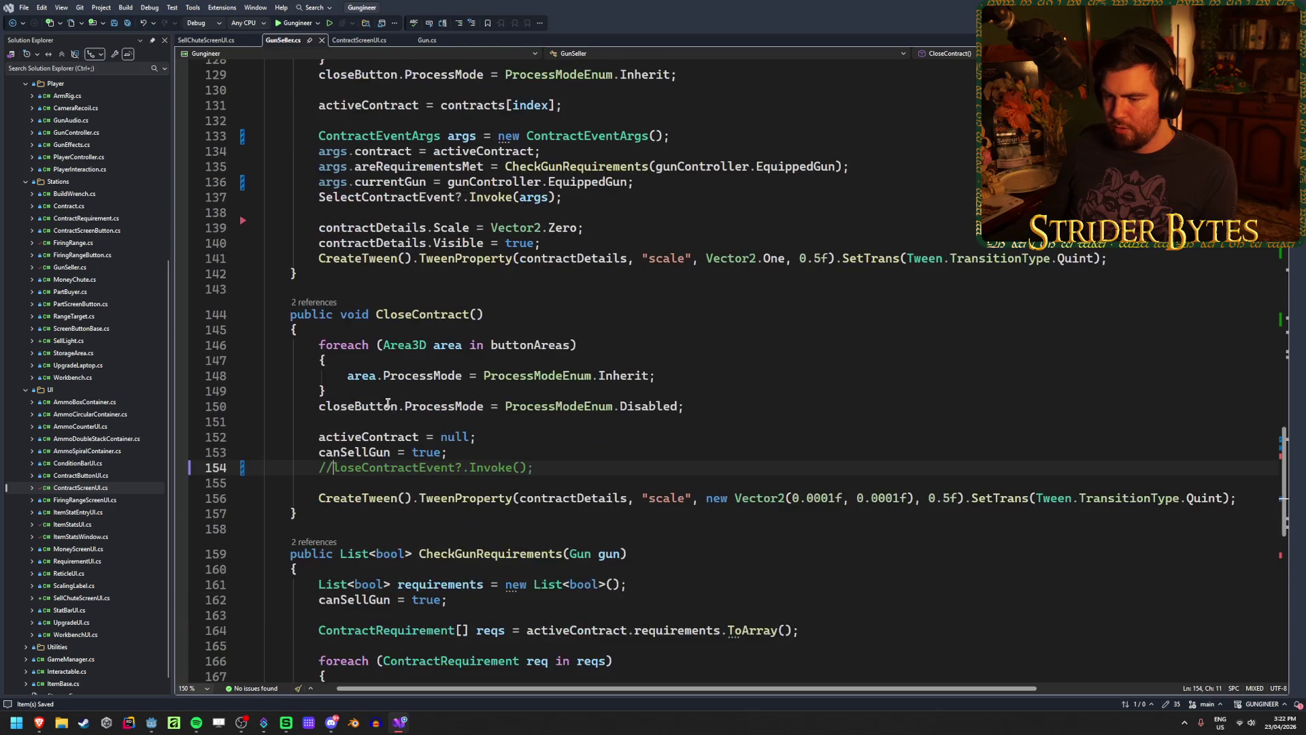
click(207, 40)
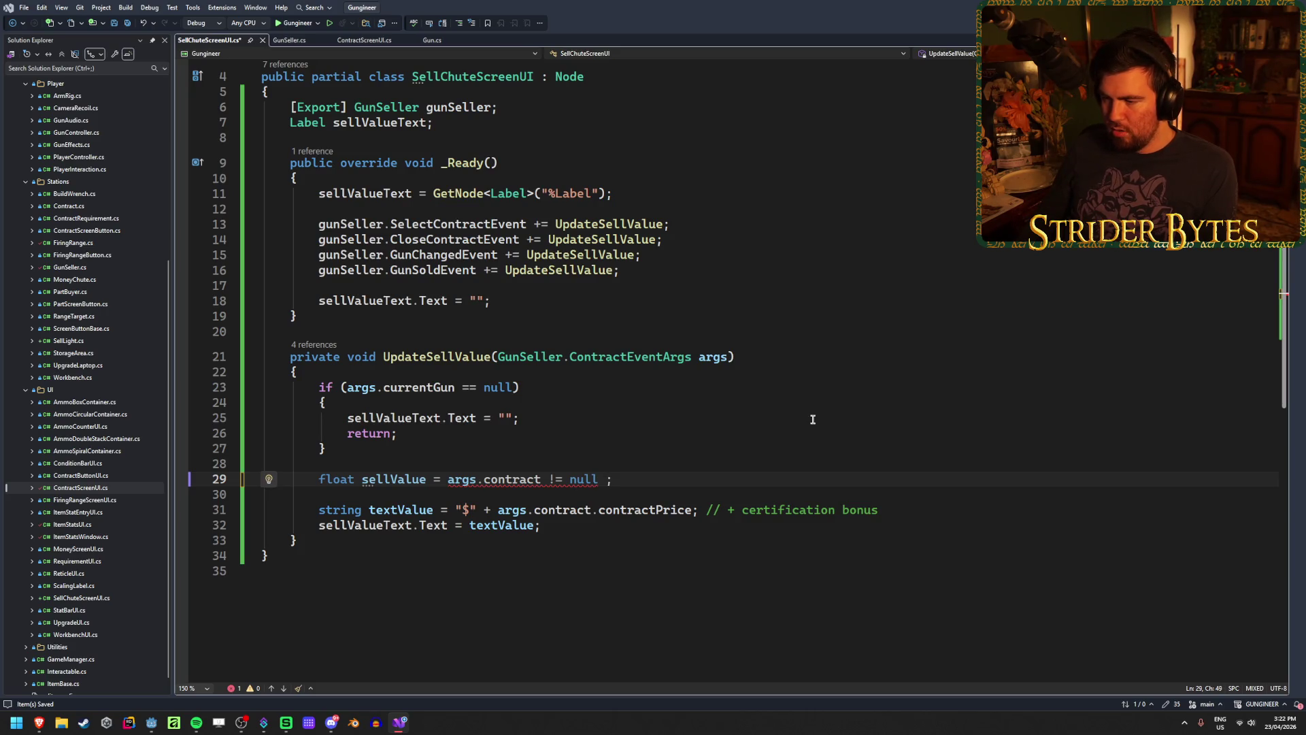
key(Left)
key(Left)
key(Left)
key(BackSpace)
Make the test 'args.contract == null' and add '? args.currentGun.basePrice' as its true branch
text(=)
key(ctrl+s)
click(604, 479)
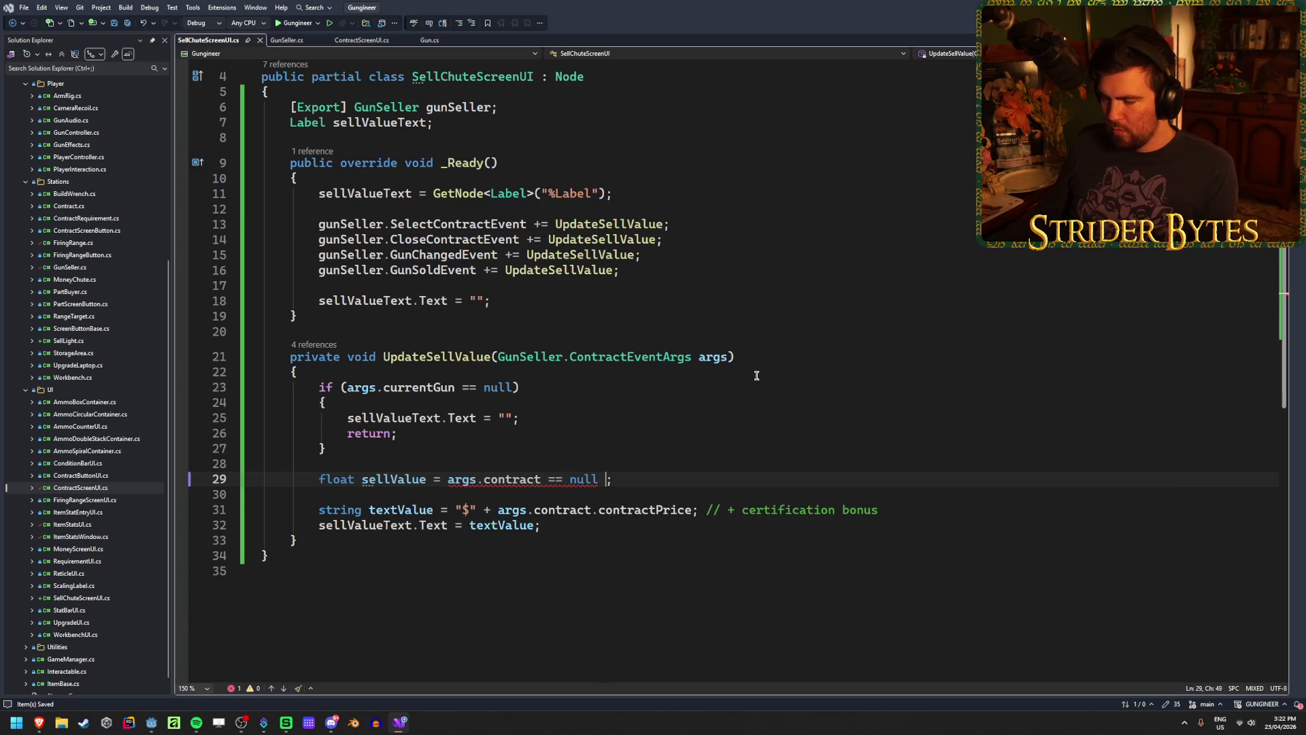
text(?)
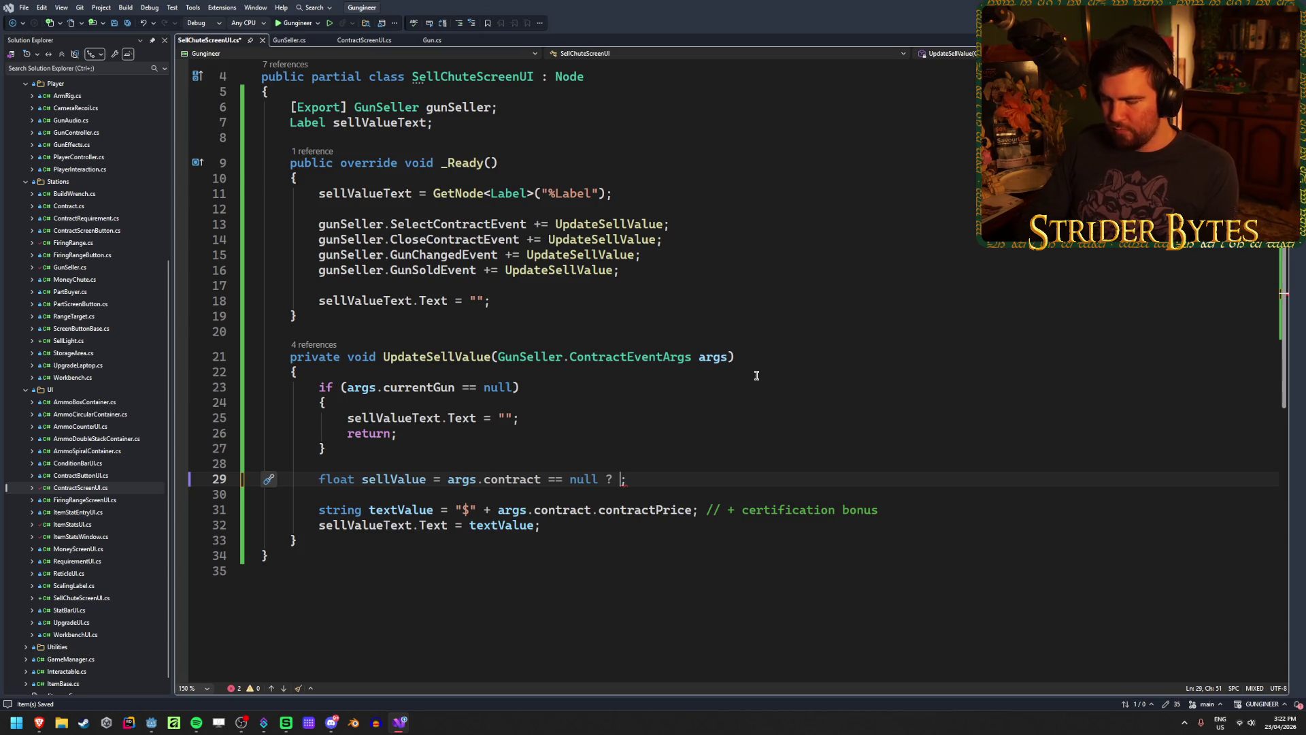
text(cont)
key(BackSpace)
key(BackSpace)
key(BackSpace)
key(Escape)
text(args.currentGun)
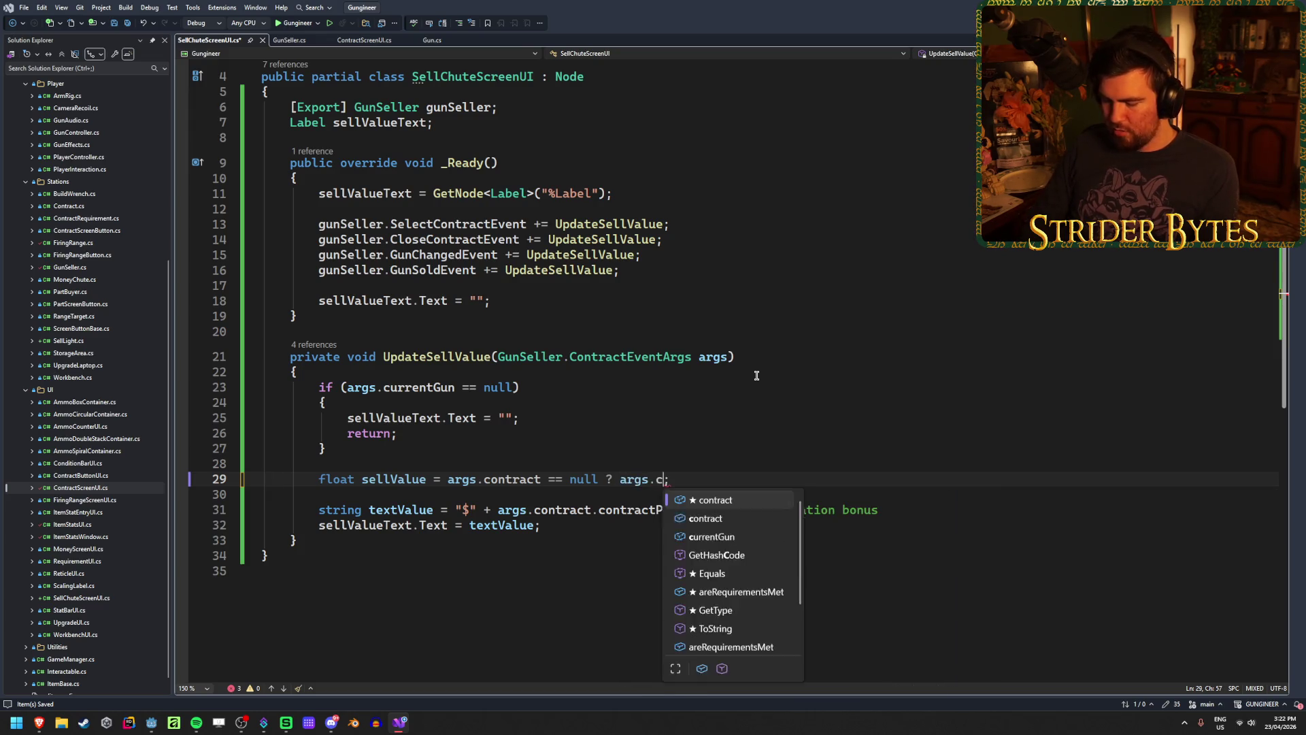
text(.bas)
key(Tab)
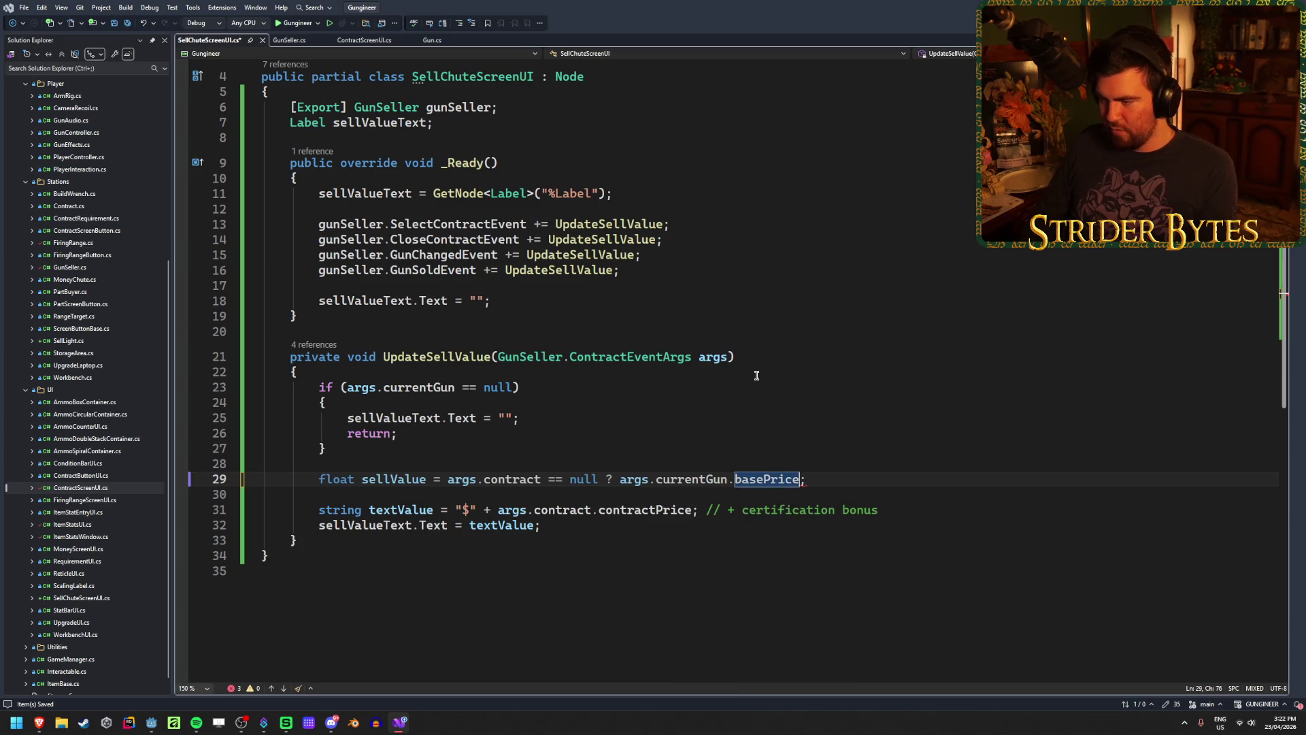
Finish the ternary with ': args.contract.contractPrice' and start a new line below
text(:)
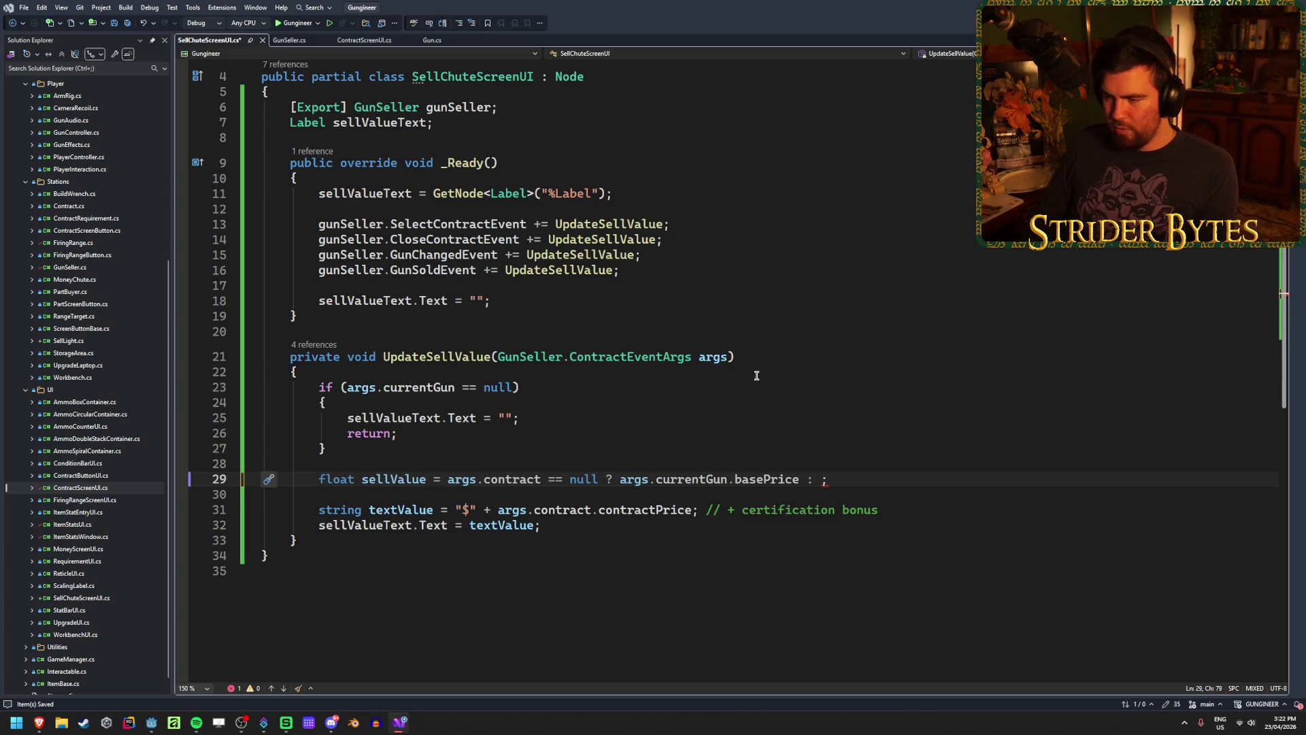
text(args.contract.)
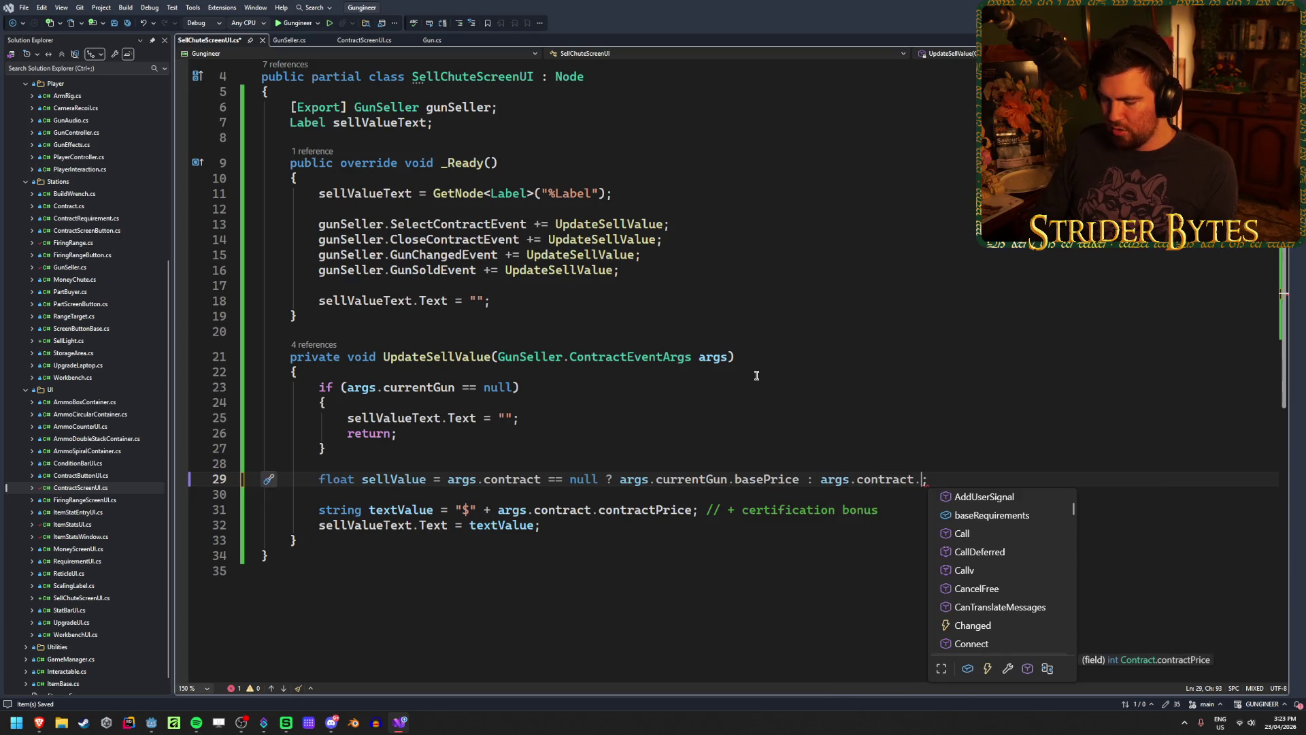
text(pric)
key(Tab)
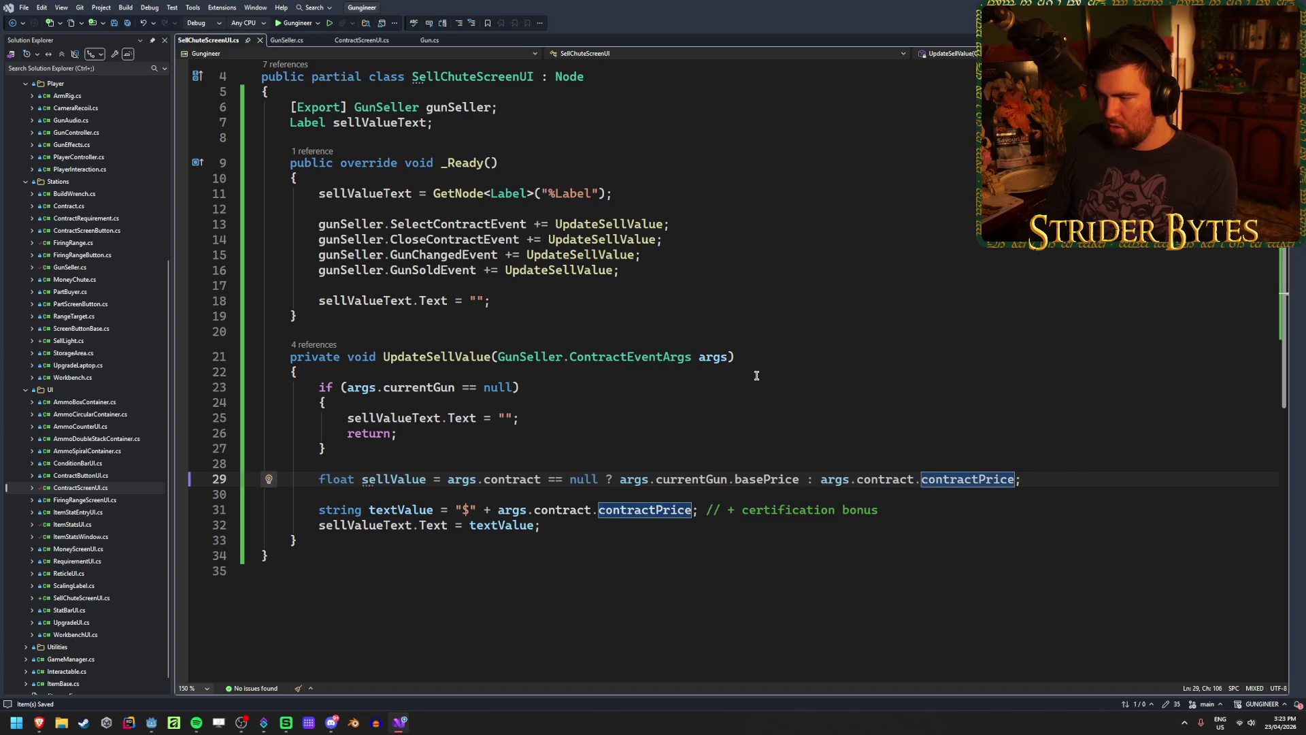
click(1041, 477)
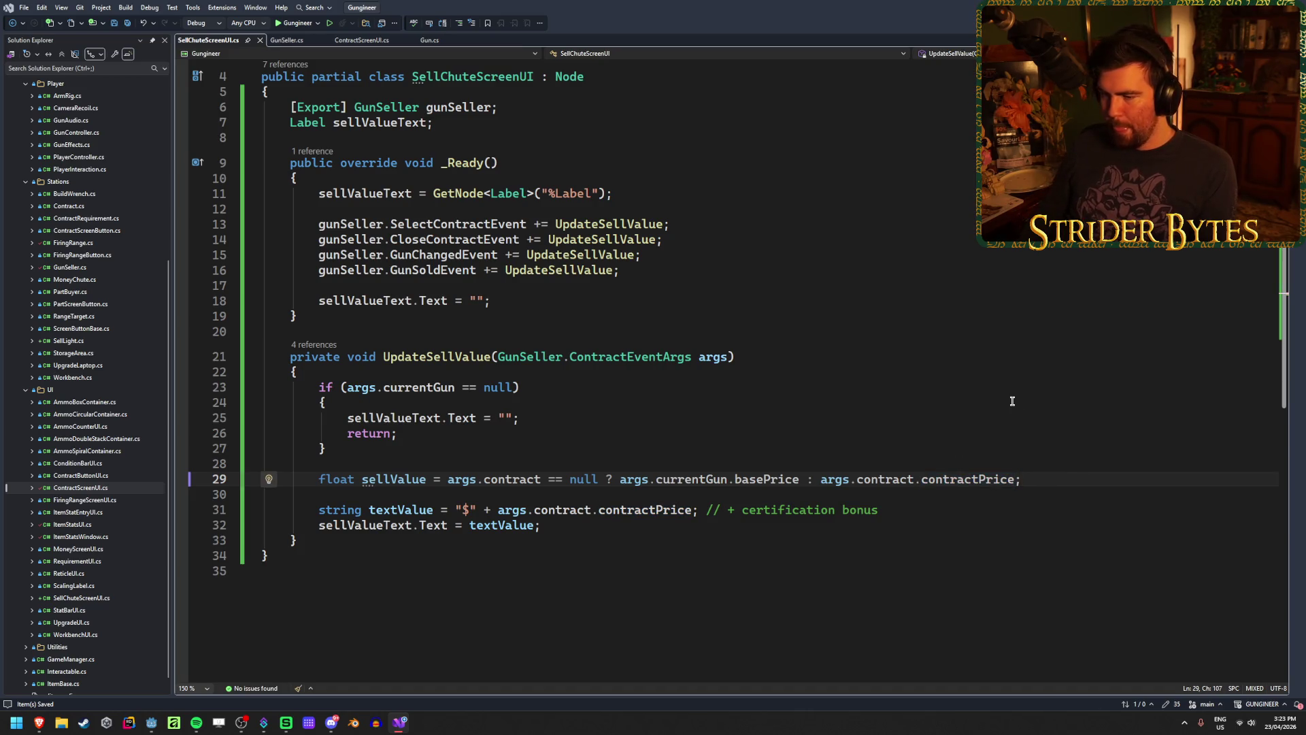
key(Return)
Move the '// + certification bonus' comment to line 30 under sellValue and save
text(//)
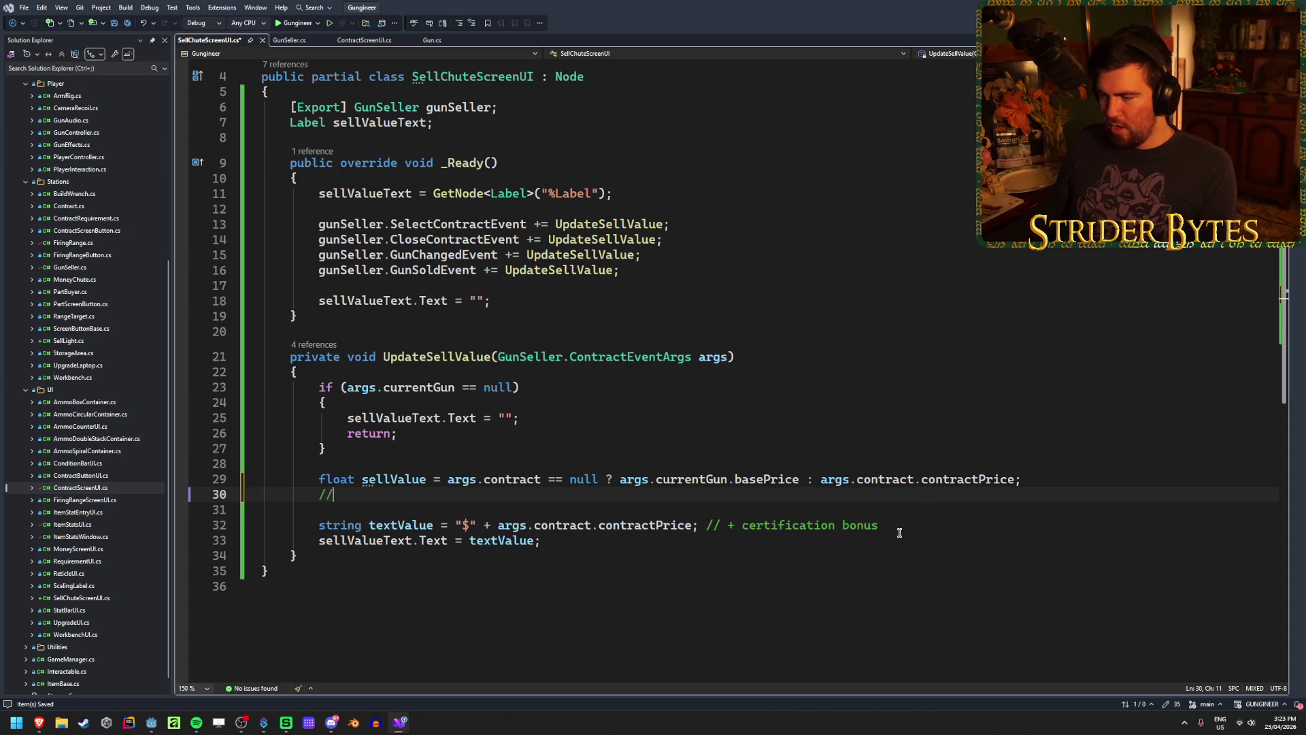
drag(884, 524, 702, 524)
key(ctrl+c)
key(Delete)
click(419, 490)
key(ctrl+v)
key(Home)
key(Delete)
key(Delete)
key(Delete)
key(ctrl+s)
key(End)
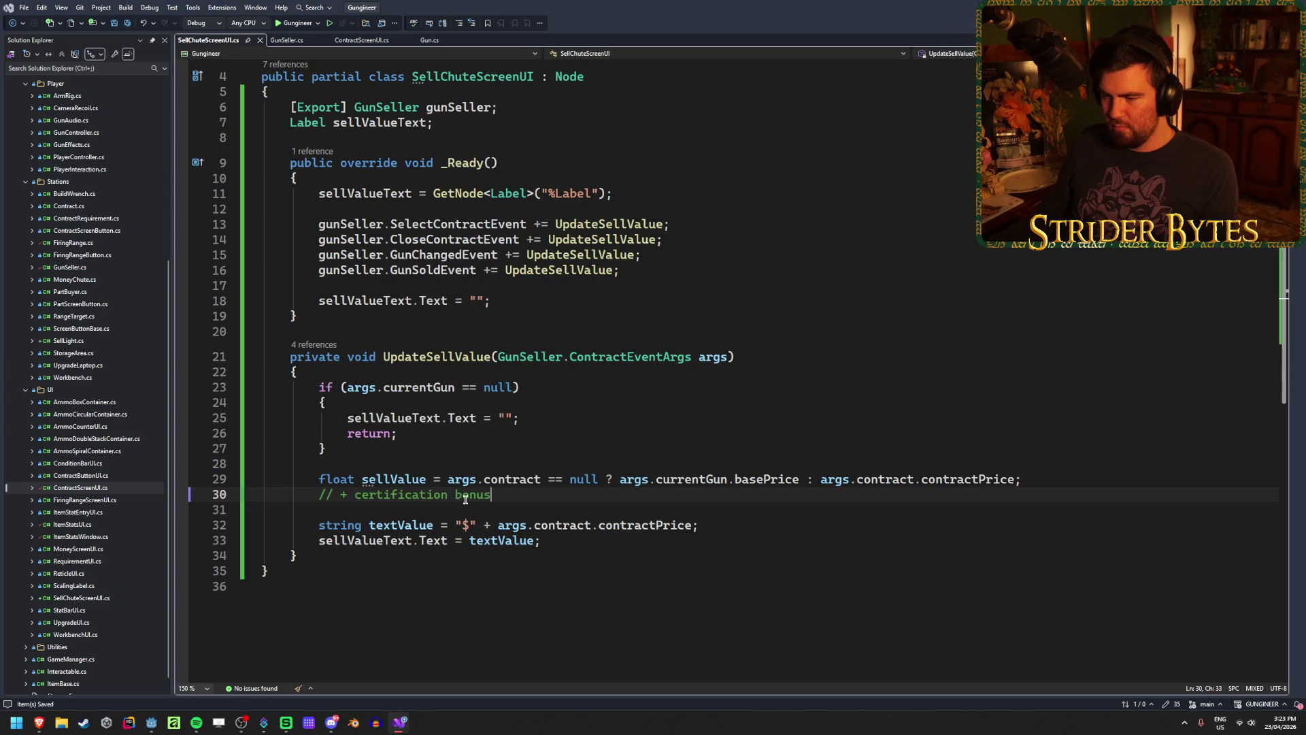
Replace args.contract.contractPrice with sellValue in line 32's textValue expression
click(741, 532)
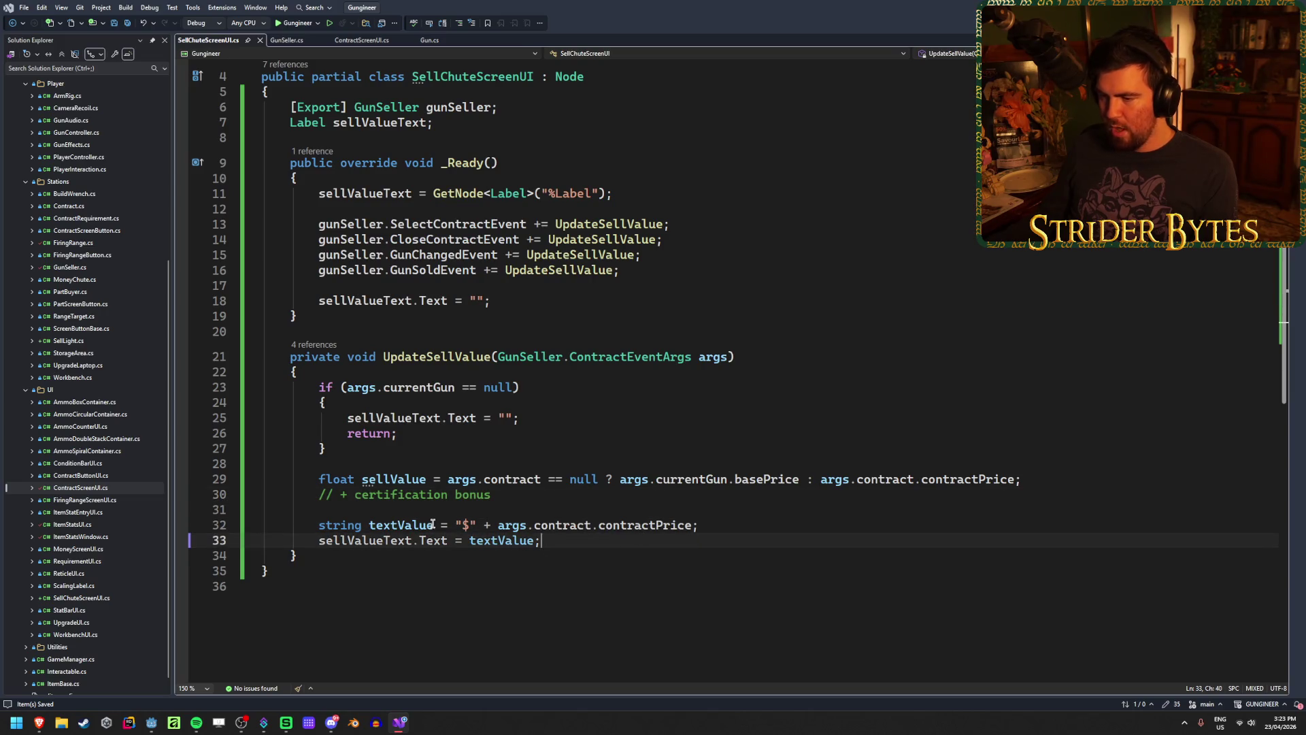
drag(692, 525, 500, 528)
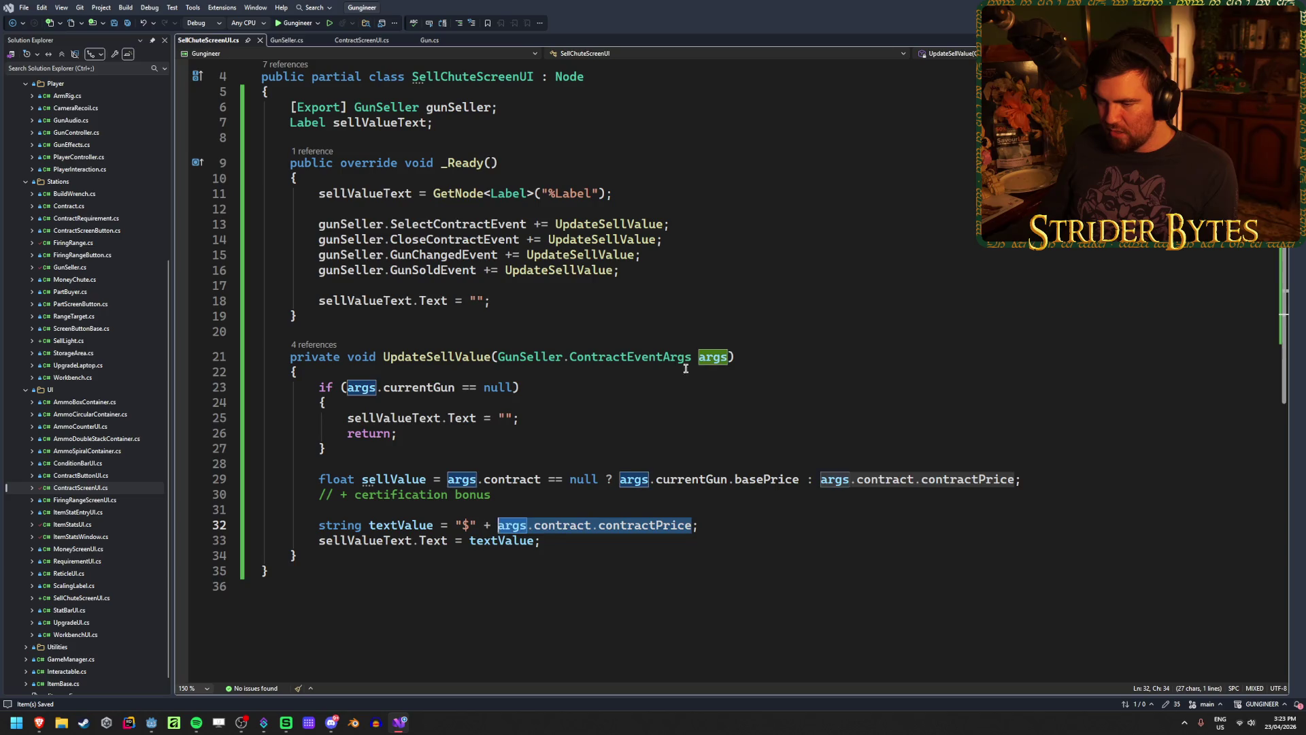
text(sellValue)
click(577, 542)
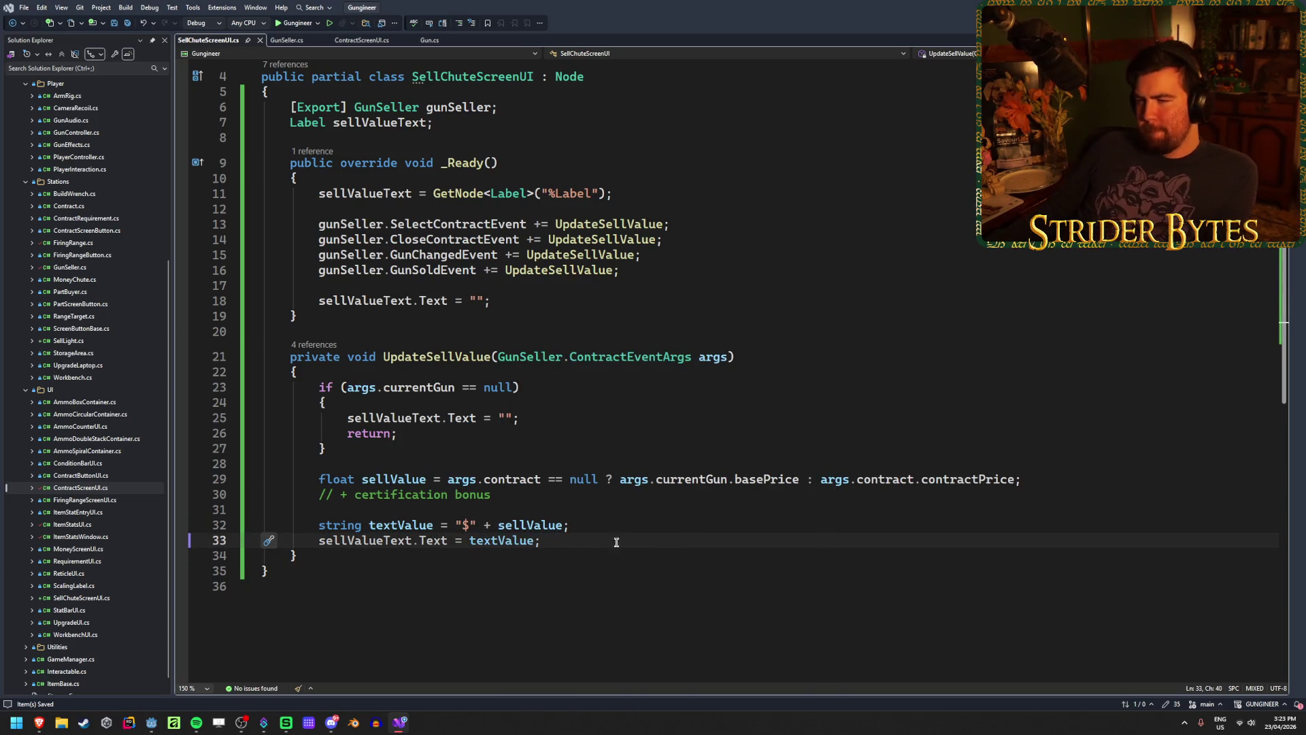
click(286, 40)
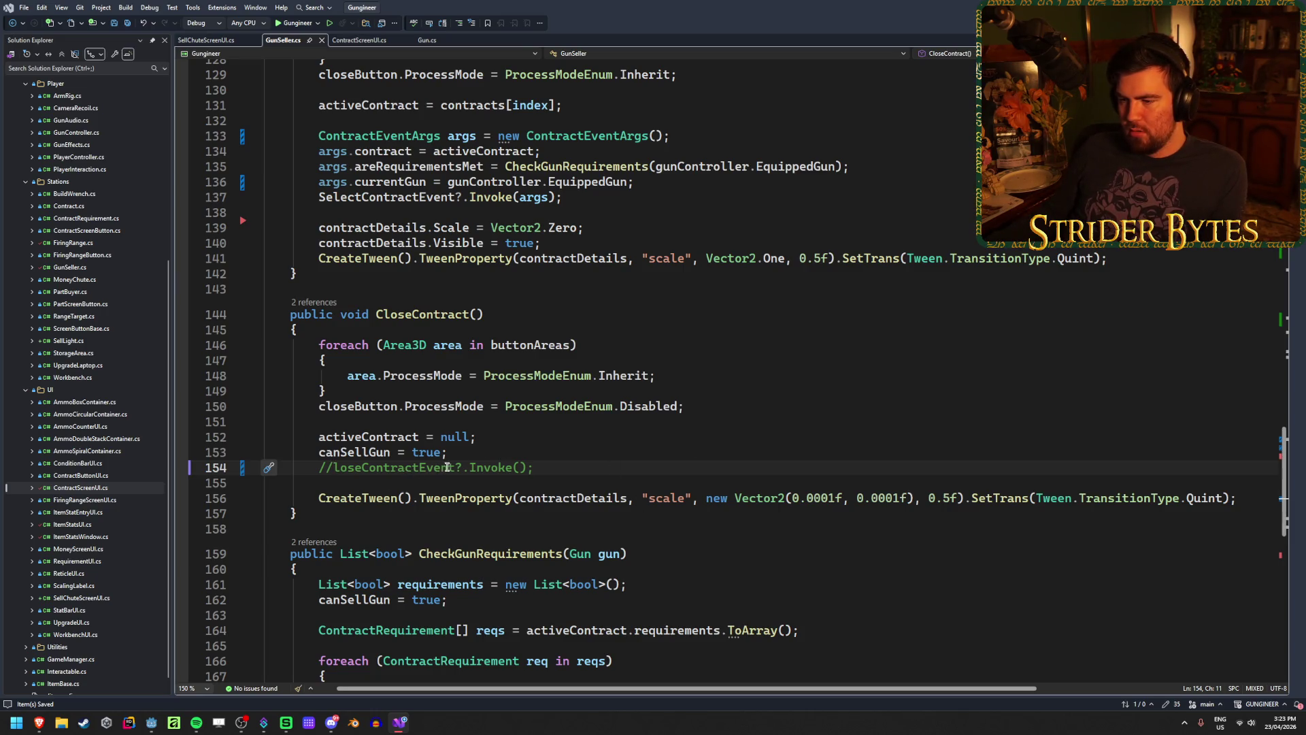
Uncomment the CloseContractEvent invoke line and add blank lines after canSellGun
text(C)
key(BackSpace)
key(BackSpace)
key(Return)
key(Return)
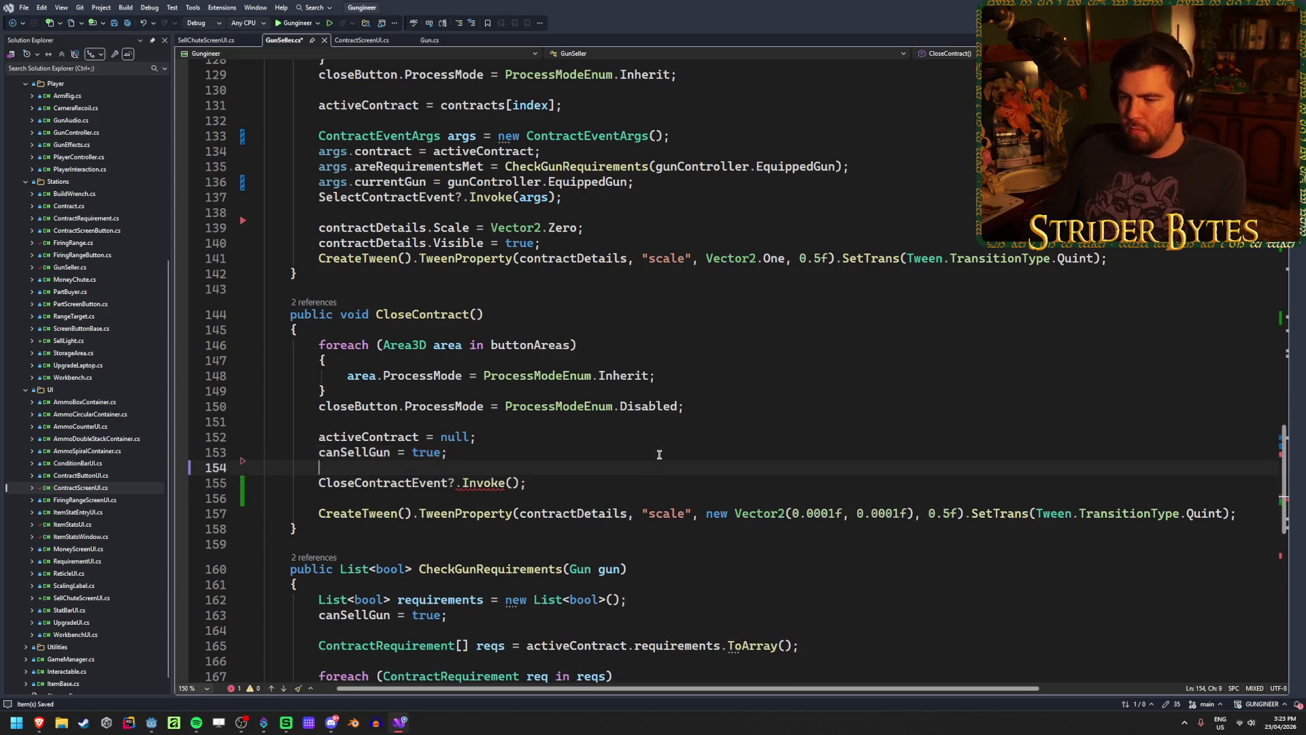
key(Return)
key(Up)
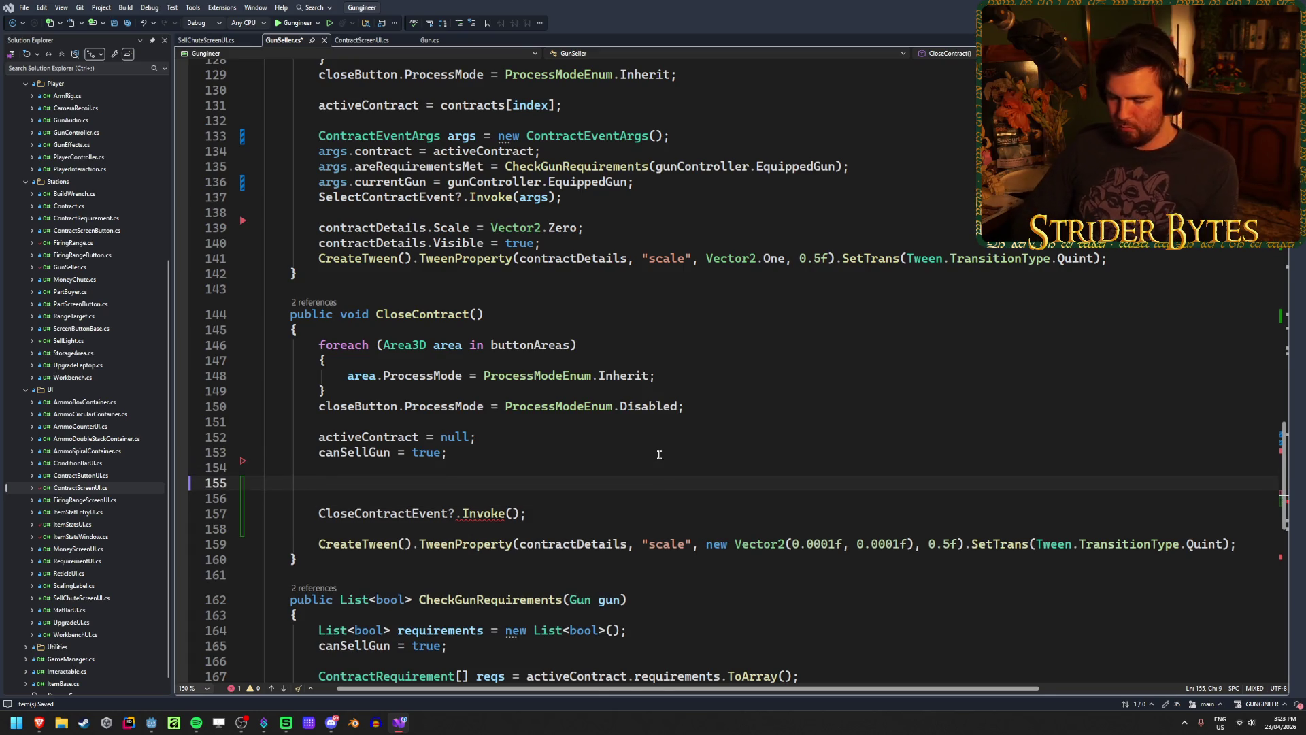
Declare 'ContractEventArgs args = new ContractEventArgs();' in CloseContract and save
text(Contr)
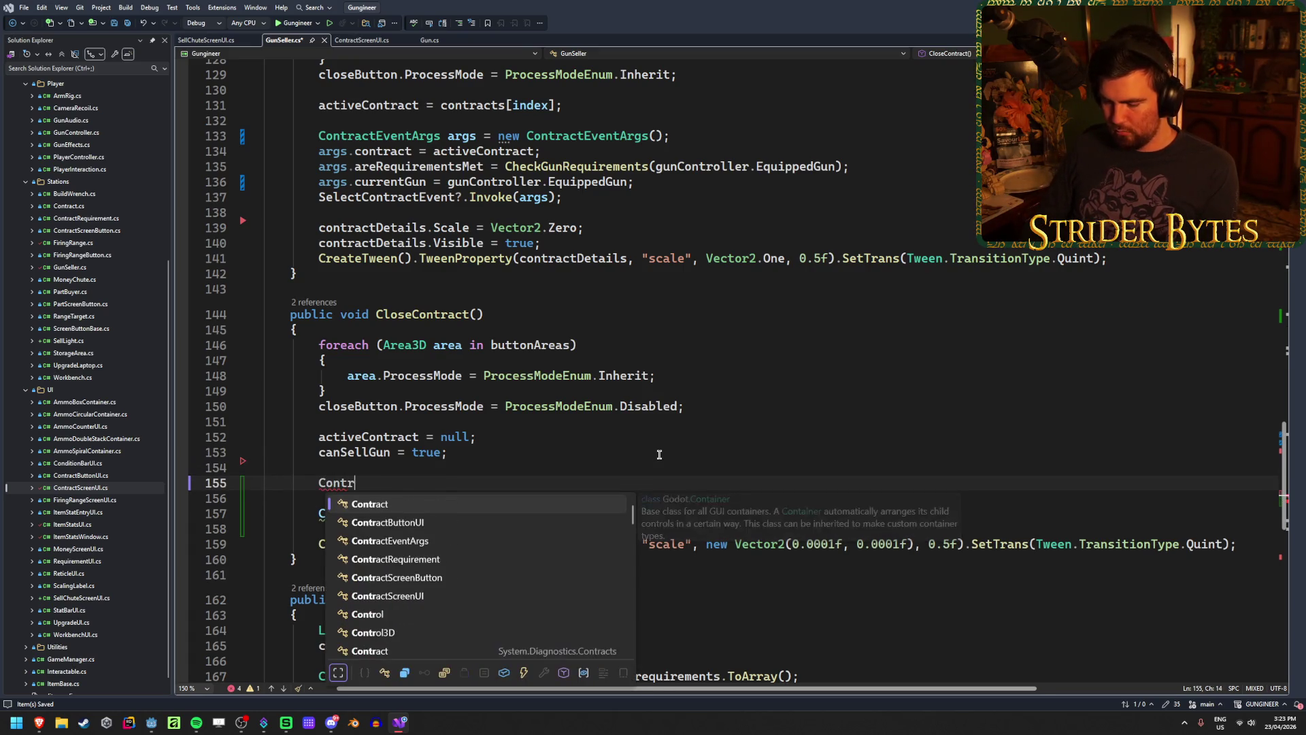
text(act)
key(BackSpace)
key(BackSpace)
key(BackSpace)
key(BackSpace)
key(BackSpace)
key(BackSpace)
text(args)
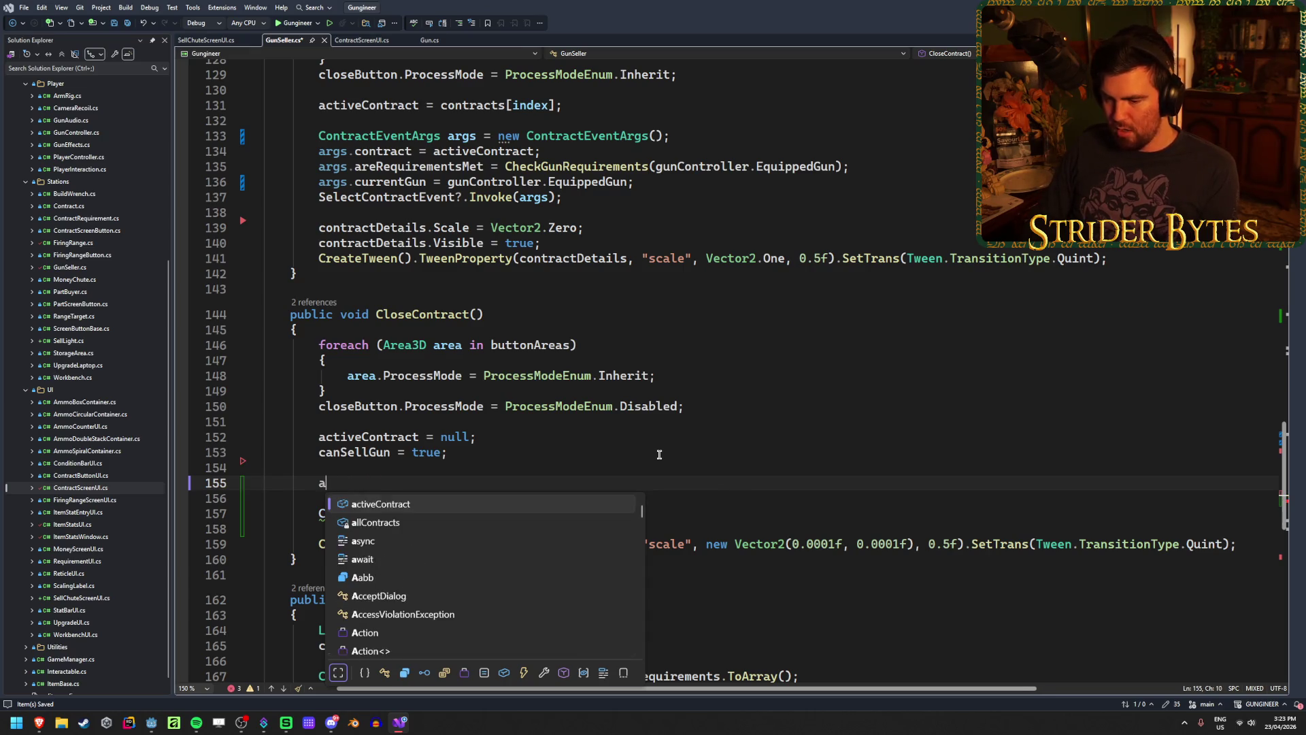
key(Down)
key(Down)
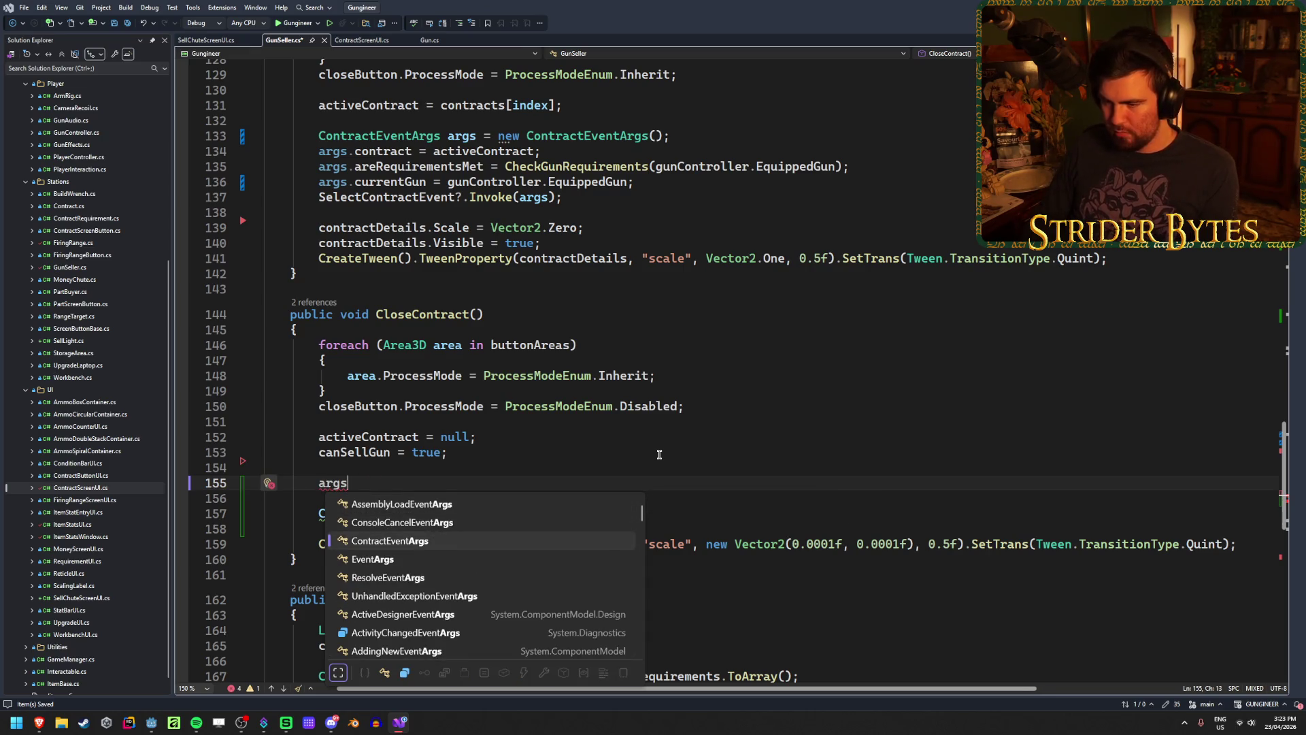
key(Tab)
text(arg)
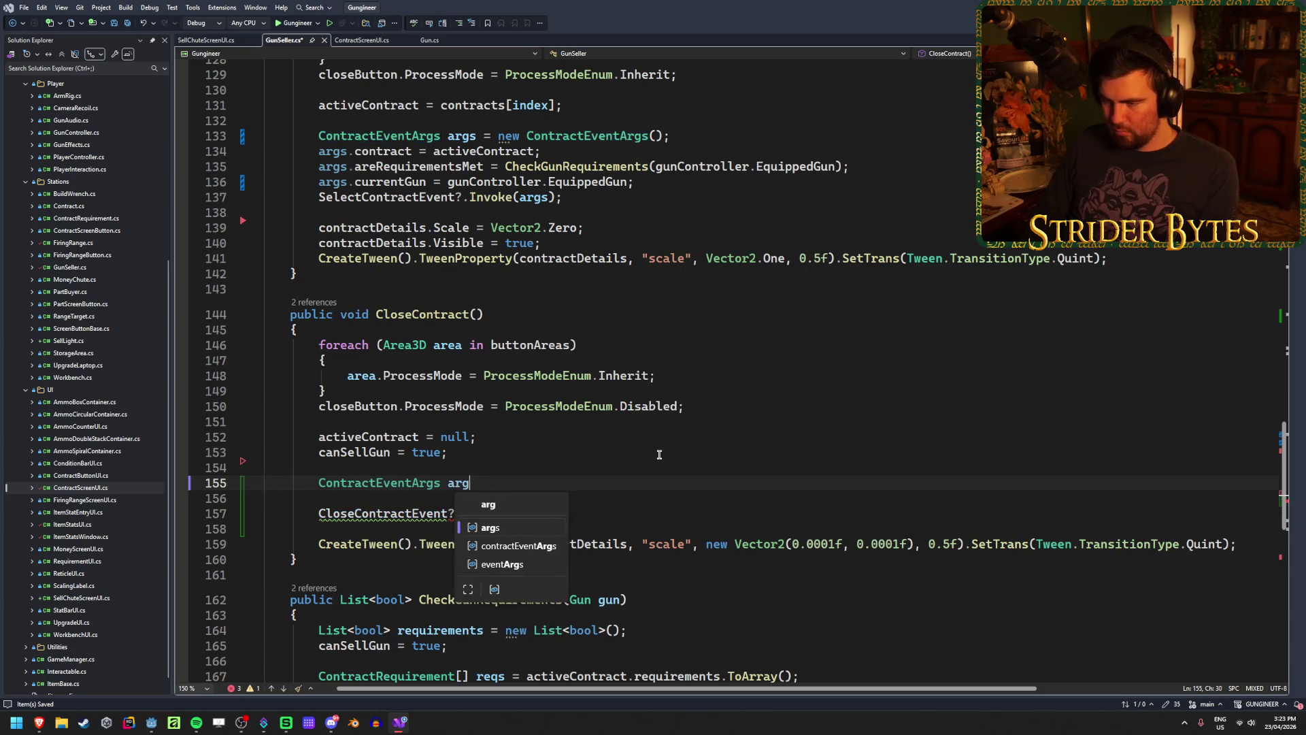
text(s = new contre)
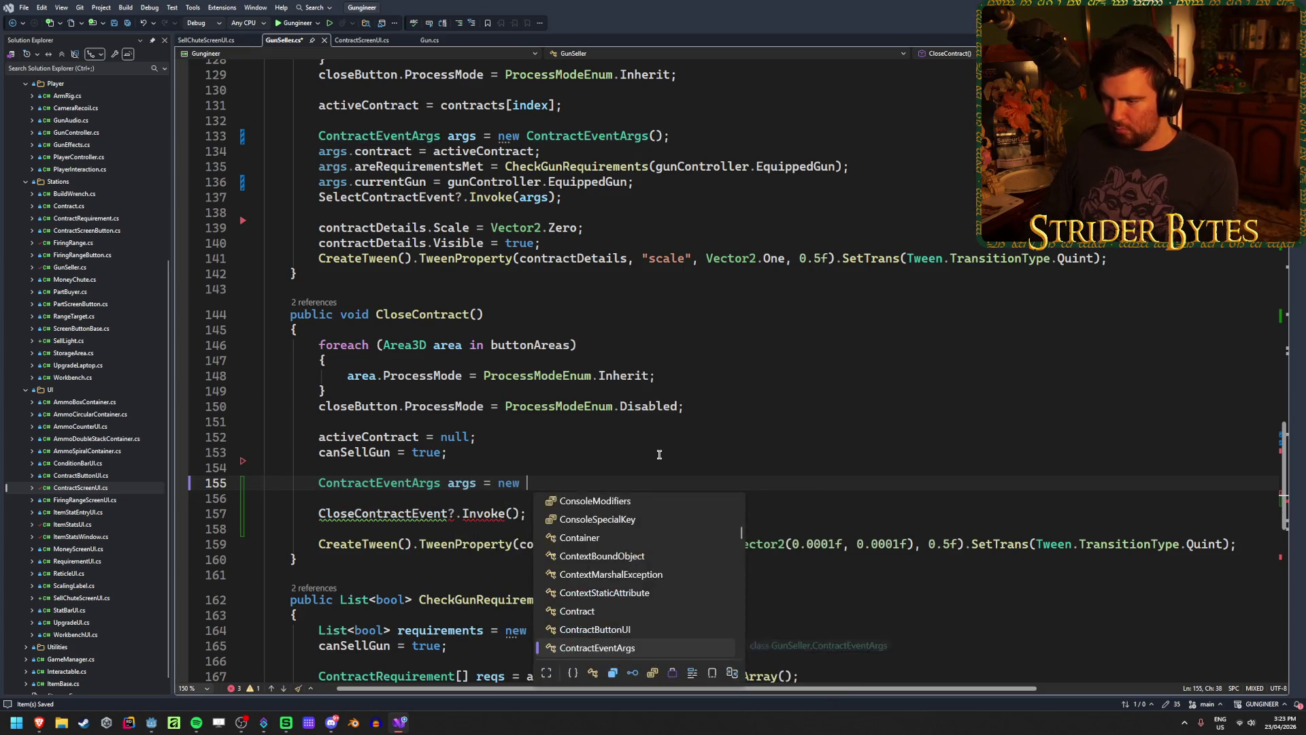
key(Down)
key(Tab)
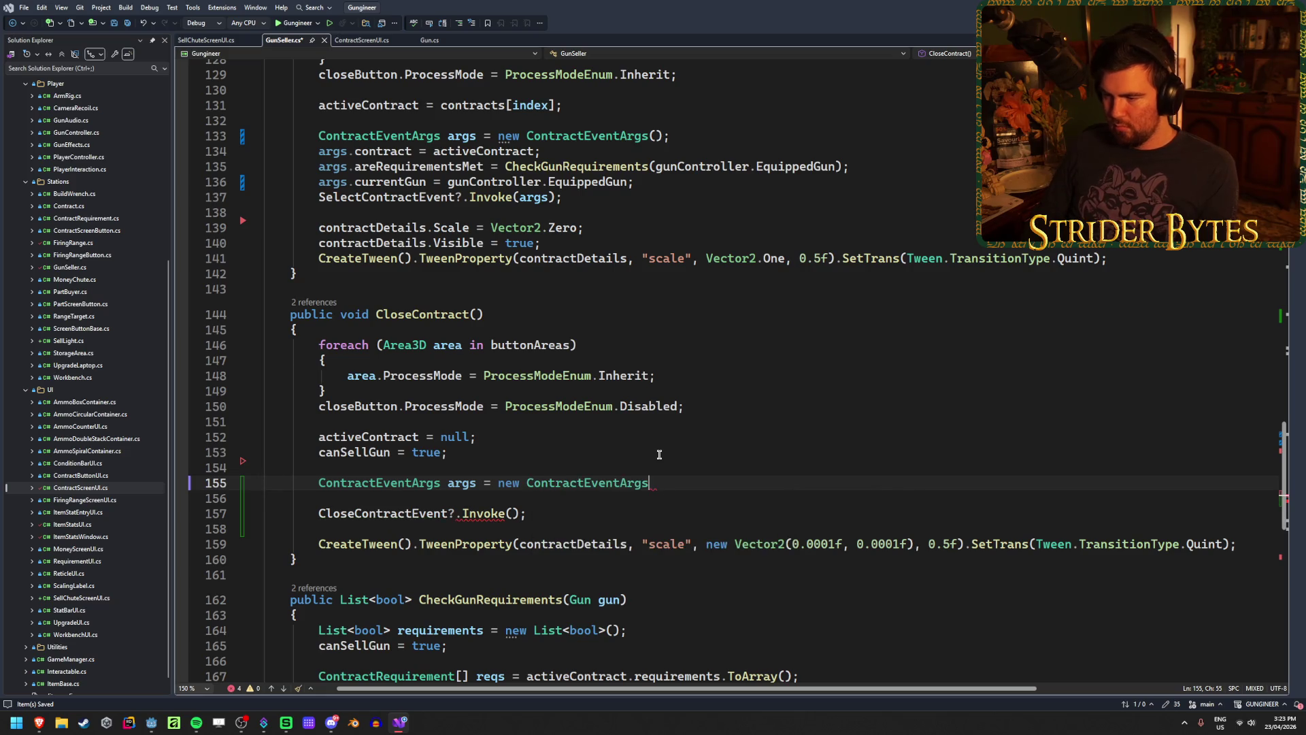
text(;)
key(ctrl+s)
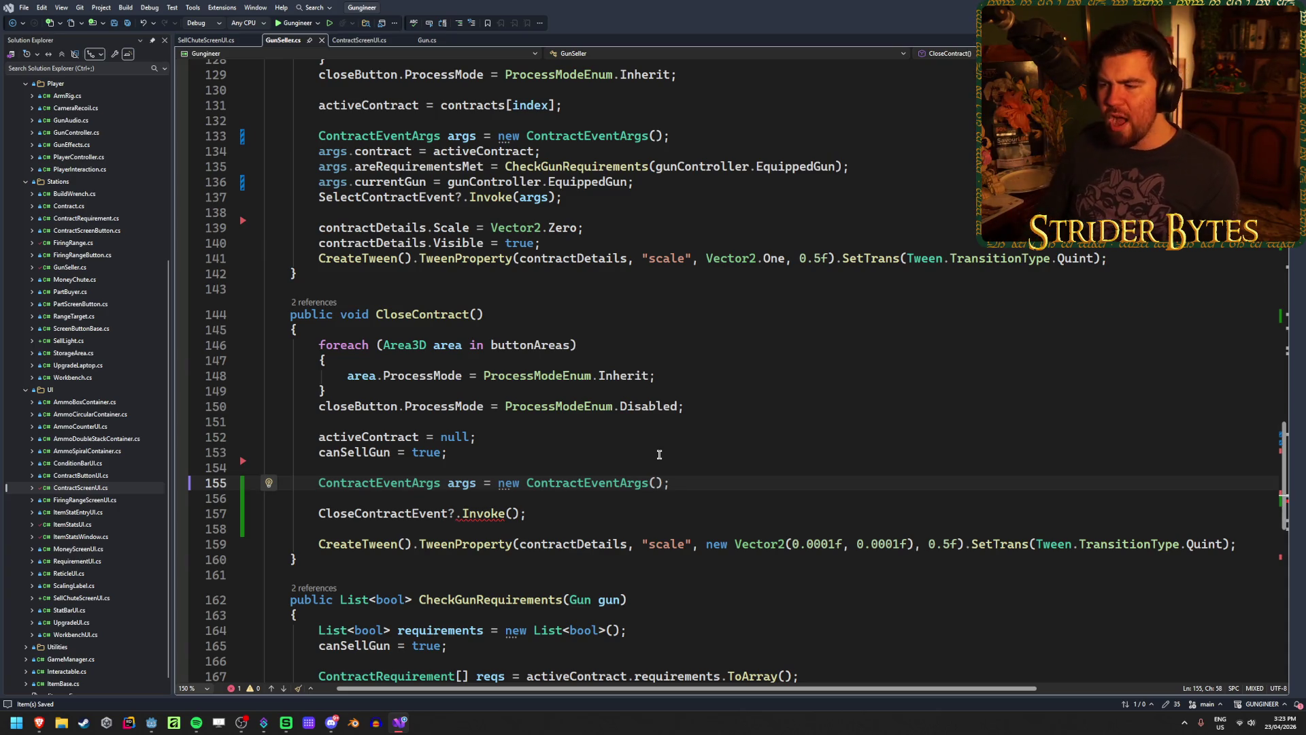
Set args.currentGun to gunController.EquippedGun
key(Return)
text(args)
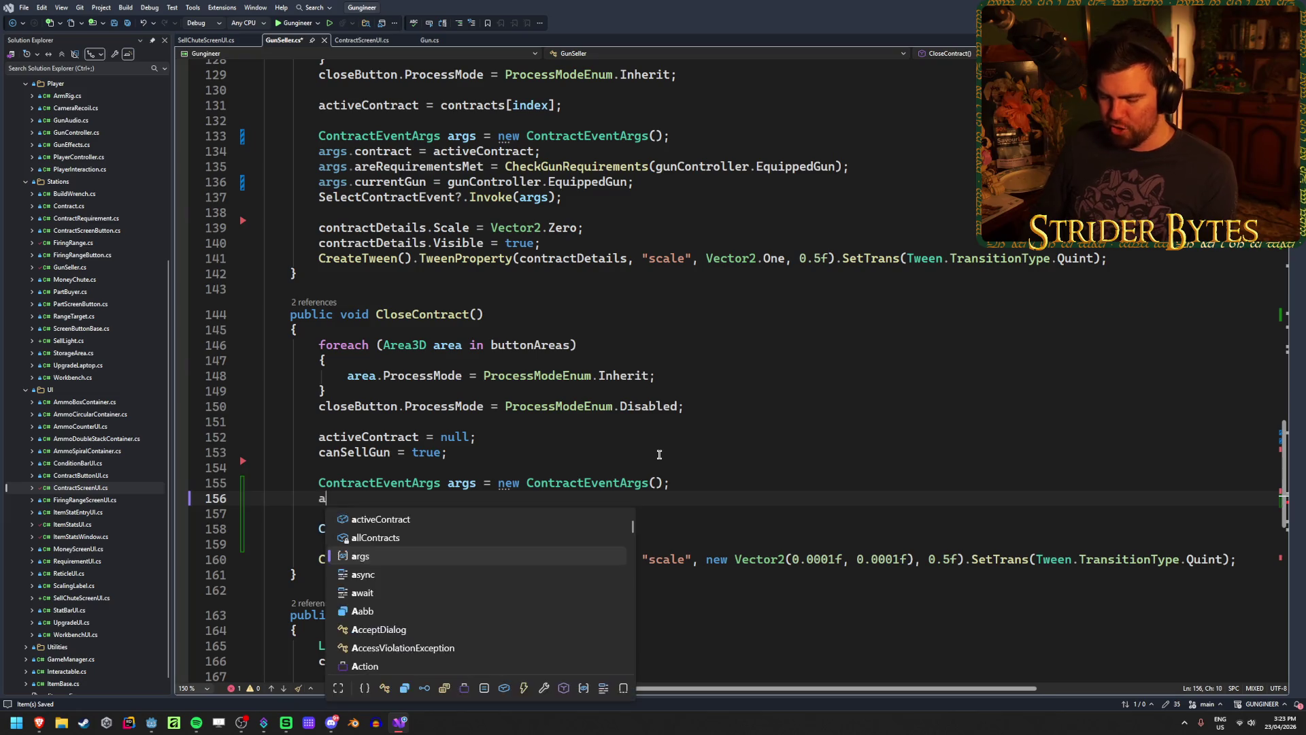
key(Escape)
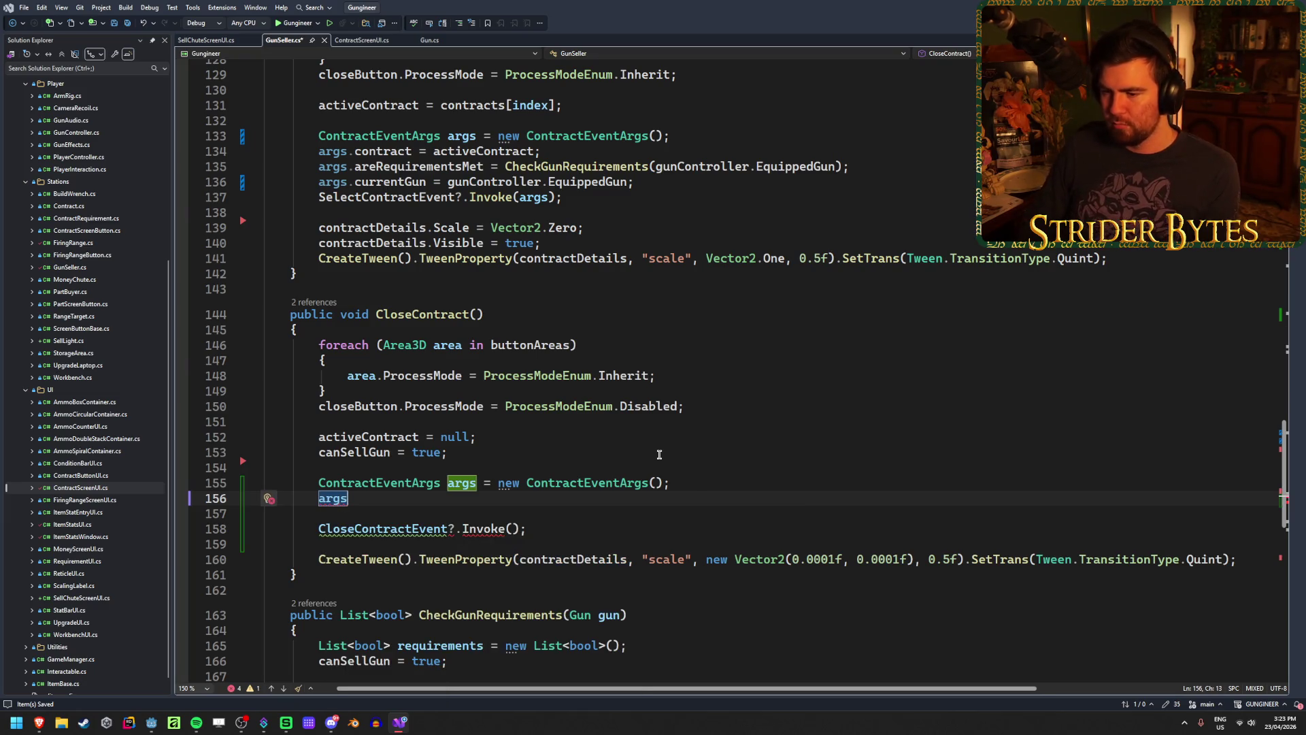
text(.curr)
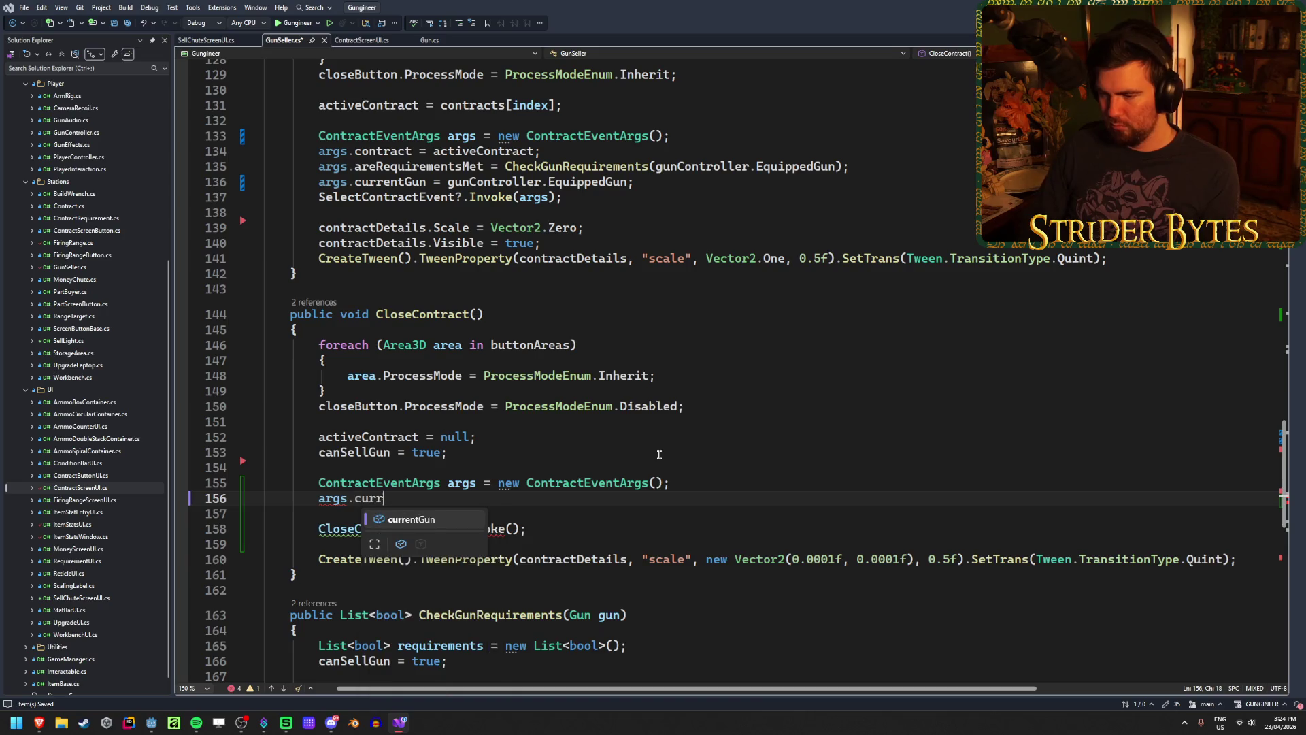
key(space)
text(entGun = )
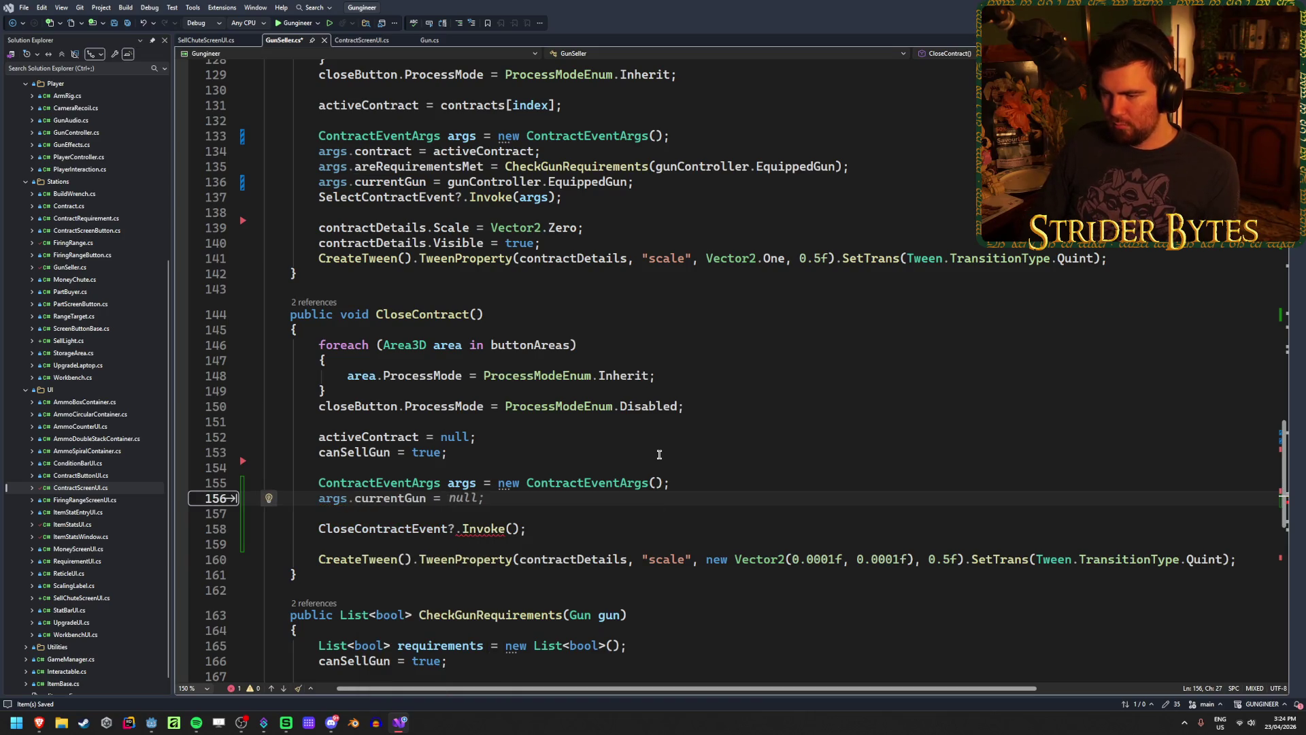
text(gunController.equi)
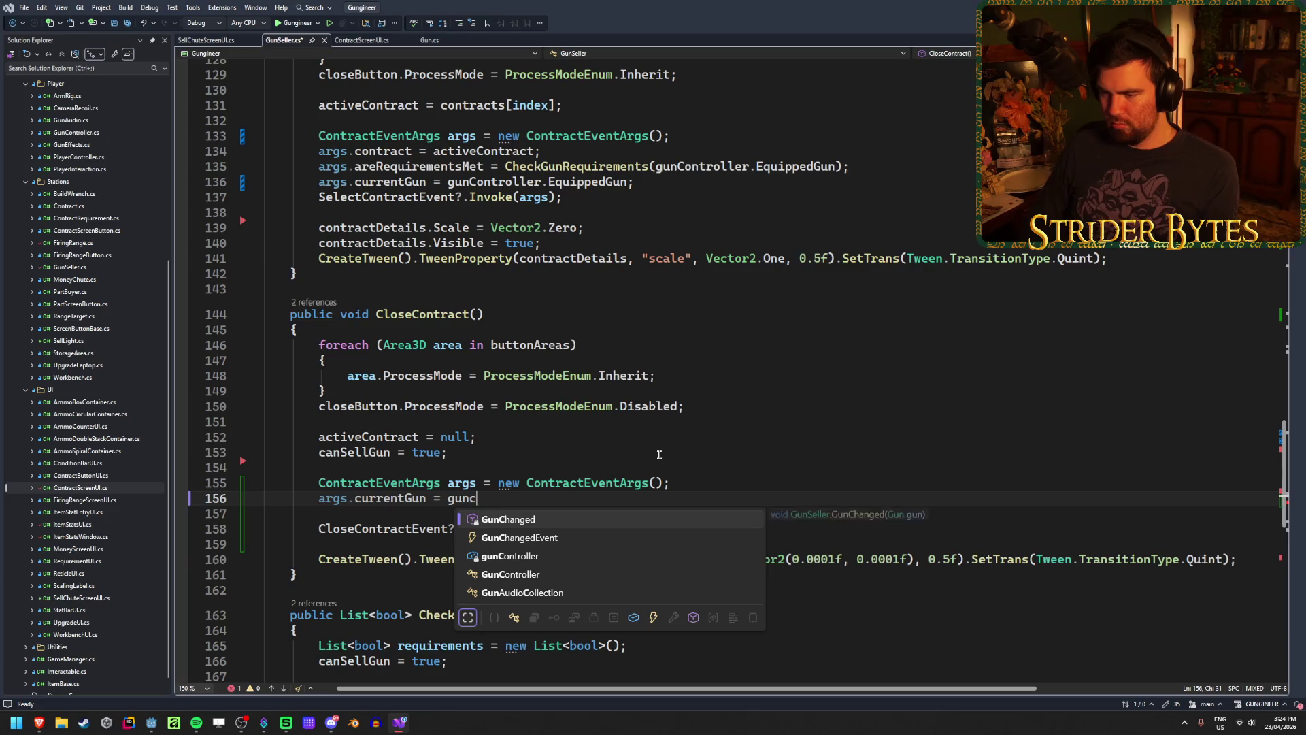
key(Tab)
text(.equi)
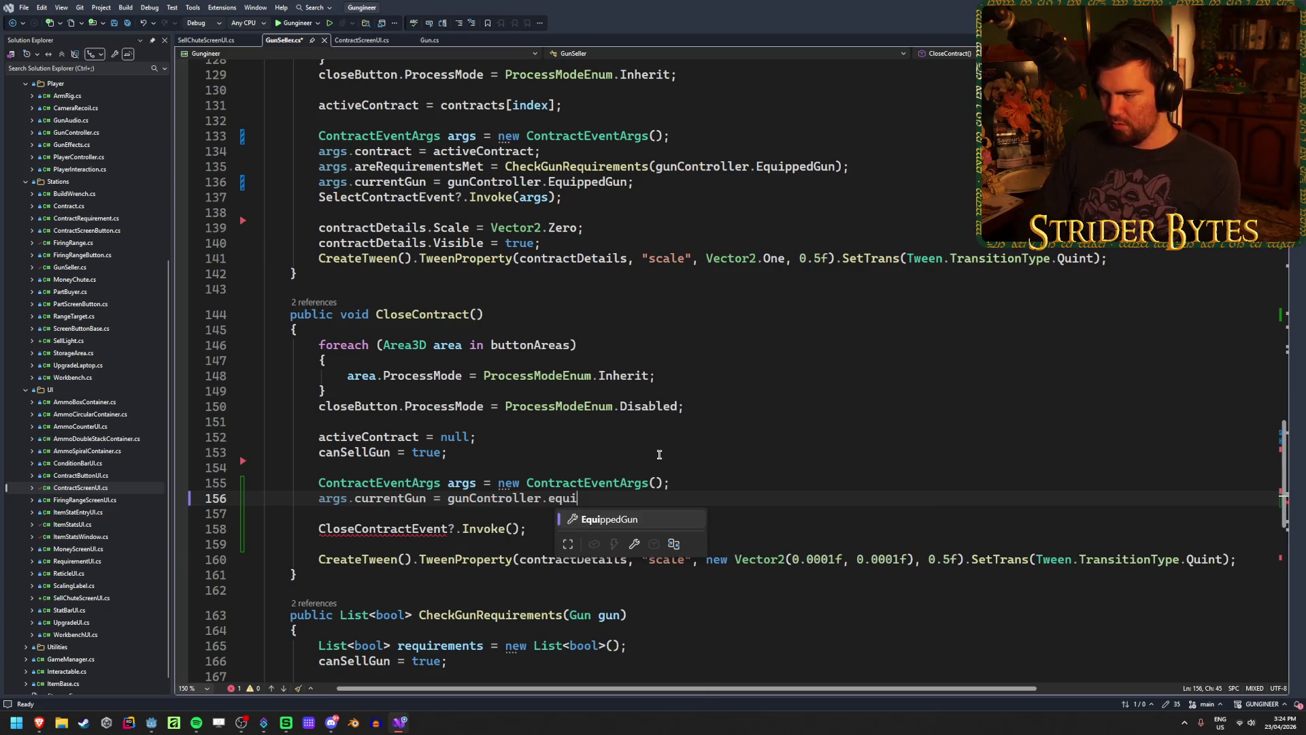
key(Tab)
text(;)
Add 'args.contract = null;', clear the unfinished extra line, and save
key(Return)
text(a)
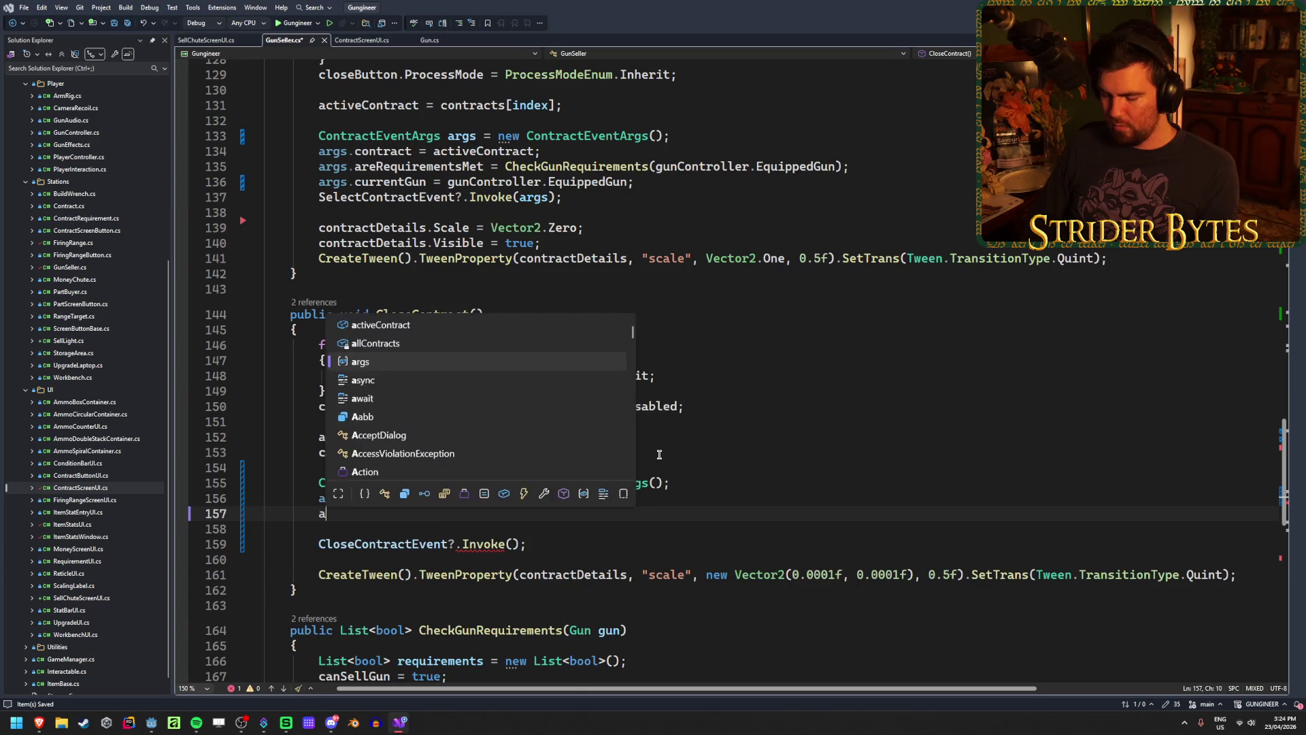
text(rgs.contract )
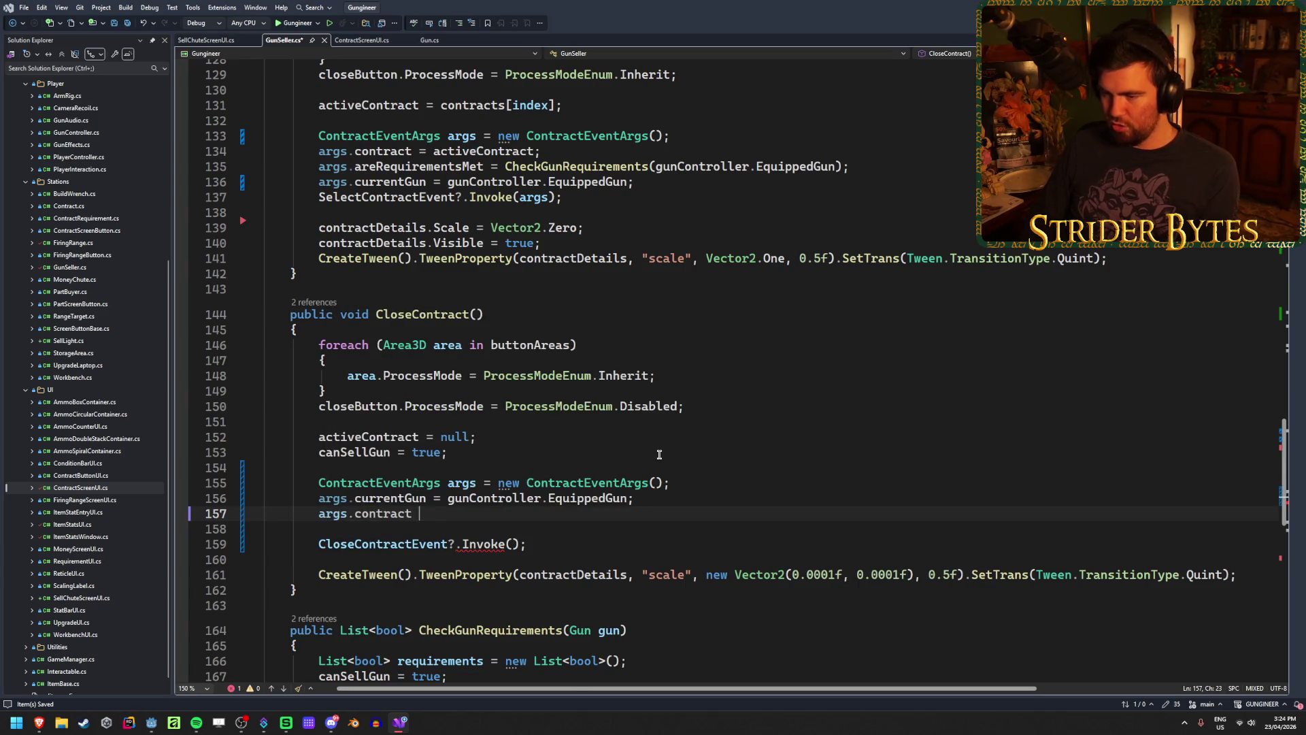
text(= null;)
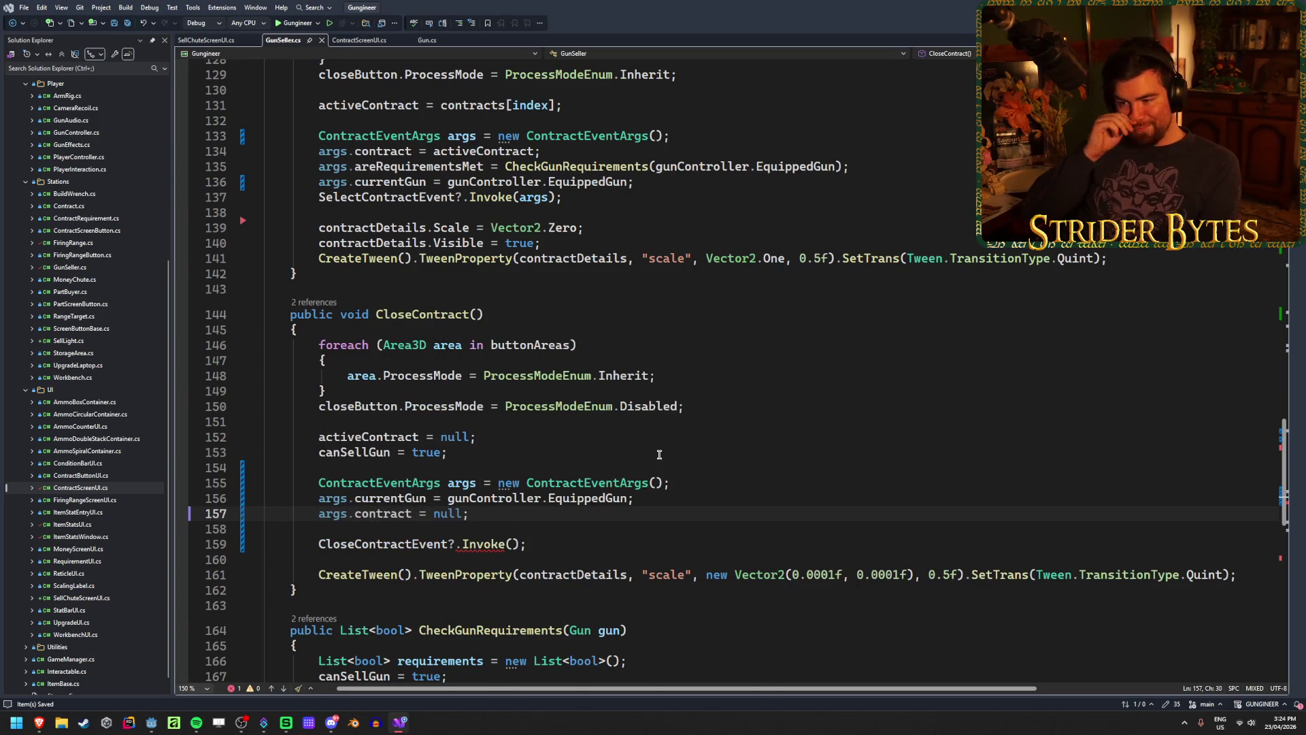
key(Return)
text(args.)
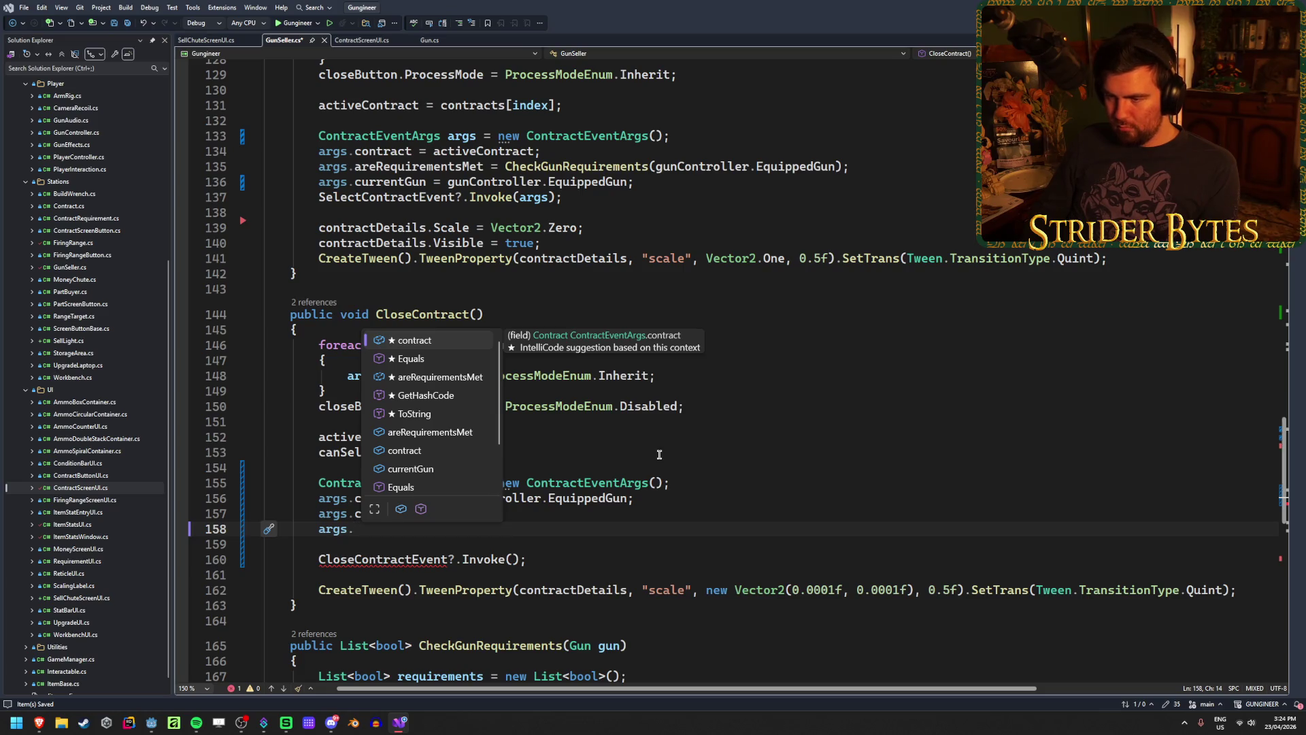
key(Down)
key(Down)
key(BackSpace)
key(BackSpace)
key(BackSpace)
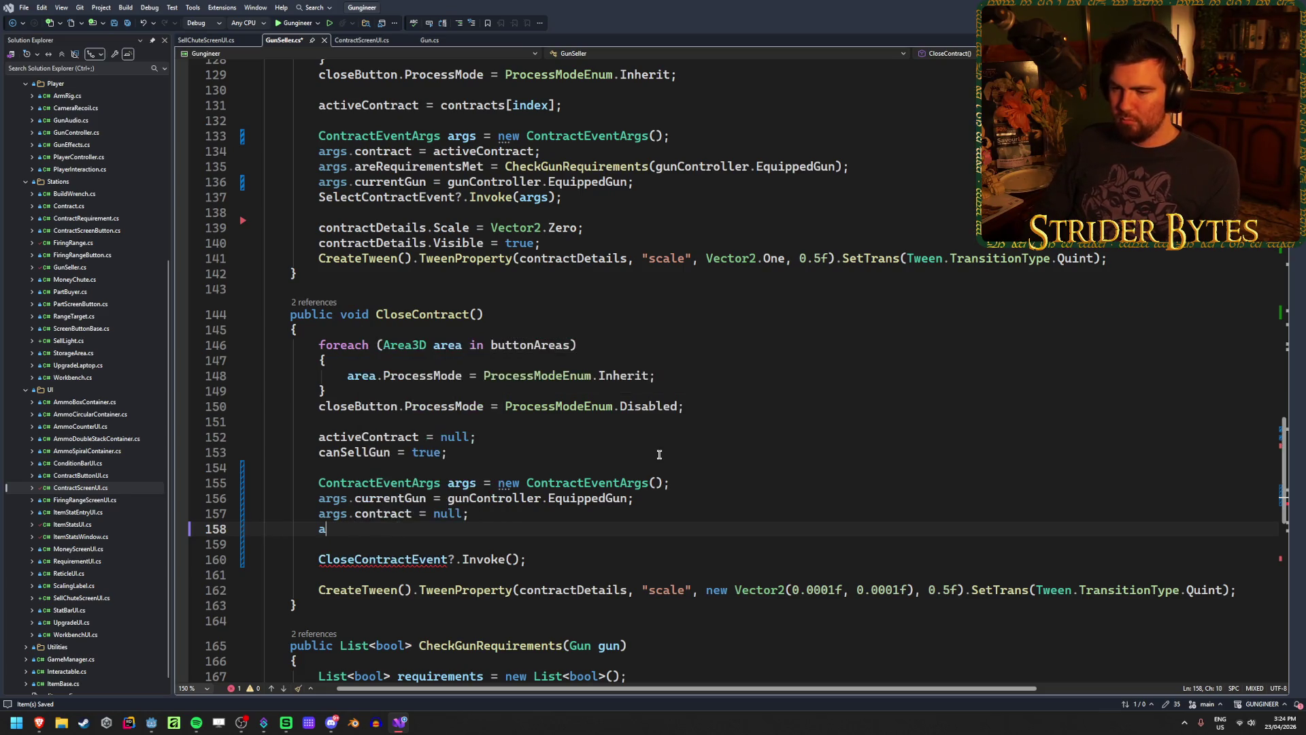
key(BackSpace)
key(ctrl+s)
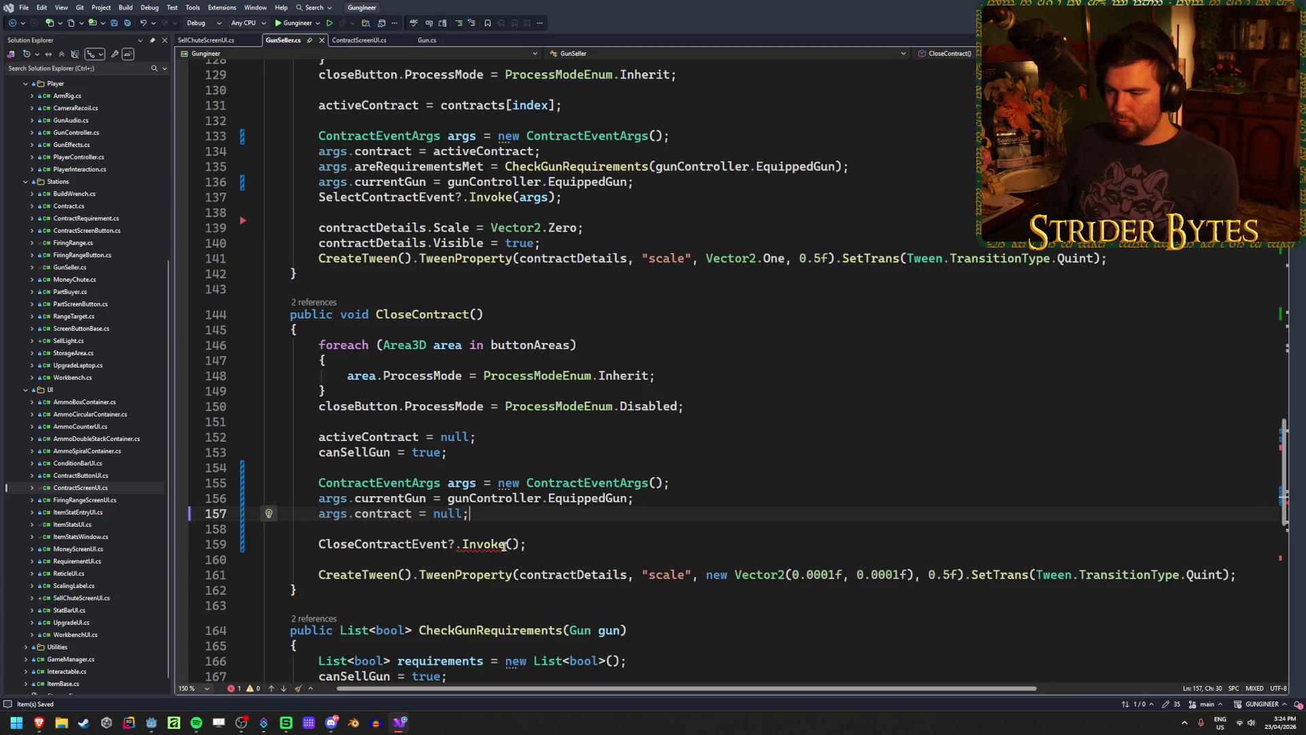
Add 'args.areRequirementsMet = null;' below the contract line
click(504, 545)
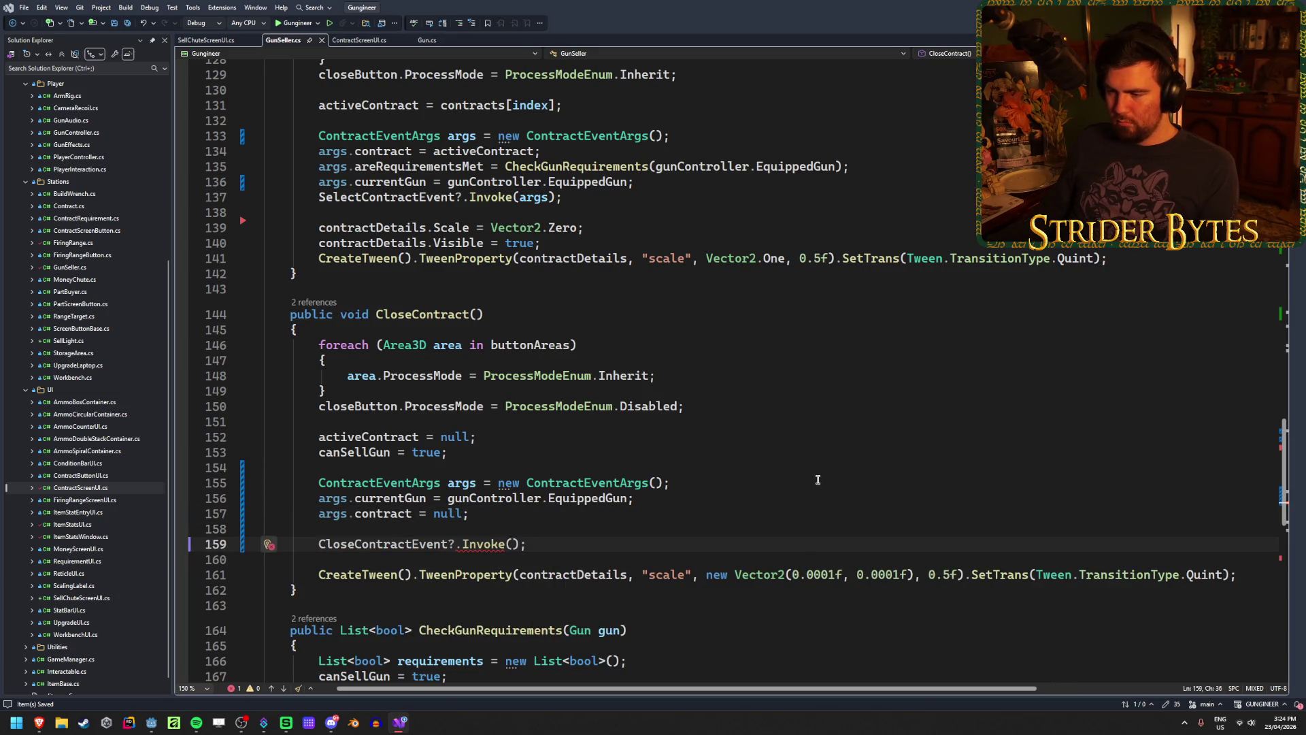
click(505, 517)
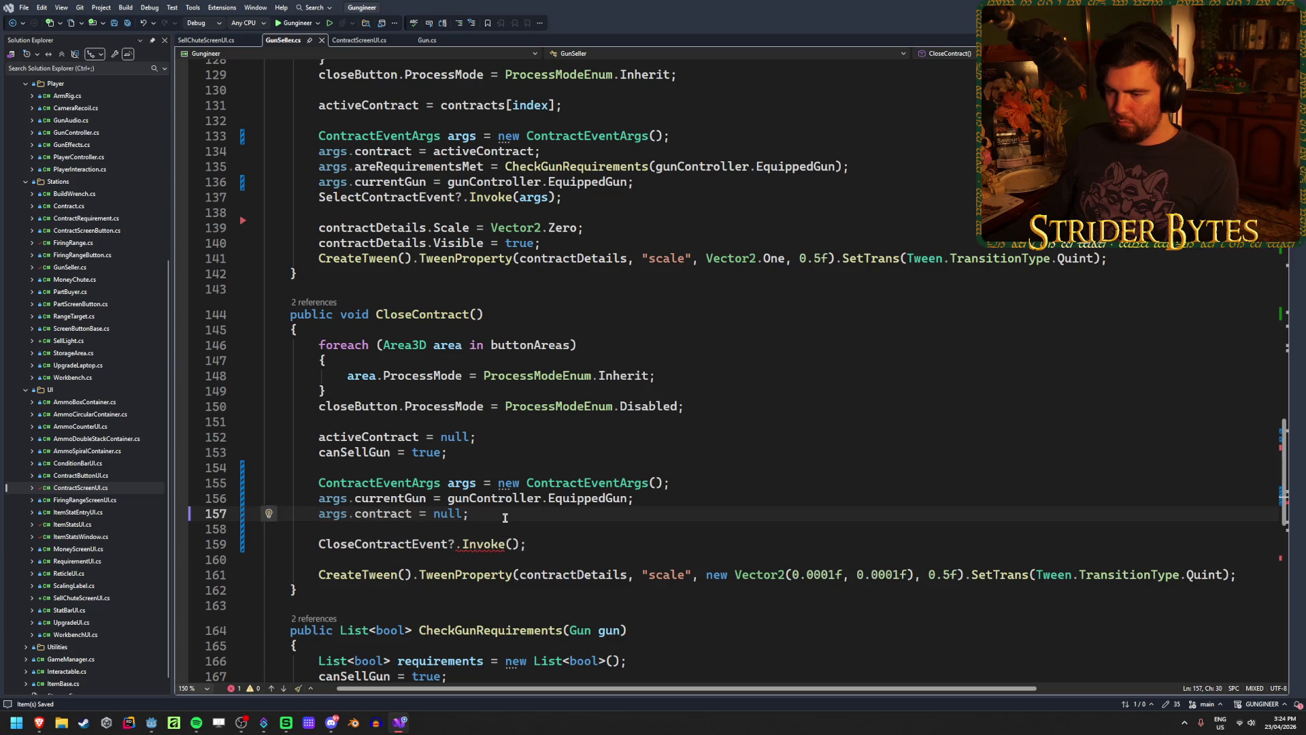
key(Return)
text(args.a)
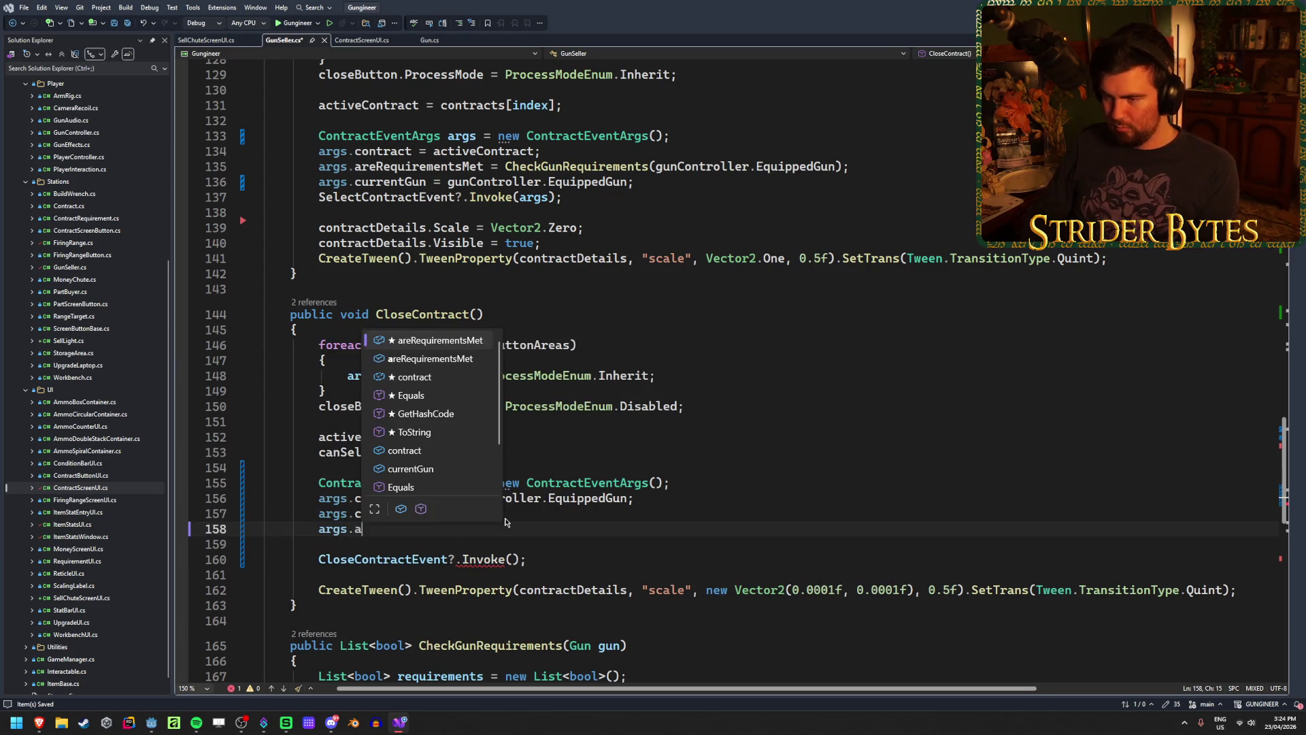
key(Tab)
text(= )
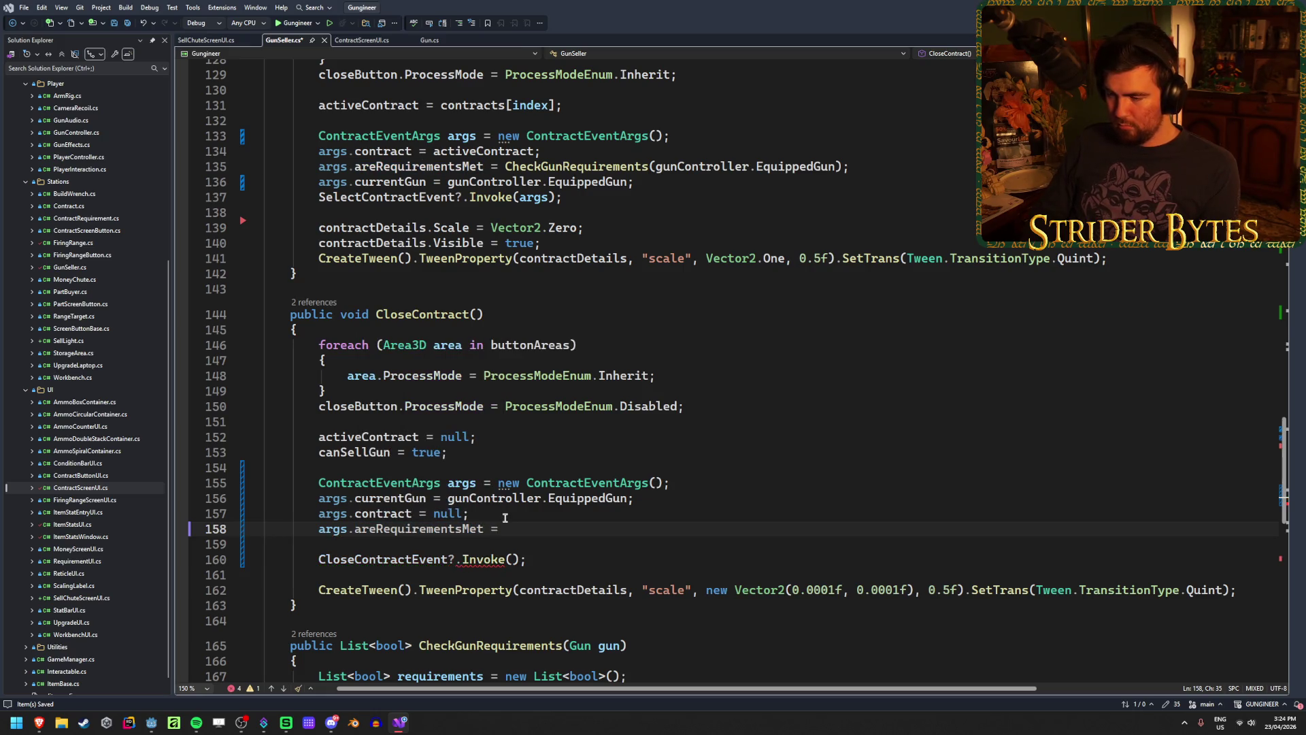
text(null;)
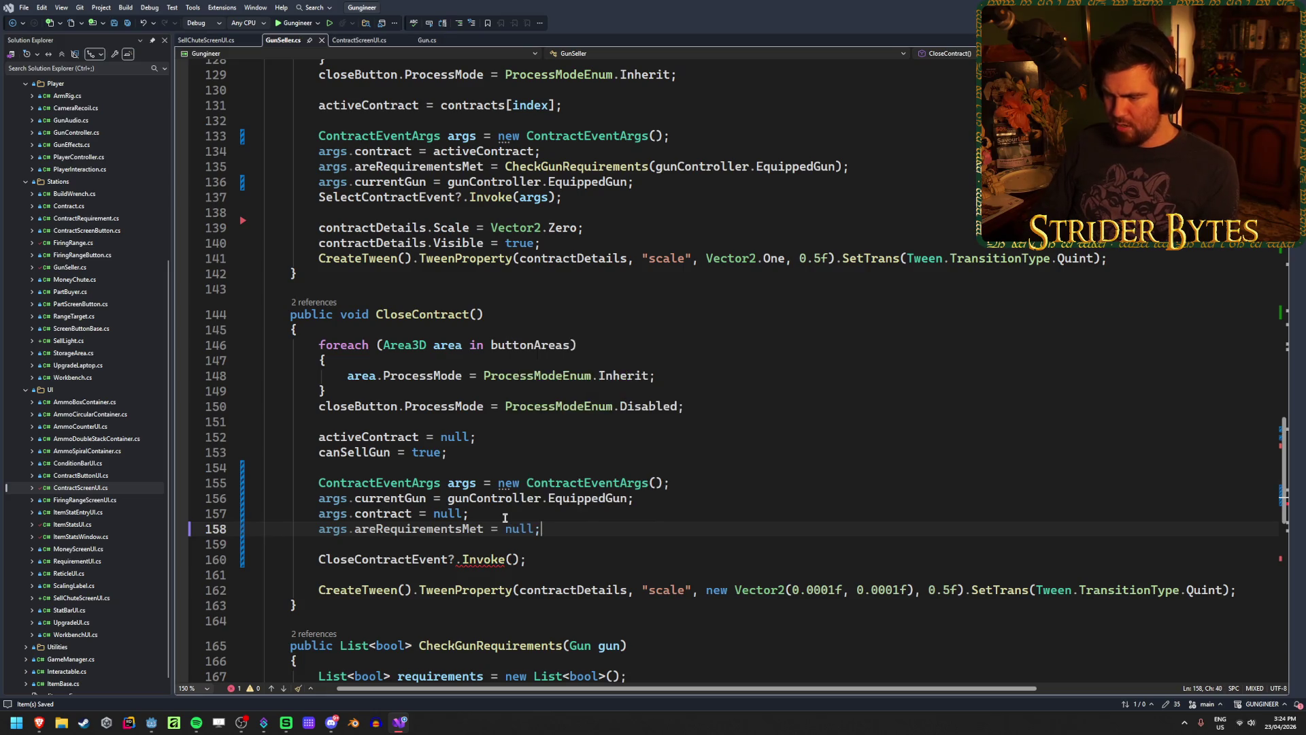
Change the event call to CloseContractEvent.Invoke(args)
click(518, 559)
text(args)
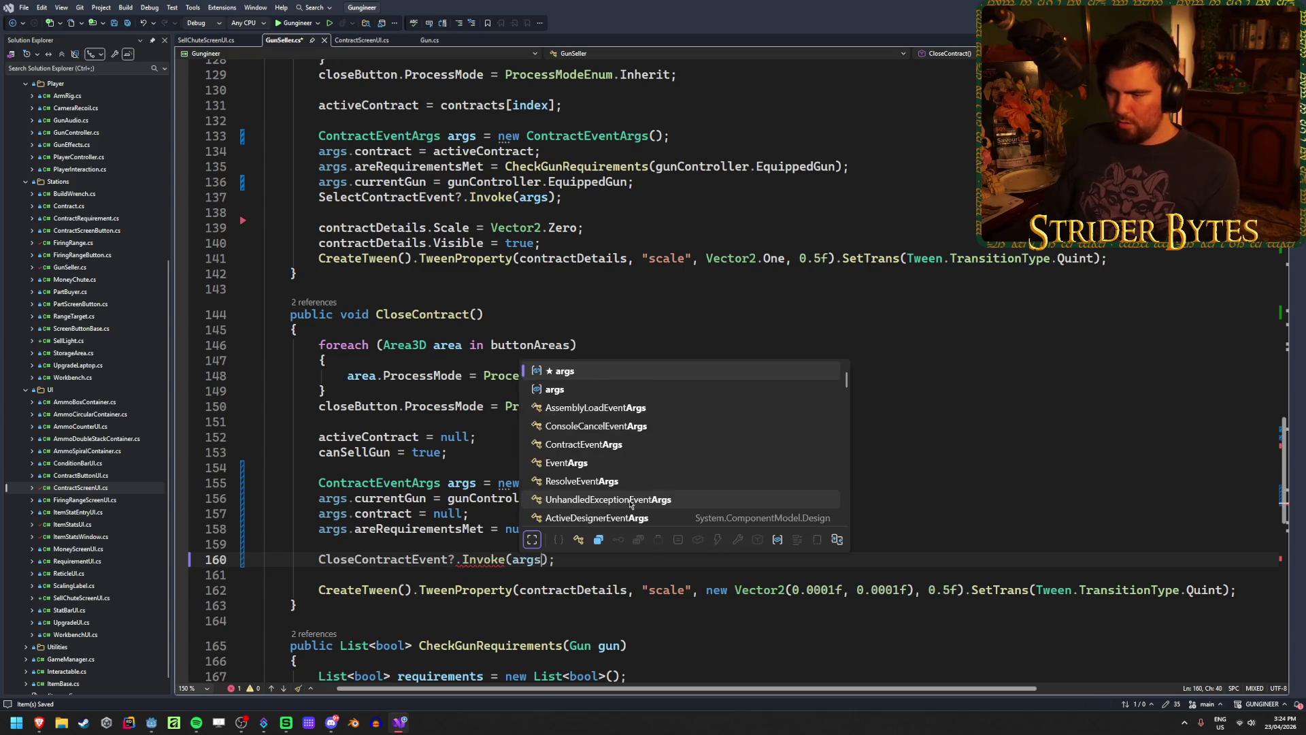
click(596, 559)
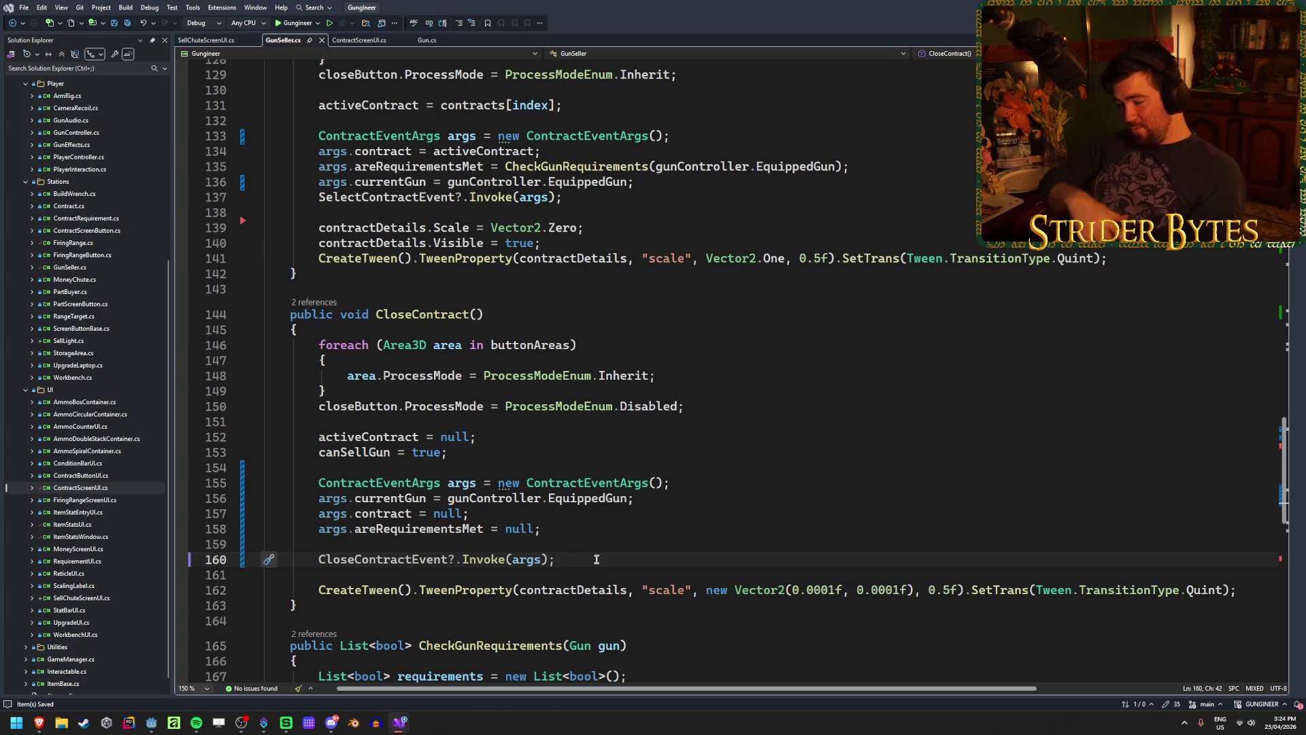
scroll(598, 549, down, 1)
scroll(599, 550, down, 5)
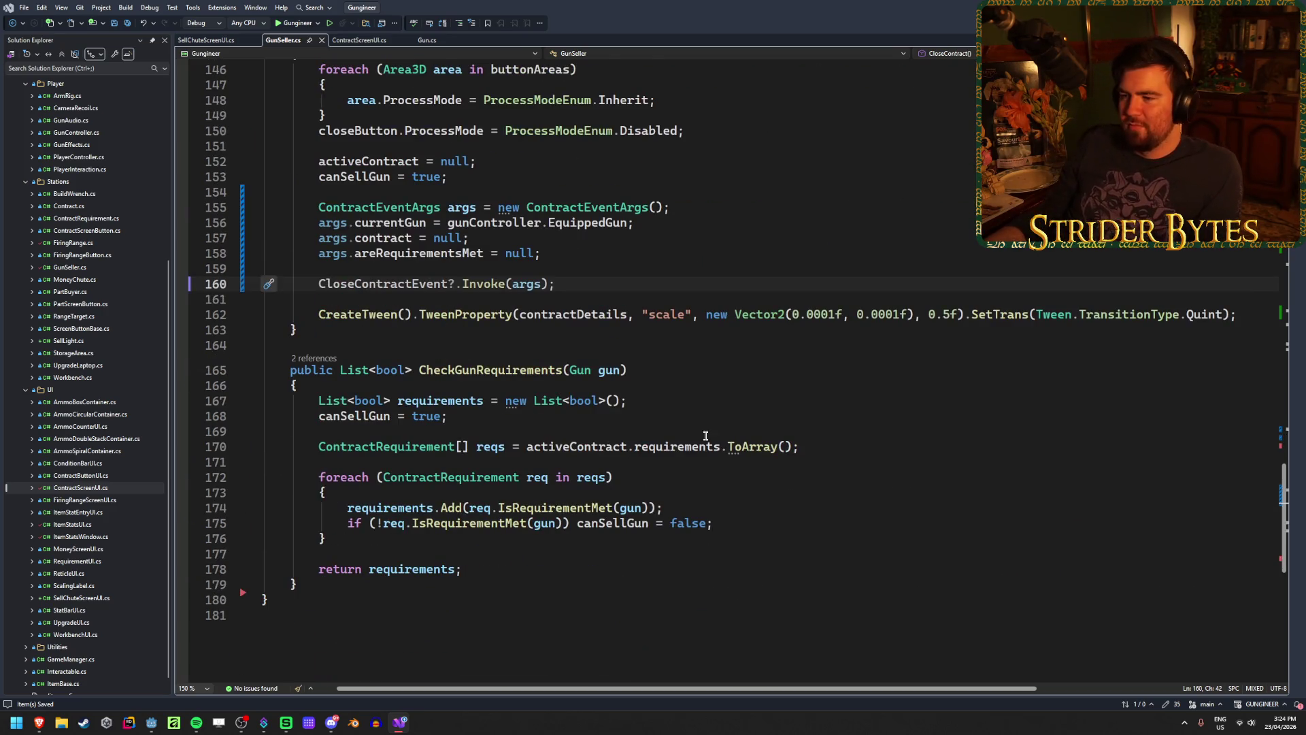
click(659, 398)
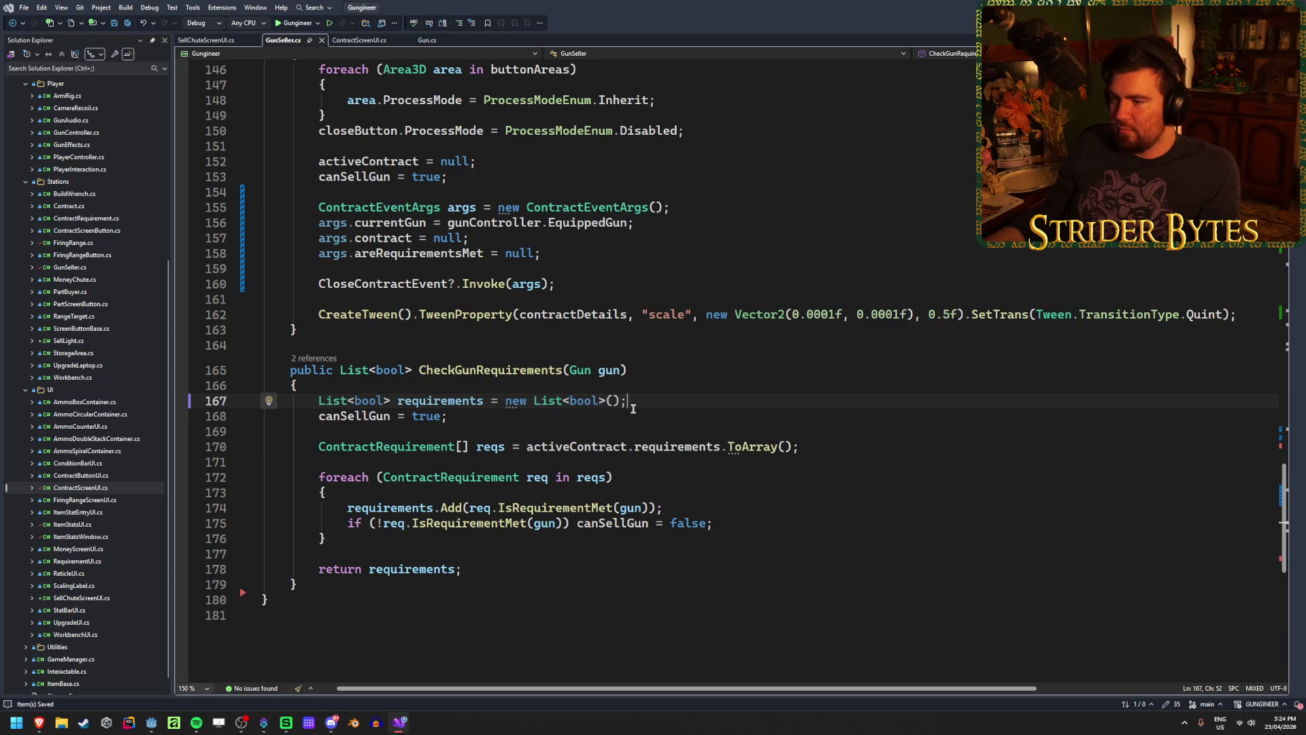
key(alt+Tab)
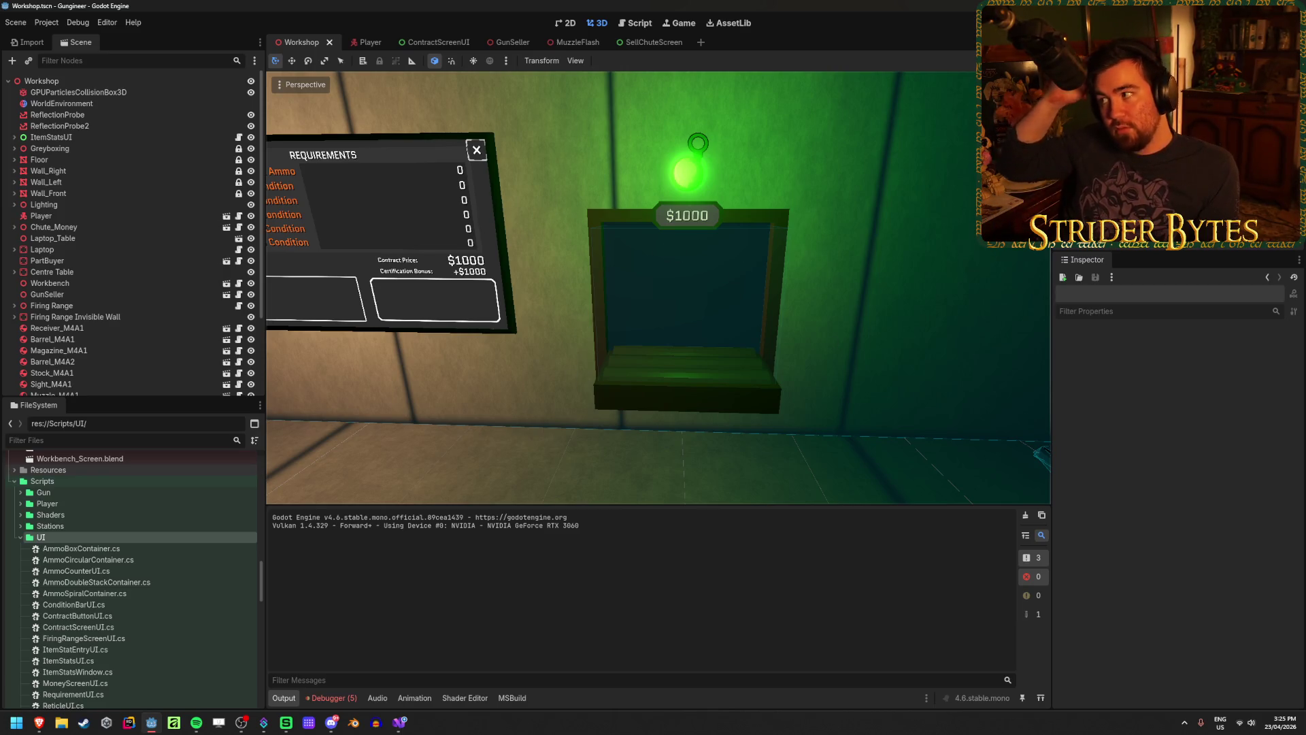
Build and run the game, walk to the workbench, and select the Gas Snake contract
key(F5)
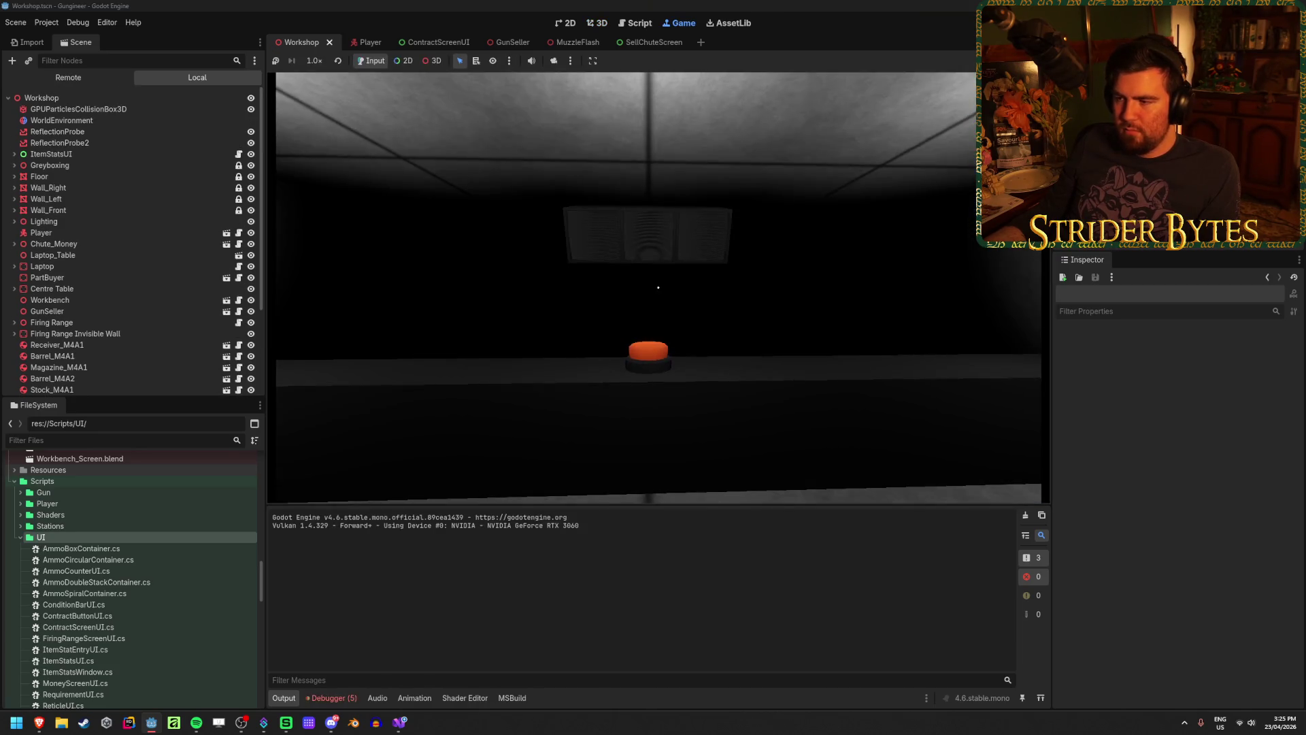
key(w)
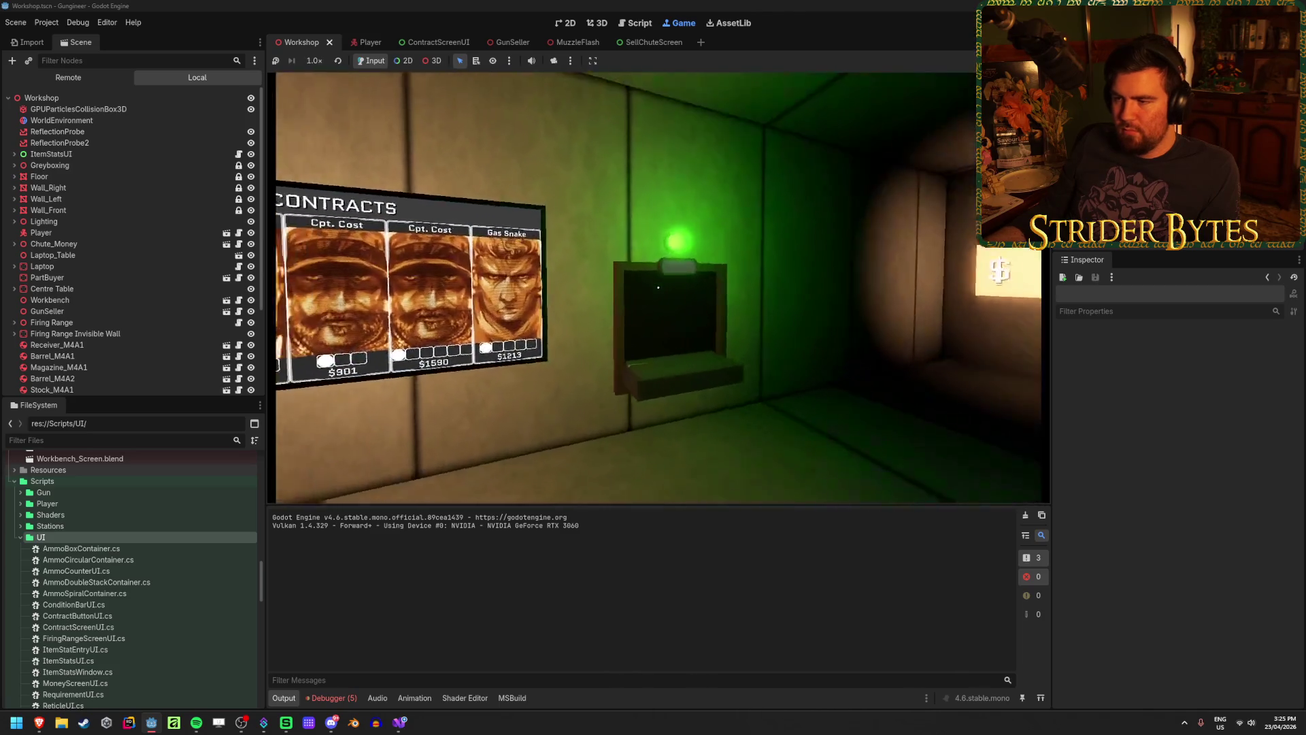
click(657, 287)
mouse_move(658, 287)
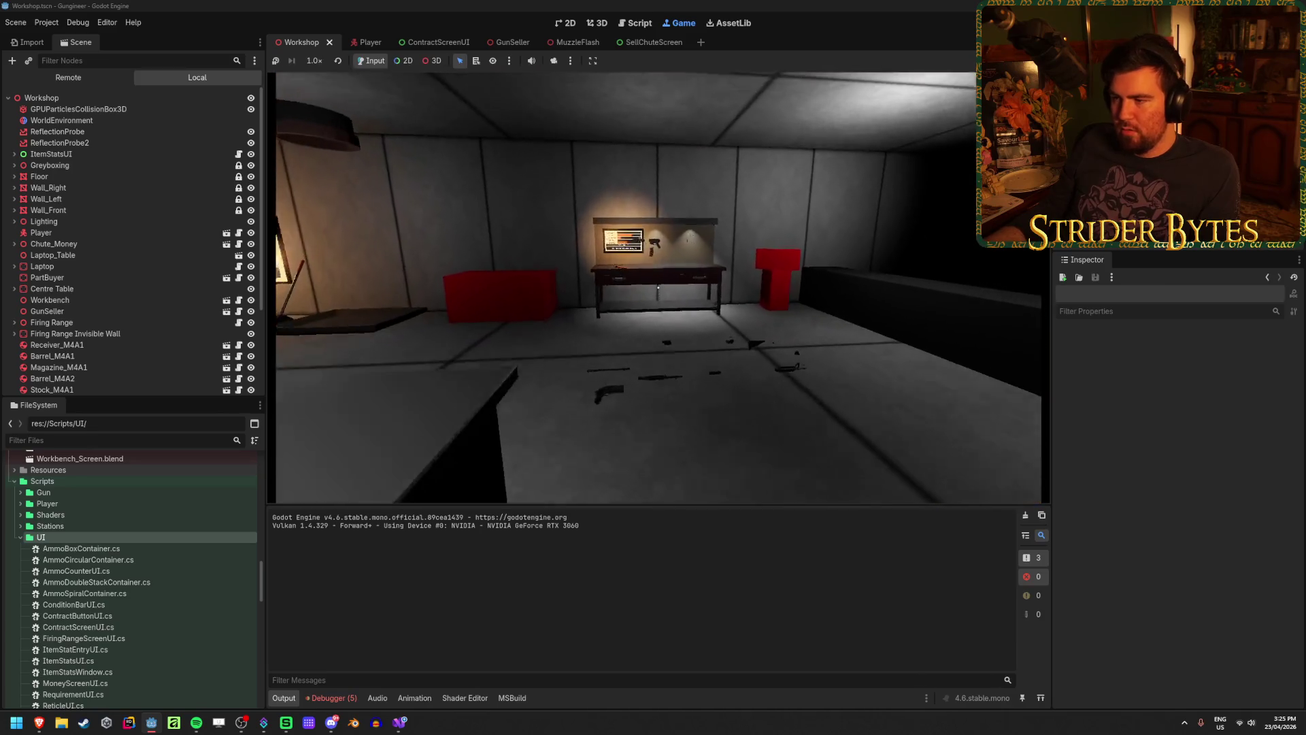
key(w)
click(658, 287)
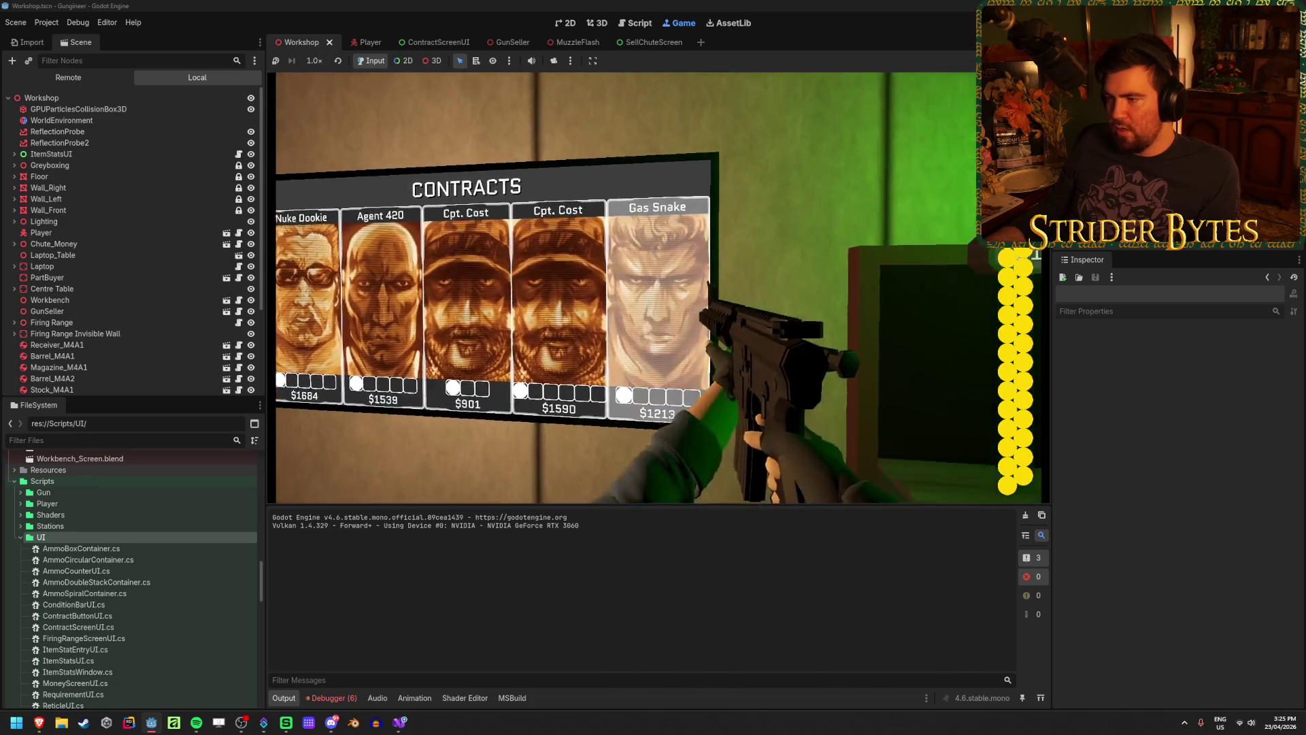
click(656, 292)
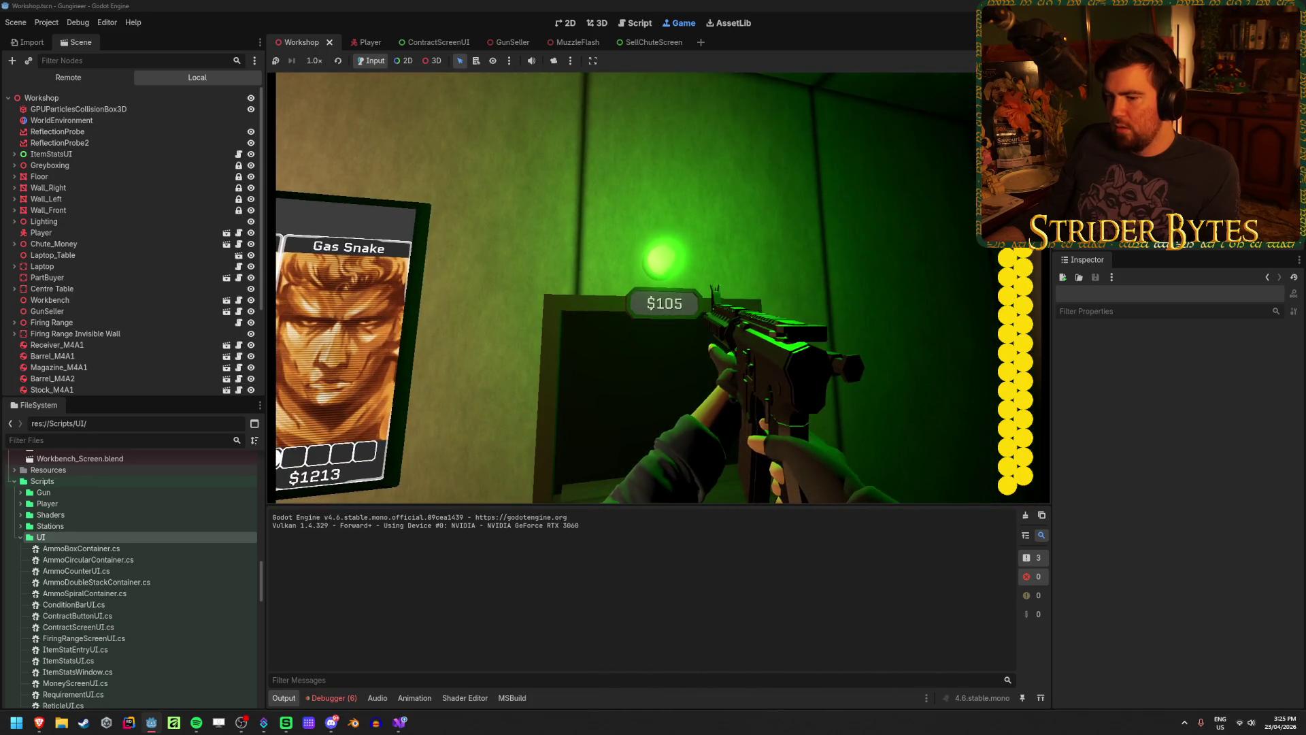
Stop the game with F8 and review the six errors in the Debugger
key(F8)
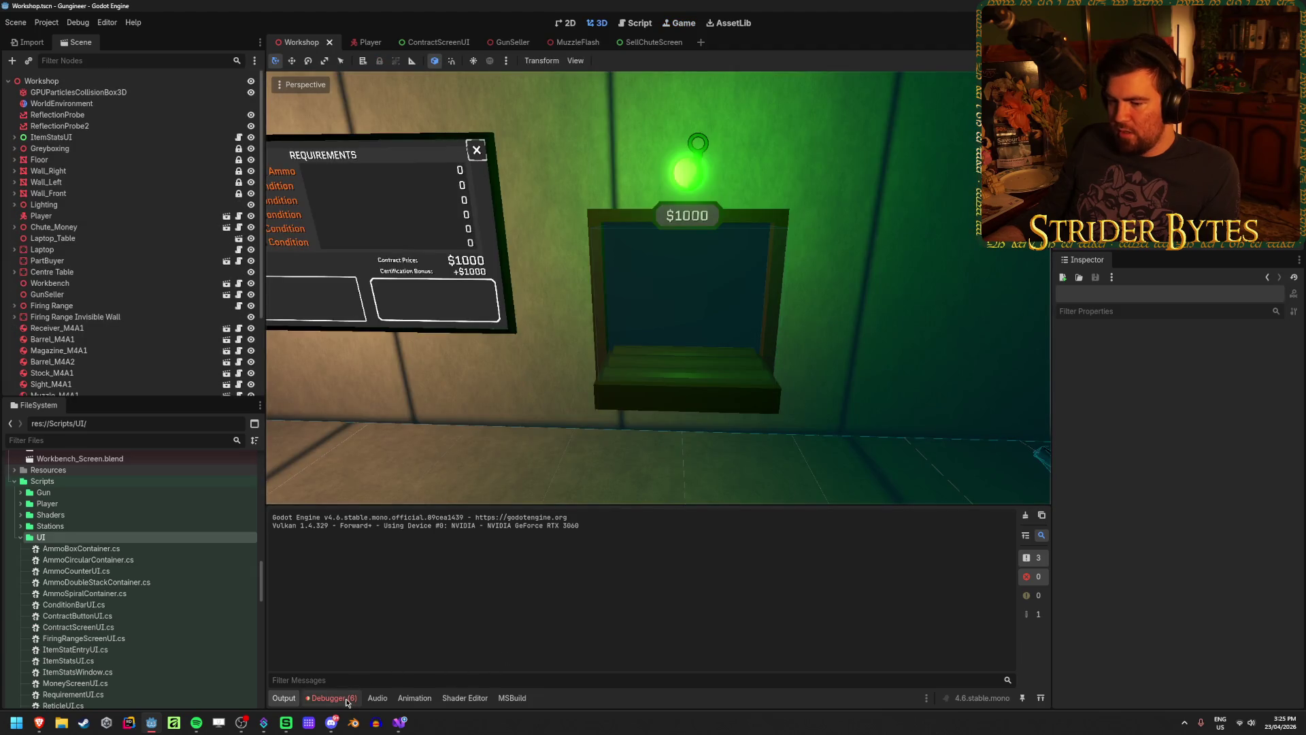
click(347, 699)
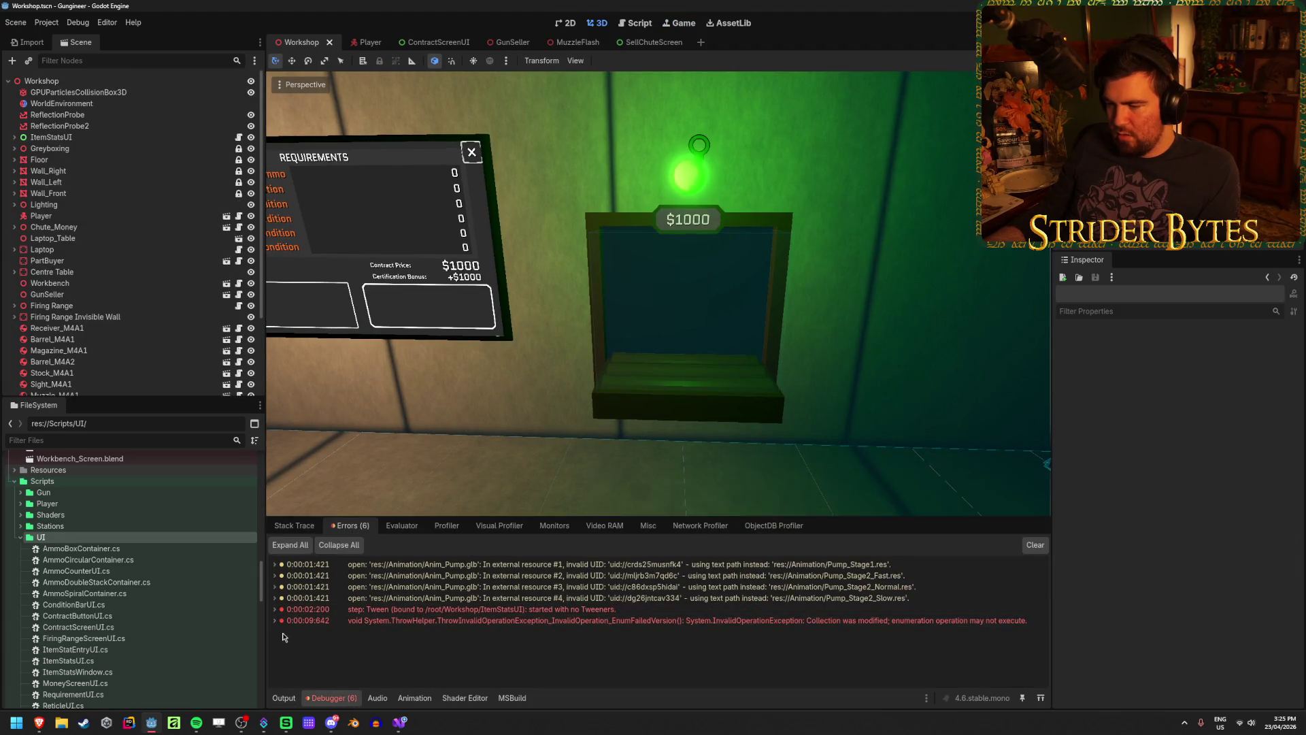
click(402, 724)
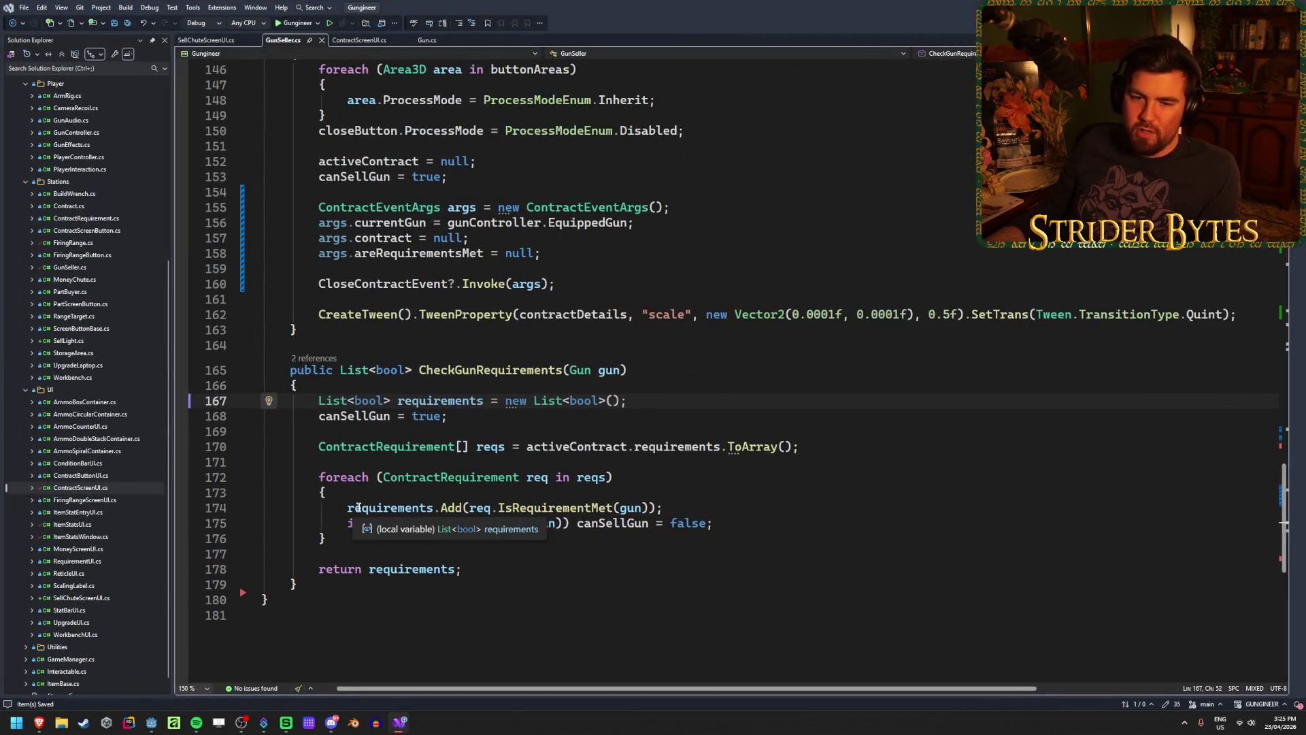
Review CheckGunRequirements and the currentGun assignment in GunChanged in GunSeller.cs
click(774, 386)
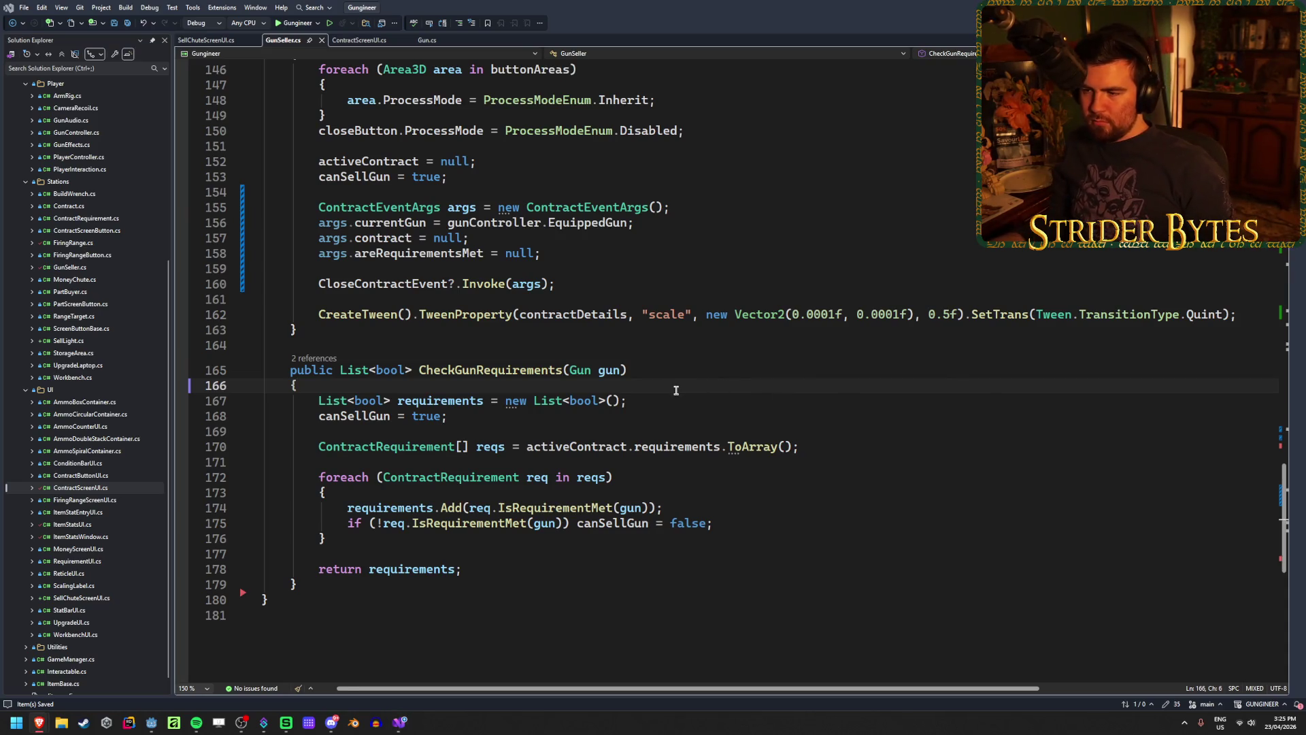
scroll(676, 380, up, 5)
scroll(681, 381, up, 20)
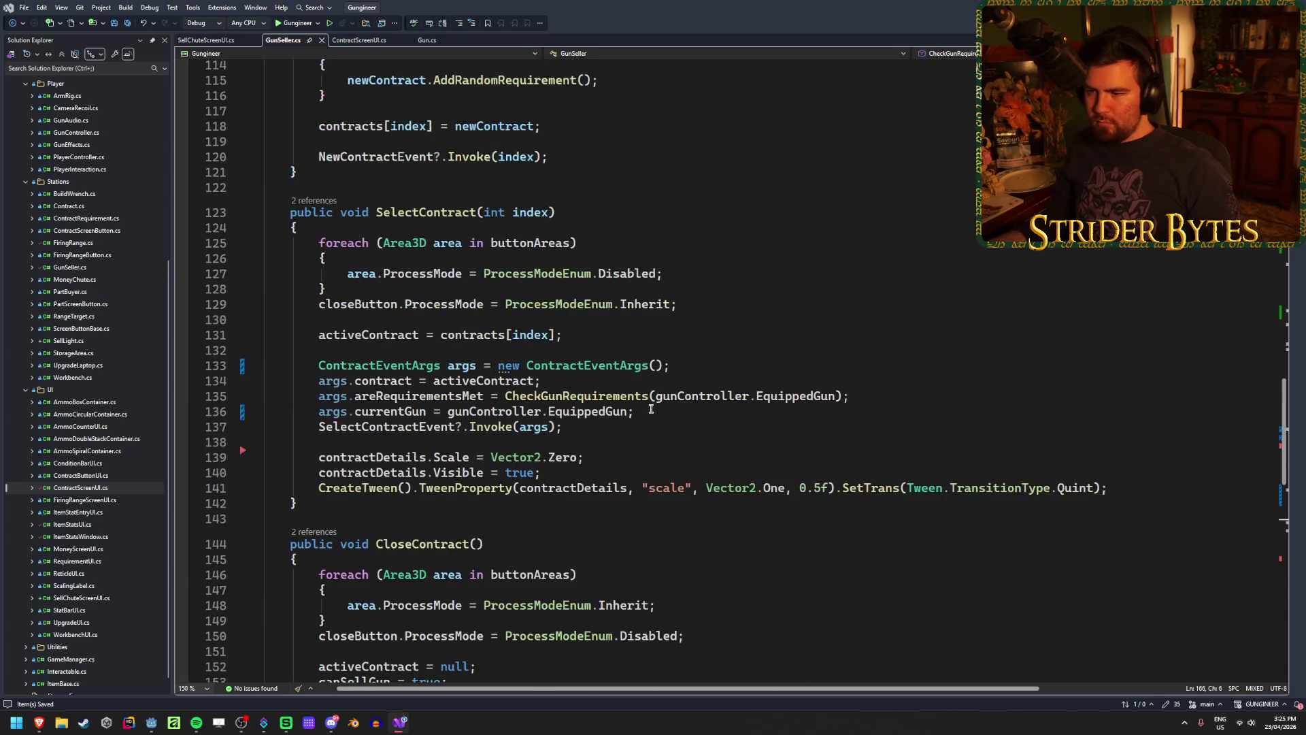
scroll(623, 436, up, 7)
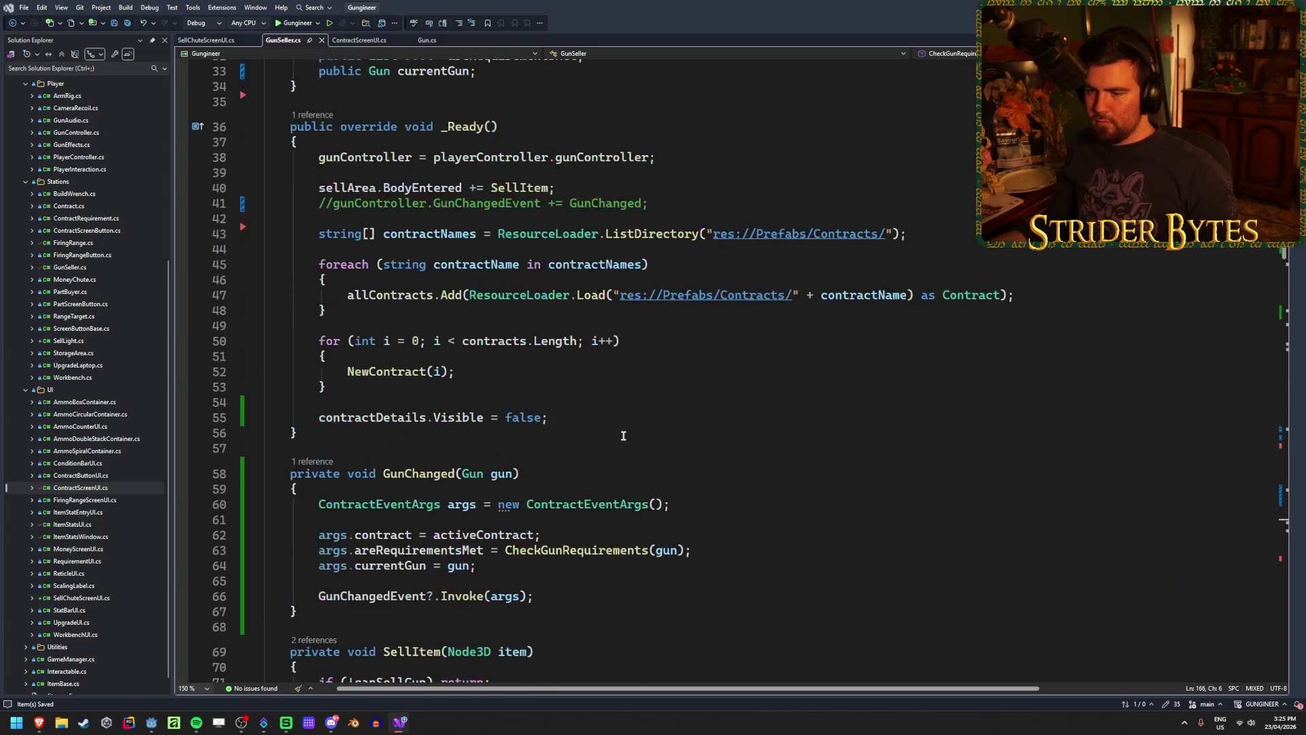
scroll(536, 427, down, 4)
click(498, 387)
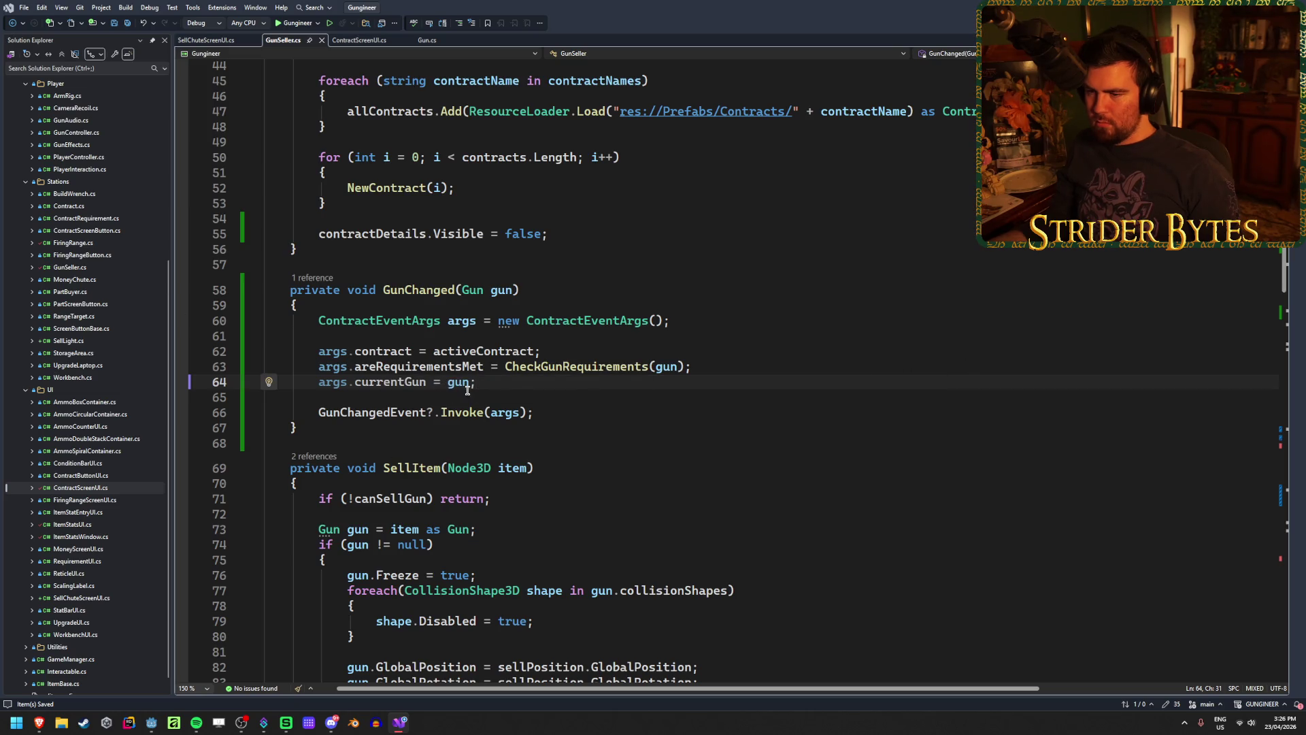
Go to SellChuteScreenUI.cs and set a breakpoint on line 23's currentGun null check
key(ctrl+Tab)
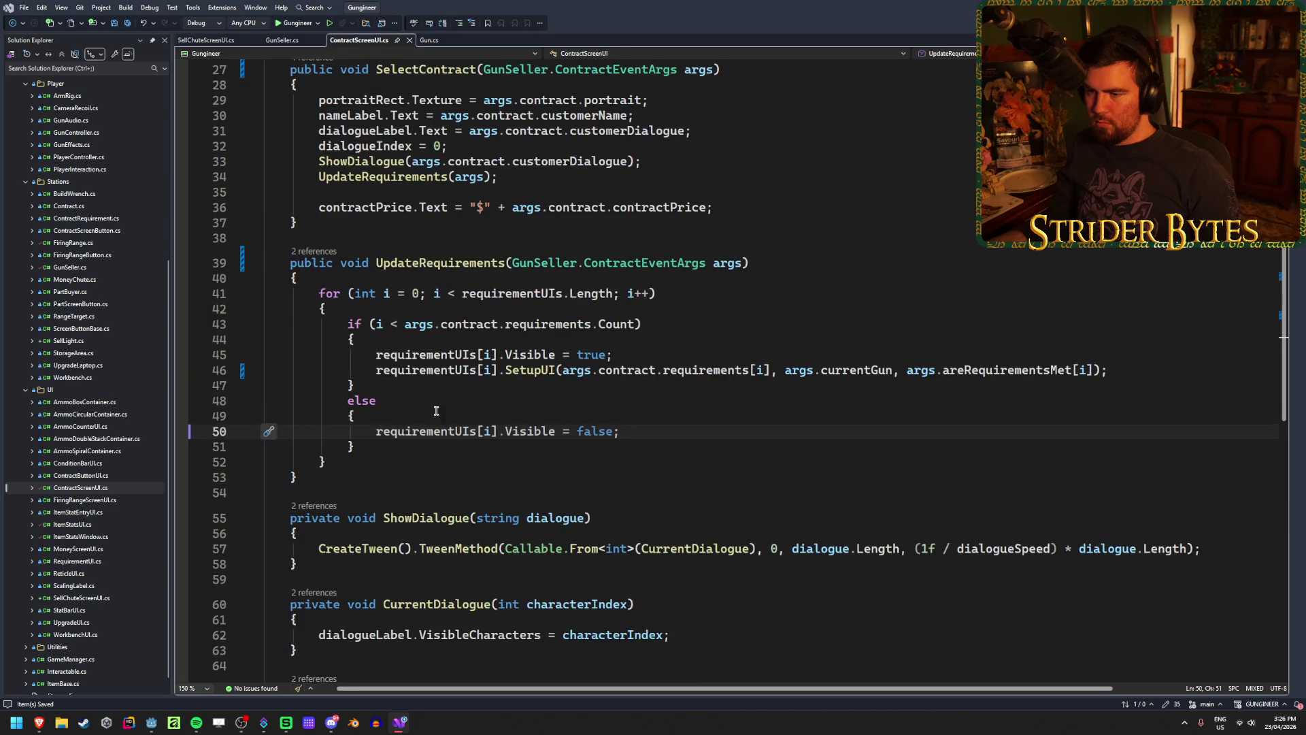
click(425, 40)
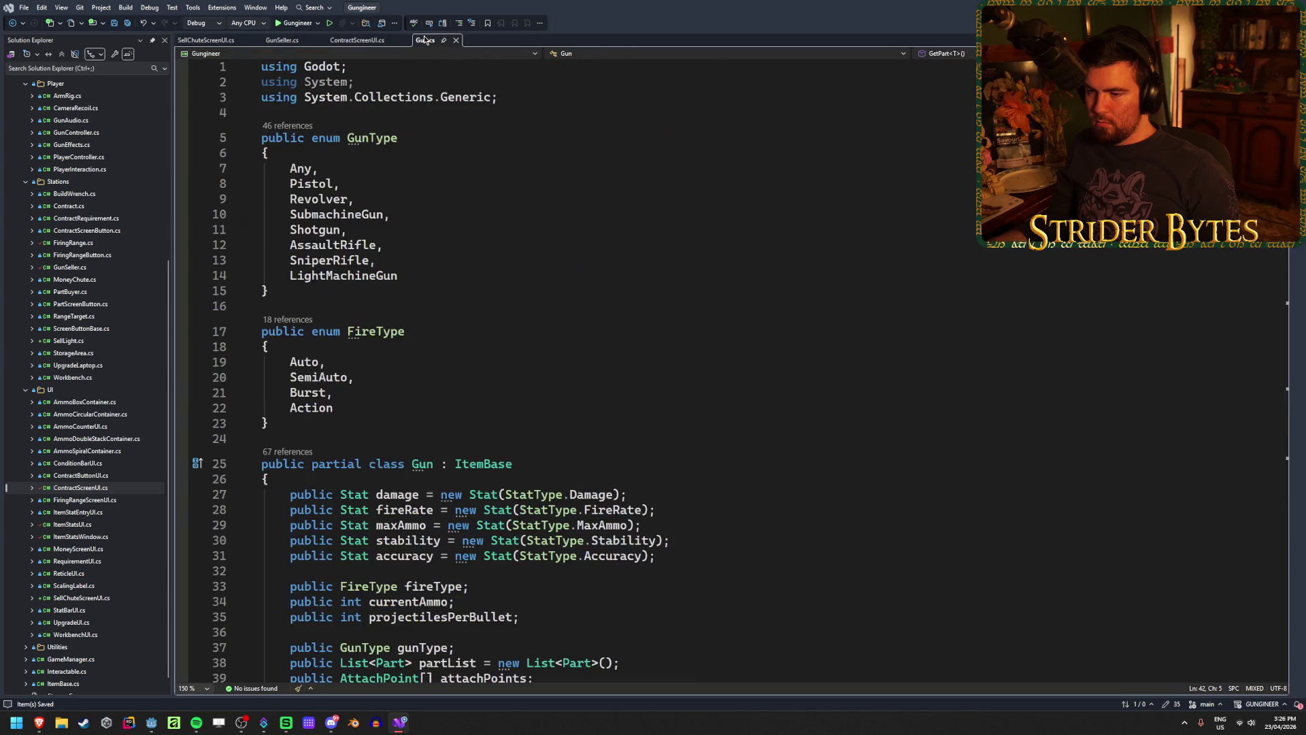
click(219, 42)
click(581, 387)
click(525, 371)
click(559, 390)
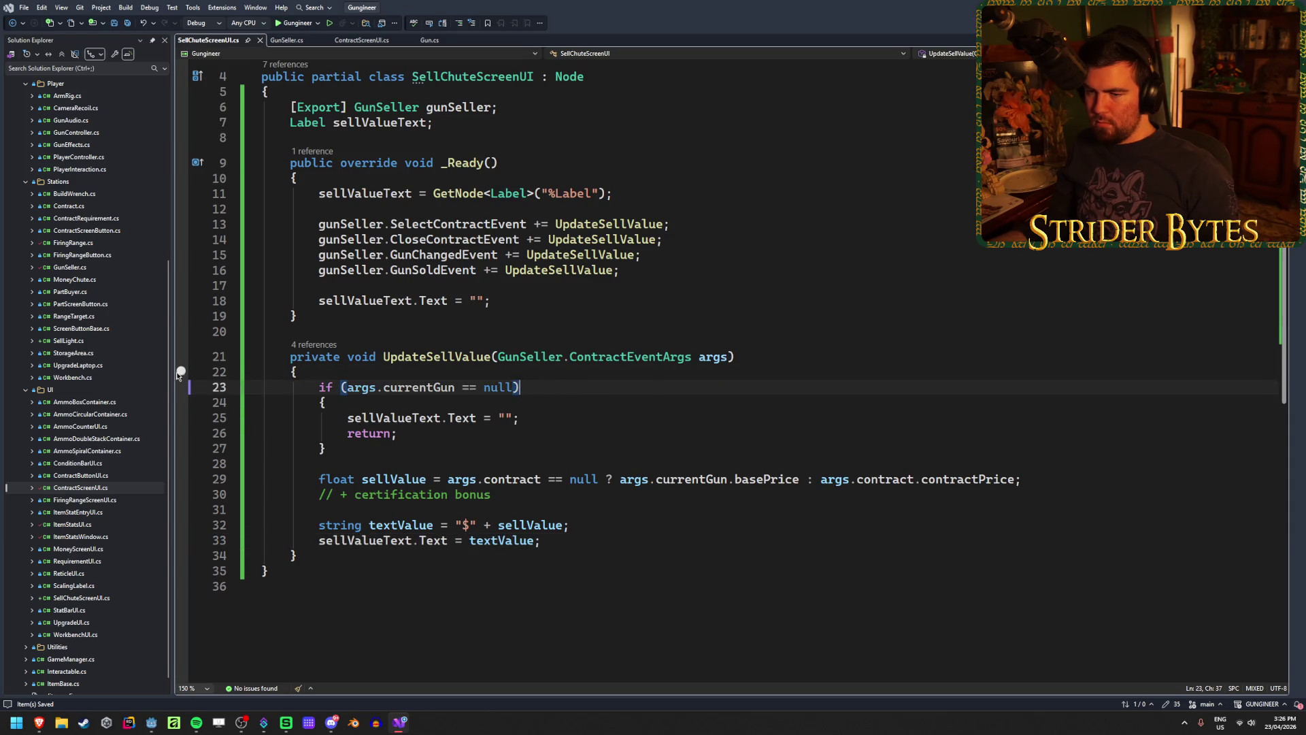
click(181, 387)
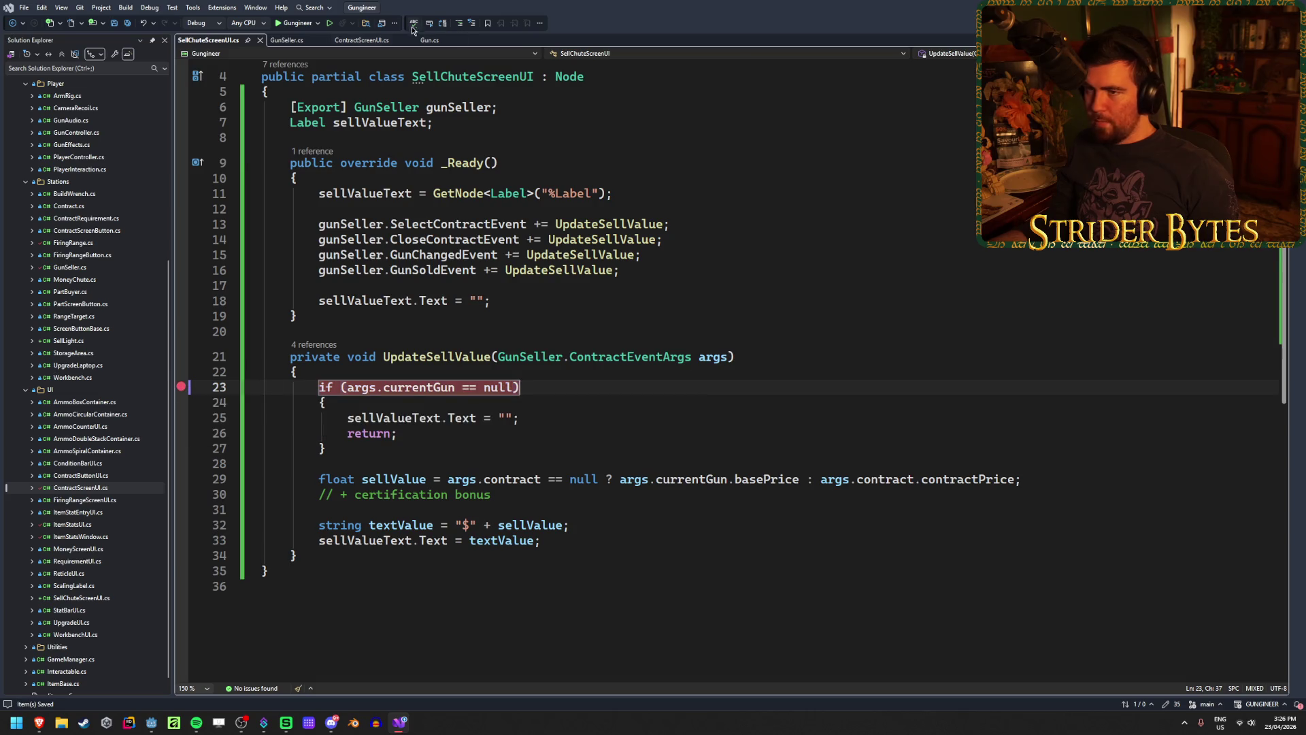
click(286, 24)
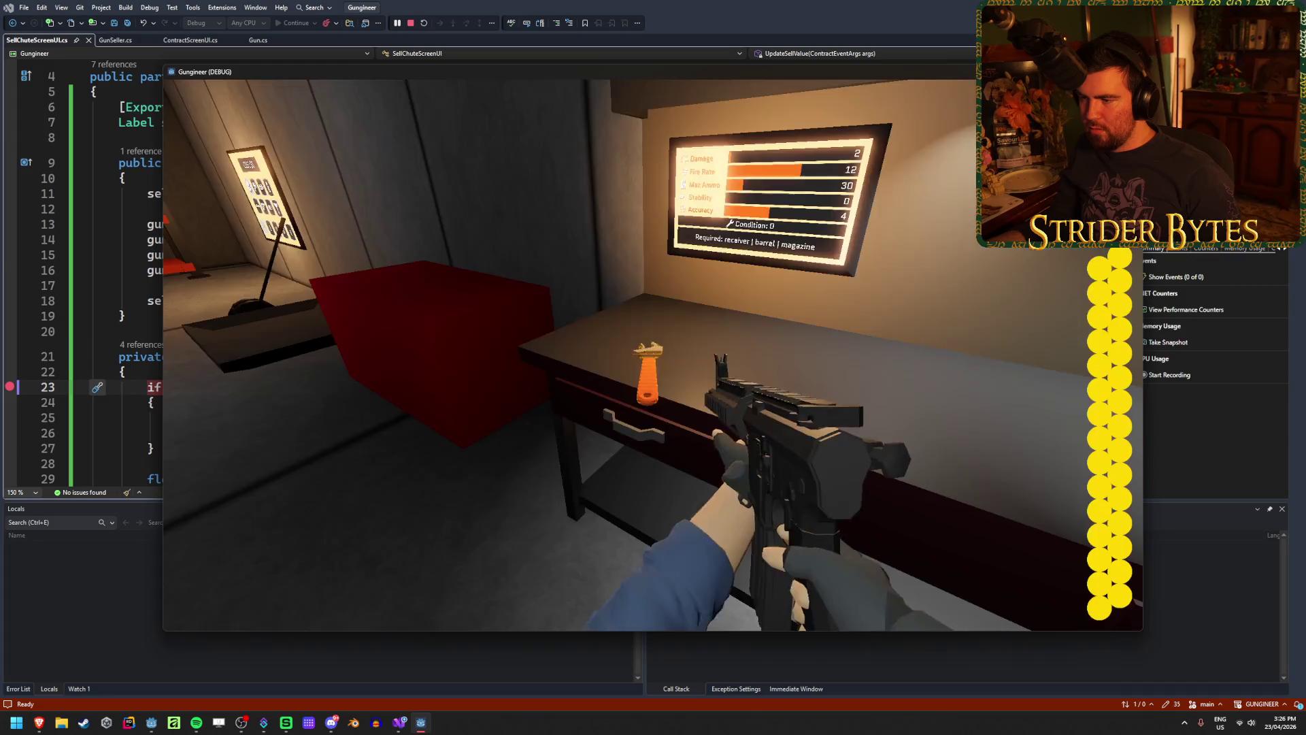
Move around briefly in the debugged game, quit it, and remove the line 23 breakpoint
key(s)
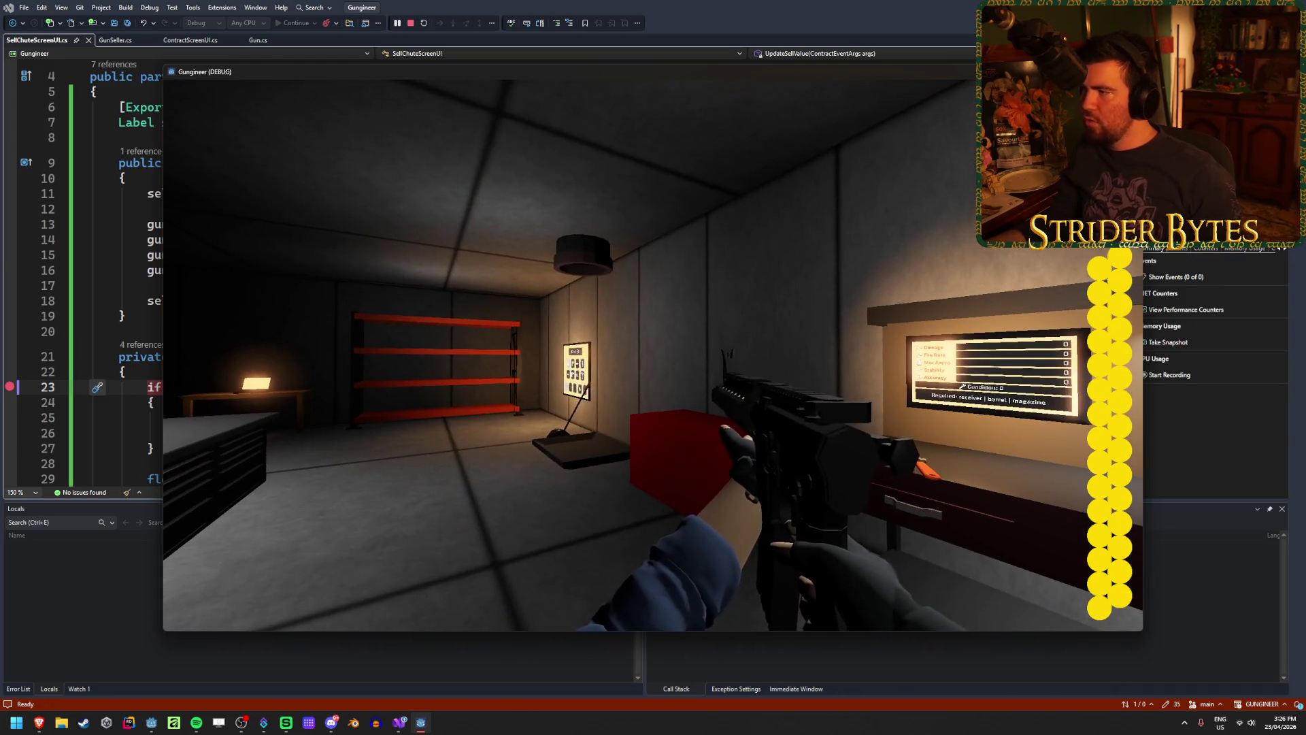
key(Escape)
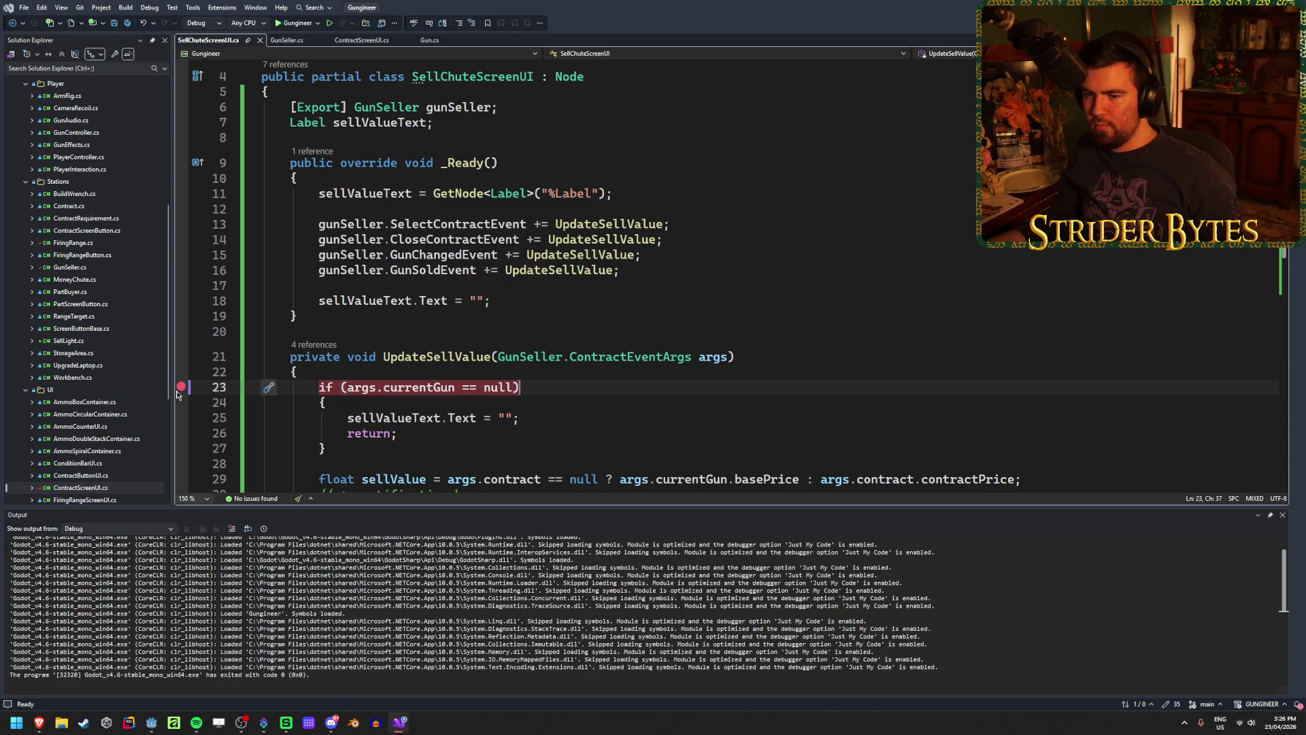
click(180, 387)
Uncomment line 41's GunChangedEvent subscription to GunChanged in GunSeller.cs _Ready
click(289, 41)
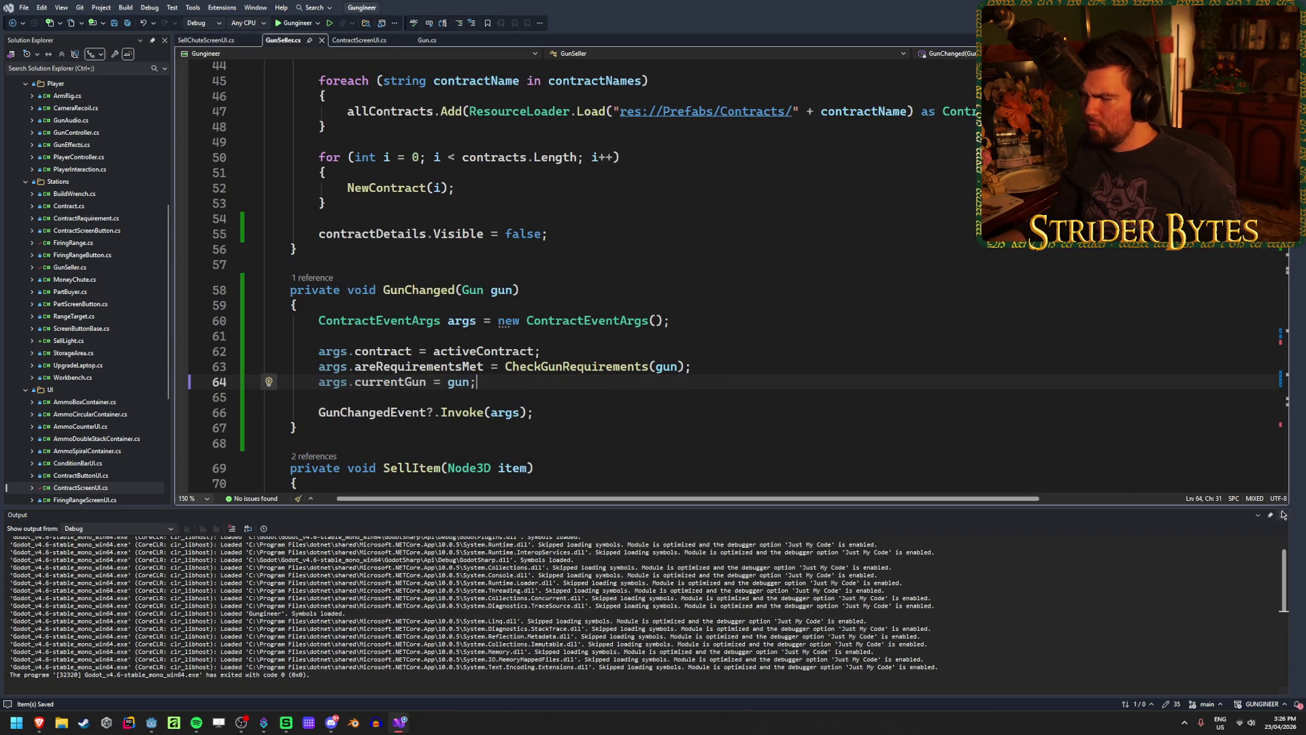
click(409, 296)
scroll(296, 276, up, 6)
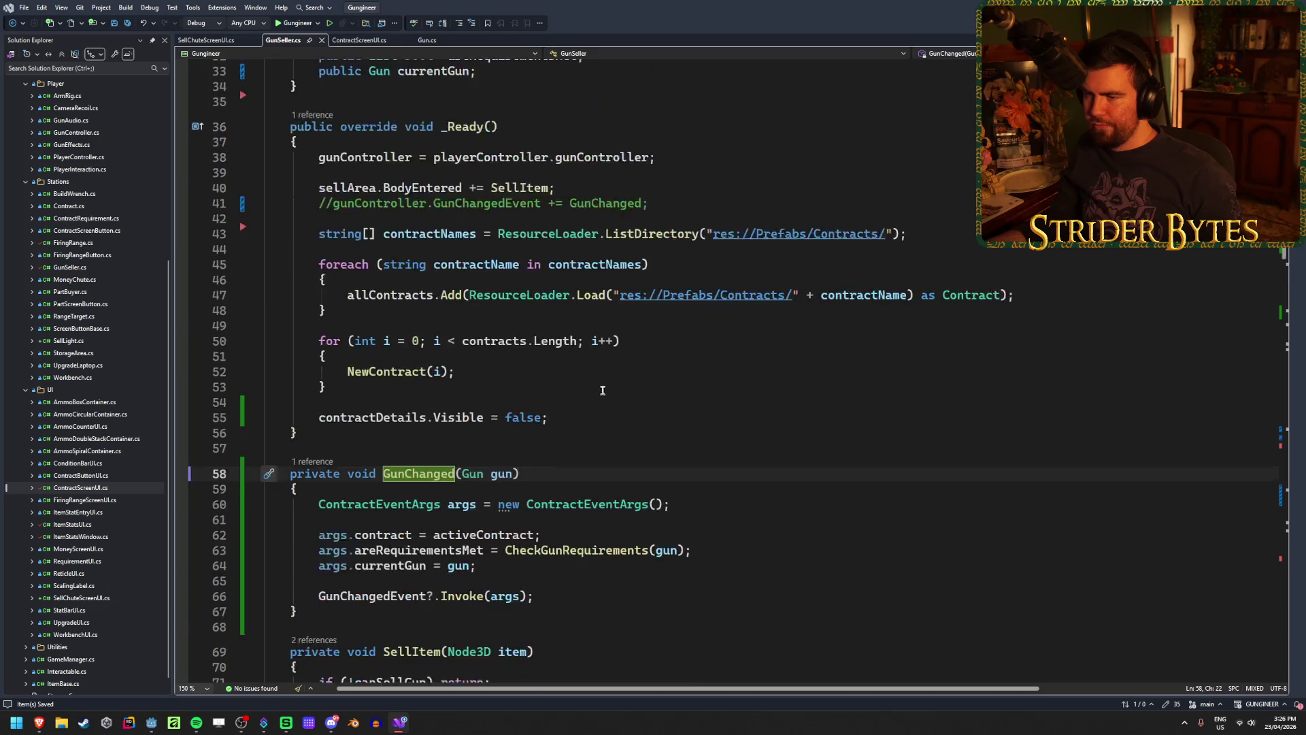
click(318, 295)
key(ctrl+k)
key(ctrl+u)
Re-add the line 23 breakpoint, start debugging, and build a gun at the workbench
key(ctrl+Tab)
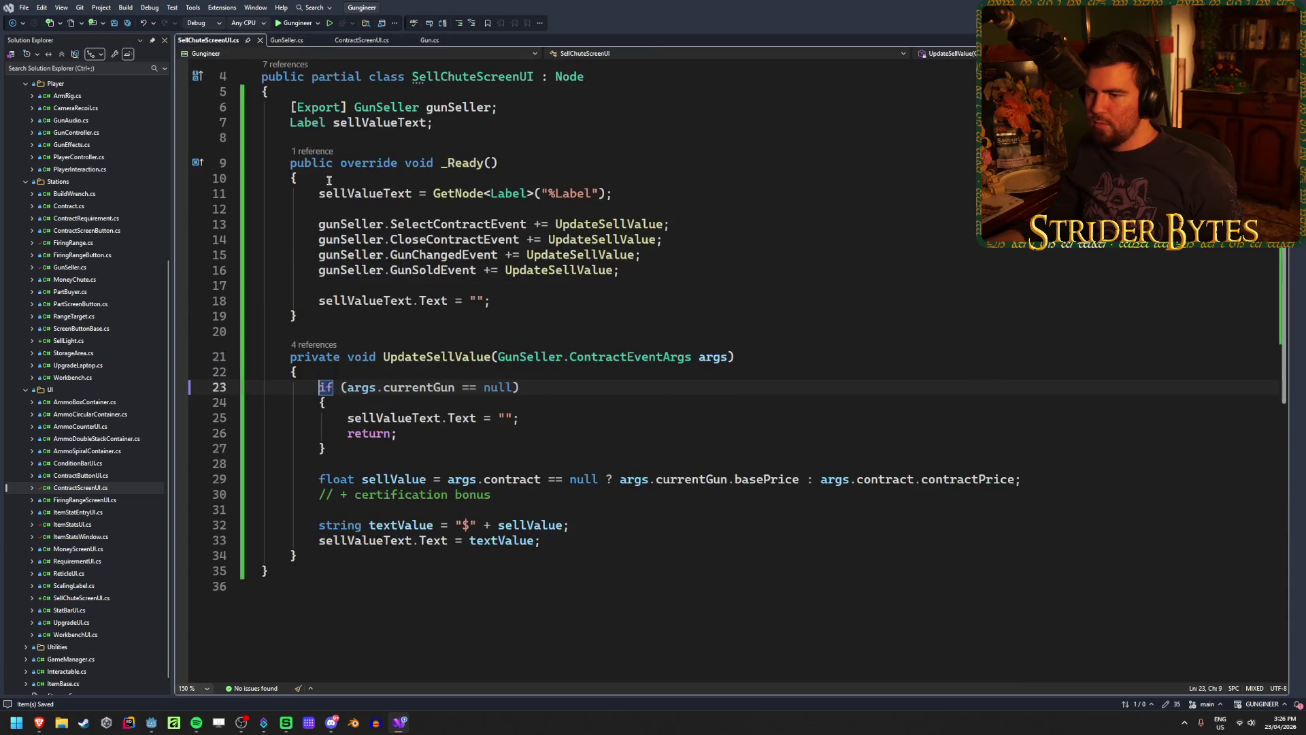
click(181, 387)
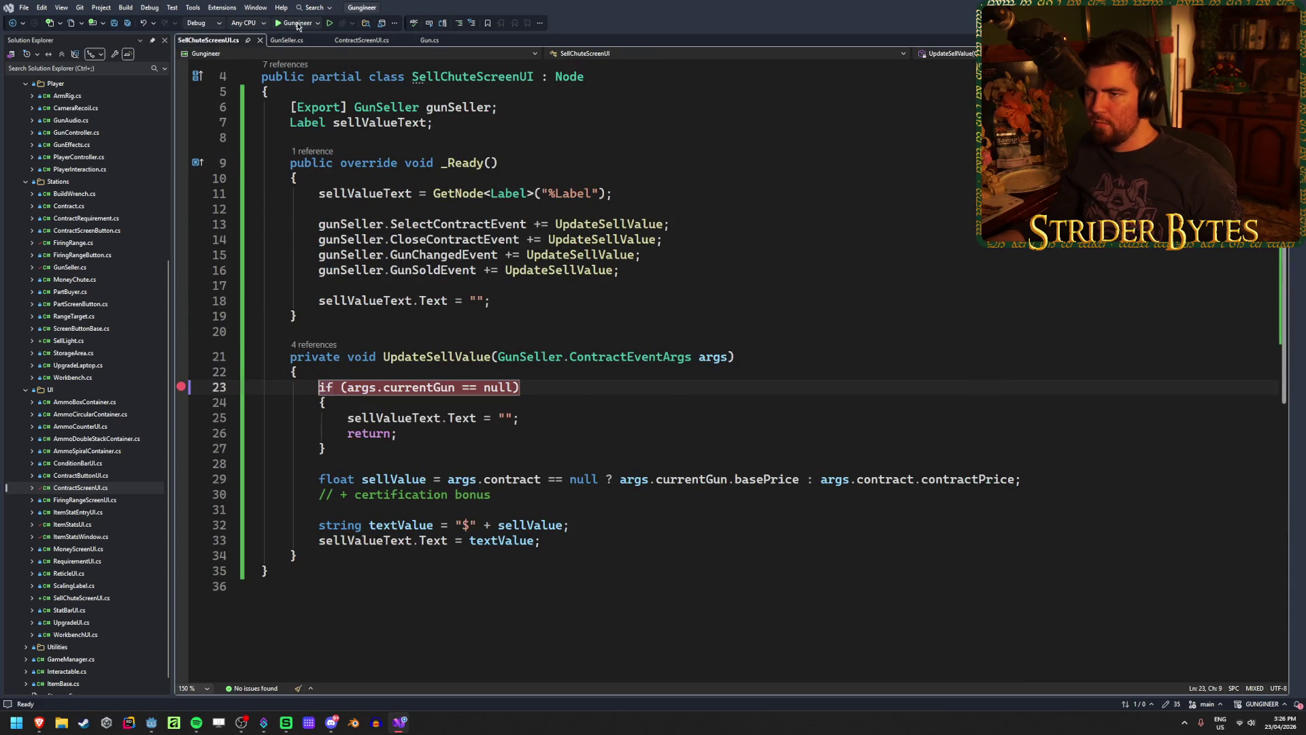
click(297, 23)
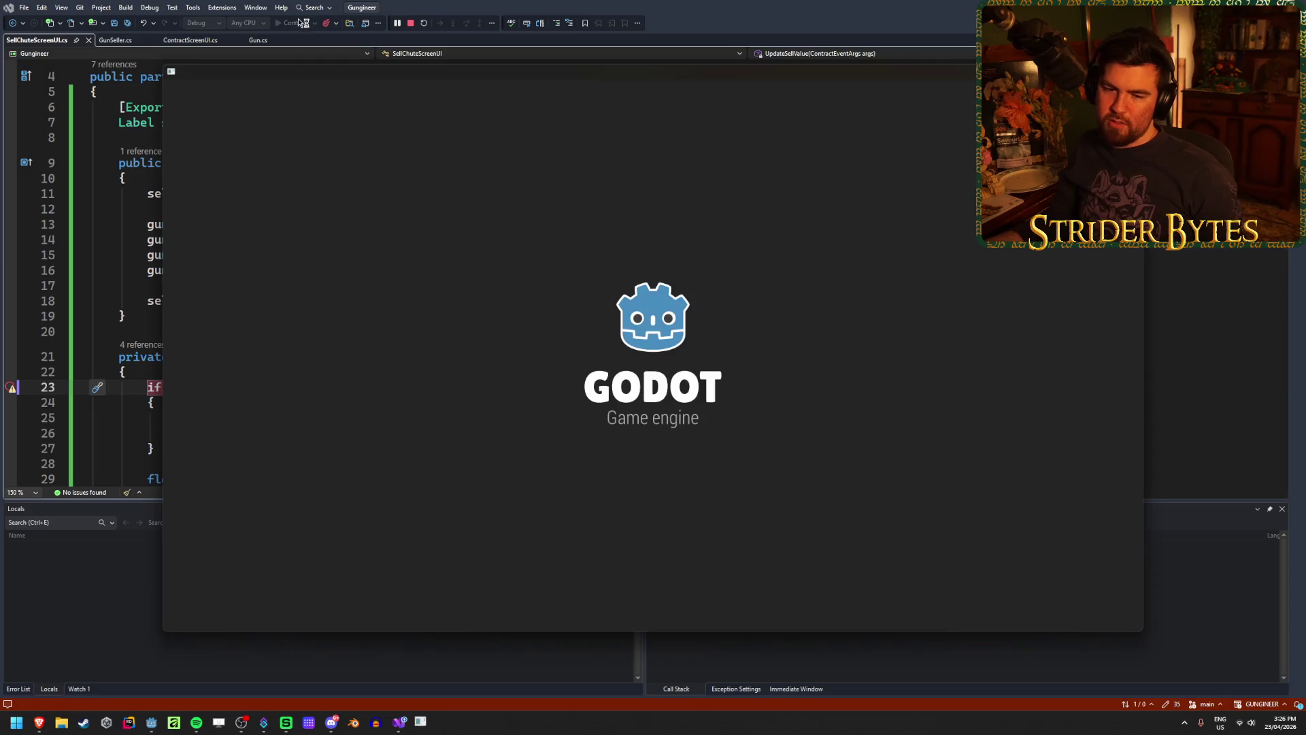
key(w)
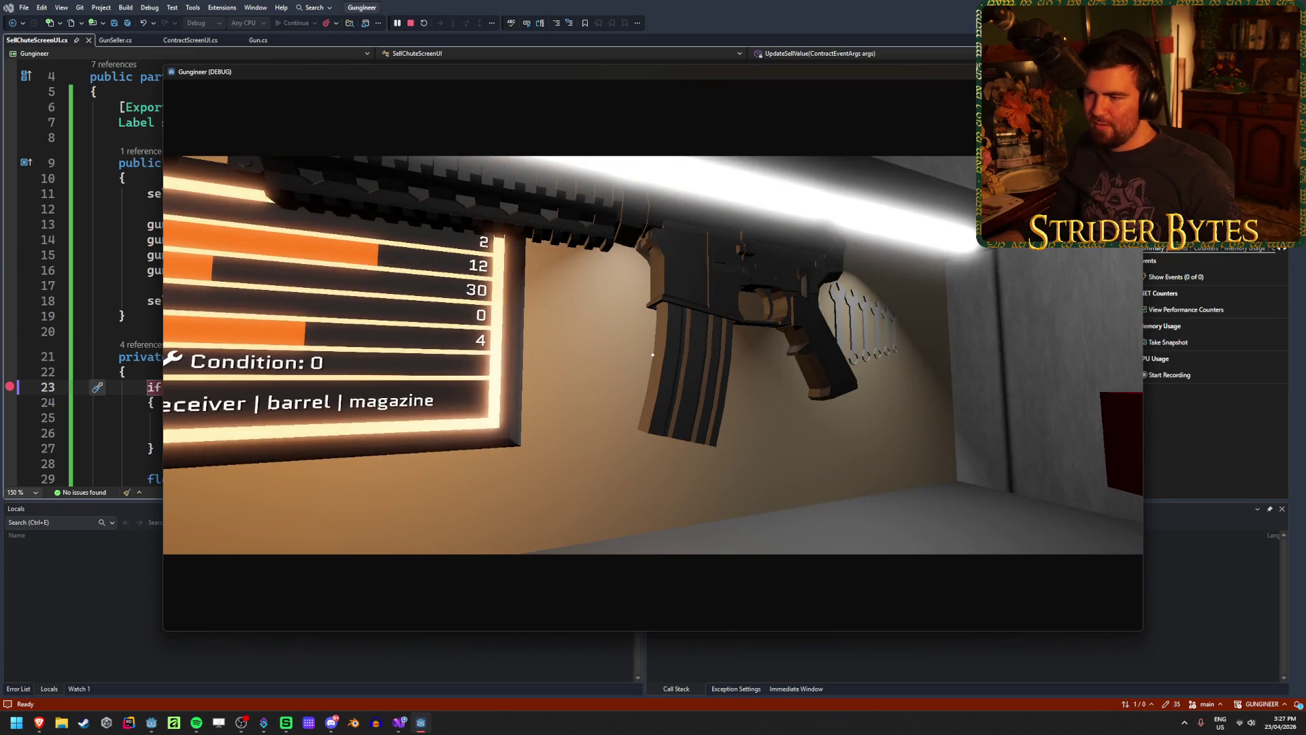
click(652, 355)
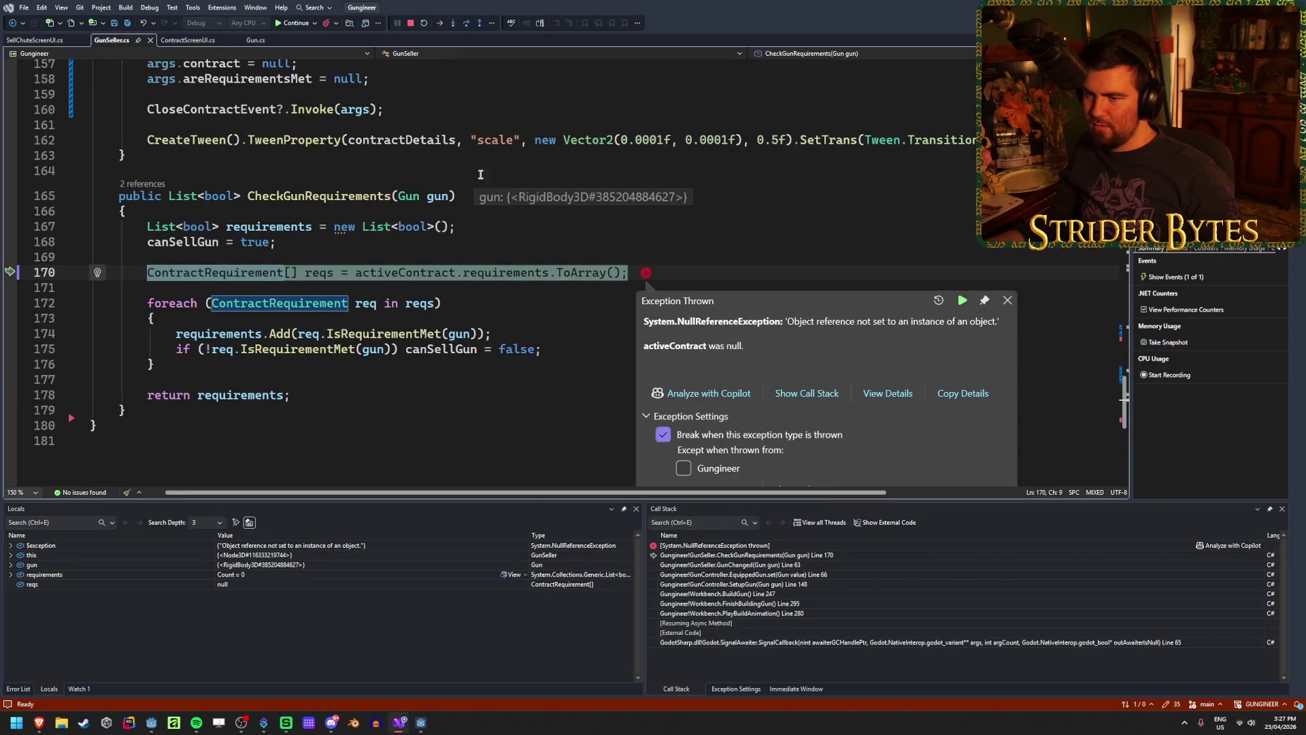
Continue past the NullReferenceException, cancel the Find Source dialog, and dismiss the exception popup
mouse_move(309, 276)
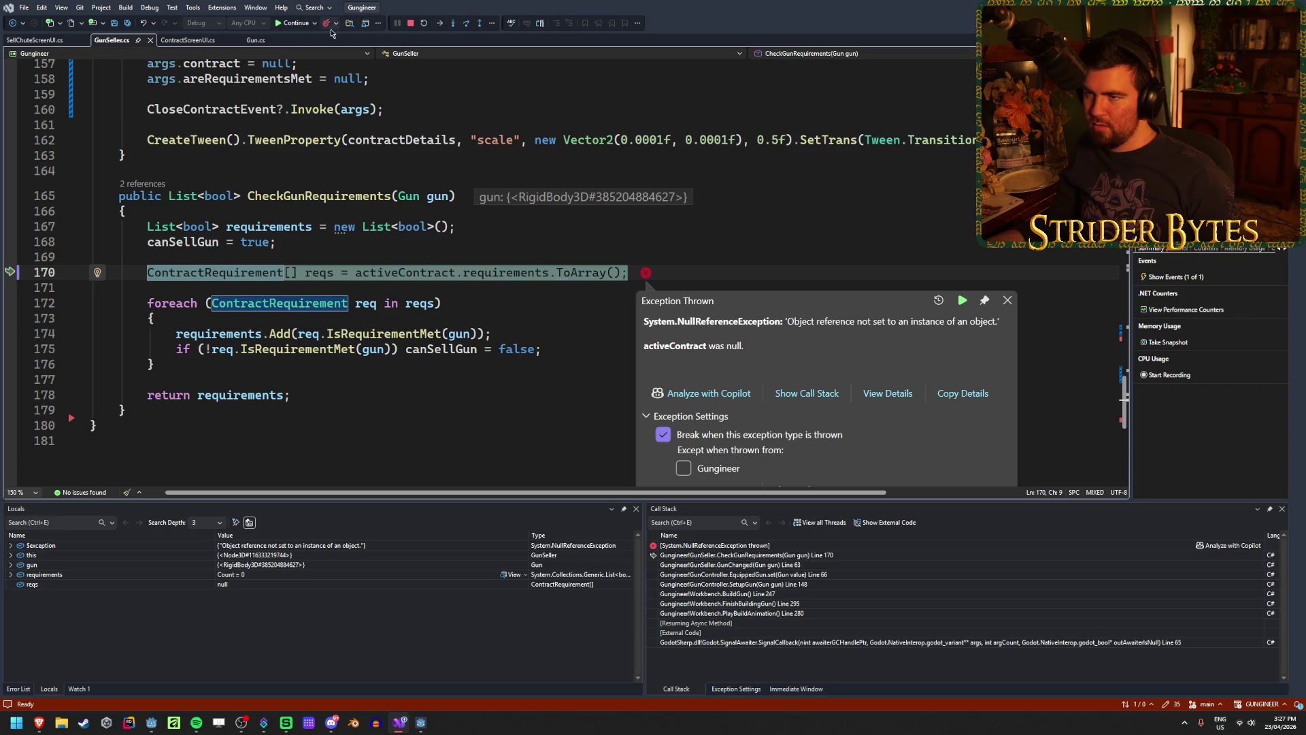
click(302, 28)
click(302, 28)
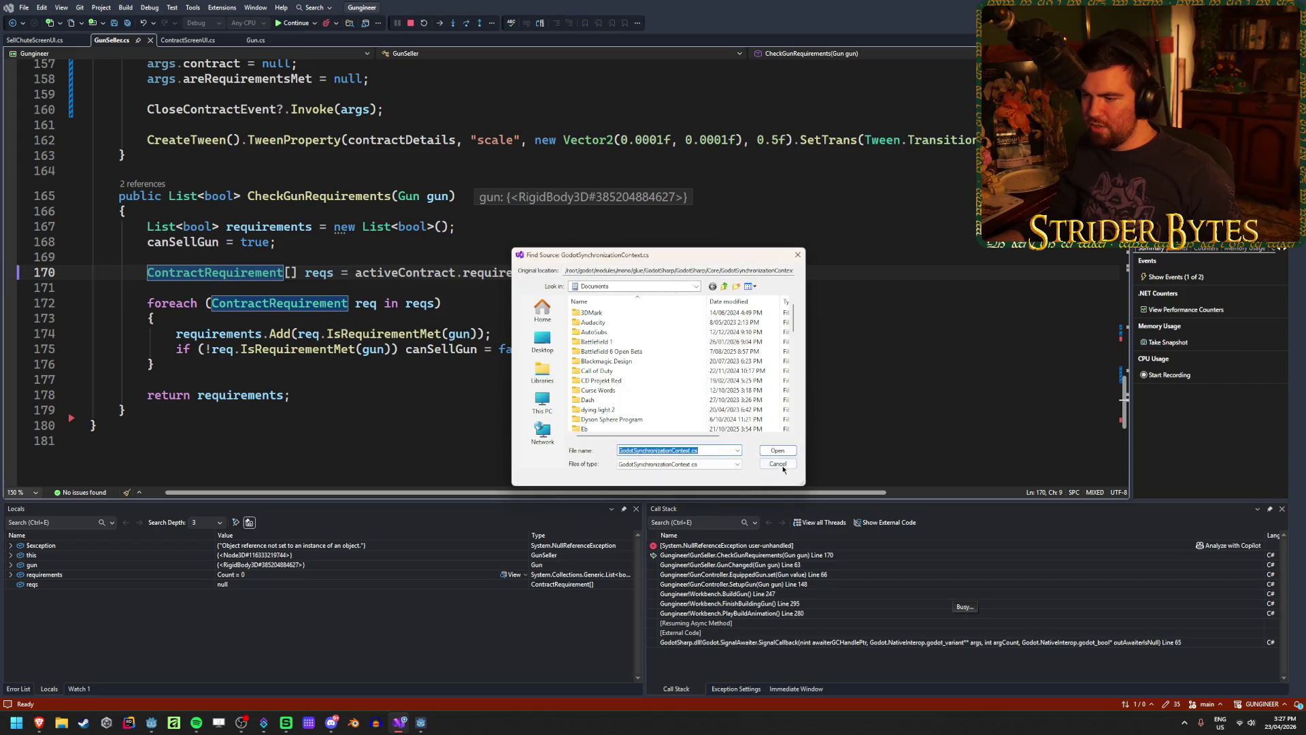
click(778, 463)
click(302, 24)
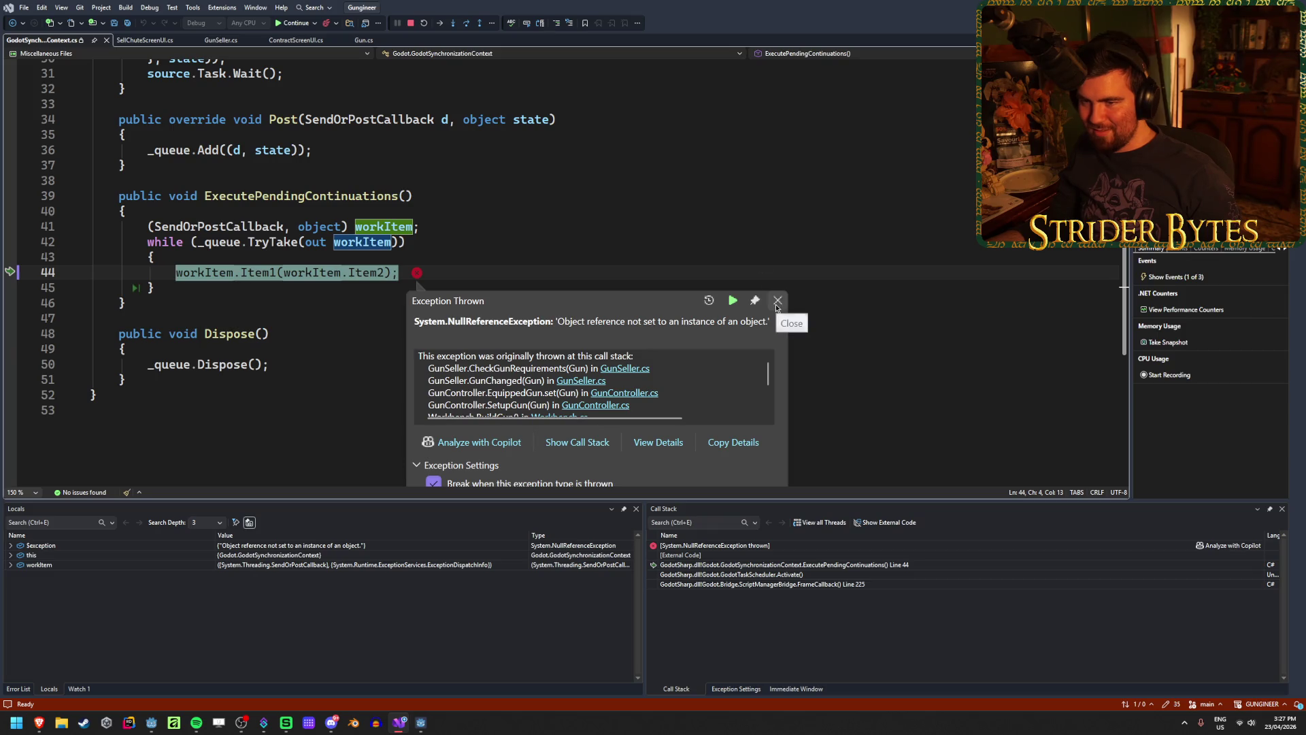
click(281, 26)
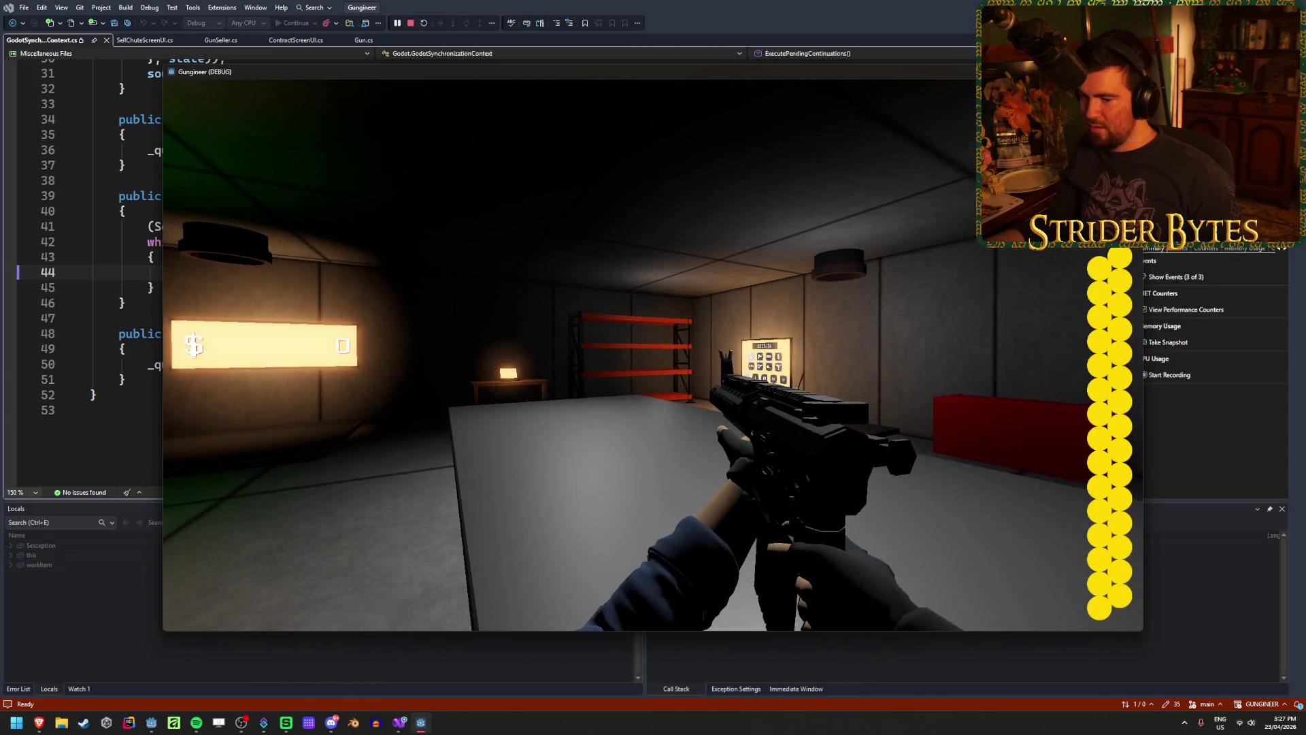
Close the debugged game and relaunch it from the Godot editor
key(alt+F4)
key(alt+Tab)
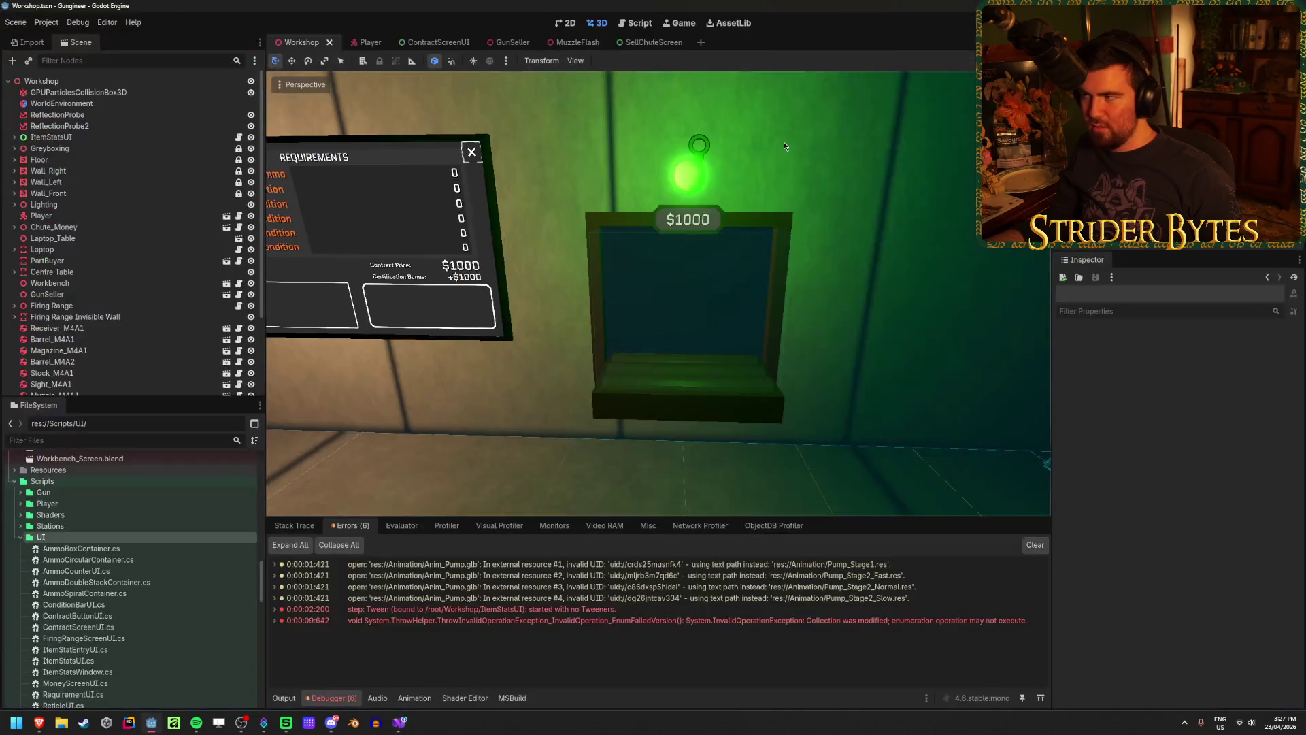
key(F5)
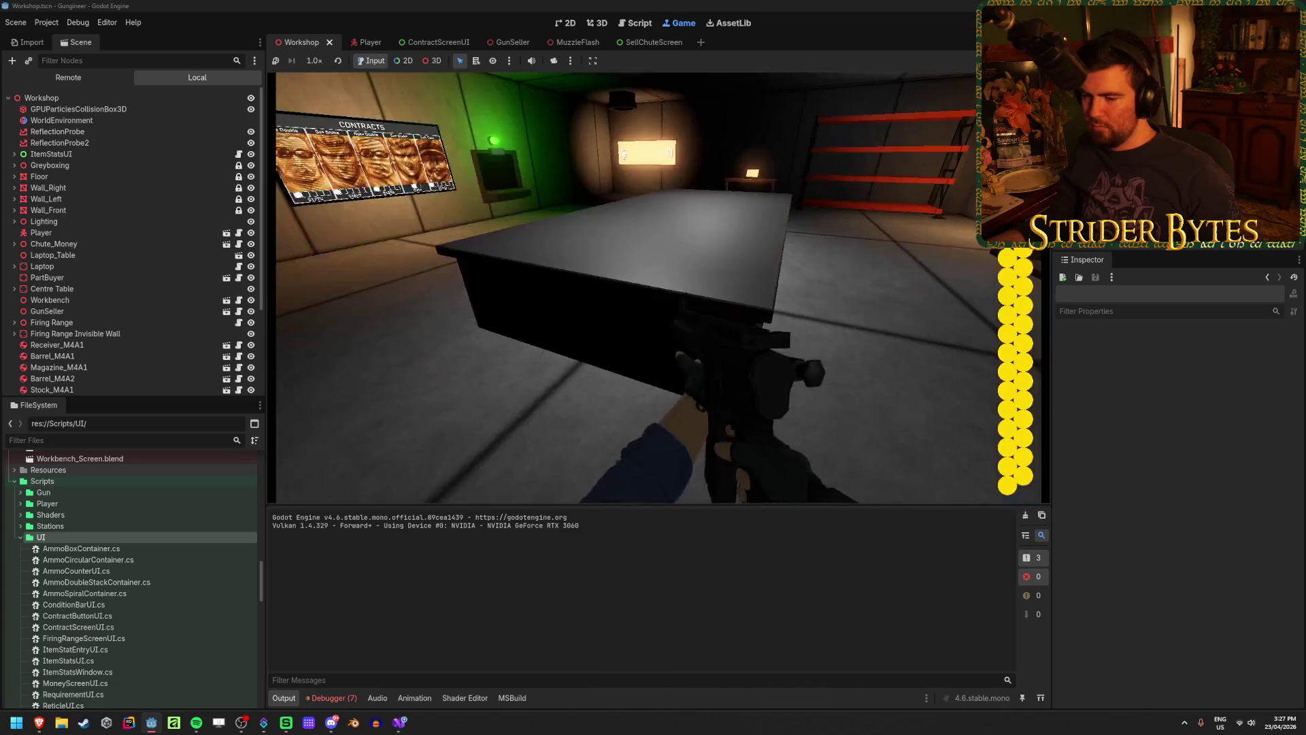
Trace the NullReferenceException to GunSeller.cs line 170, then stop the game and return to Visual Studio
click(331, 698)
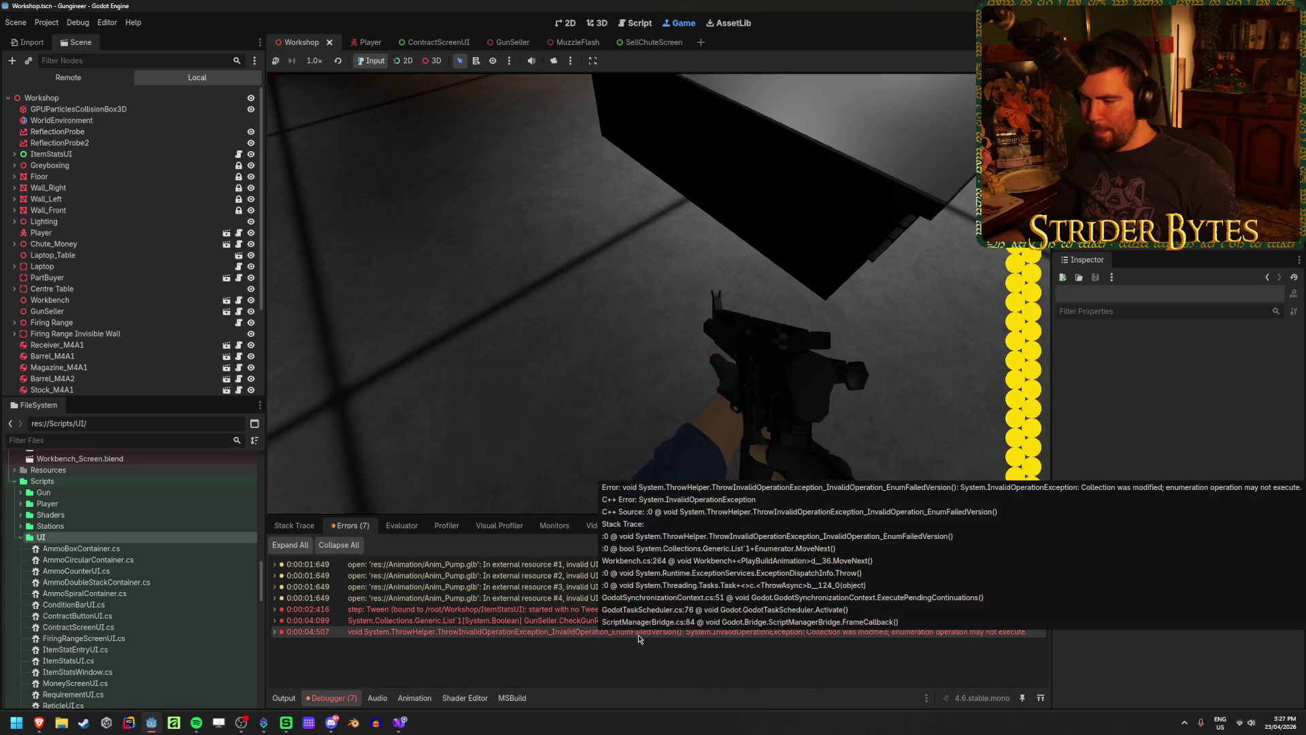
click(430, 620)
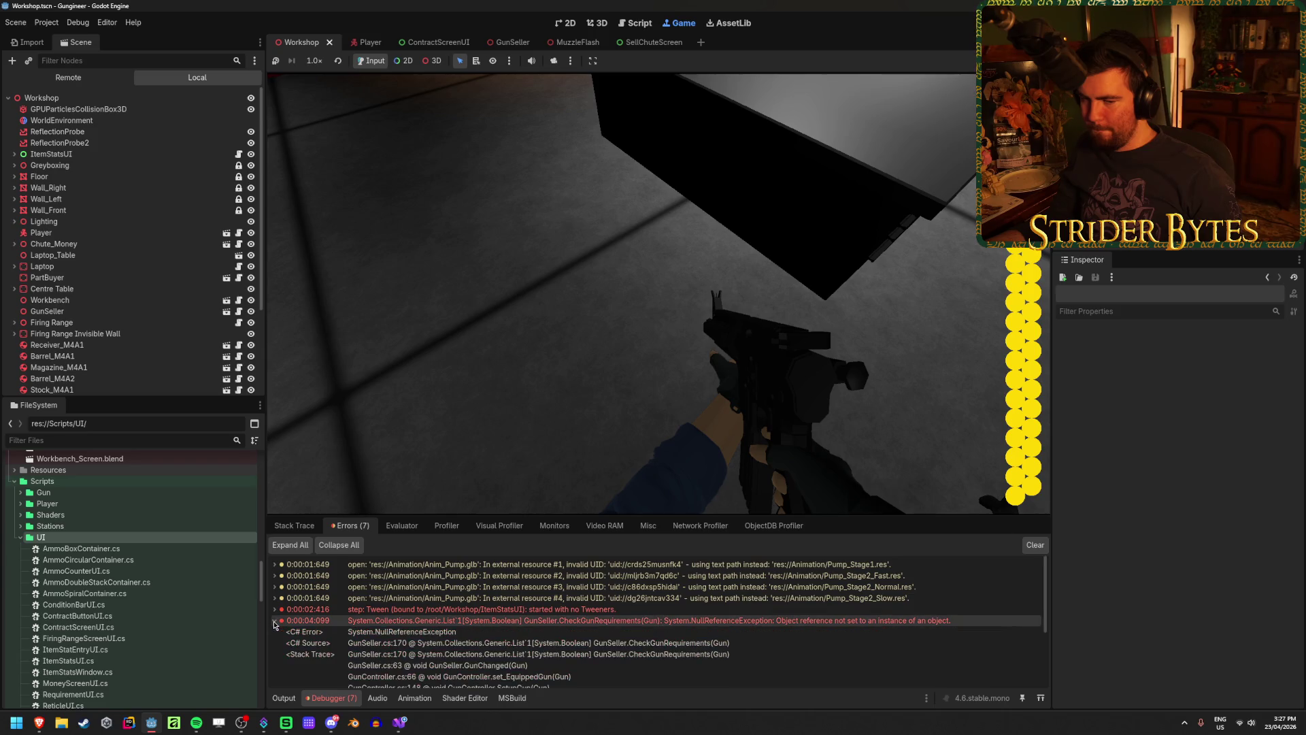
scroll(431, 613, down, 1)
click(476, 408)
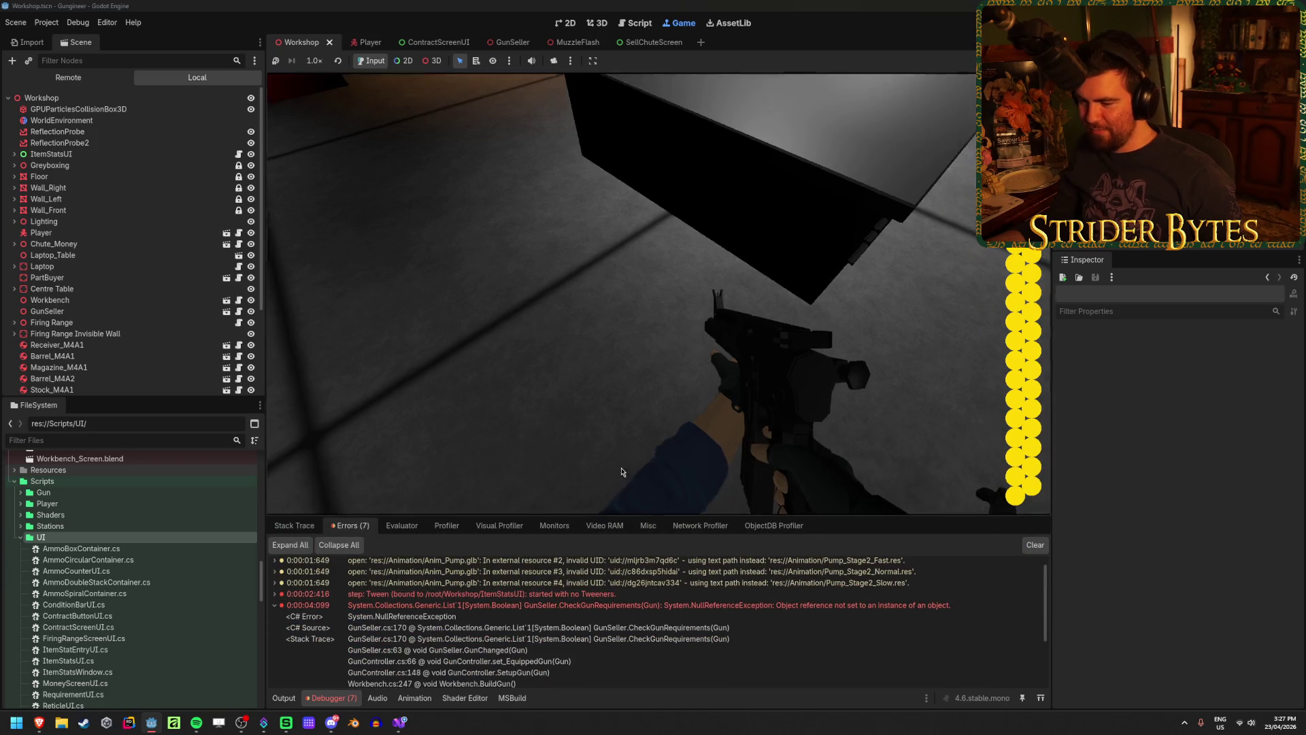
key(F8)
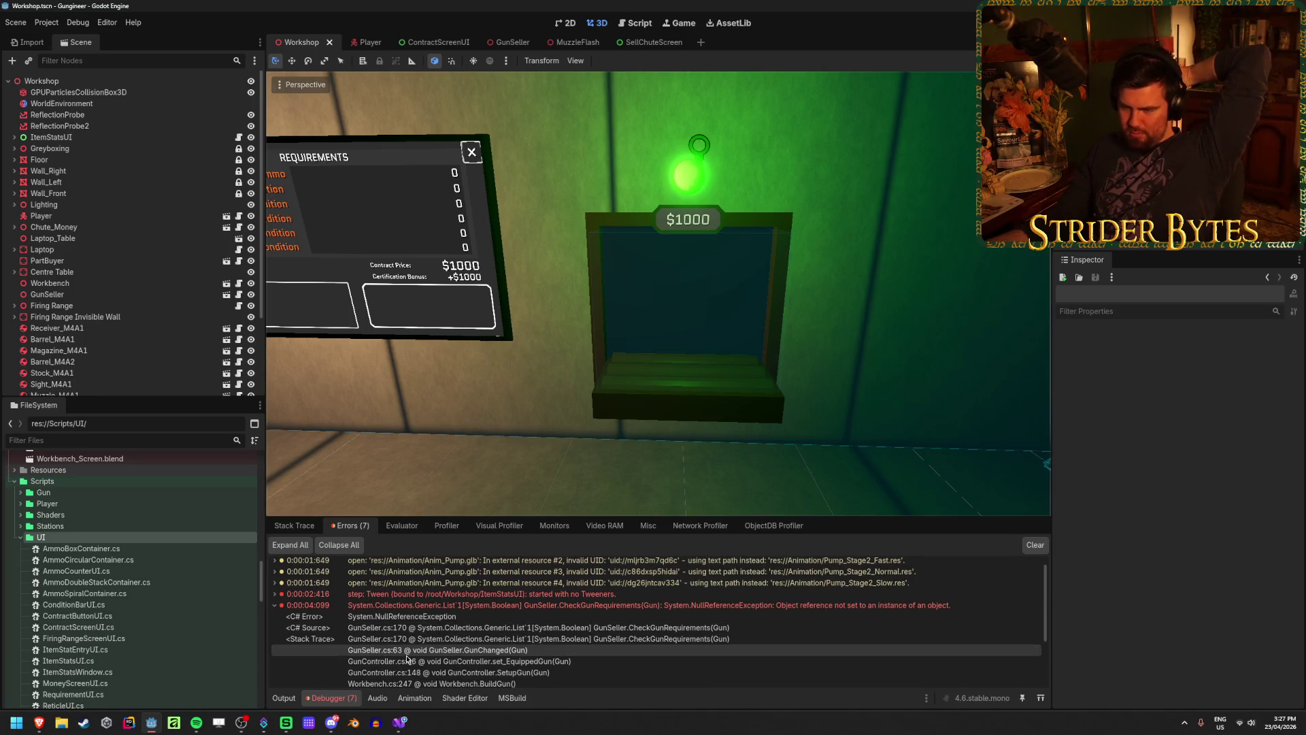
click(400, 723)
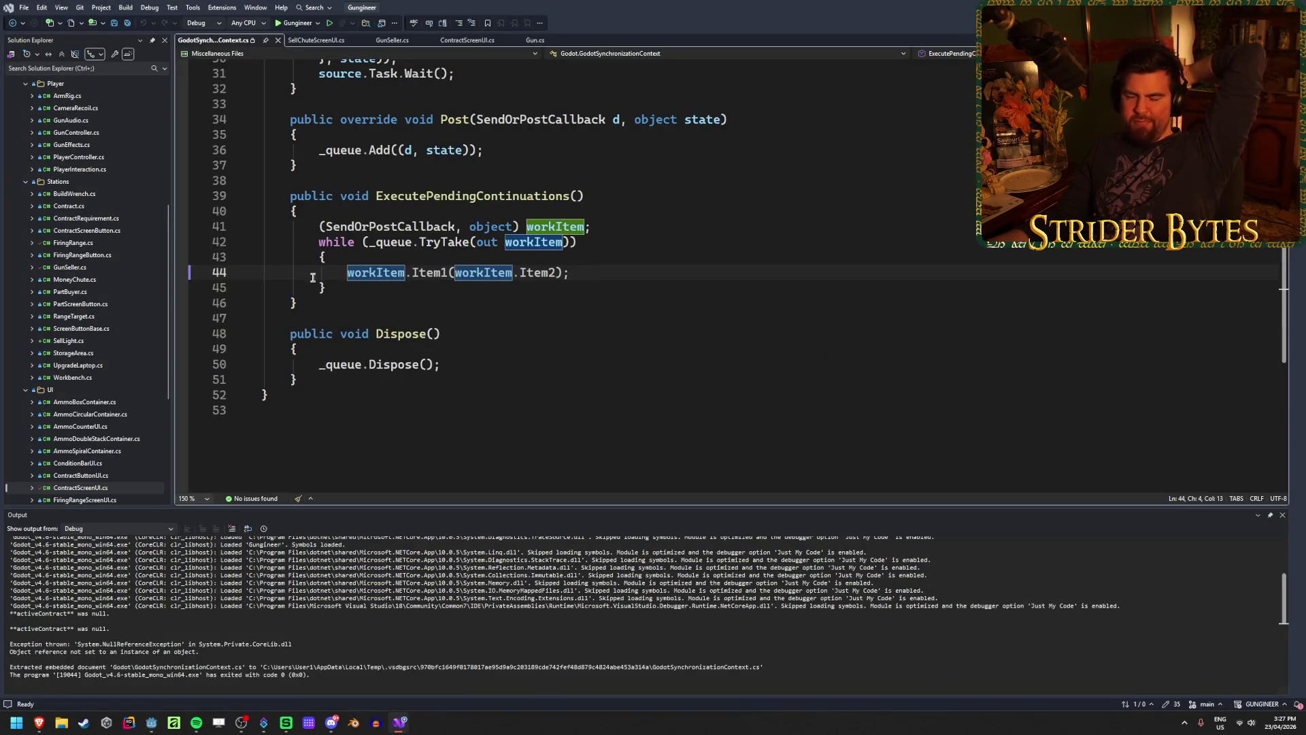
Close GodotSynchronizationContext.cs, remove the line-23 breakpoint, and switch to GunSeller.cs
middle_click(203, 39)
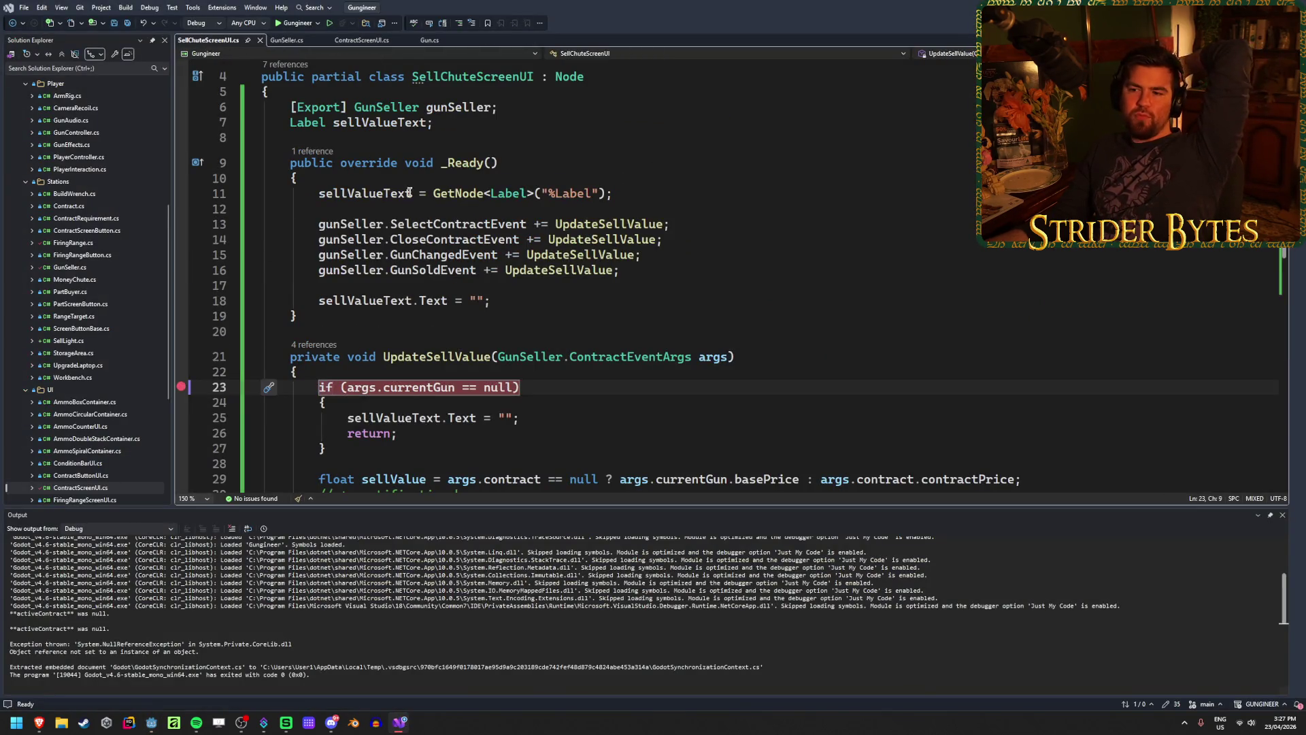
mouse_move(182, 389)
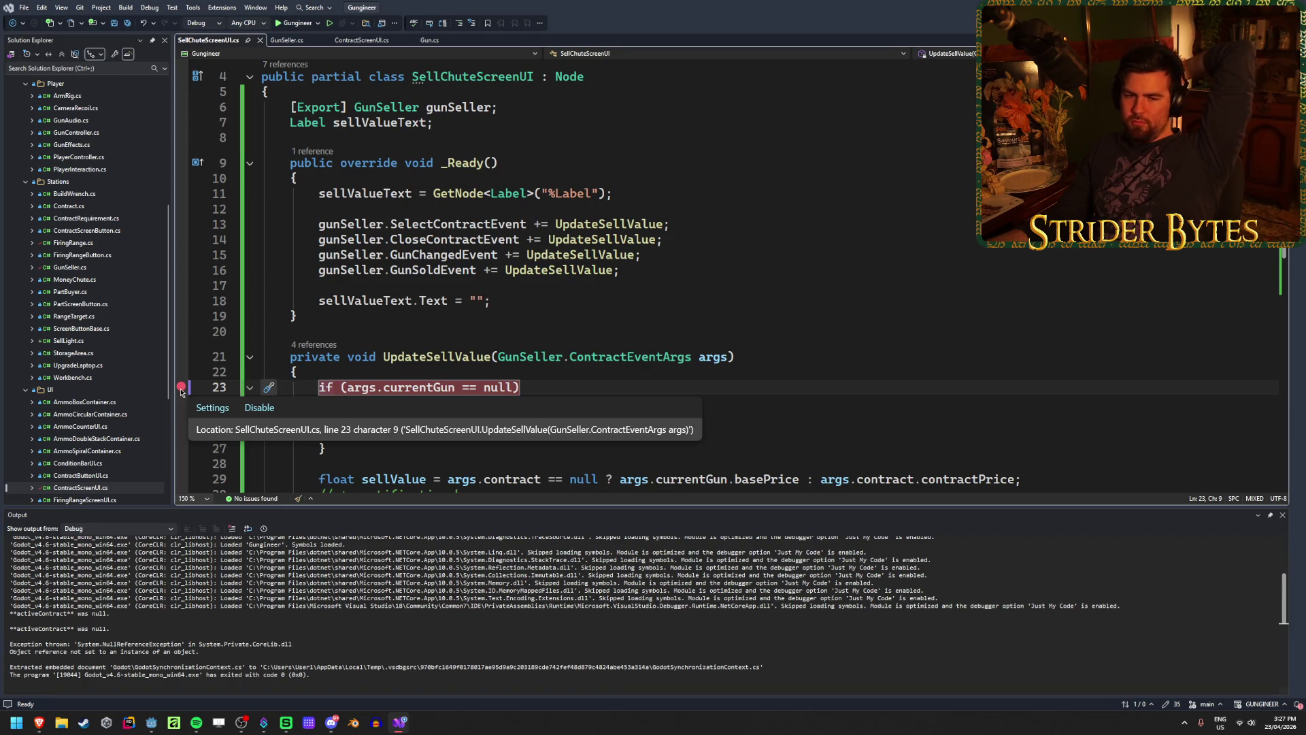
click(181, 389)
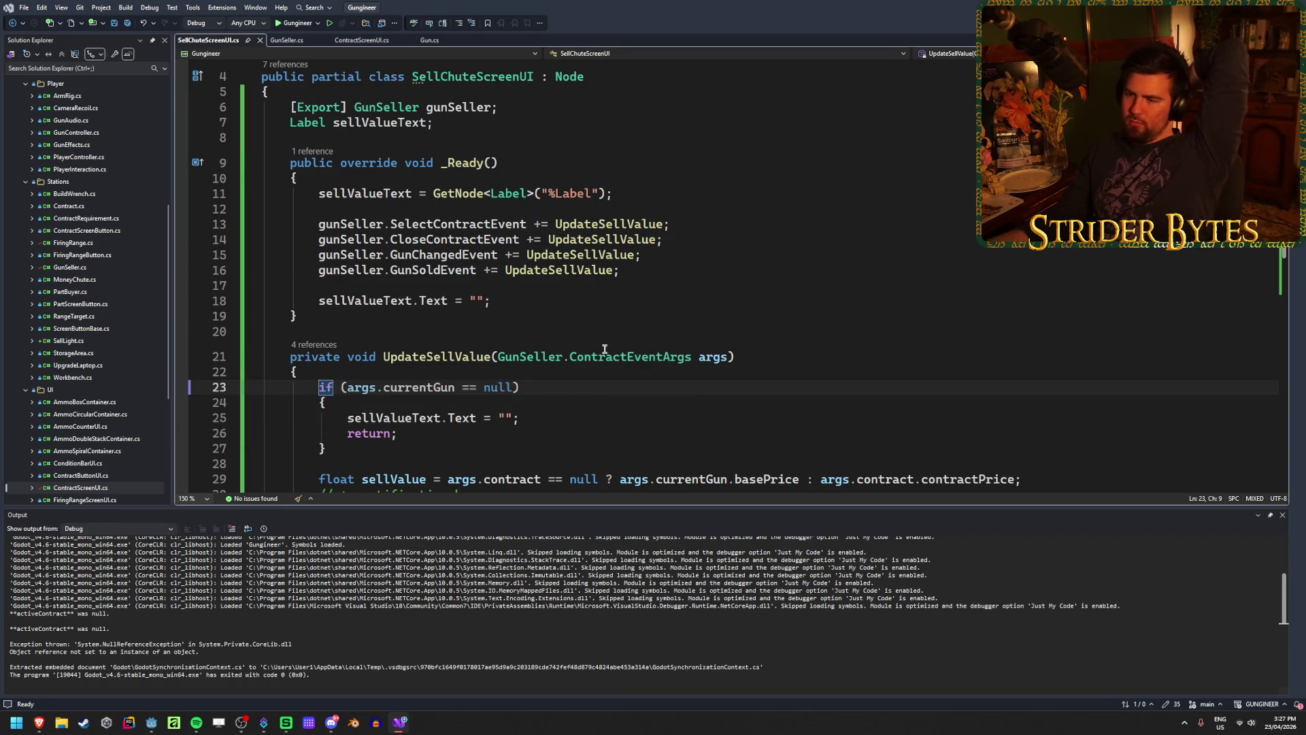
scroll(580, 338, down, 2)
click(286, 41)
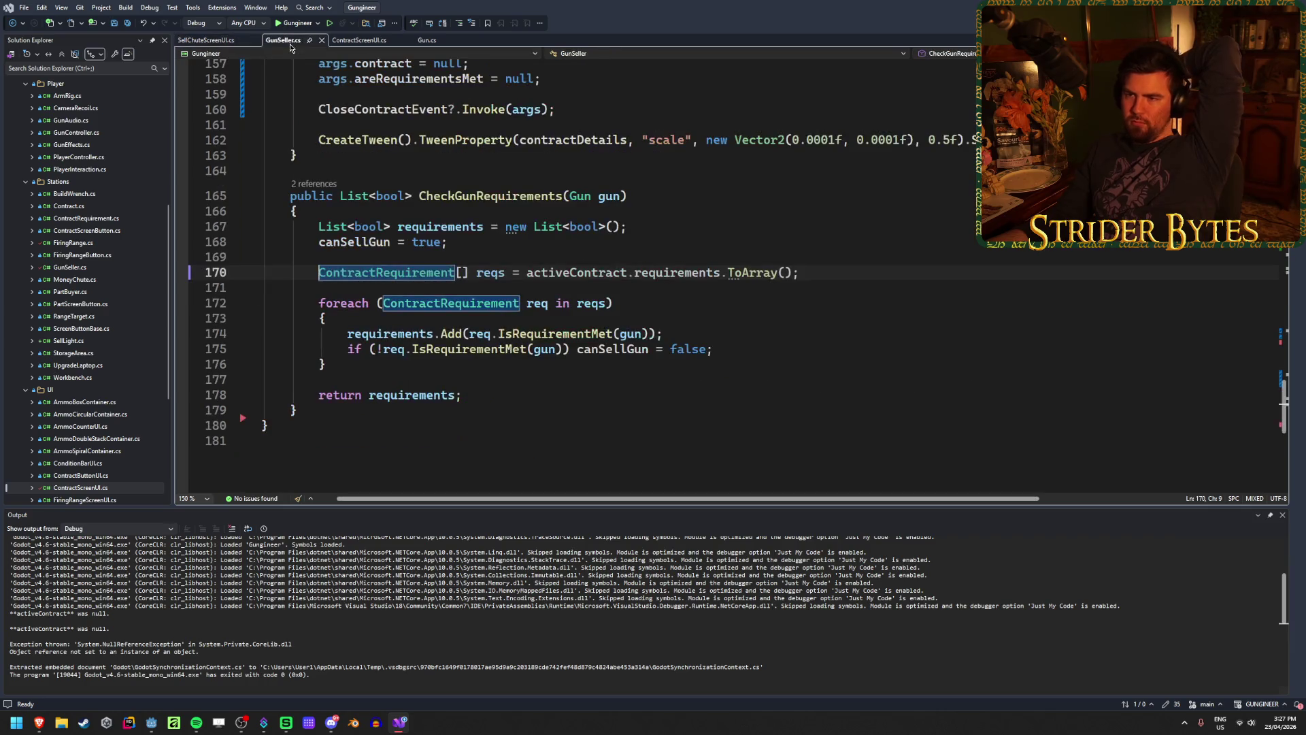
Hide the output panel and examine the CheckGunRequirements(gun) call on line 63
click(729, 291)
scroll(652, 380, up, 20)
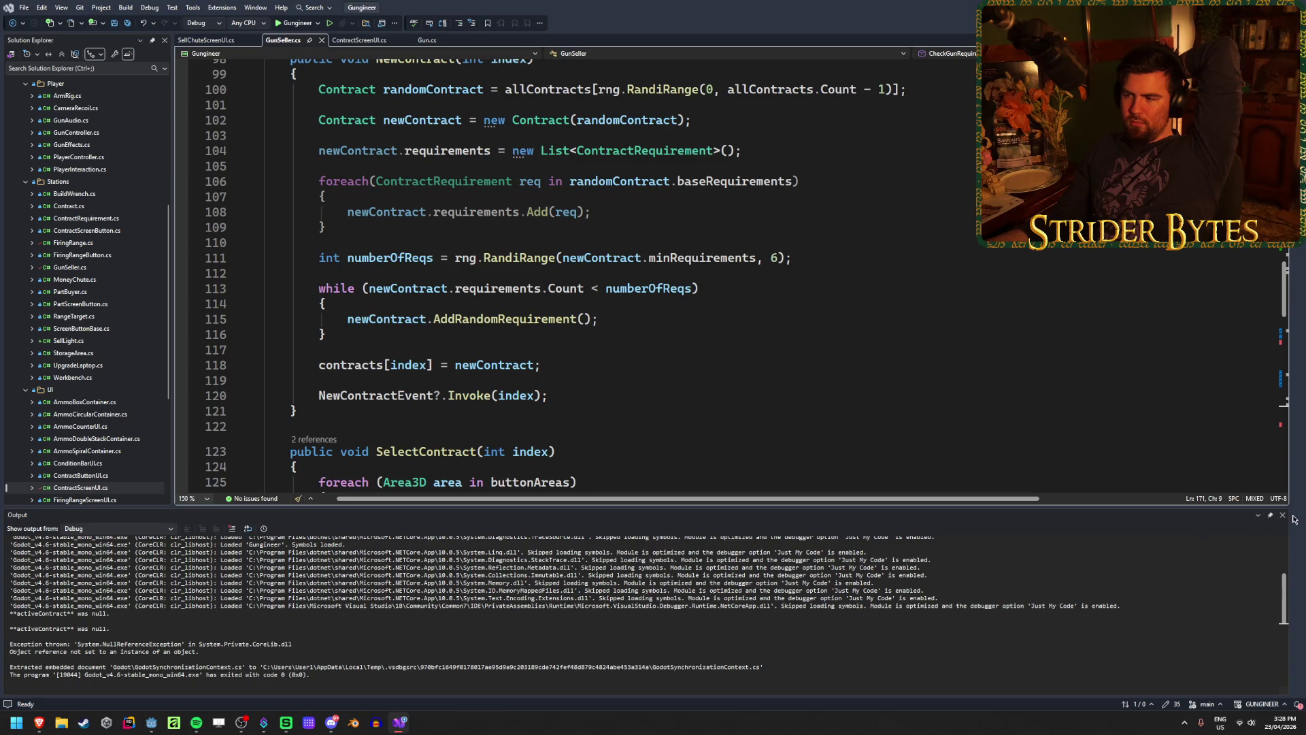
click(1283, 515)
scroll(621, 360, up, 12)
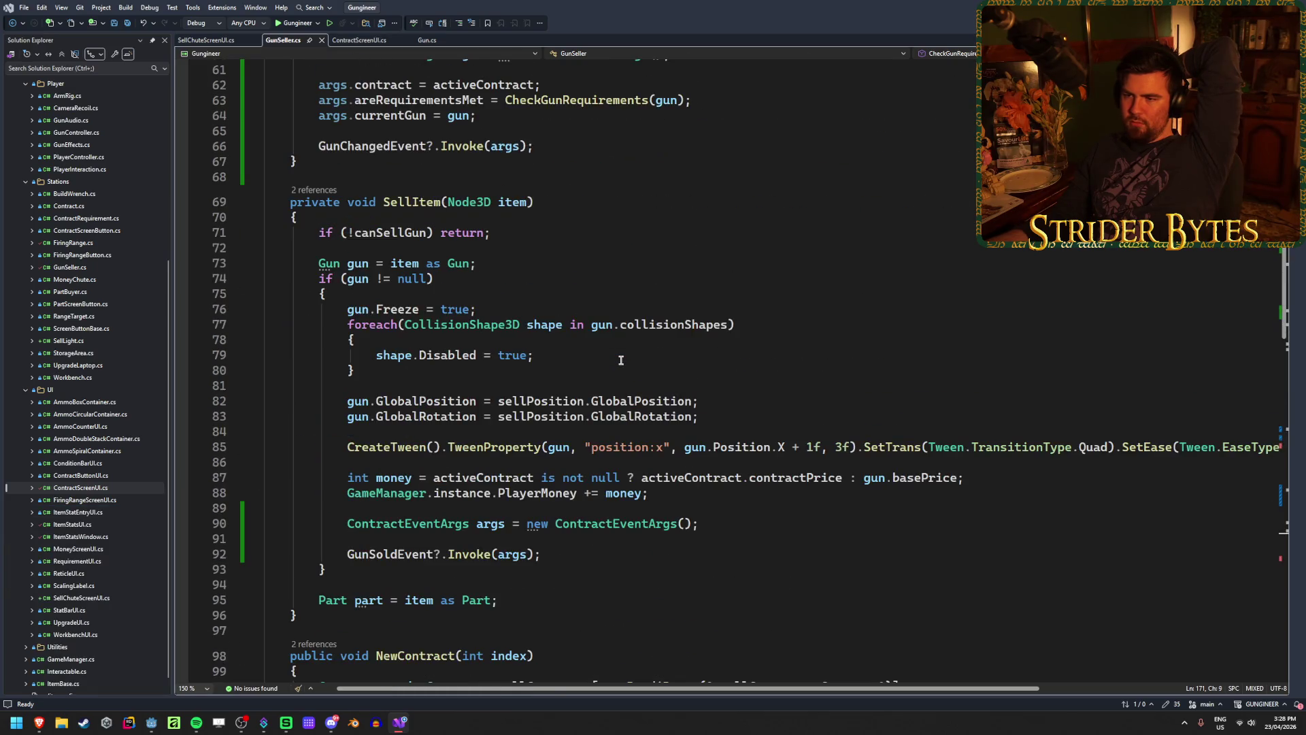
scroll(621, 360, up, 7)
mouse_move(691, 421)
mouse_down()
mouse_move(476, 436)
mouse_move(505, 421)
mouse_up()
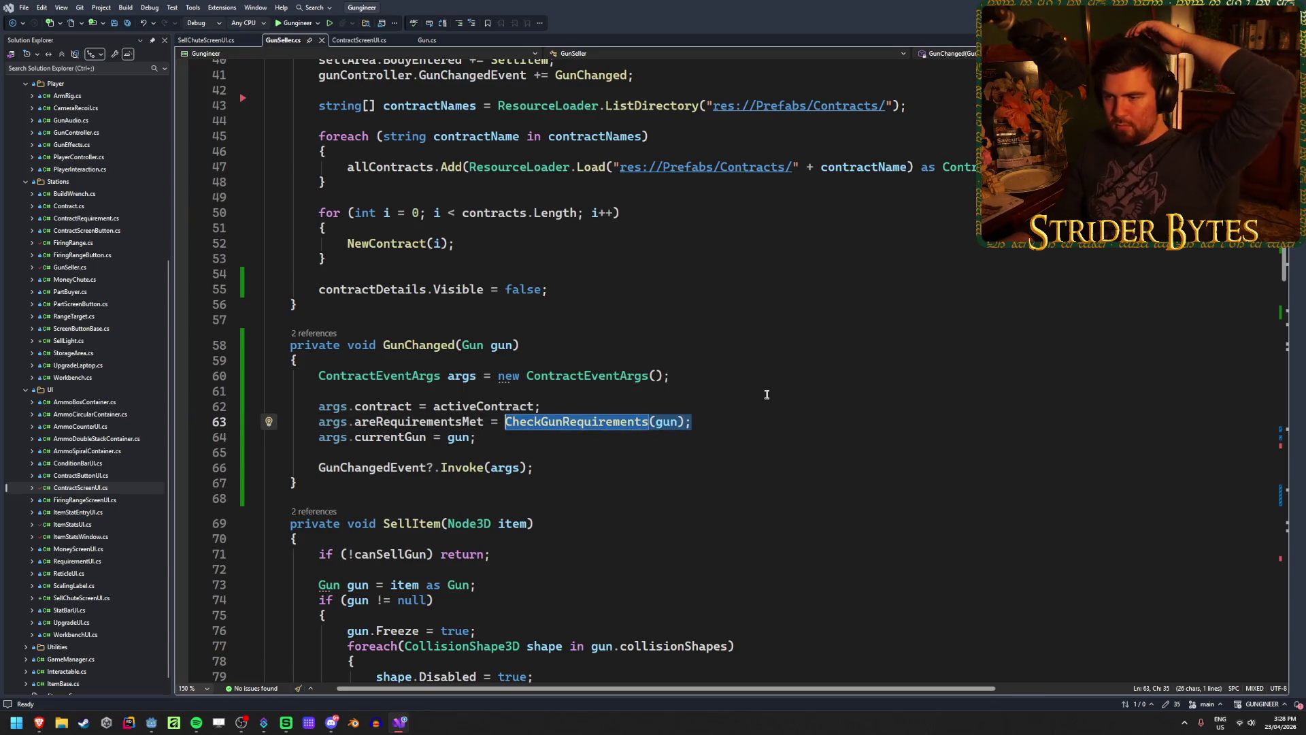
click(730, 418)
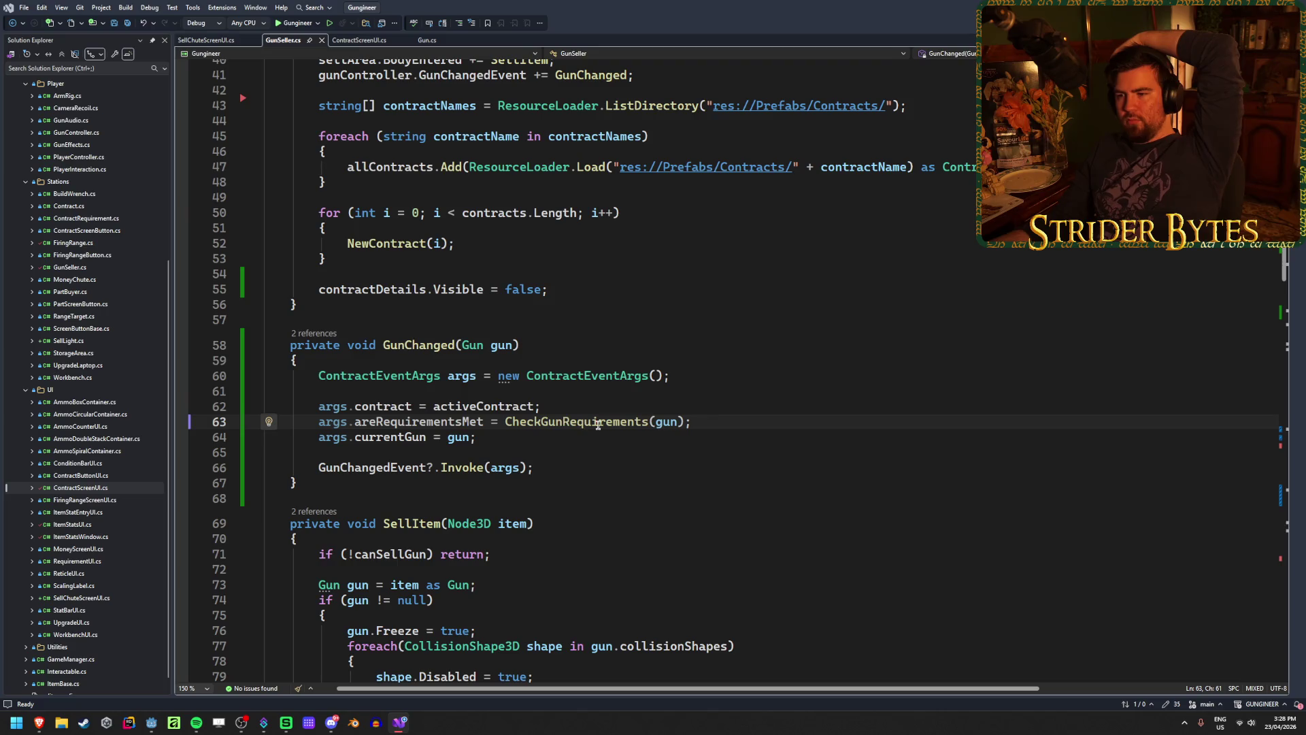
click(566, 419)
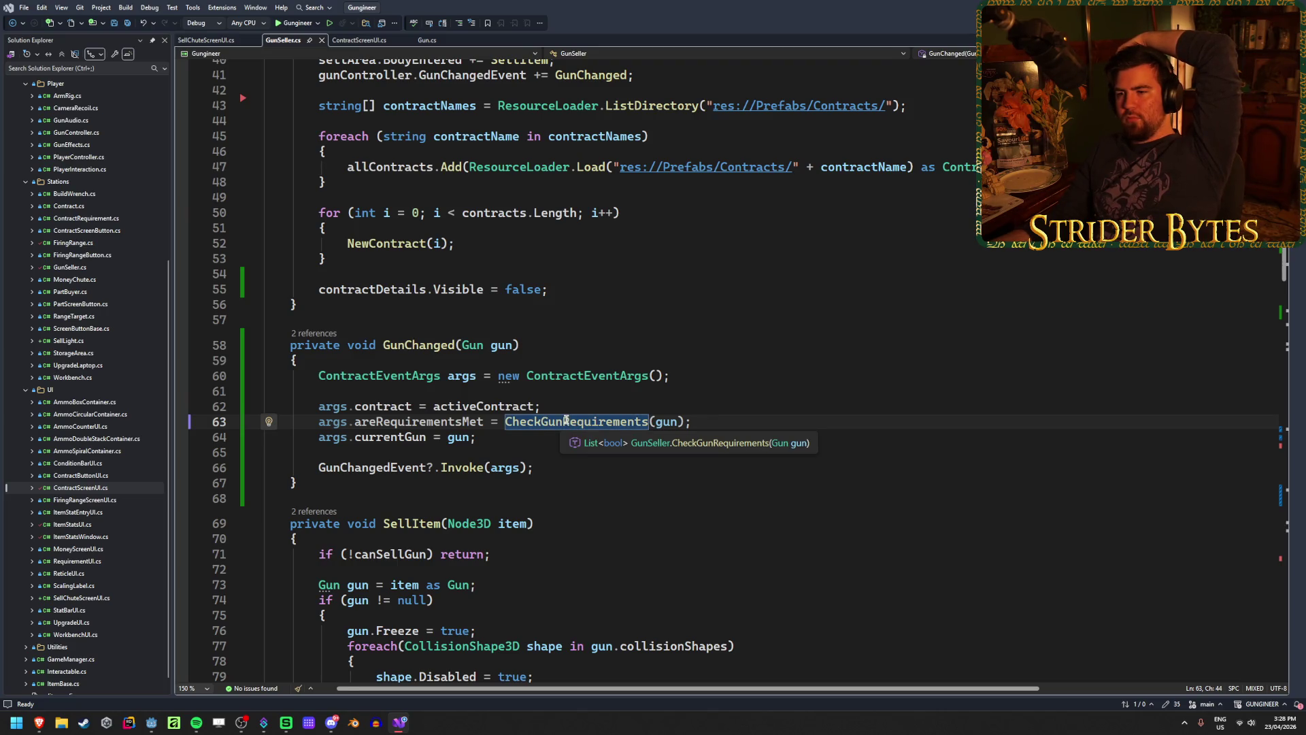
Go to the CheckGunRequirements definition from its call on line 135
click(570, 408)
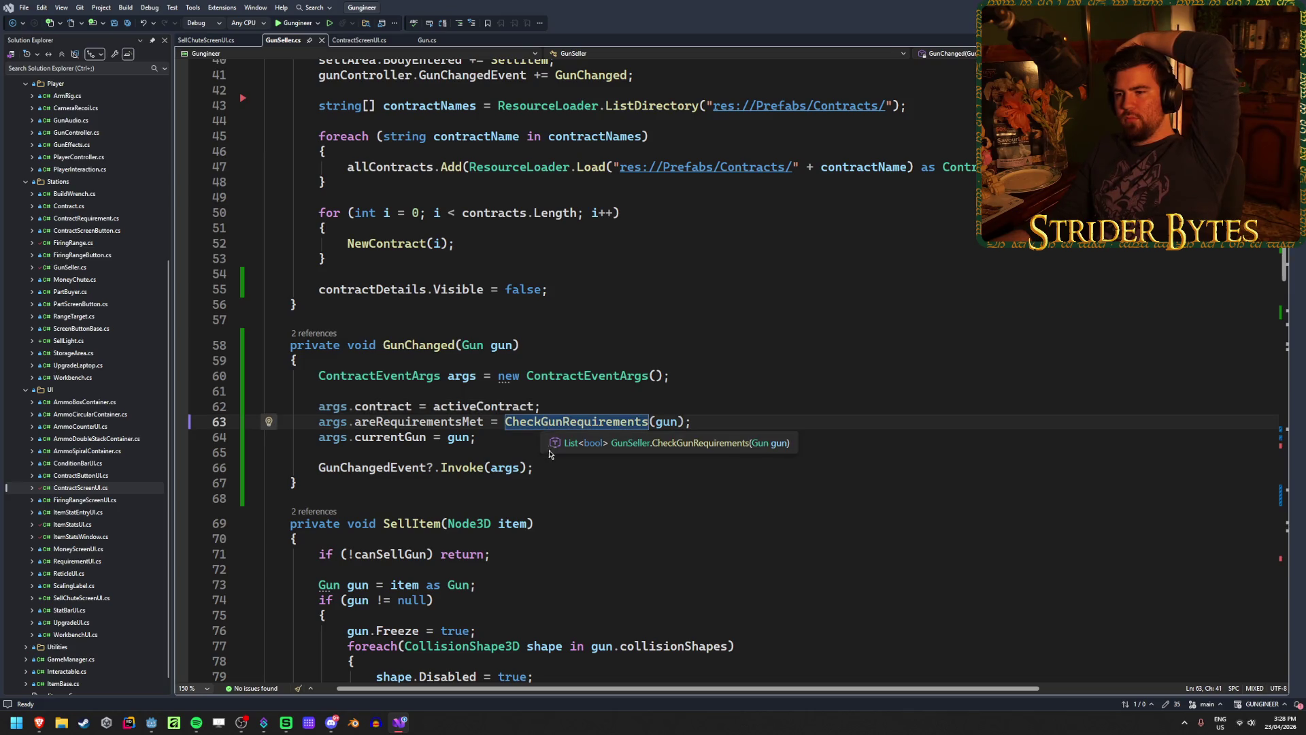
click(519, 440)
click(540, 421)
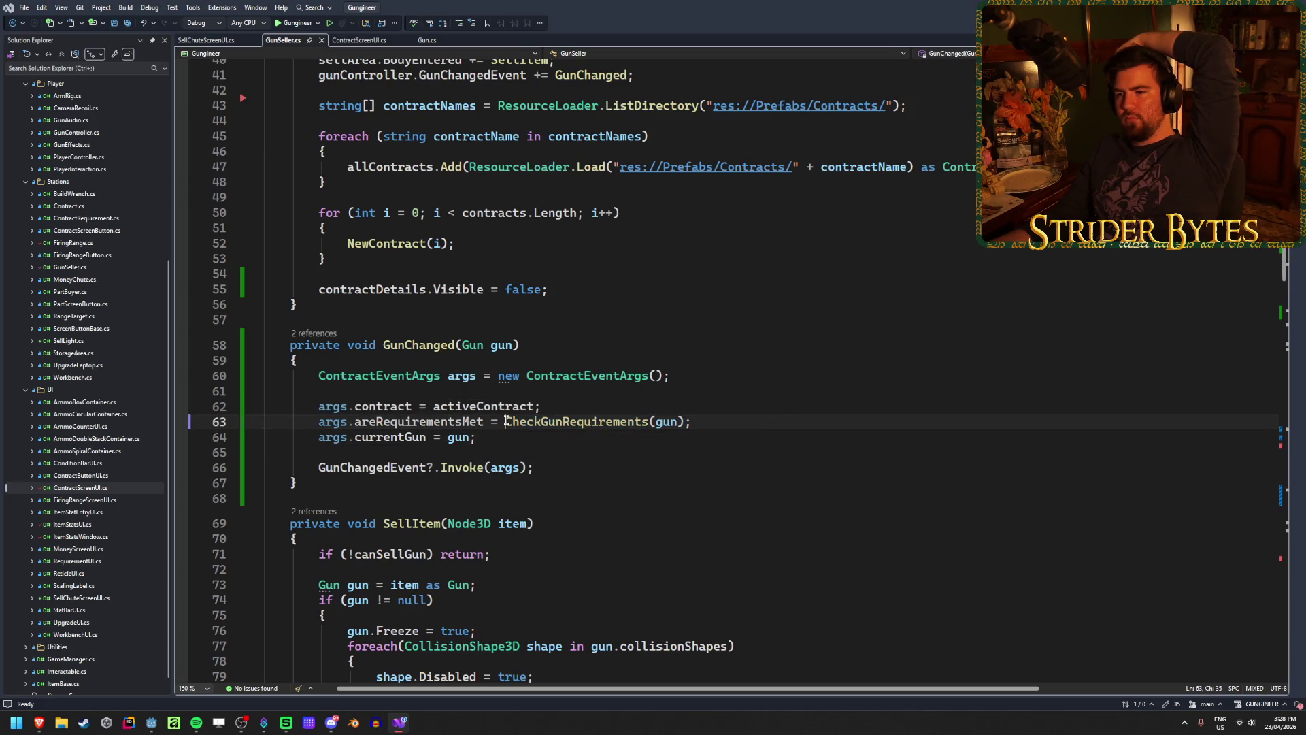
click(708, 419)
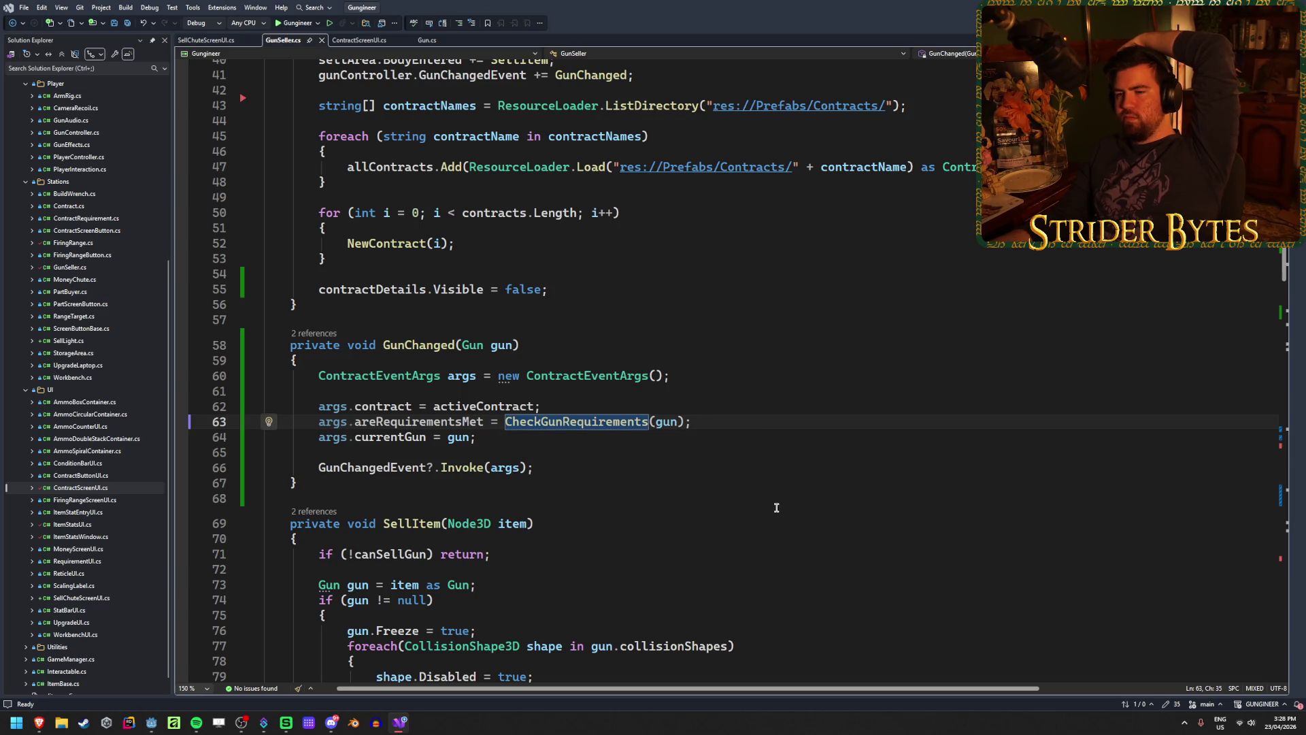
scroll(777, 508, down, 20)
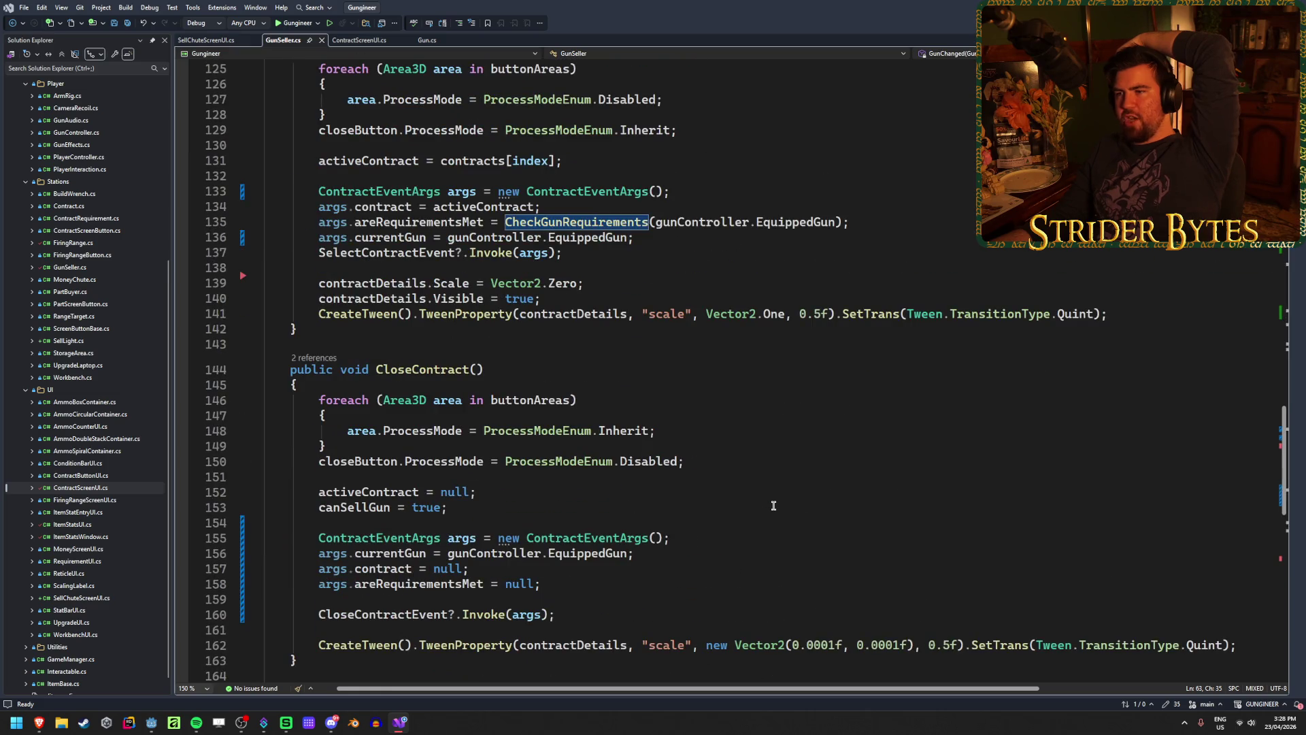
scroll(327, 465, up, 5)
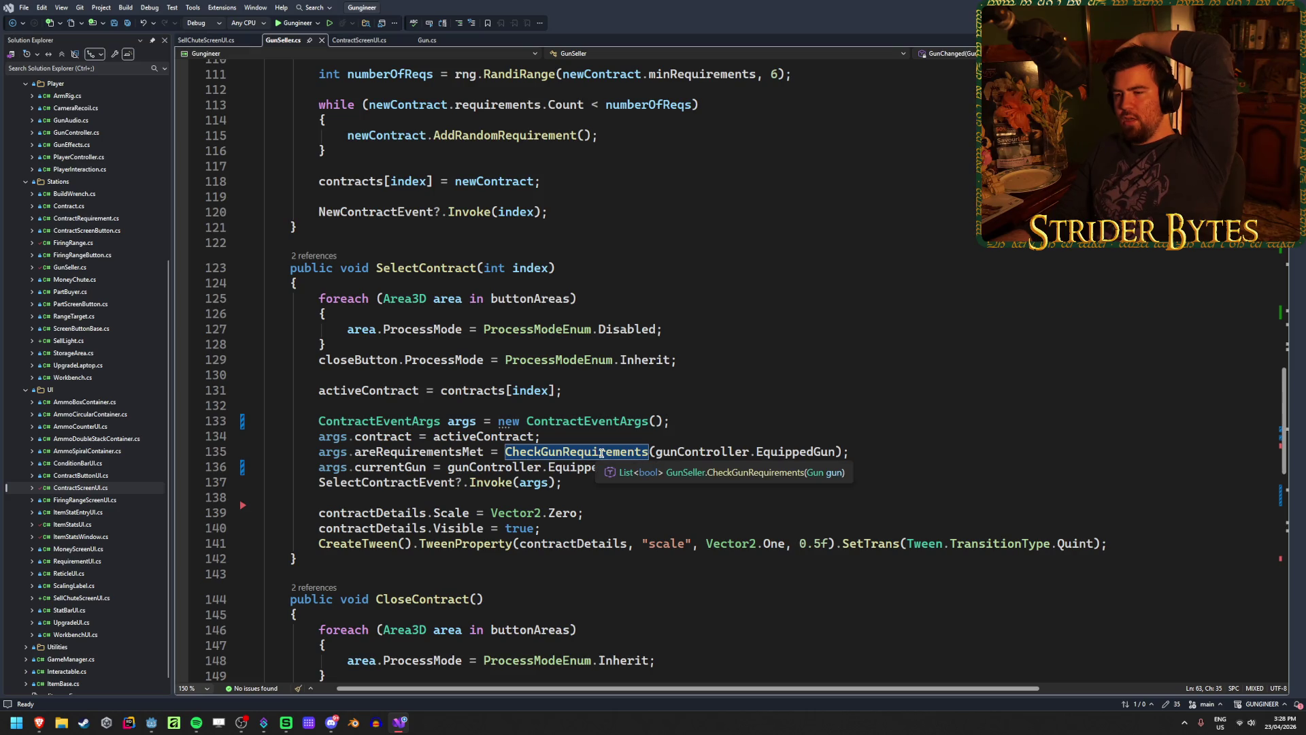
click(601, 453)
key(F12)
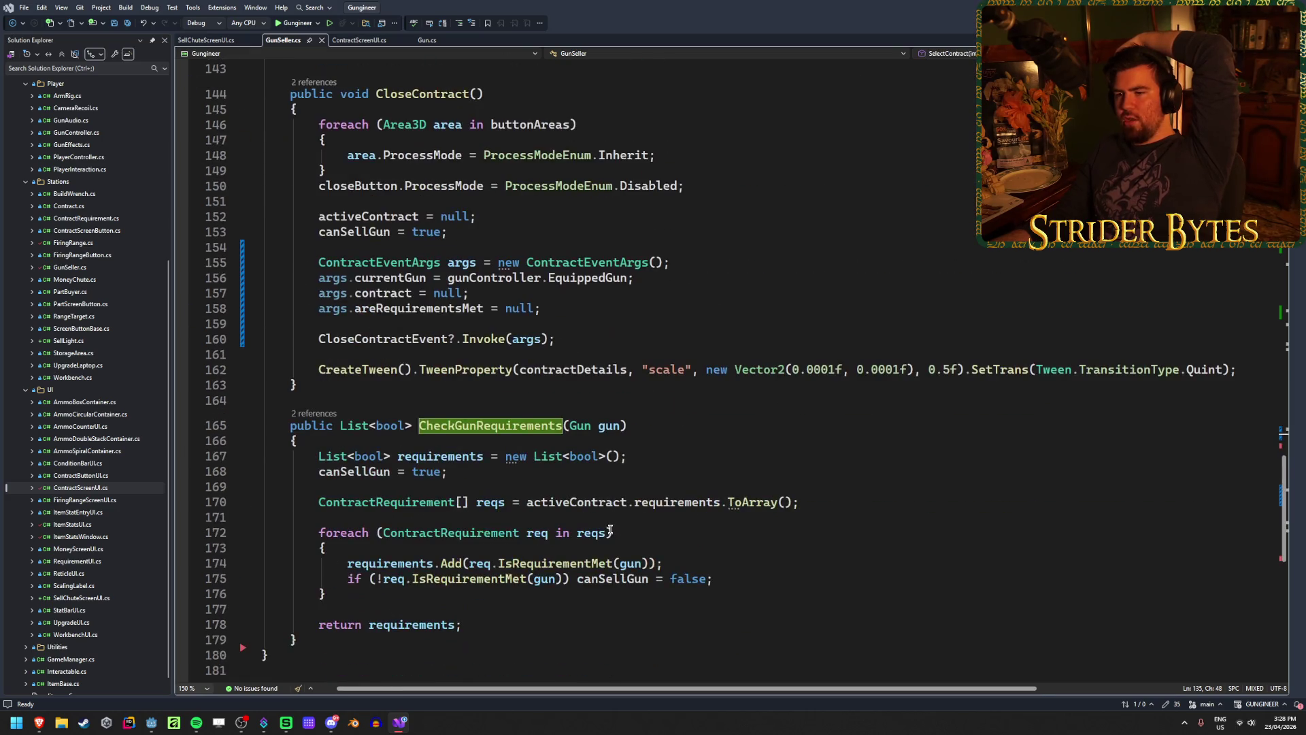
click(651, 408)
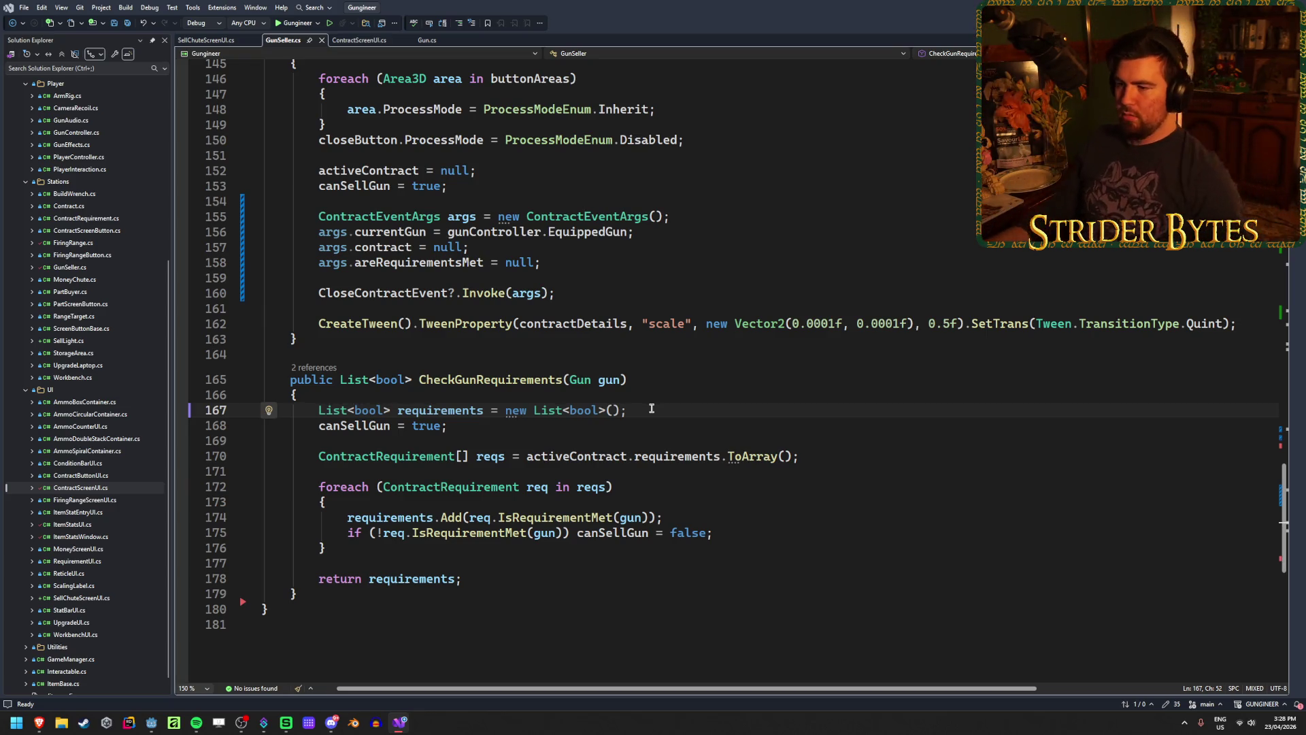
Insert 'if (activeContract == null) return null;' at the top of CheckGunRequirements and save GunSeller.cs
click(593, 395)
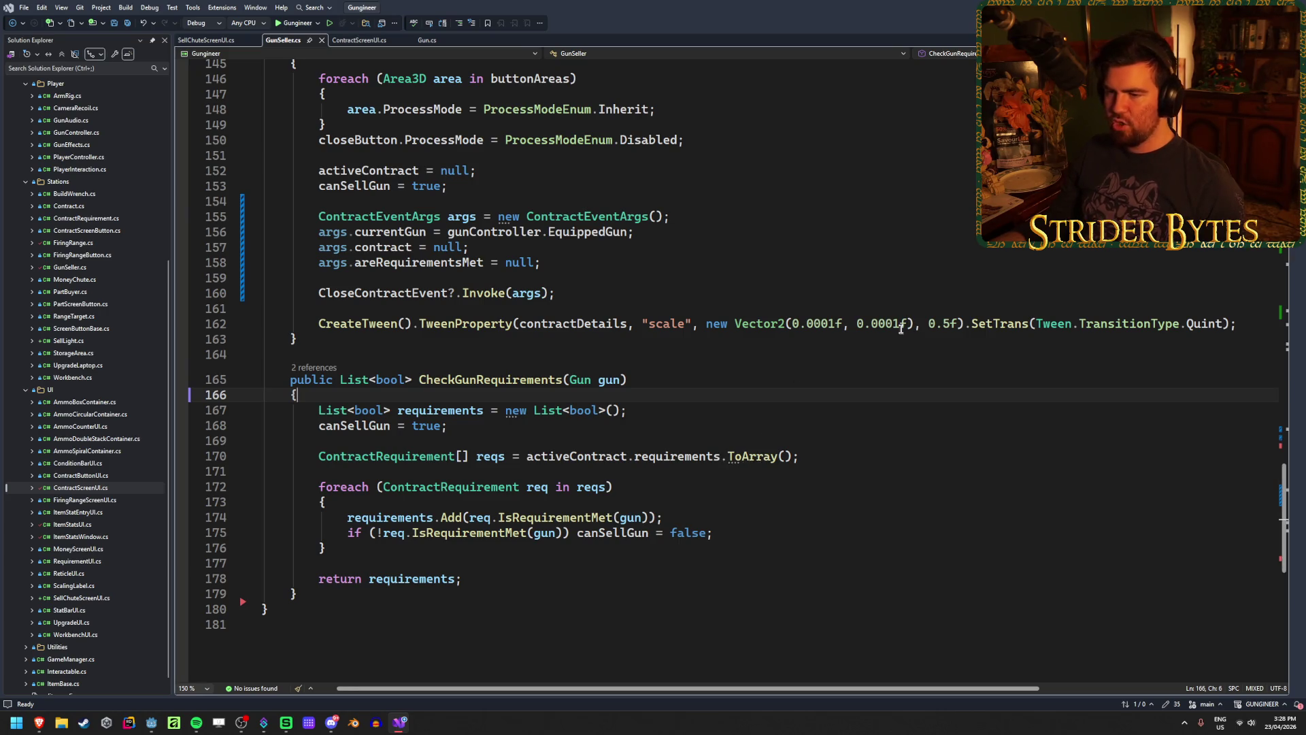
key(Return)
key(Return)
key(Up)
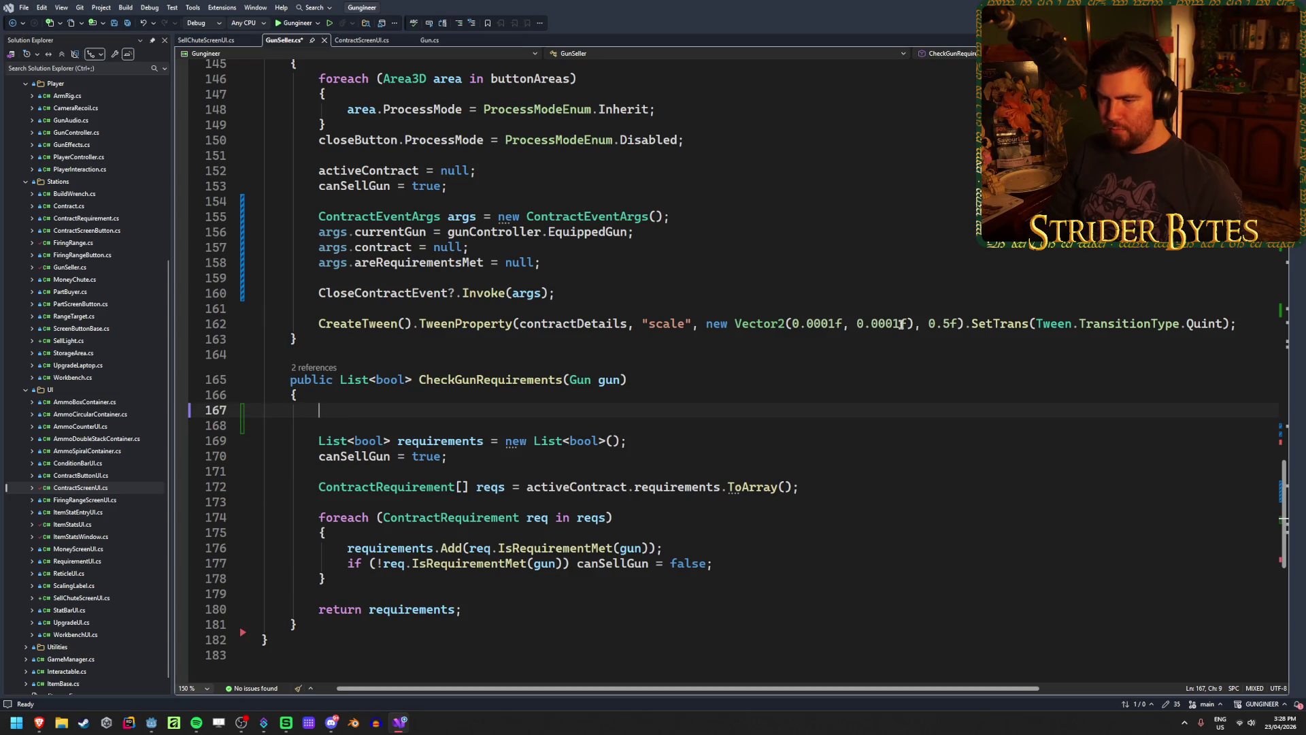
text(if (acti)
key(Tab)
text(null) retur)
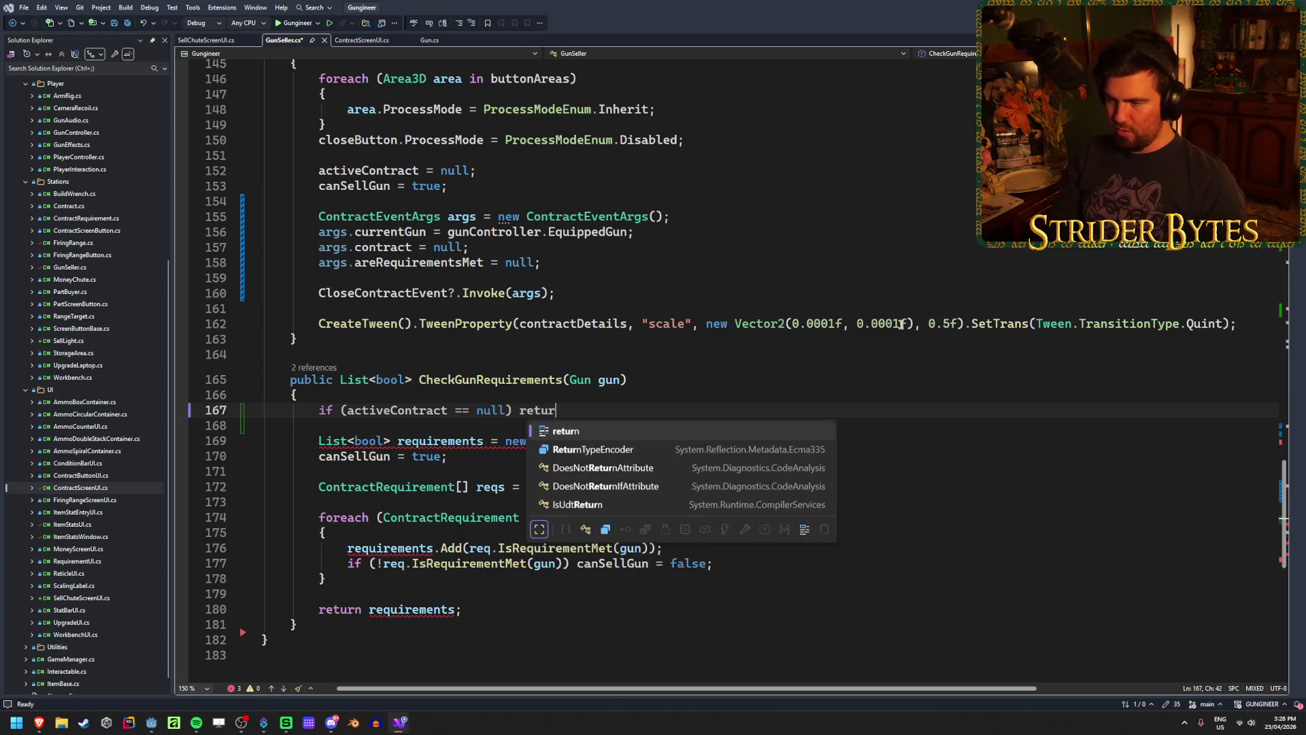
text(n null;)
key(ctrl+s)
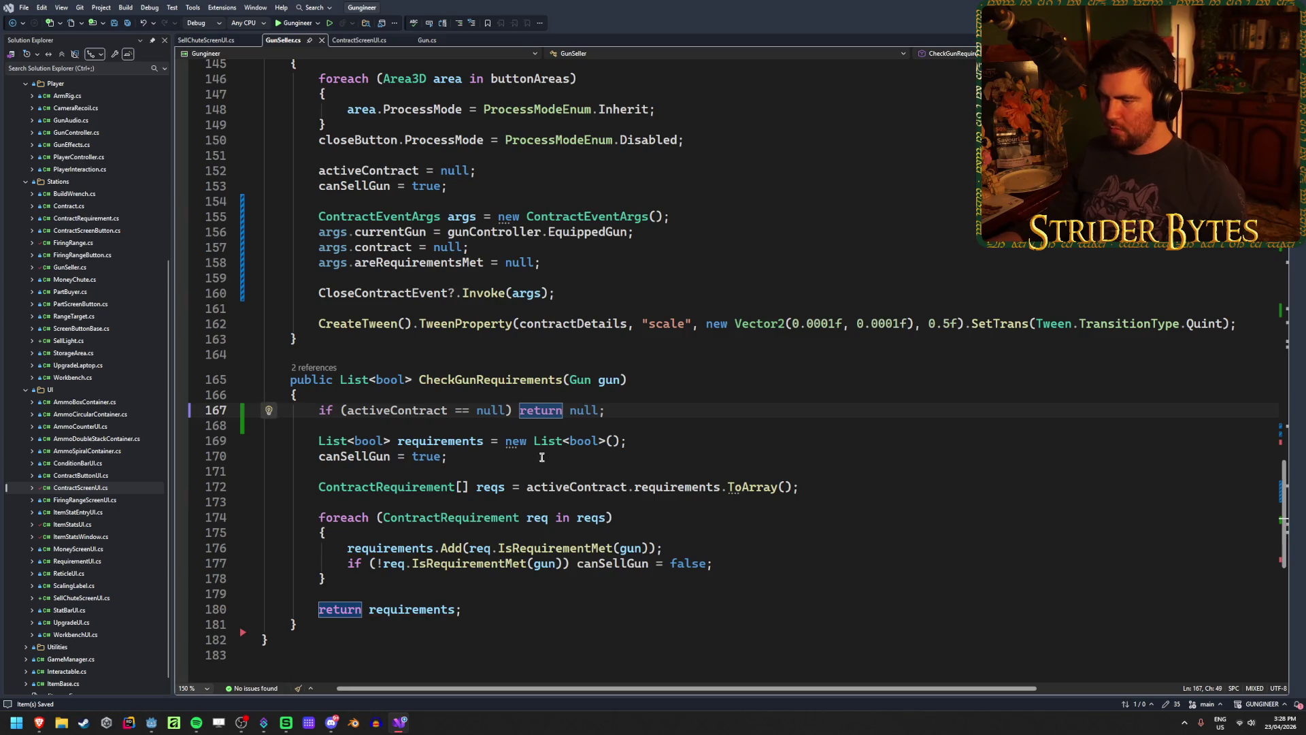
scroll(600, 430, up, 20)
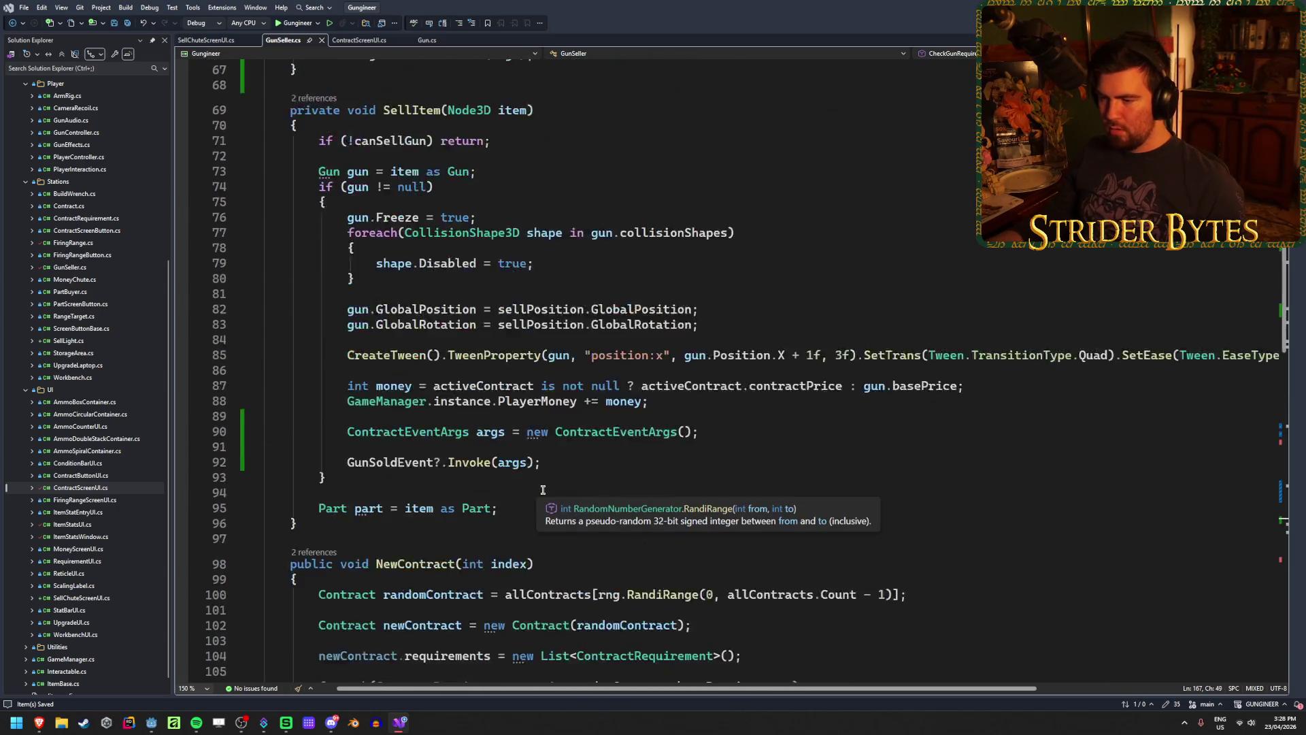
scroll(543, 489, up, 1)
key(alt+Tab)
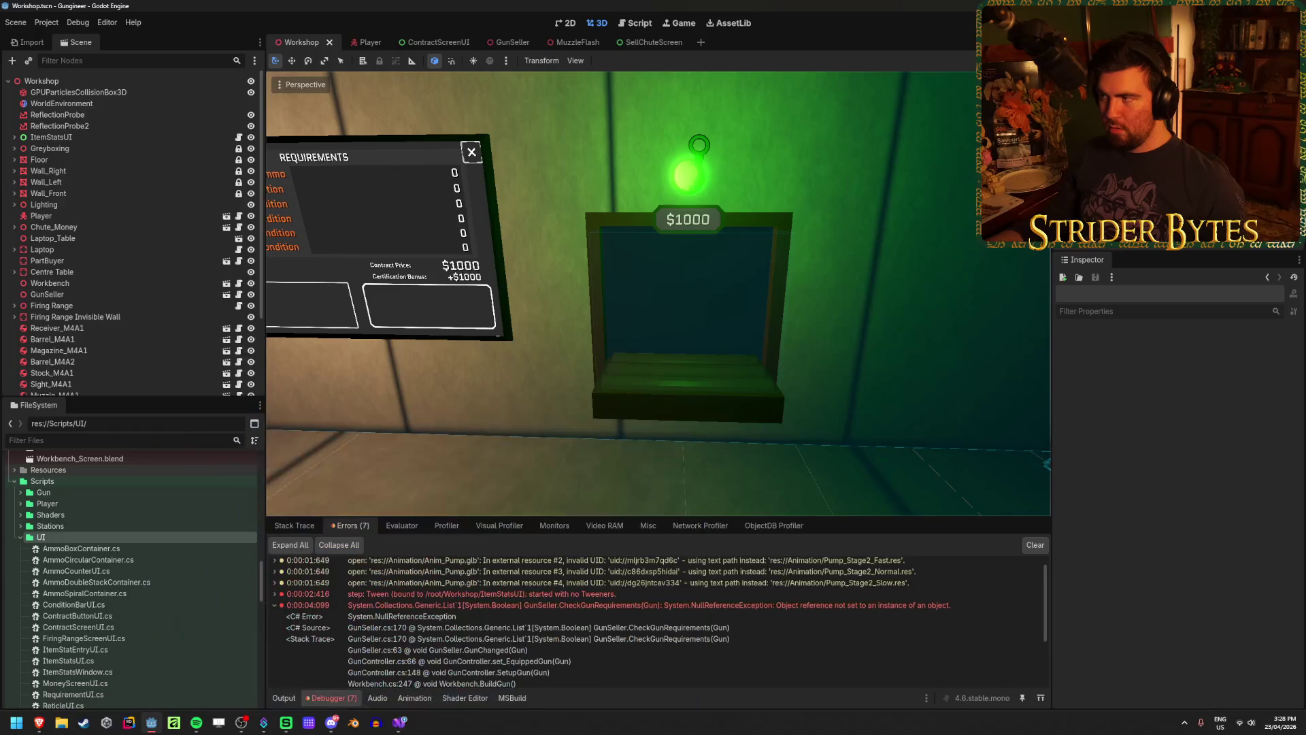
Rebuild and run the game, then open the new exception's ContractScreenUI.cs line 43 source
key(F5)
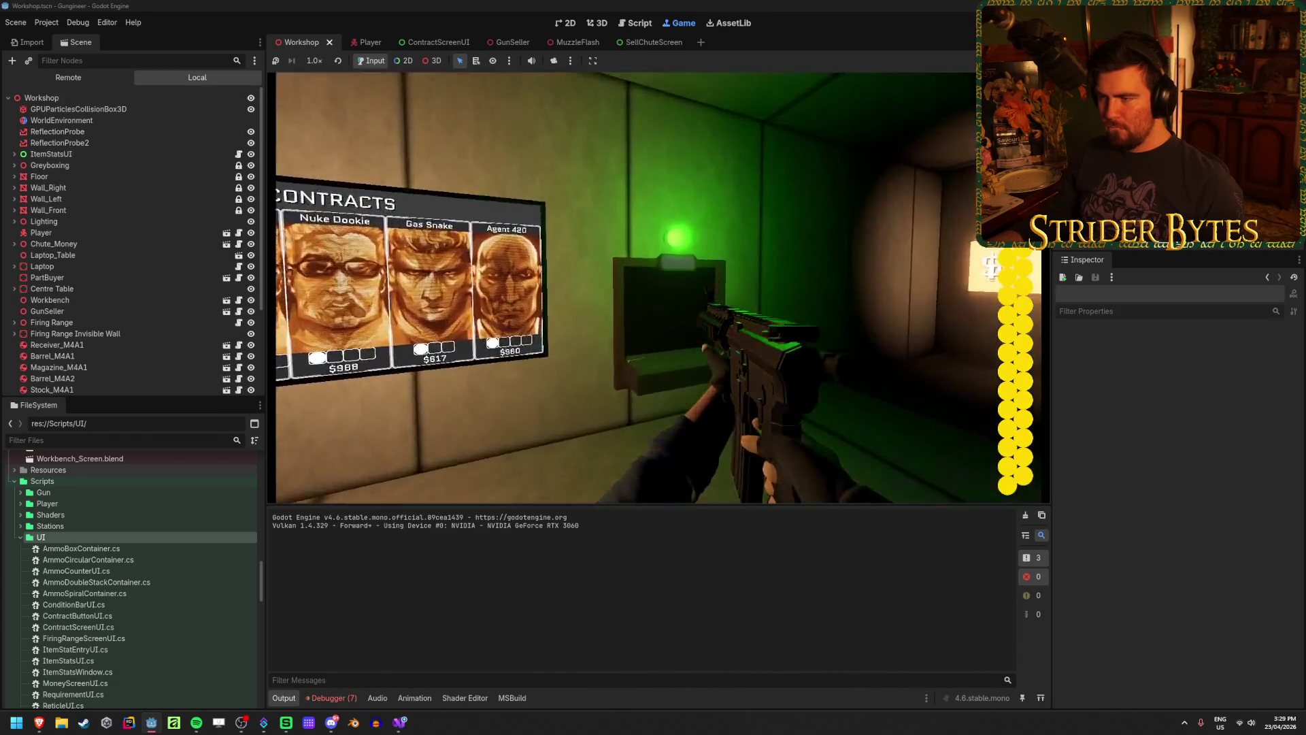
key(F8)
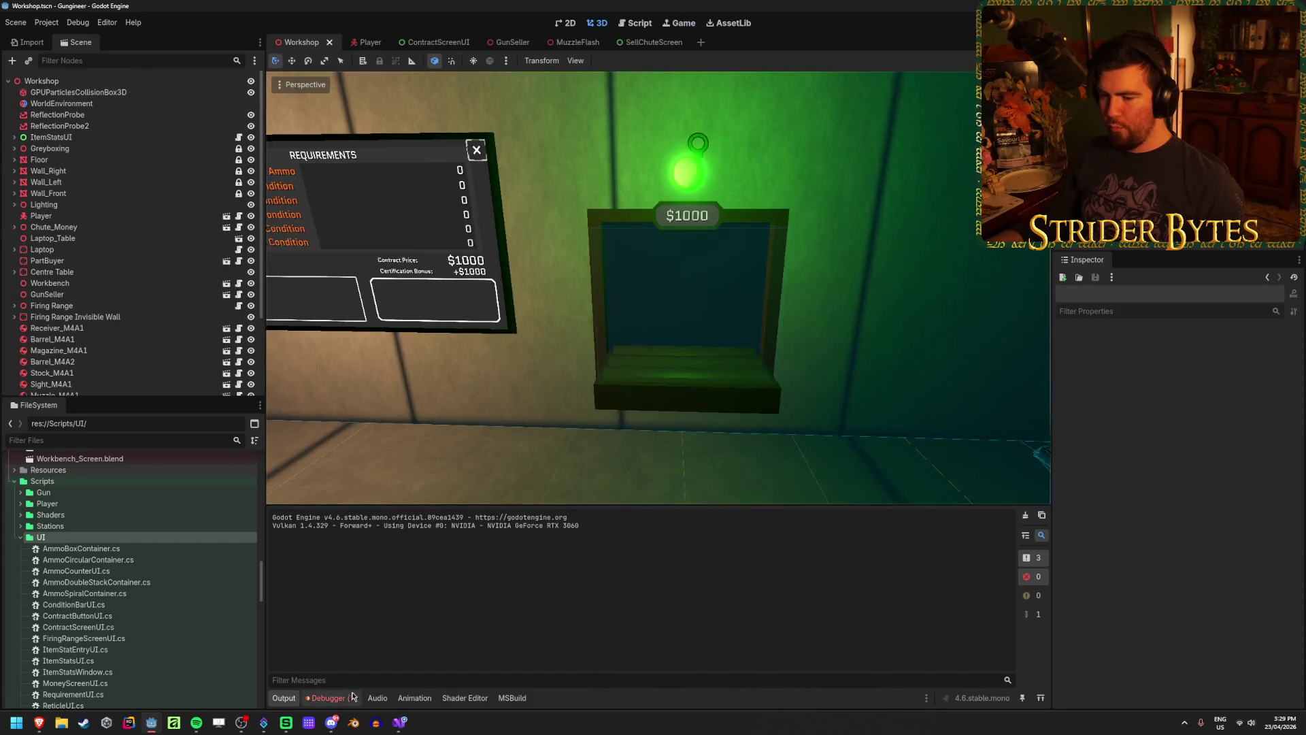
click(357, 697)
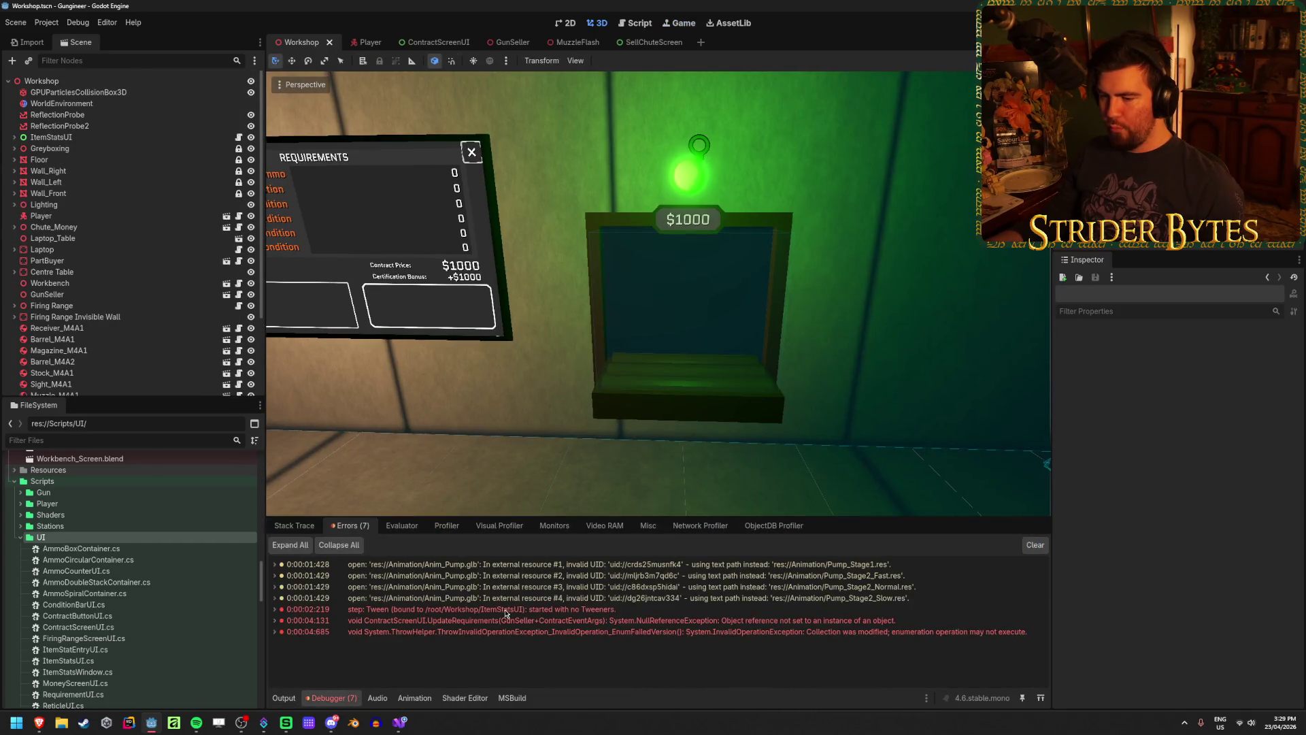
click(274, 620)
scroll(669, 606, down, 2)
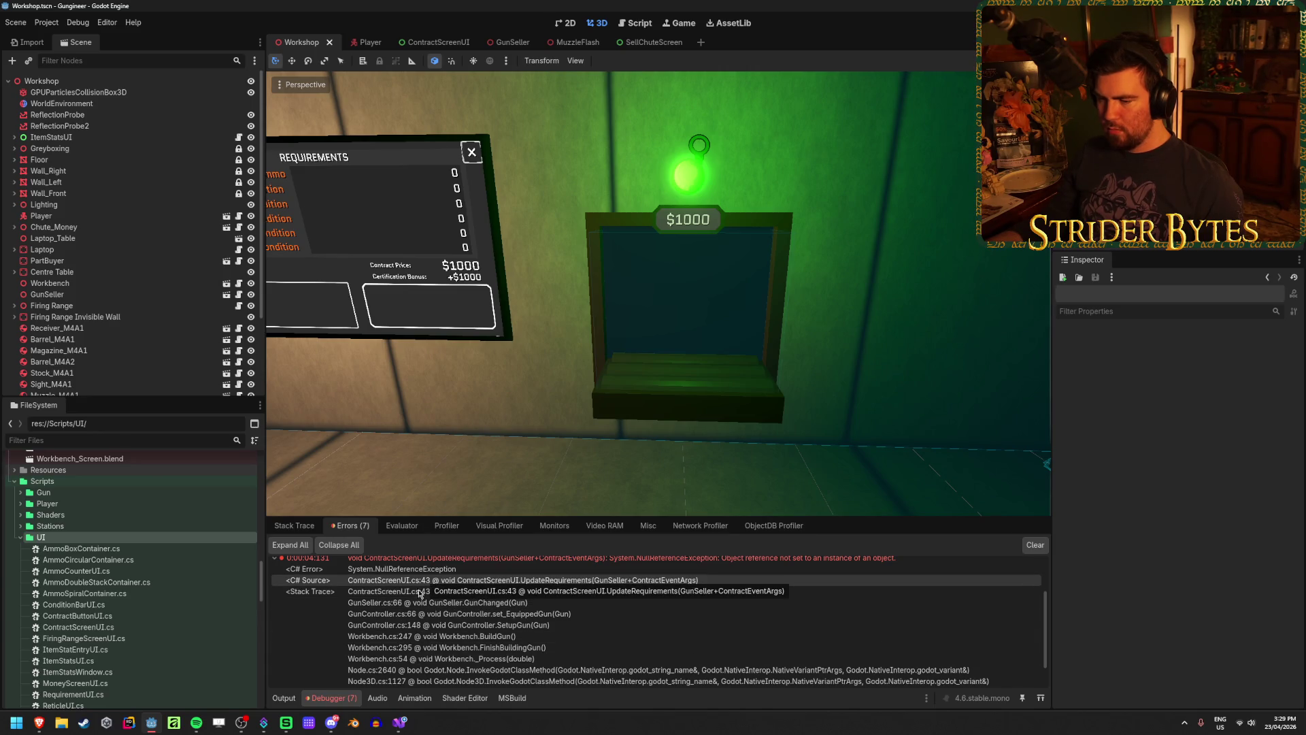
double_click(421, 603)
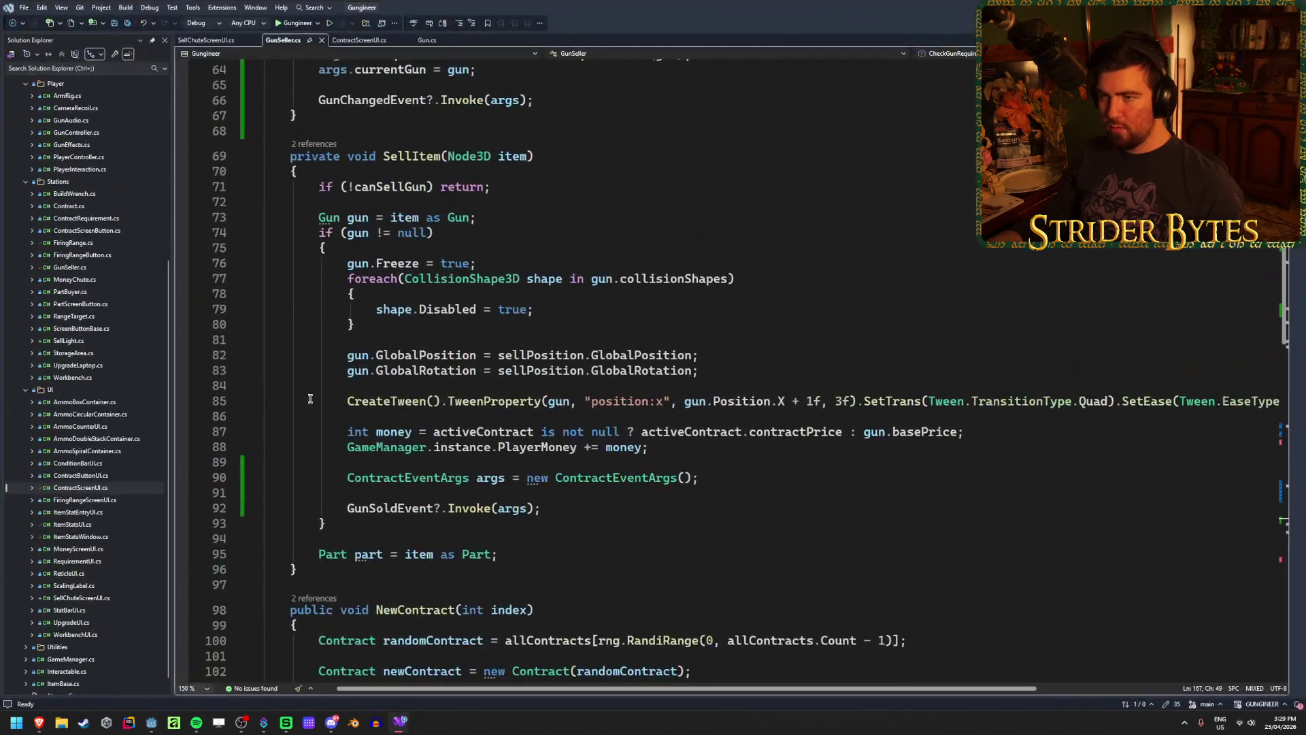
Review UpdateRequirements, its references and the GunChangedEvent subscription in ContractScreenUI.cs
click(352, 38)
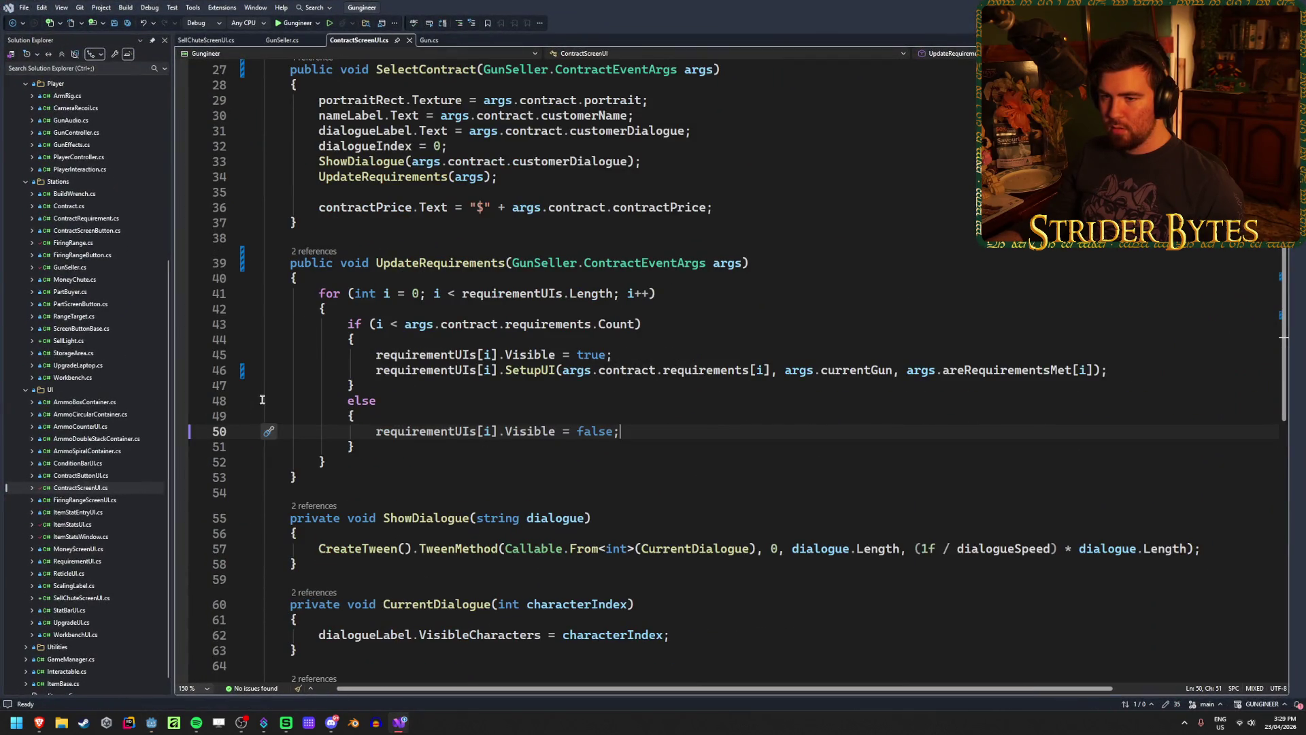
click(682, 319)
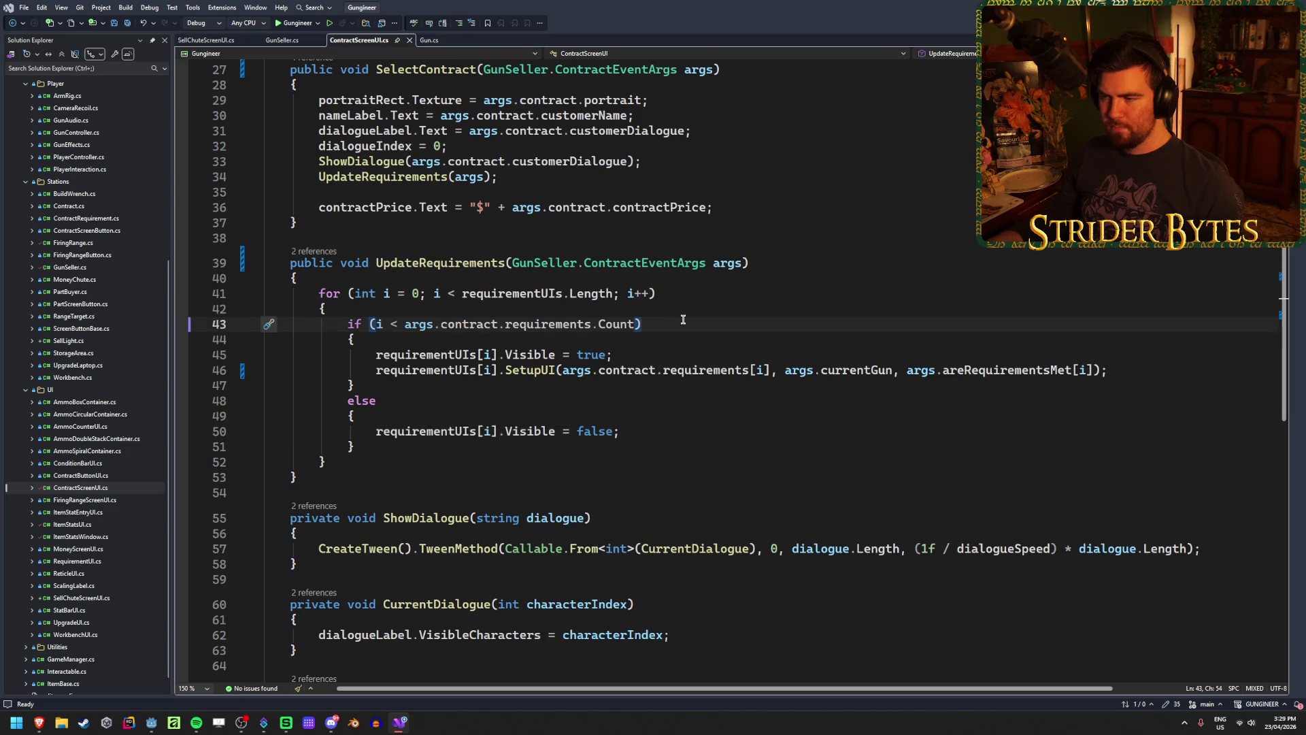
click(802, 270)
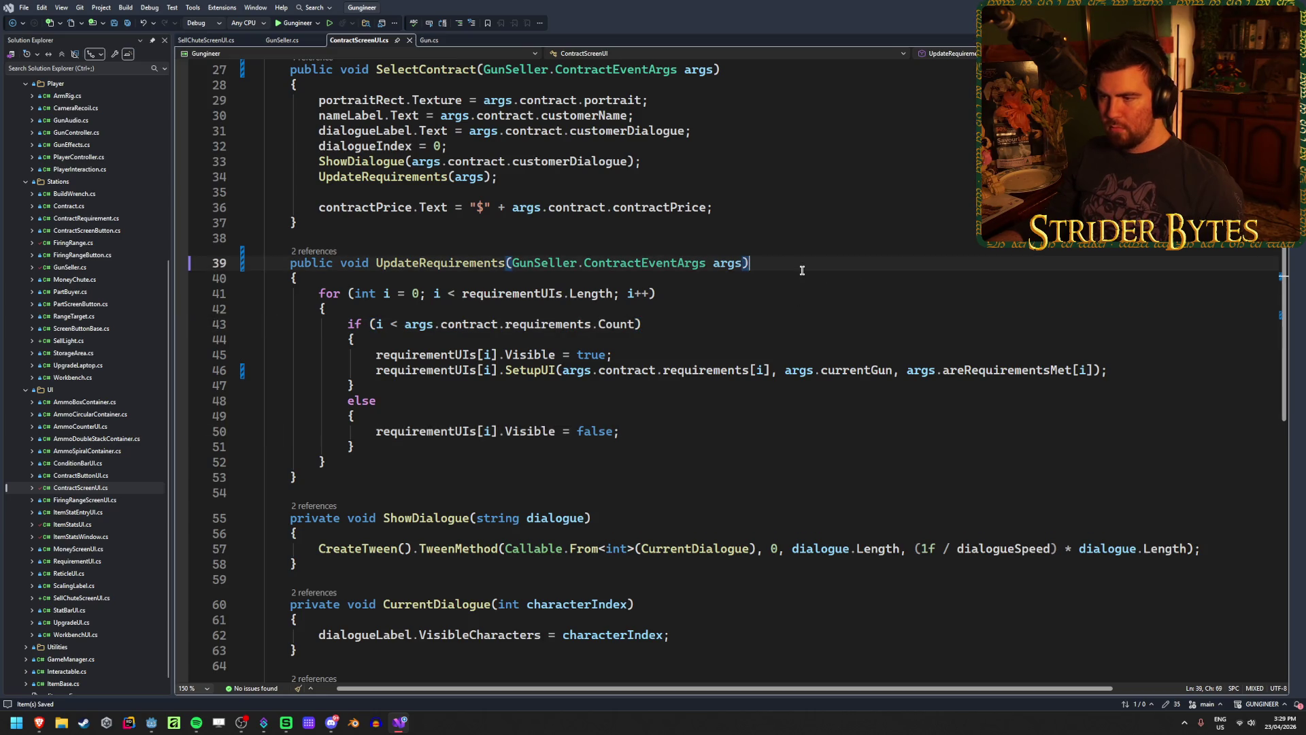
click(477, 264)
scroll(533, 407, up, 5)
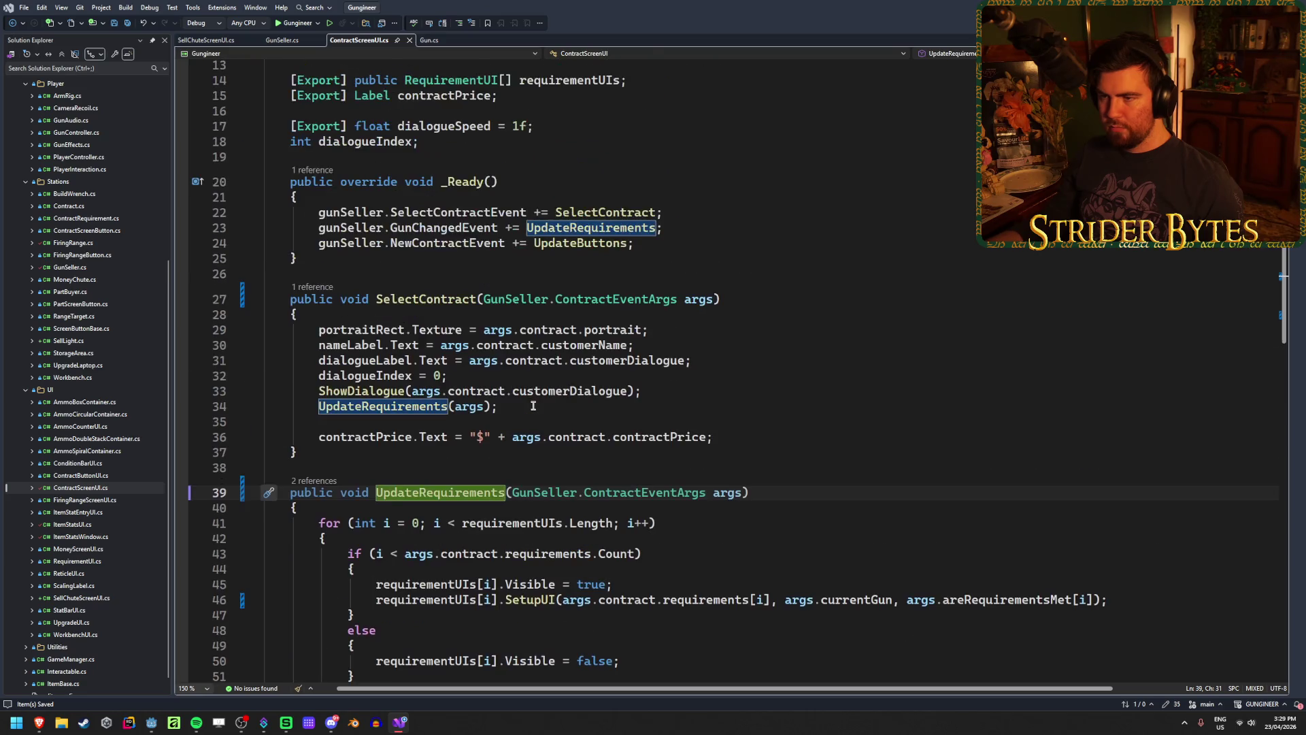
scroll(531, 404, down, 2)
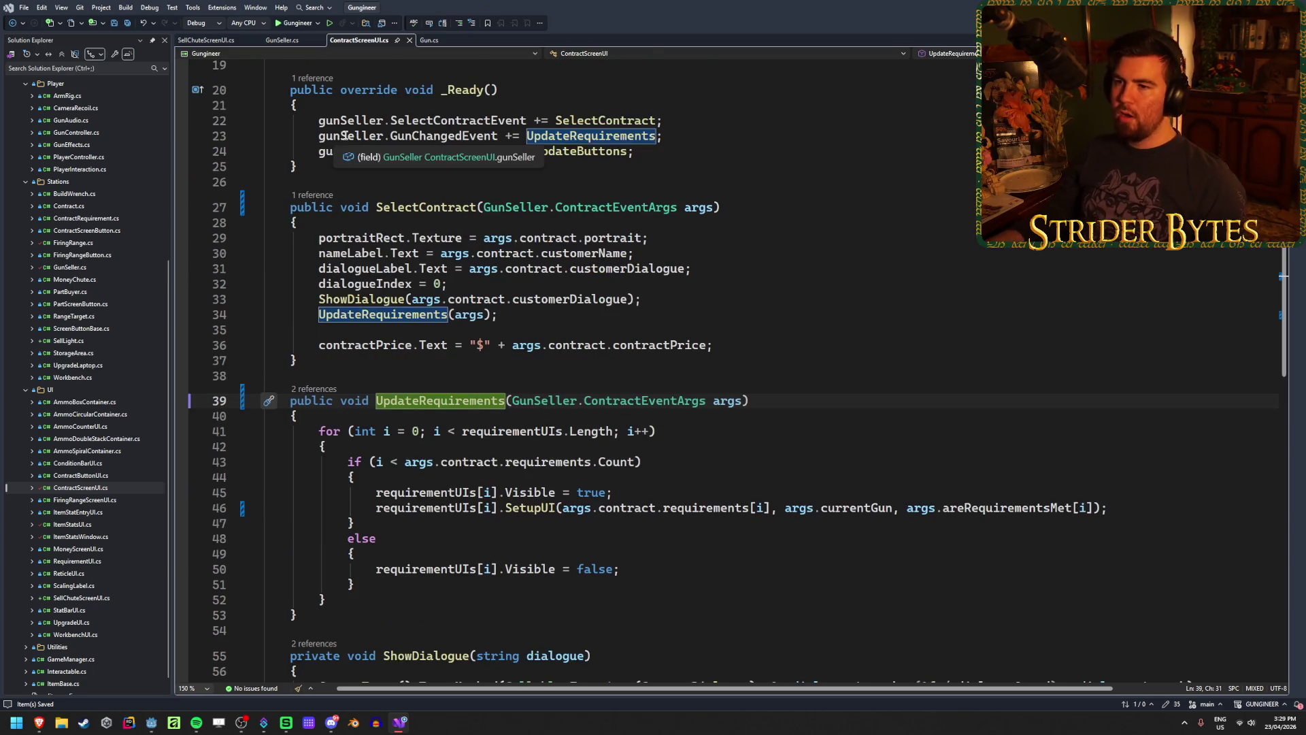
click(663, 134)
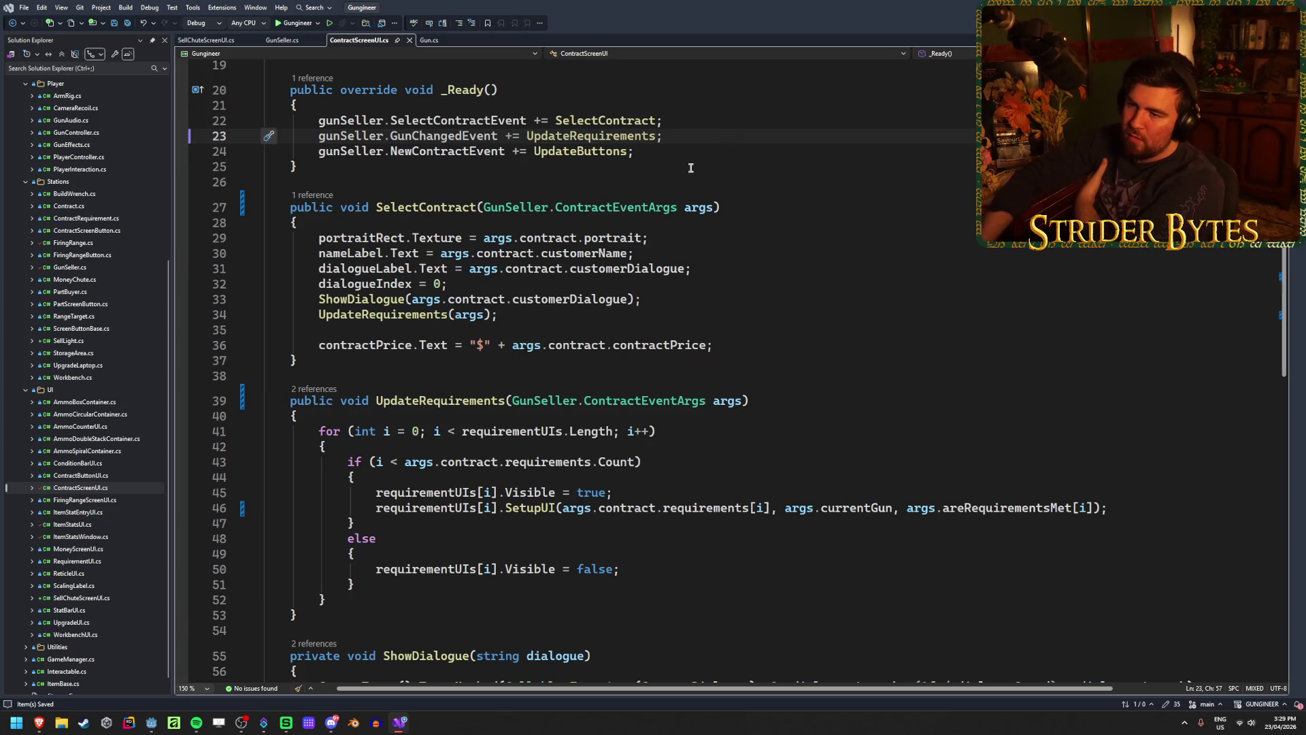
scroll(691, 168, up, 6)
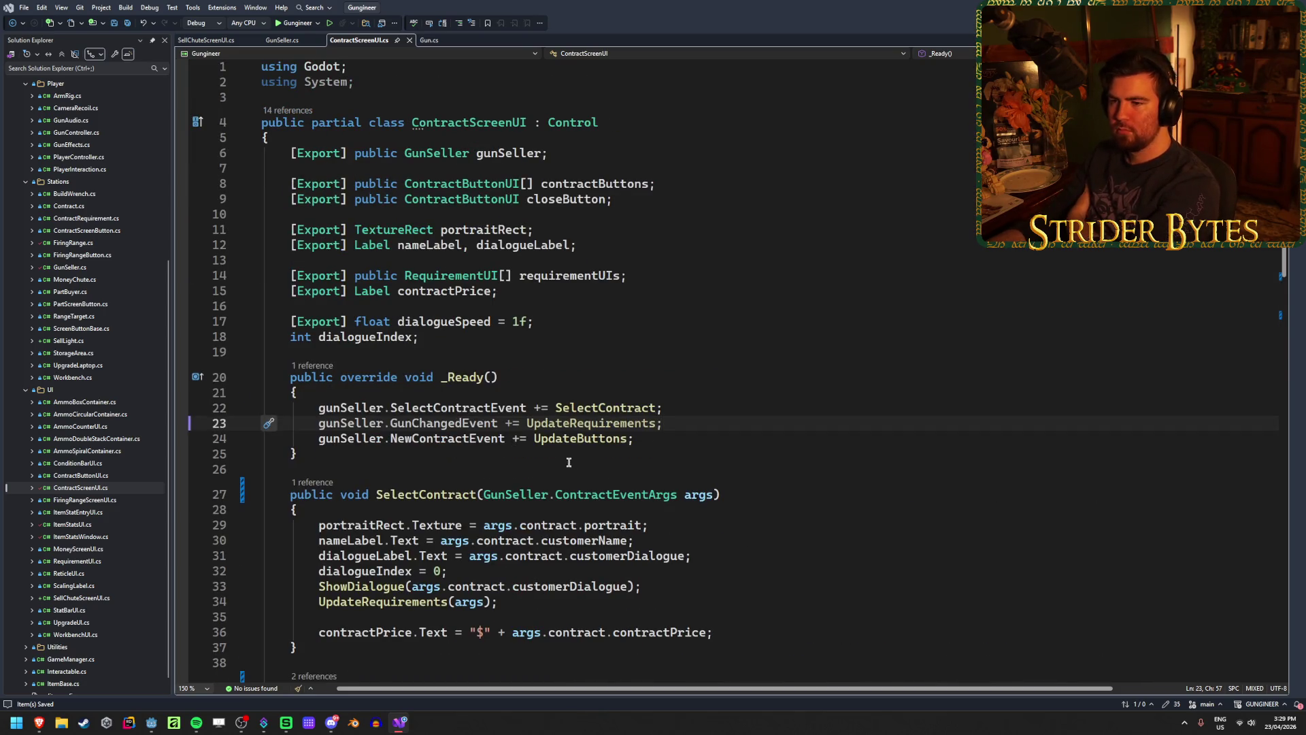
scroll(569, 462, down, 5)
scroll(569, 462, down, 4)
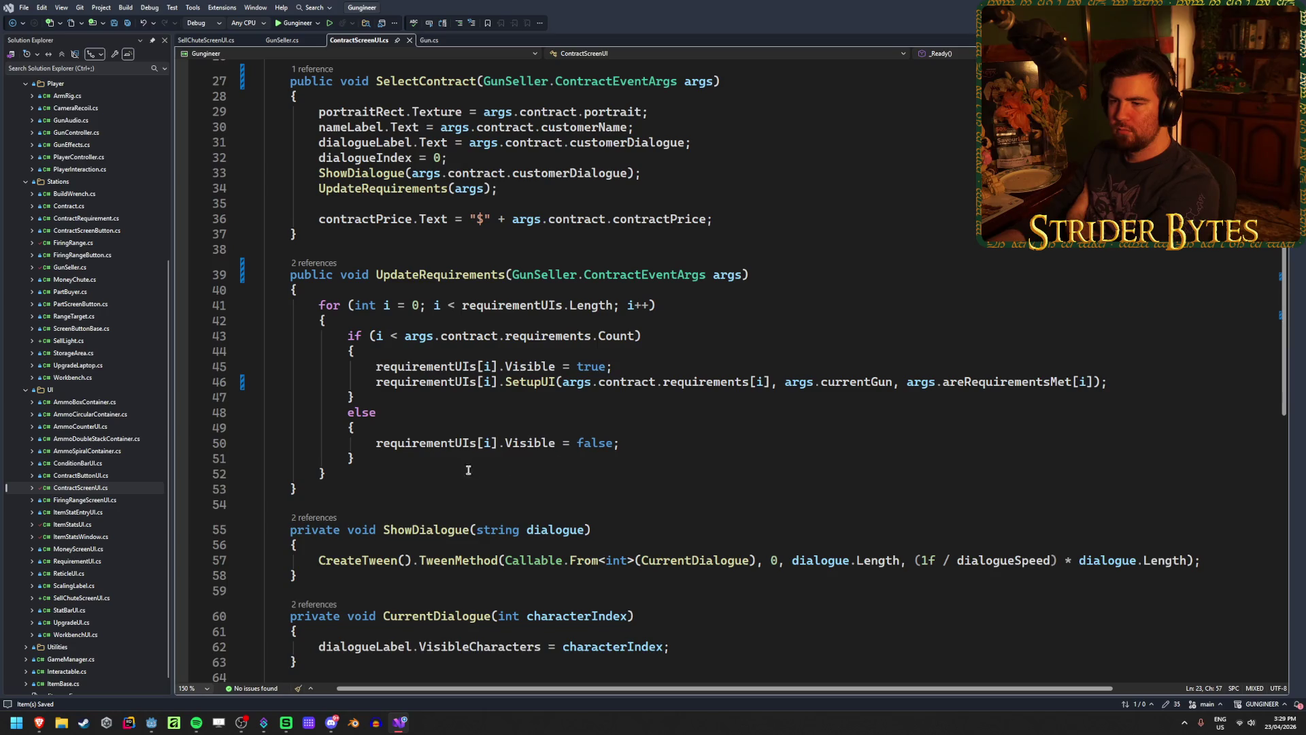
click(673, 307)
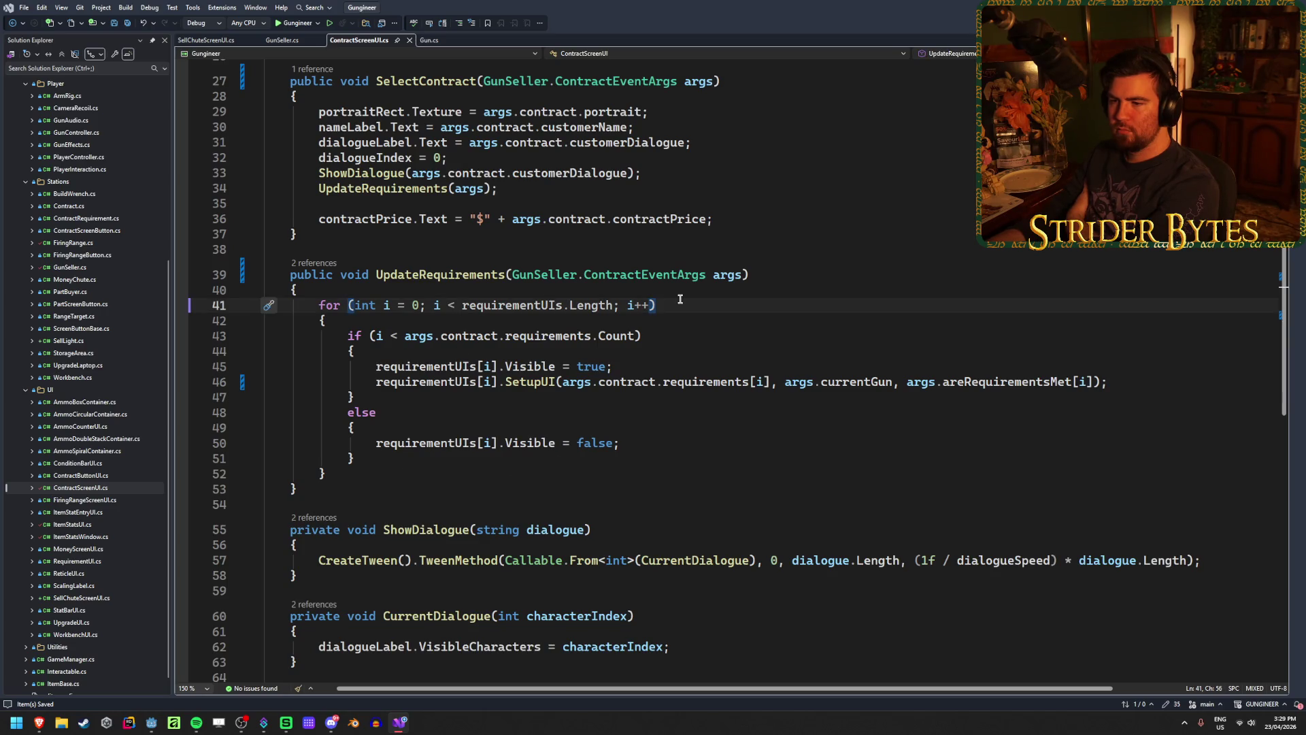
Add 'if (gunSeller.activeContract == null) return;' atop UpdateRequirements, save, and relaunch the game from Godot
click(339, 293)
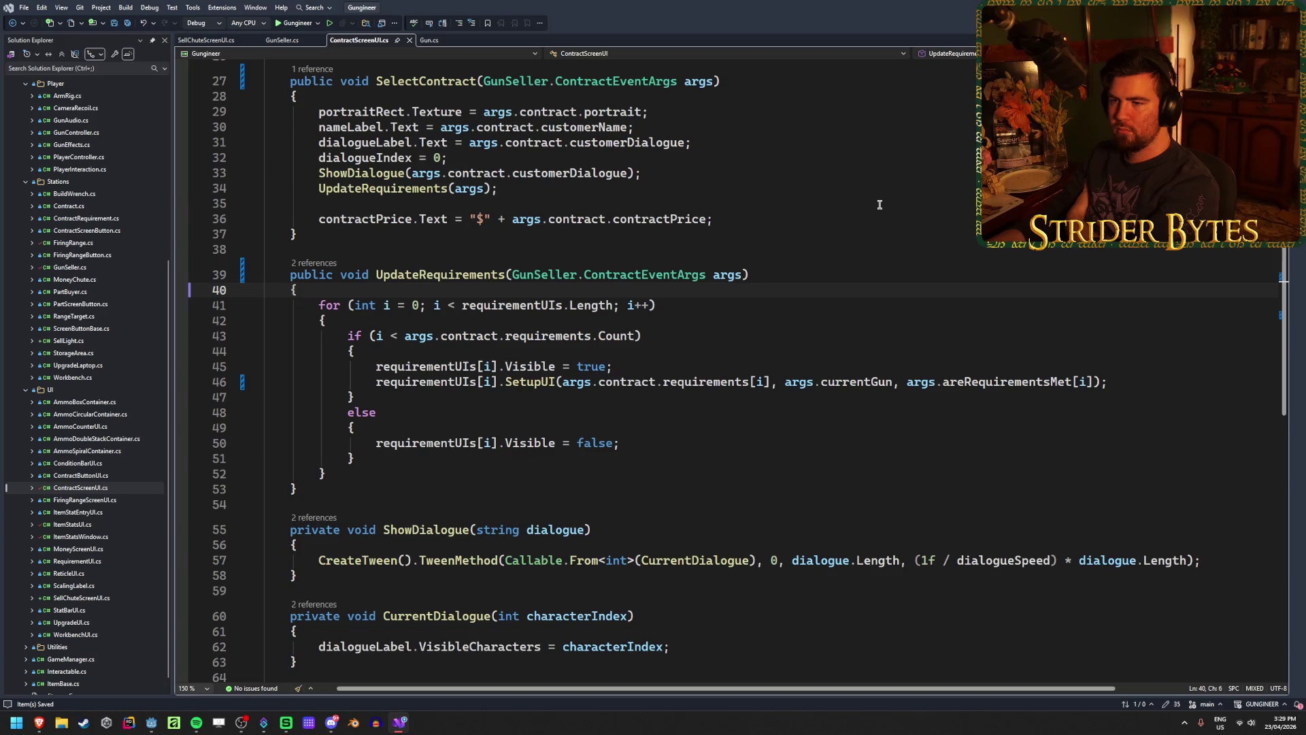
key(Return)
key(Return)
key(Up)
text(if (guns)
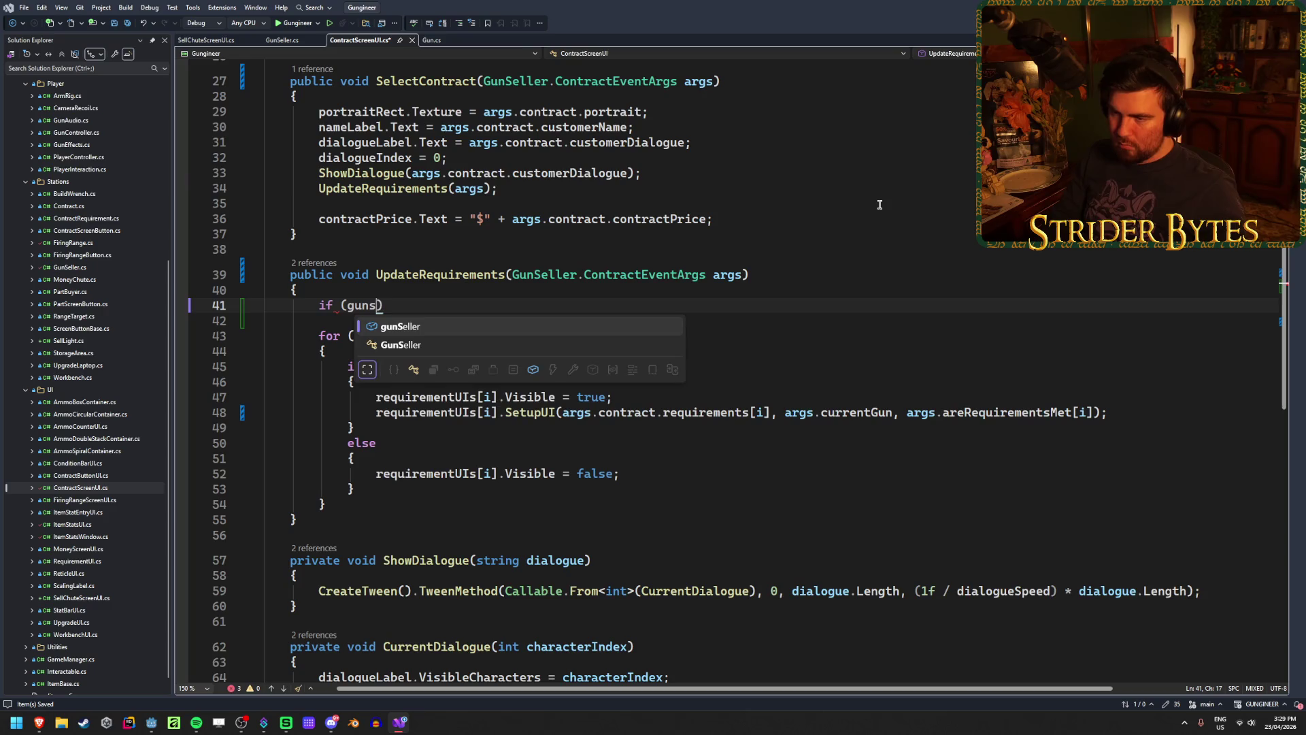
key(Tab)
text(.a)
key(Tab)
text(== )
text(null) retur)
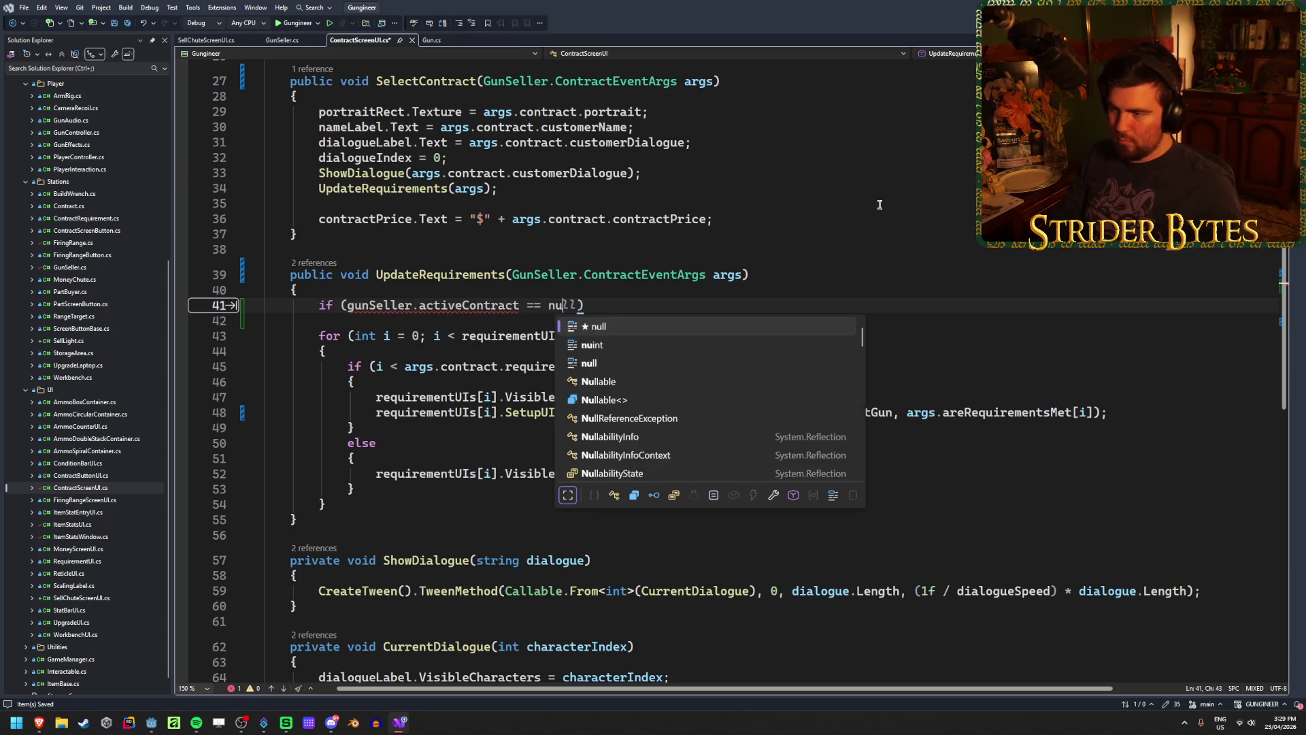
text(n;)
key(ctrl+s)
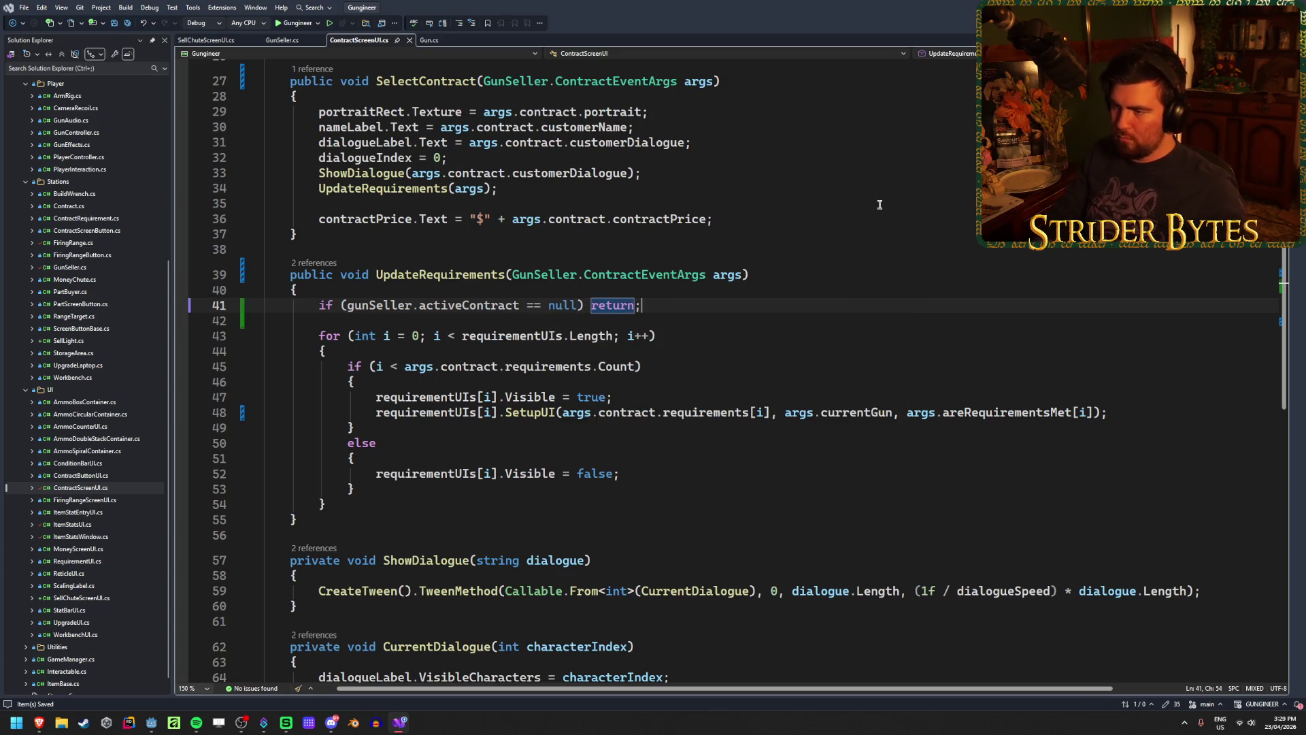
key(alt+Tab)
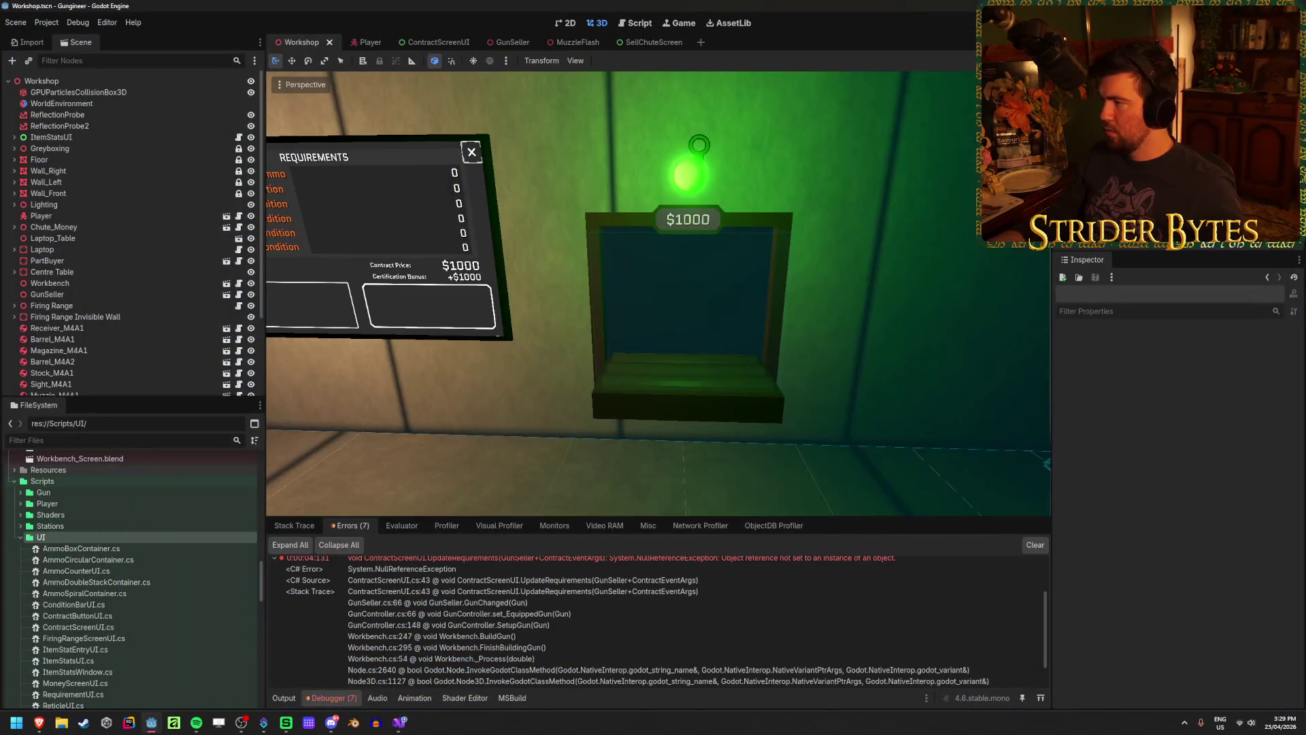
key(F5)
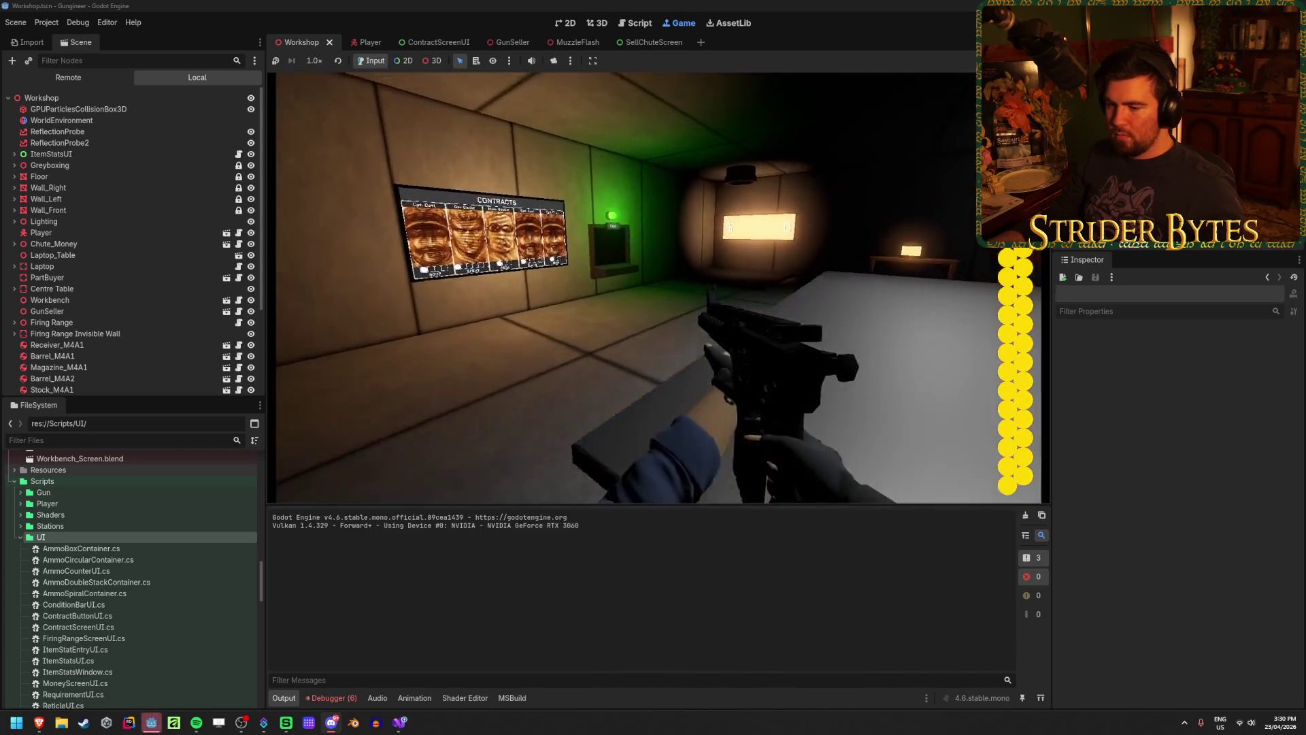
Walk the player to the sell chute and contracts board, checking the $646 and $1489 contracts, then stop
key(w)
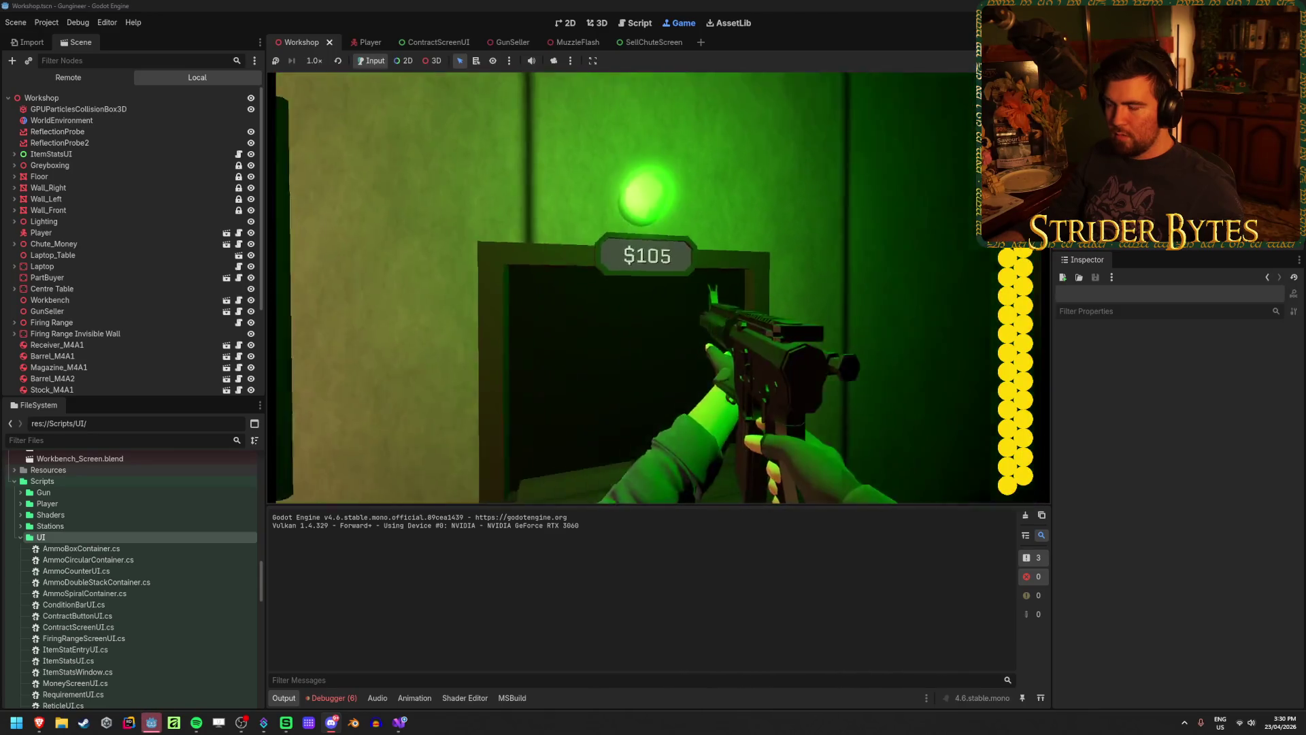
key(w)
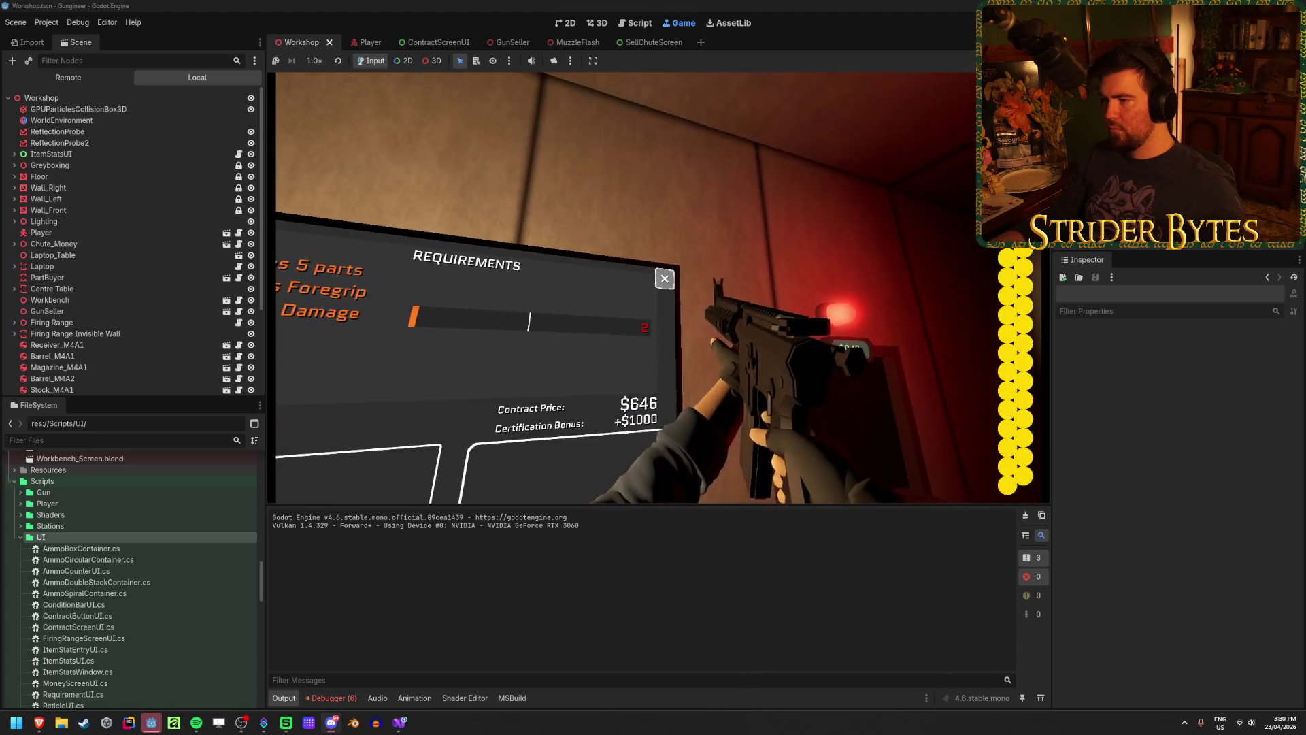
key(F8)
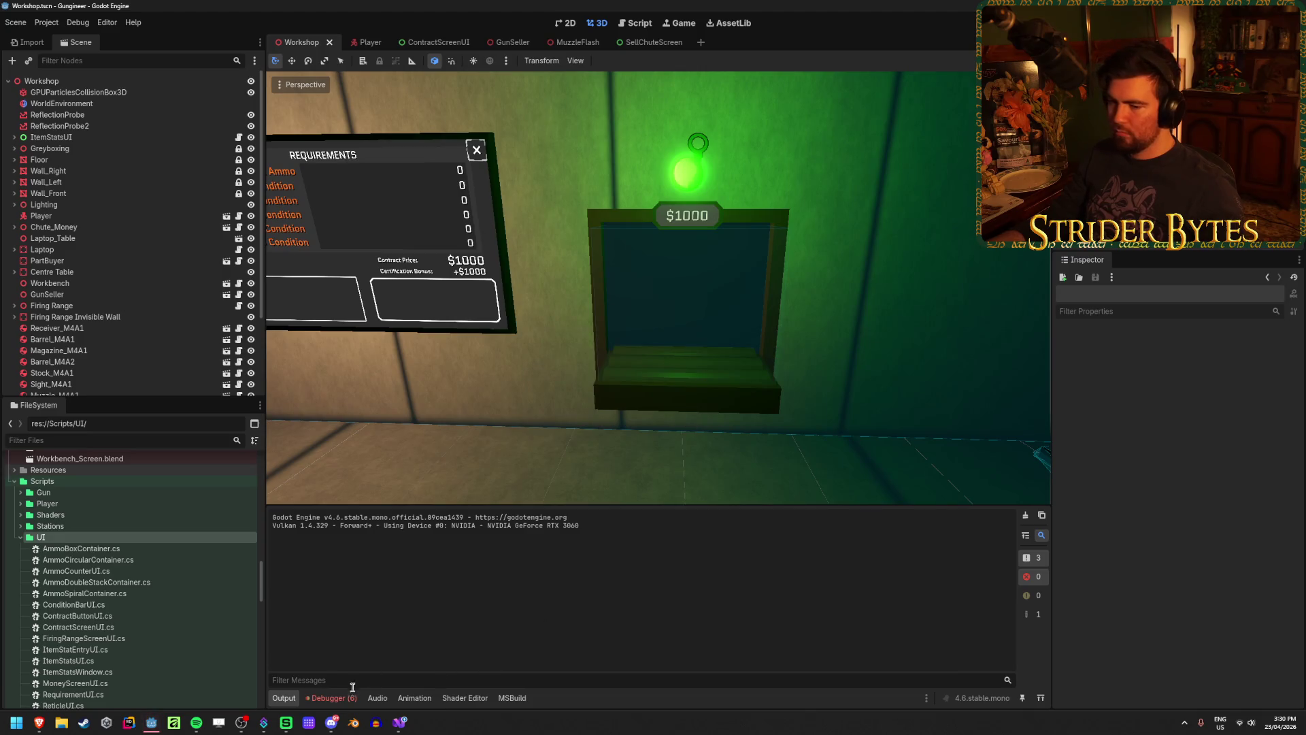
Open the SellChuteScreen scene and preview the $1000 label's Visible Ratio under Displayed Text
click(332, 697)
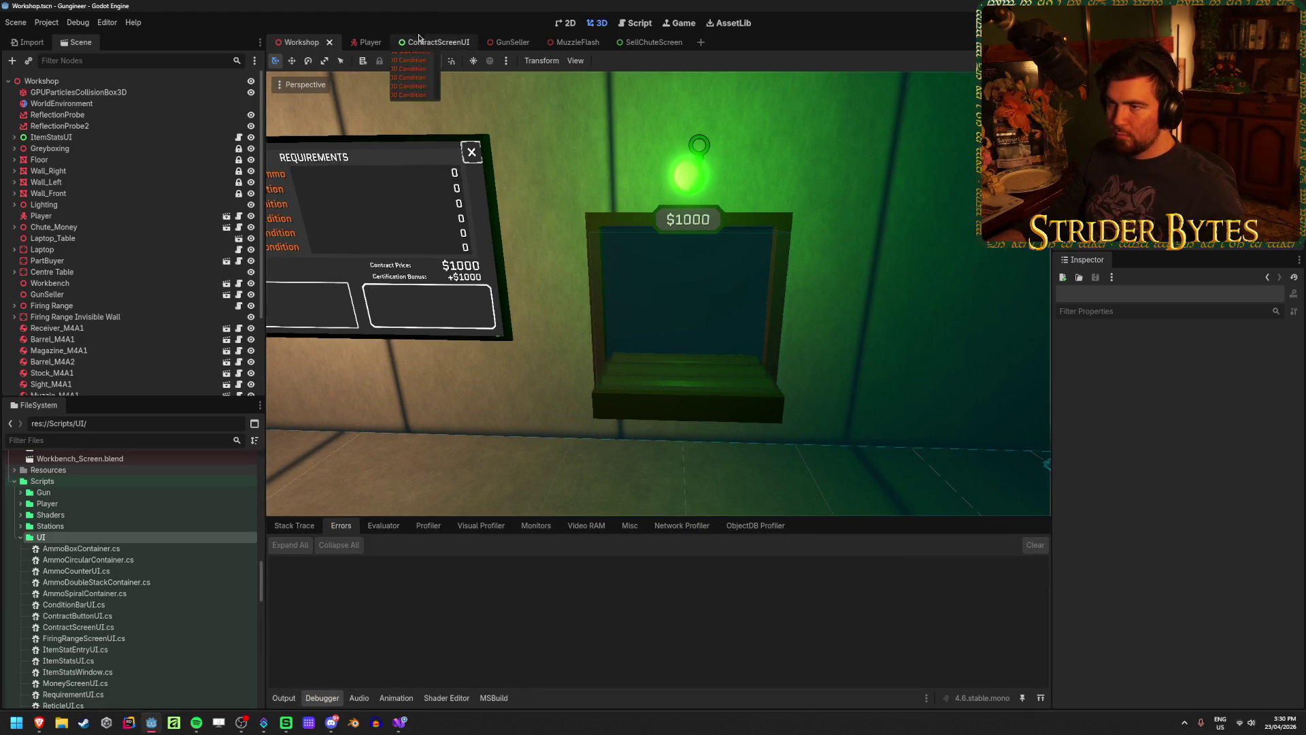
click(418, 40)
click(639, 42)
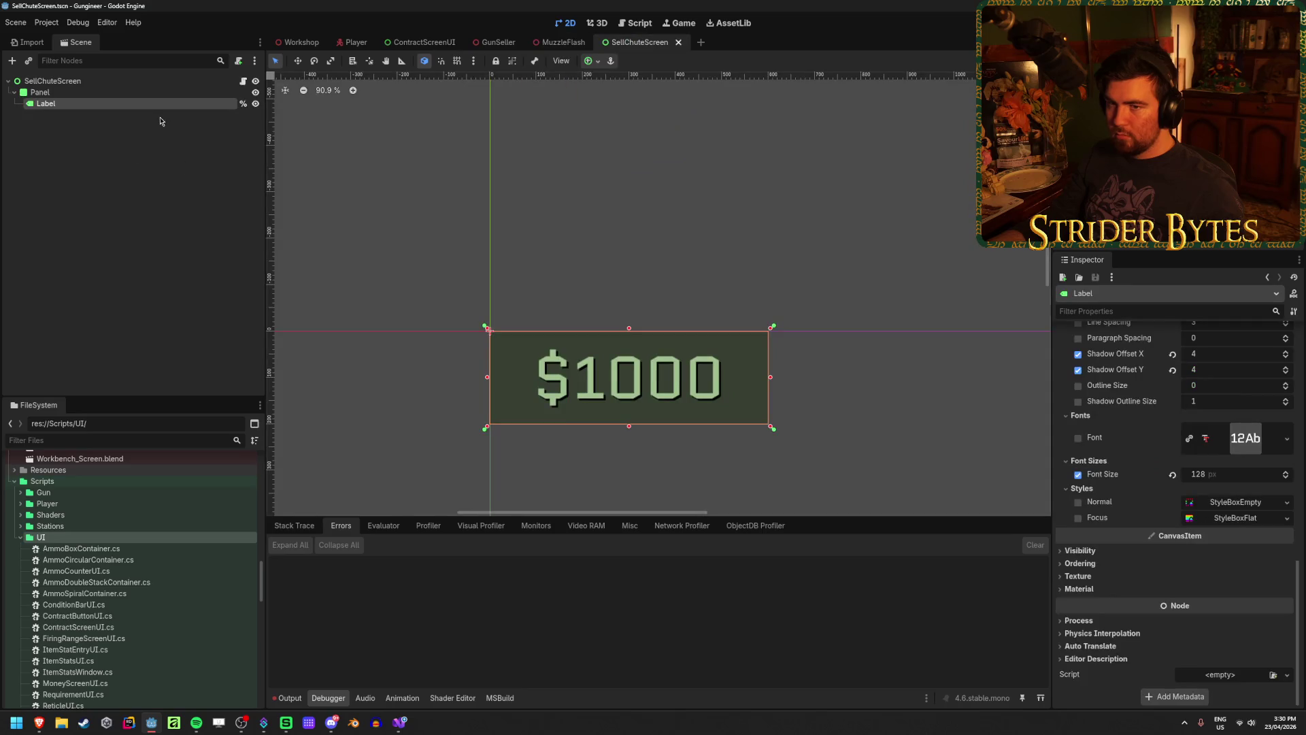
scroll(1113, 424, up, 5)
scroll(1113, 424, up, 4)
scroll(1113, 424, down, 2)
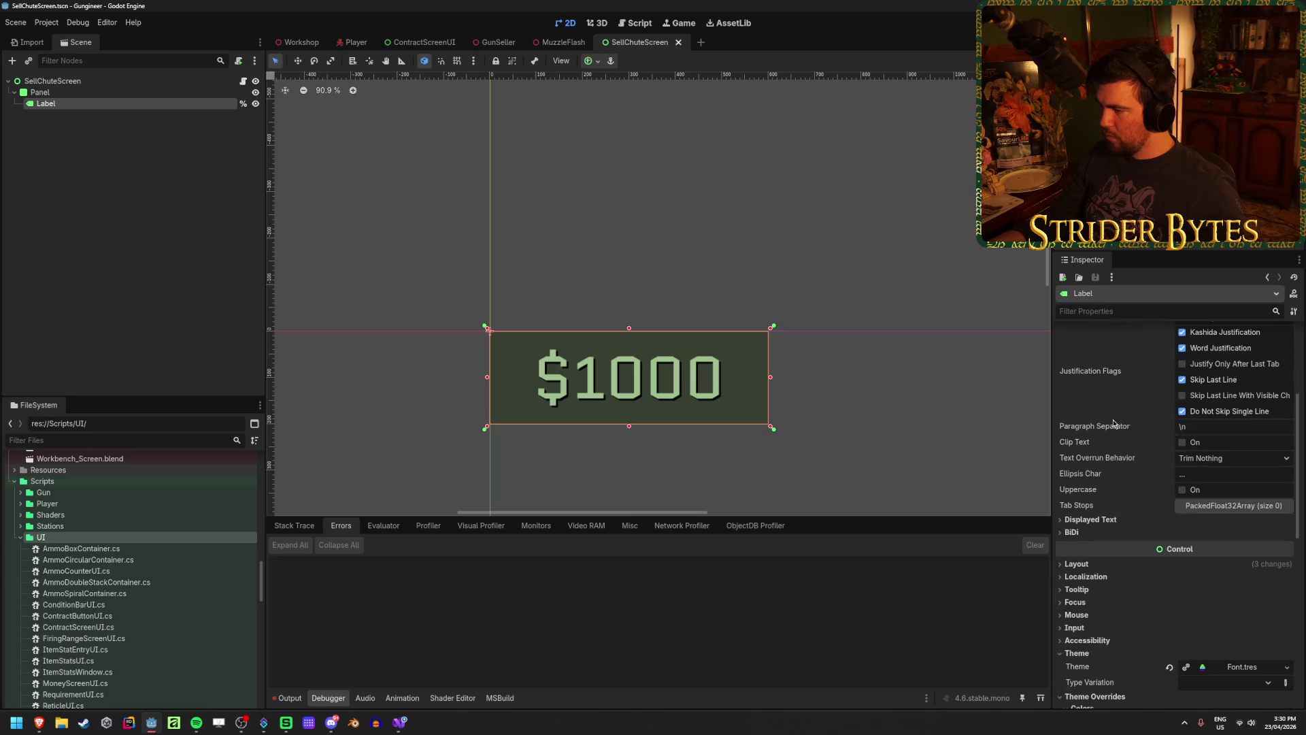
click(1090, 519)
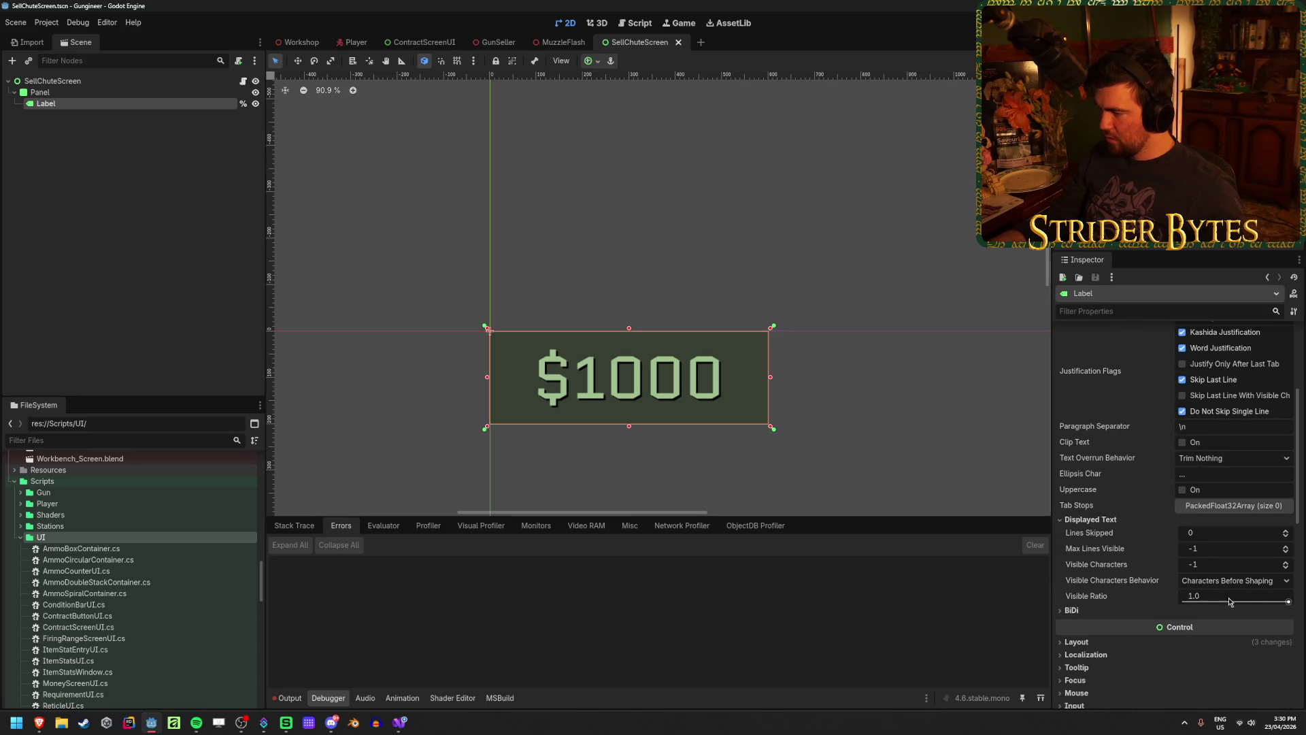
mouse_move(1287, 603)
mouse_down()
mouse_move(1183, 602)
mouse_move(1295, 598)
mouse_up()
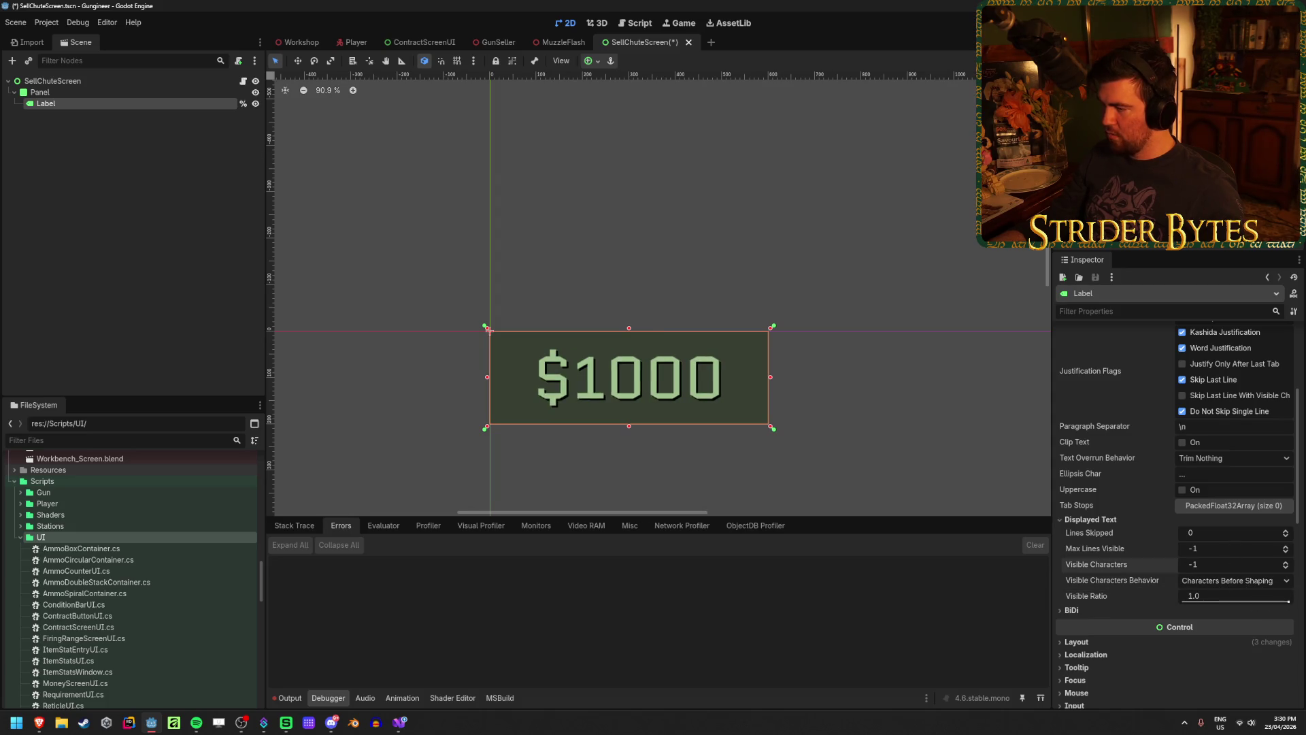
Try Visible Characters 2, restore it to -1, save the scene, and return to Visual Studio
click(1225, 564)
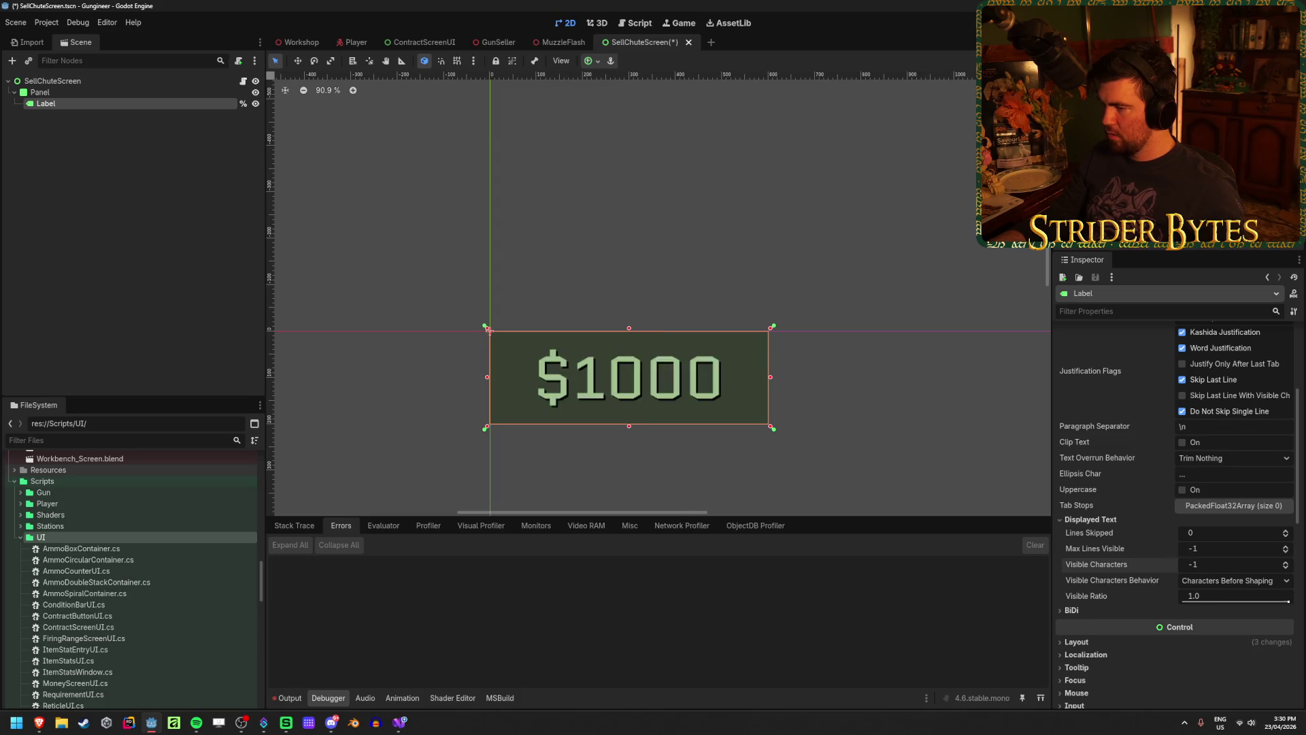
text(2)
key(Return)
click(1242, 565)
text(-1)
key(Return)
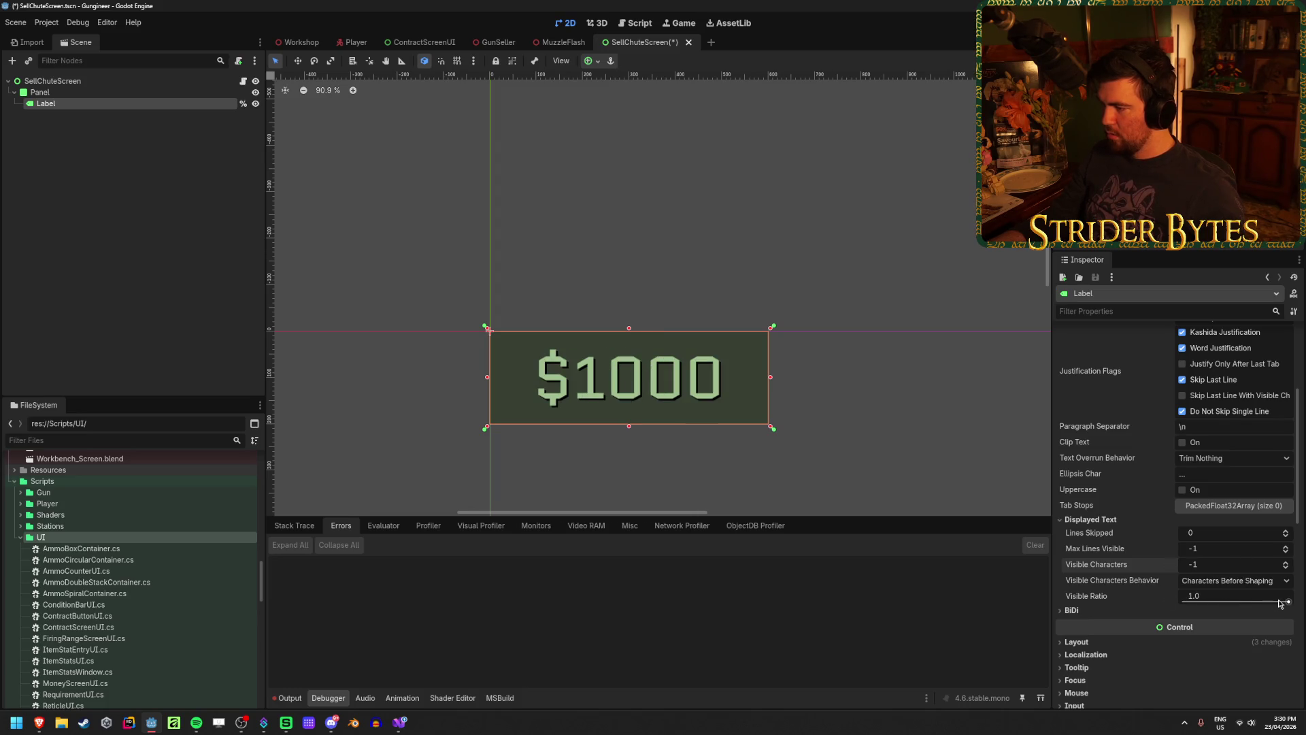
mouse_move(1286, 603)
mouse_down()
mouse_move(1184, 602)
mouse_move(1287, 602)
mouse_up()
key(ctrl+s)
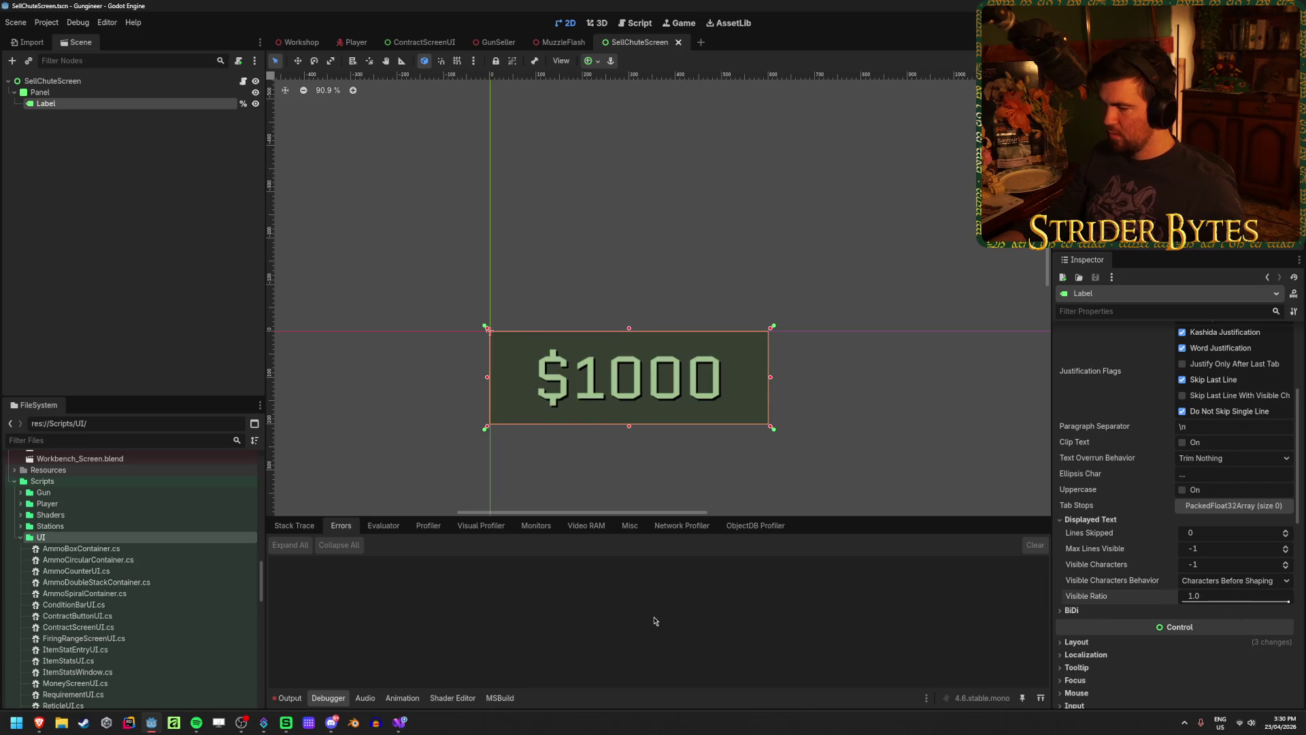
click(400, 722)
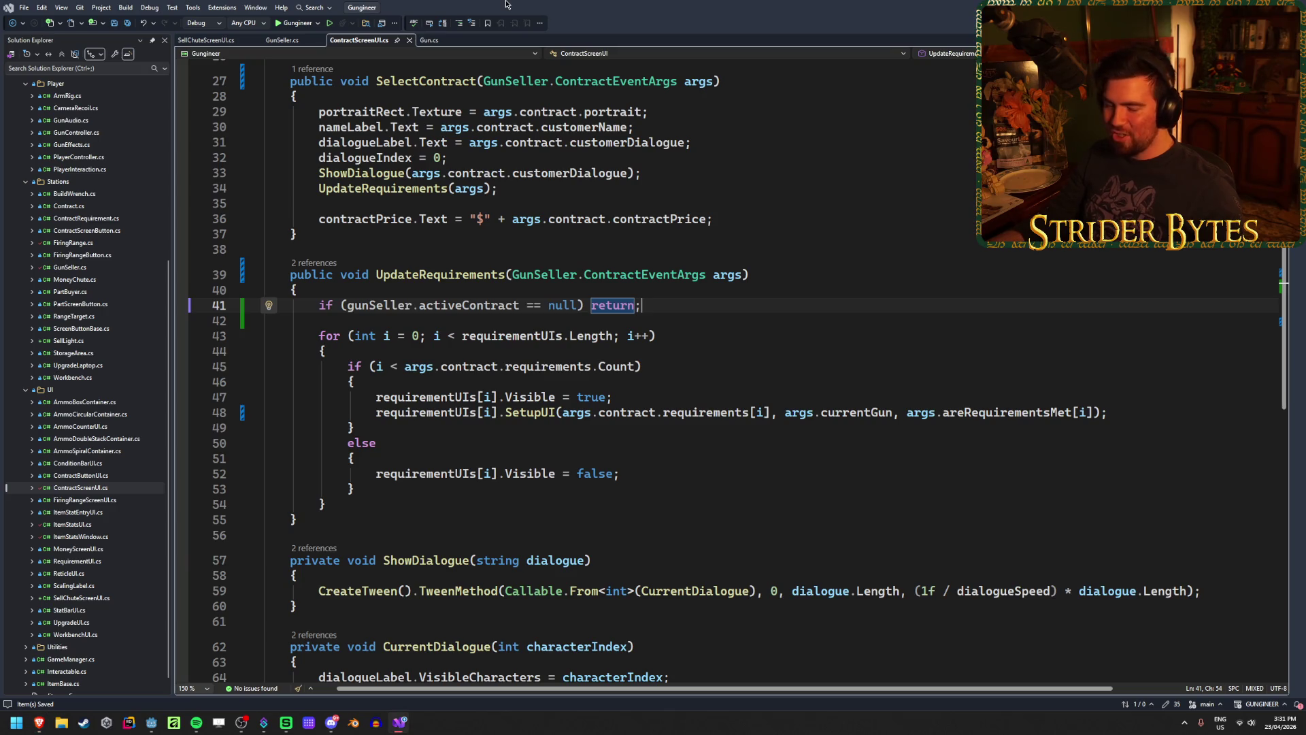
In SellChuteScreenUI.cs, start a new line after the label text assignment in UpdateSellValue
click(685, 412)
key(ctrl+Tab)
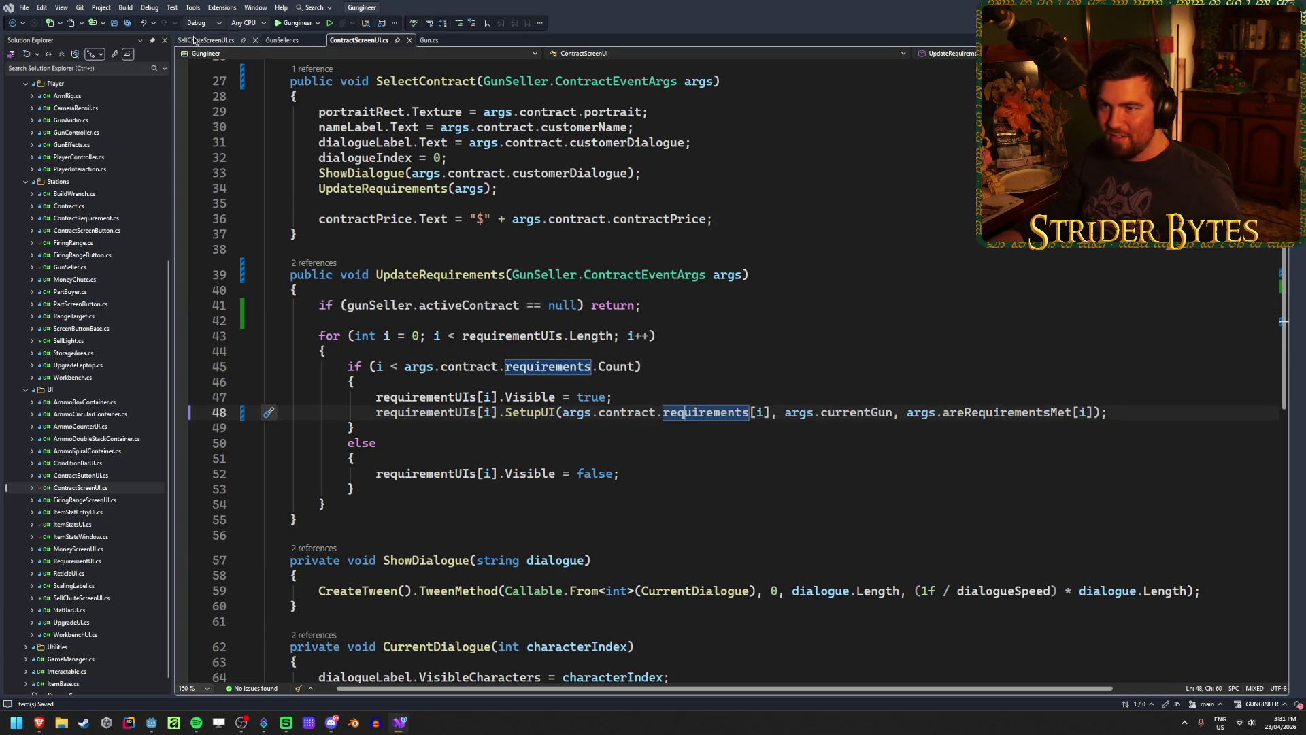
click(572, 453)
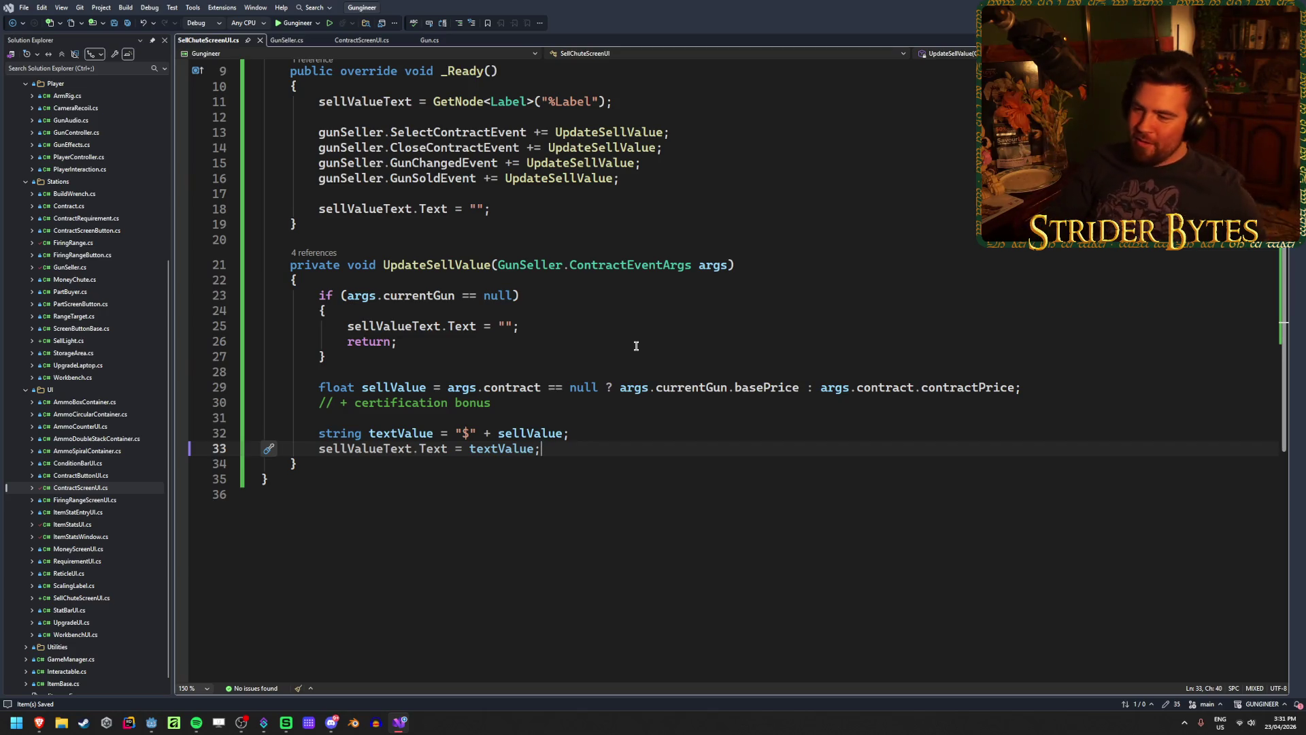
key(Return)
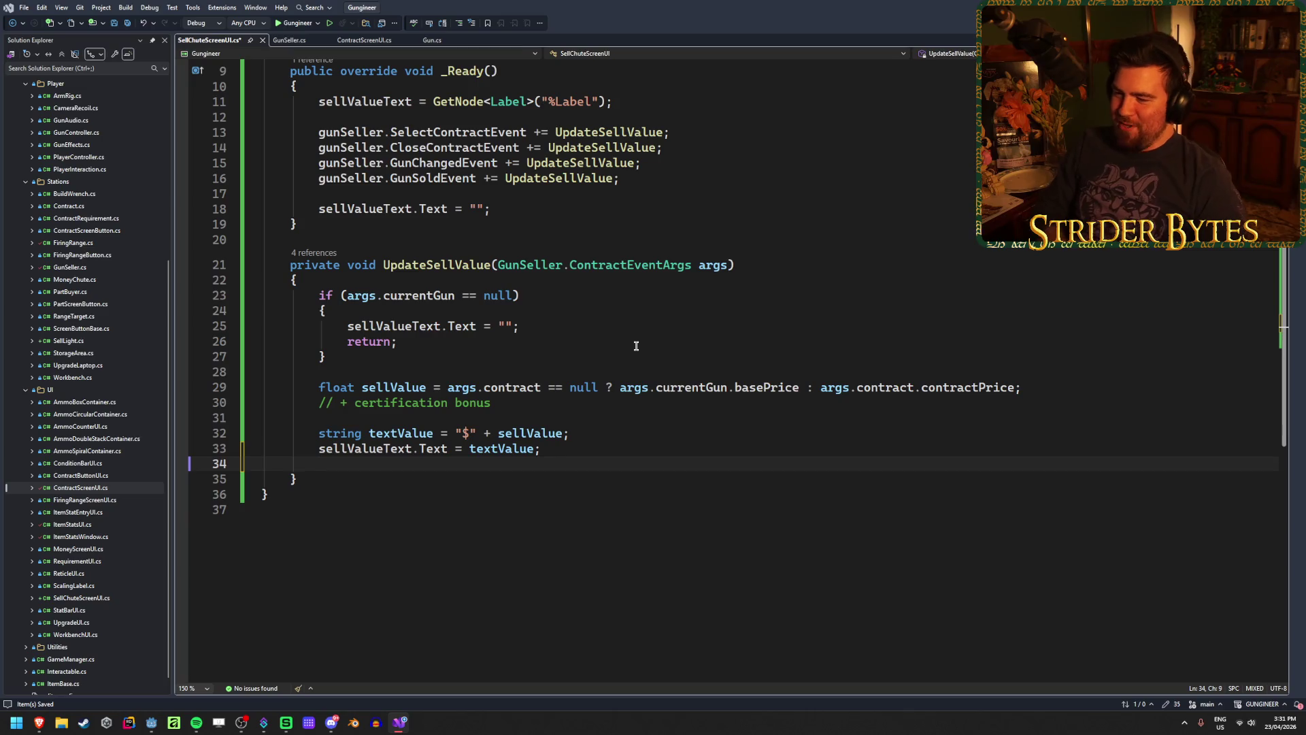
text(sellval)
key(BackSpace)
key(Escape)
key(BackSpace)
Write CreateTween().TweenProperty(sellValueText, on line 34 using IntelliSense completions
text(Create)
key(Escape)
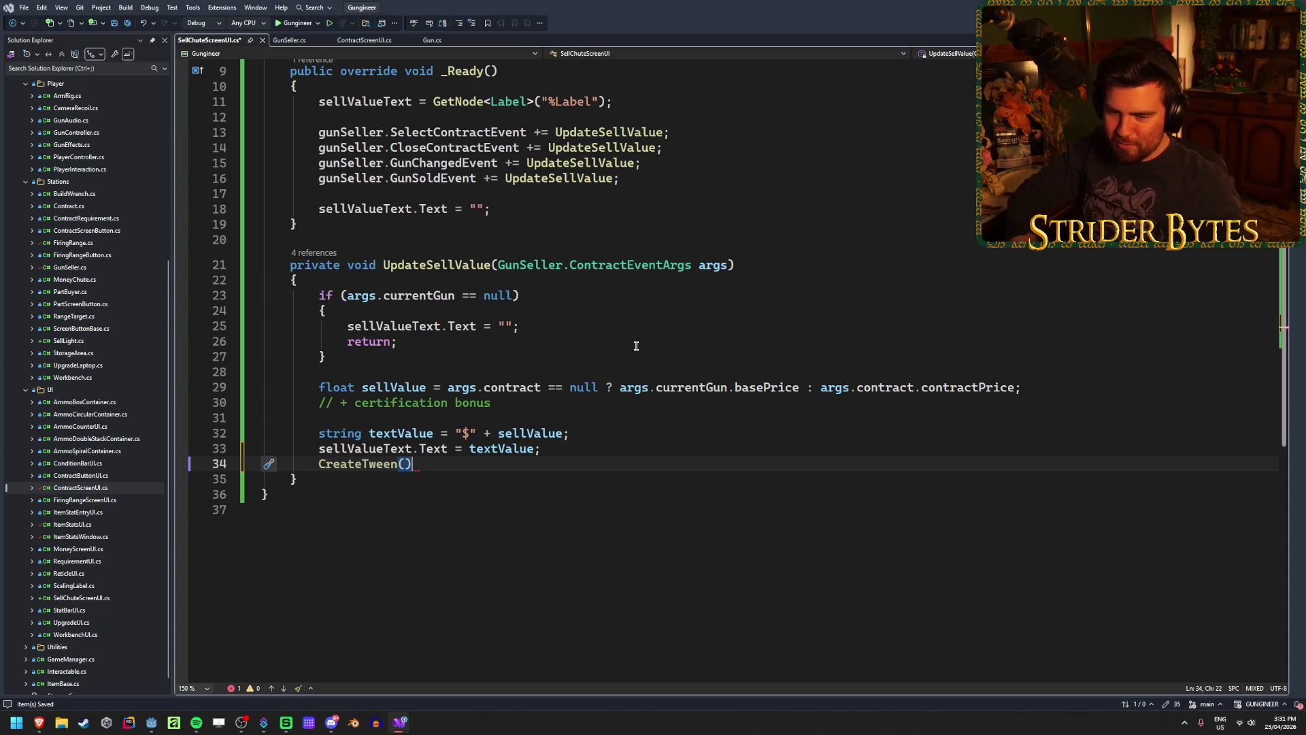
text(.)
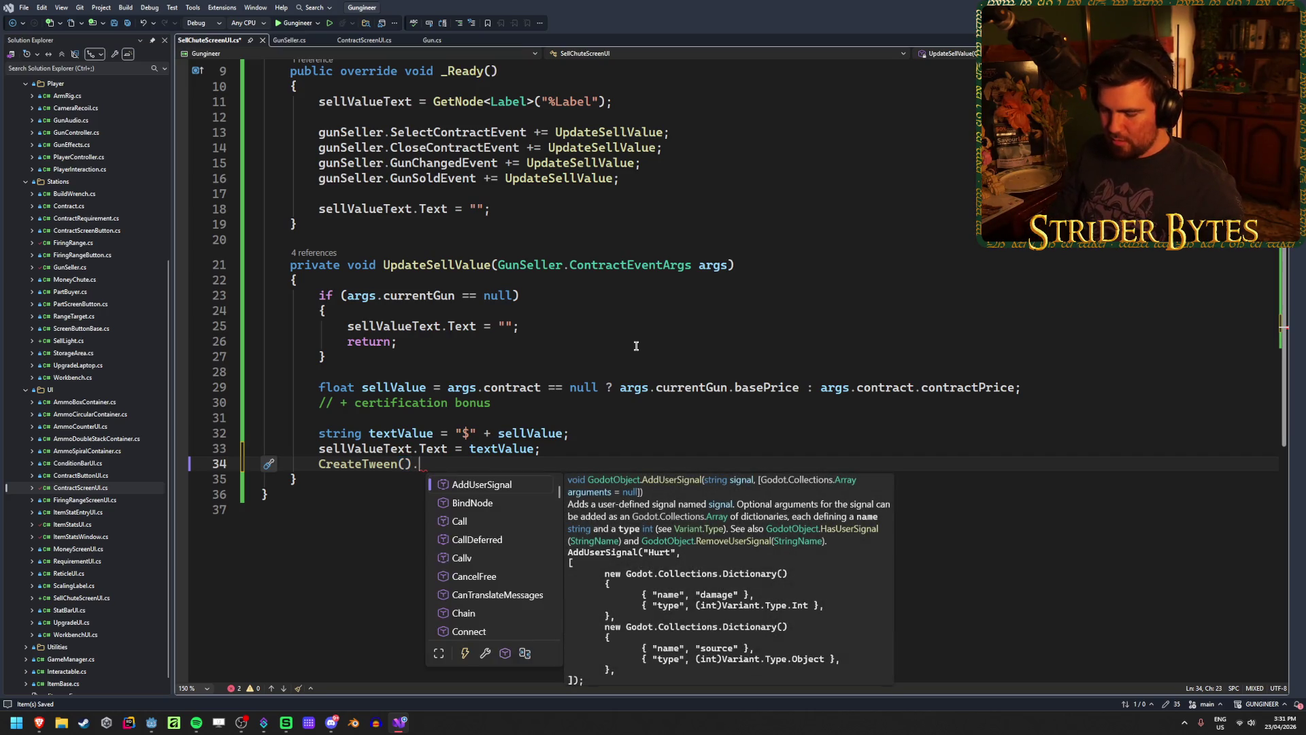
text(Tween)
key(Tab)
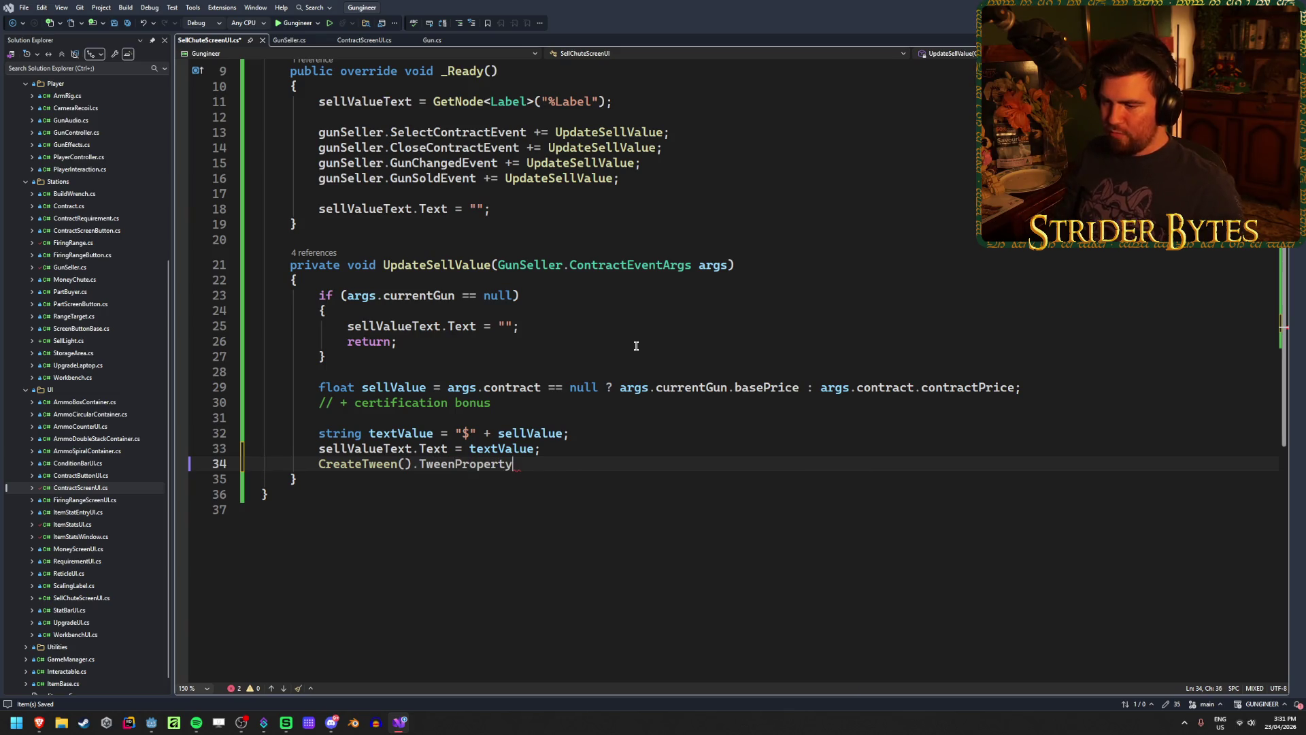
text((sellval)
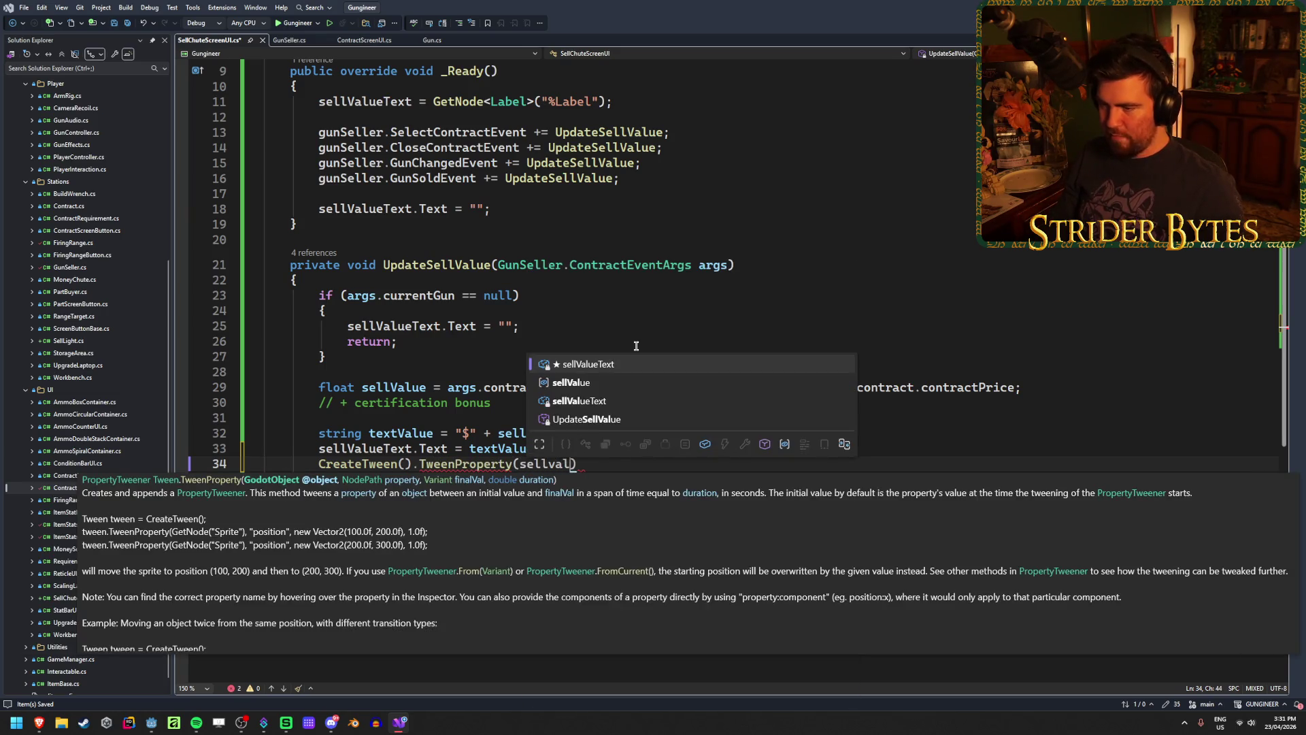
key(Tab)
text(,)
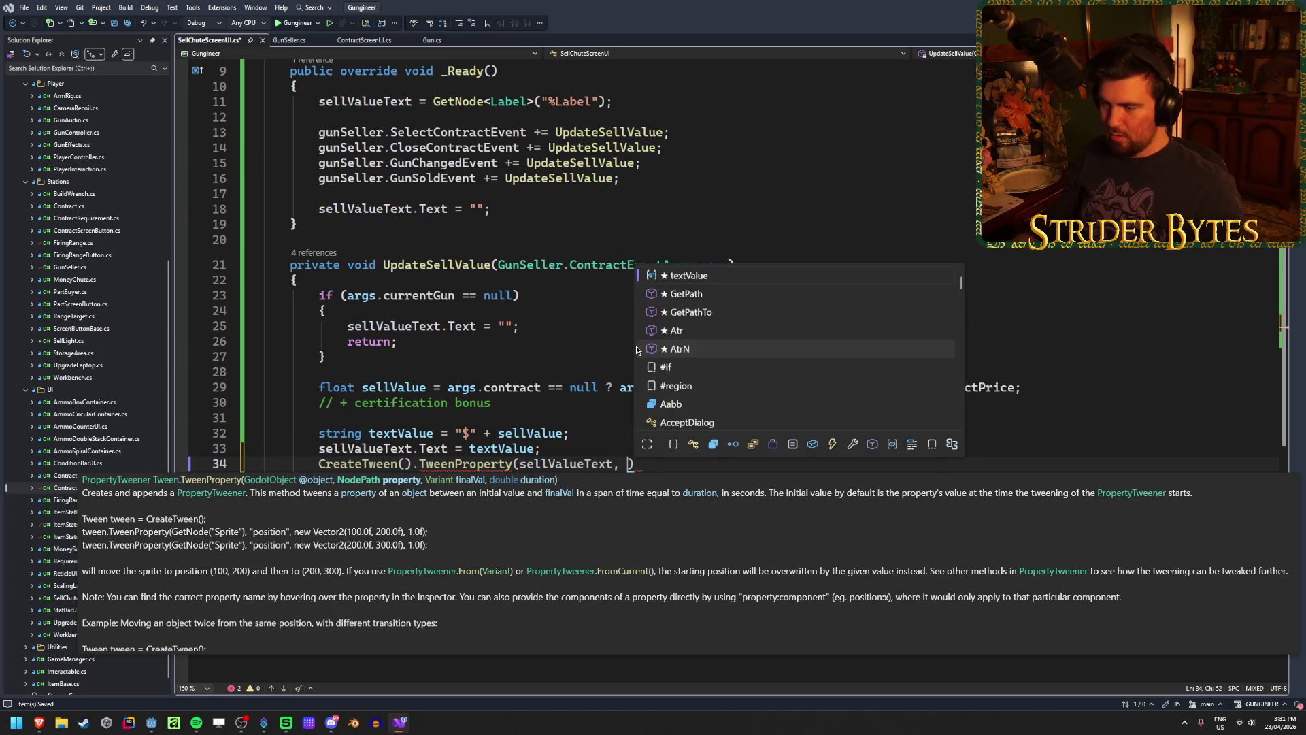
click(151, 722)
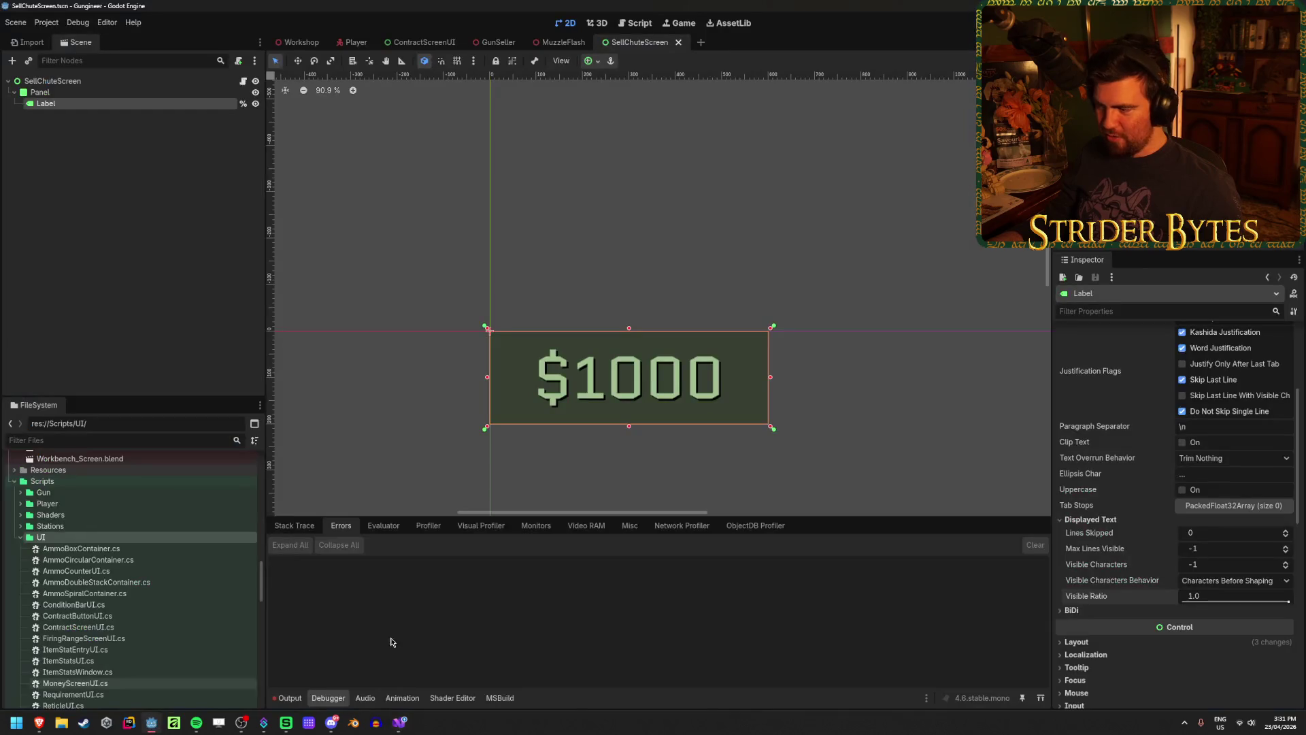
Copy the Label's Visible Ratio property path and paste it as "visible_ratio" with final value 1f
scroll(1106, 511, up, 5)
scroll(1110, 566, down, 5)
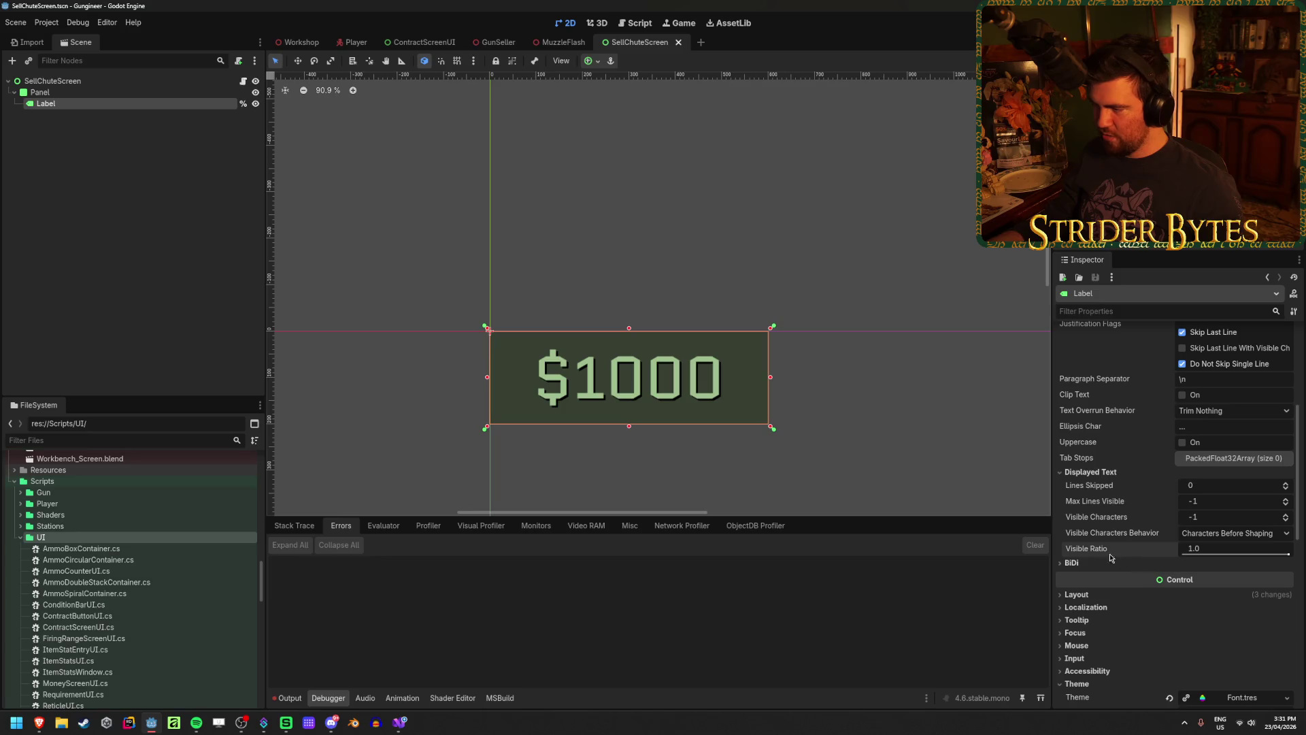
right_click(1103, 549)
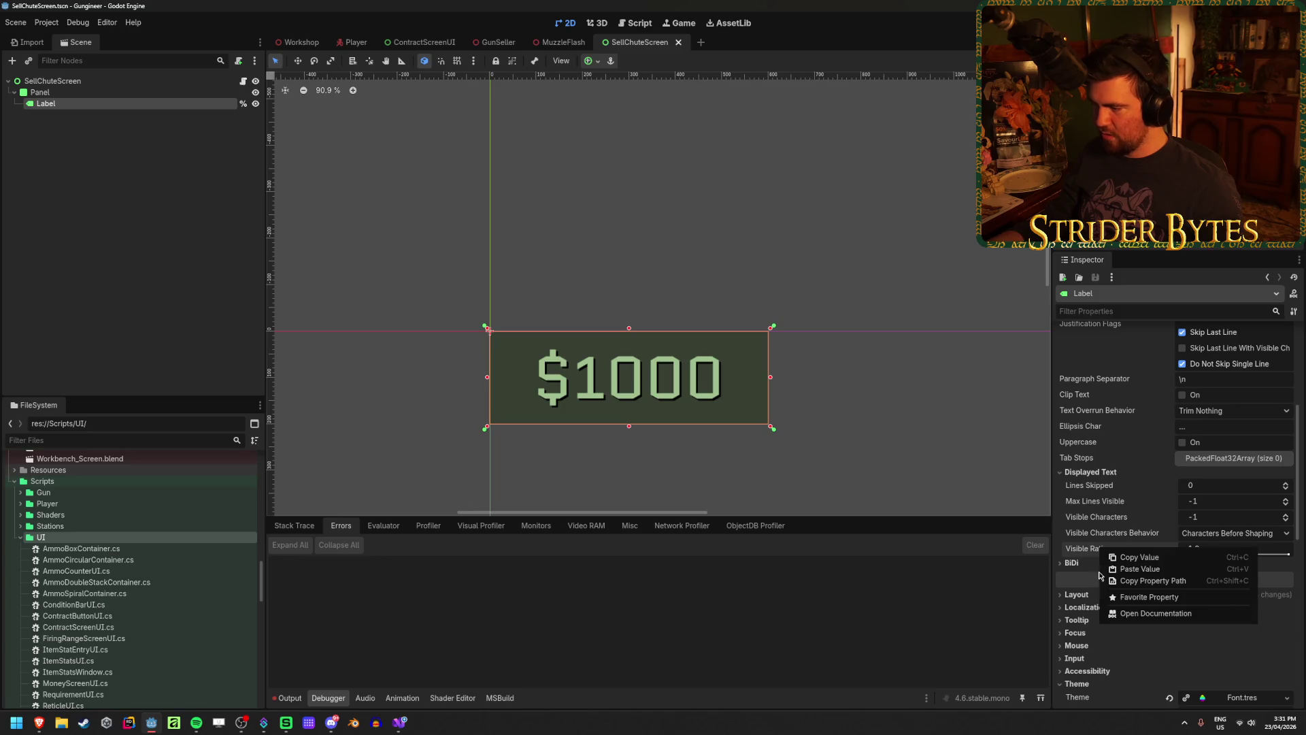
click(1149, 581)
click(401, 721)
key(ctrl+v)
key(ctrl+z)
text(")
key(ctrl+v)
text(", 1f,)
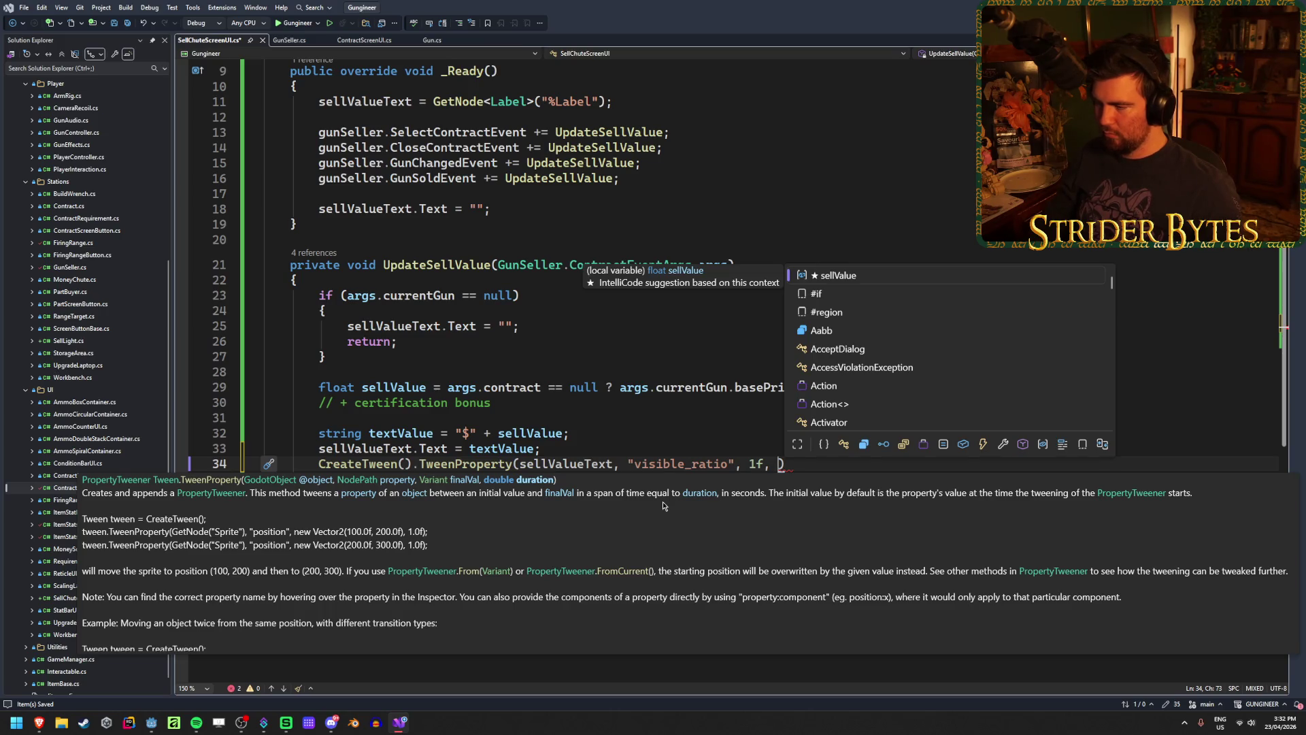
Finish the tween with a 2f duration and .From(0f), then build and run from Godot
text(2f))
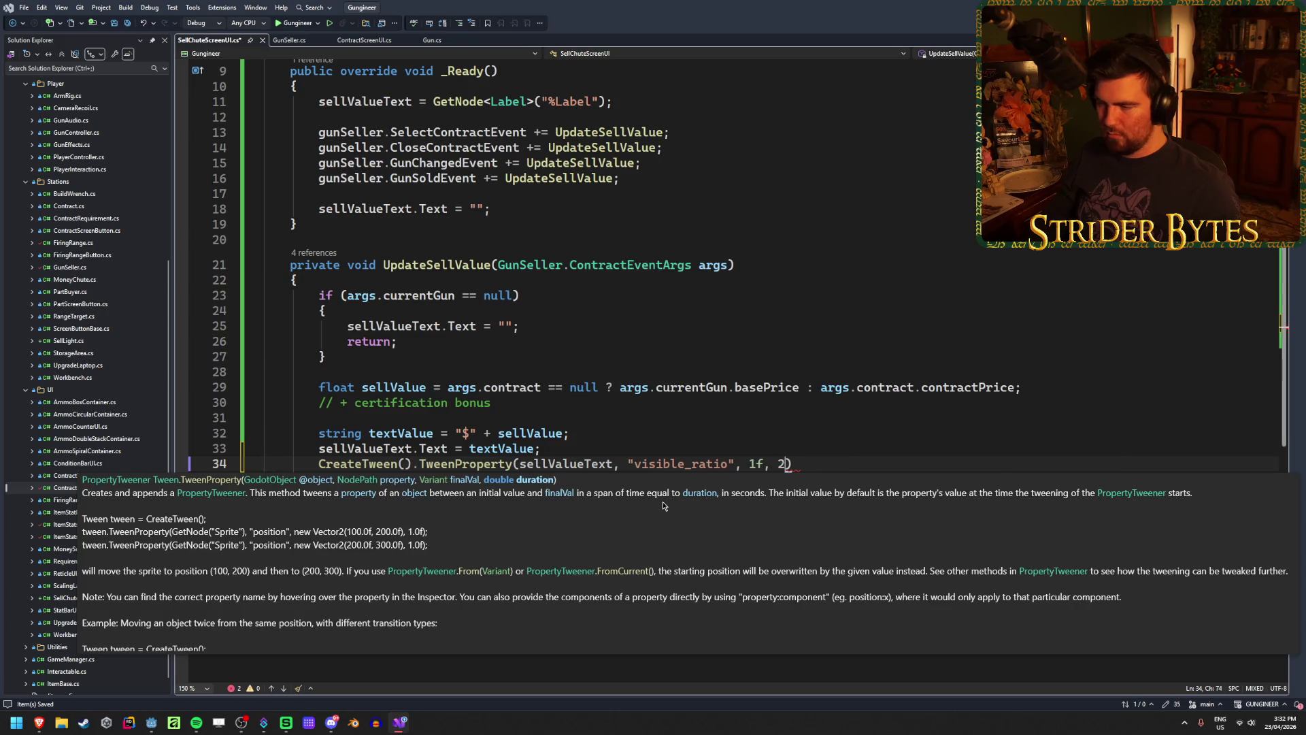
text(.F)
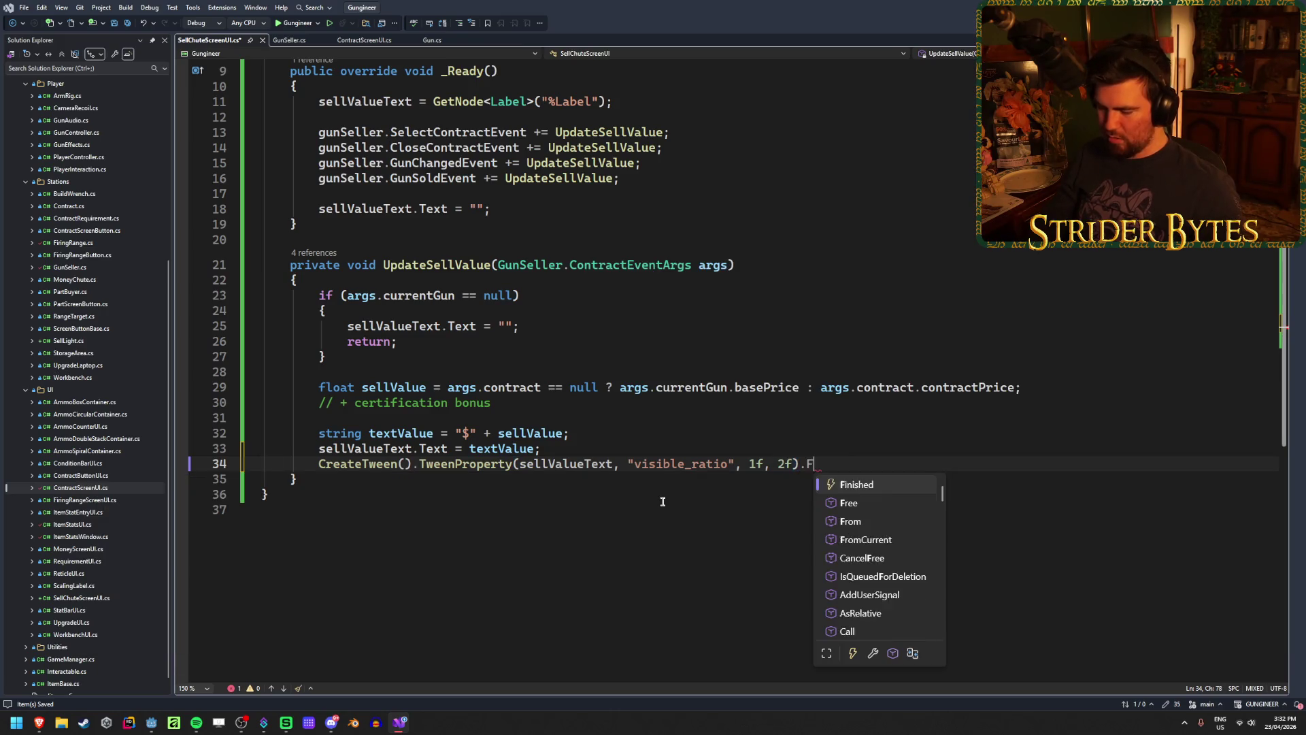
text(rom(0f);)
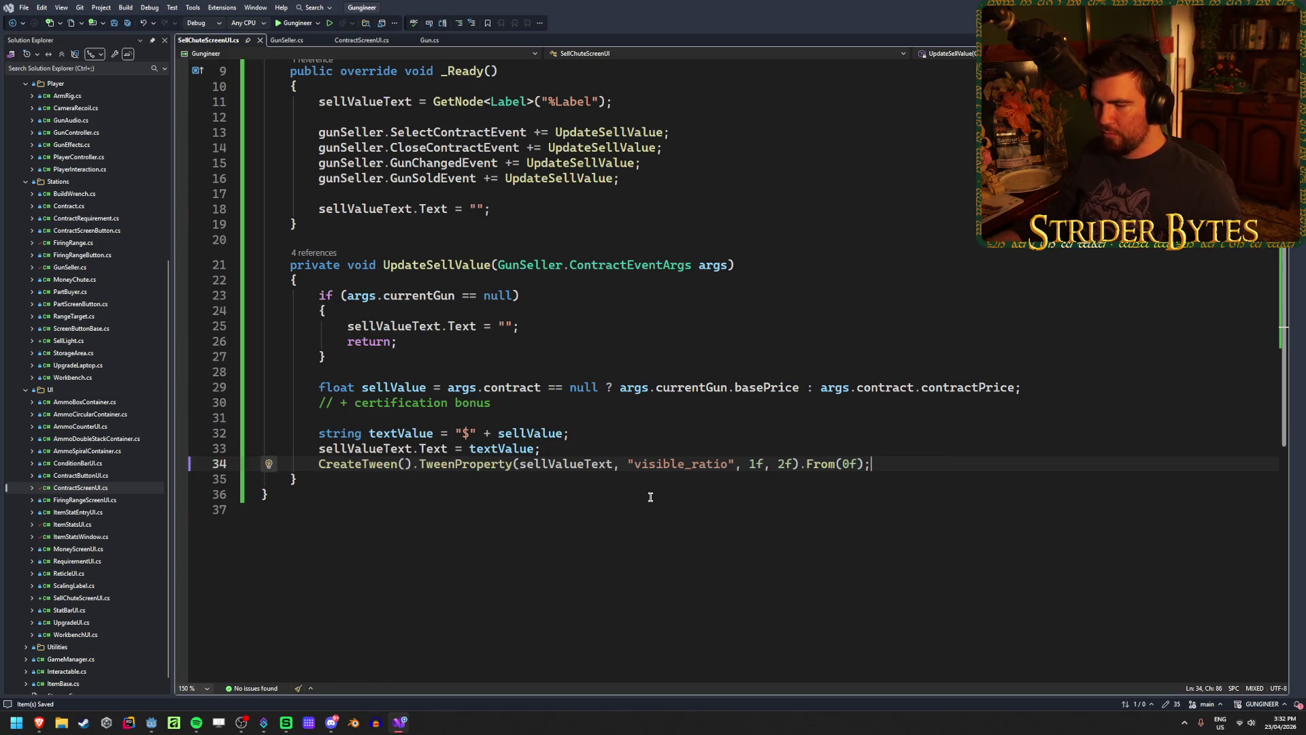
key(alt+Tab)
key(F5)
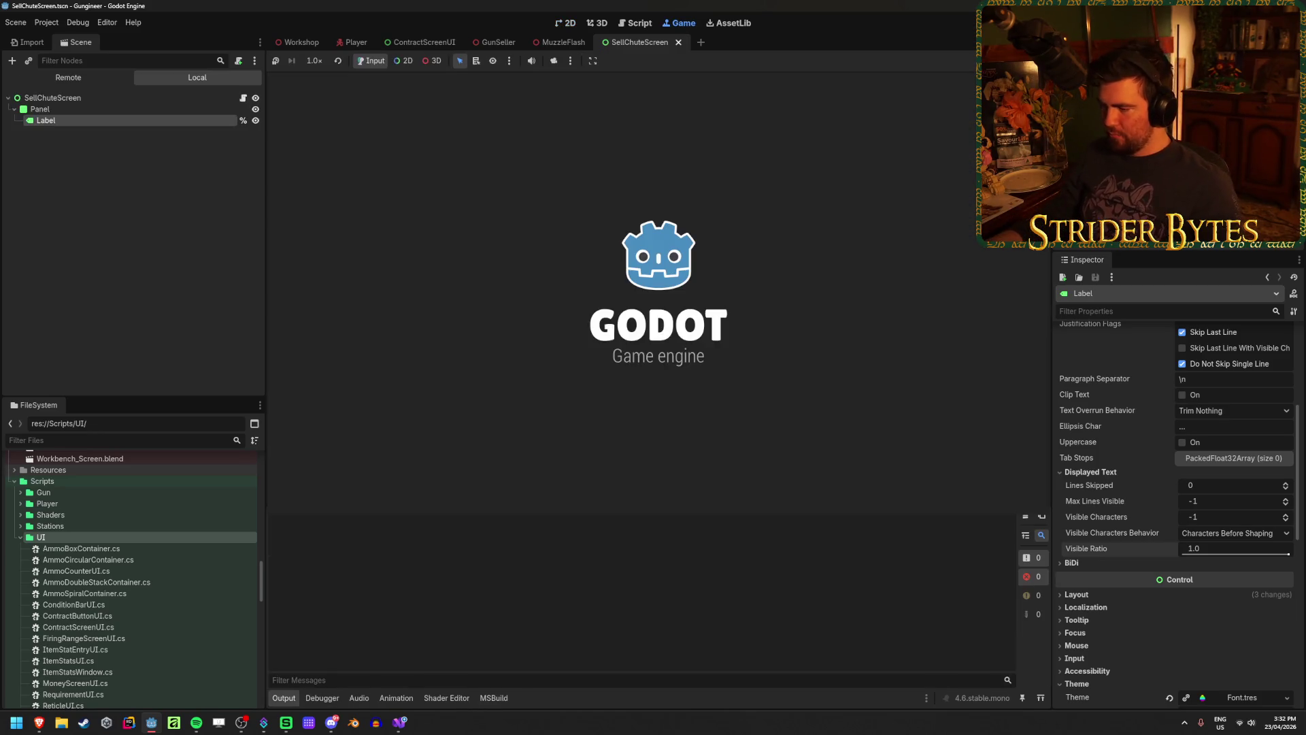
In the running game, walk to the contracts board and check the Cpt. Cost contract's requirements
click(657, 287)
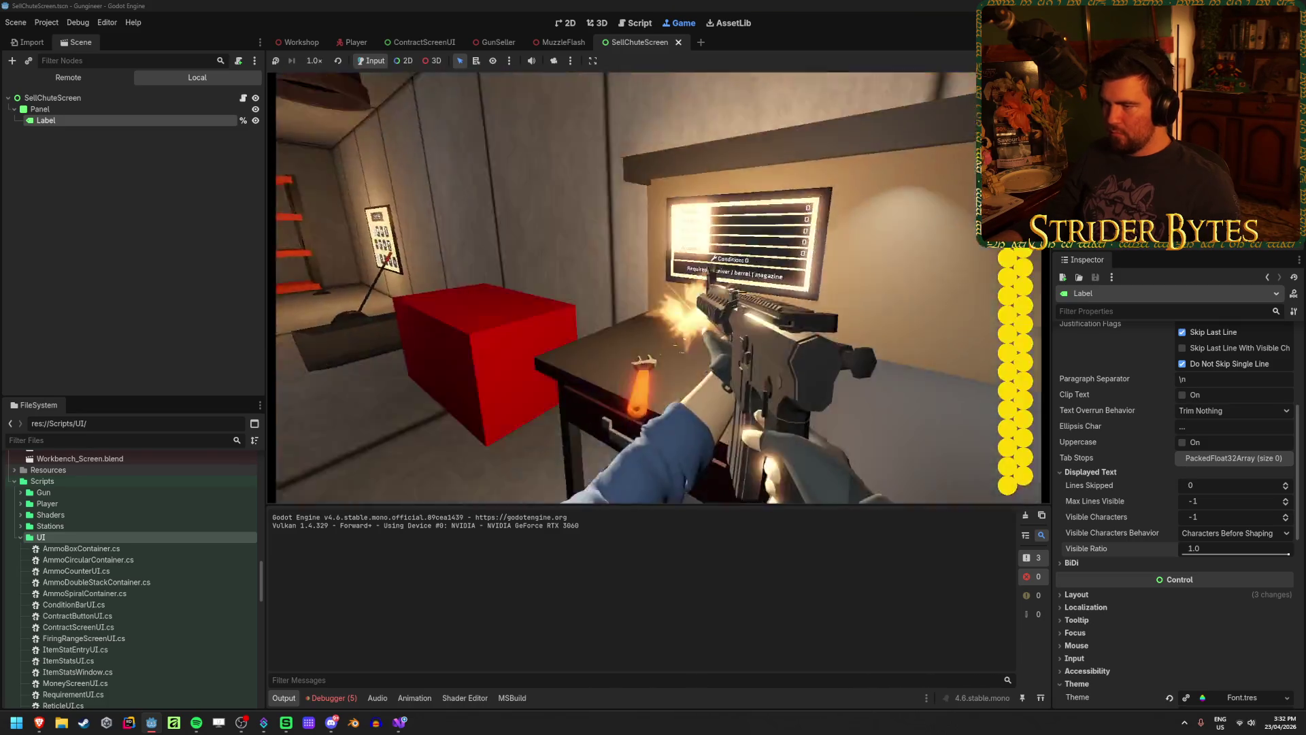
key(w)
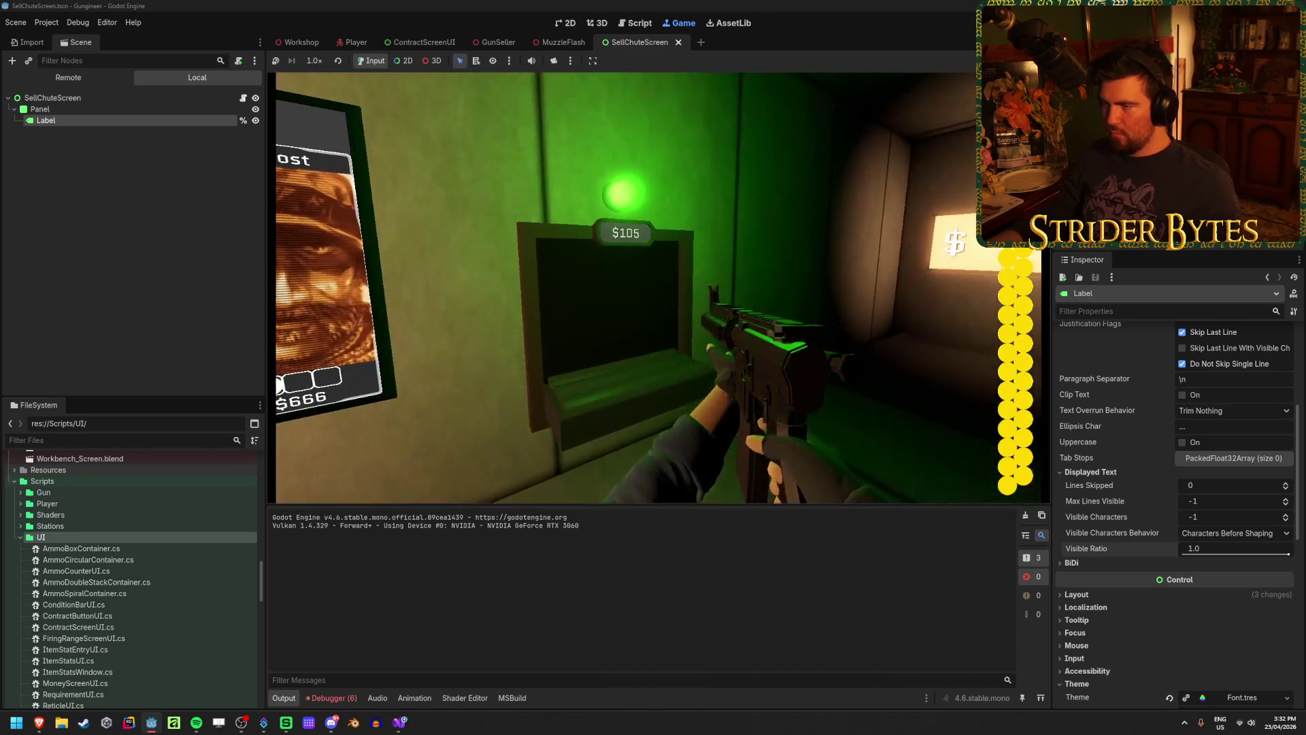
click(639, 288)
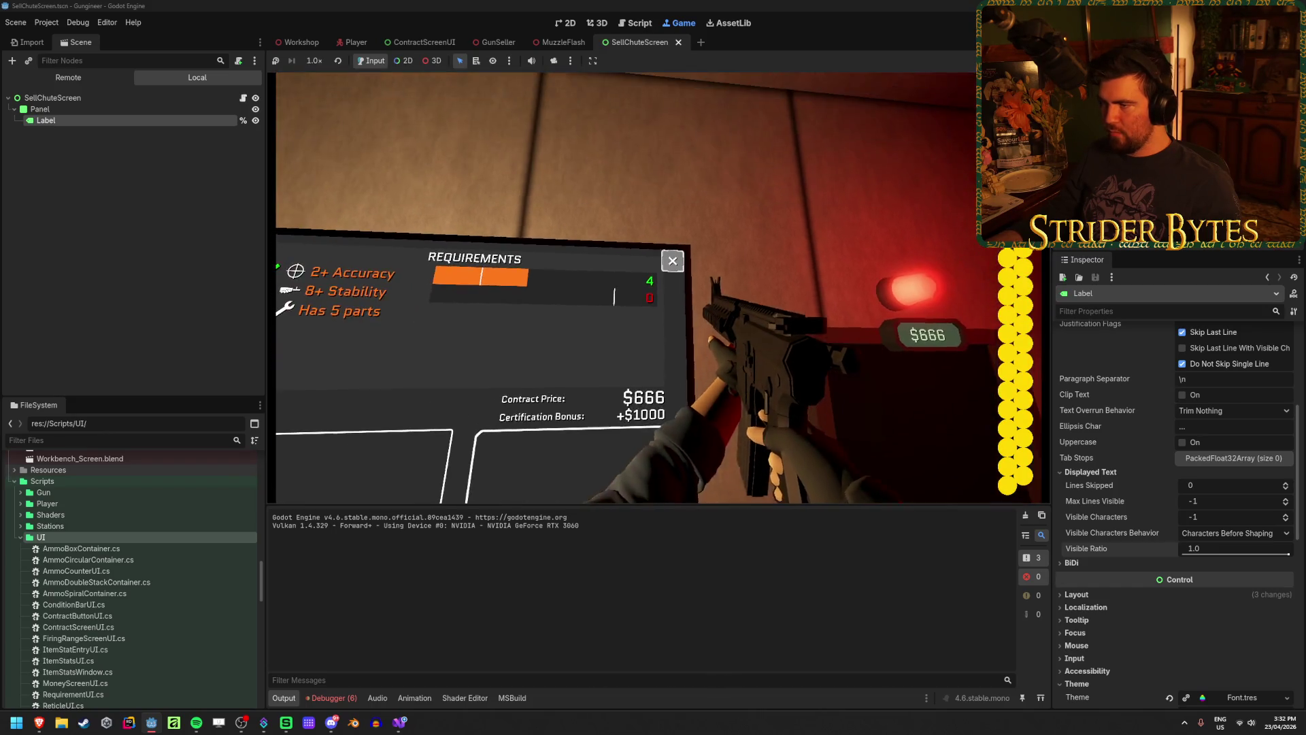
click(659, 288)
Watch the sell machine price while checking the Cpt. Cost and Agent 420 contracts, then stop the game with F8
key(w)
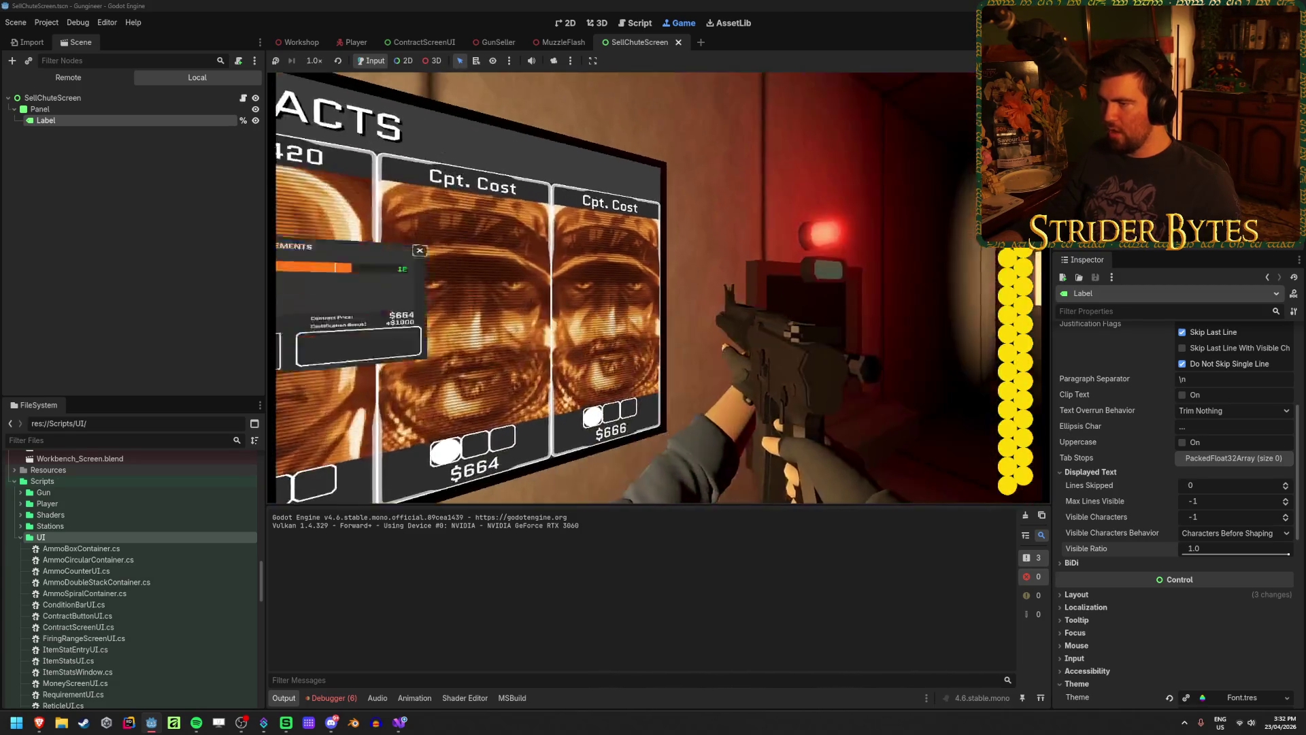
click(659, 287)
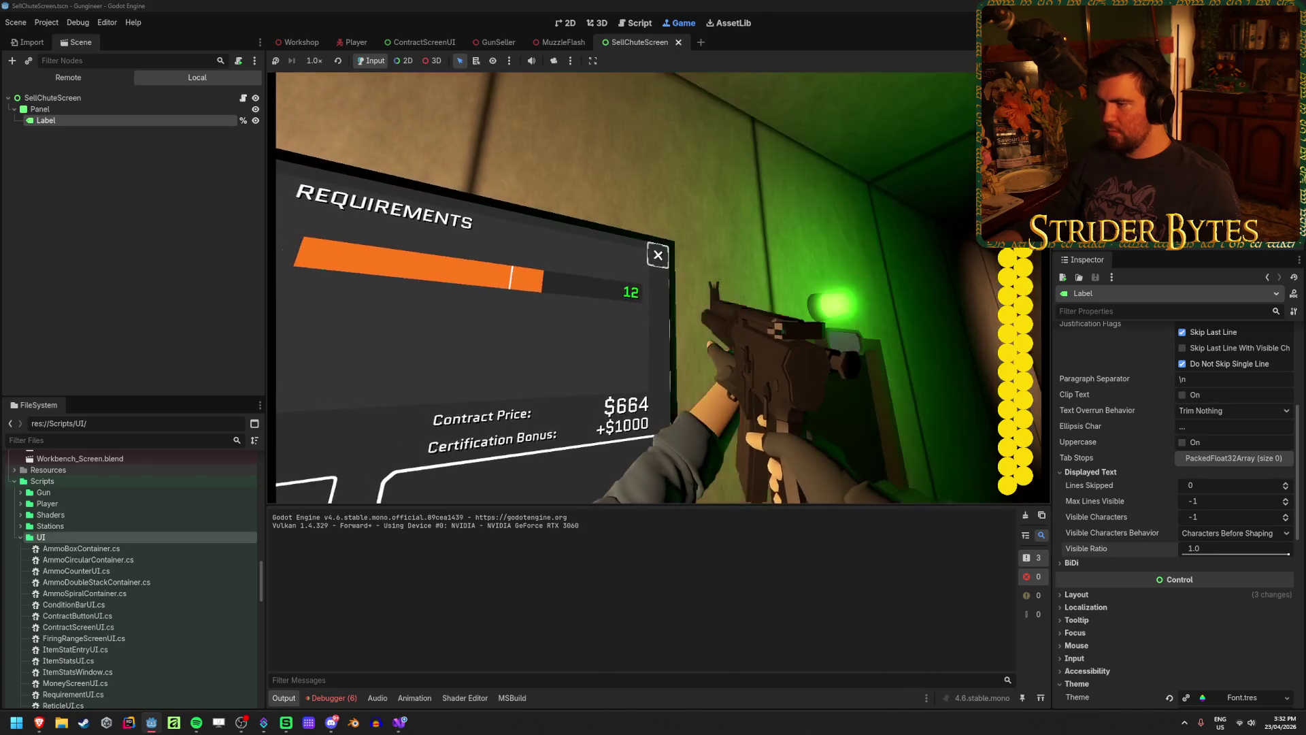
click(659, 287)
click(606, 286)
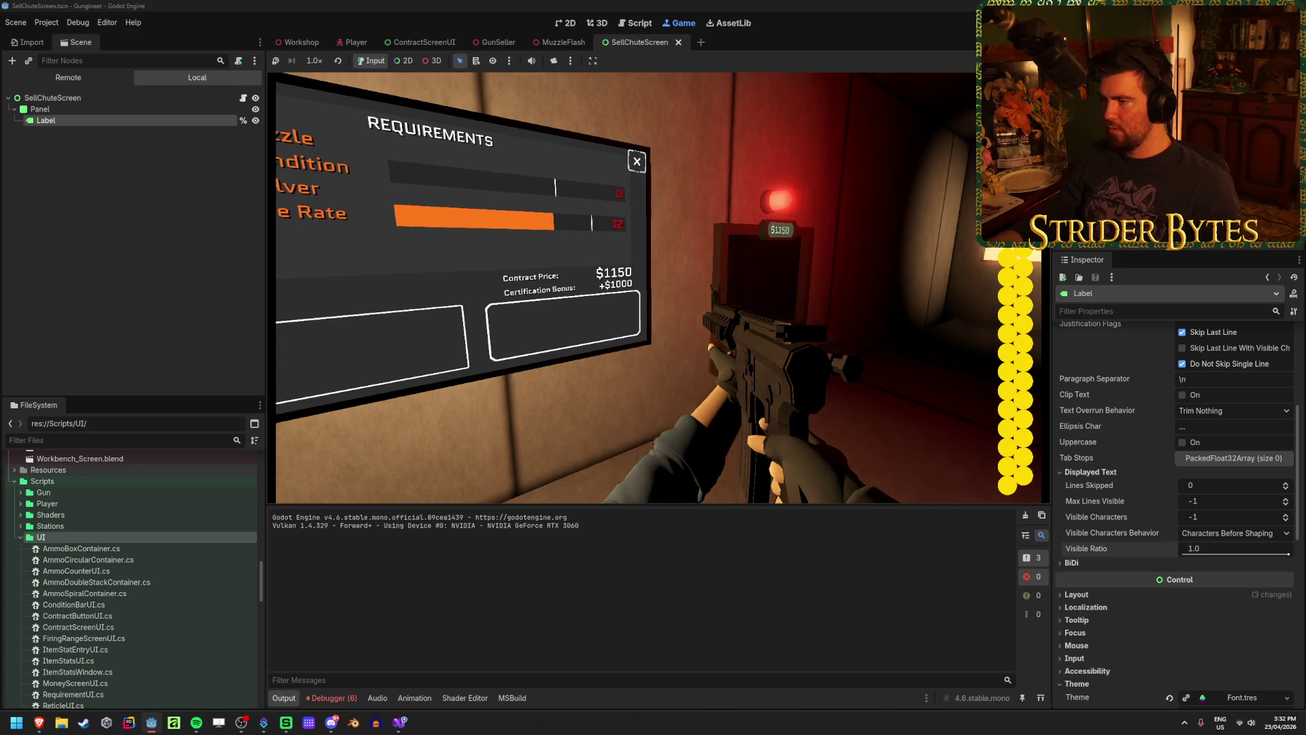
key(F8)
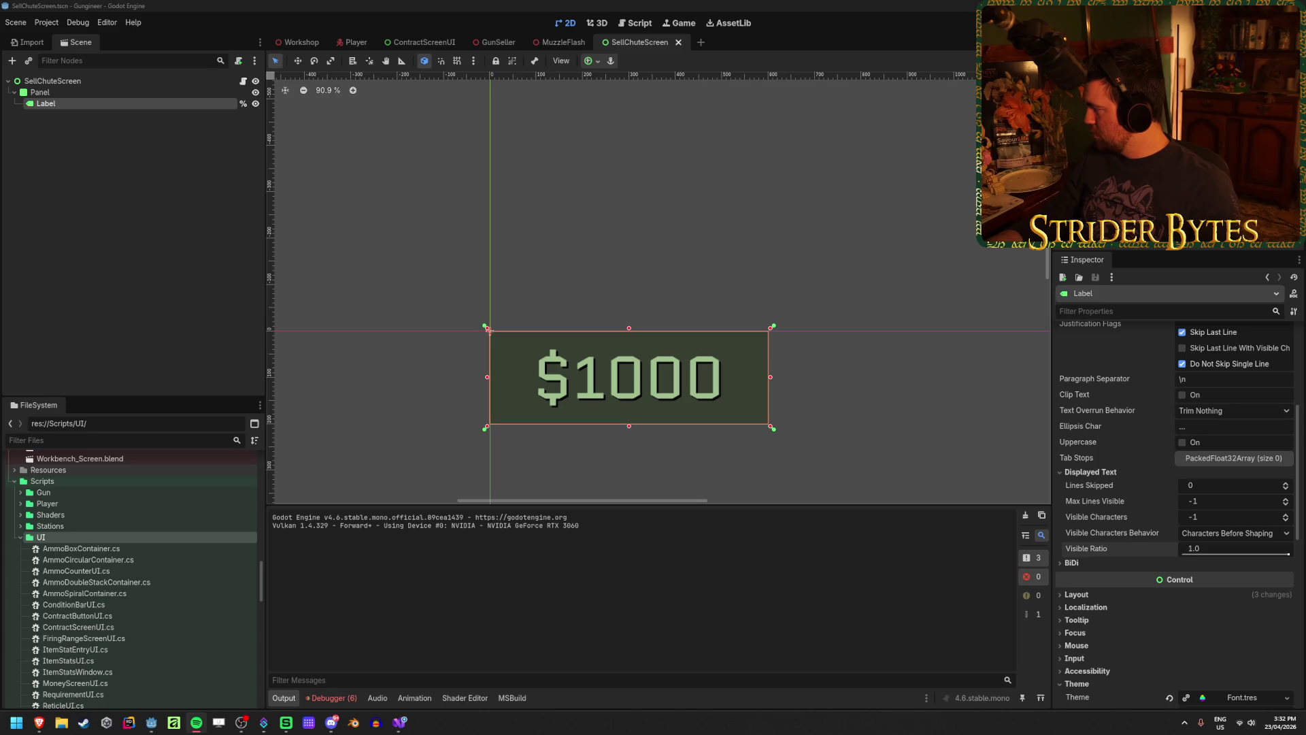
Bring Godot to the front and switch to the Workshop scene tab
click(488, 5)
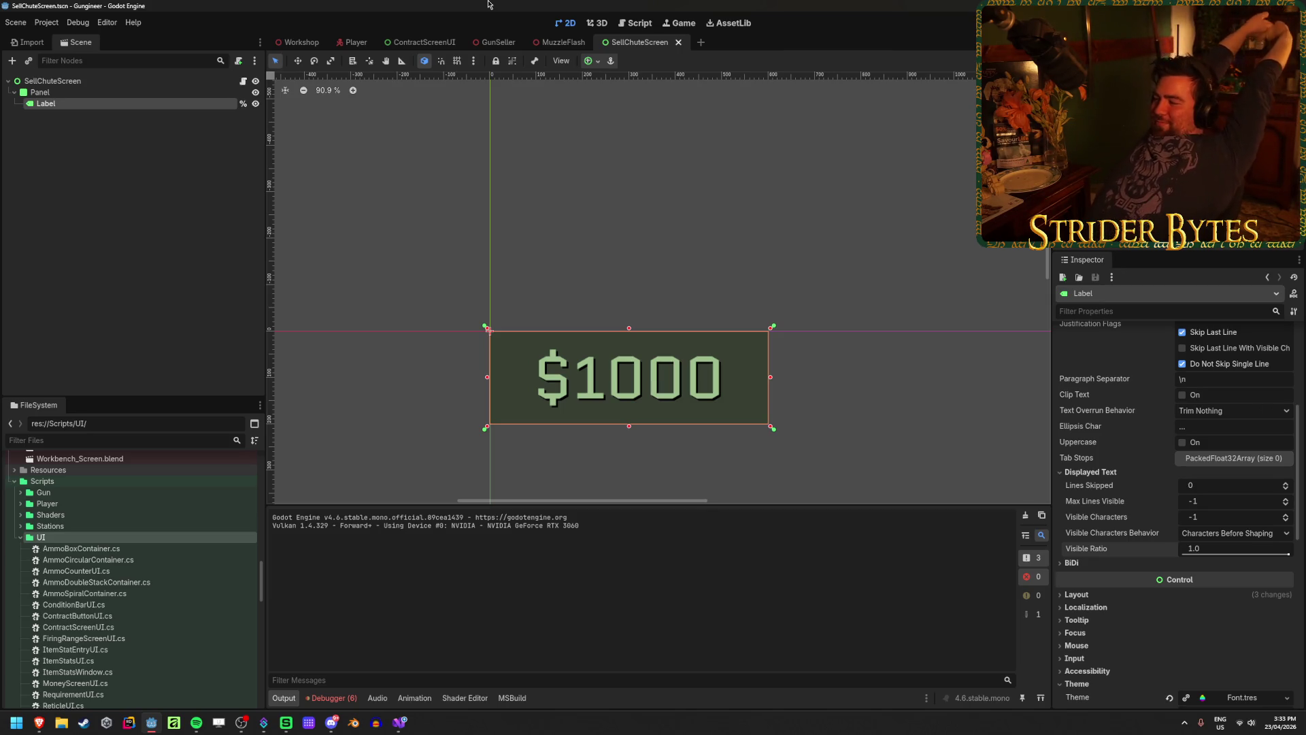
click(300, 41)
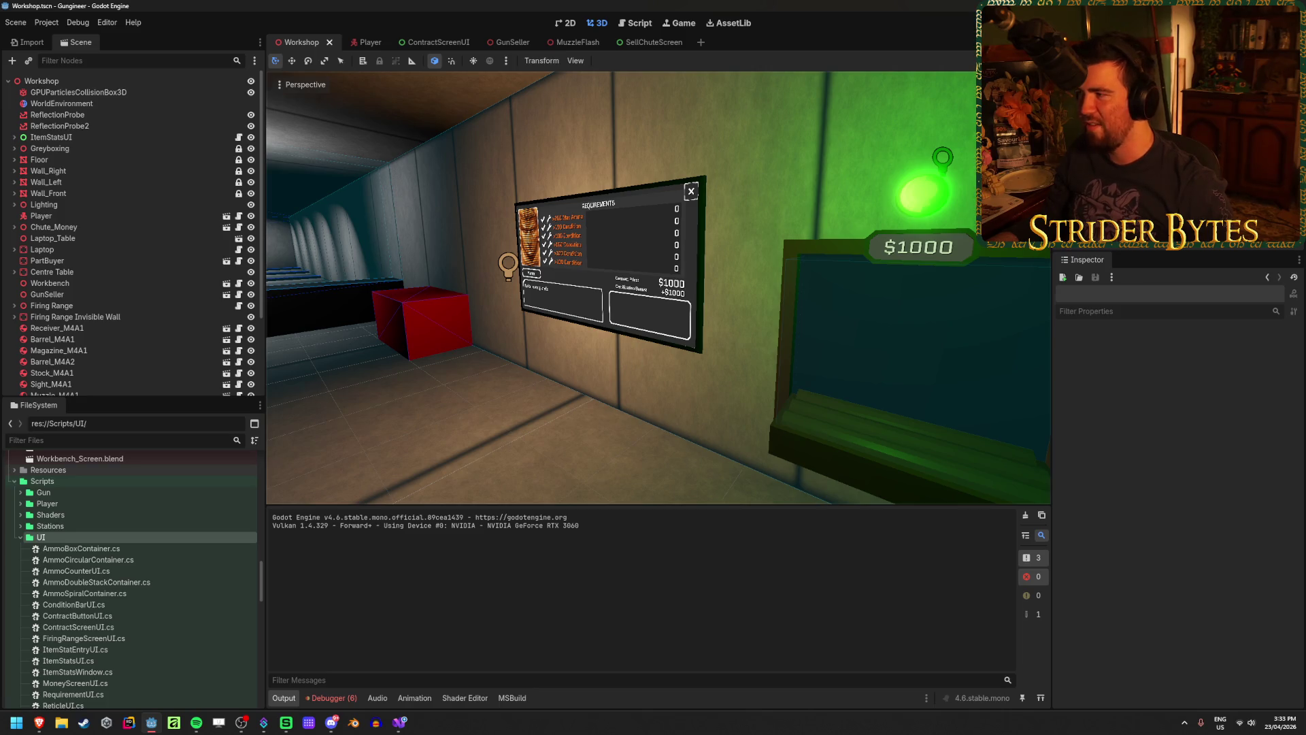
key(F5)
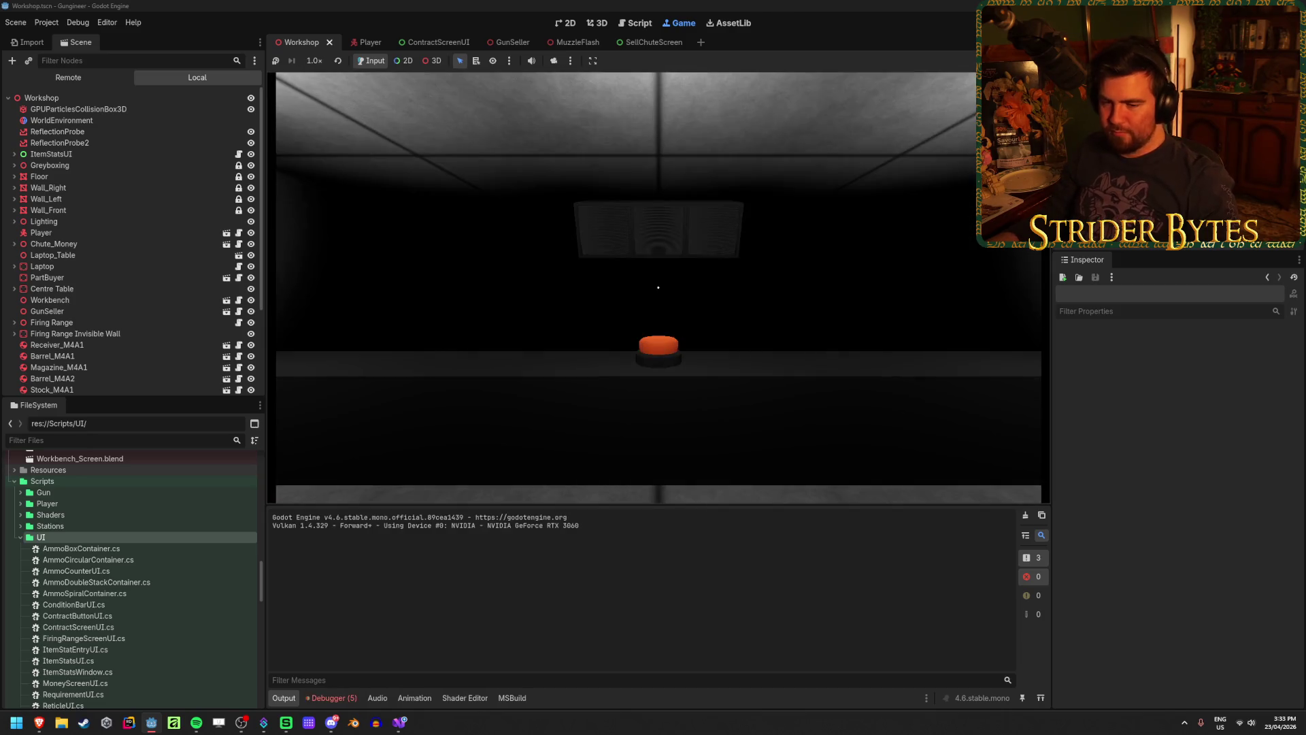
mouse_move(658, 287)
key(w)
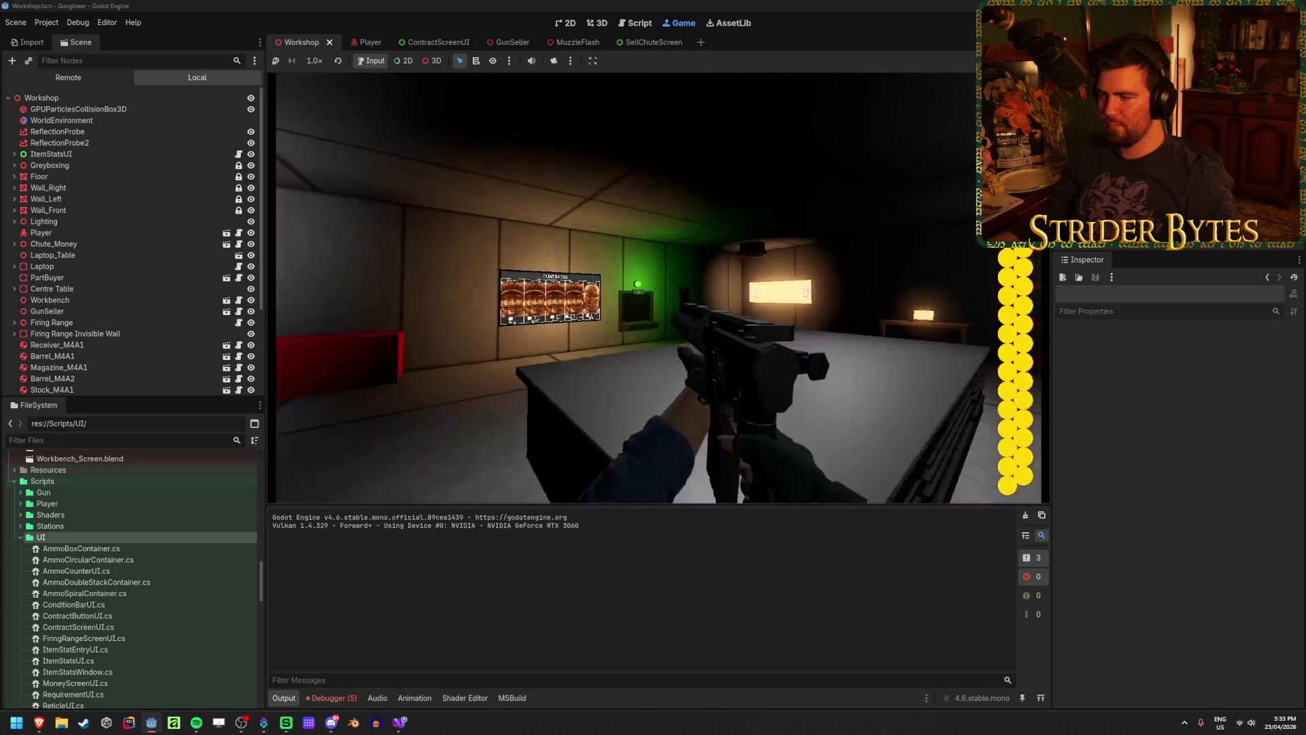
key(w)
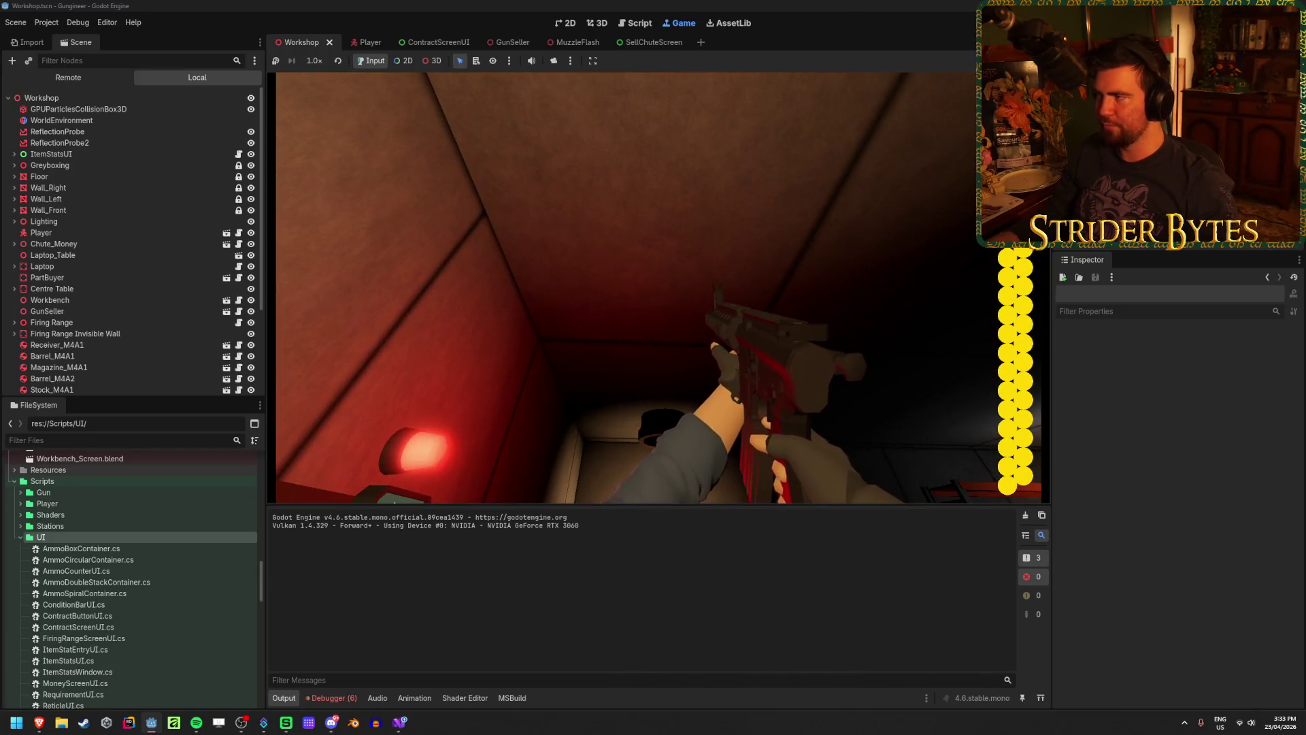
key(F5)
key(f)
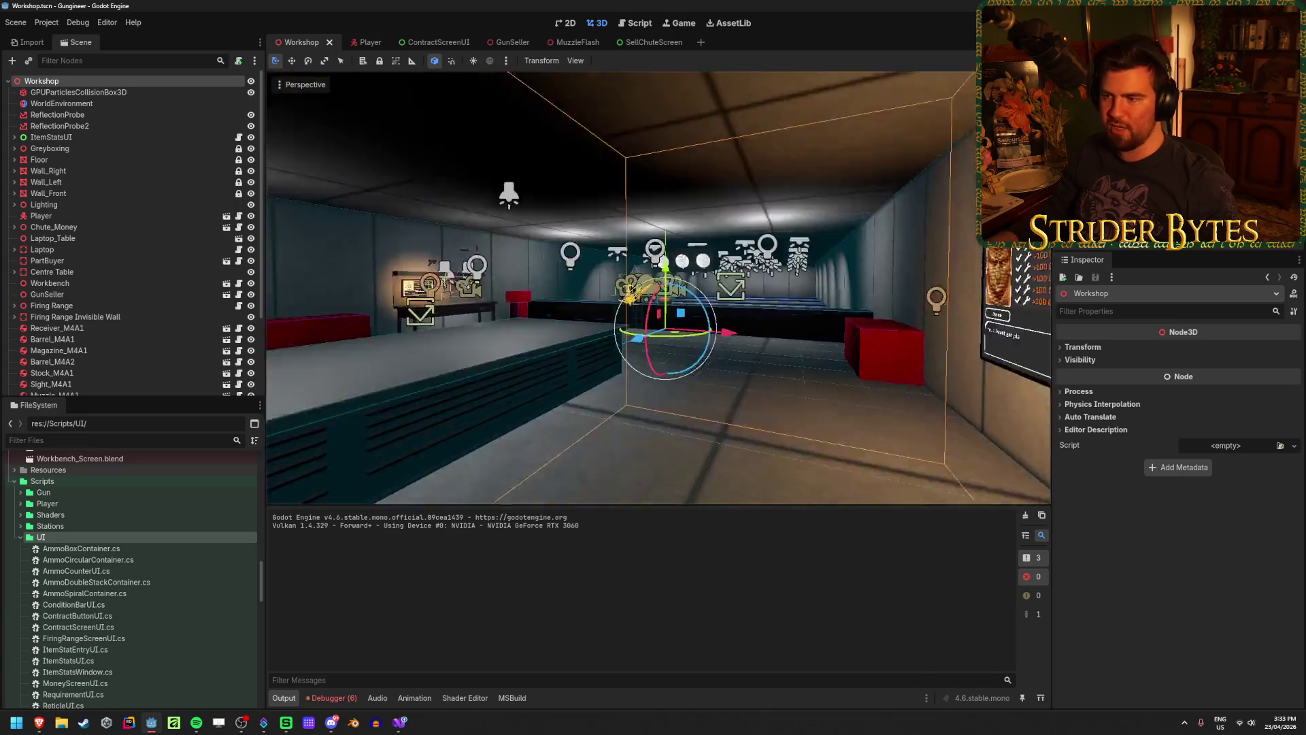
scroll(762, 359, down, 5)
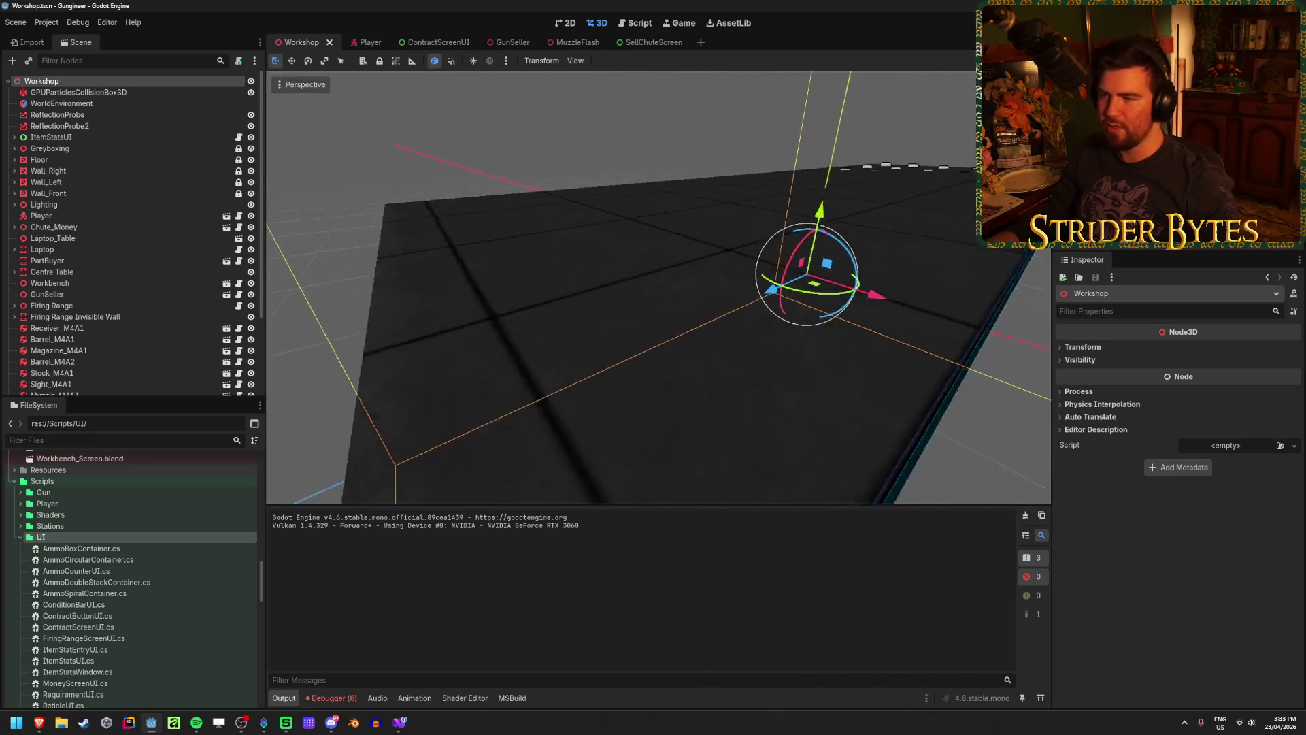
click(785, 324)
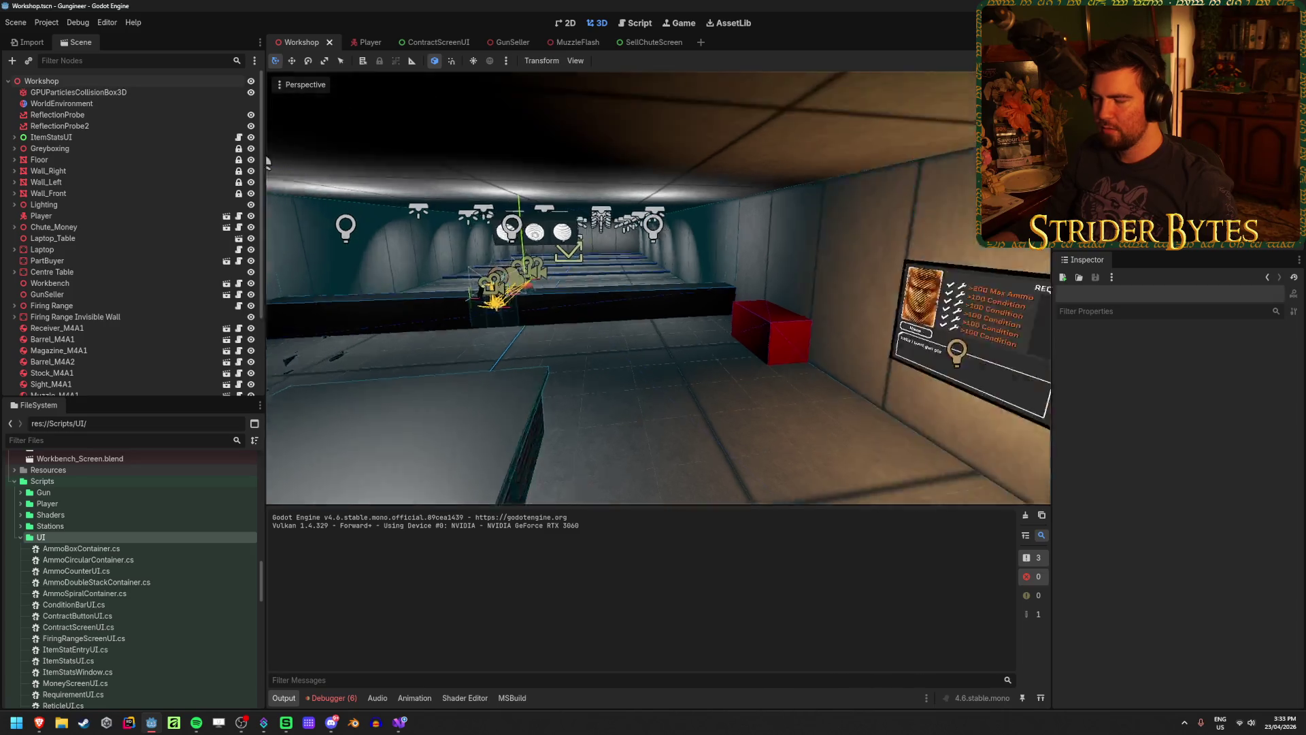